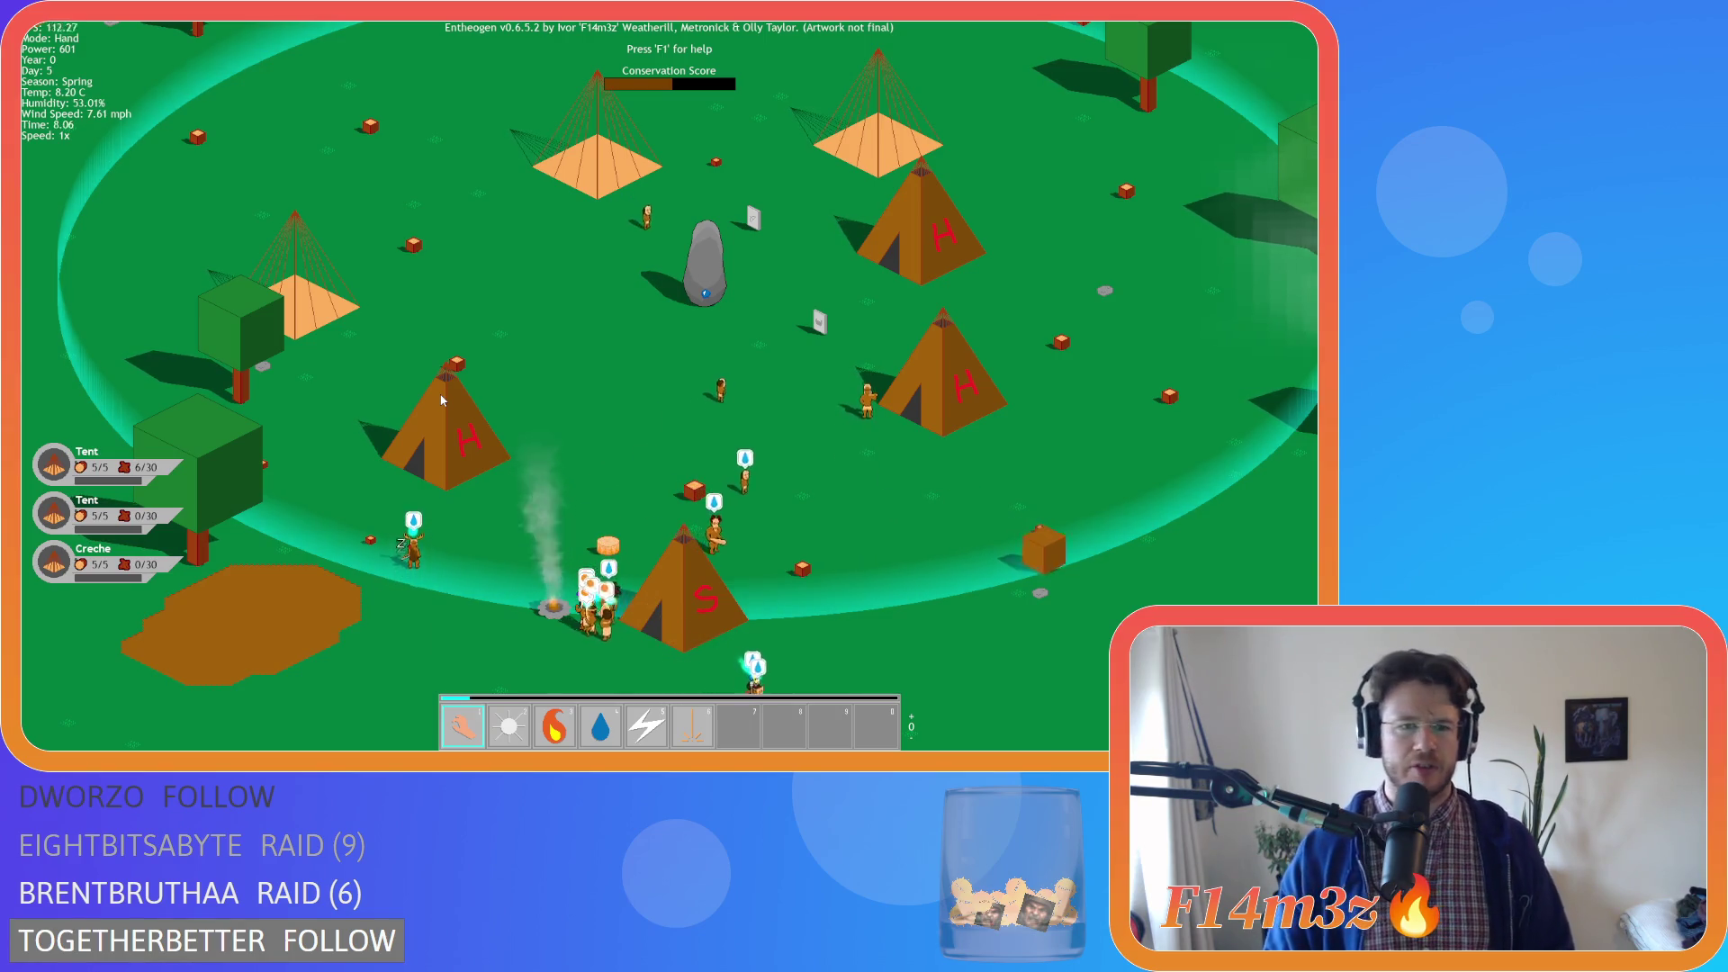
Pan across the camp, inspect who is staying in a tent, then close the camp overview
{"action": "key", "text": "w"}
{"action": "key", "text": "a"}
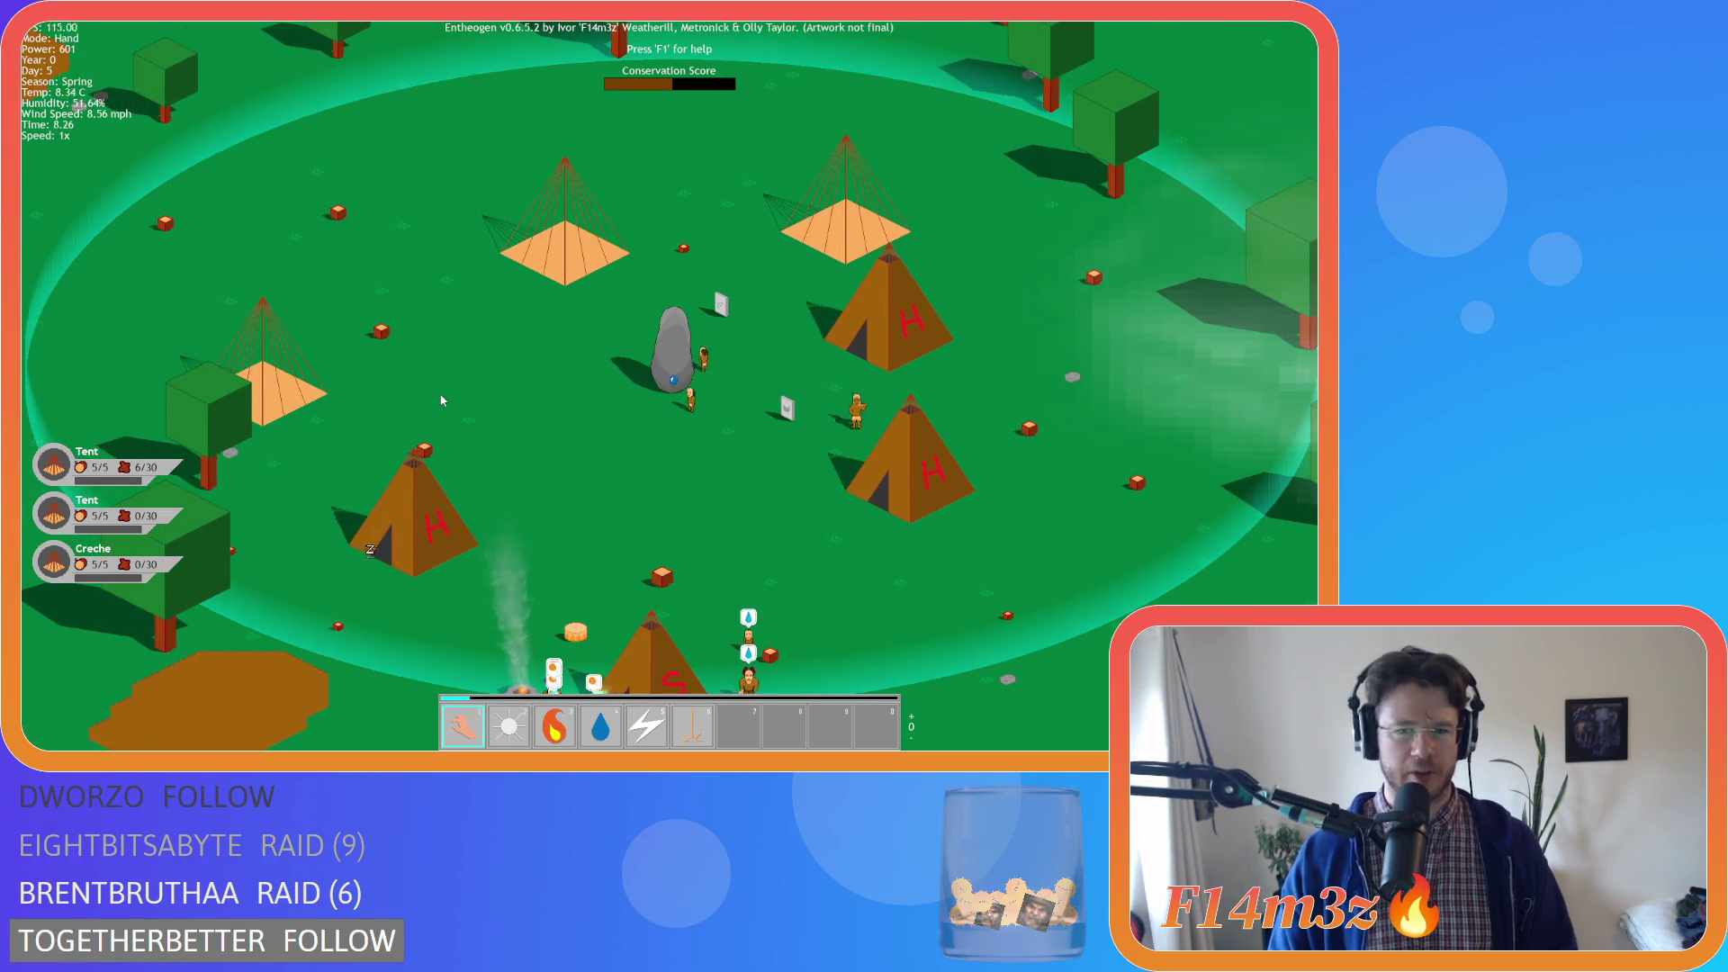
{"action": "left_click", "coordinate": [426, 526]}
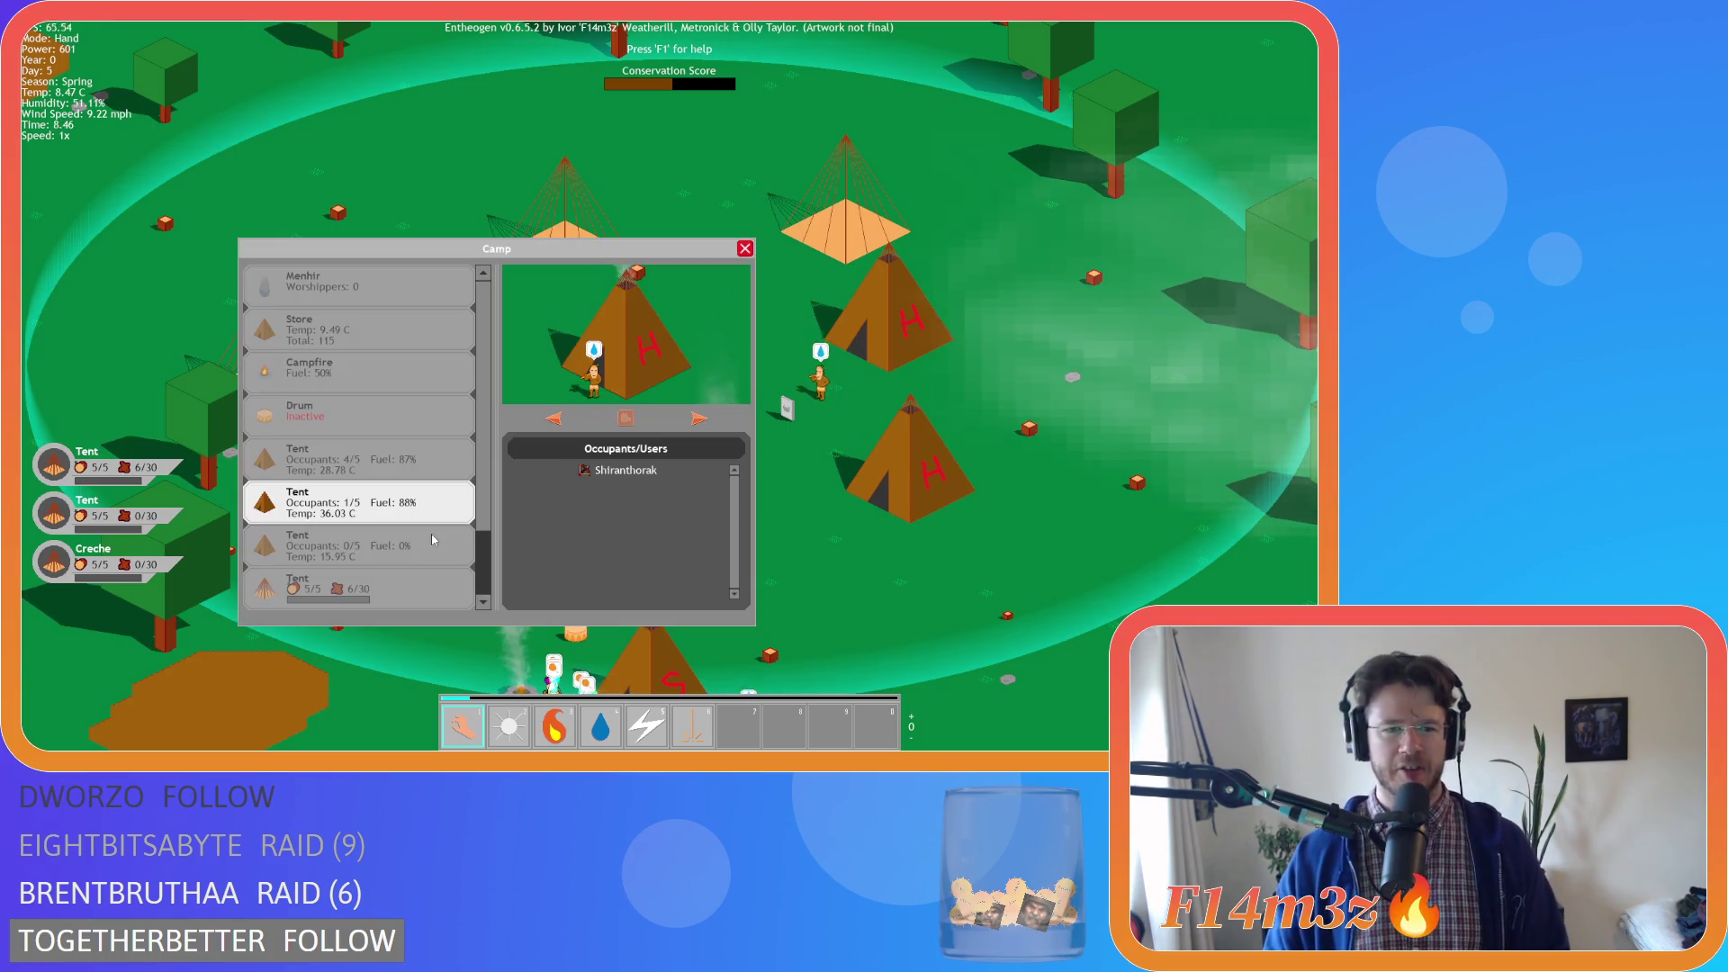
{"action": "left_click_drag", "start_coordinate": [678, 249], "coordinate": [518, 65]}
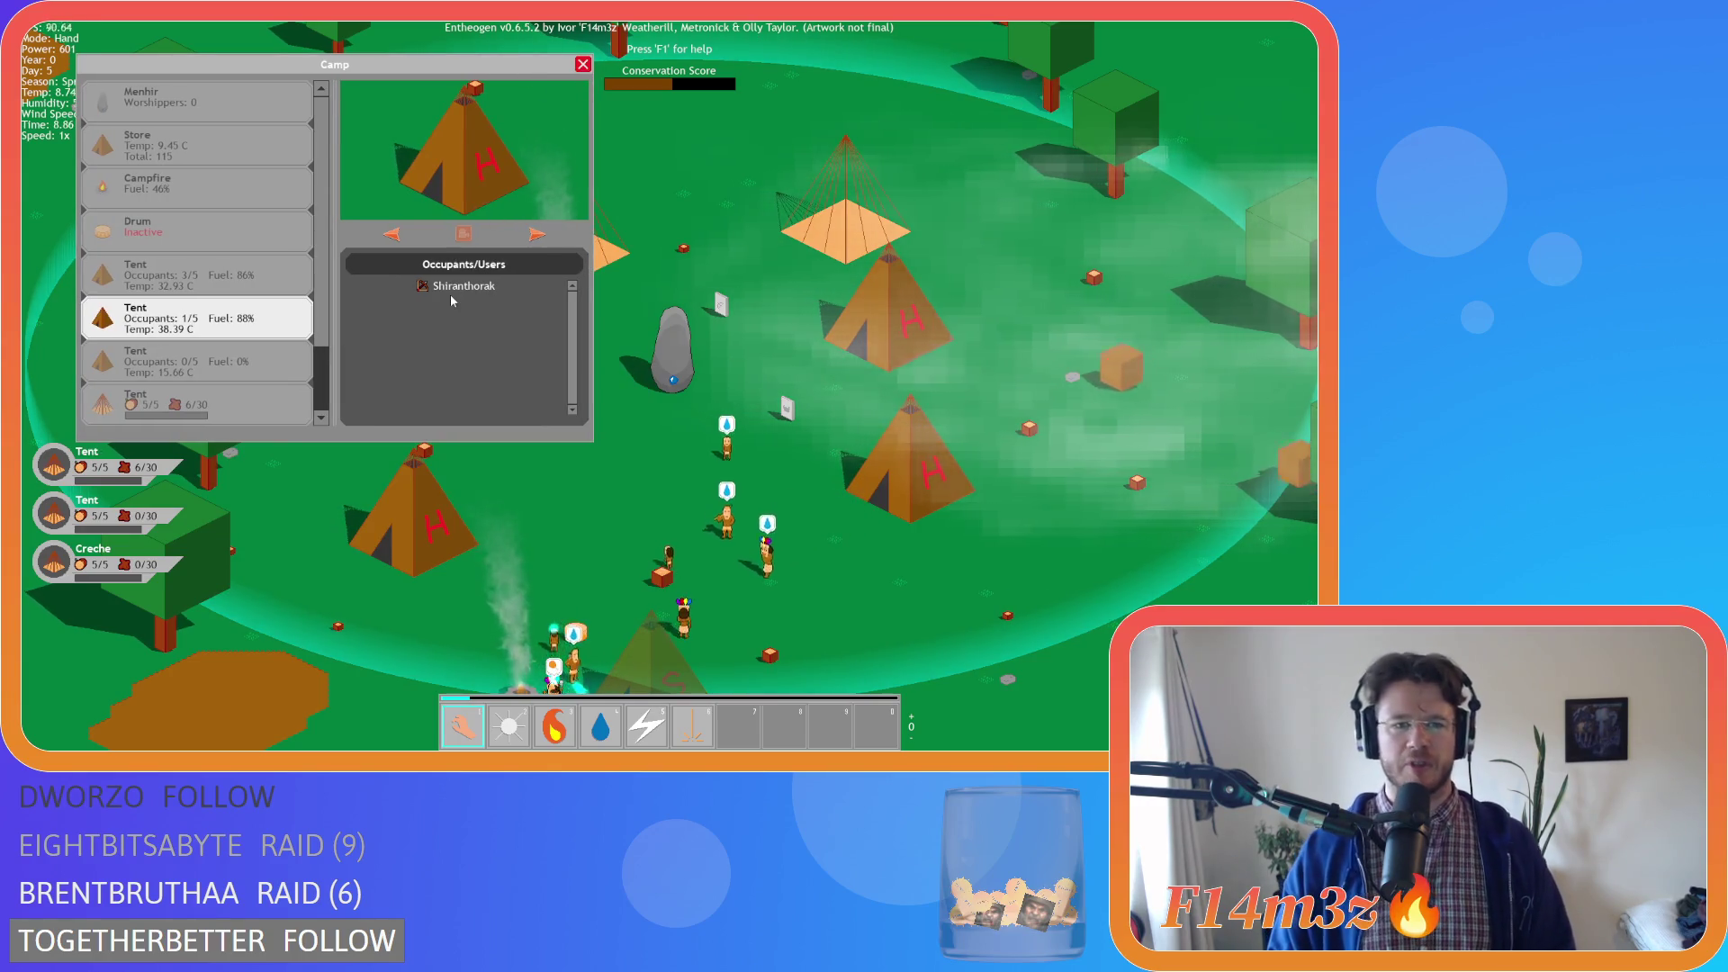
{"action": "left_click", "coordinate": [582, 66]}
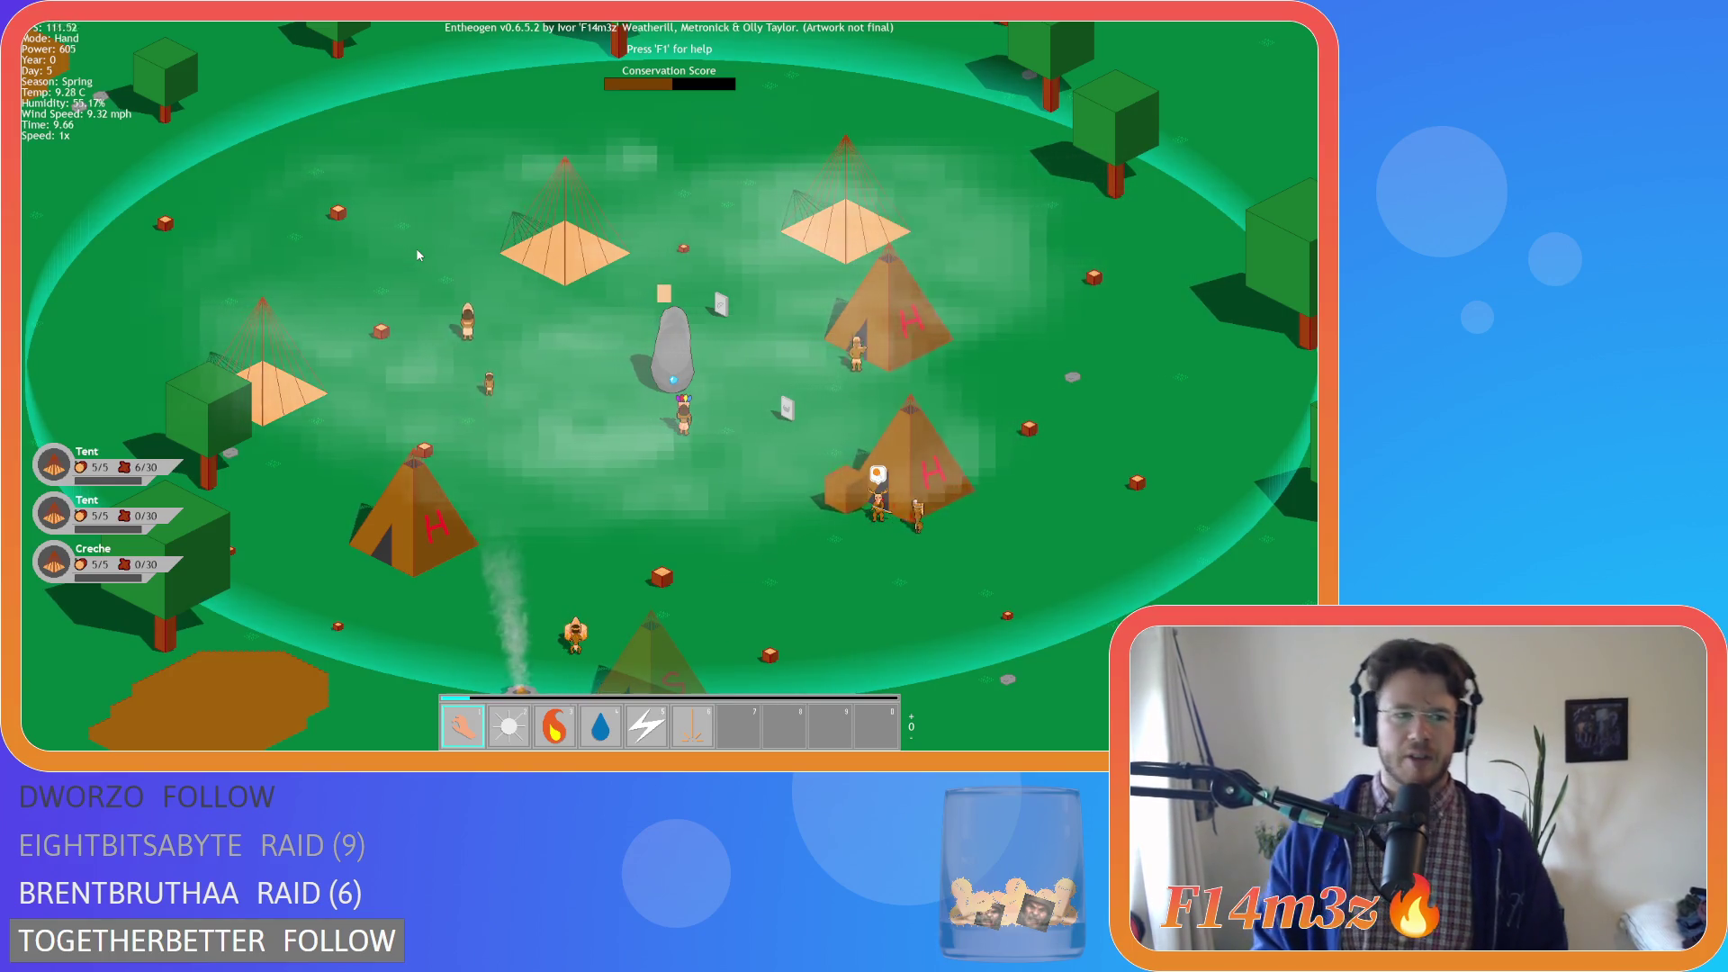
Follow the tribe members around the camp with repeated WASD pans
{"action": "key", "text": "s"}
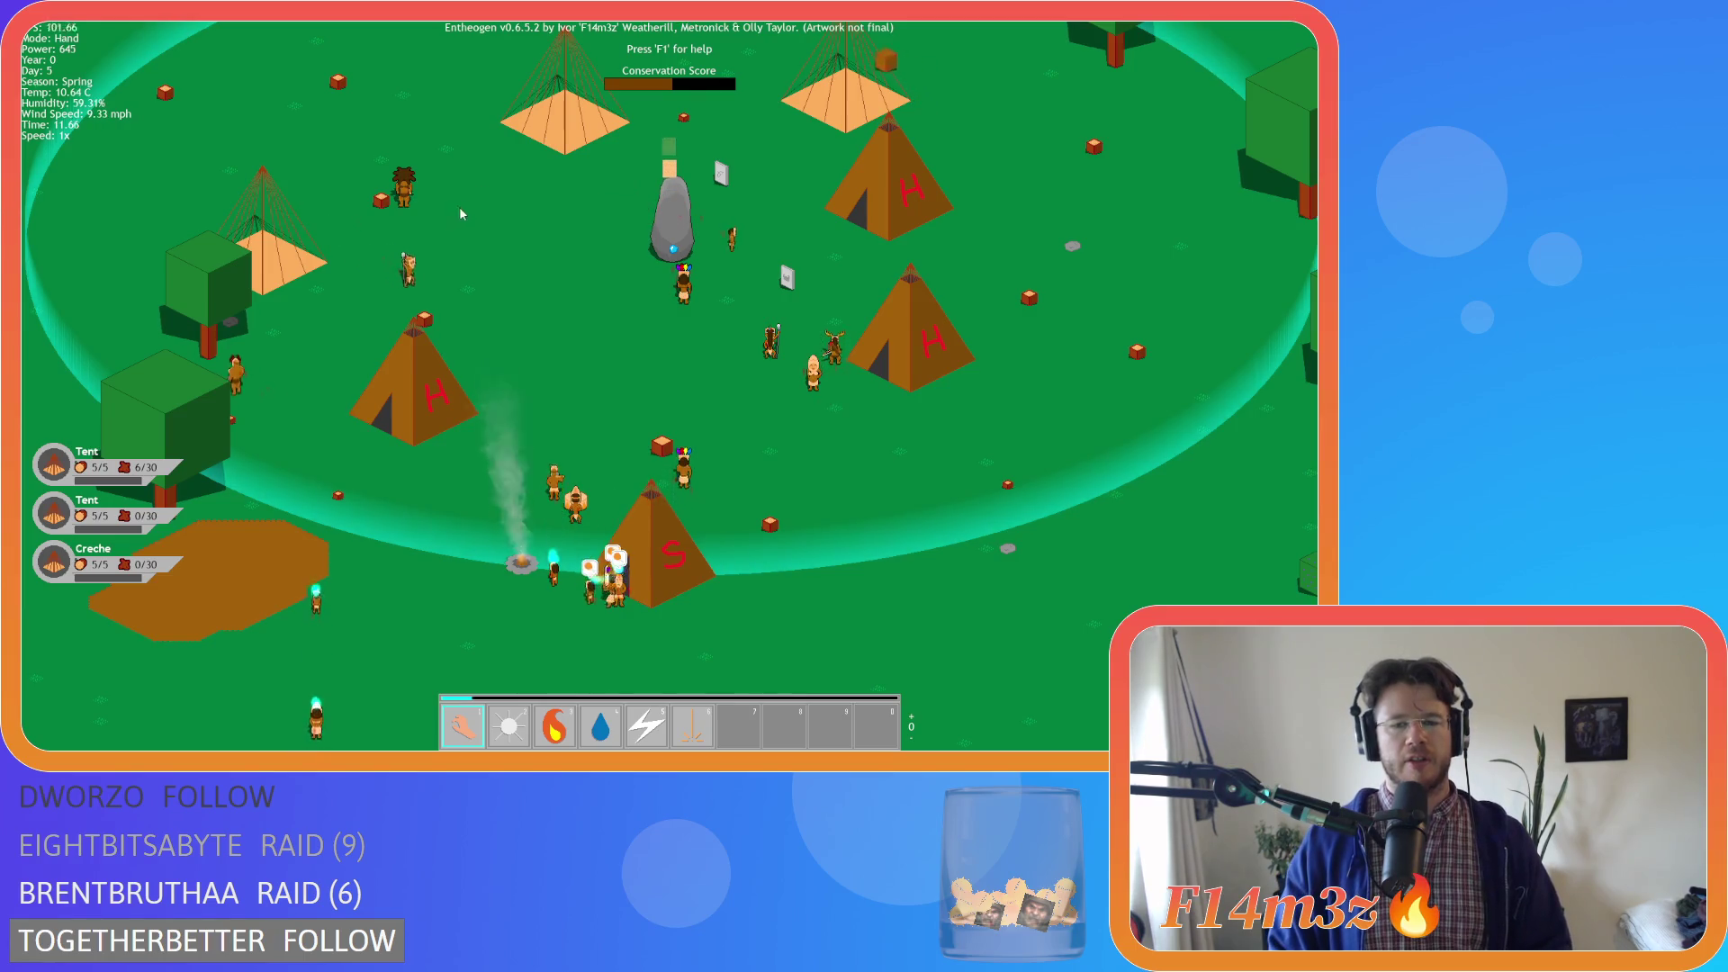
{"action": "key", "text": "w"}
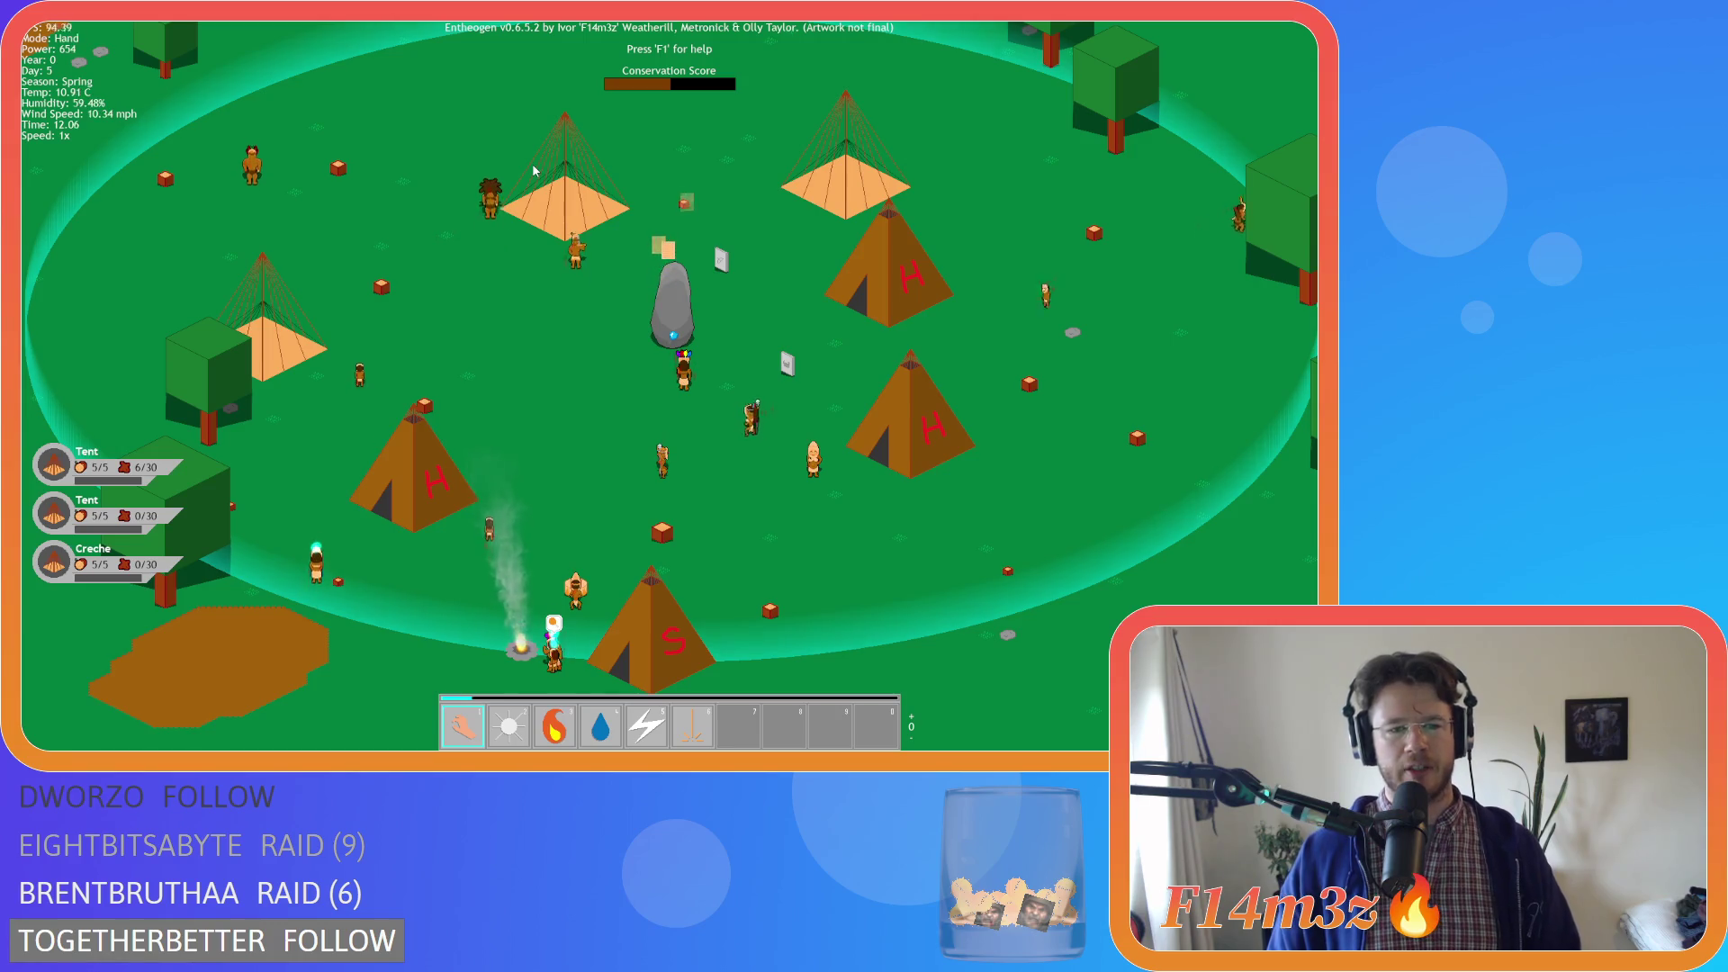
{"action": "key", "text": "s"}
{"action": "key", "text": "w"}
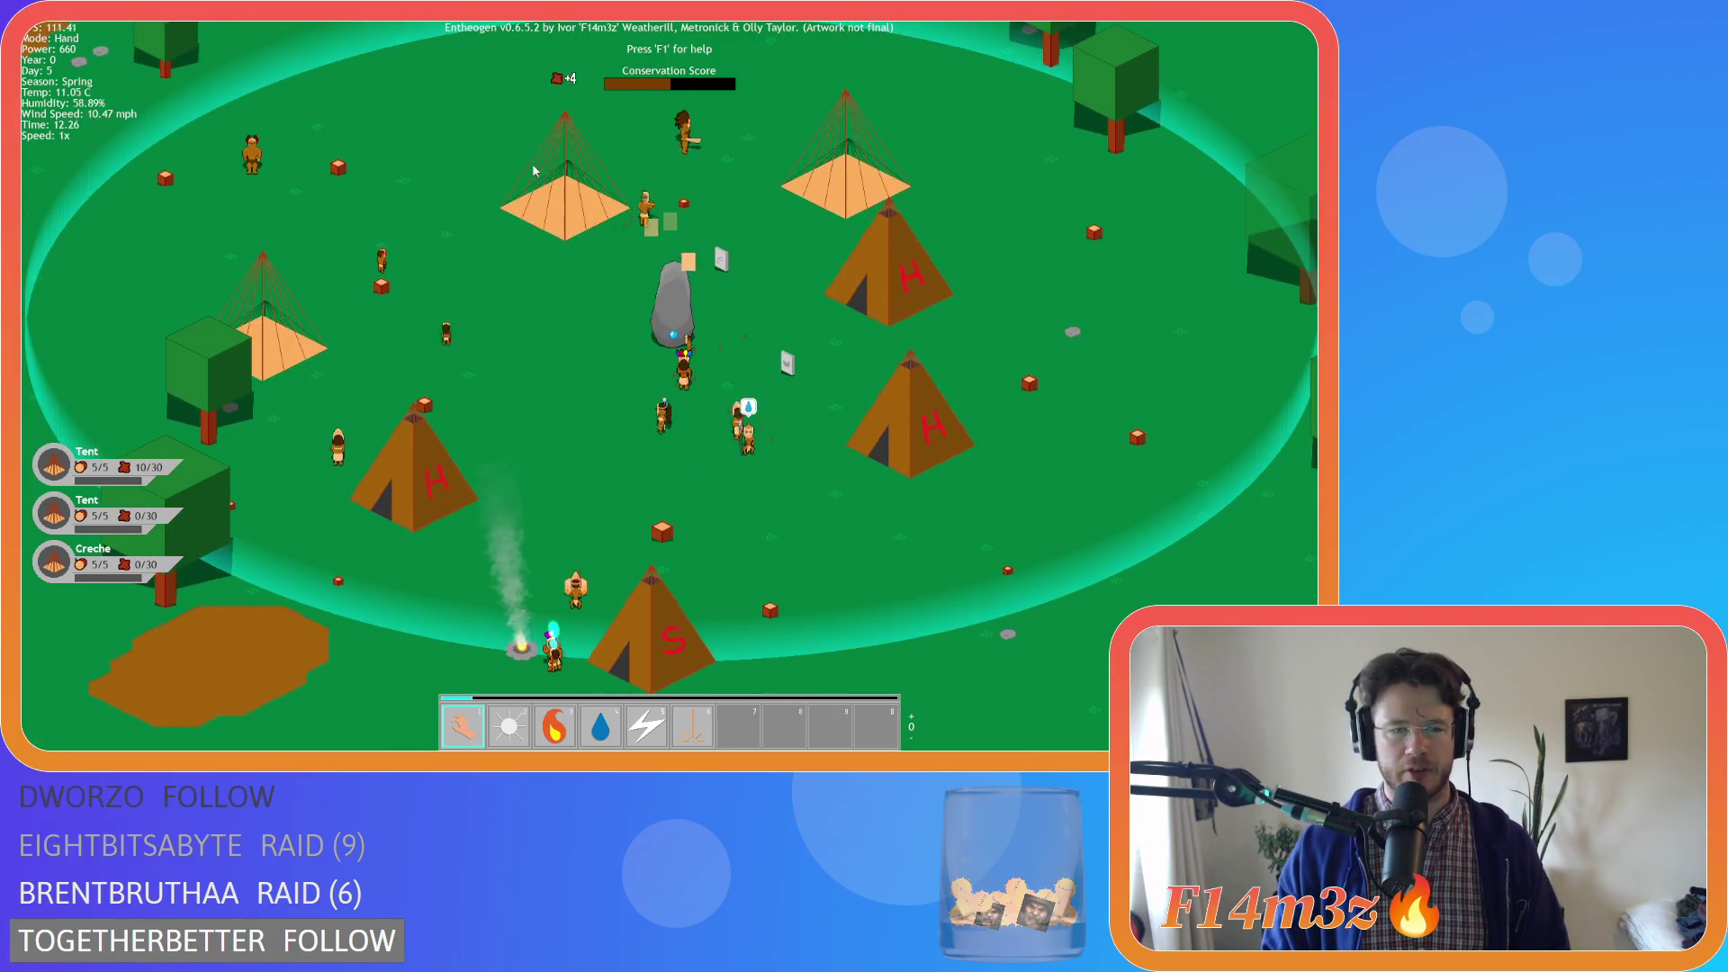
{"action": "key", "text": "s"}
{"action": "key", "text": "w"}
{"action": "key", "text": "s"}
{"action": "key", "text": "w"}
{"action": "key", "text": "d"}
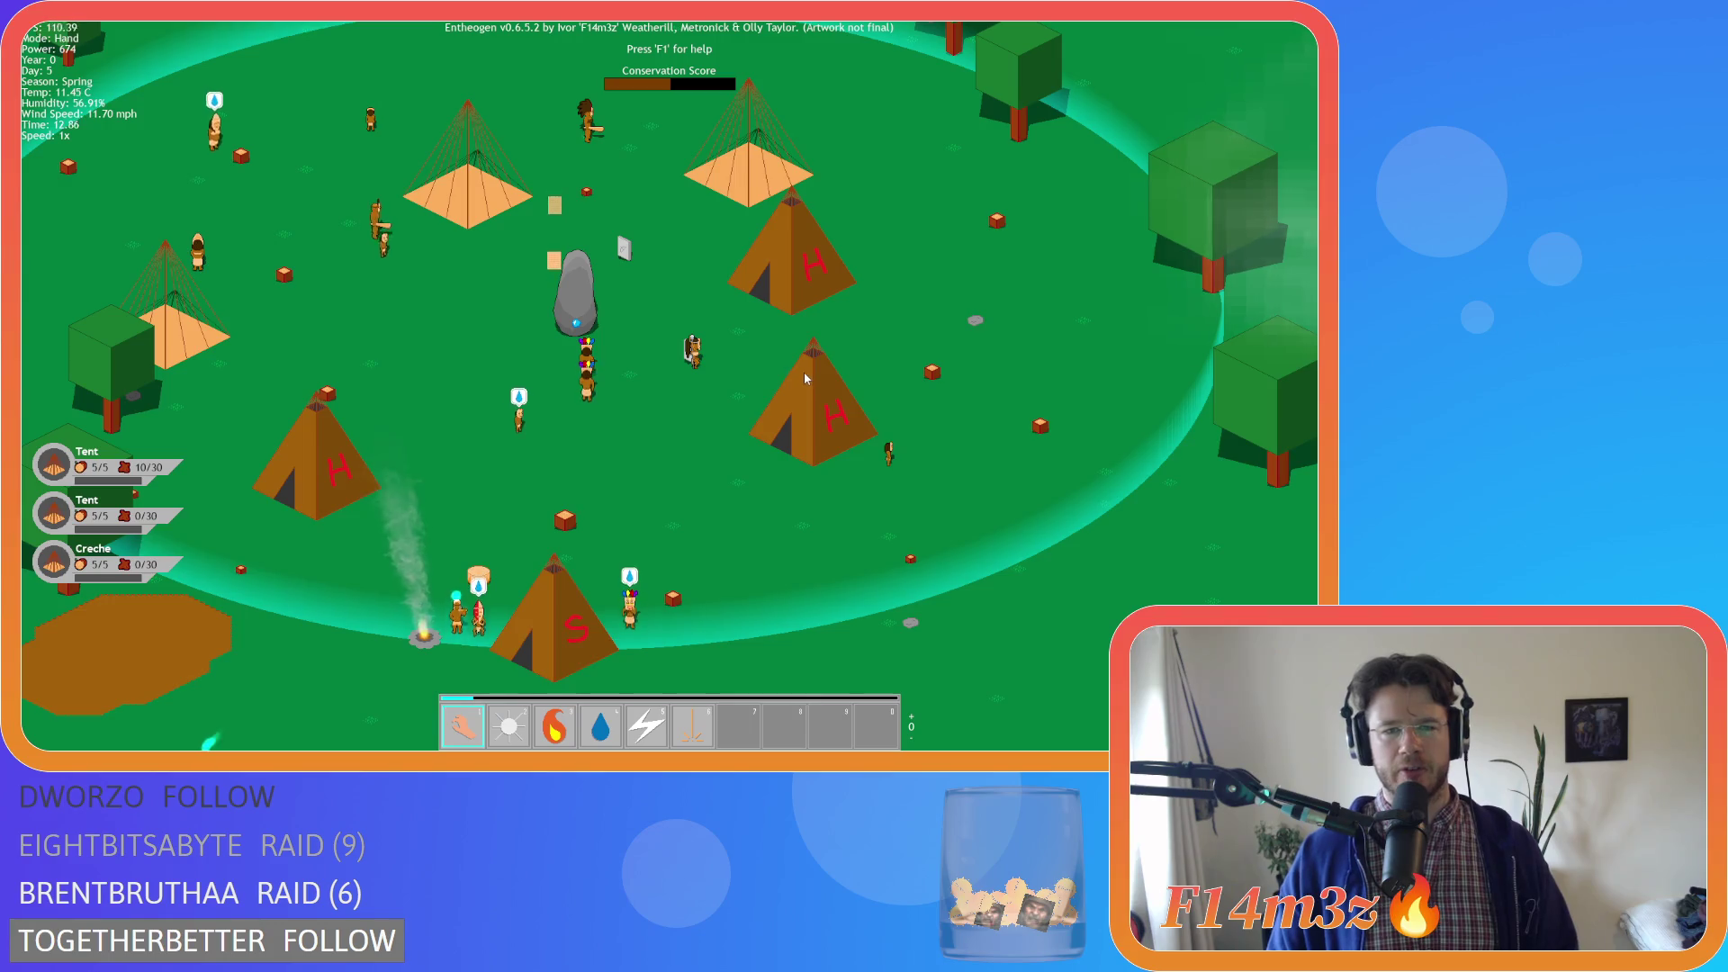
{"action": "key", "text": "a"}
{"action": "key", "text": "s"}
{"action": "key", "text": "d"}
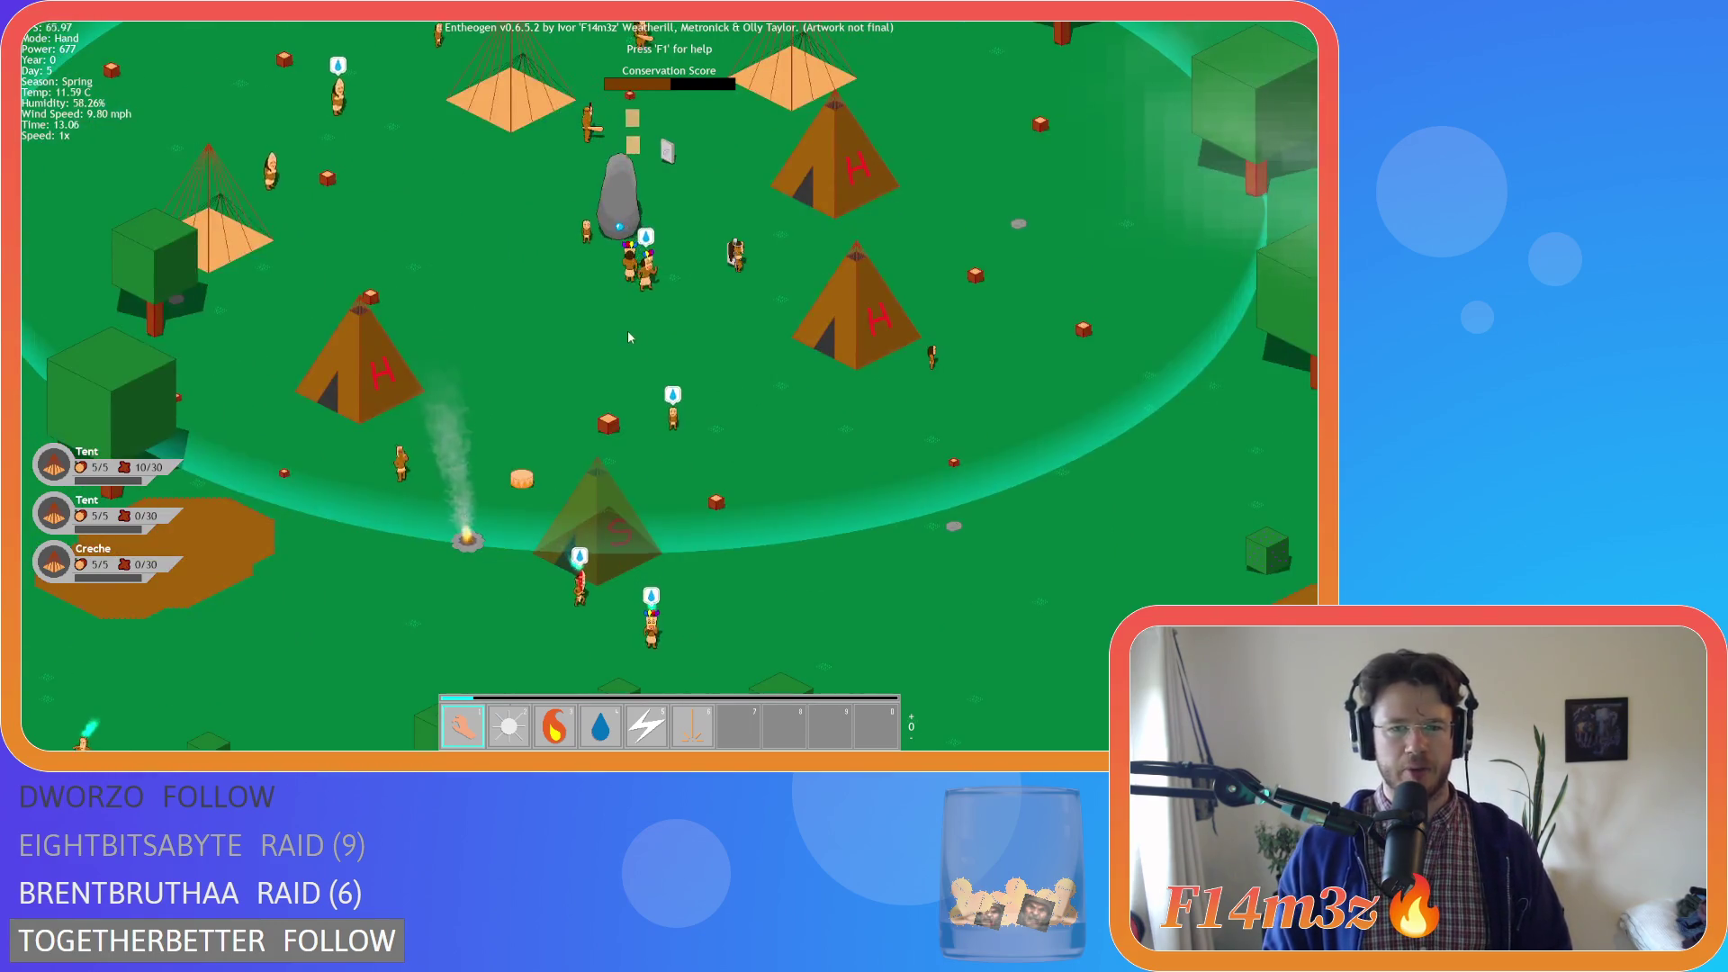
{"action": "key", "text": "w"}
{"action": "key", "text": "d"}
{"action": "key", "text": "a"}
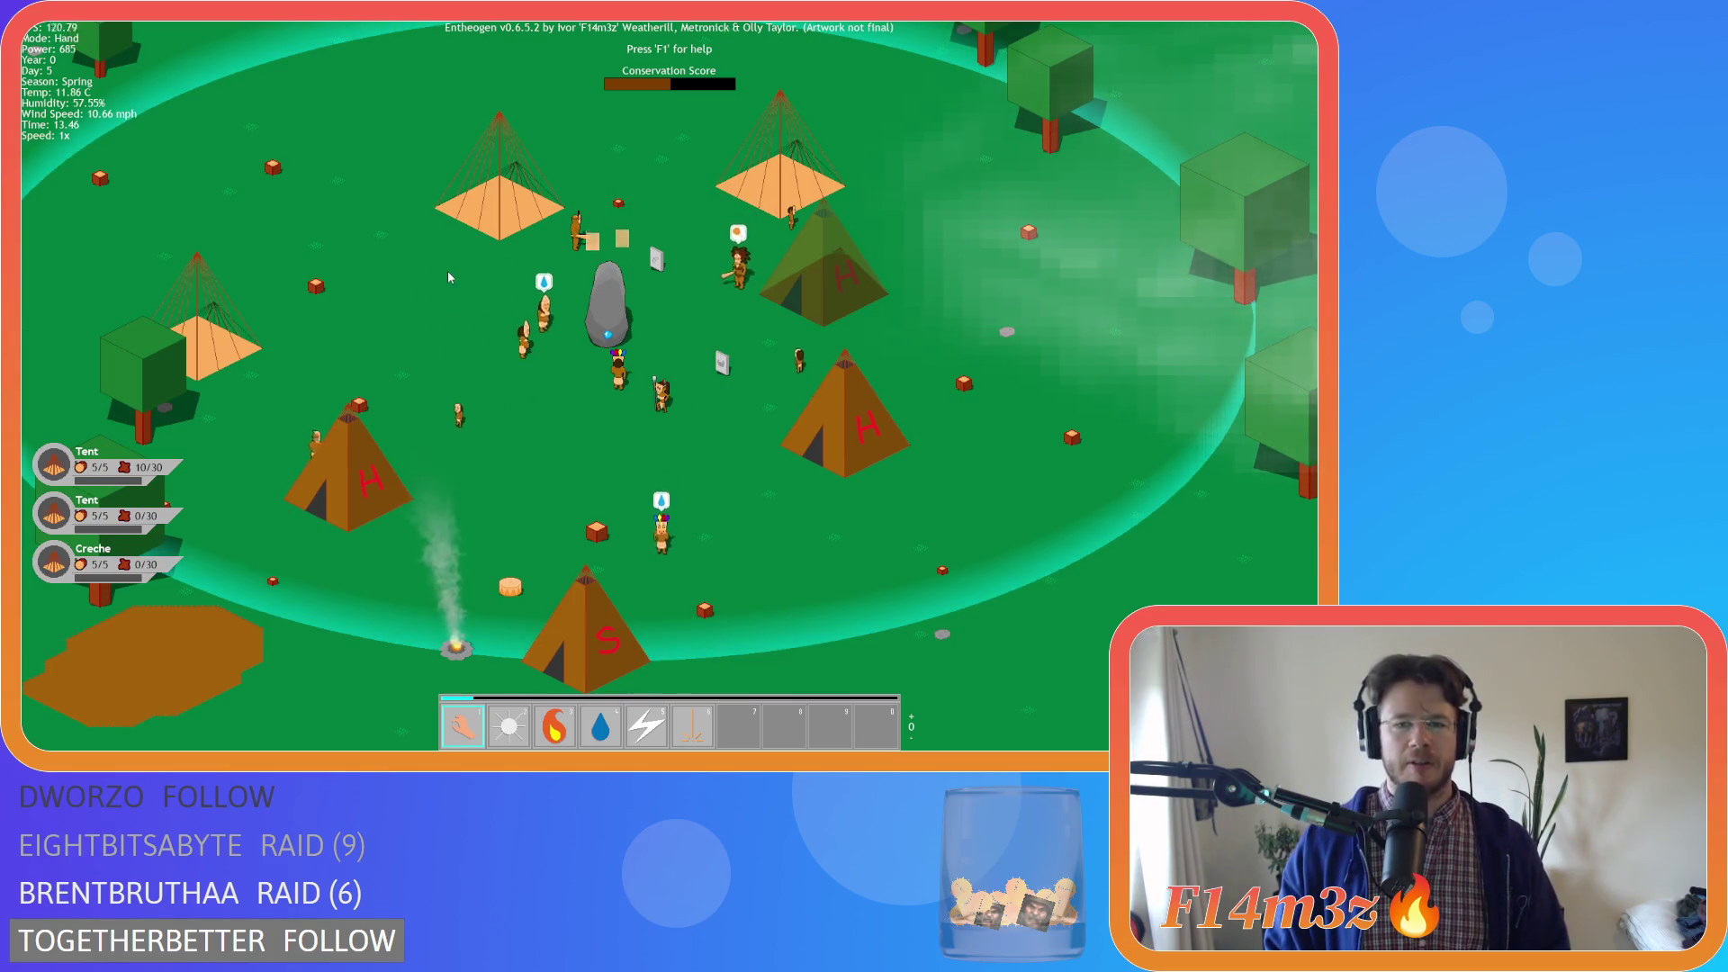
{"action": "key", "text": "a"}
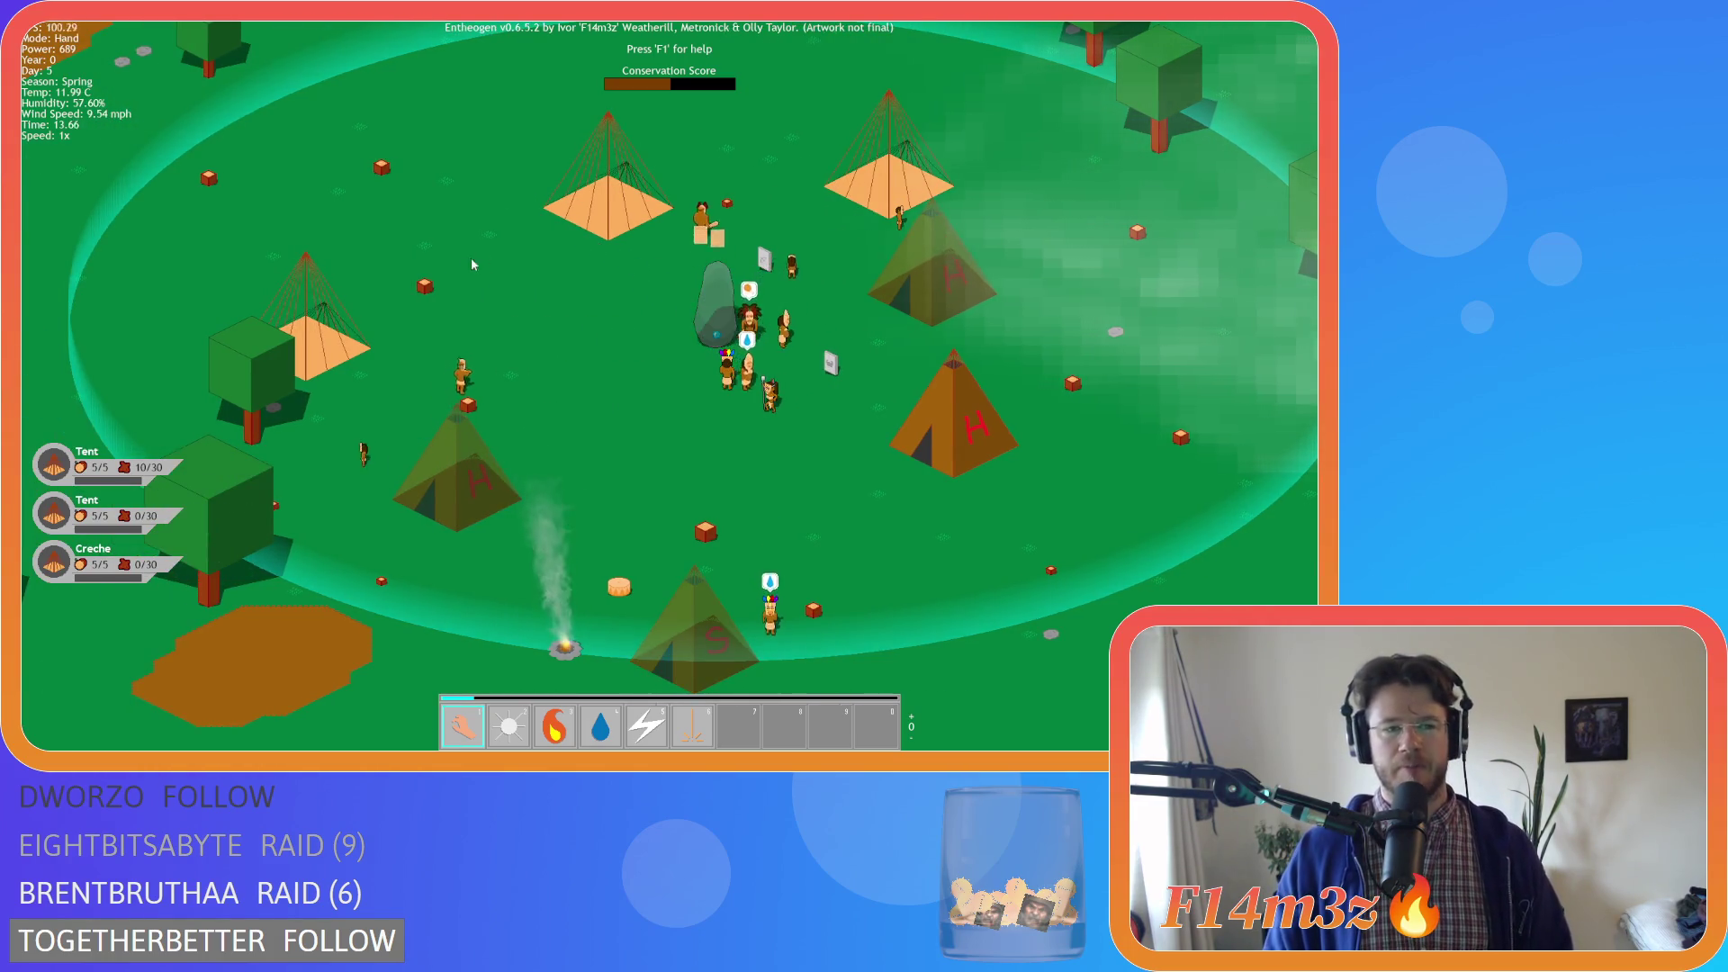
{"action": "key", "text": "d"}
{"action": "key", "text": "d"}
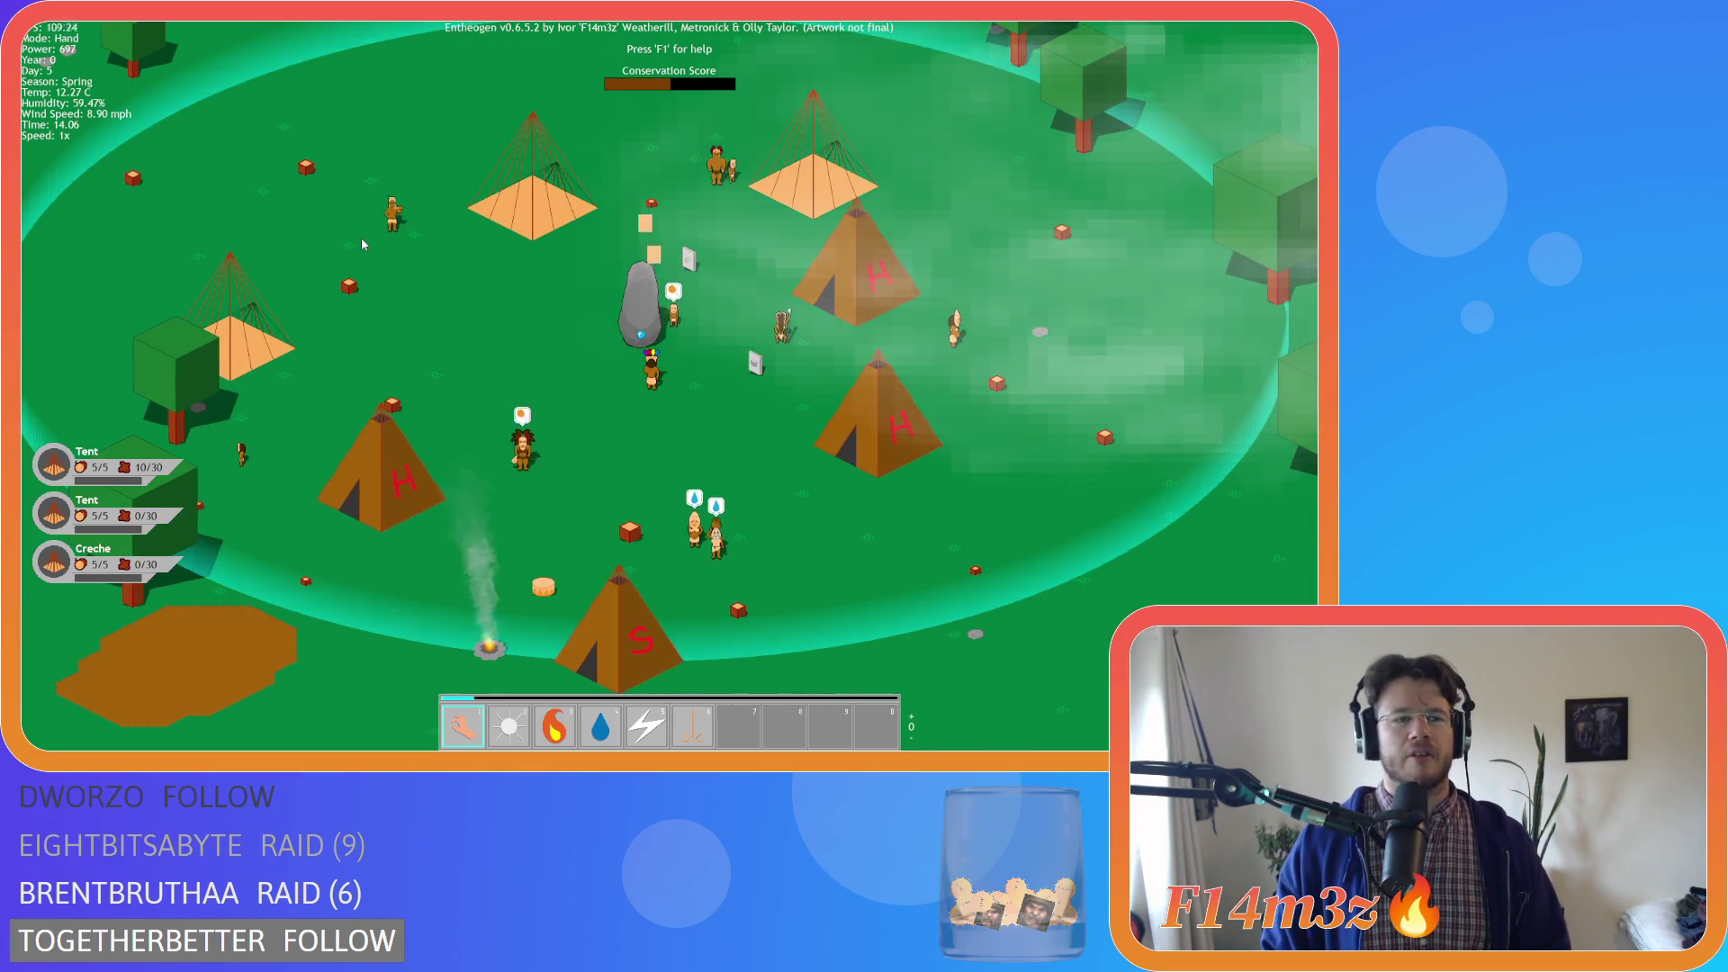
Zoom out and survey the forest and island surrounding the village
{"action": "scroll", "coordinate": [360, 238], "scroll_direction": "down", "scroll_amount": 5}
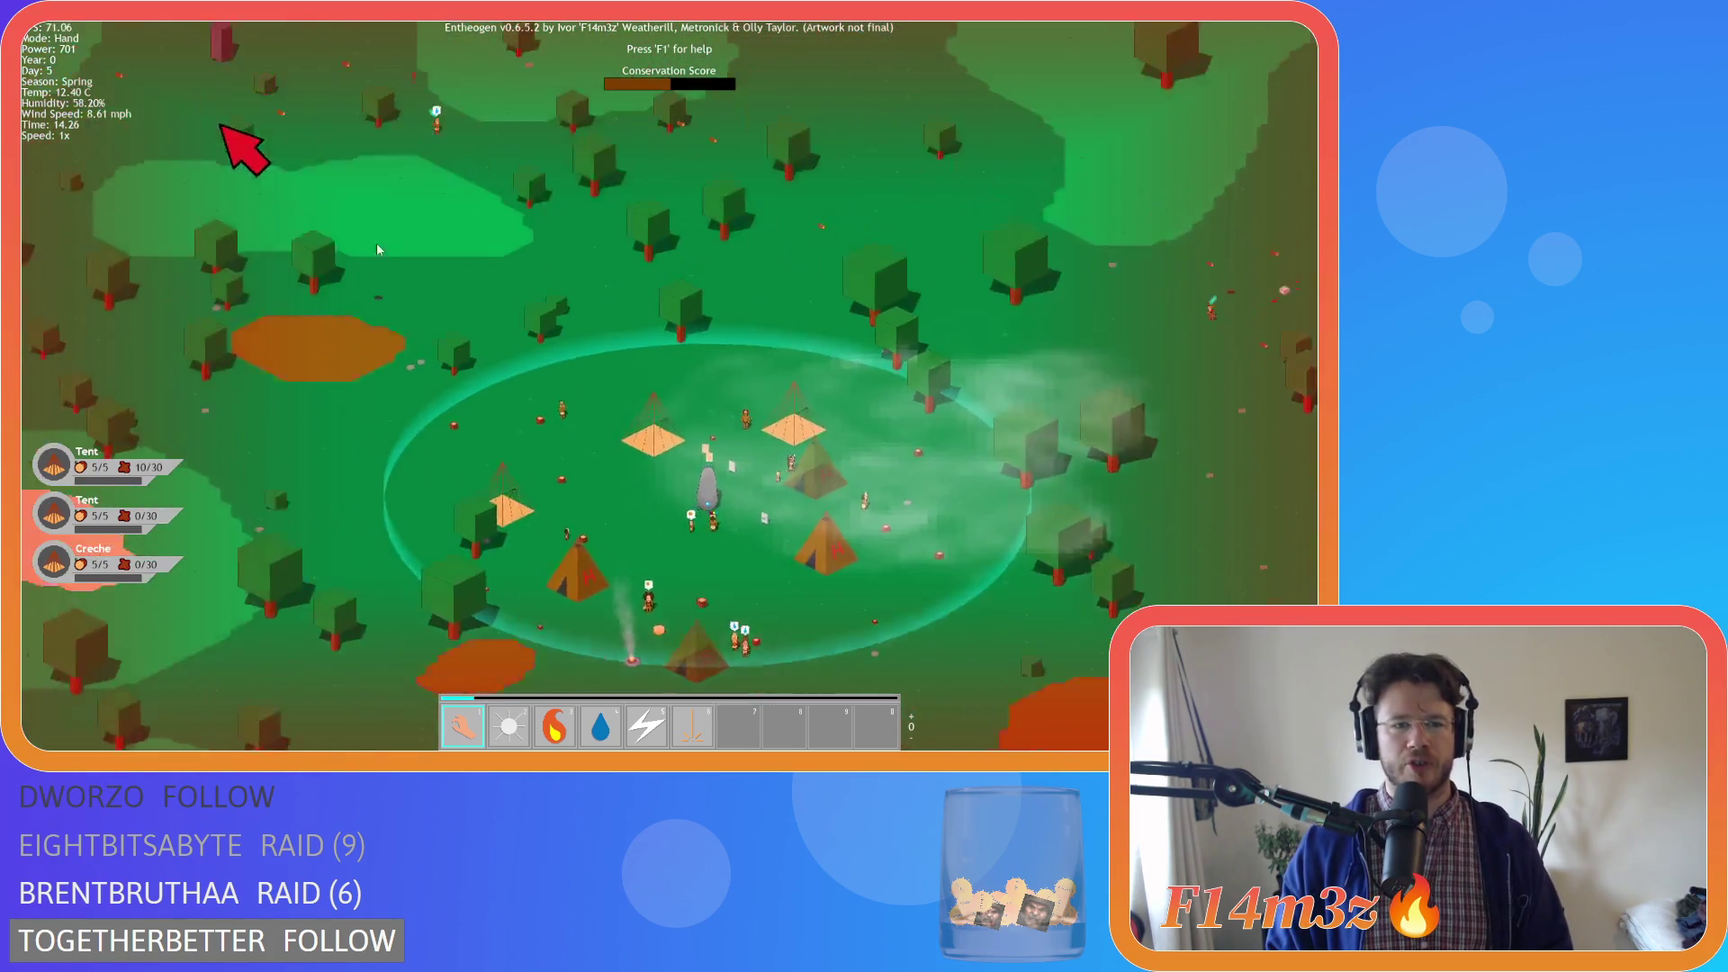
{"action": "key", "text": "w"}
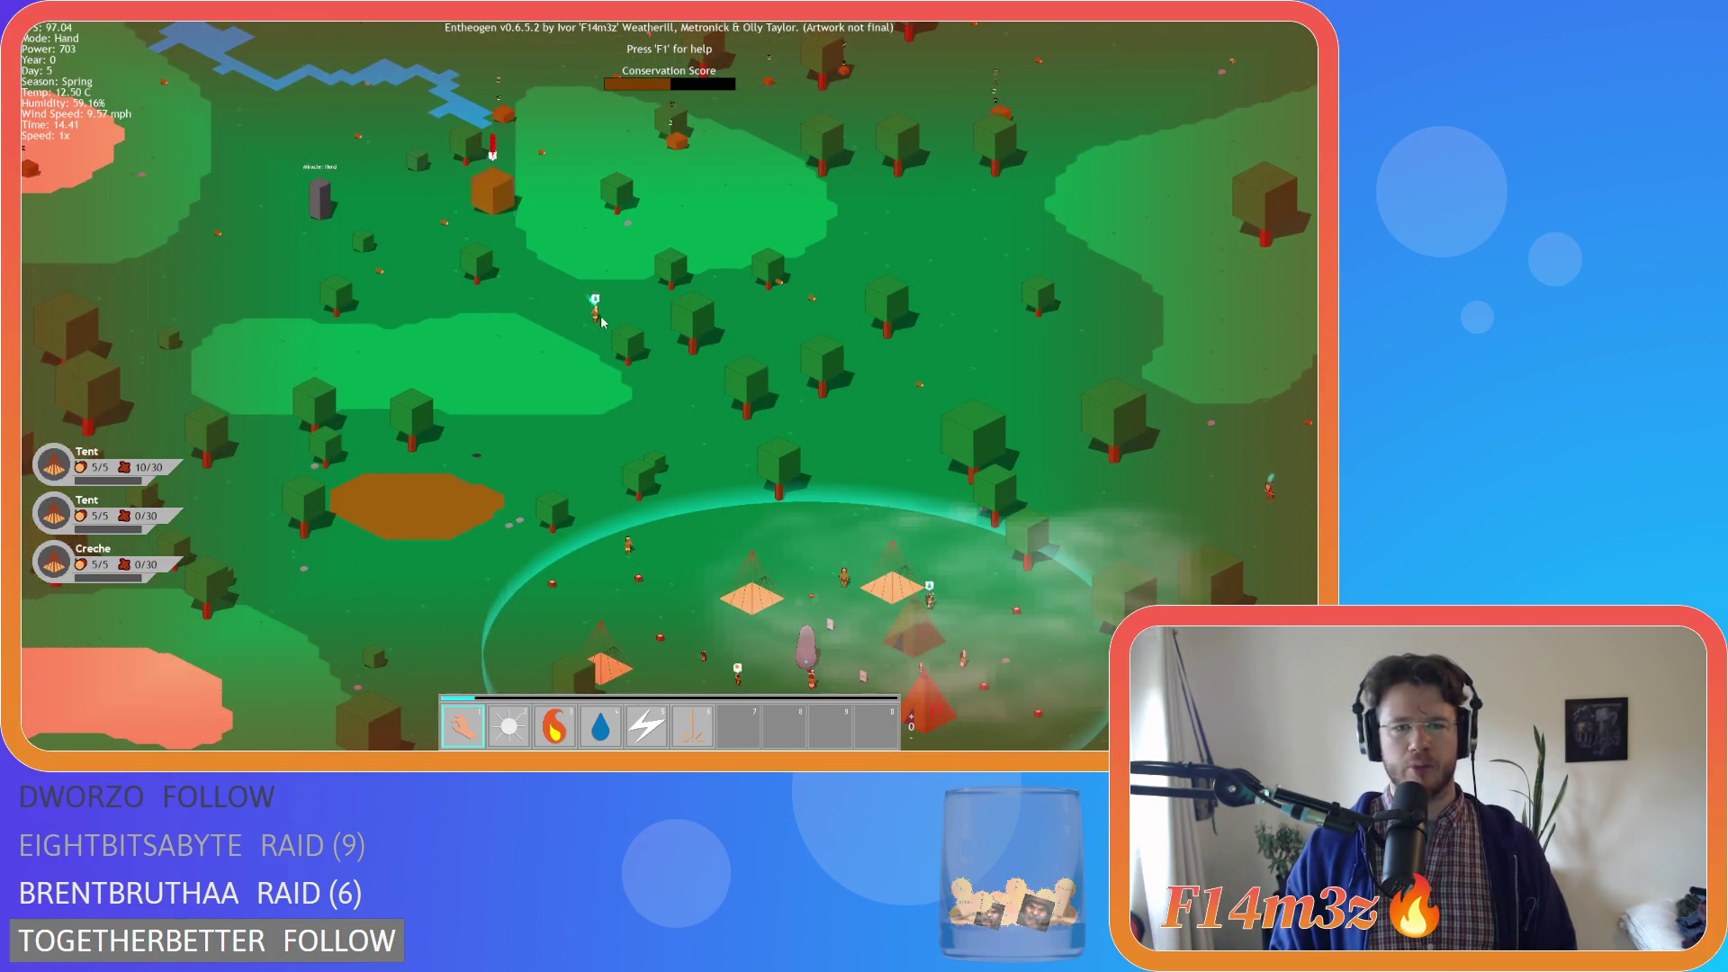
{"action": "key", "text": "s"}
{"action": "key", "text": "d"}
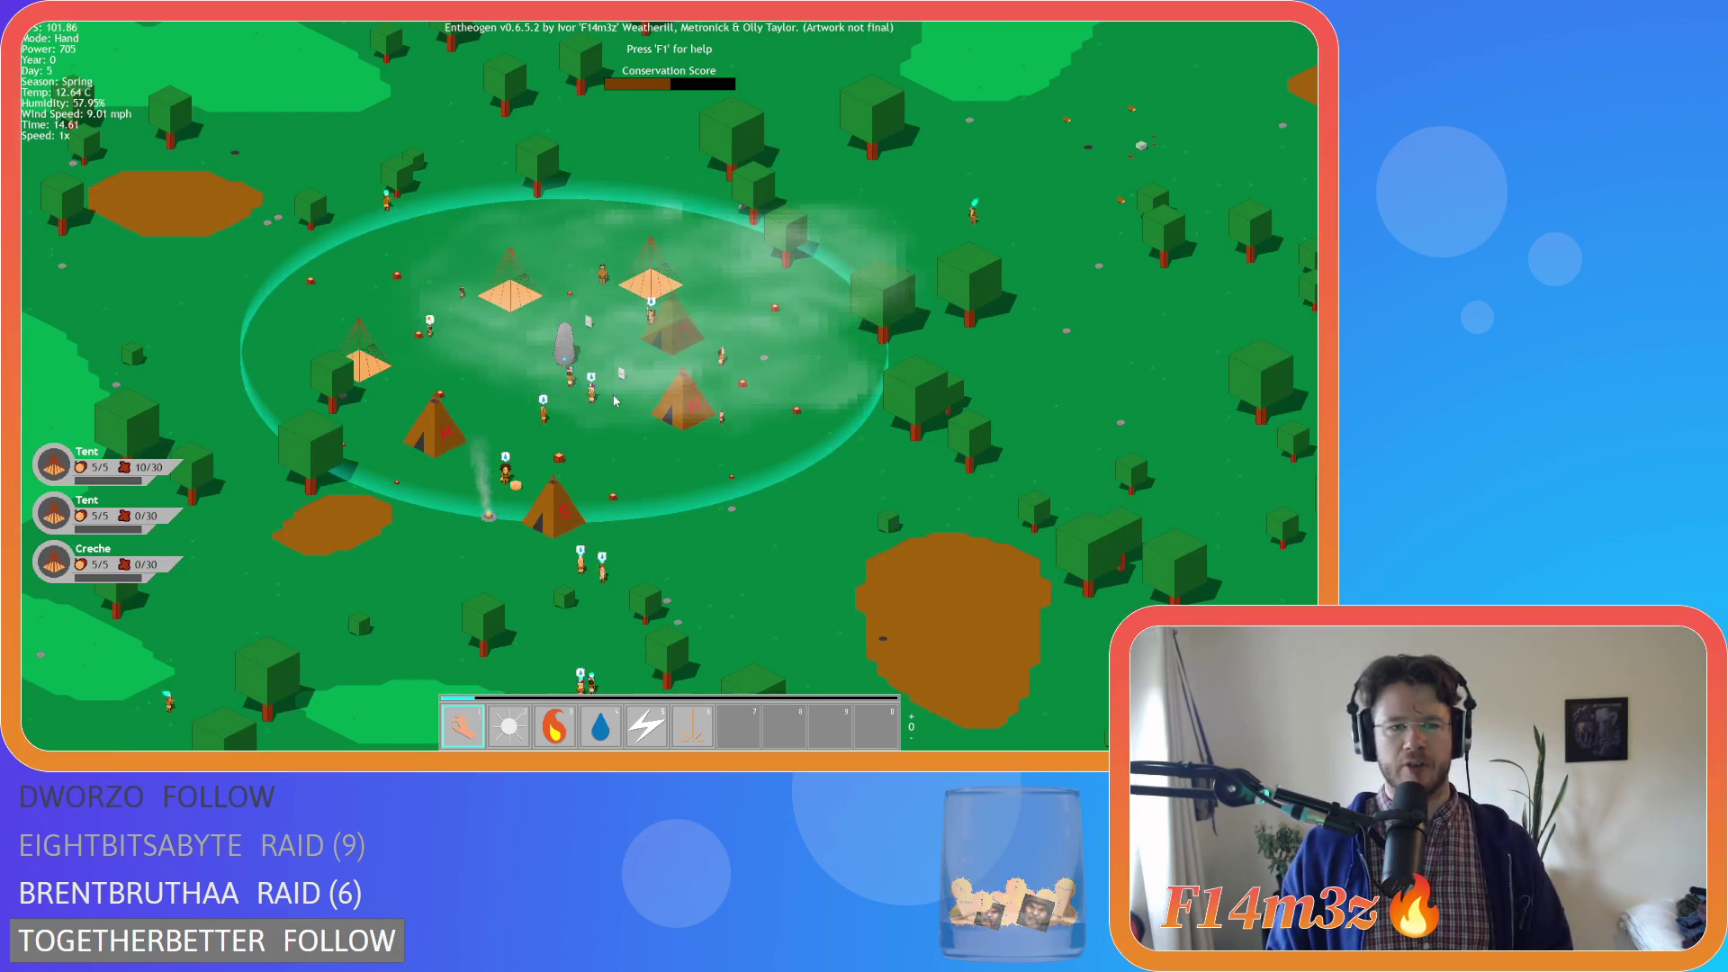
{"action": "key", "text": "a"}
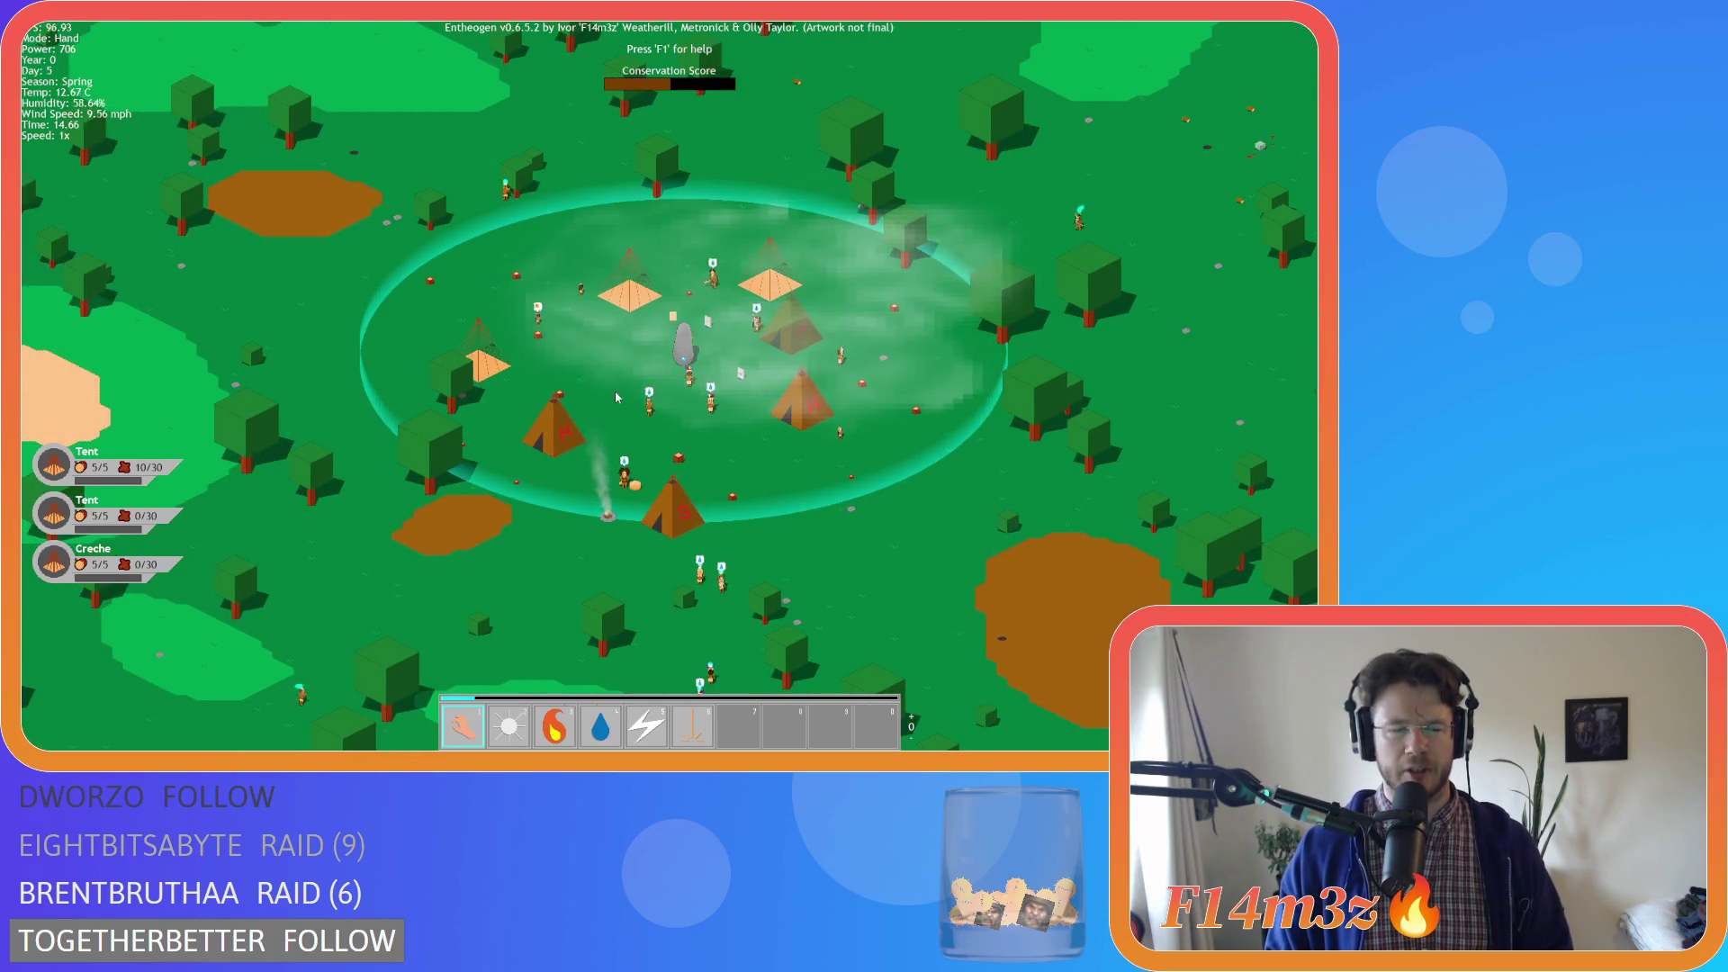
{"action": "key", "text": "w"}
{"action": "key", "text": "s"}
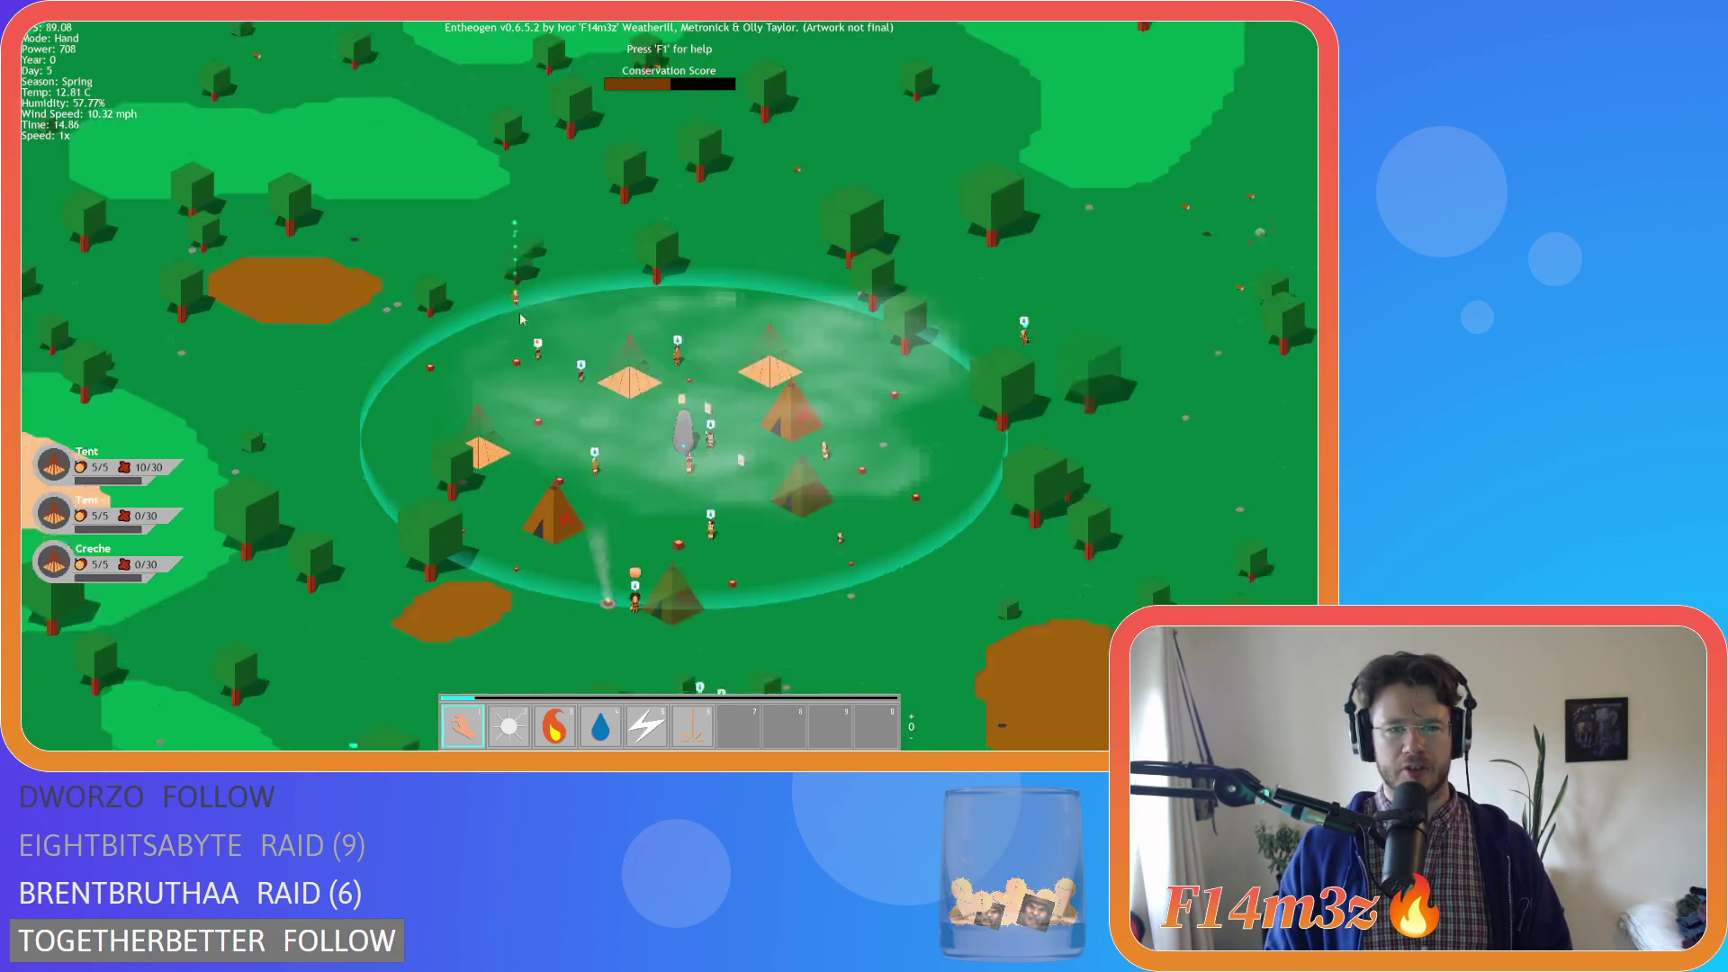
{"action": "key", "text": "d"}
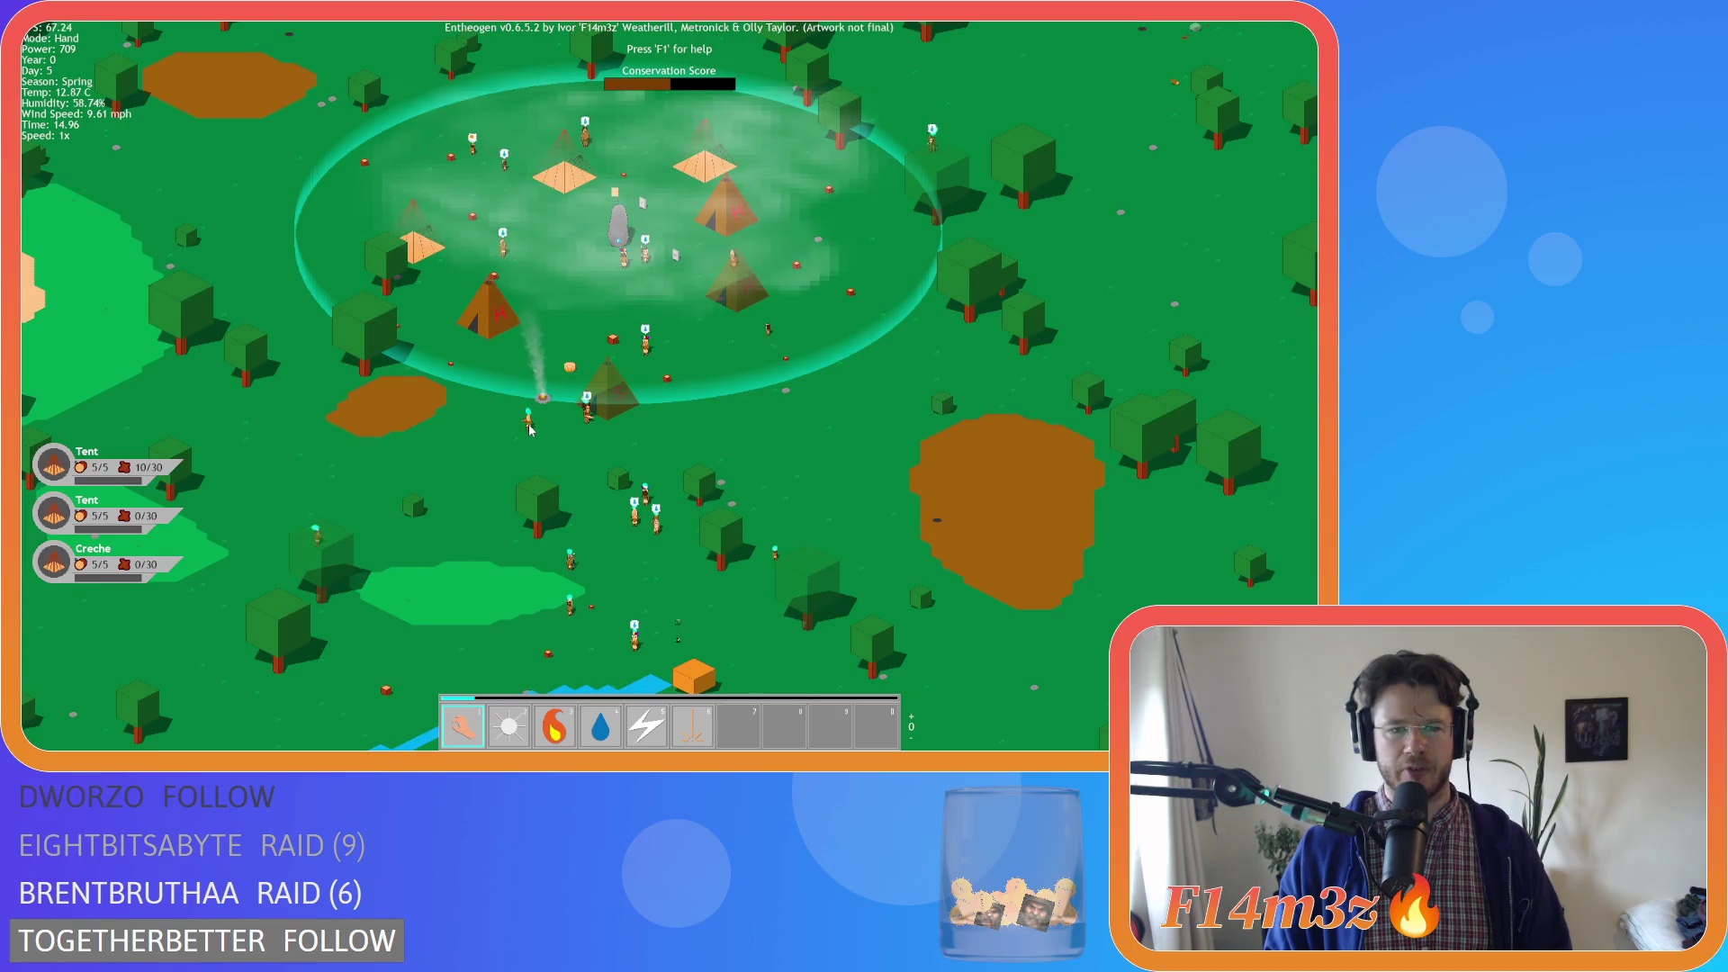
{"action": "key", "text": "w"}
{"action": "key", "text": "a"}
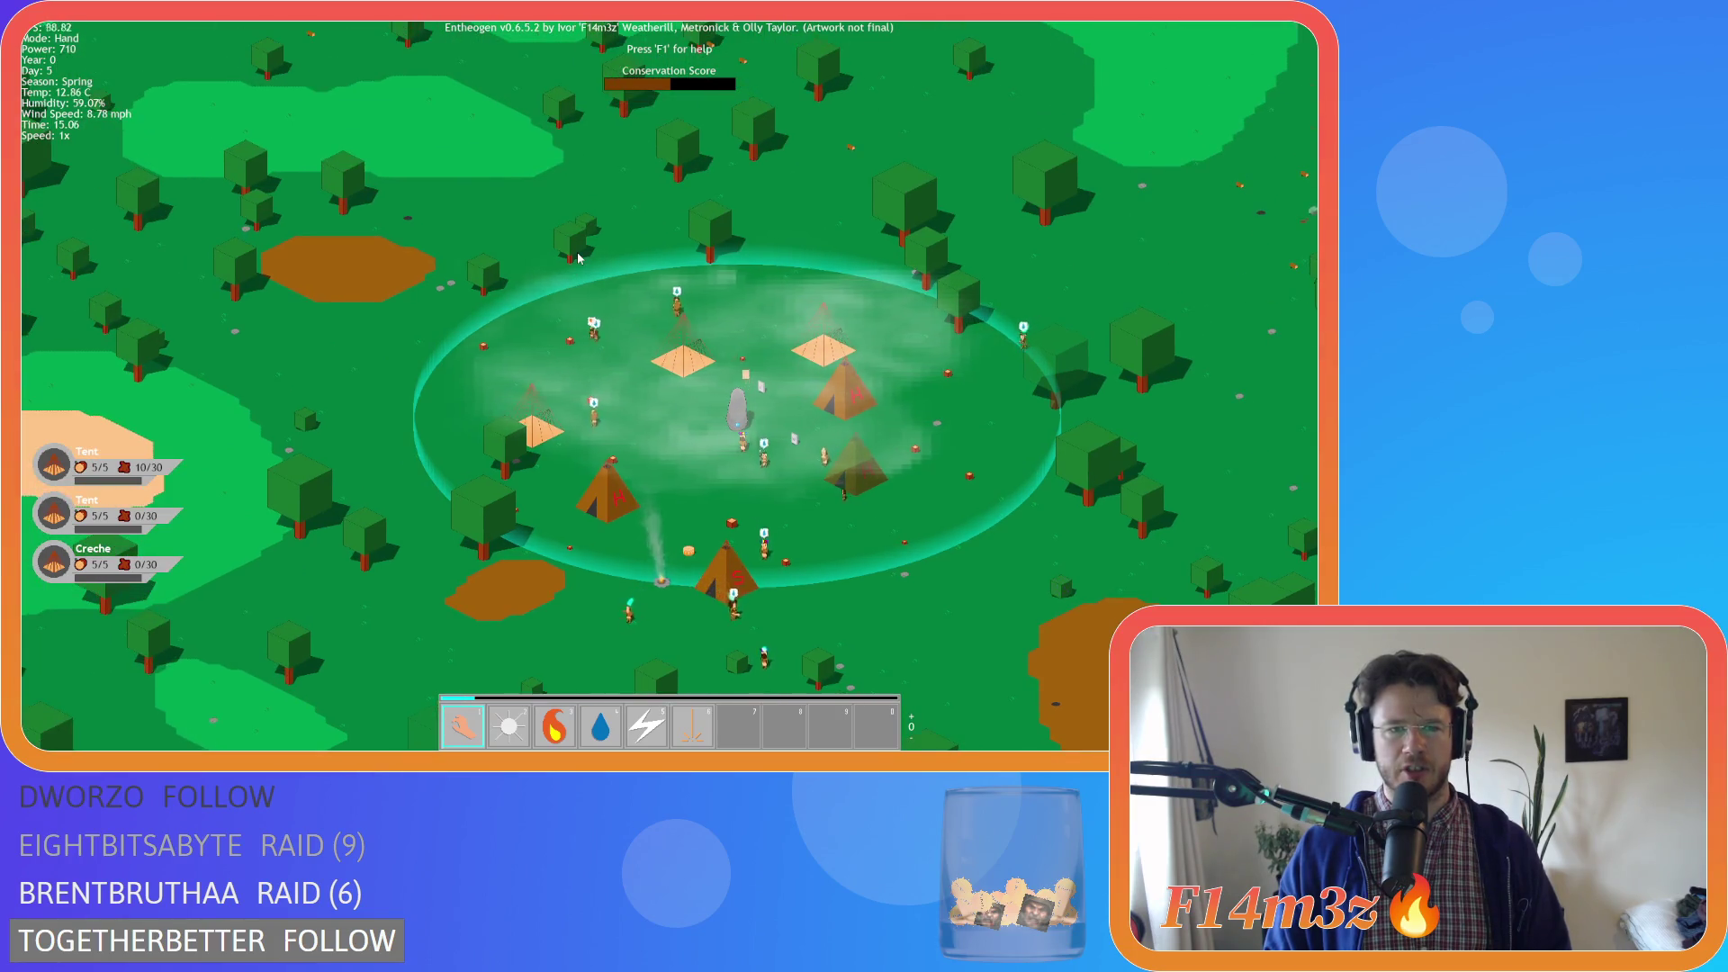
{"action": "key", "text": "s"}
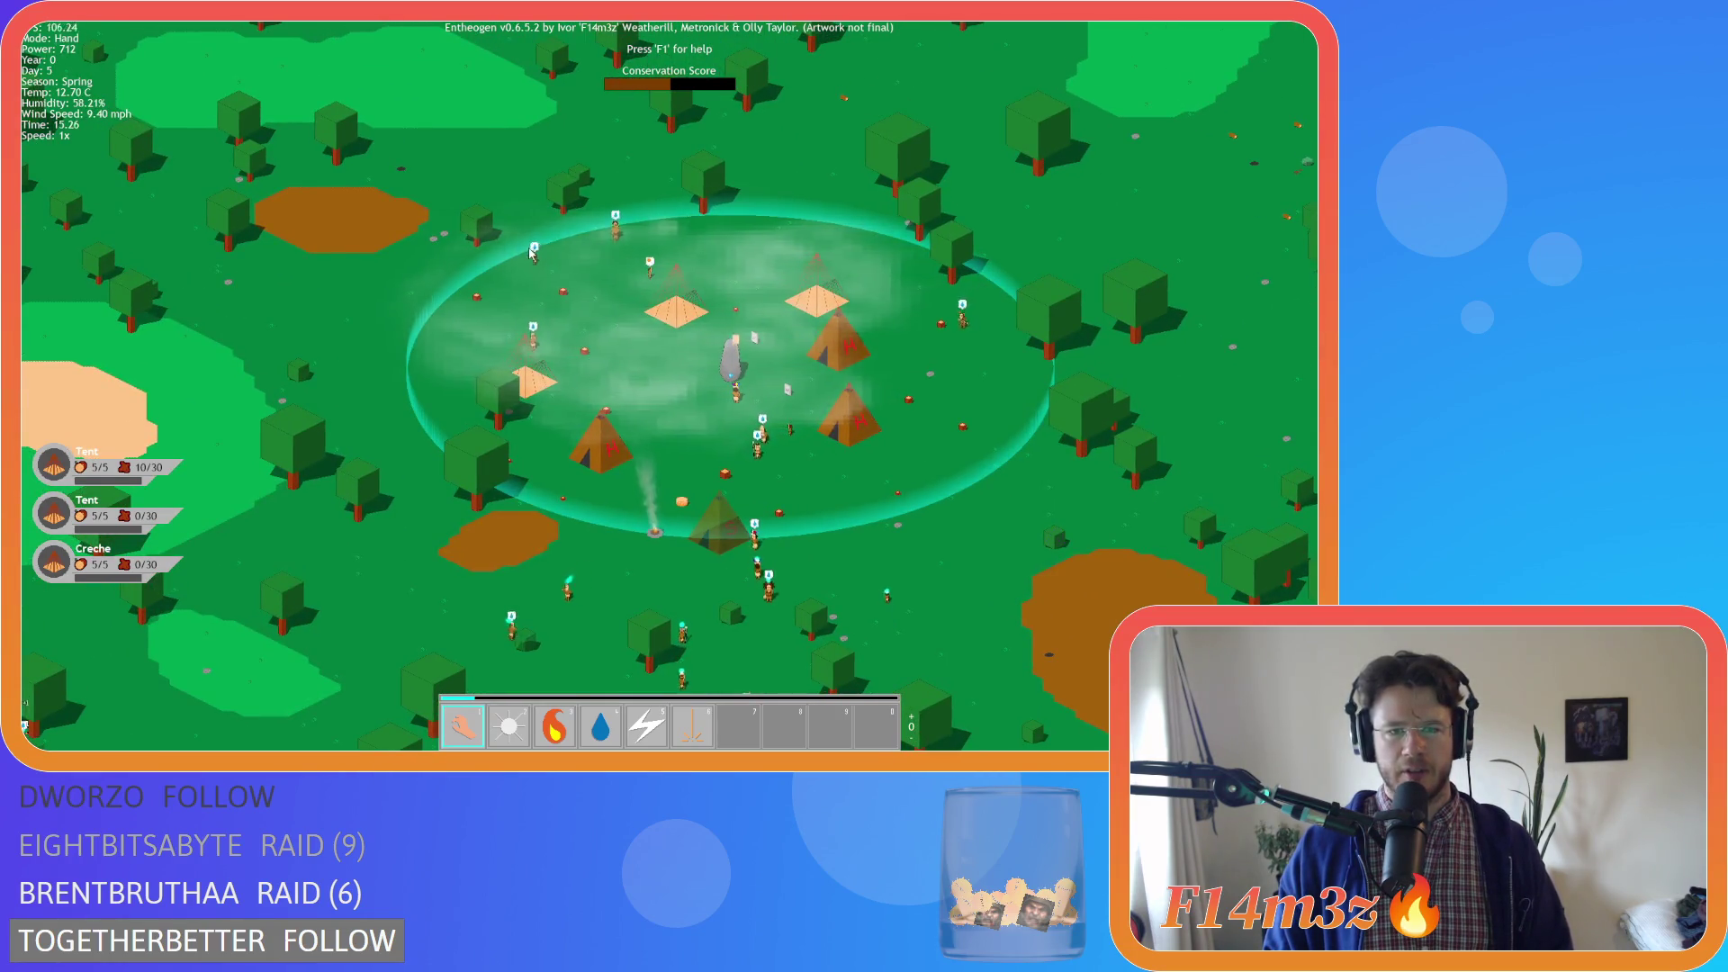
{"action": "key", "text": "s"}
{"action": "key", "text": "d"}
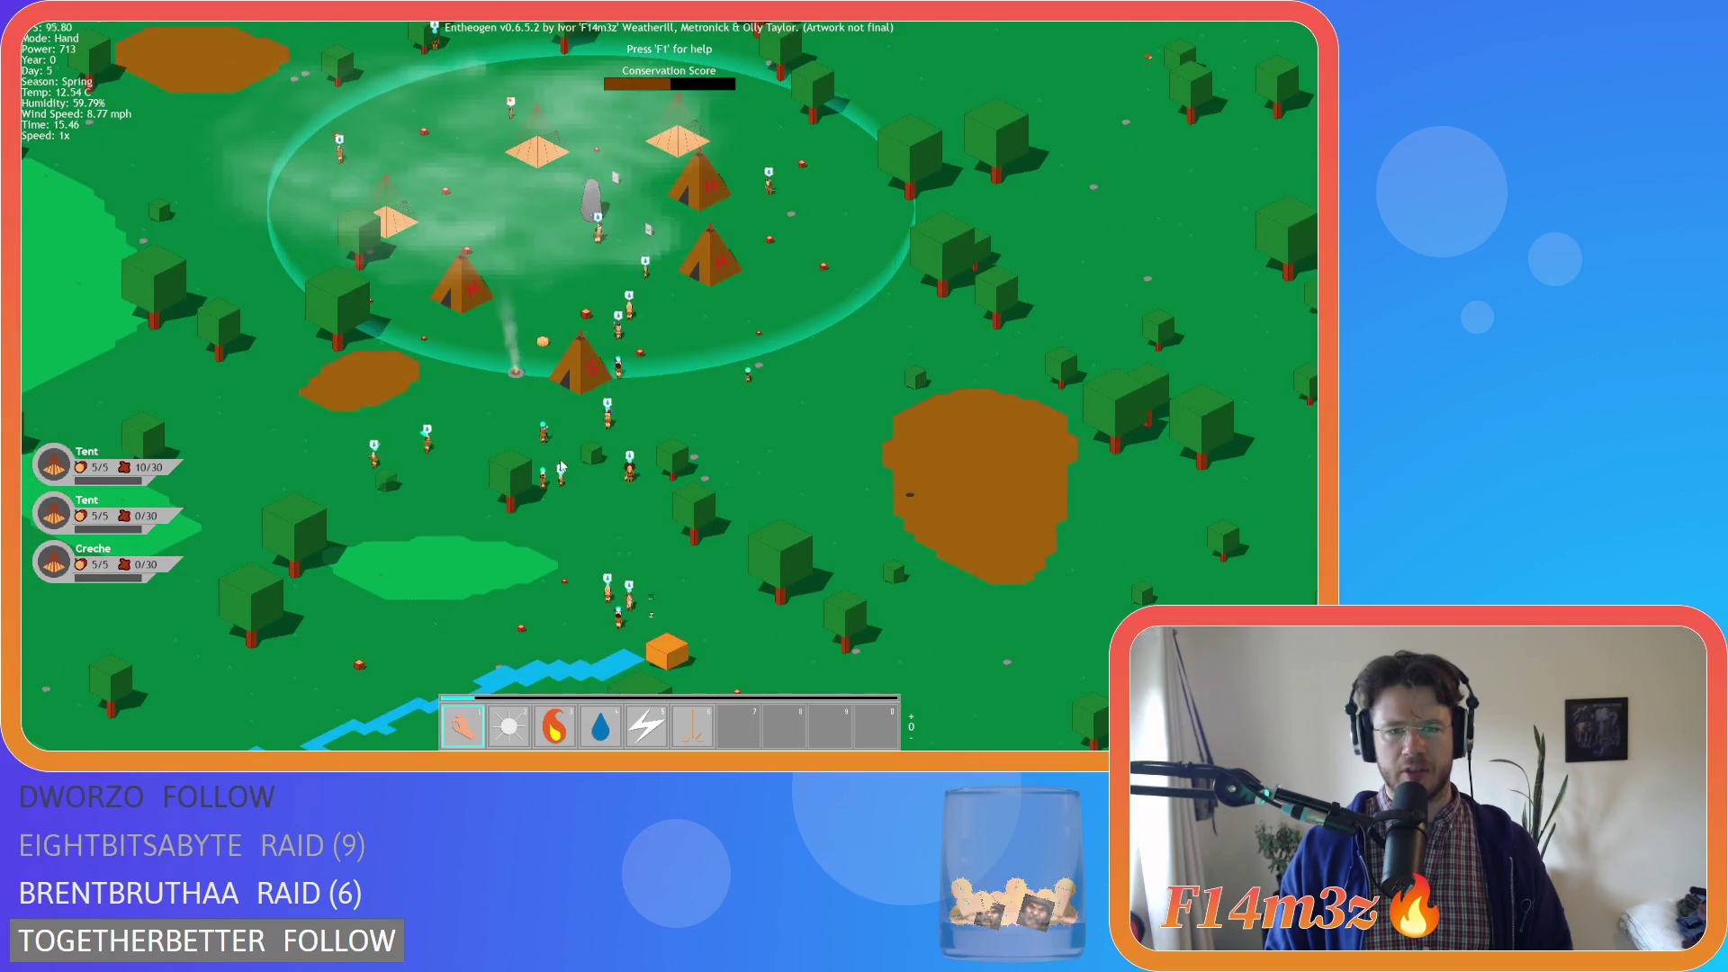
{"action": "key", "text": "w"}
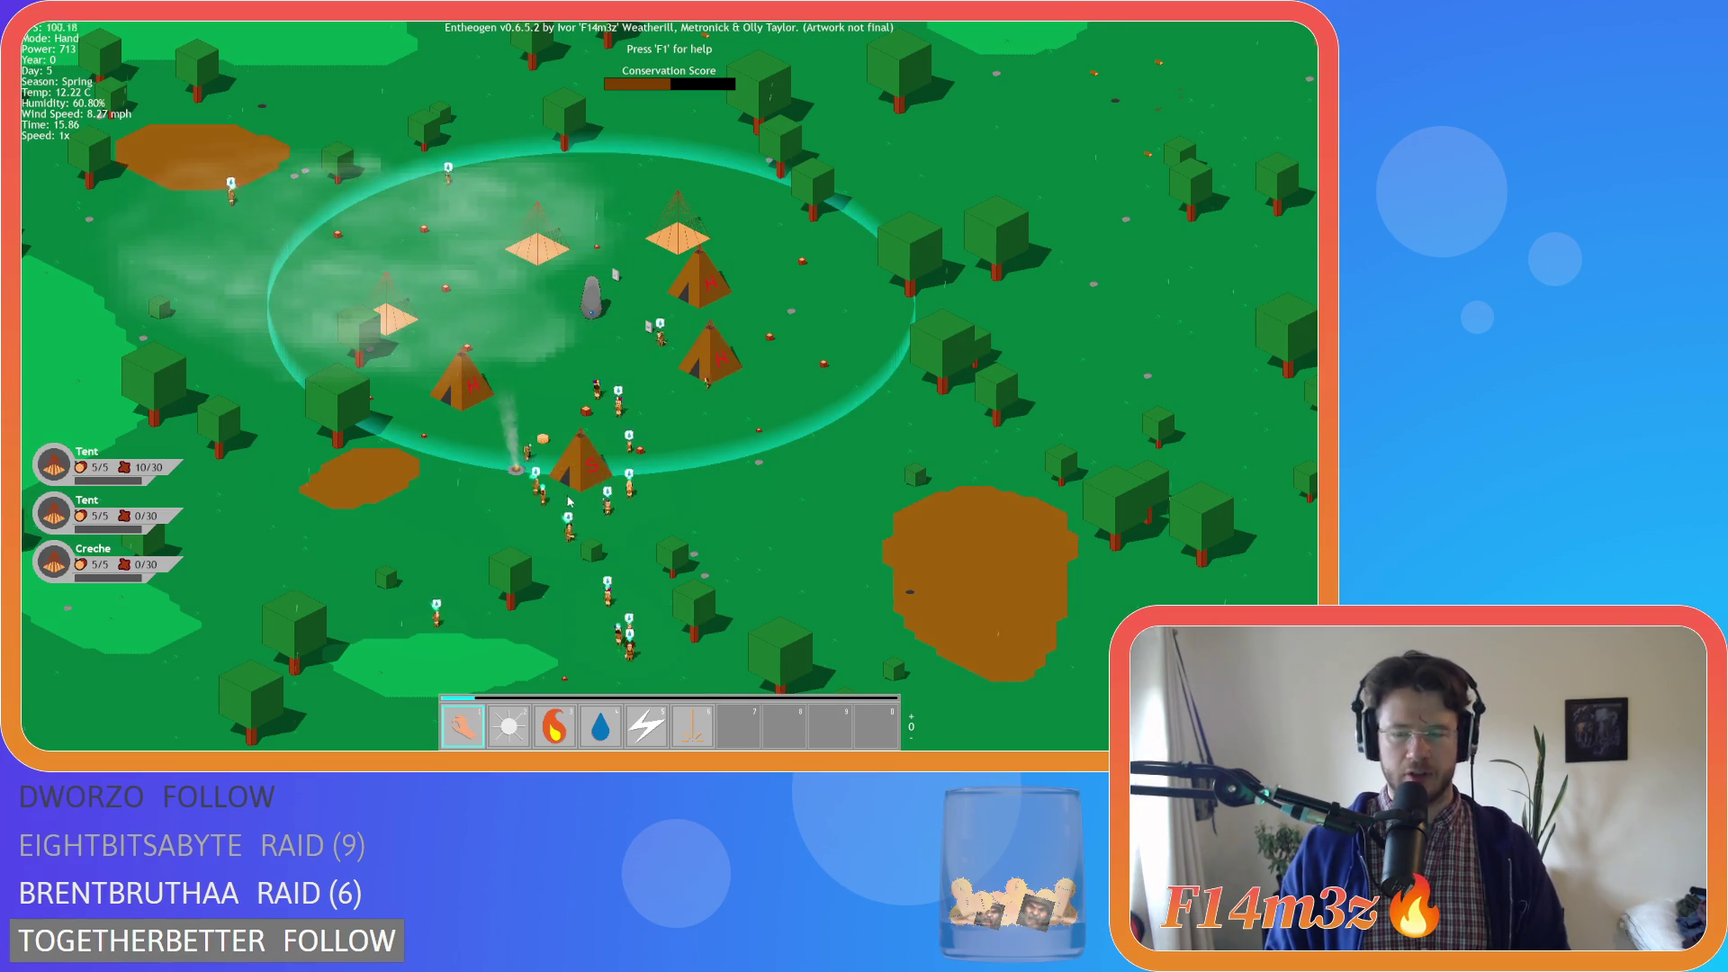
Check what the storage tent holds, then follow villagers heading south
{"action": "left_click", "coordinate": [580, 477]}
{"action": "key", "text": "Escape"}
{"action": "key", "text": "s"}
{"action": "key", "text": "a"}
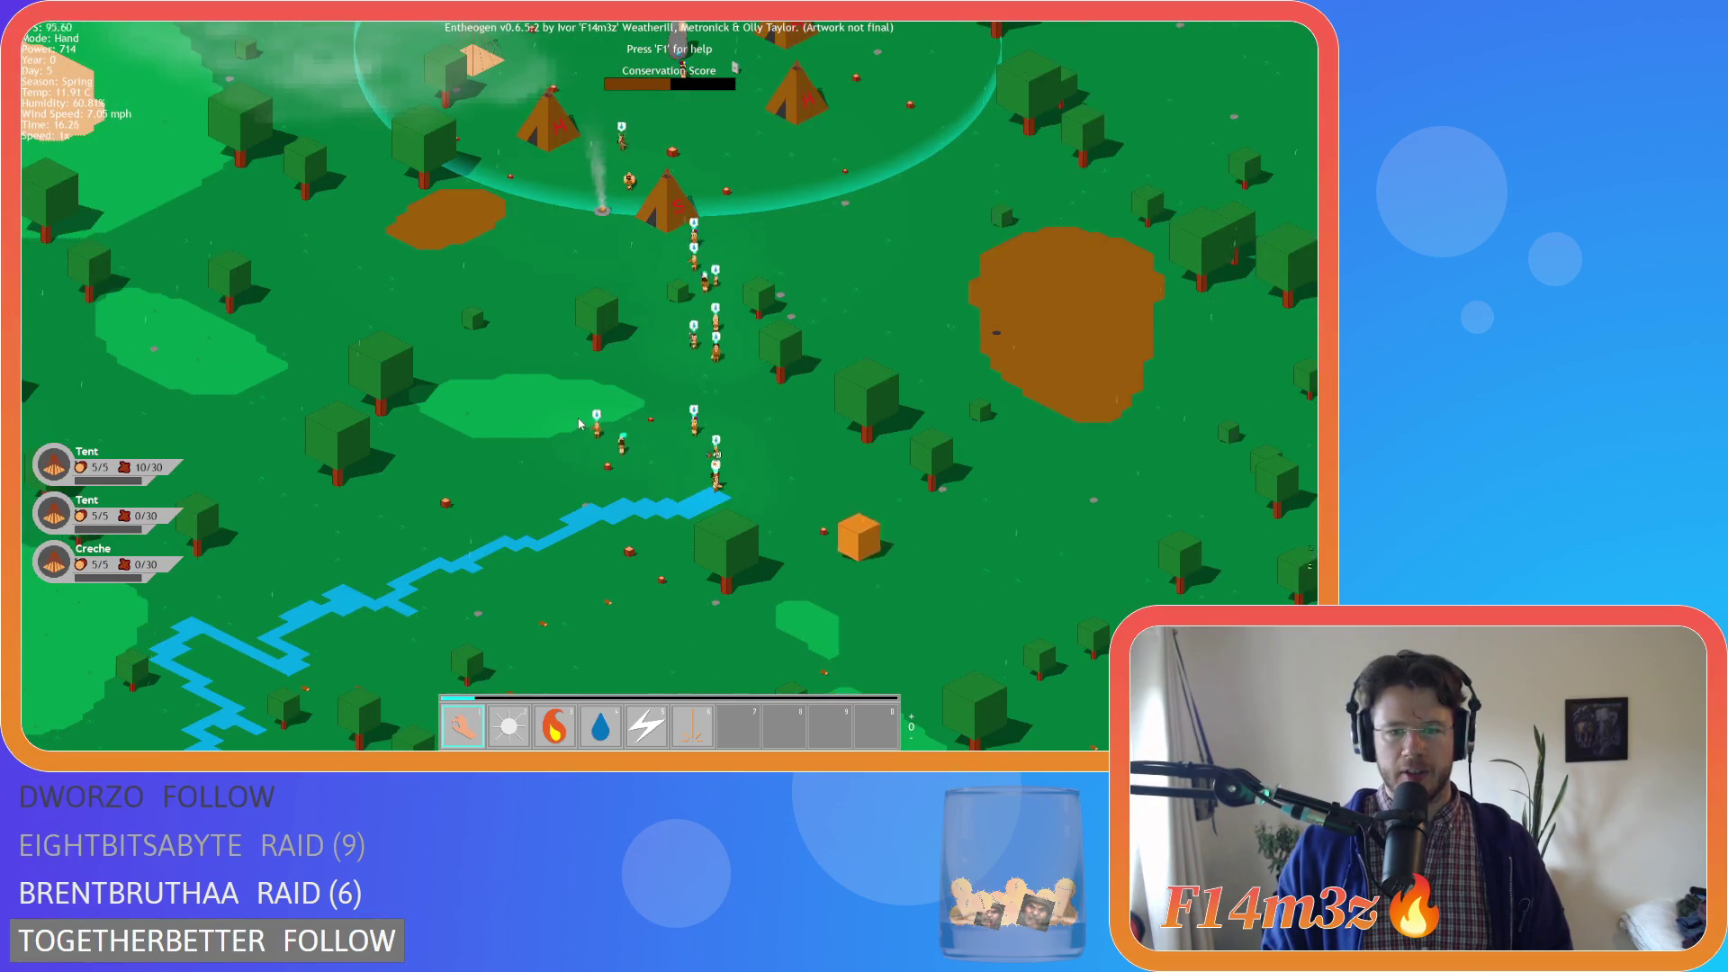
Pan around the village edge and east toward the river
{"action": "scroll", "coordinate": [607, 420], "scroll_direction": "up", "scroll_amount": 3}
{"action": "scroll", "coordinate": [607, 420], "scroll_direction": "down", "scroll_amount": 5}
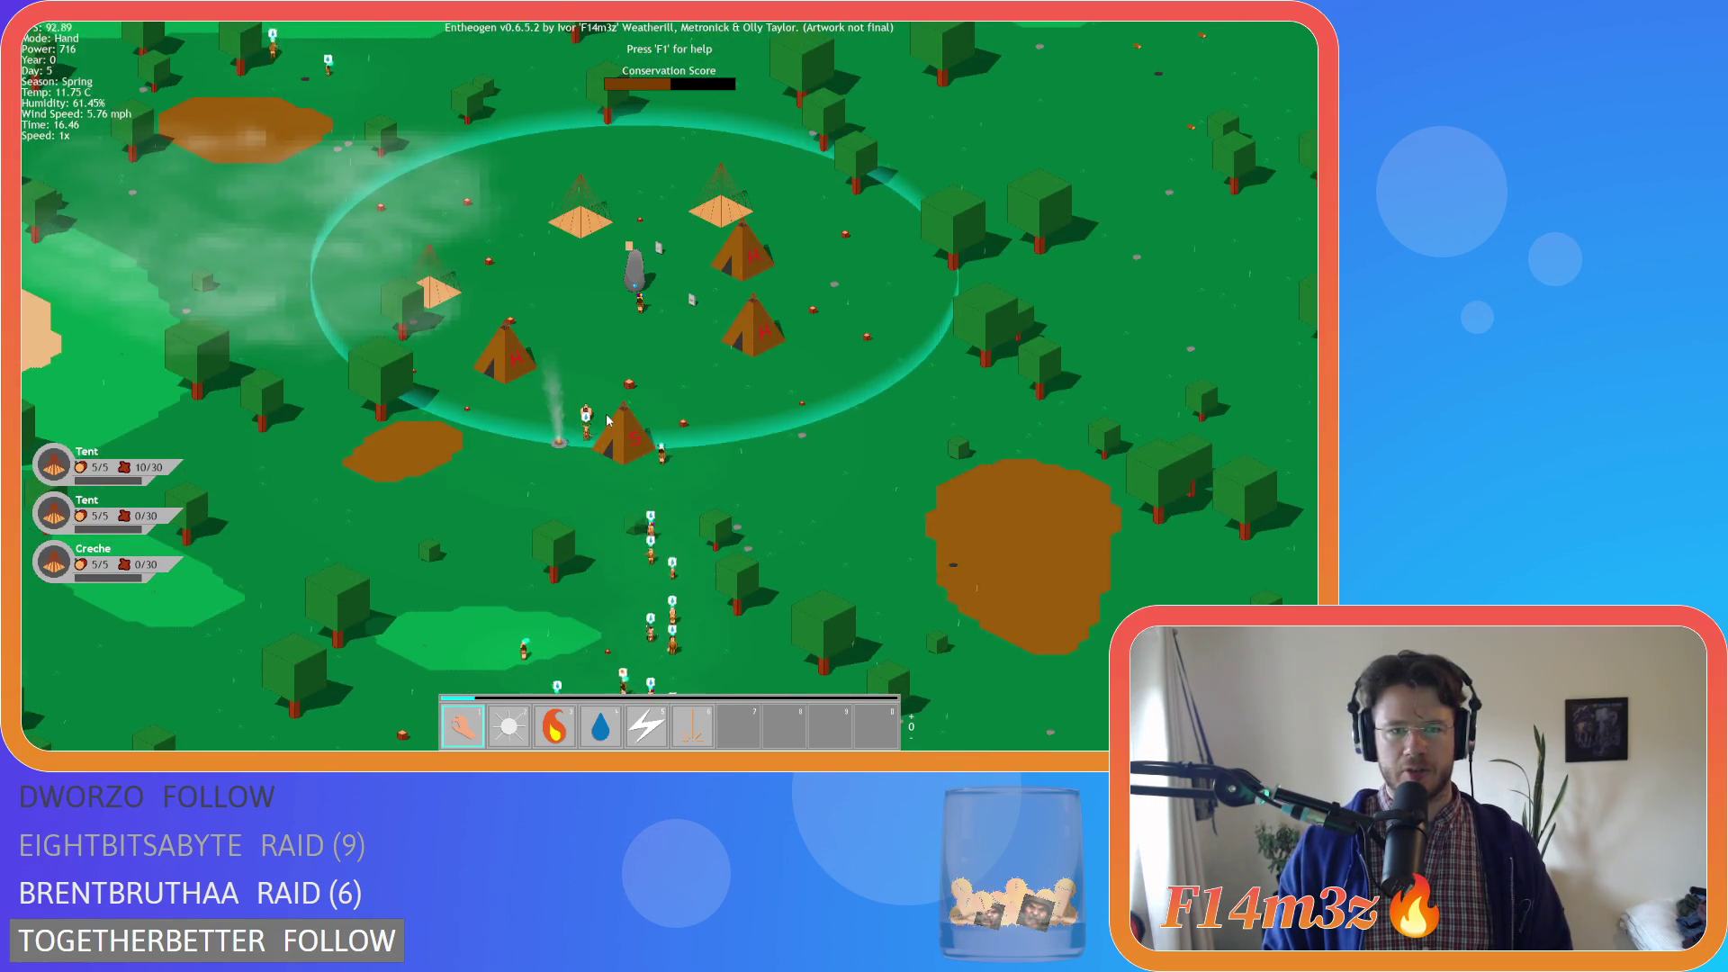
{"action": "key", "text": "w"}
{"action": "key", "text": "a"}
{"action": "key", "text": "s"}
{"action": "key", "text": "d"}
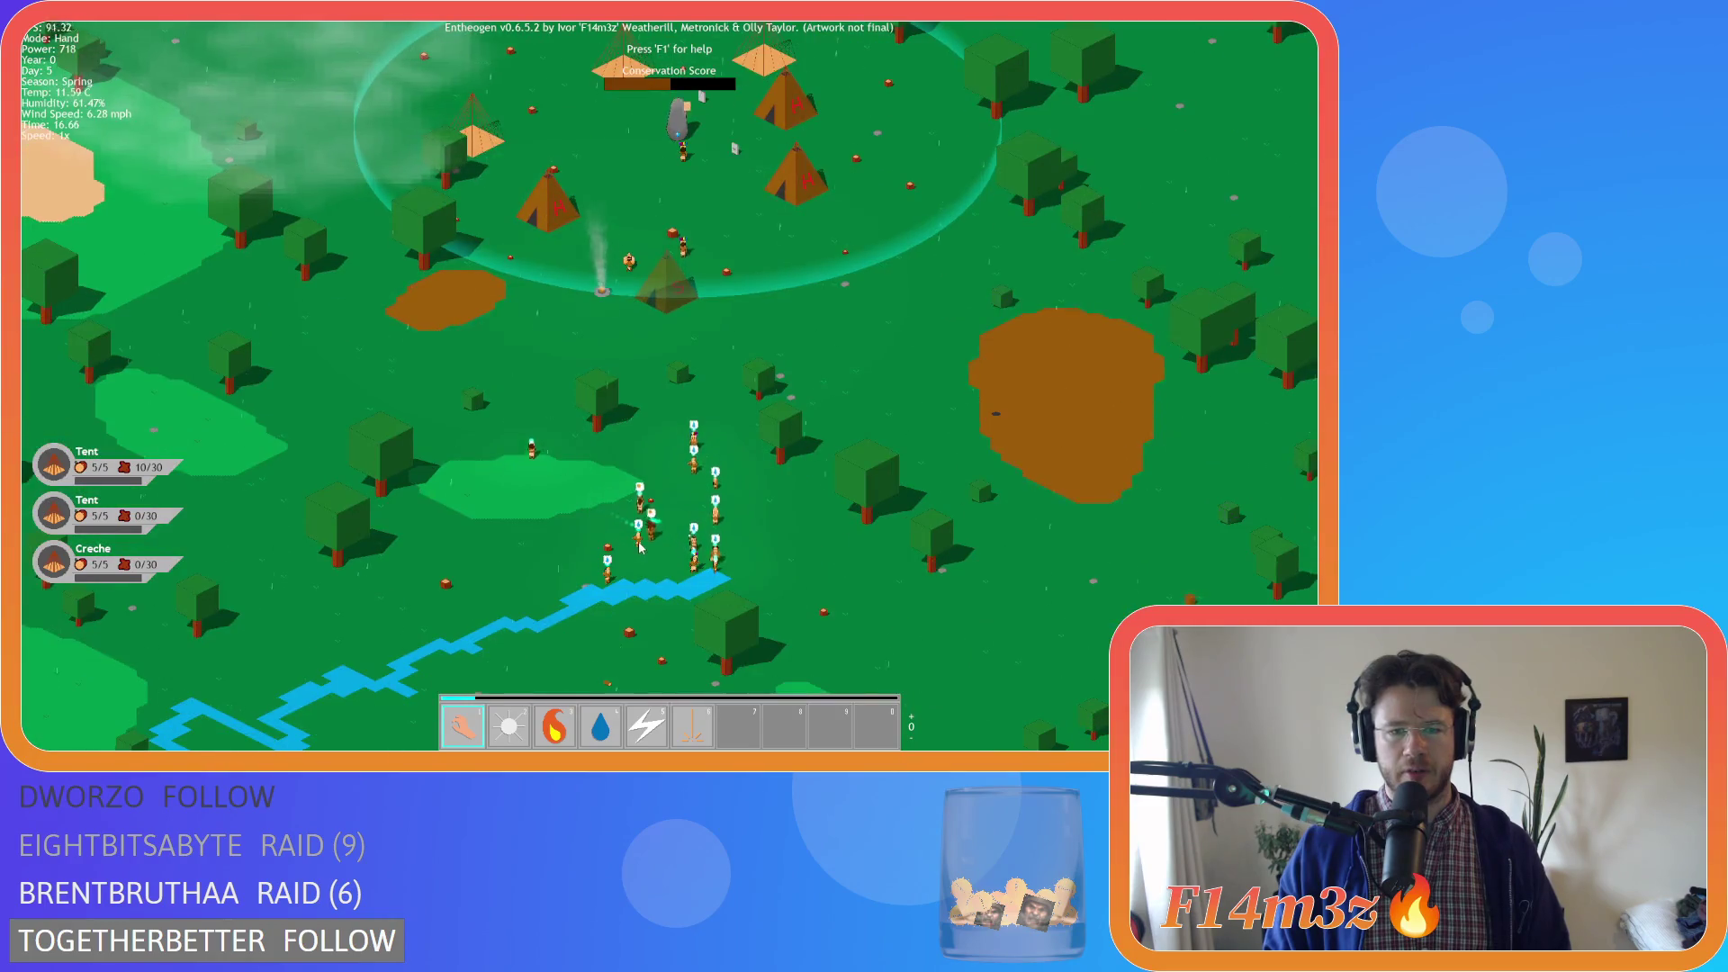
{"action": "key", "text": "w"}
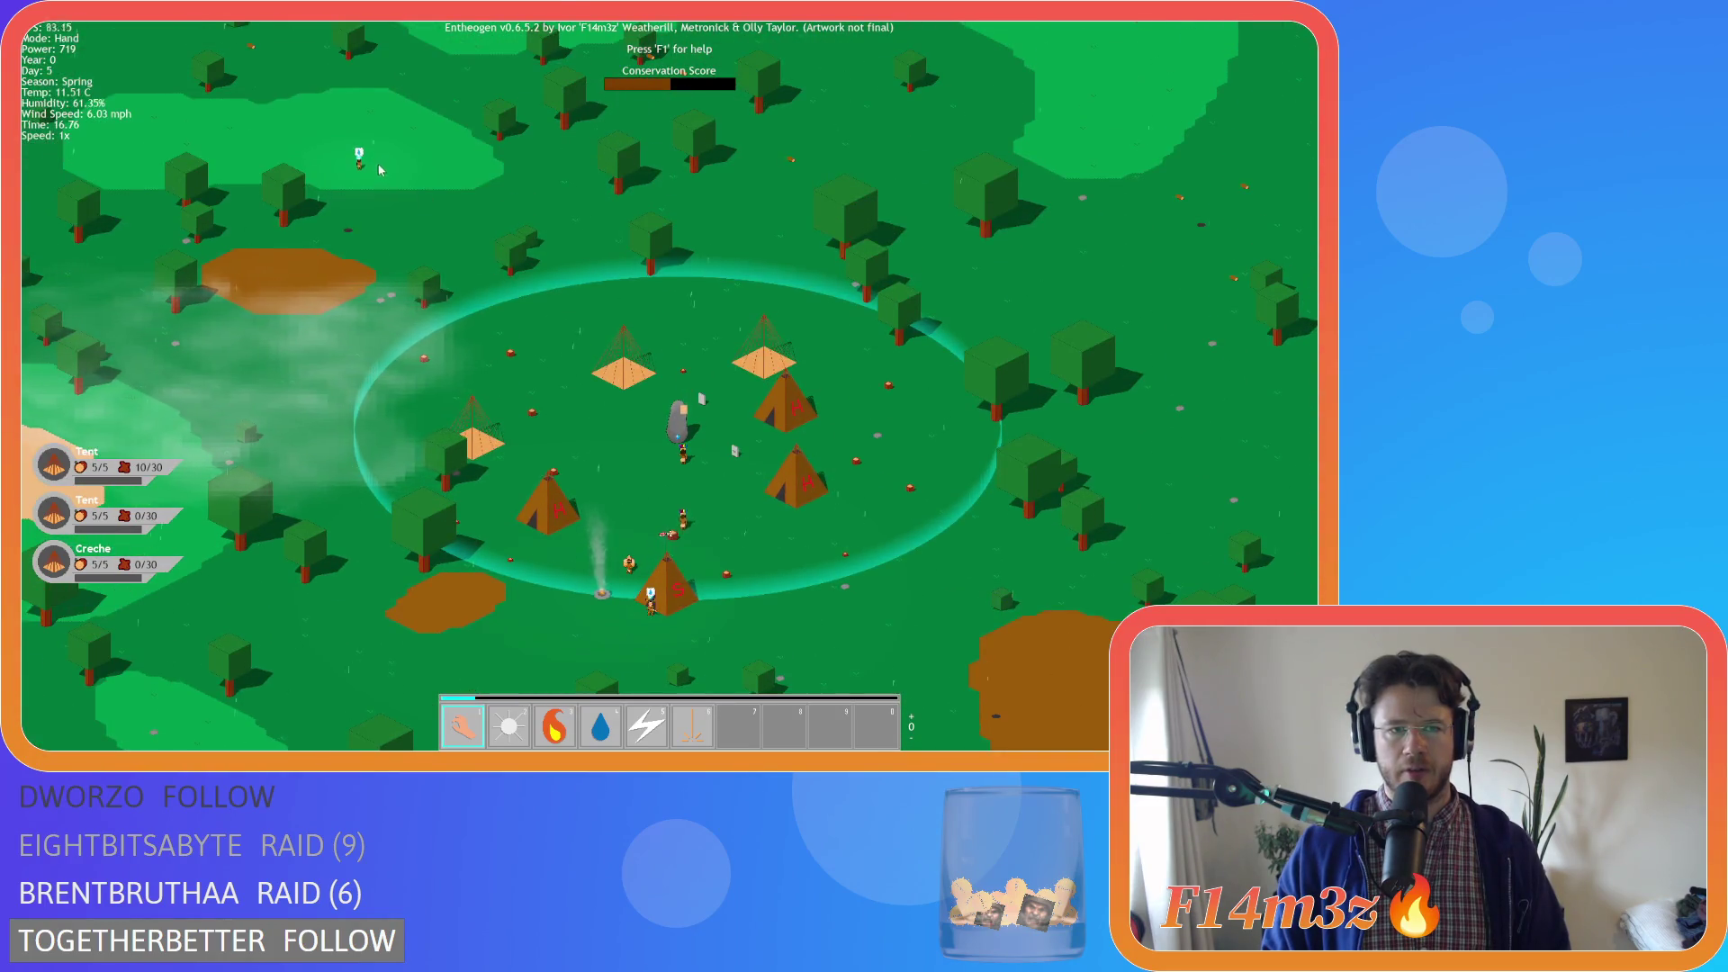
{"action": "key", "text": "s"}
{"action": "key", "text": "d"}
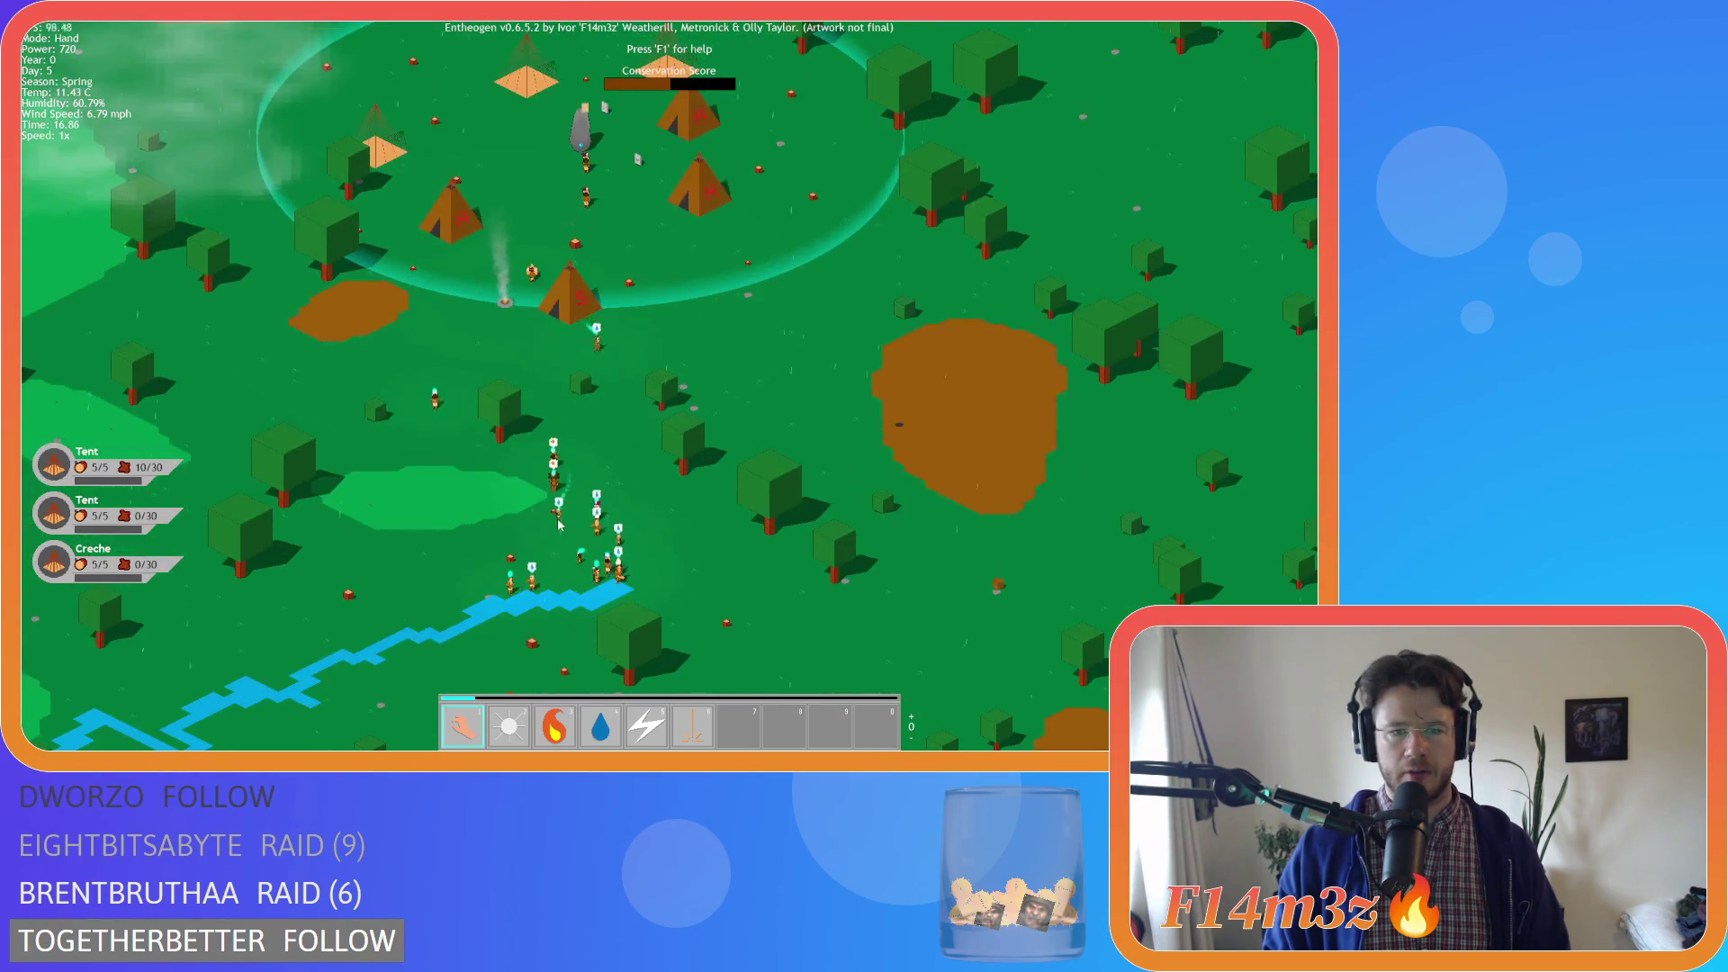
{"action": "key", "text": "w"}
{"action": "key", "text": "d"}
{"action": "key", "text": "s"}
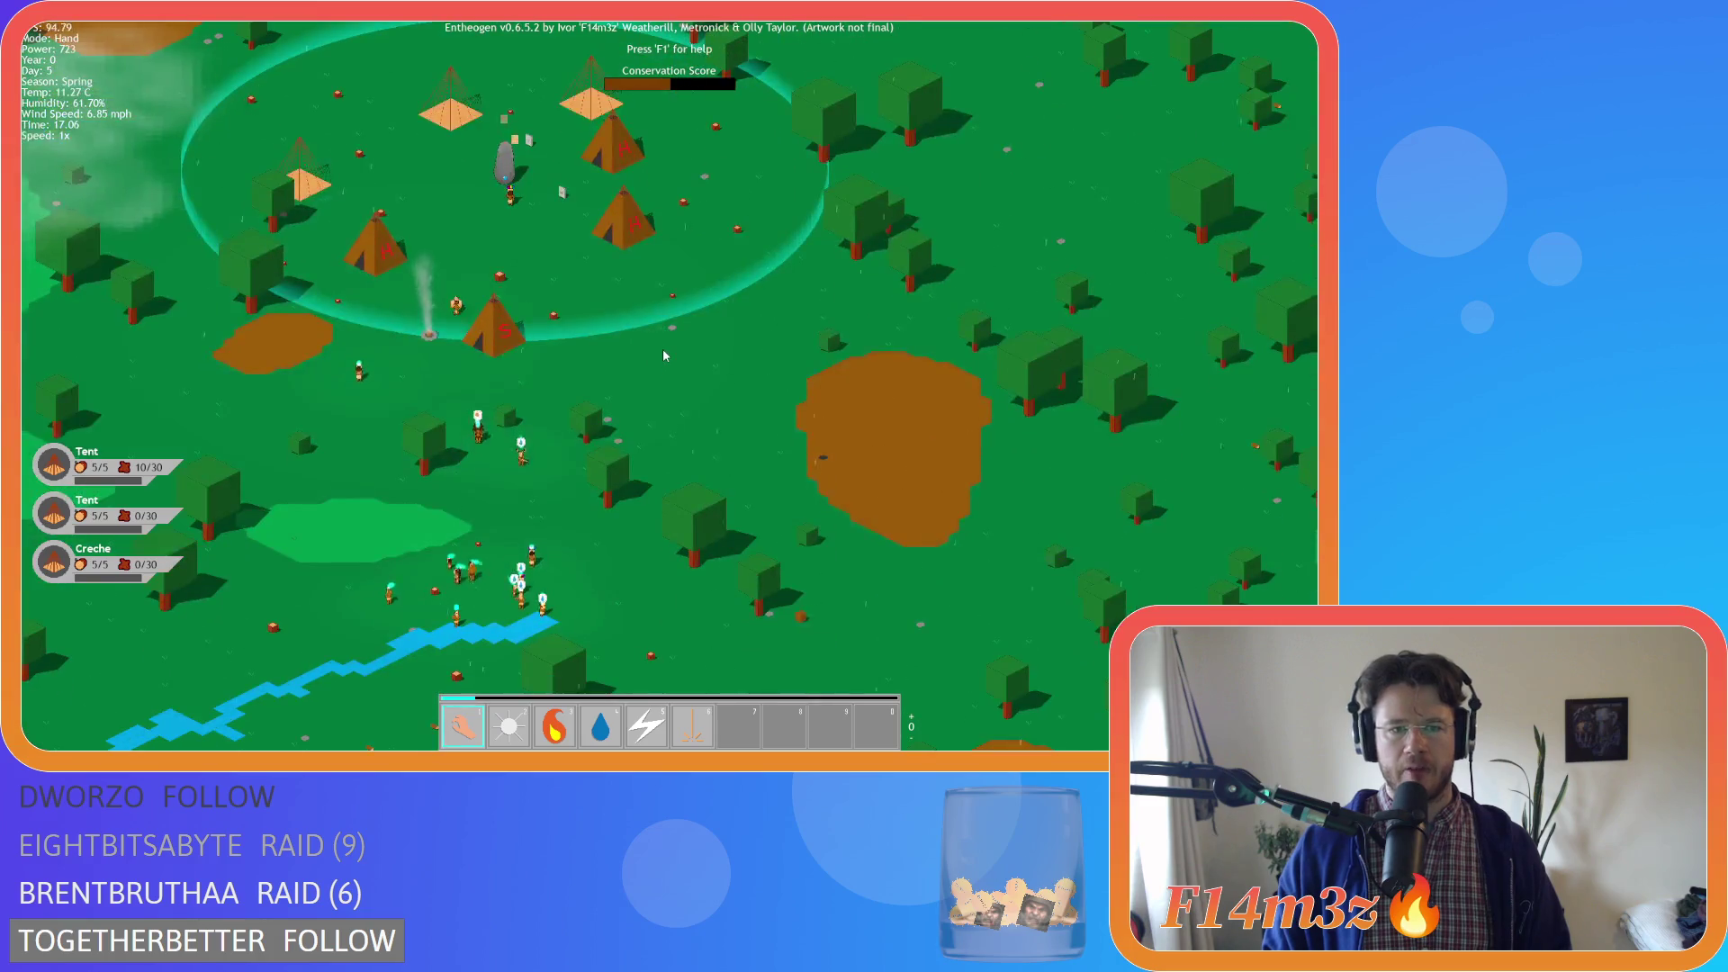
Zoom in to inspect a drummer villager's stats, close the tribe details, and zoom back out
{"action": "scroll", "coordinate": [664, 355], "scroll_direction": "up", "scroll_amount": 5}
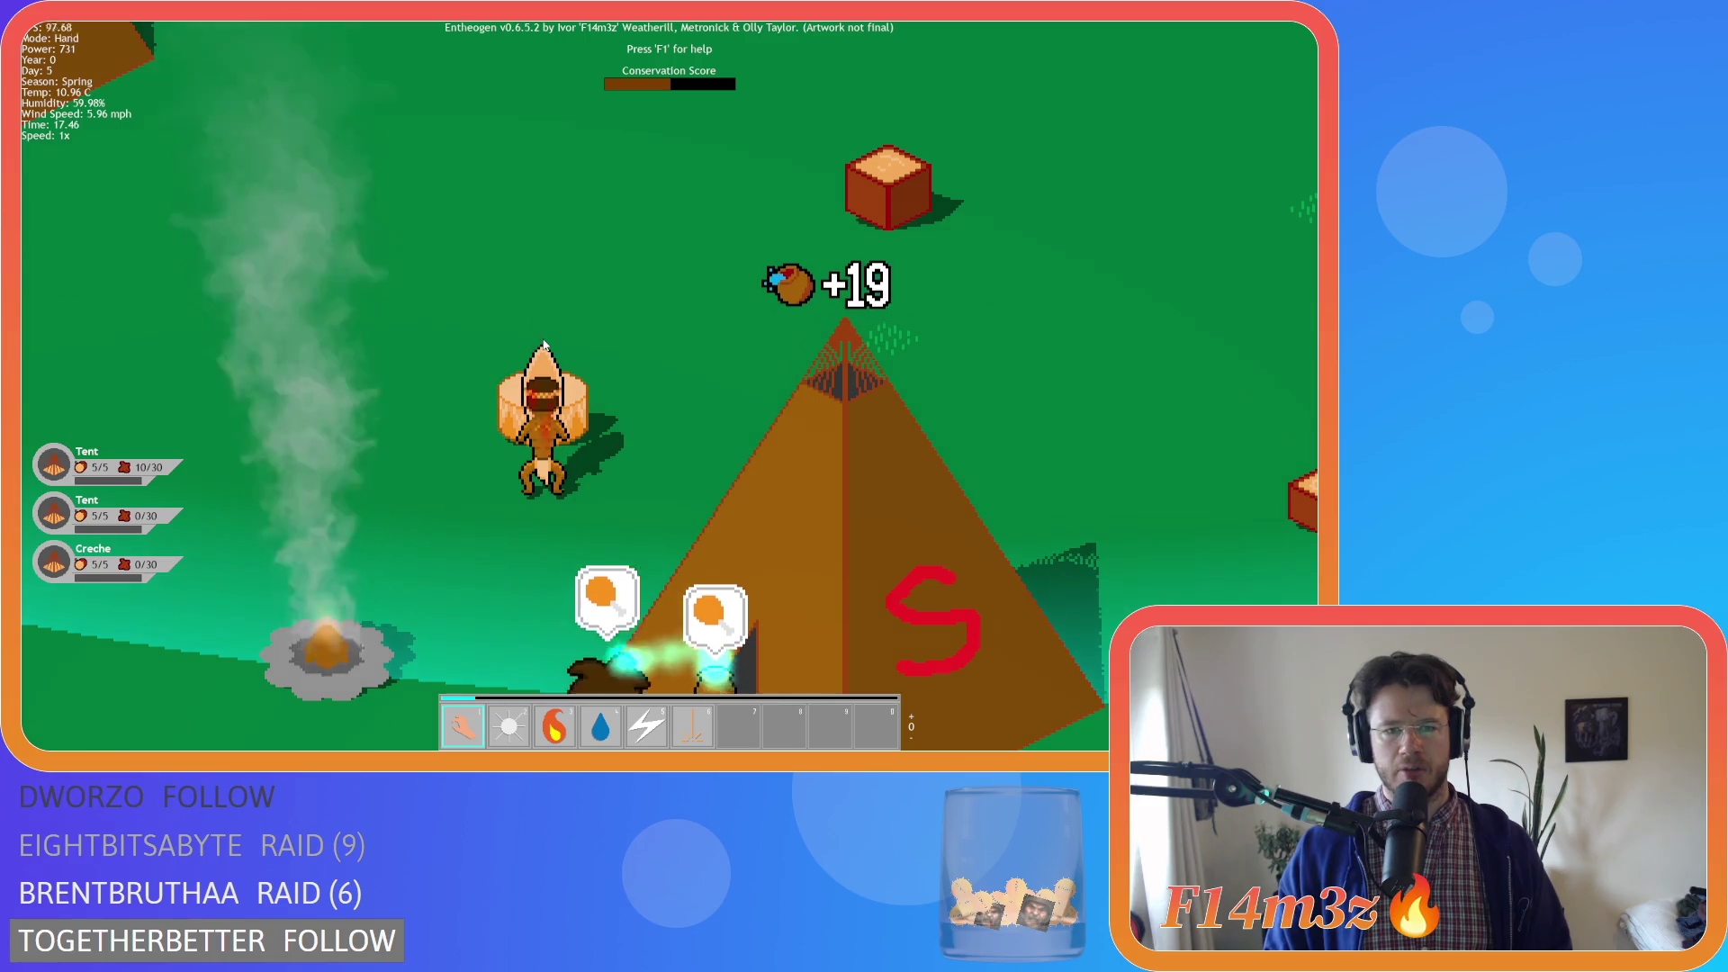
{"action": "left_click", "coordinate": [544, 460]}
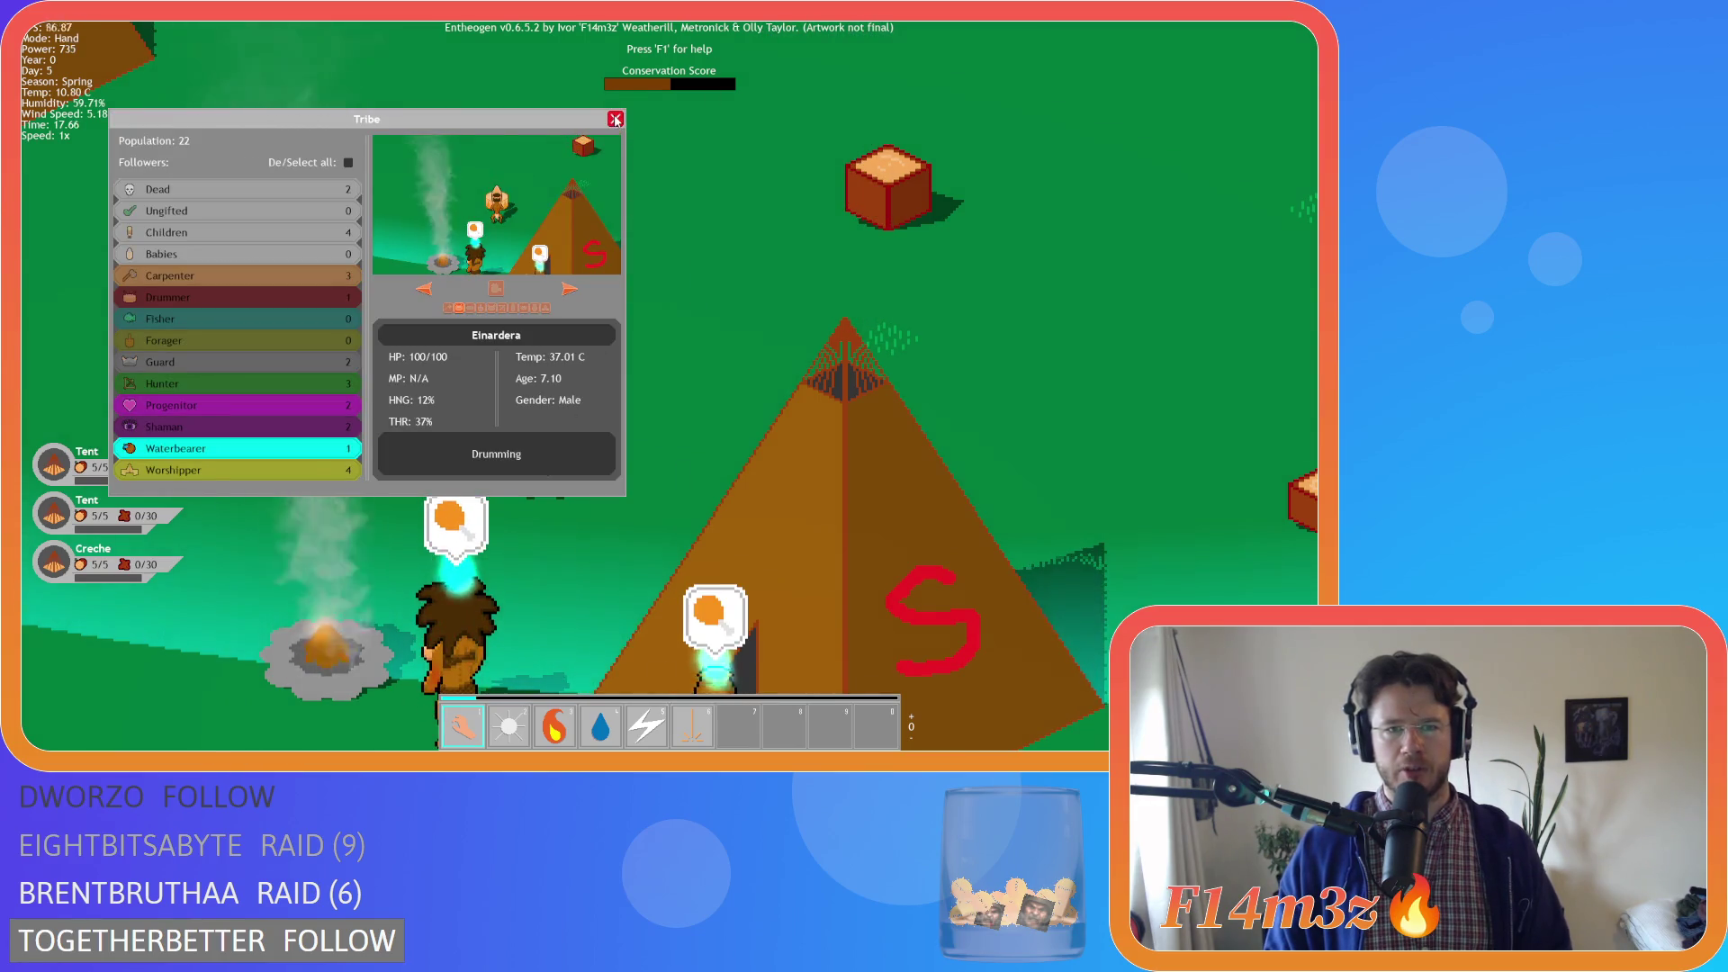
{"action": "left_click", "coordinate": [615, 118]}
{"action": "scroll", "coordinate": [659, 271], "scroll_direction": "down", "scroll_amount": 10}
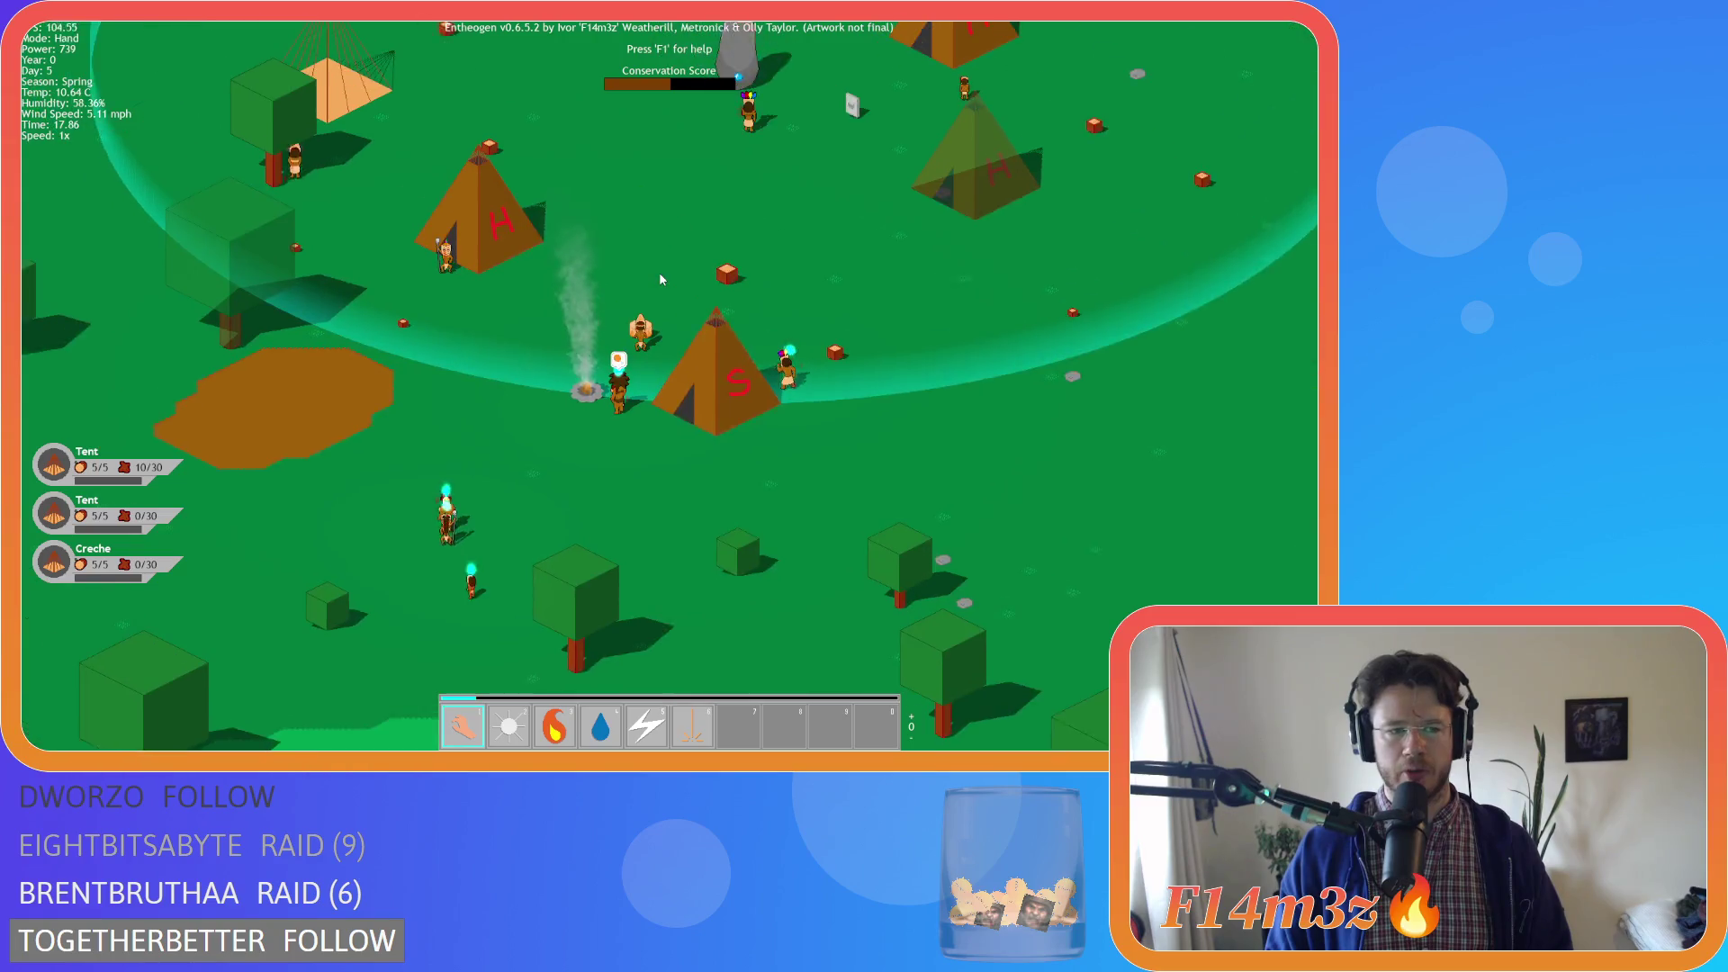
{"action": "scroll", "coordinate": [658, 271], "scroll_direction": "down", "scroll_amount": 5}
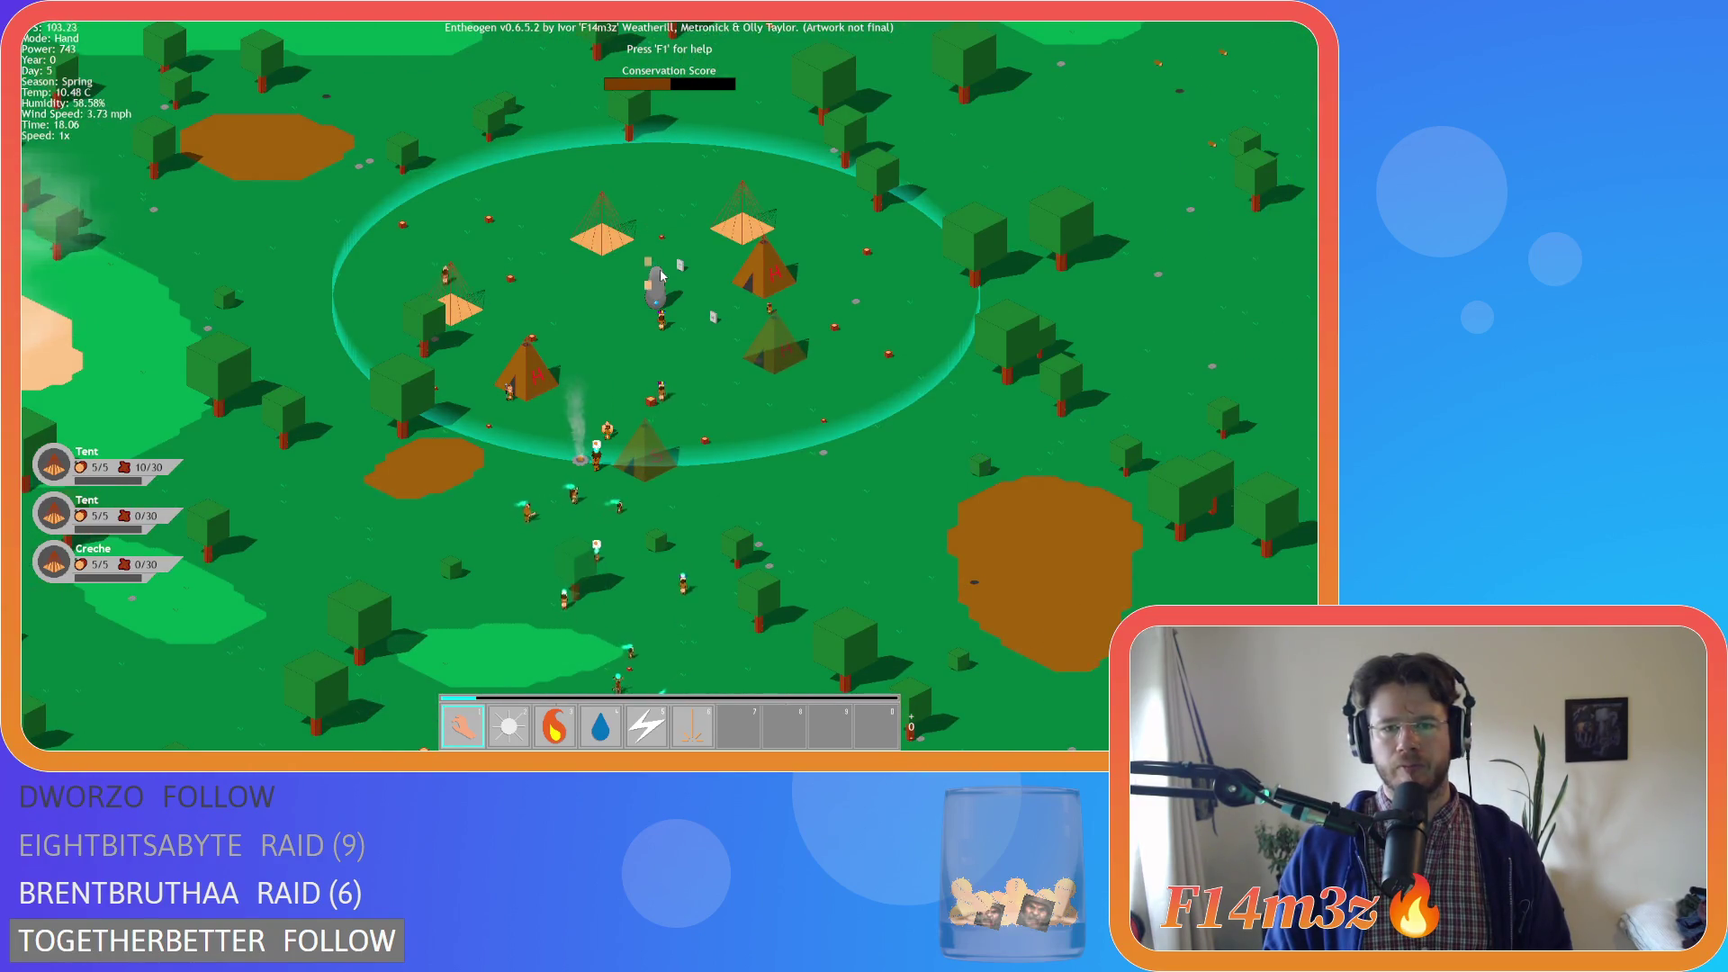
{"action": "scroll", "coordinate": [661, 274], "scroll_direction": "down", "scroll_amount": 5}
{"action": "scroll", "coordinate": [660, 275], "scroll_direction": "up", "scroll_amount": 4}
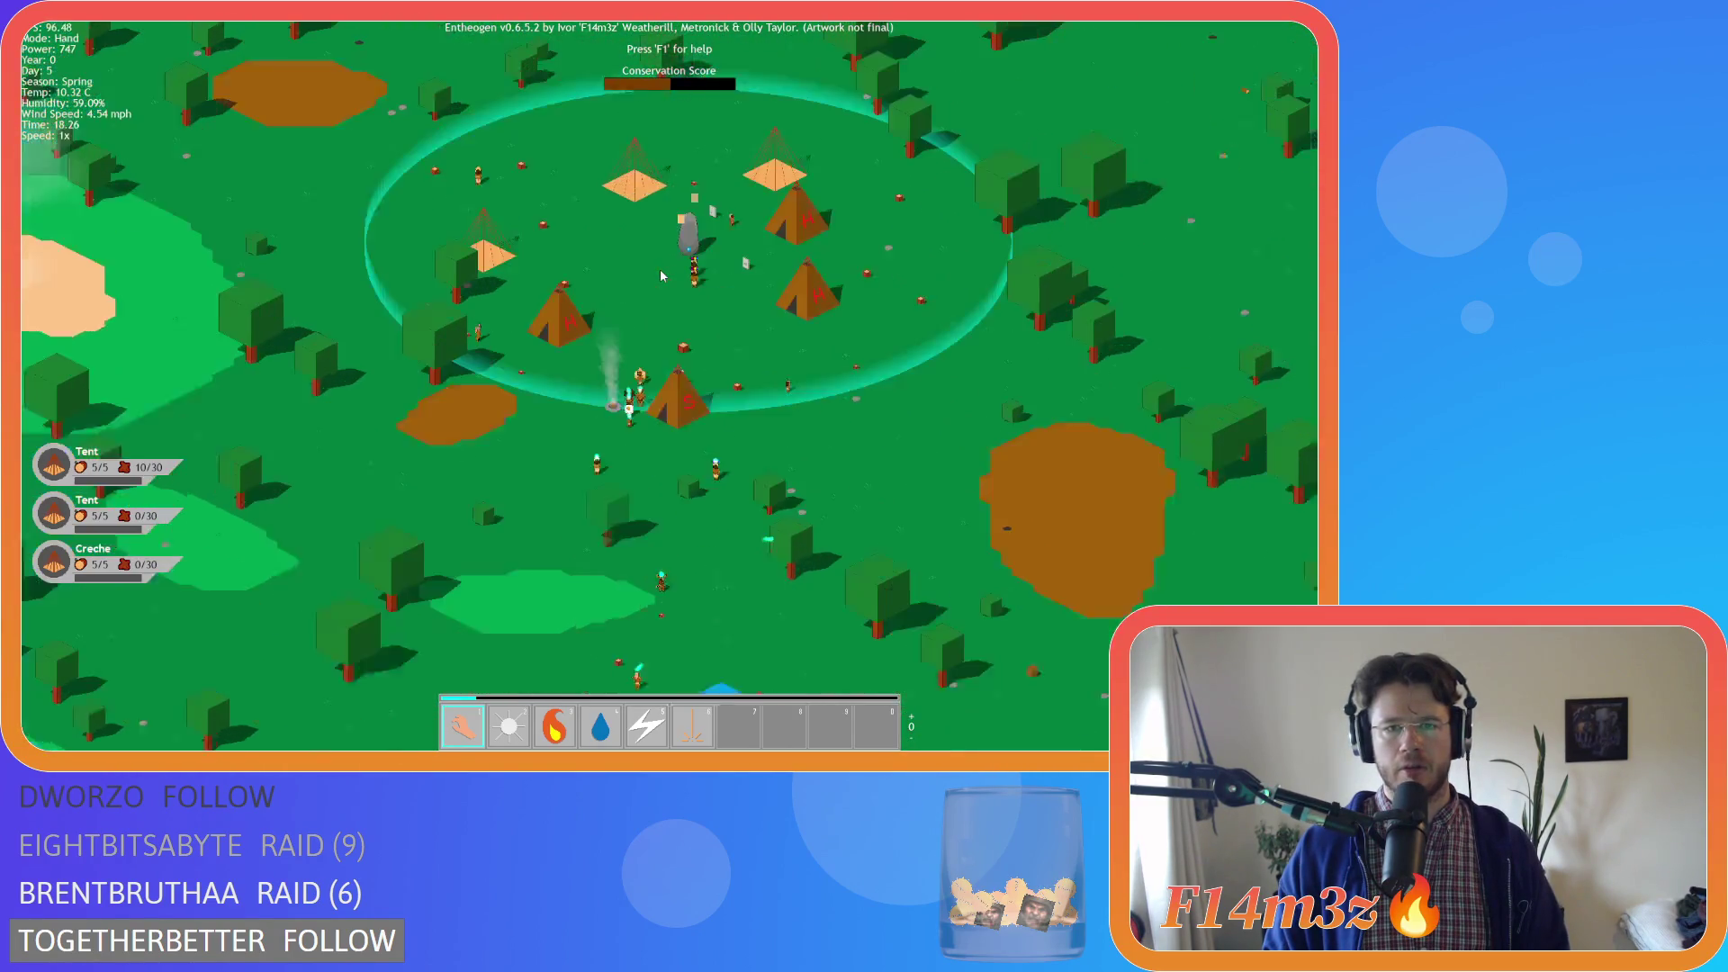
{"action": "scroll", "coordinate": [662, 275], "scroll_direction": "down", "scroll_amount": 3}
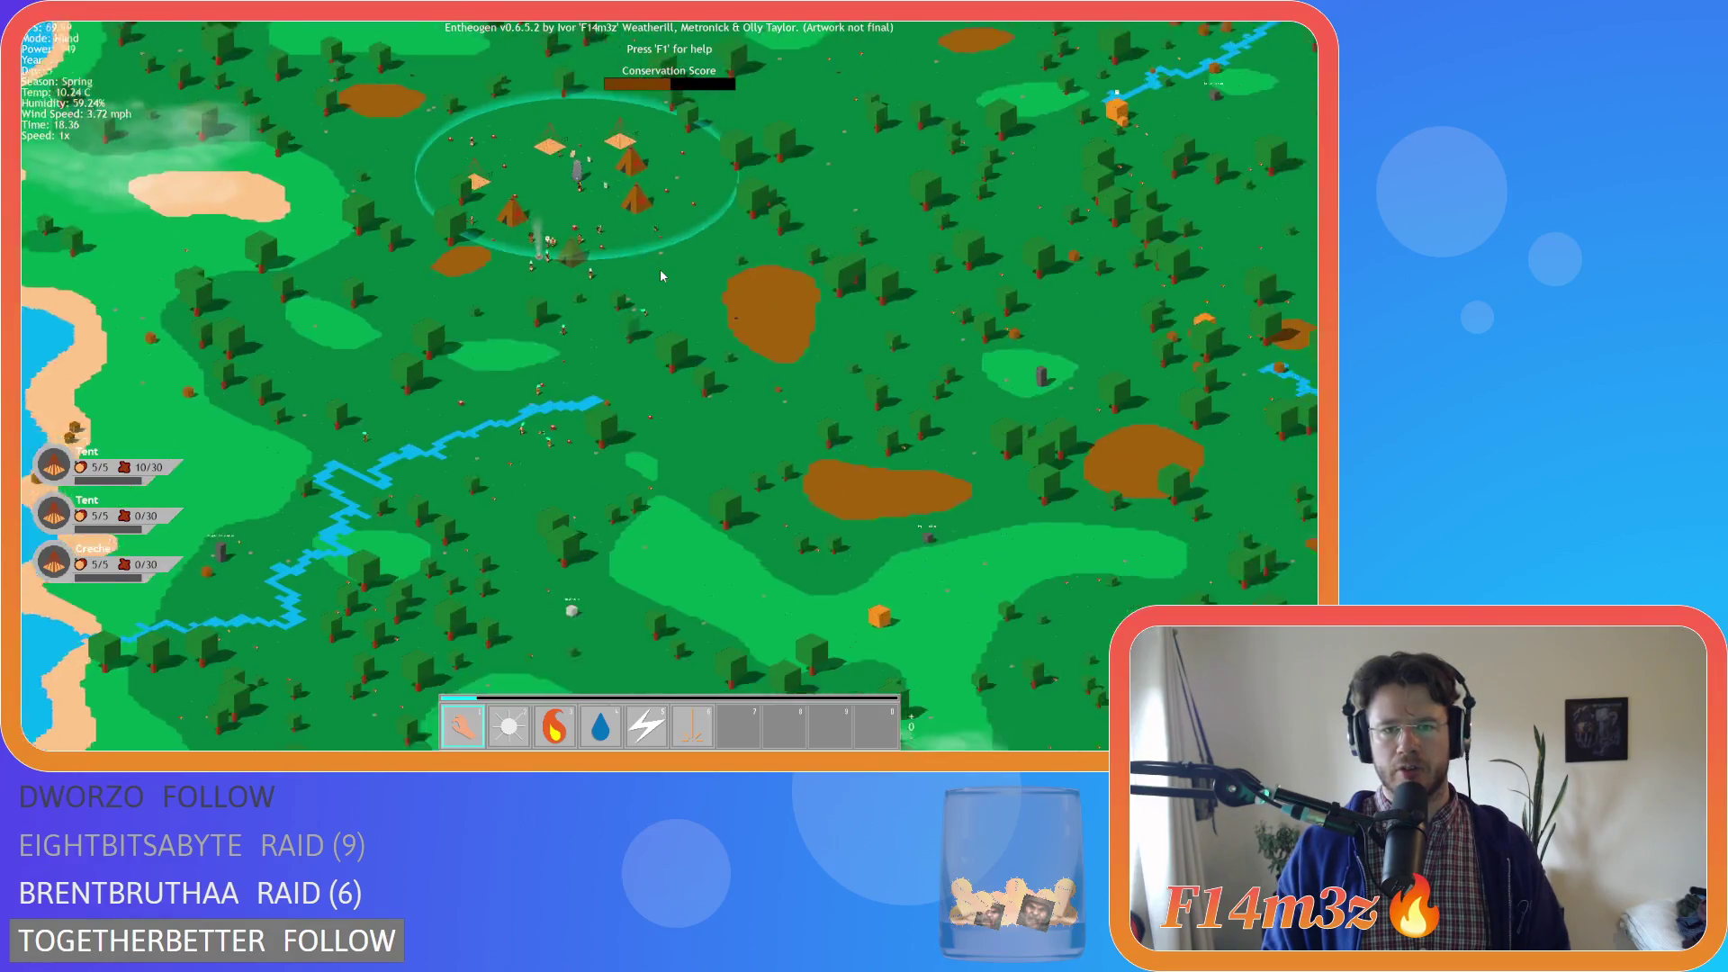
{"action": "scroll", "coordinate": [661, 276], "scroll_direction": "down", "scroll_amount": 3}
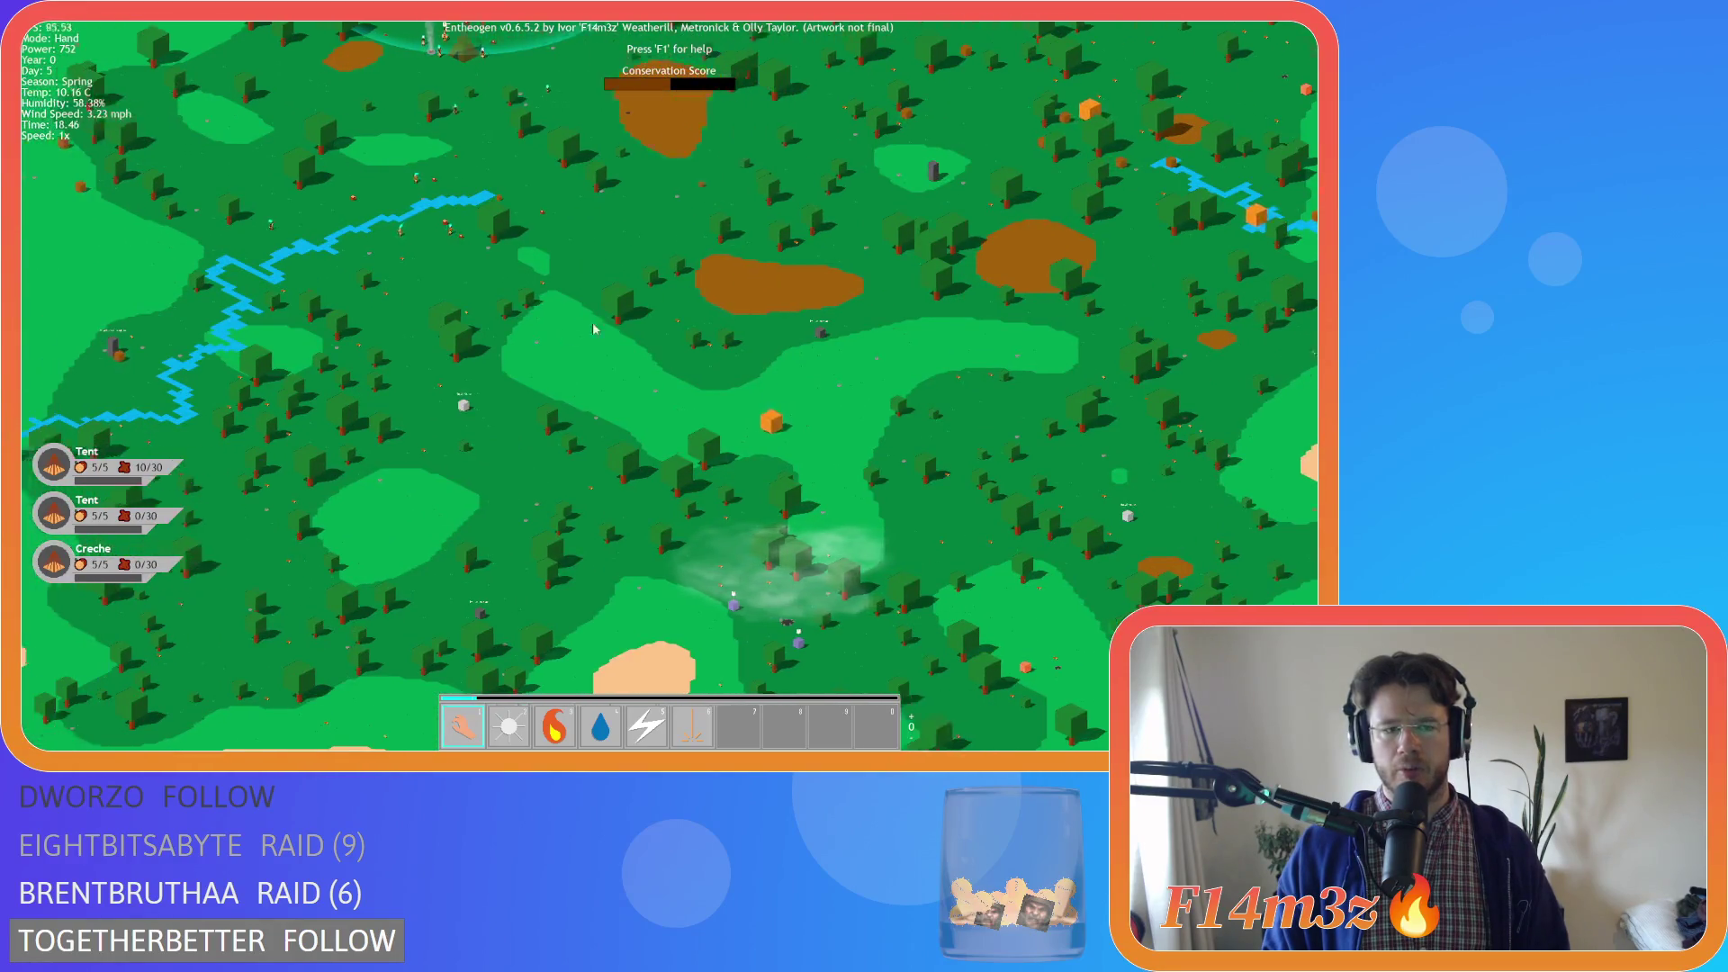
{"action": "scroll", "coordinate": [357, 359], "scroll_direction": "up", "scroll_amount": 3}
{"action": "scroll", "coordinate": [378, 346], "scroll_direction": "up", "scroll_amount": 3}
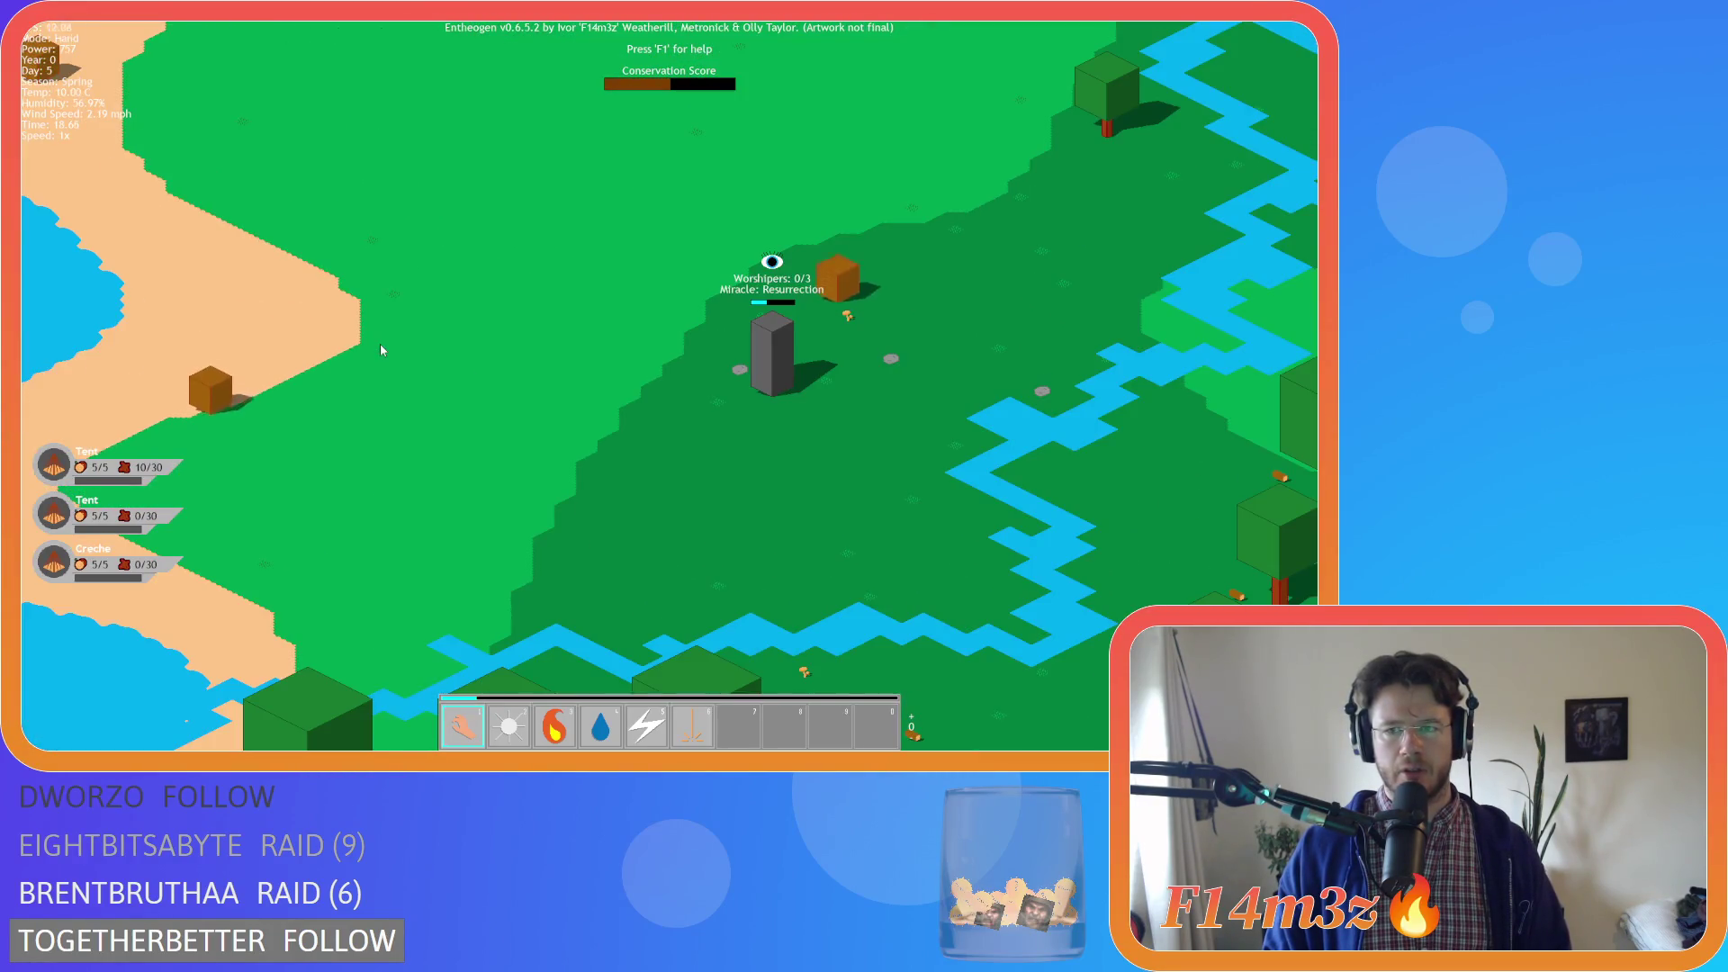
{"action": "scroll", "coordinate": [392, 343], "scroll_direction": "up", "scroll_amount": 2}
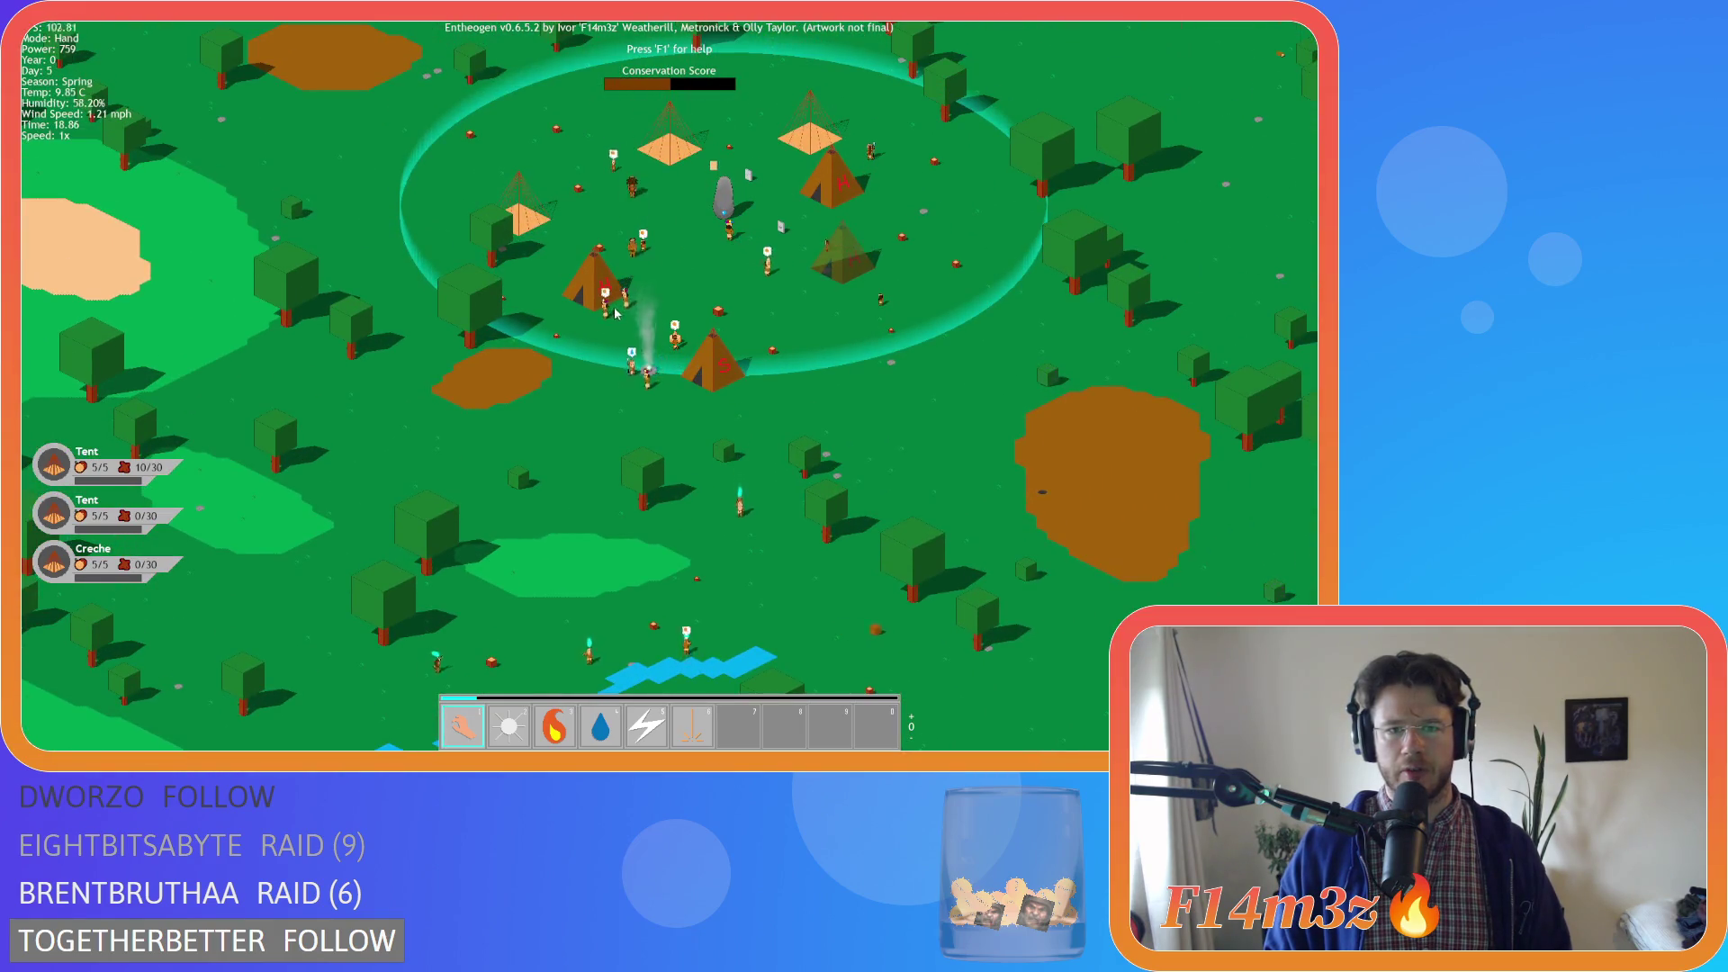
{"action": "scroll", "coordinate": [617, 314], "scroll_direction": "down", "scroll_amount": 2}
{"action": "scroll", "coordinate": [460, 503], "scroll_direction": "up", "scroll_amount": 3}
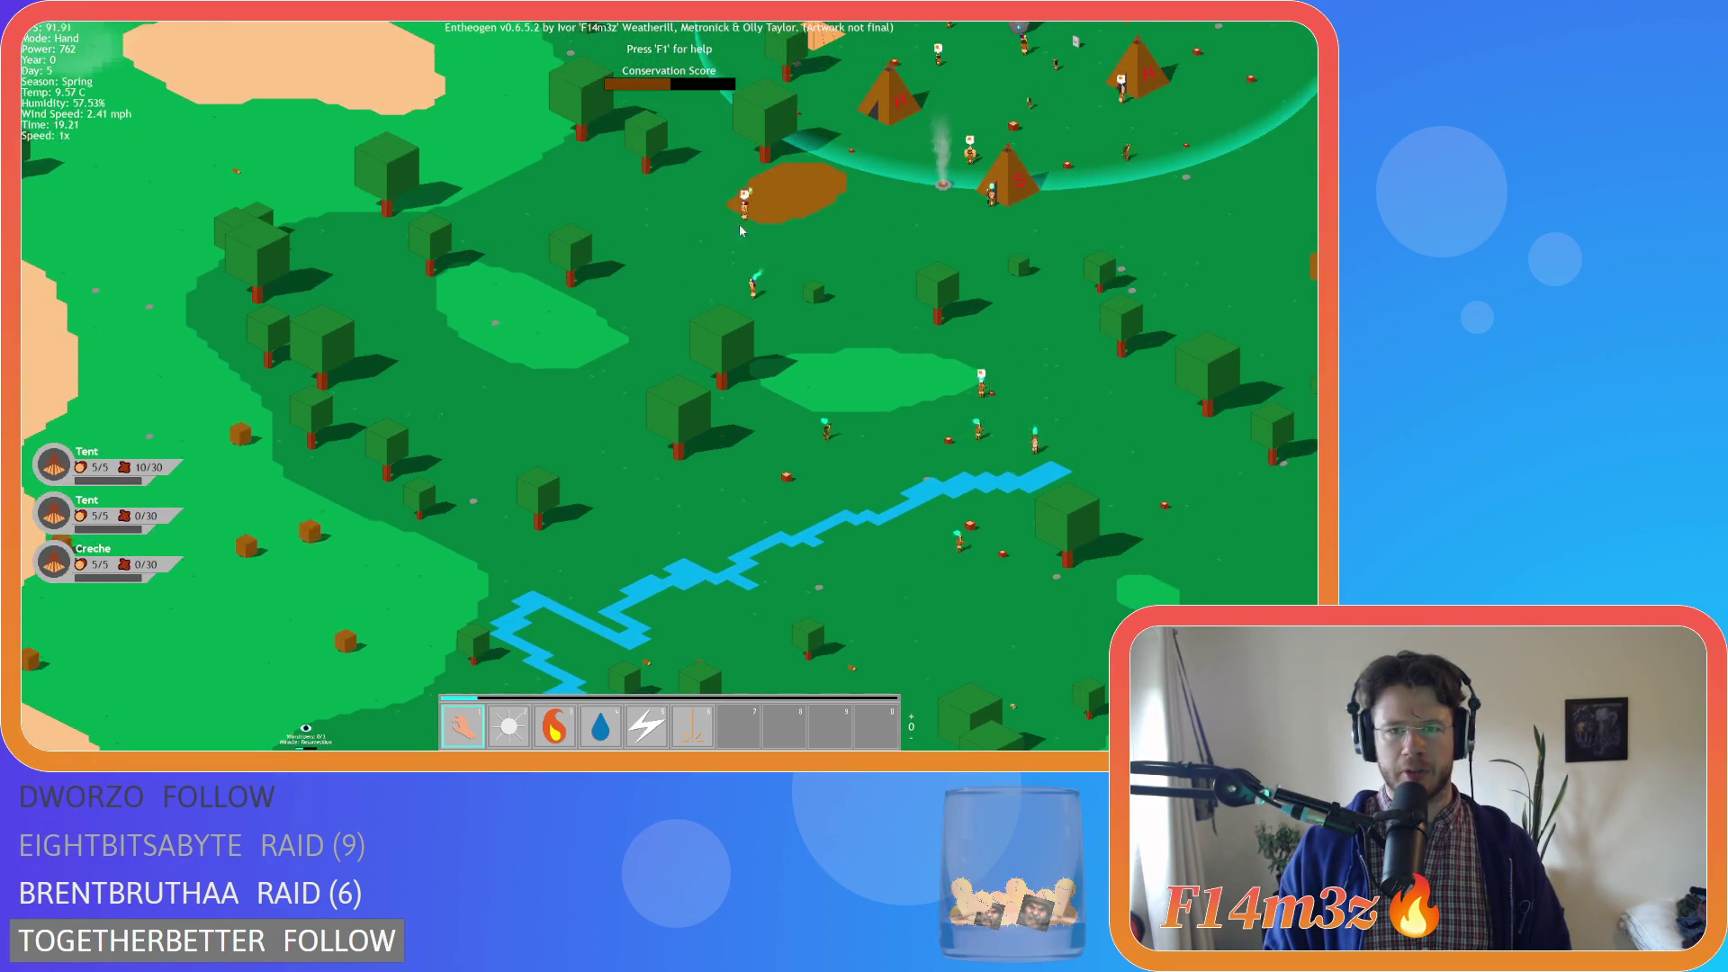
{"action": "scroll", "coordinate": [740, 231], "scroll_direction": "down", "scroll_amount": 3}
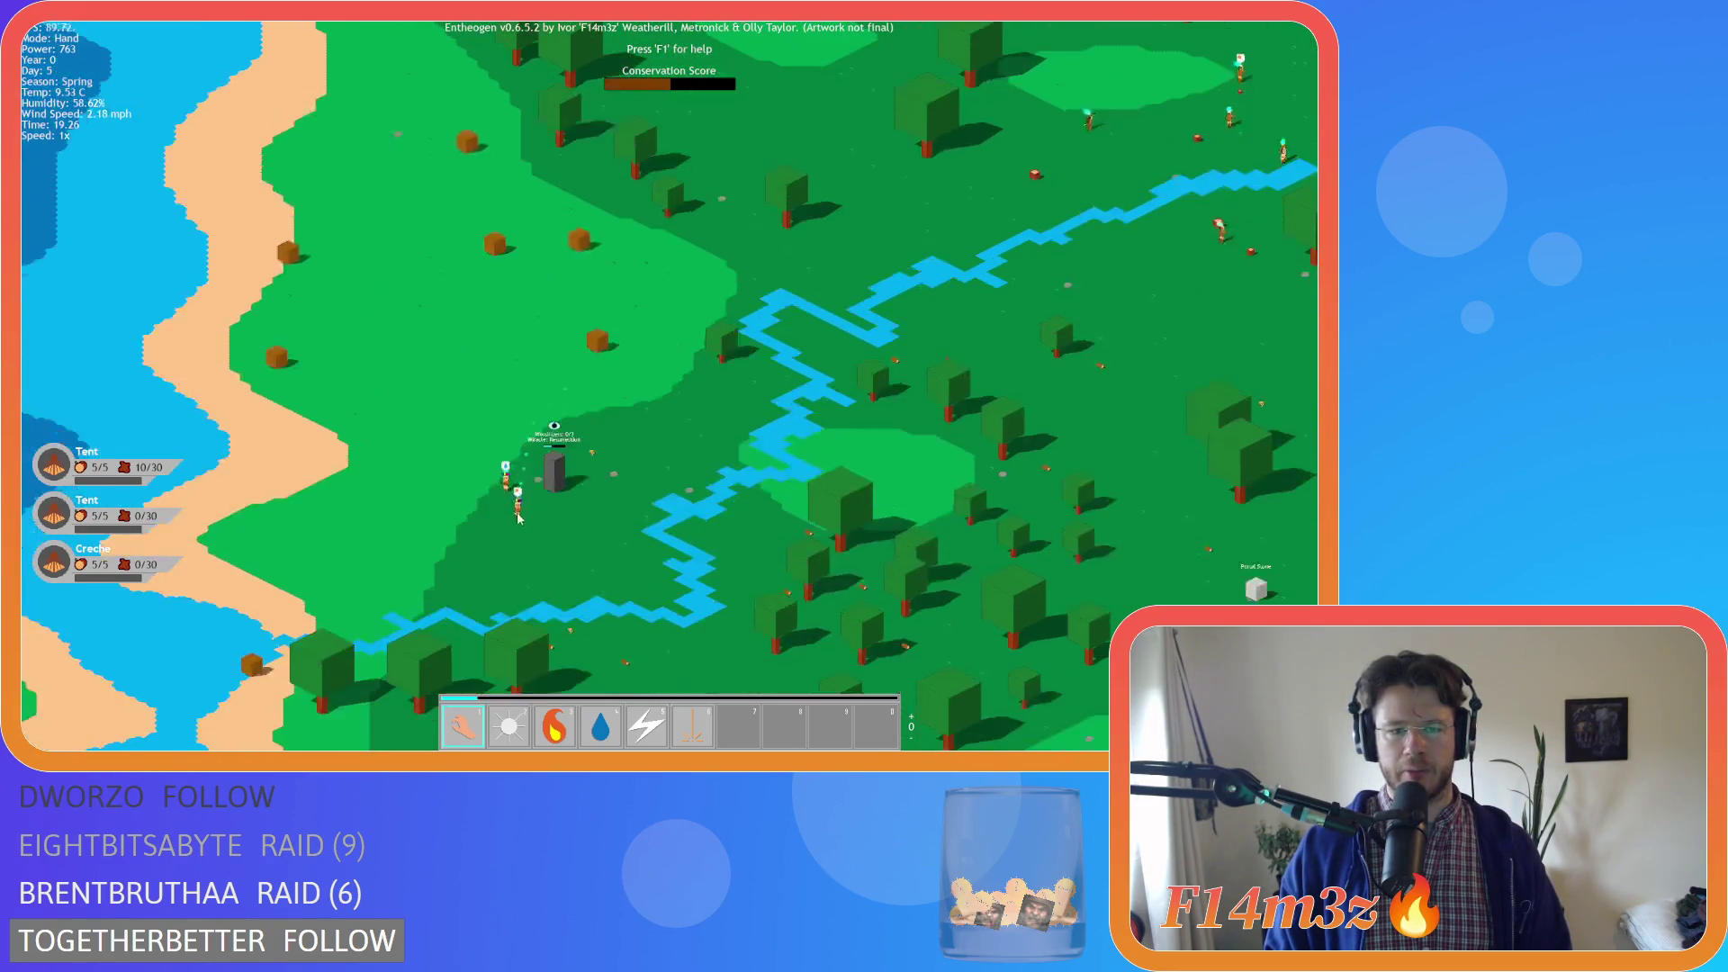
{"action": "scroll", "coordinate": [576, 417], "scroll_direction": "up", "scroll_amount": 3}
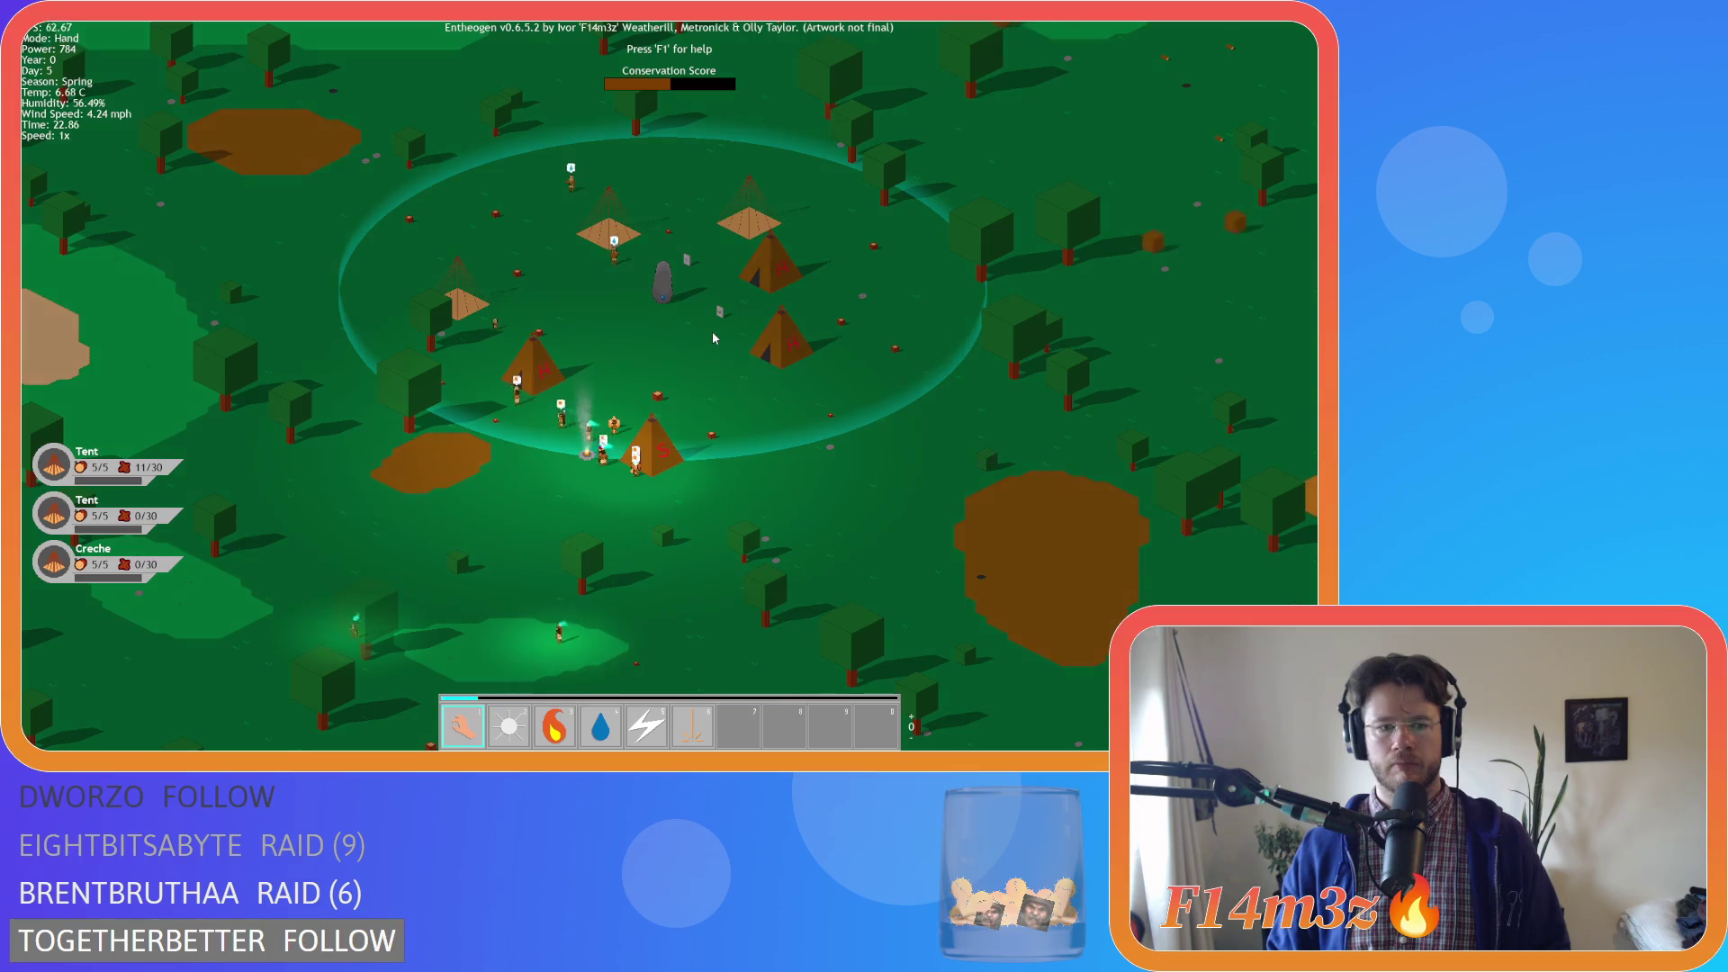
{"action": "key", "text": "s"}
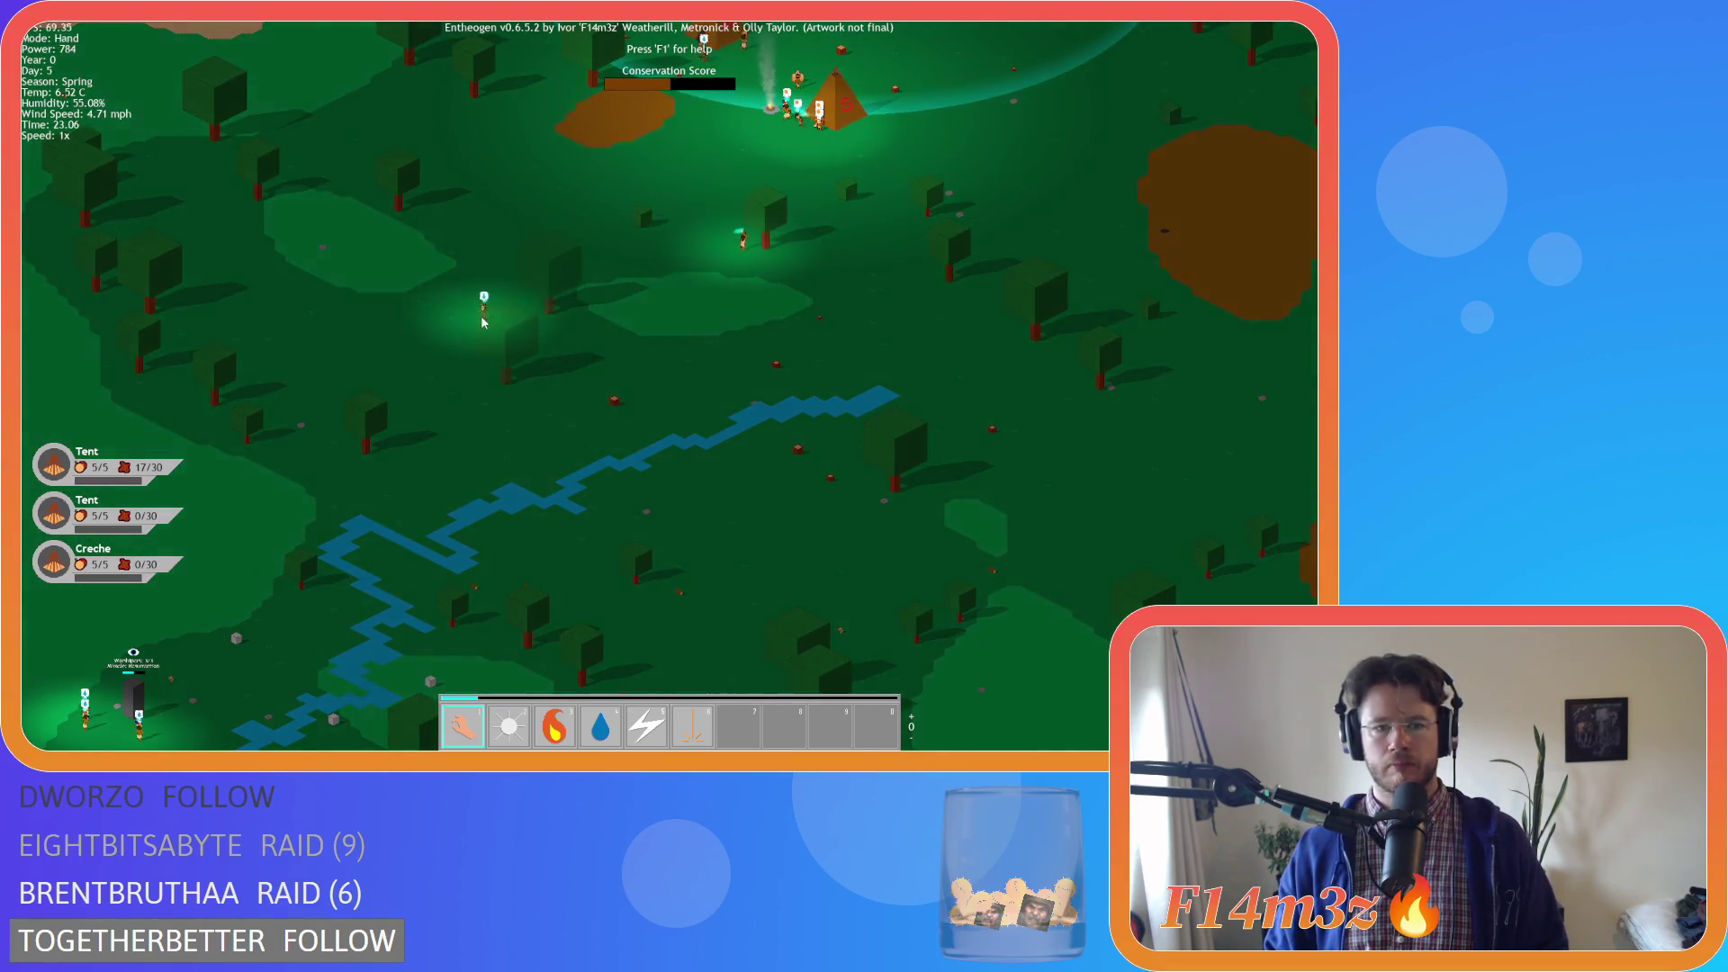
{"action": "left_click", "coordinate": [540, 315]}
{"action": "key", "text": "Escape"}
{"action": "key", "text": "w"}
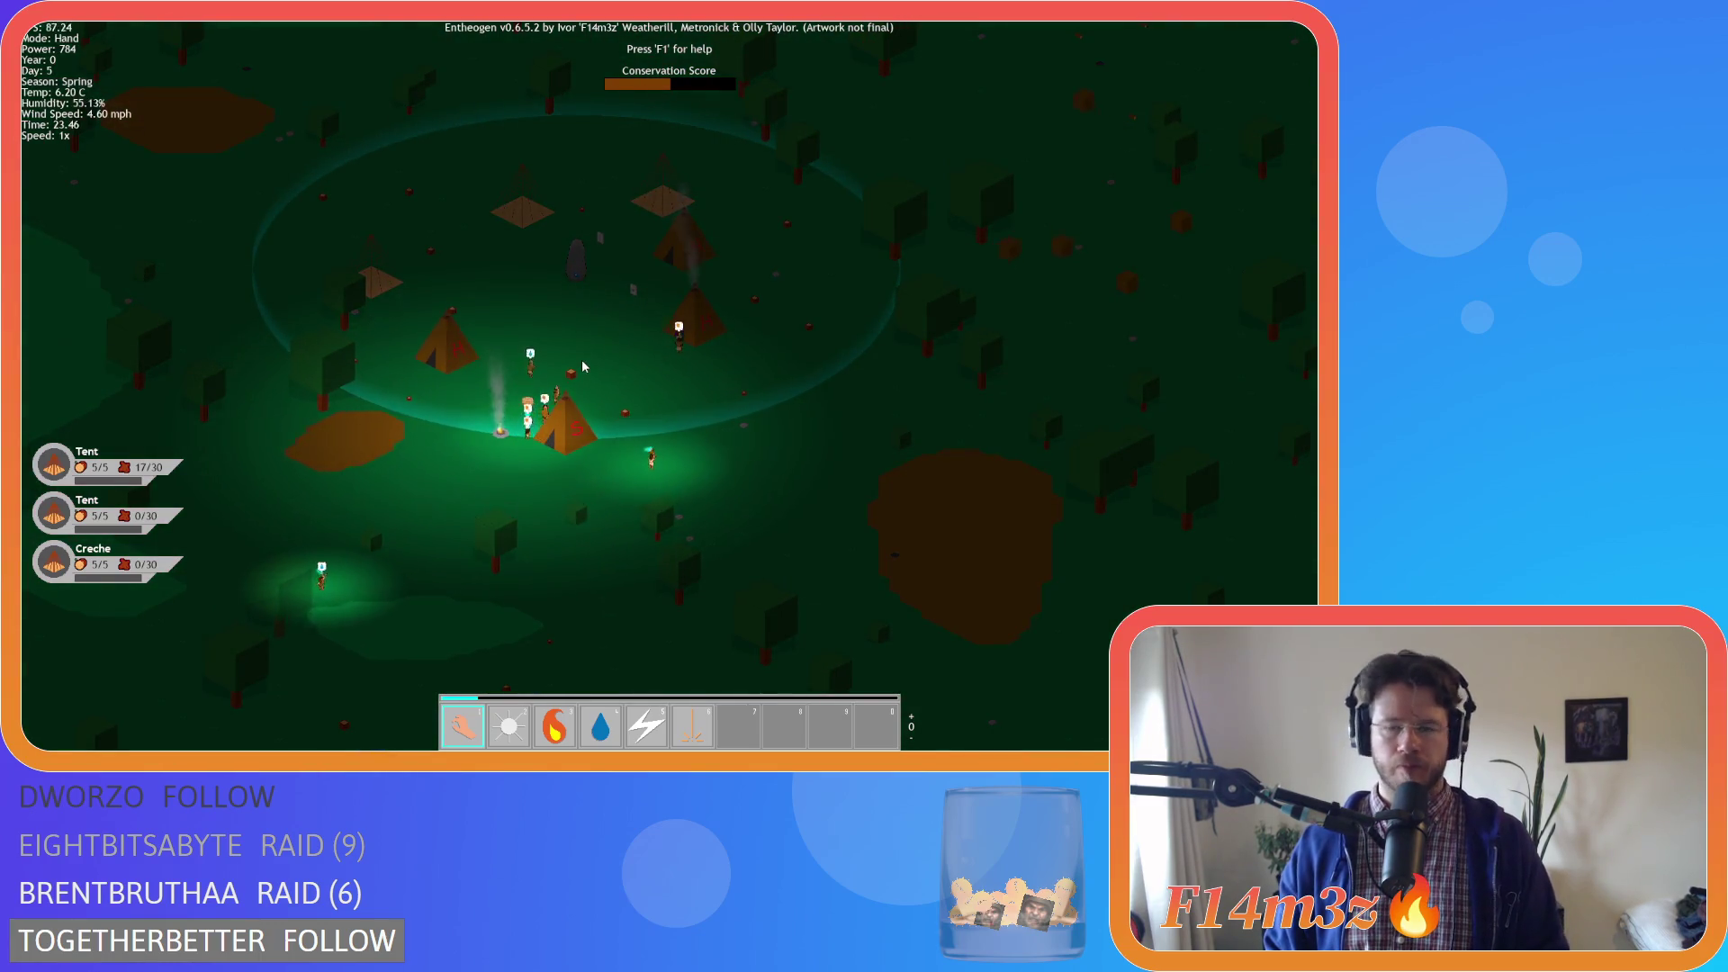
{"action": "key", "text": "i"}
{"action": "key", "text": "i"}
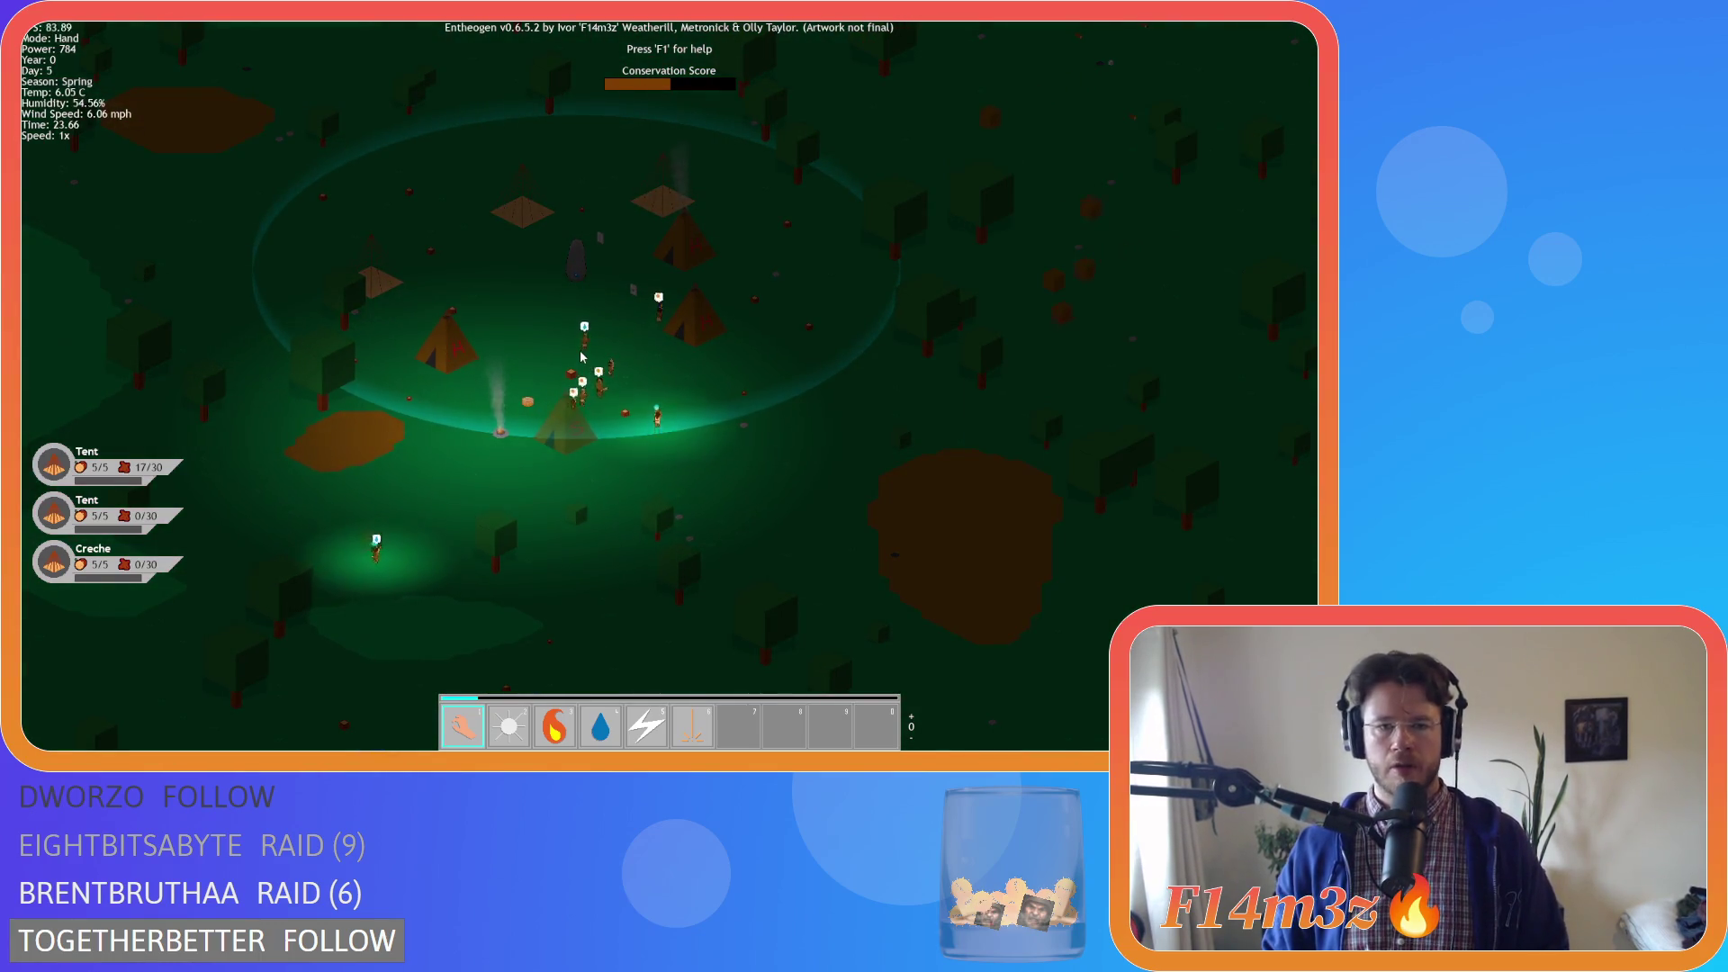
{"action": "key", "text": "s"}
{"action": "key", "text": "d"}
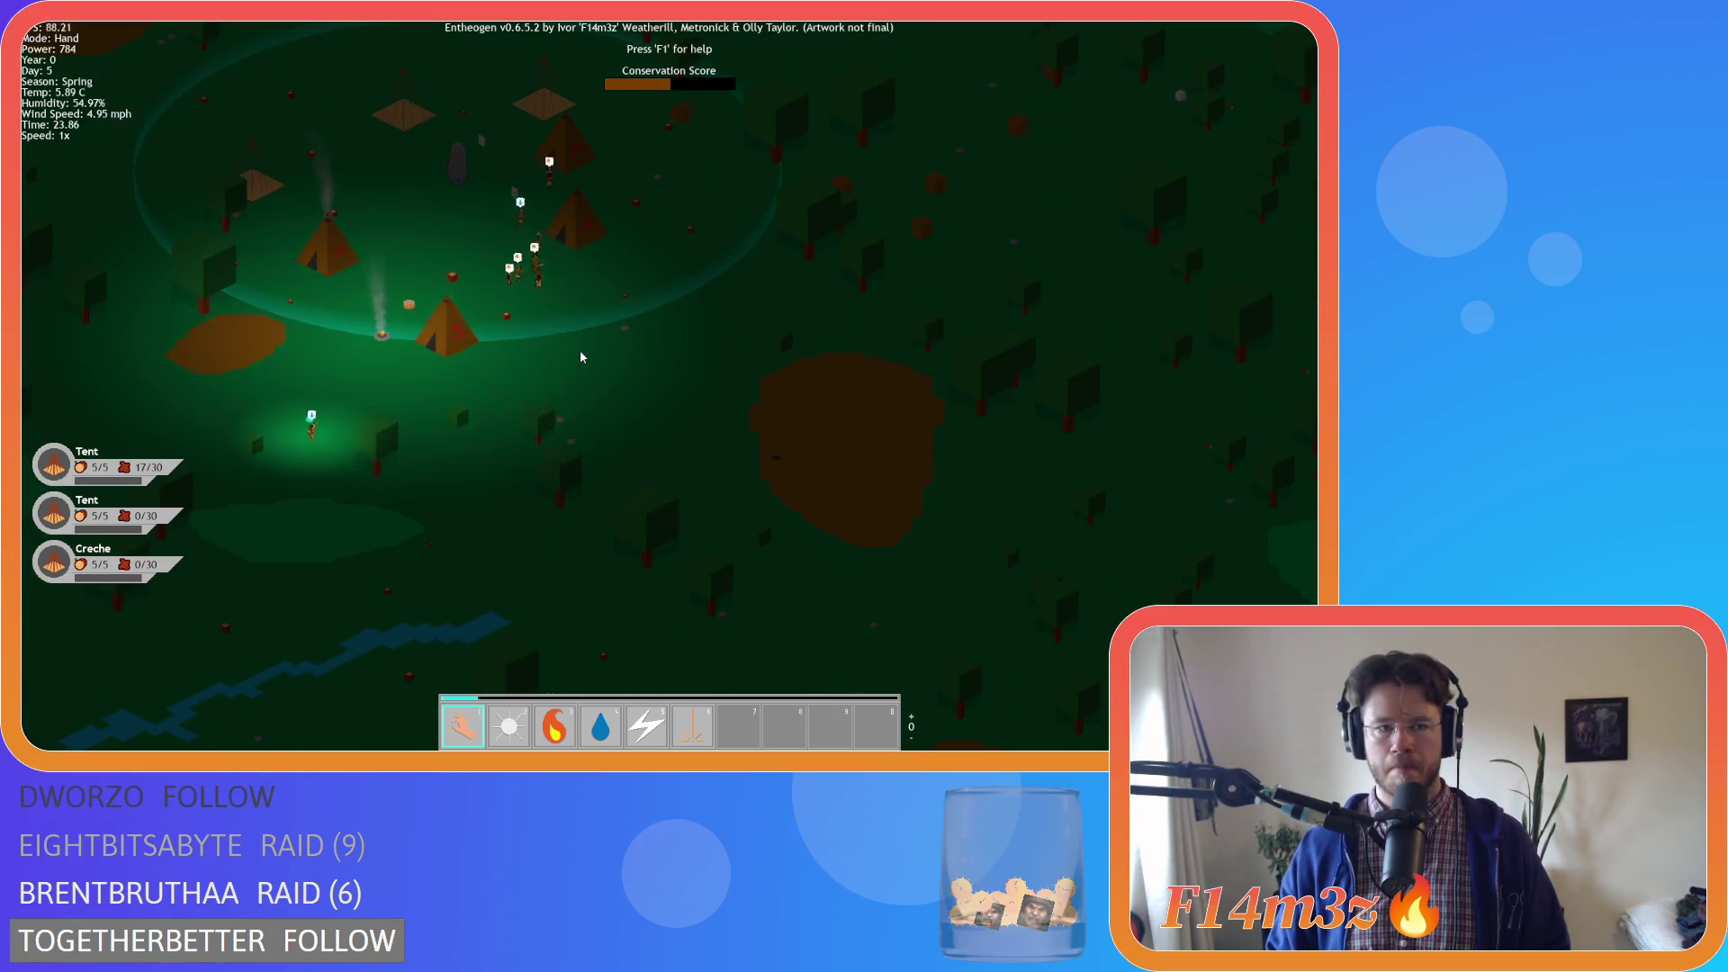
{"action": "key", "text": "w"}
{"action": "key", "text": "a"}
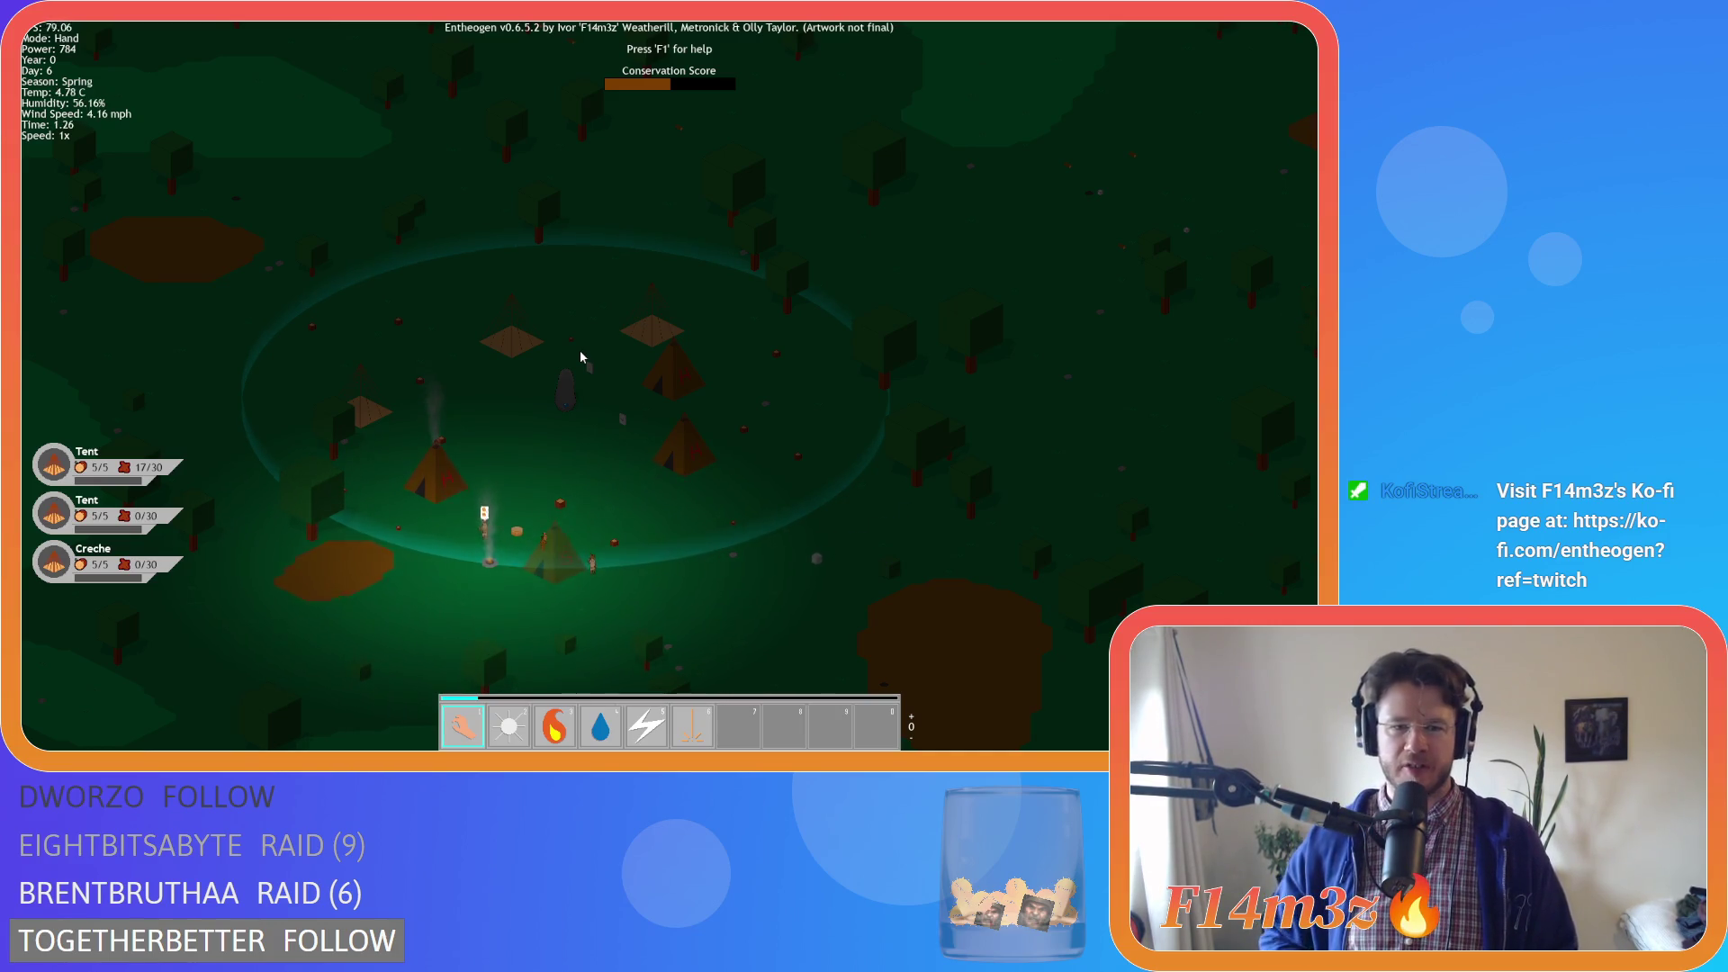
View the riverside monolith, zoom on the village's central stone, then pause at Day 6
{"action": "key", "text": "s"}
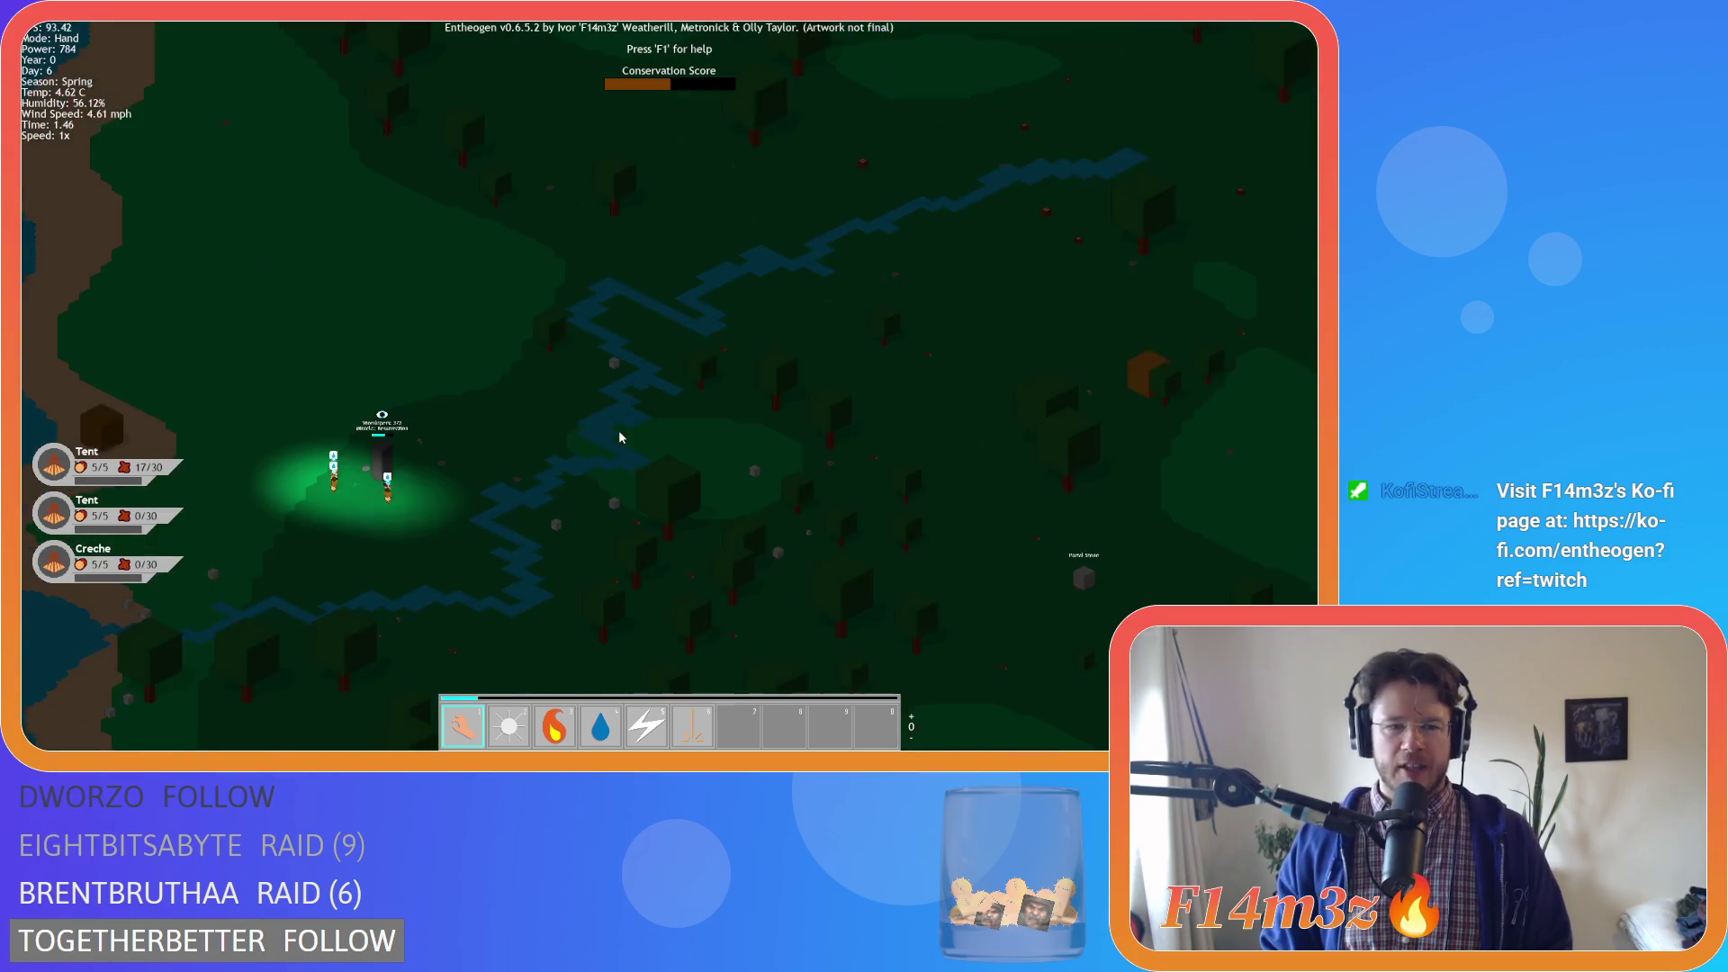
{"action": "key", "text": "w"}
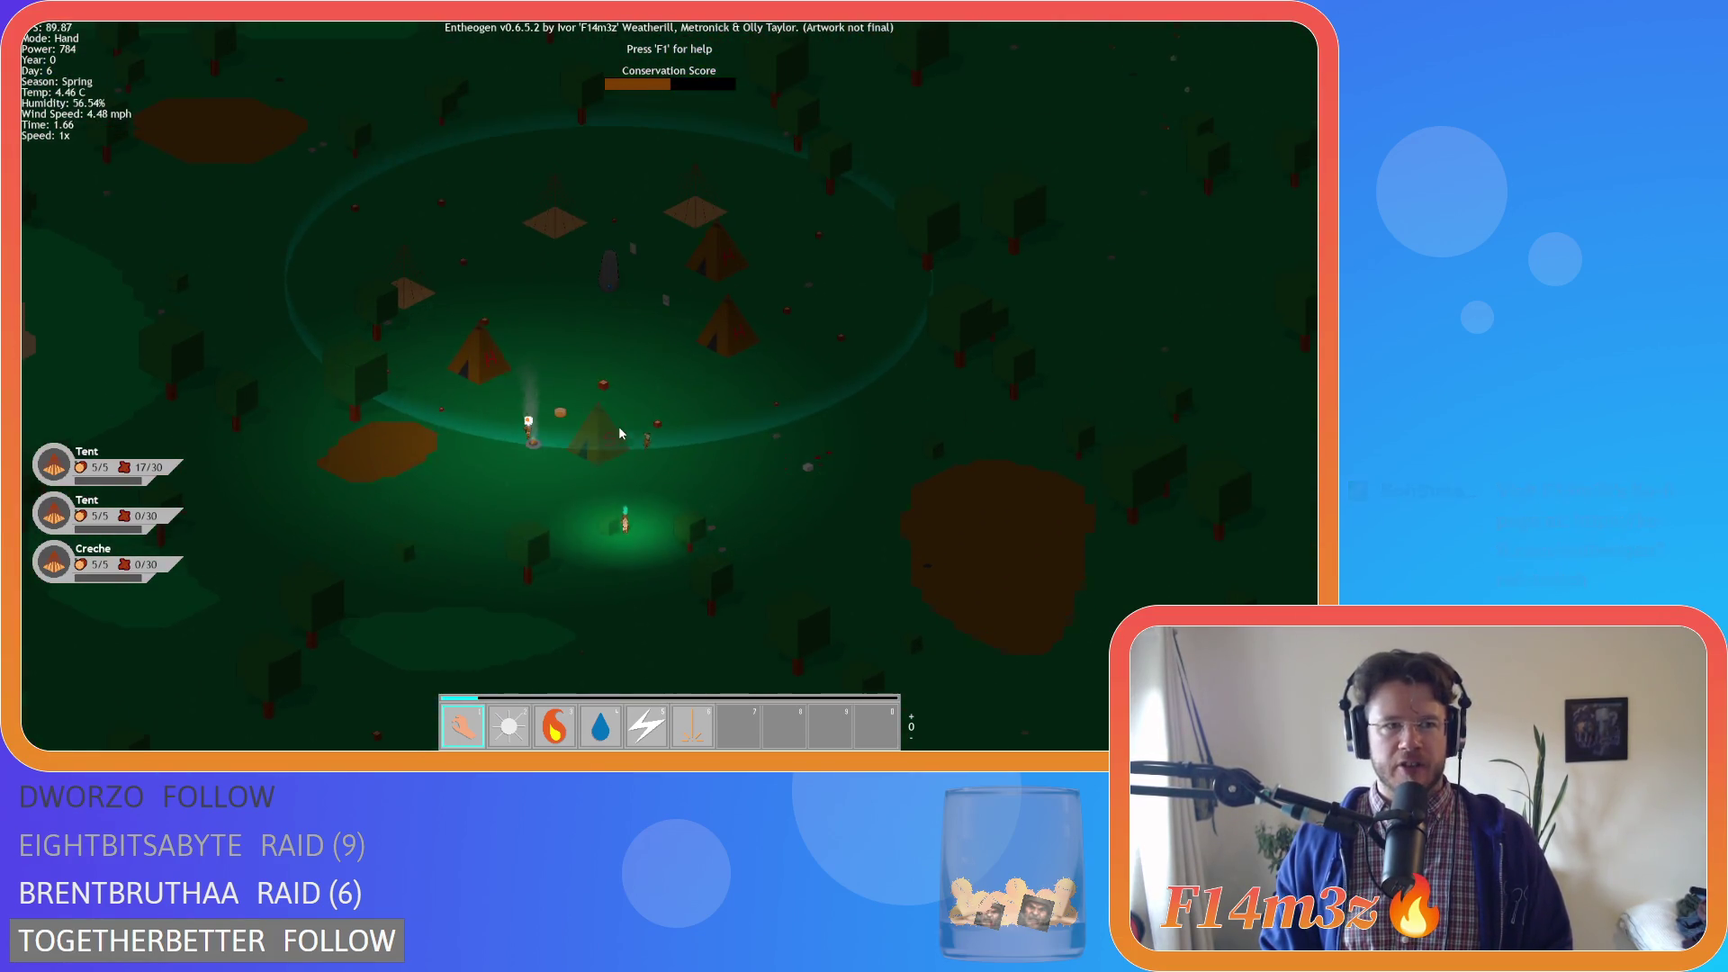
{"action": "scroll", "coordinate": [619, 433], "scroll_direction": "up", "scroll_amount": 5}
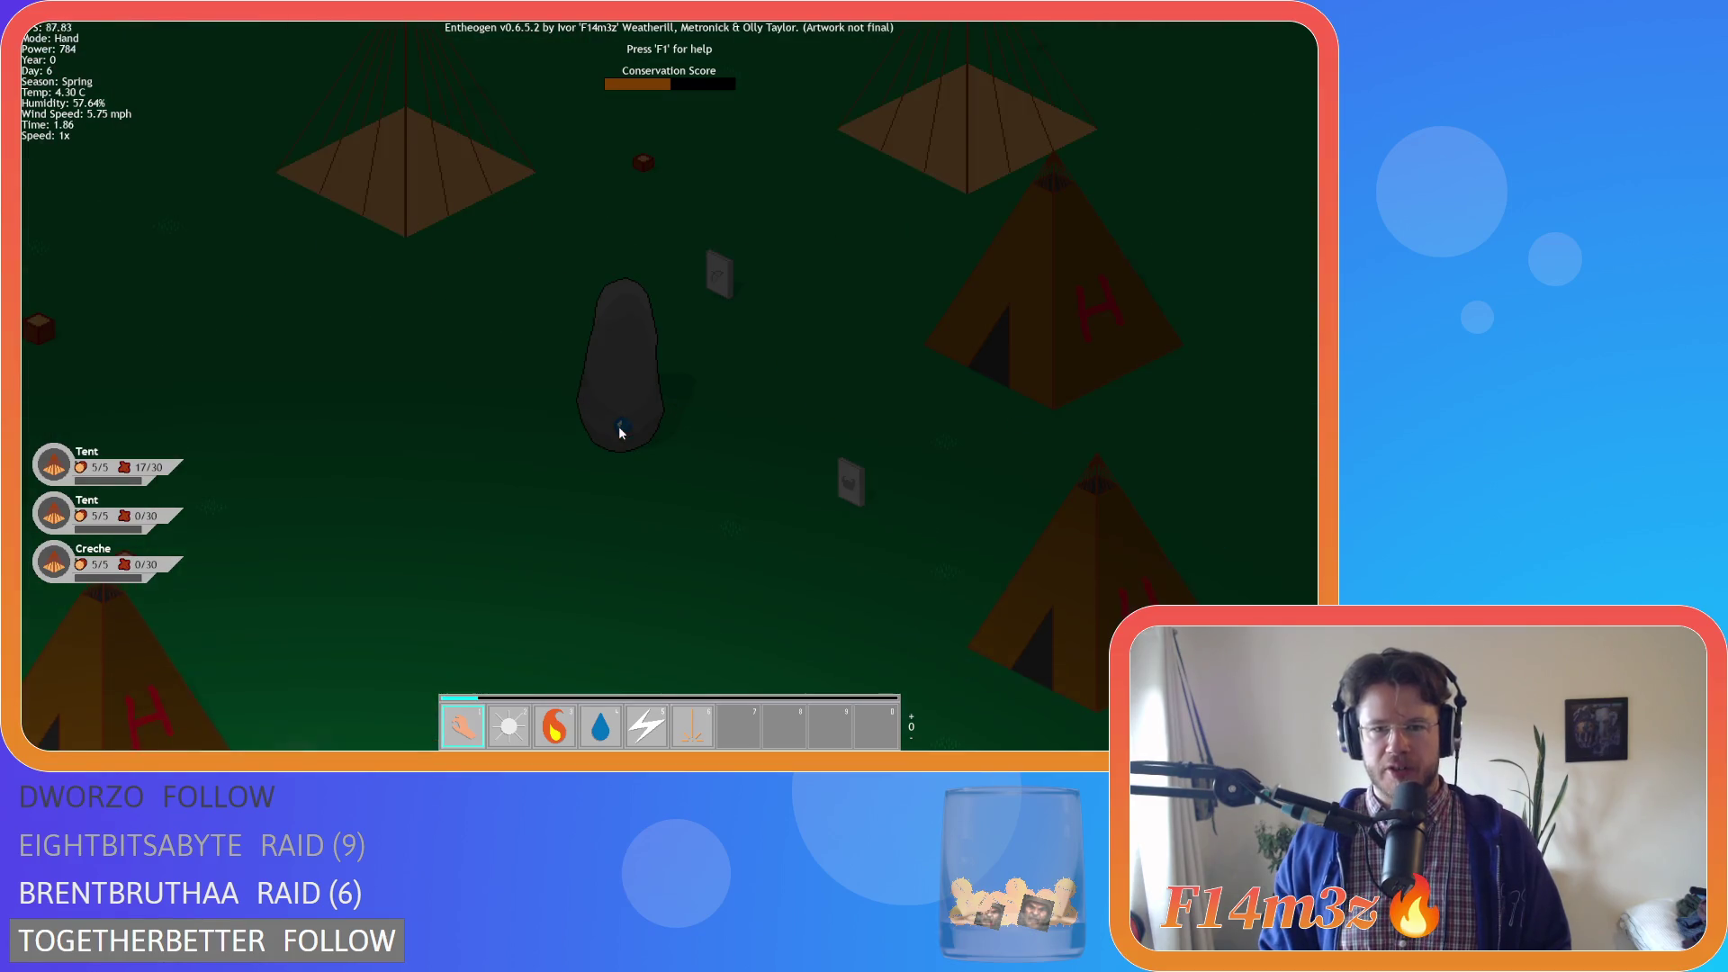
{"action": "scroll", "coordinate": [619, 433], "scroll_direction": "down", "scroll_amount": 5}
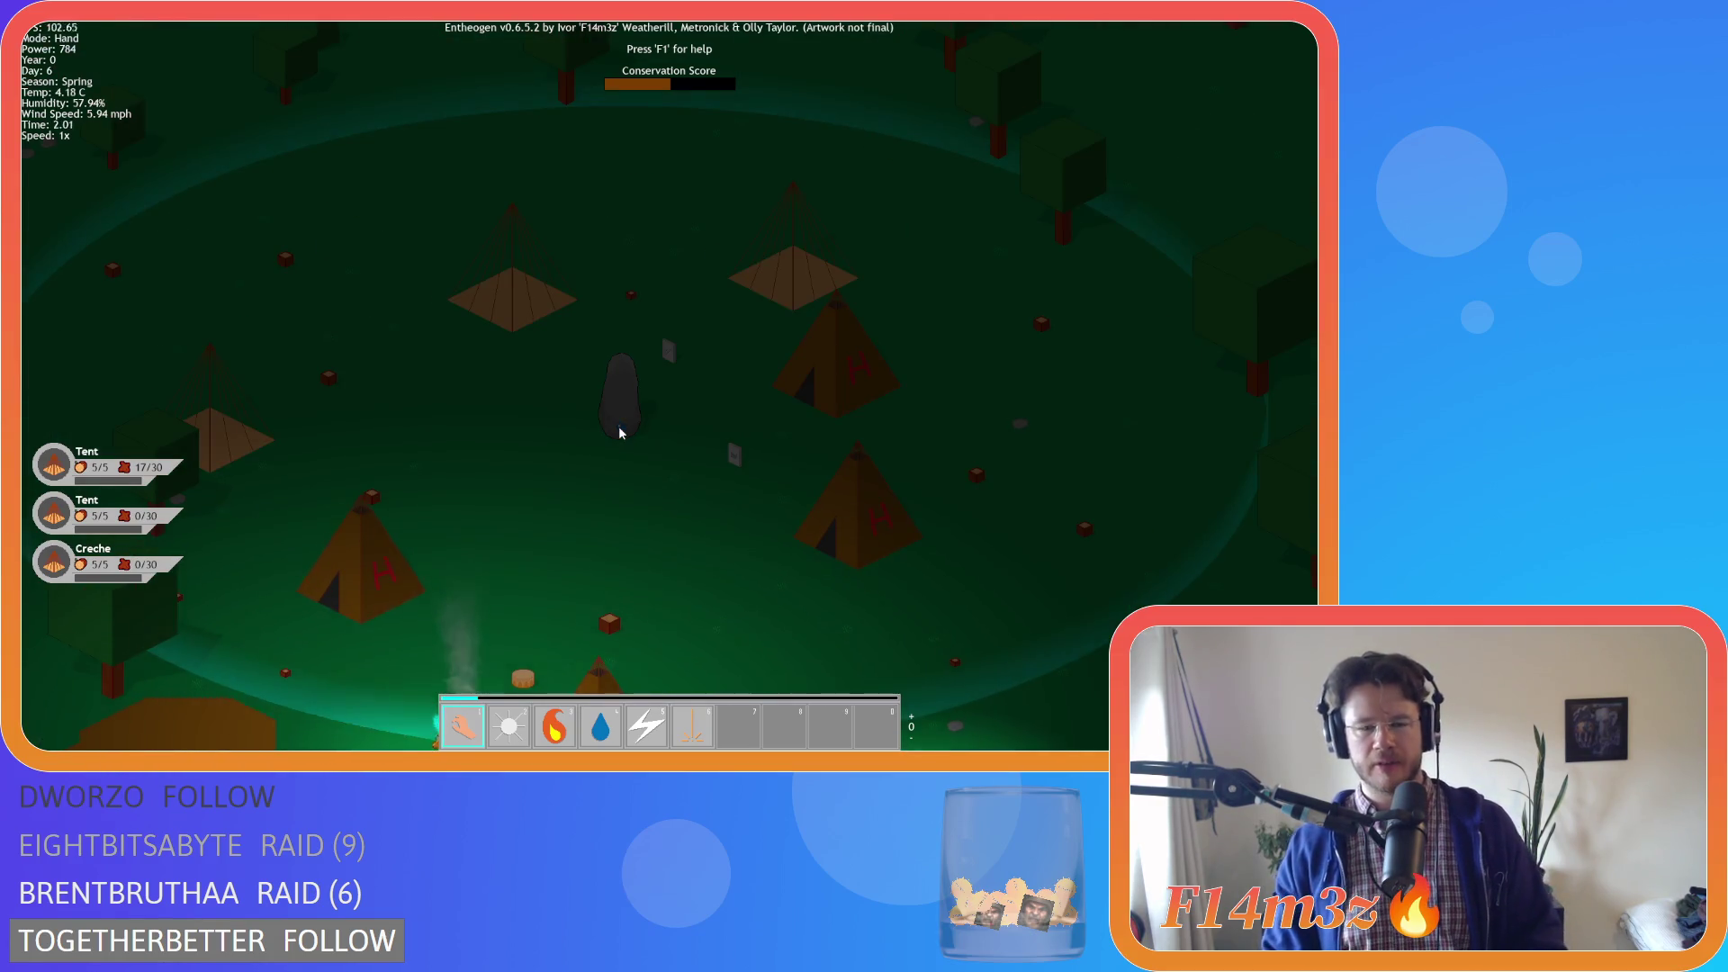
{"action": "scroll", "coordinate": [619, 433], "scroll_direction": "down", "scroll_amount": 5}
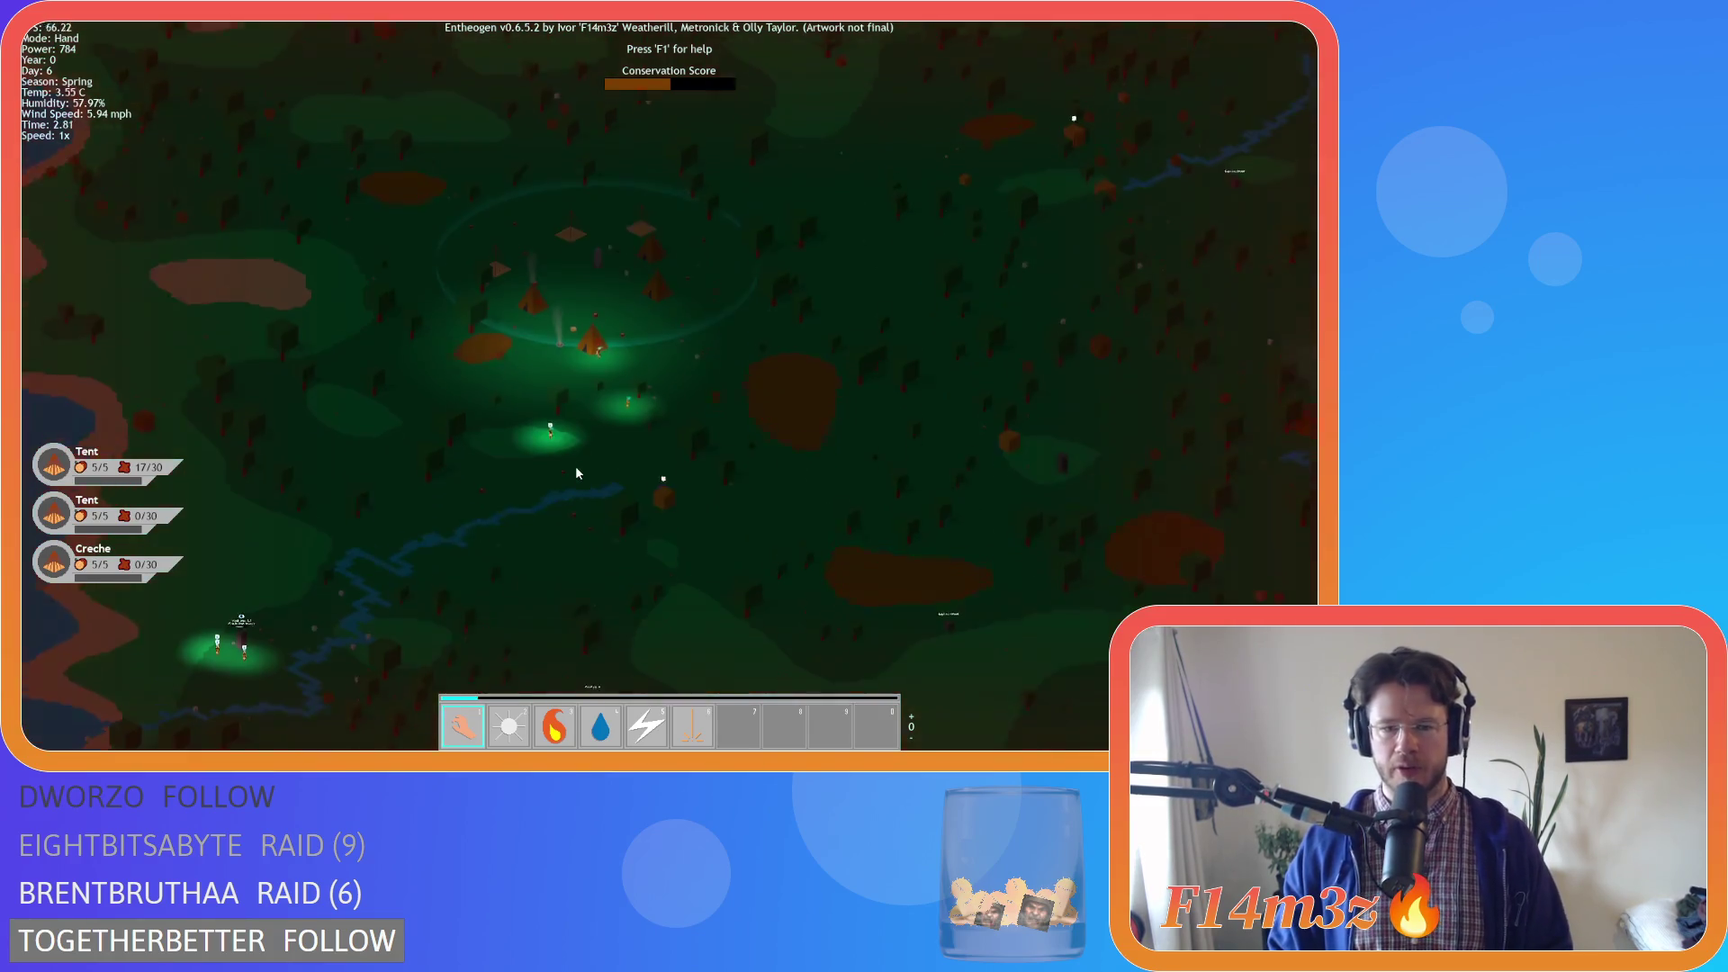
{"action": "key", "text": "a"}
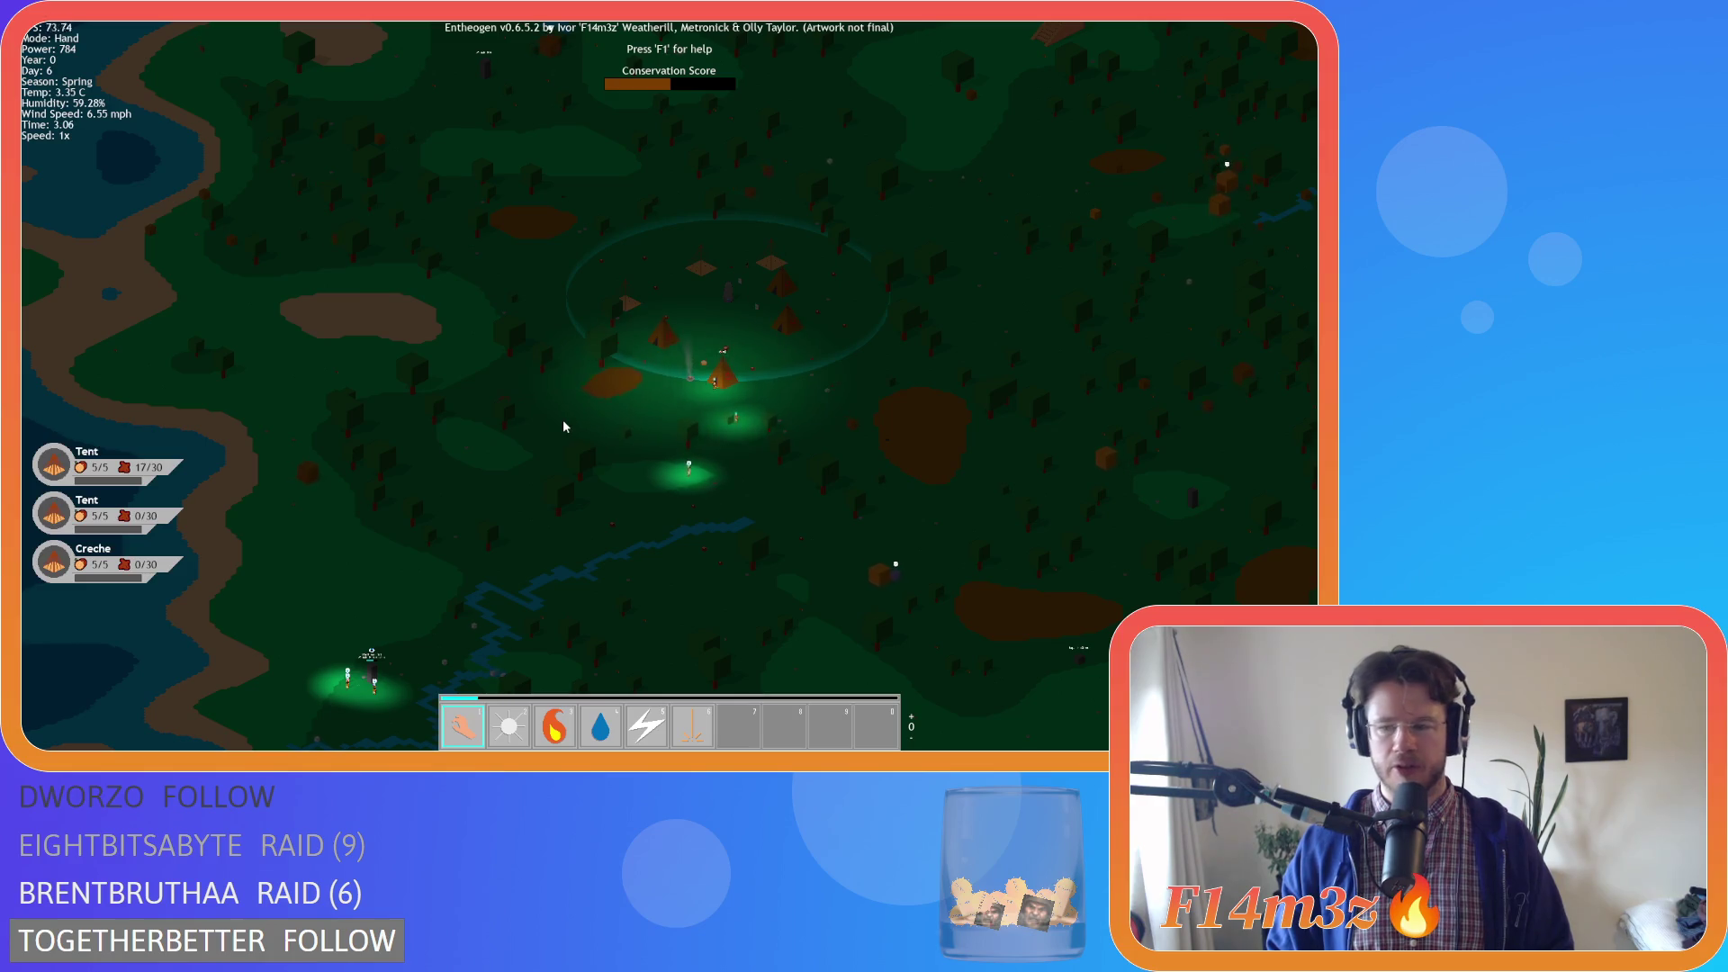
{"action": "key", "text": "space"}
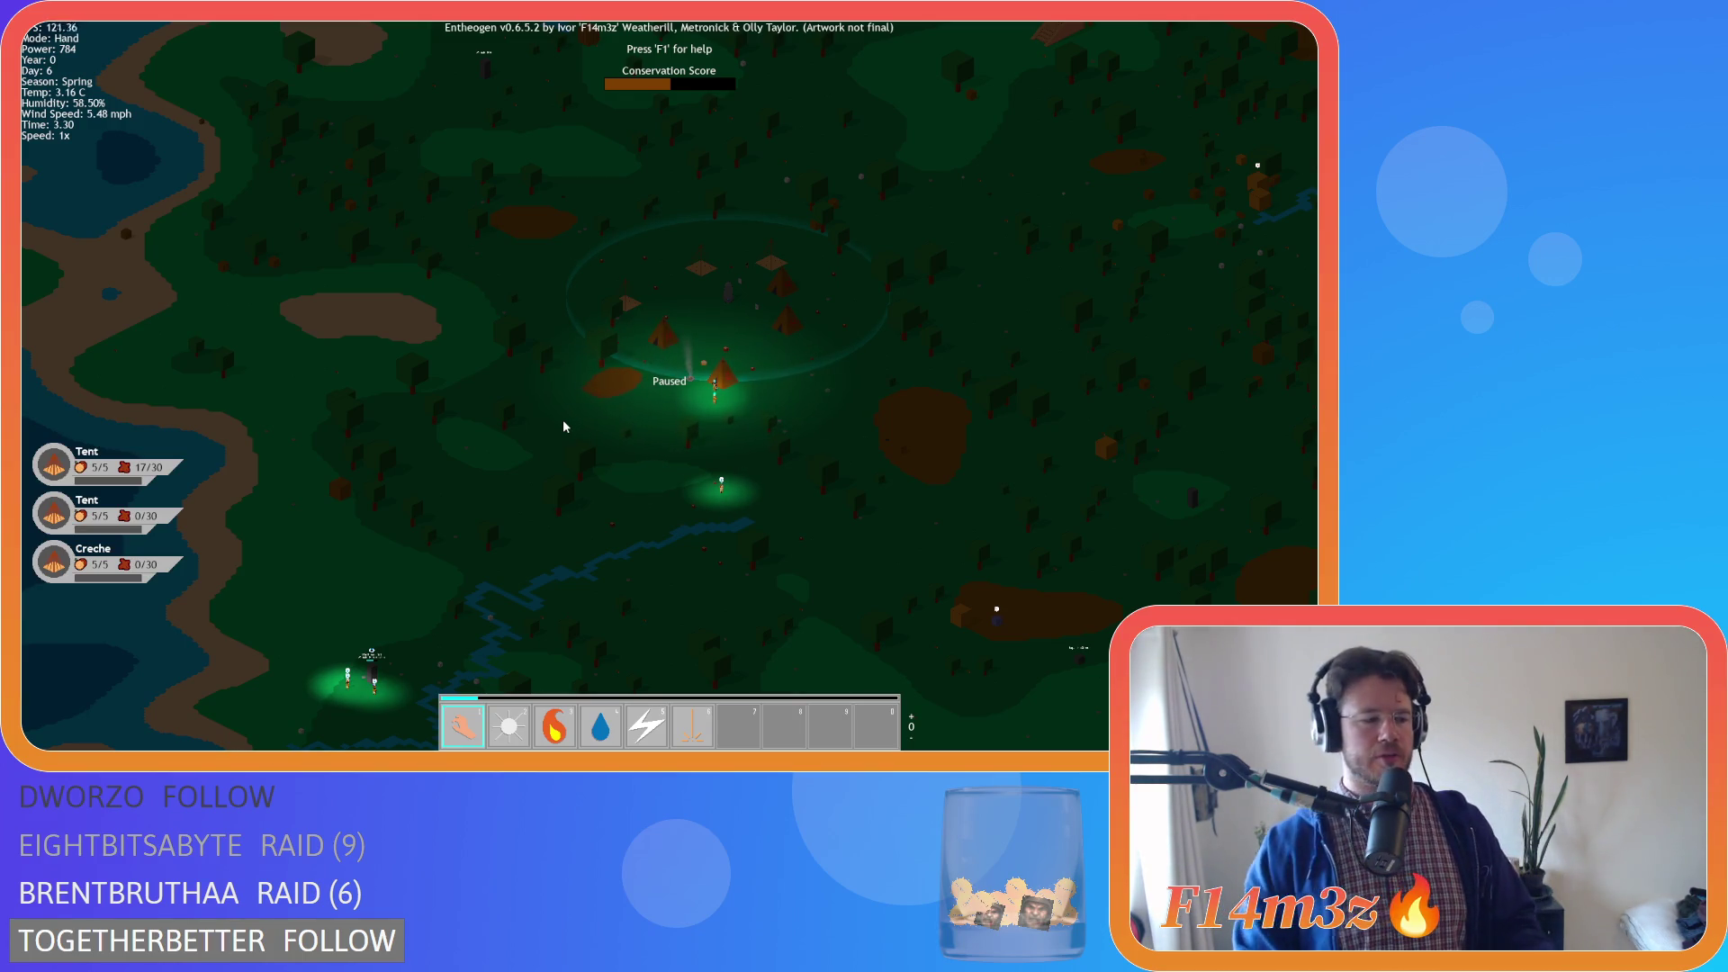
Unpause, pan south to the worshippers by the riverside monolith, and pause again
{"action": "key", "text": "space"}
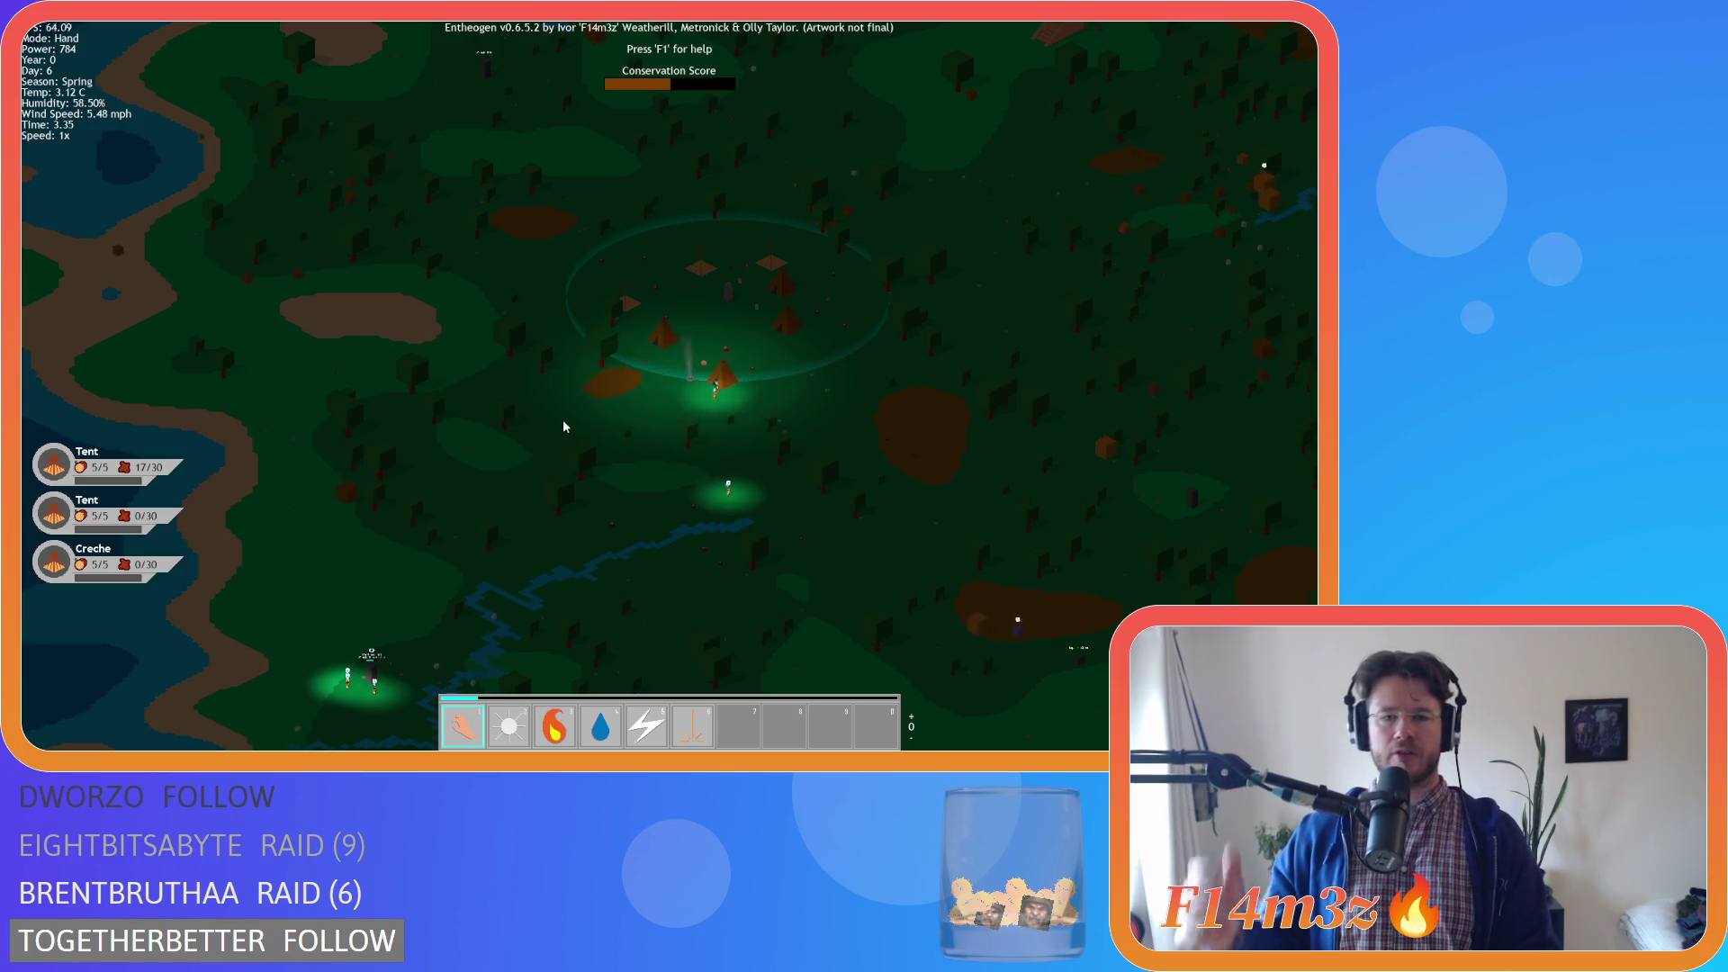
{"action": "key", "text": "s"}
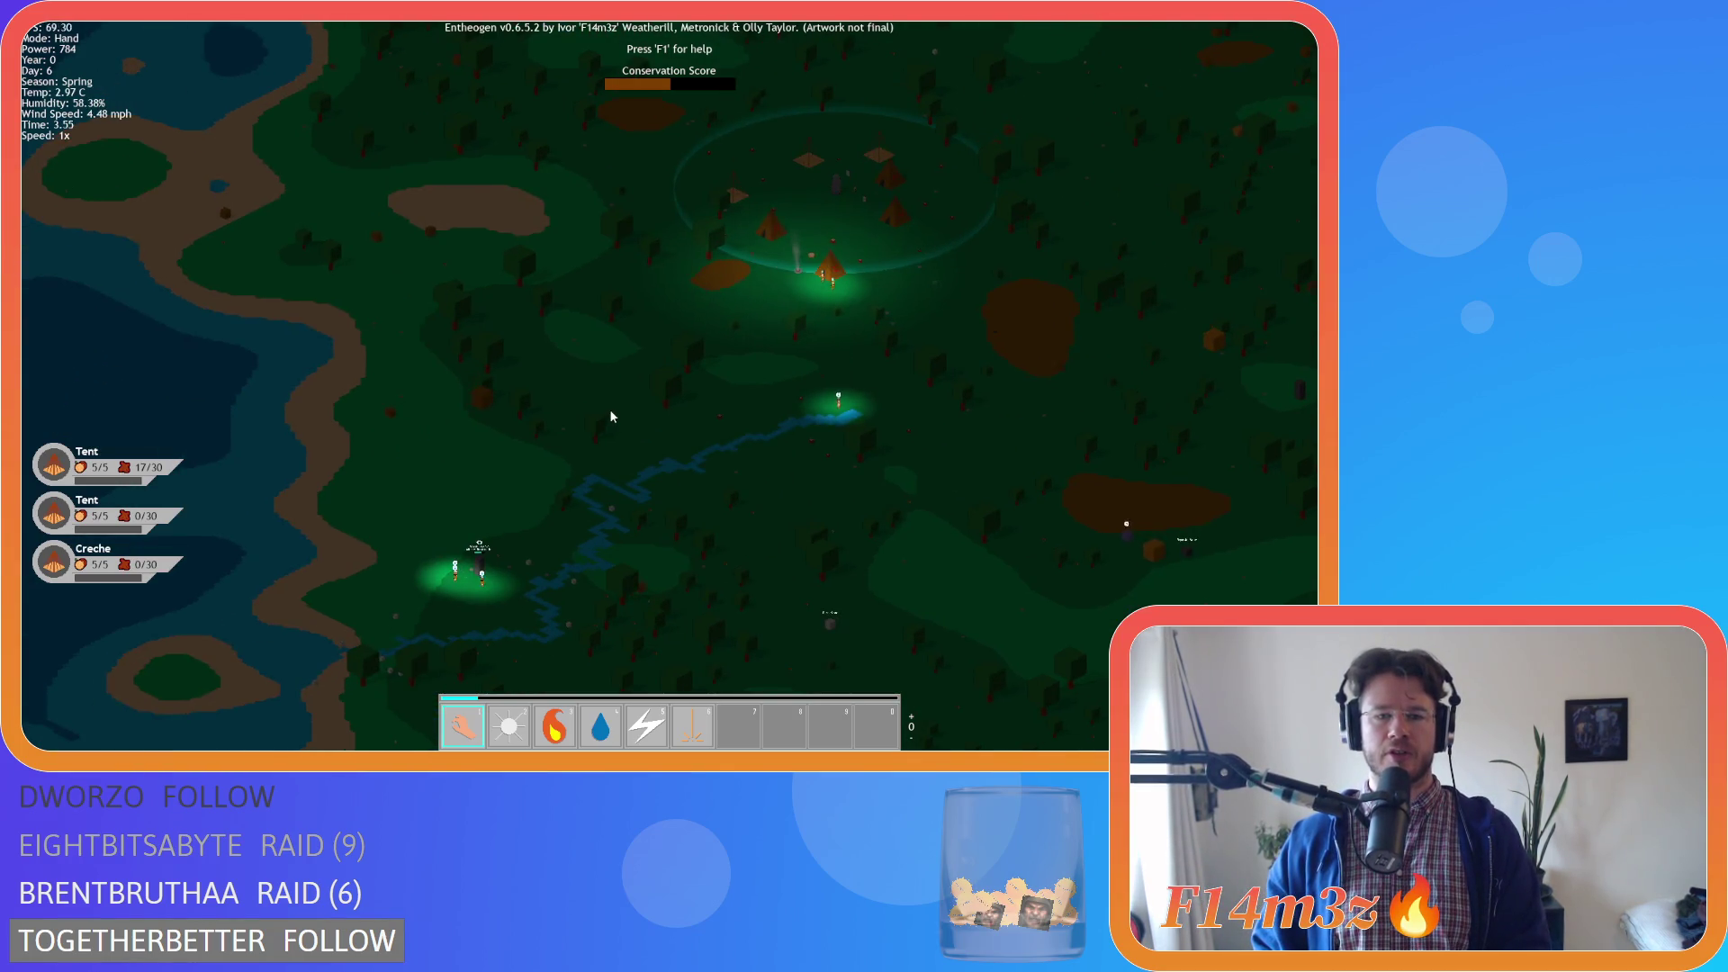
{"action": "scroll", "coordinate": [609, 408], "scroll_direction": "up", "scroll_amount": 3}
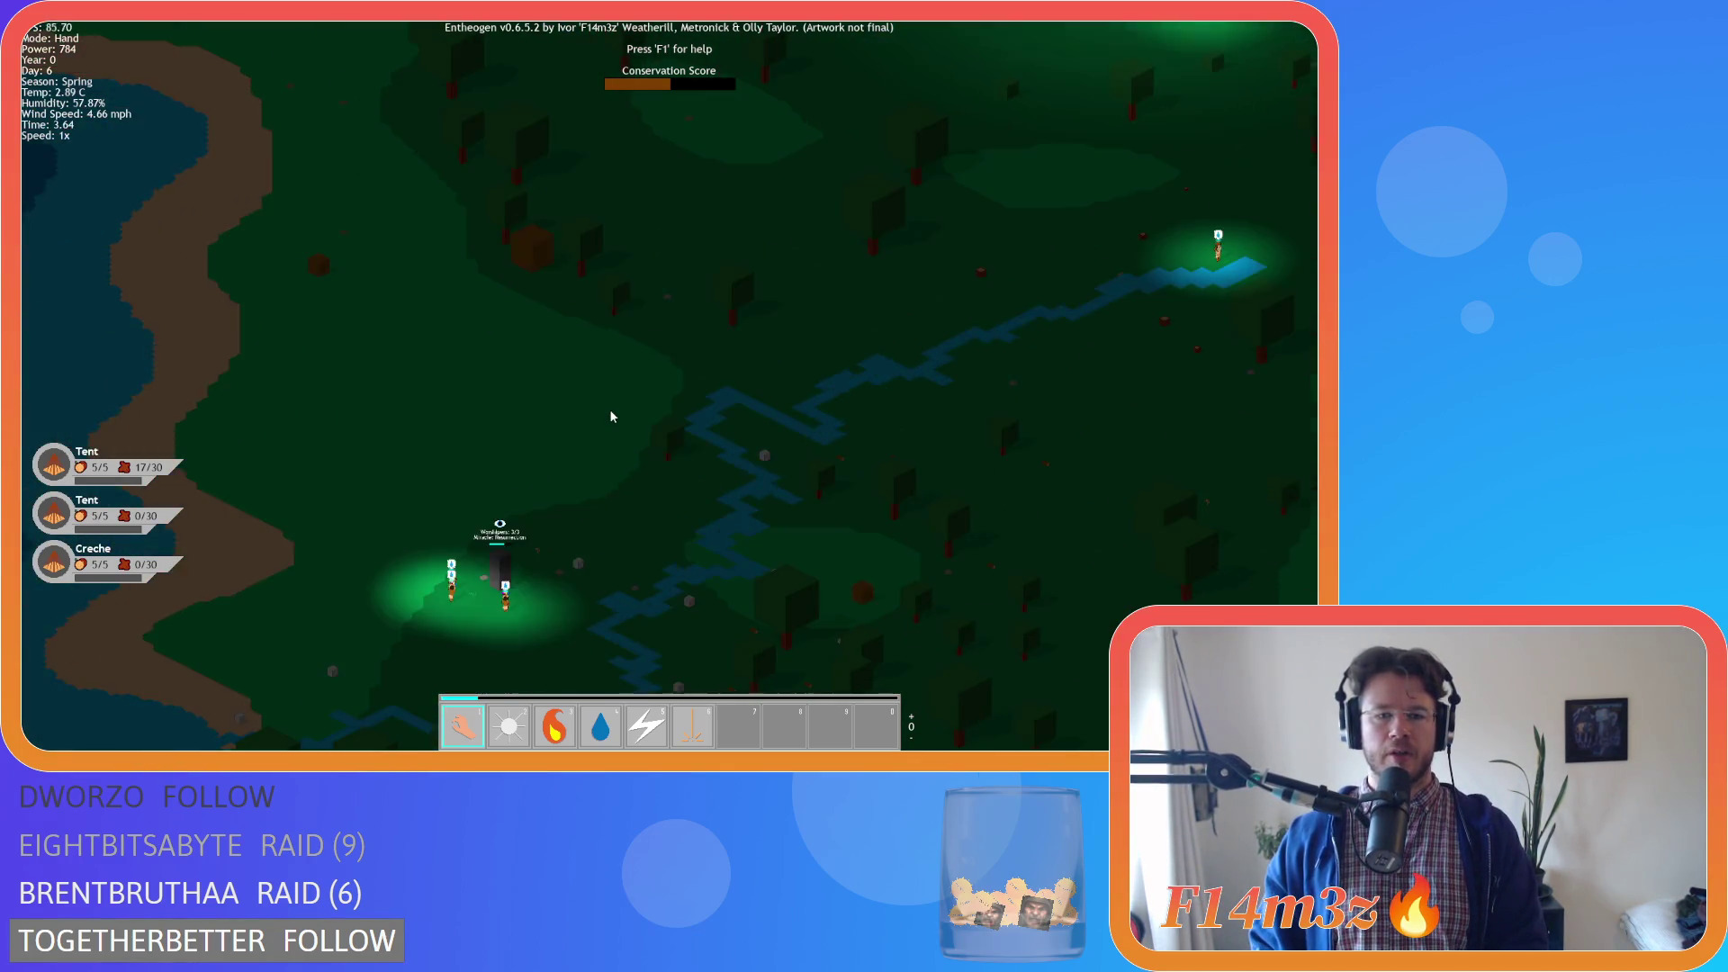
{"action": "scroll", "coordinate": [608, 408], "scroll_direction": "down", "scroll_amount": 3}
{"action": "key", "text": "s"}
{"action": "scroll", "coordinate": [608, 408], "scroll_direction": "up", "scroll_amount": 3}
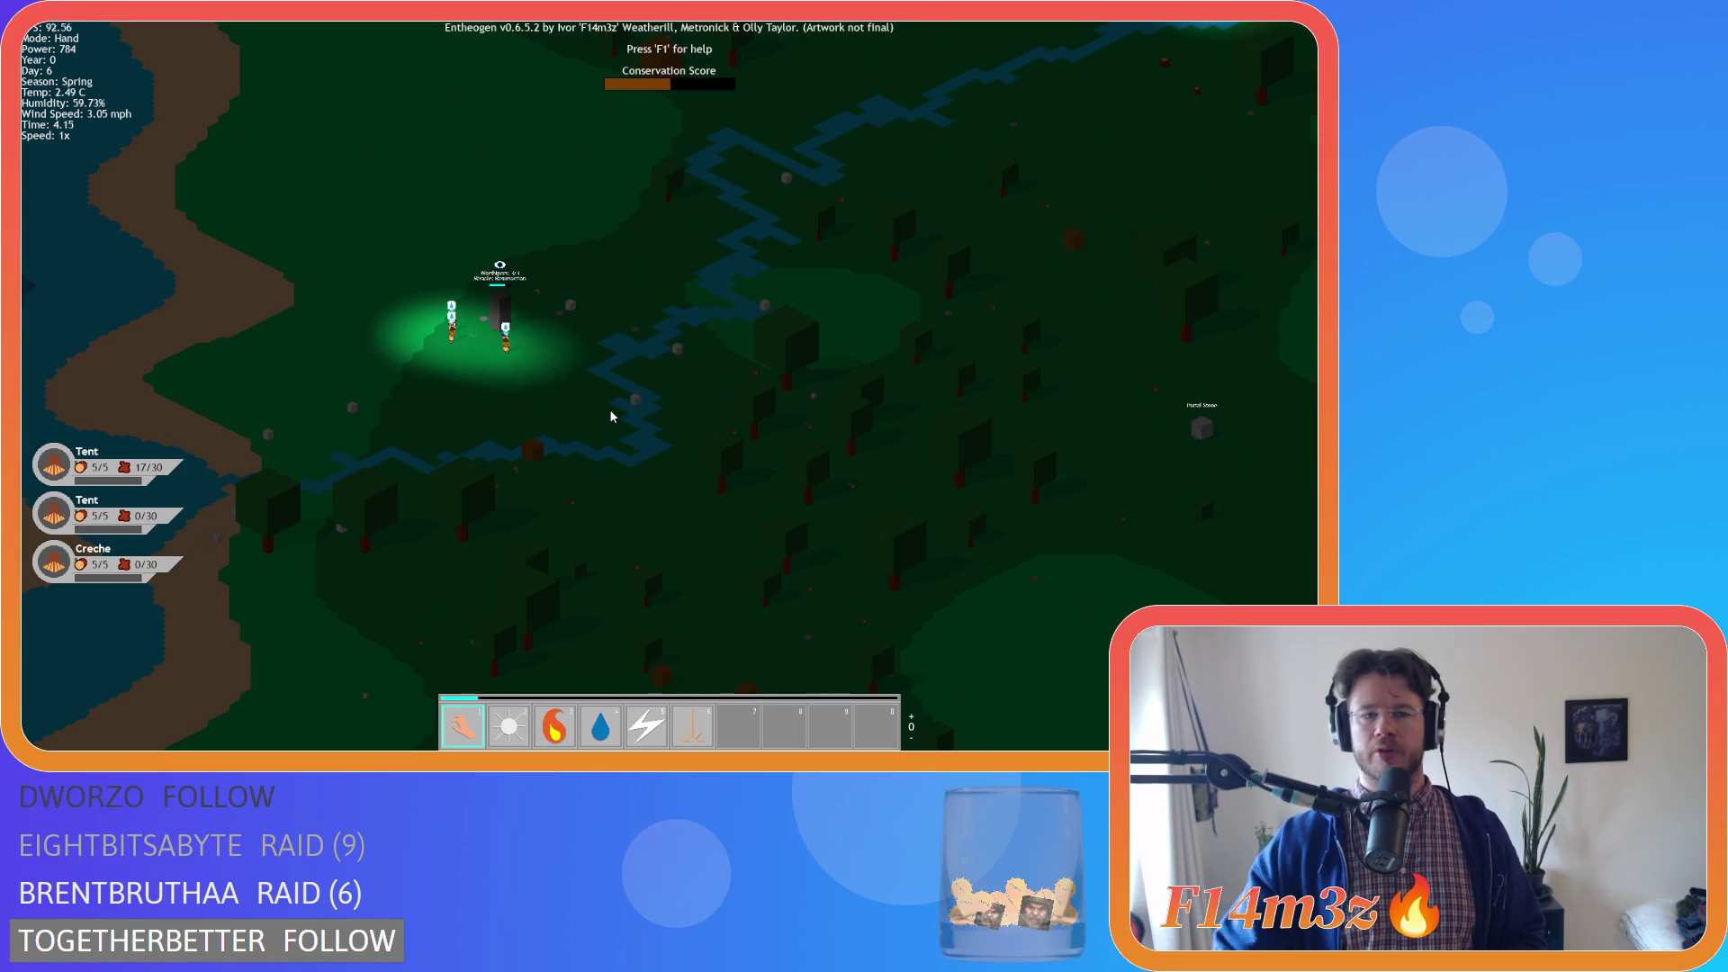
{"action": "key", "text": "w"}
{"action": "key", "text": "d"}
{"action": "key", "text": "space"}
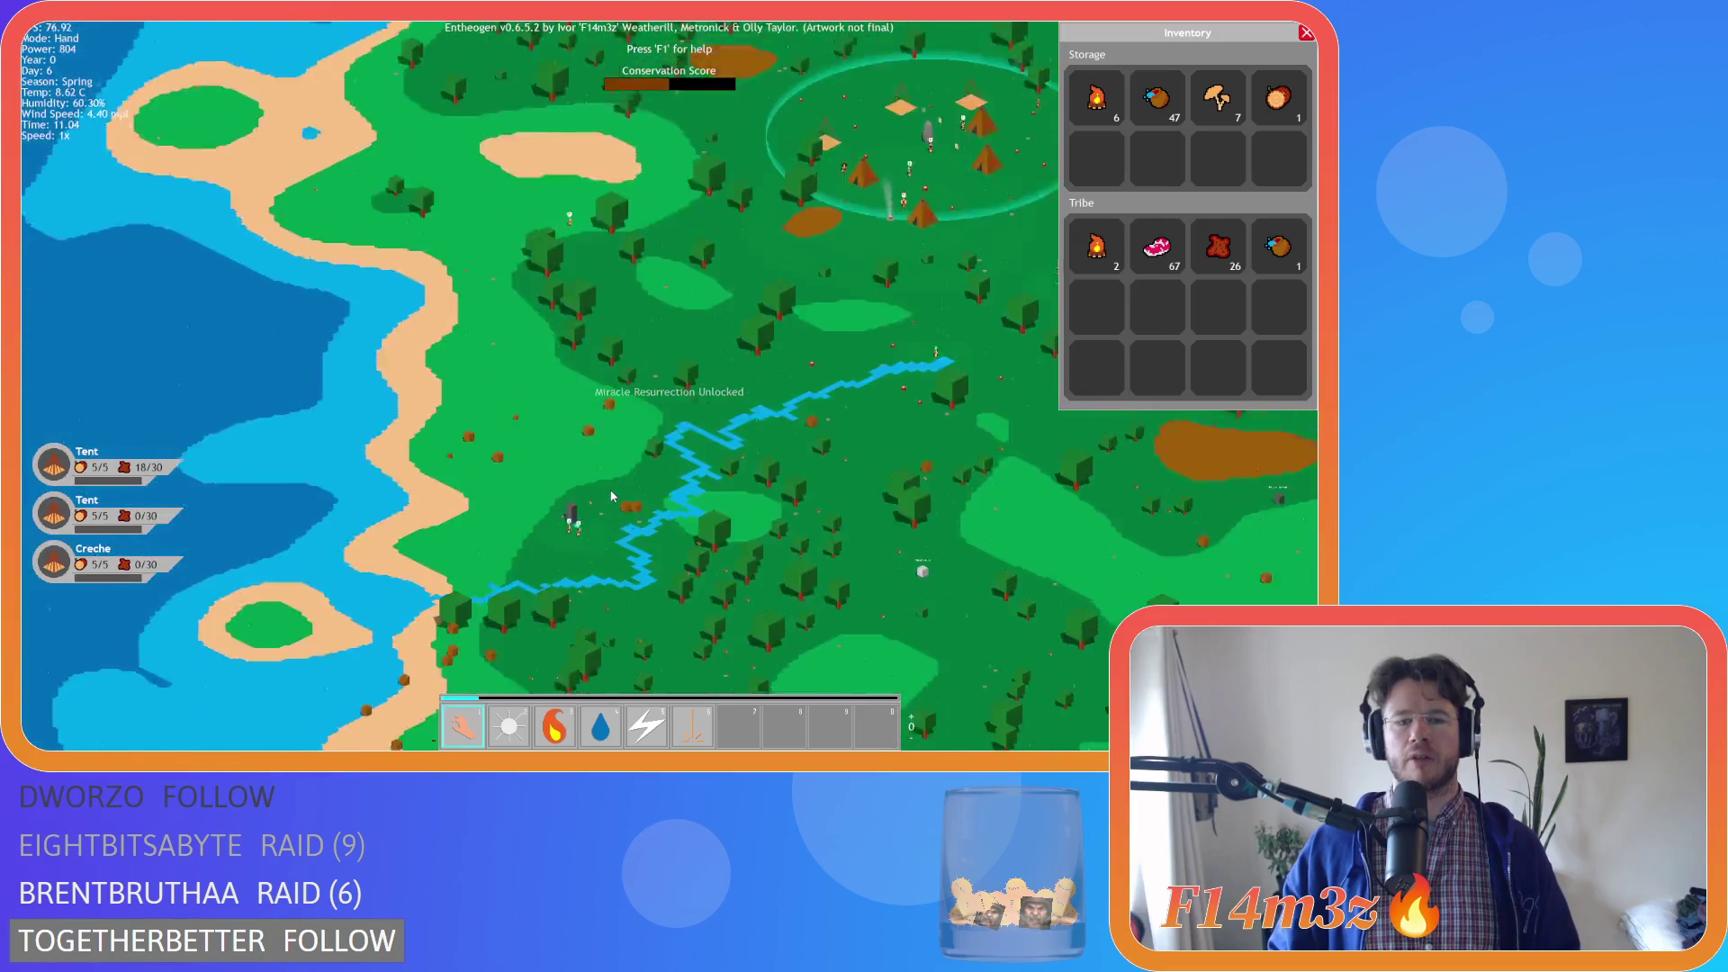
Jump the view to the tribe's village with Home and reveal its southern edge
{"action": "scroll", "coordinate": [681, 466], "scroll_direction": "down", "scroll_amount": 10}
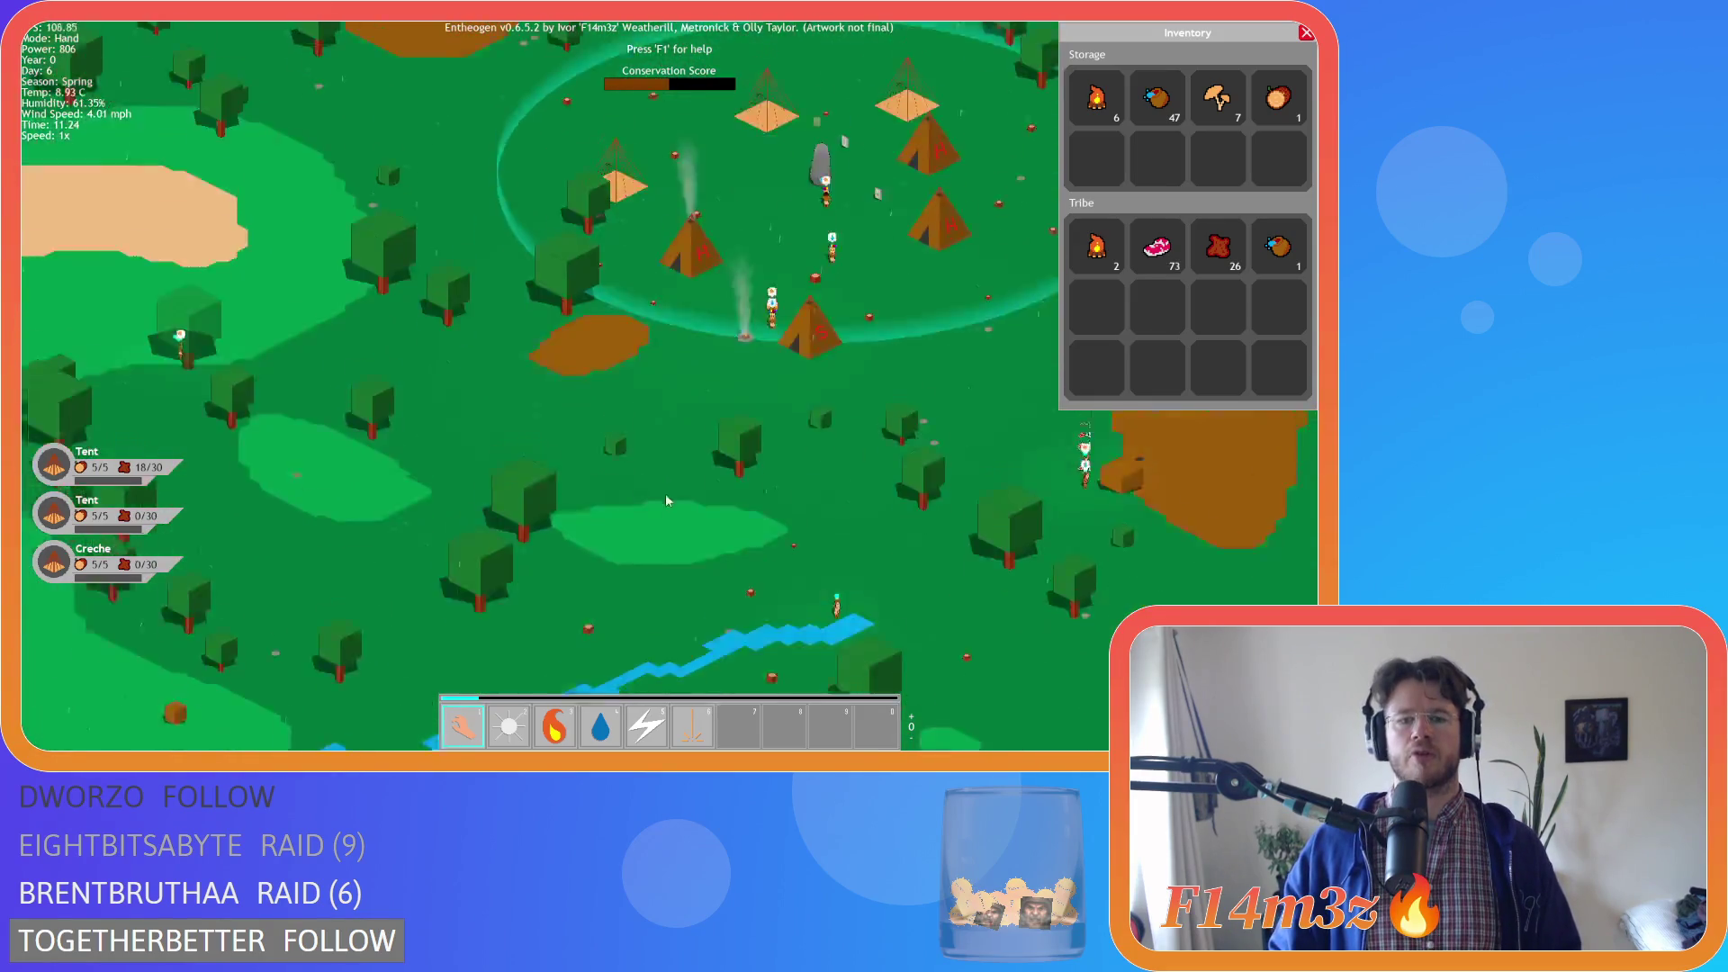
{"action": "scroll", "coordinate": [438, 490], "scroll_direction": "up", "scroll_amount": 8}
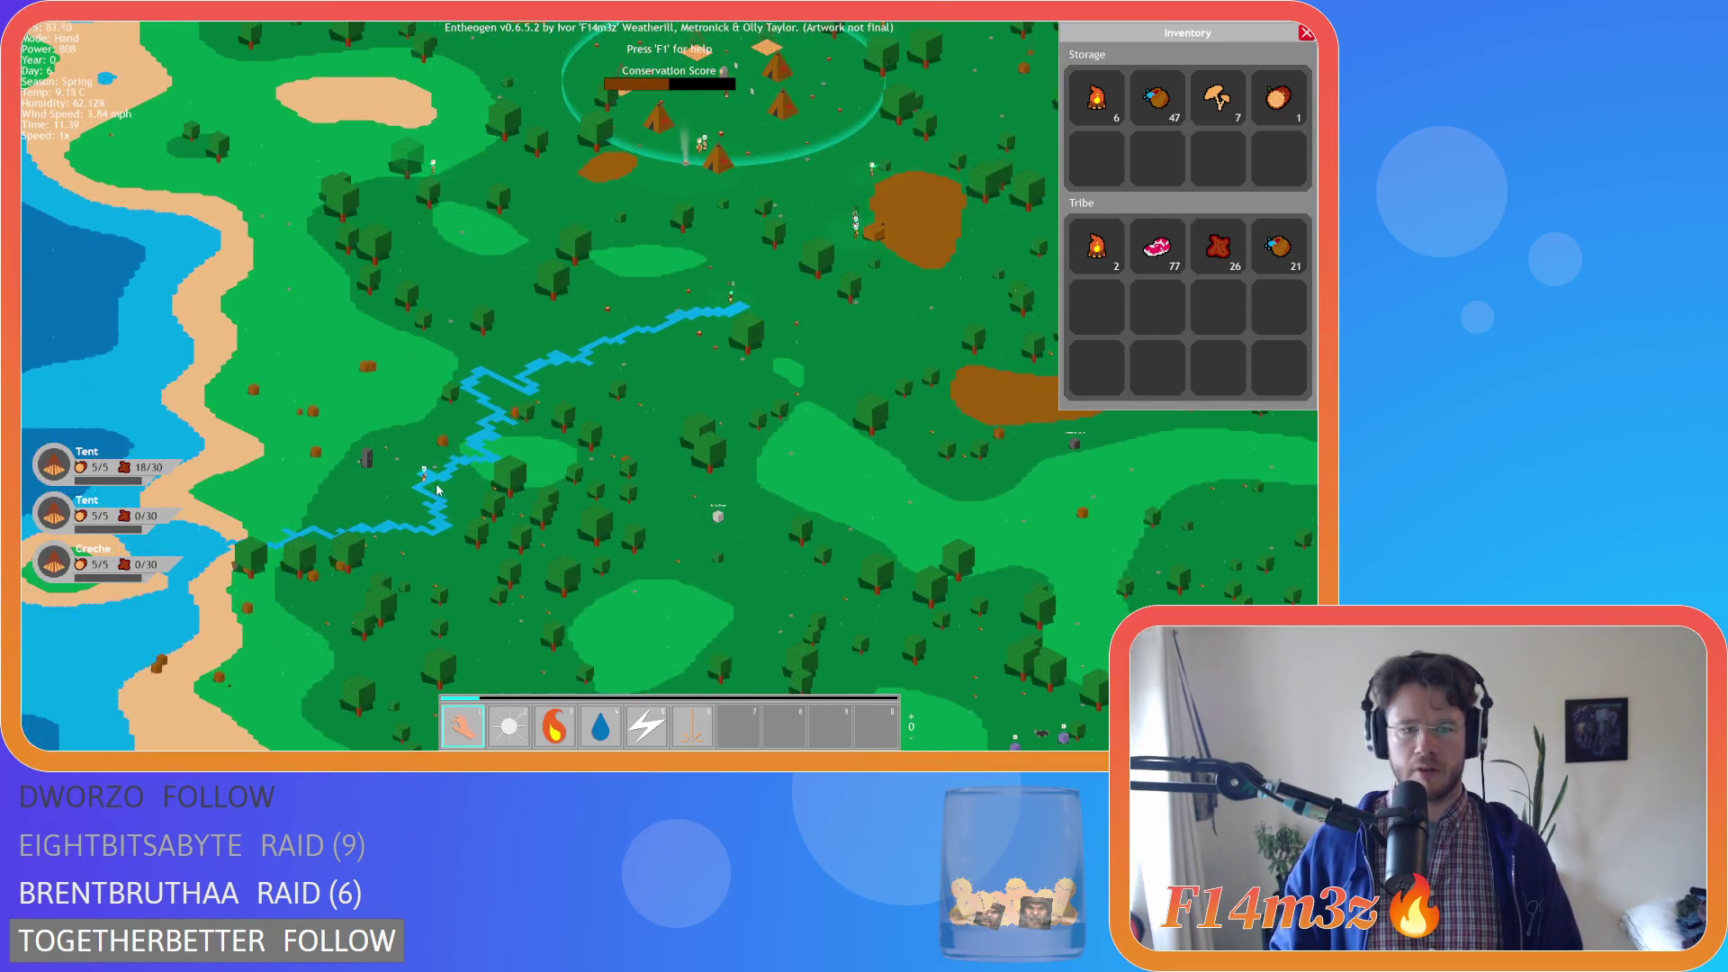
{"action": "scroll", "coordinate": [438, 490], "scroll_direction": "up", "scroll_amount": 5}
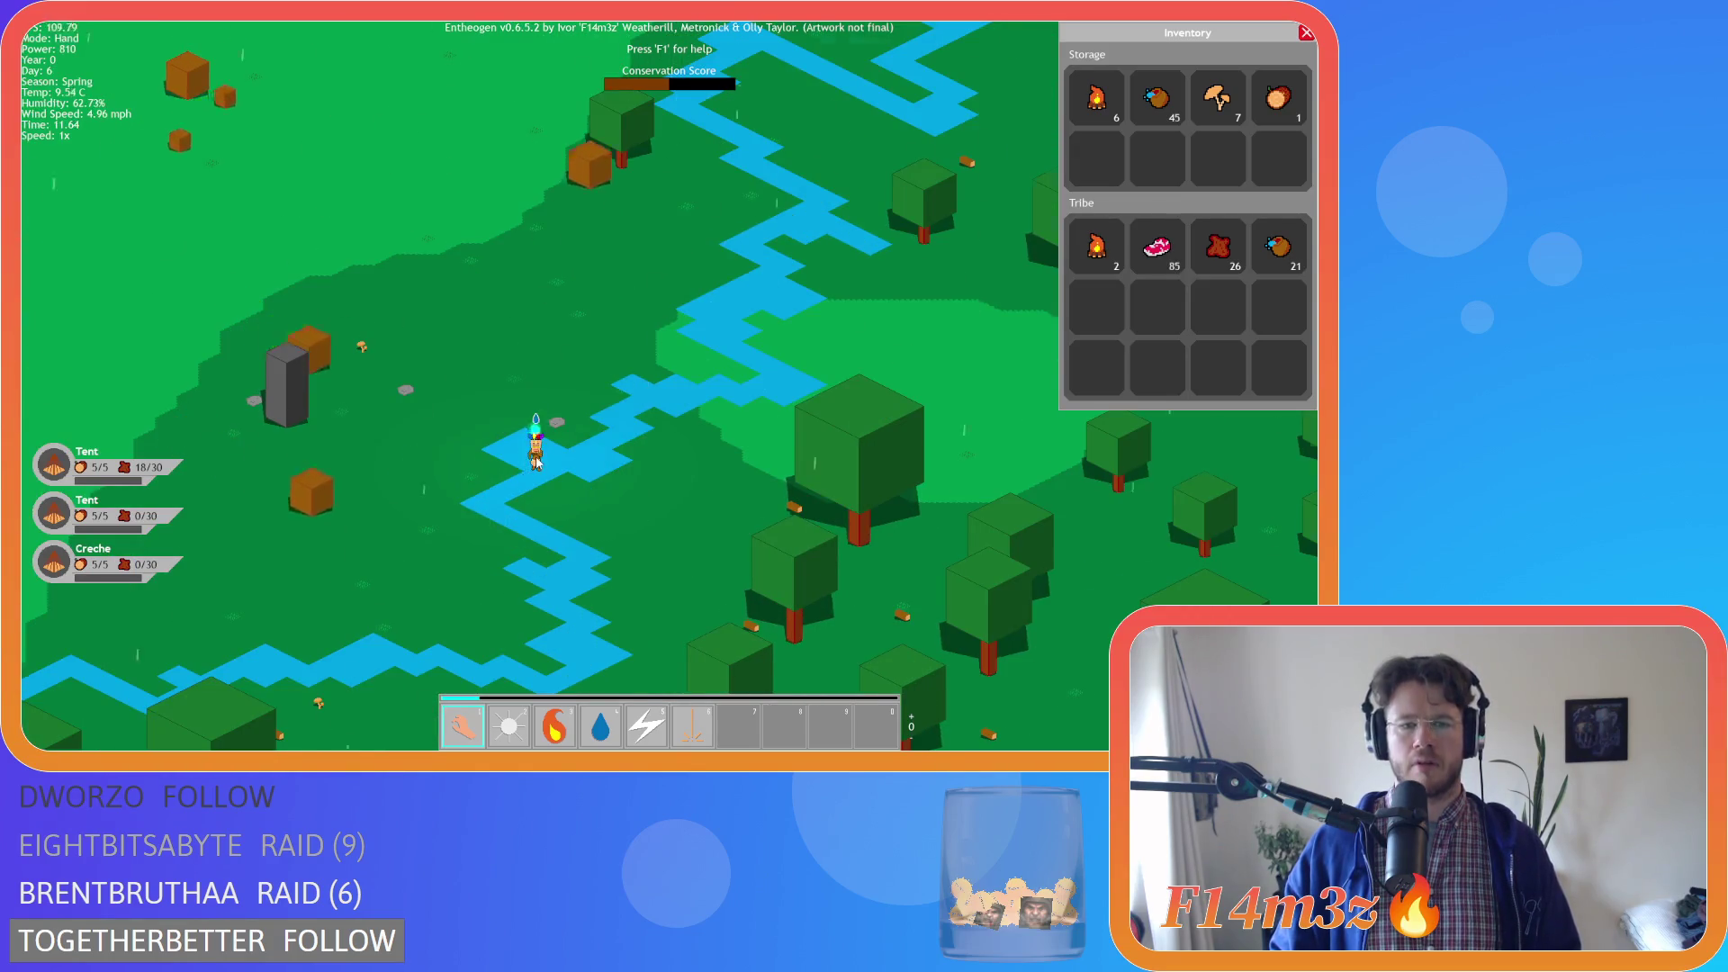
{"action": "key", "text": "Home"}
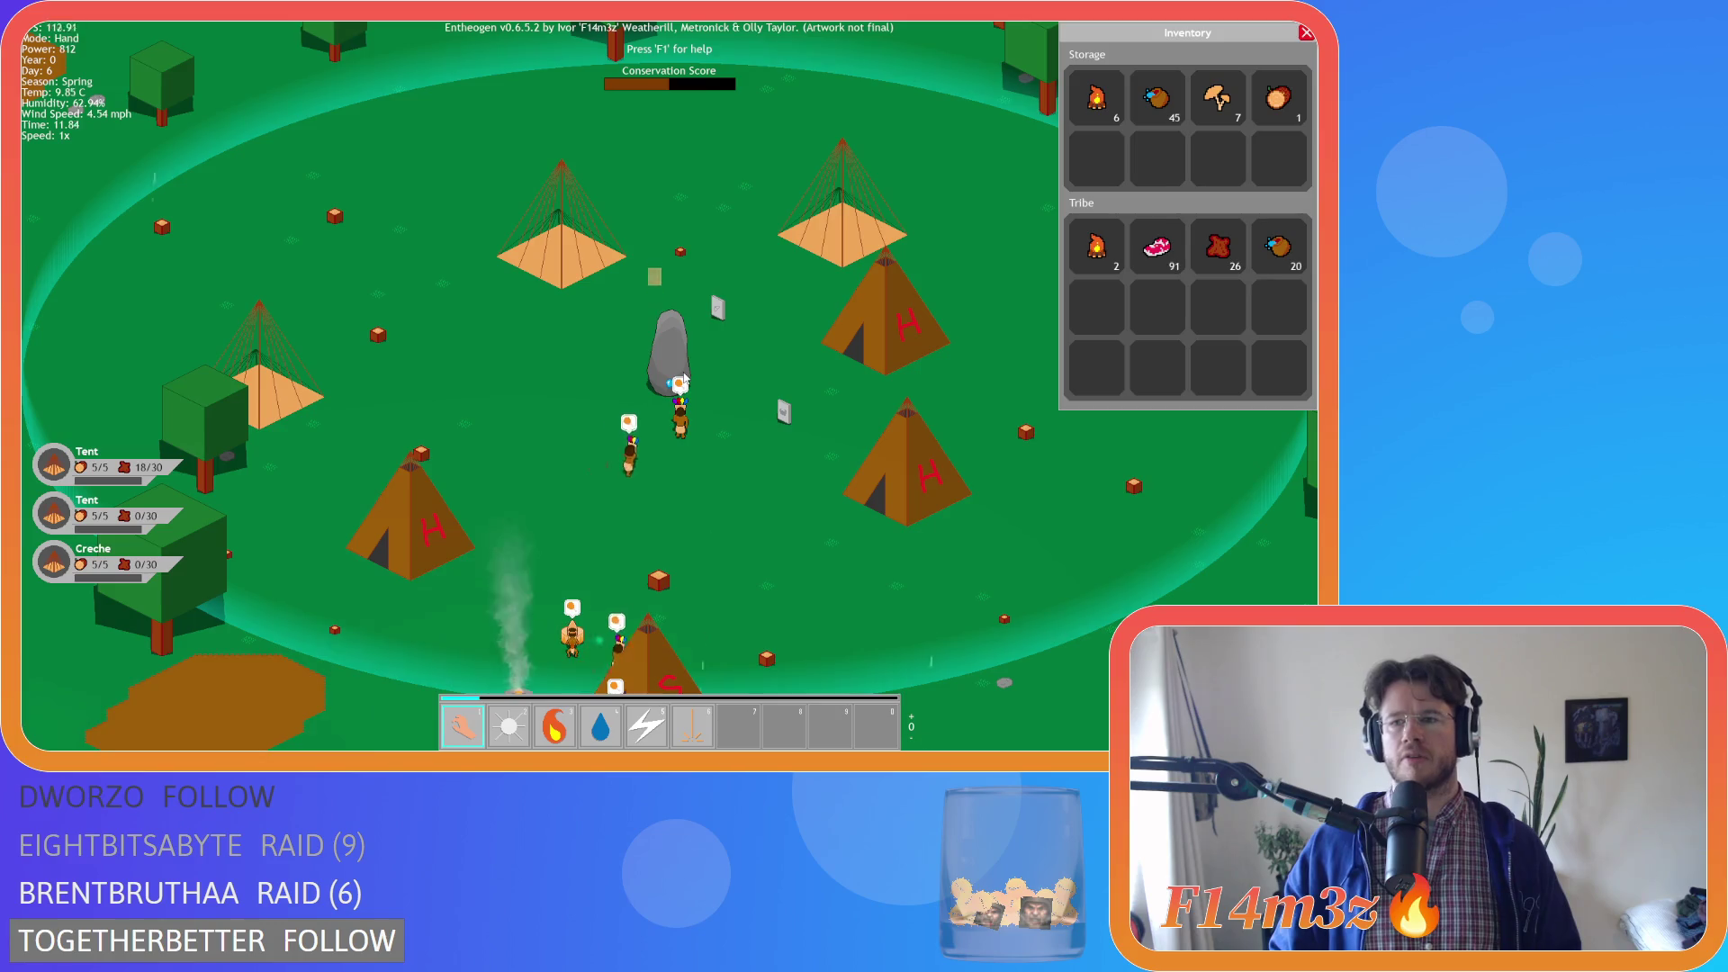
{"action": "key", "text": "s"}
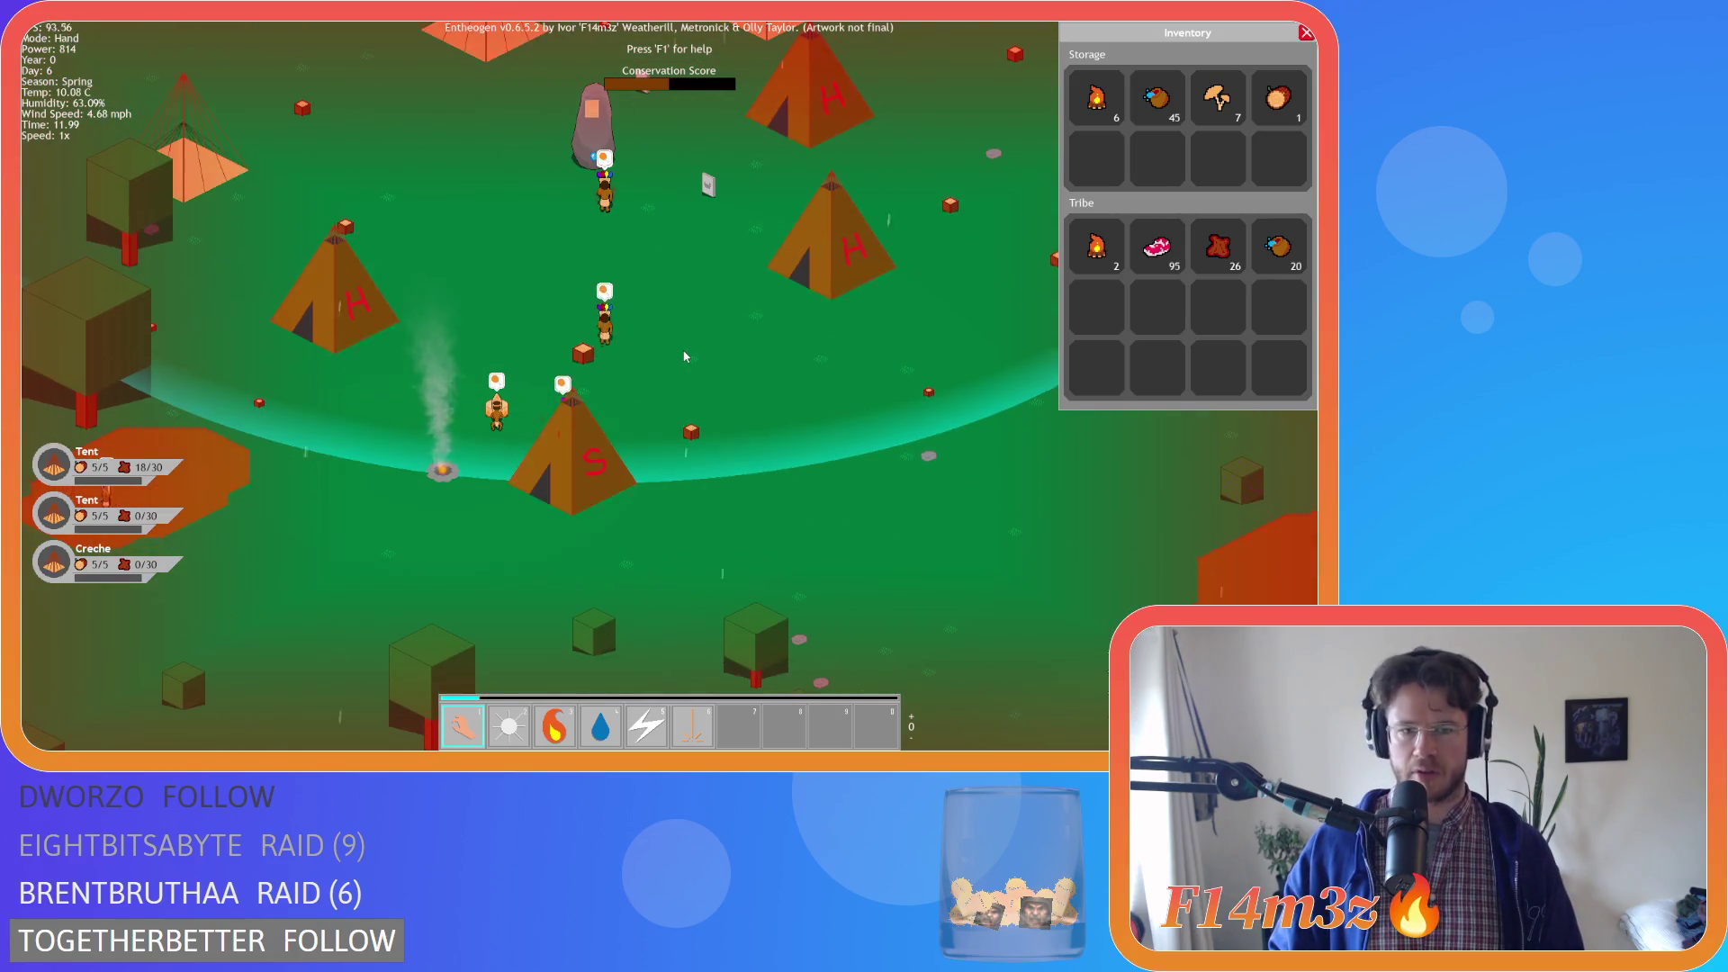
{"action": "scroll", "coordinate": [684, 356], "scroll_direction": "down", "scroll_amount": 5}
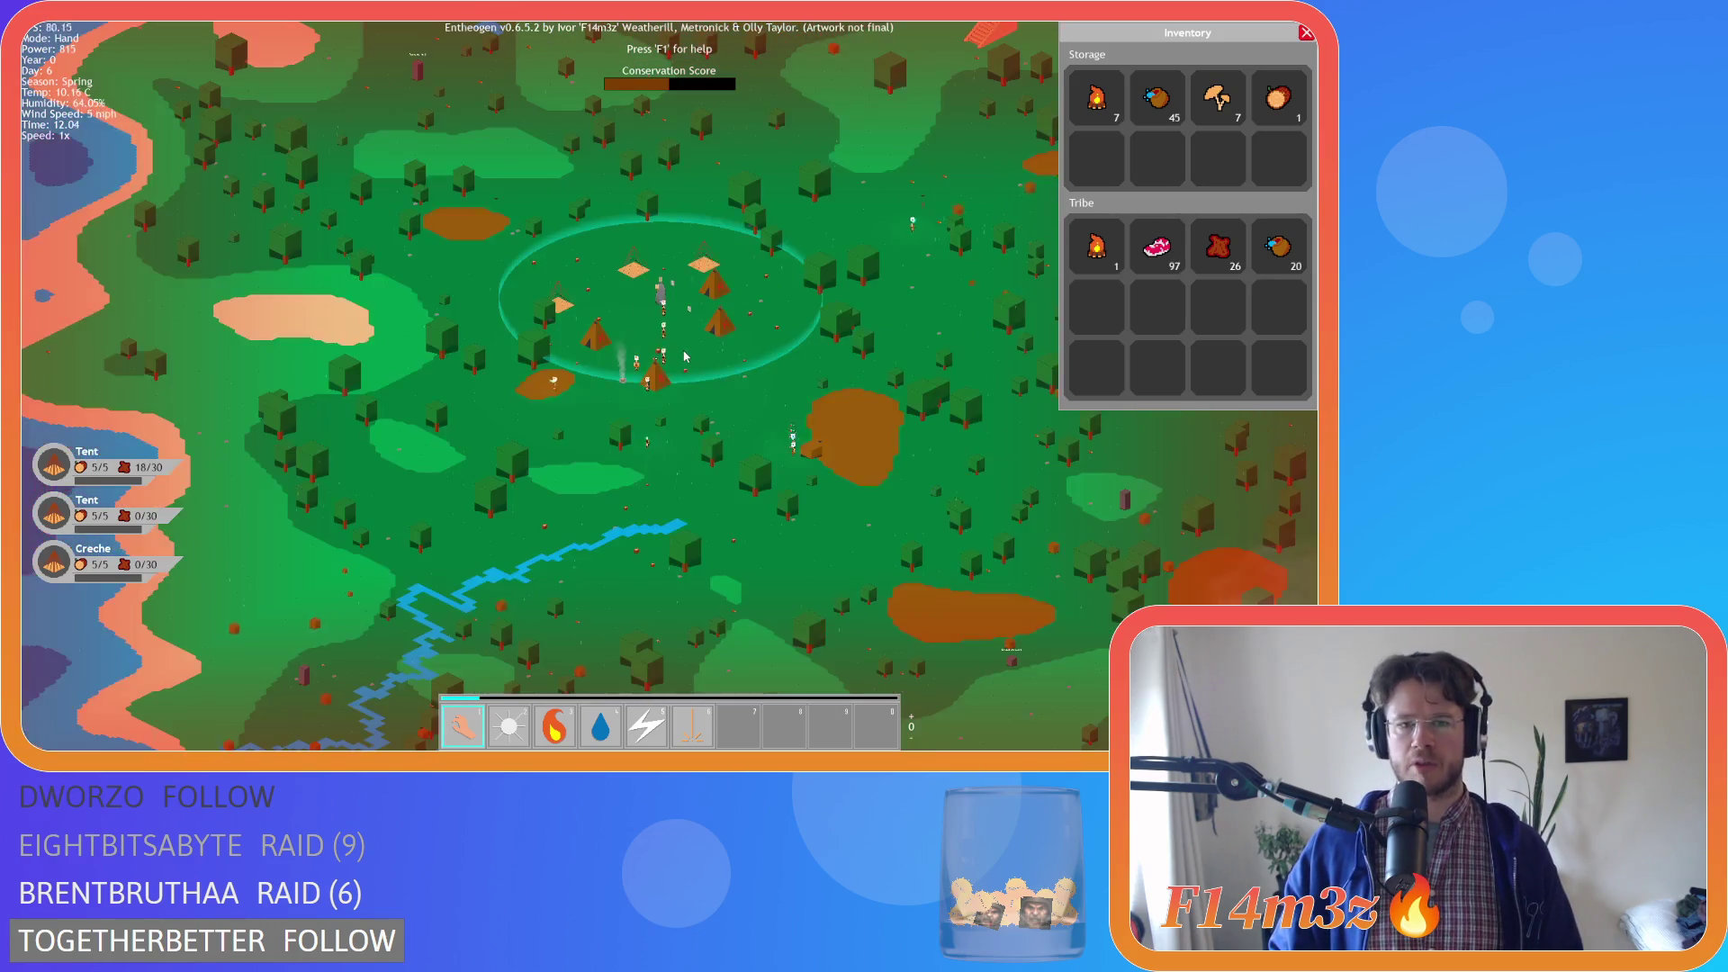
{"action": "scroll", "coordinate": [684, 357], "scroll_direction": "up", "scroll_amount": 3}
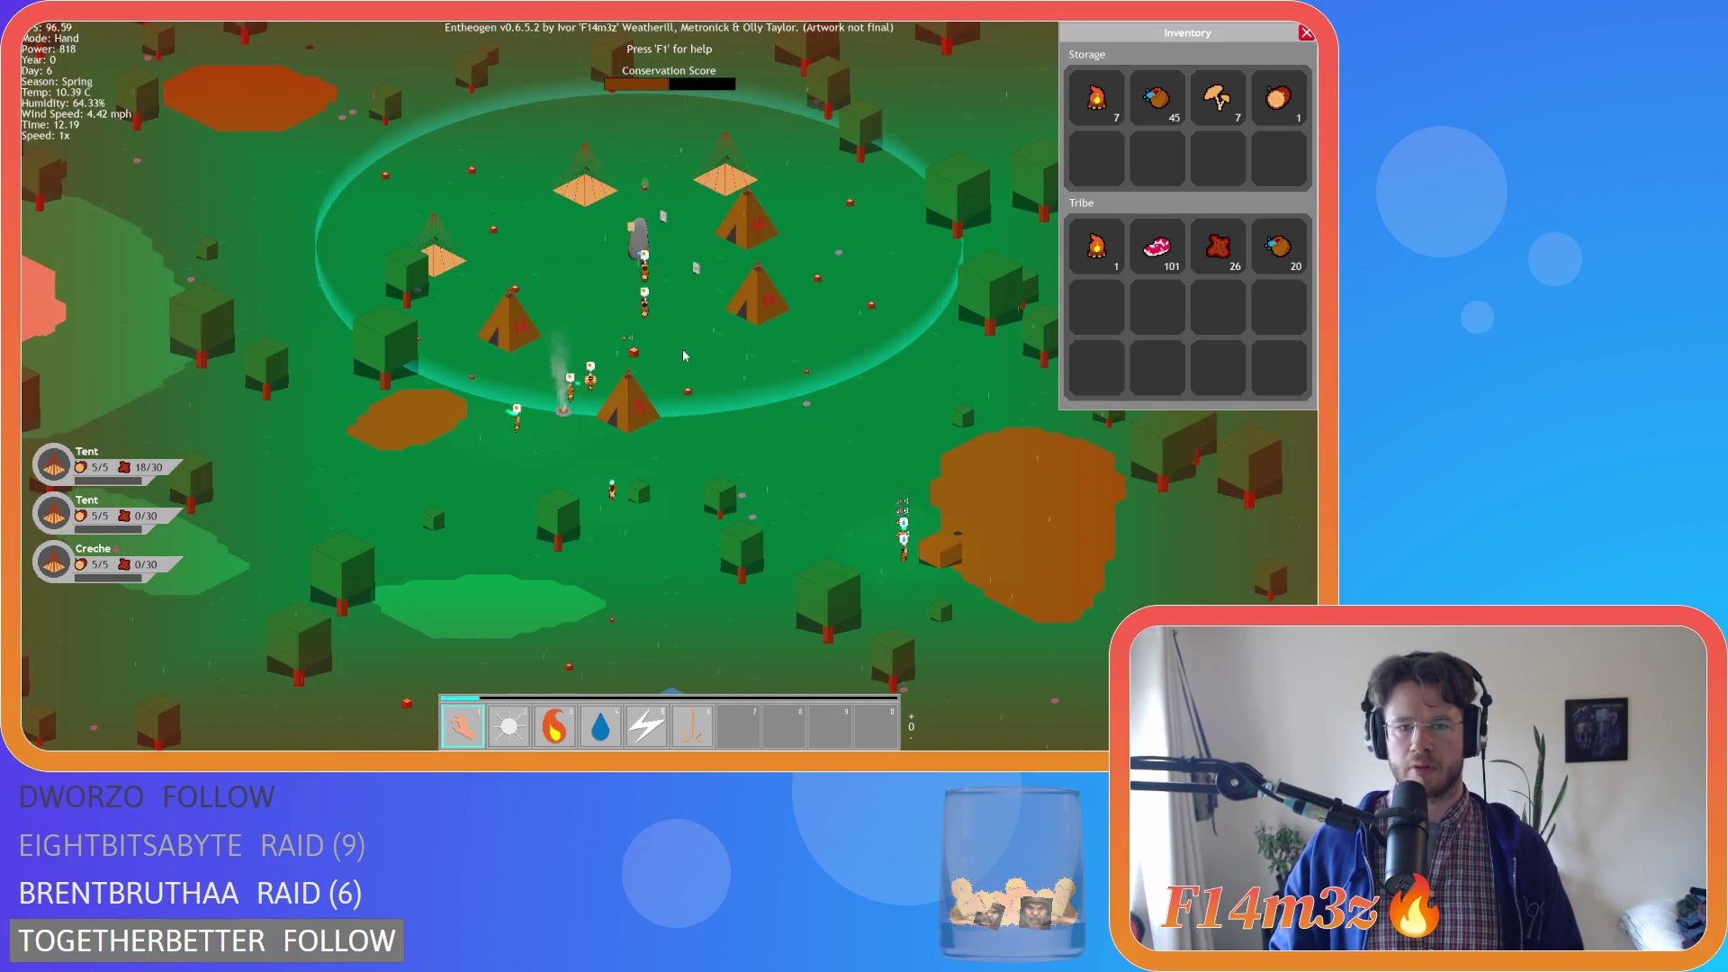
{"action": "scroll", "coordinate": [683, 353], "scroll_direction": "down", "scroll_amount": 5}
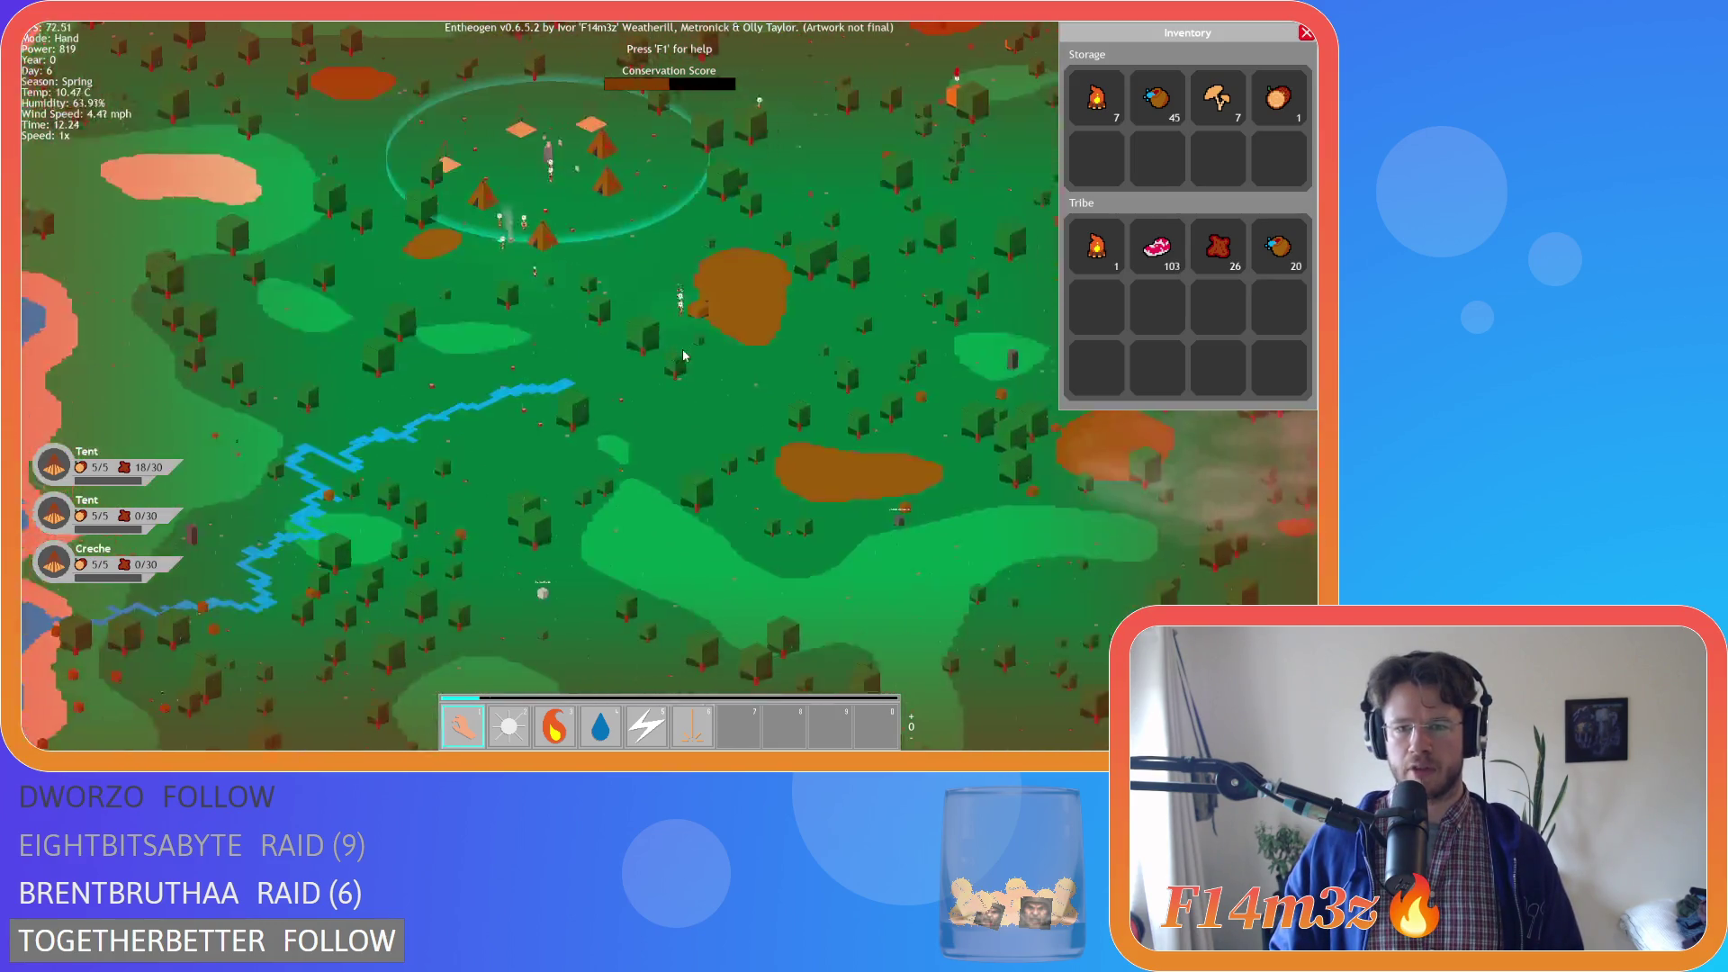
{"action": "scroll", "coordinate": [682, 349], "scroll_direction": "up", "scroll_amount": 5}
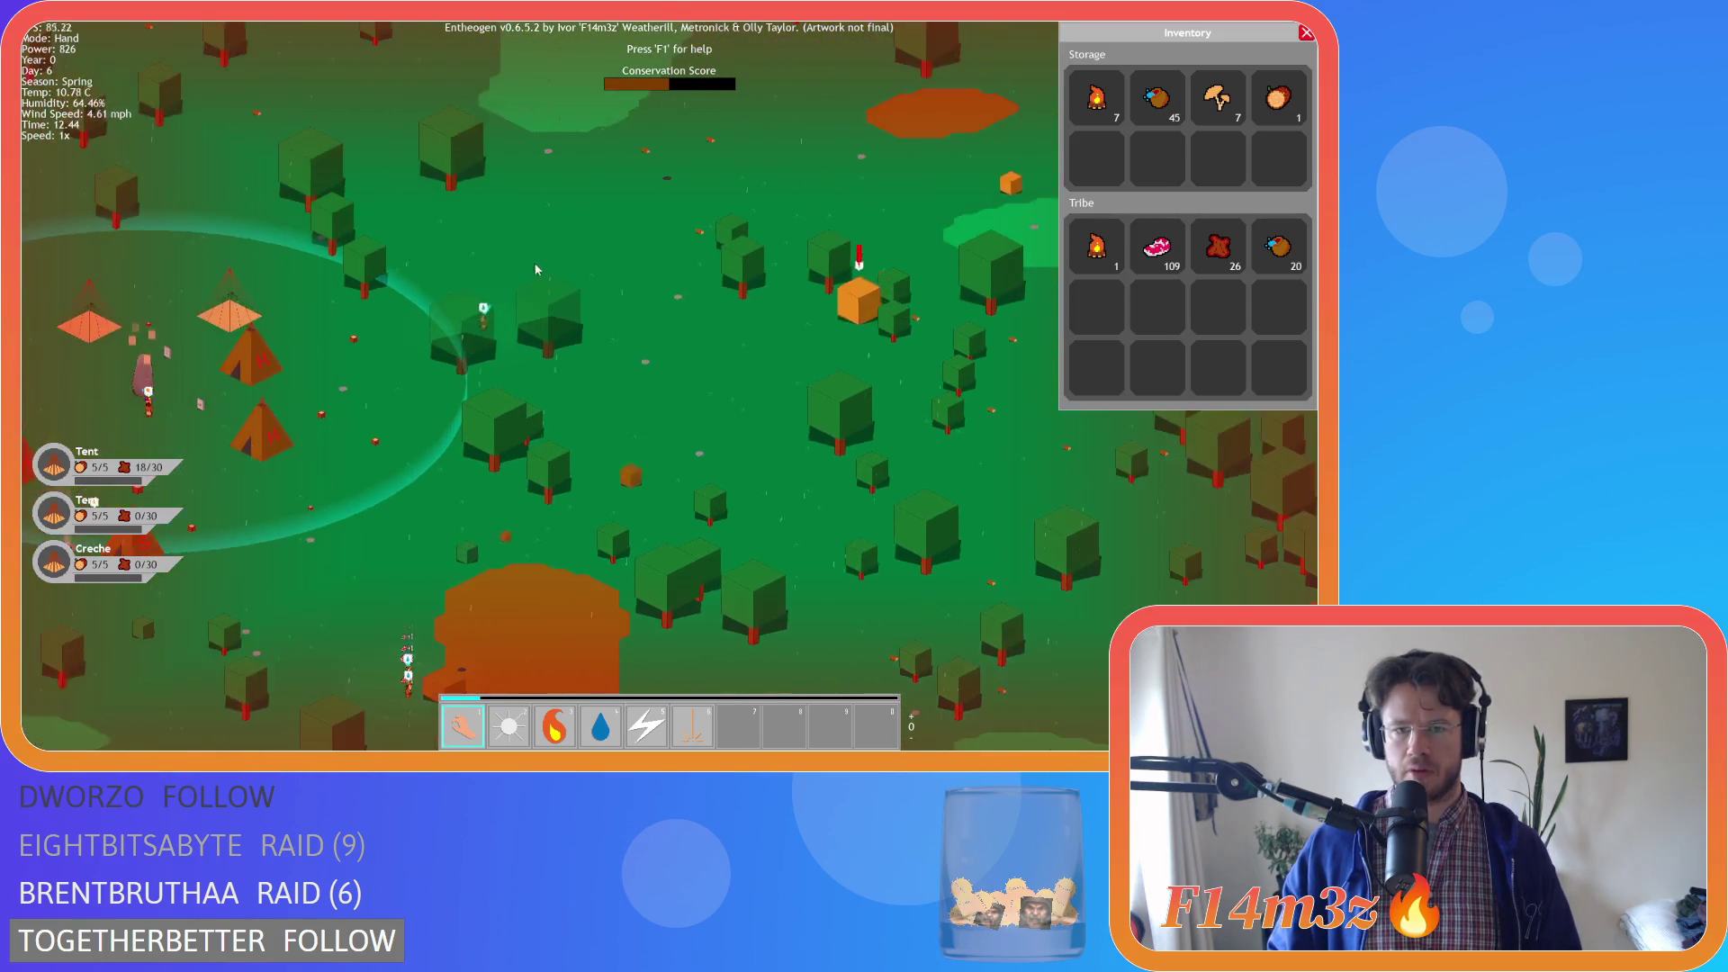
{"action": "scroll", "coordinate": [542, 264], "scroll_direction": "up", "scroll_amount": 5}
Pan around the village to follow villagers near the S tent and the orange store
{"action": "key", "text": "s"}
{"action": "key", "text": "d"}
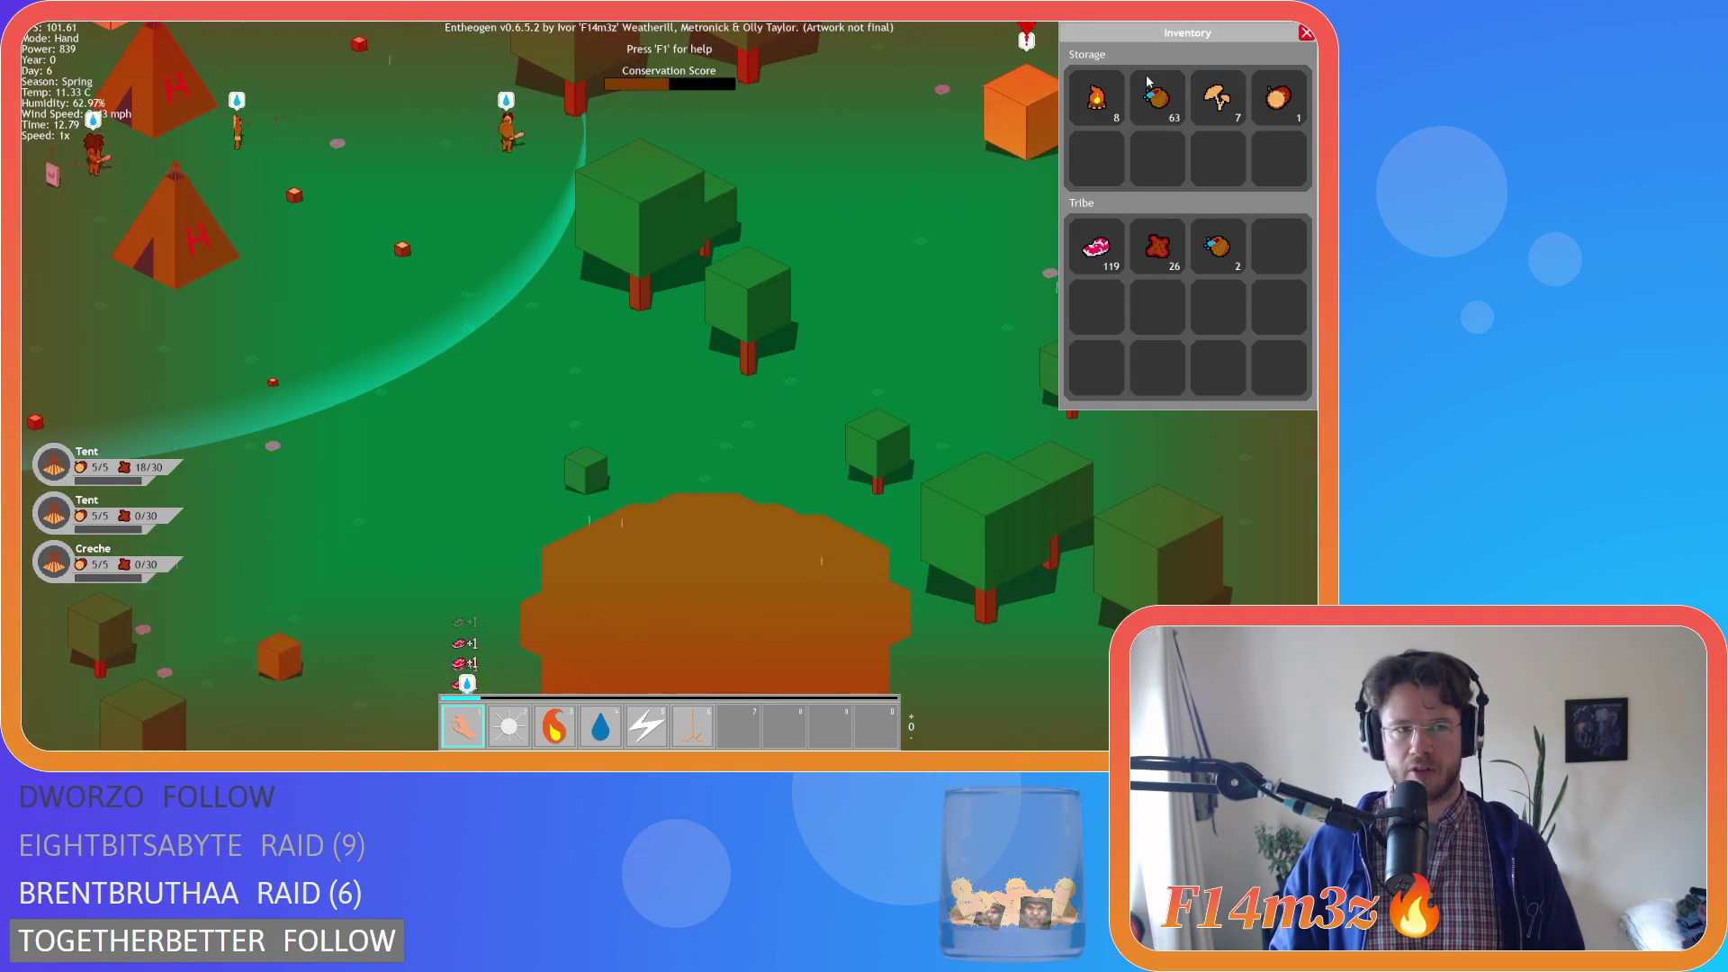
{"action": "key", "text": "w"}
{"action": "key", "text": "a"}
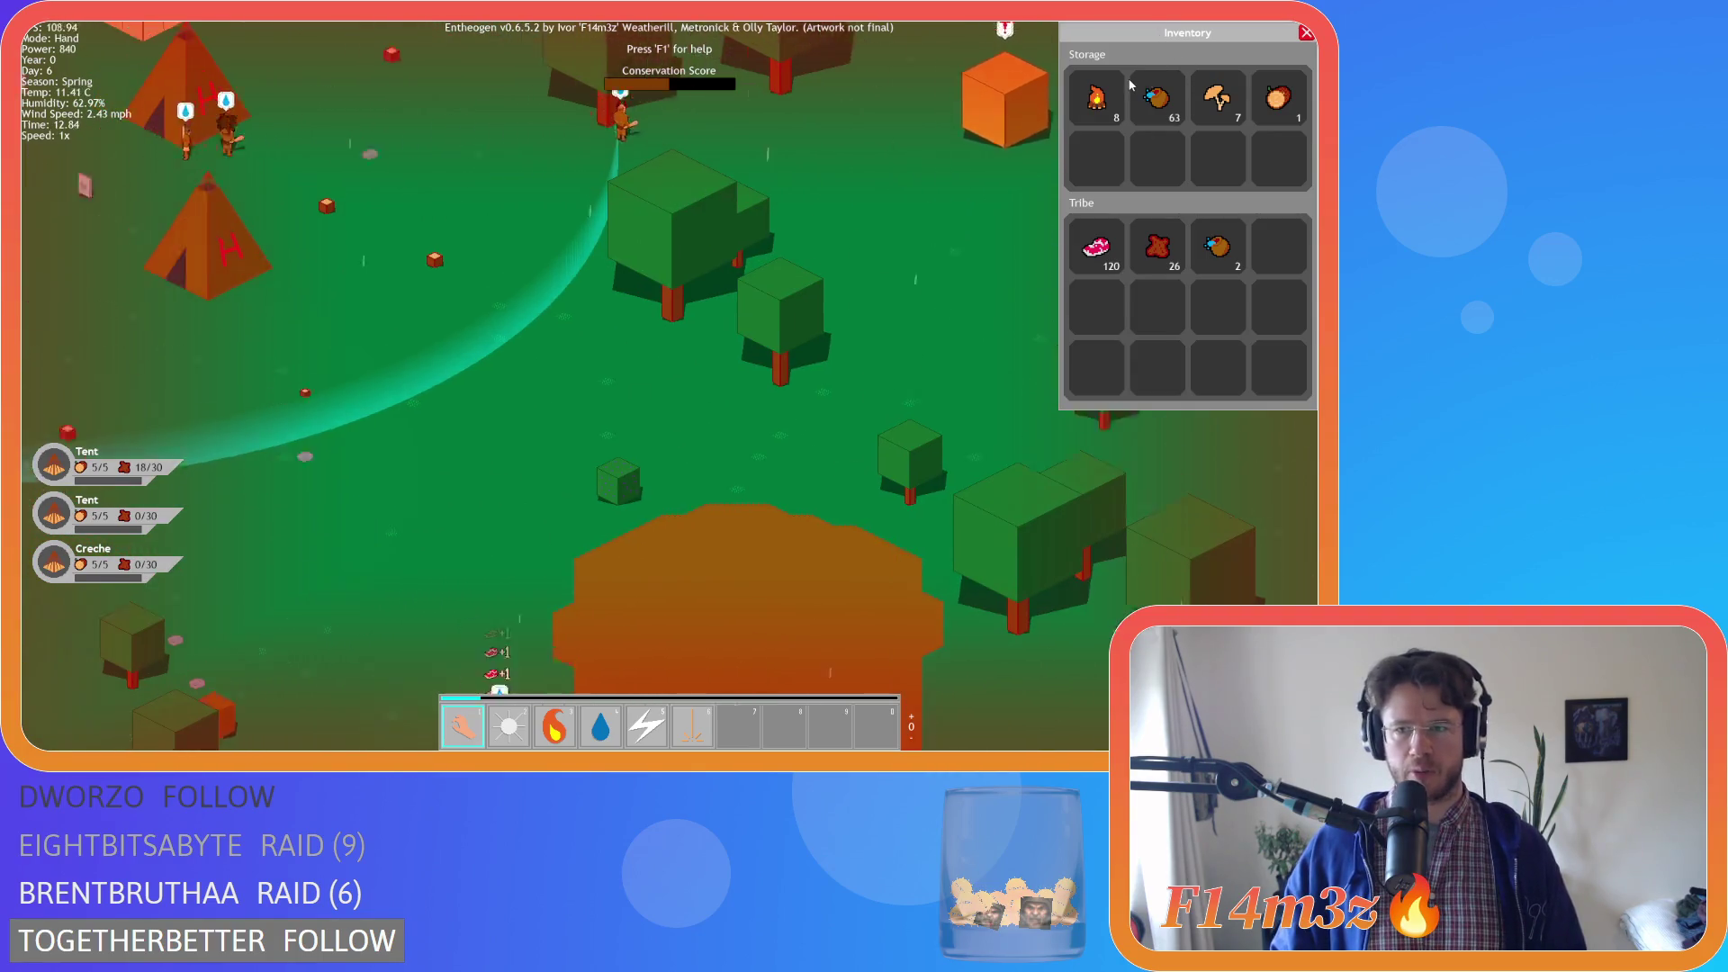
{"action": "key", "text": "d"}
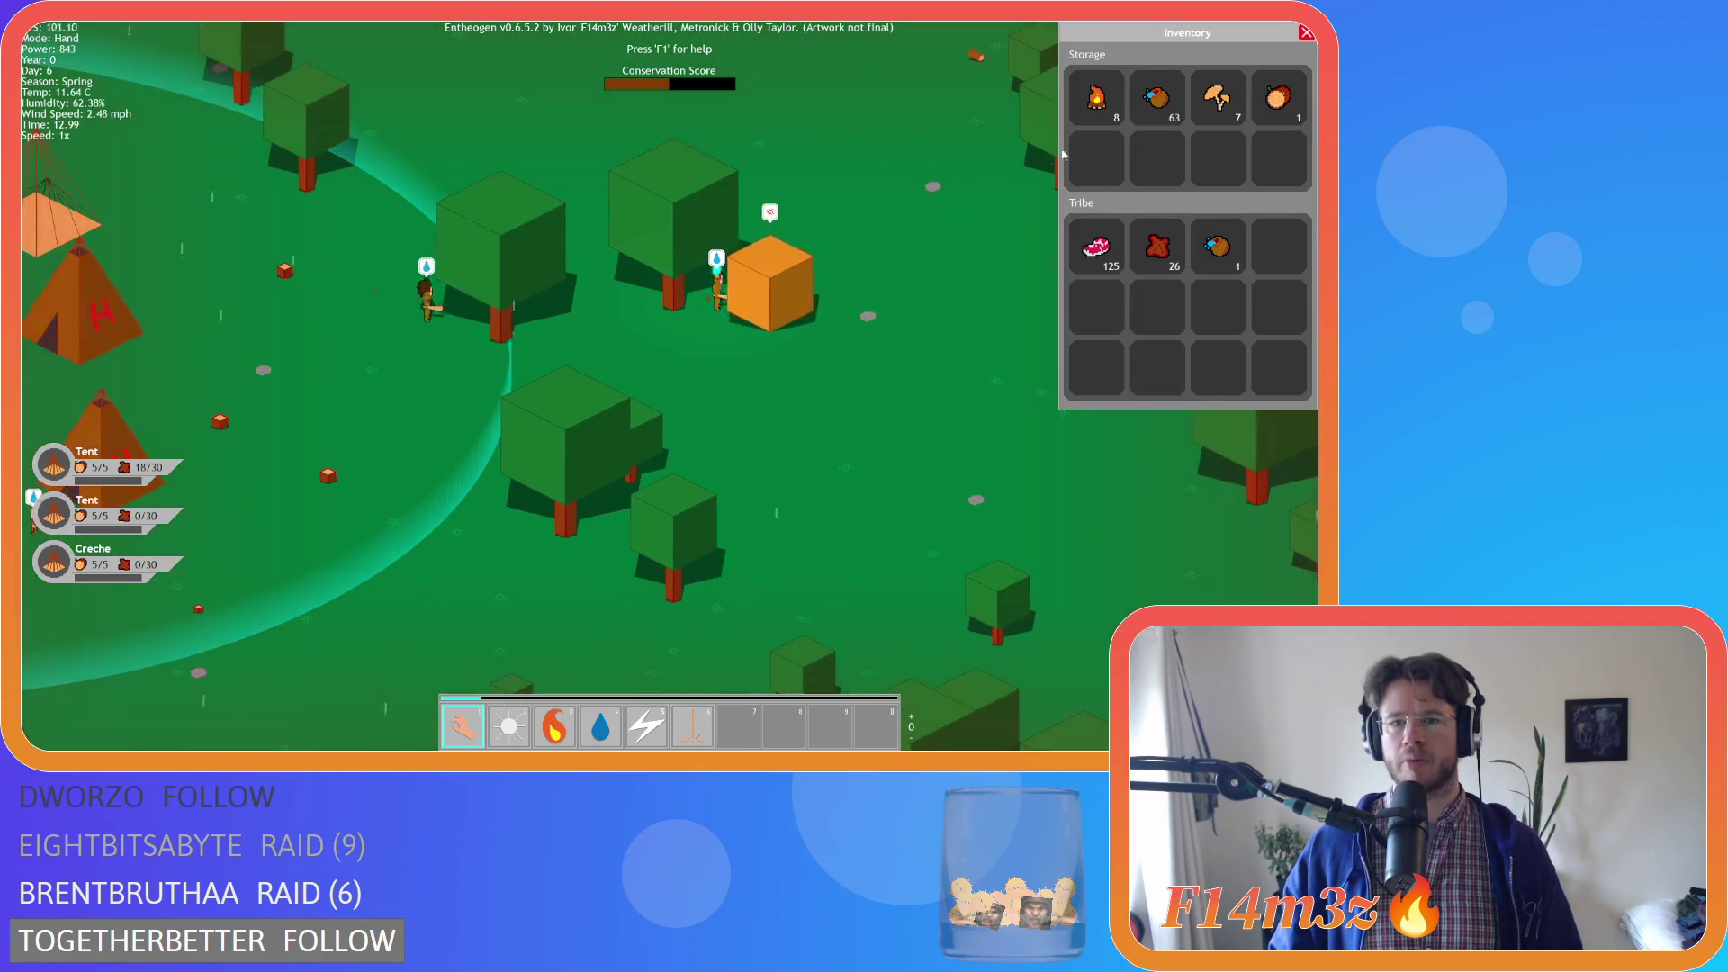
{"action": "key", "text": "a"}
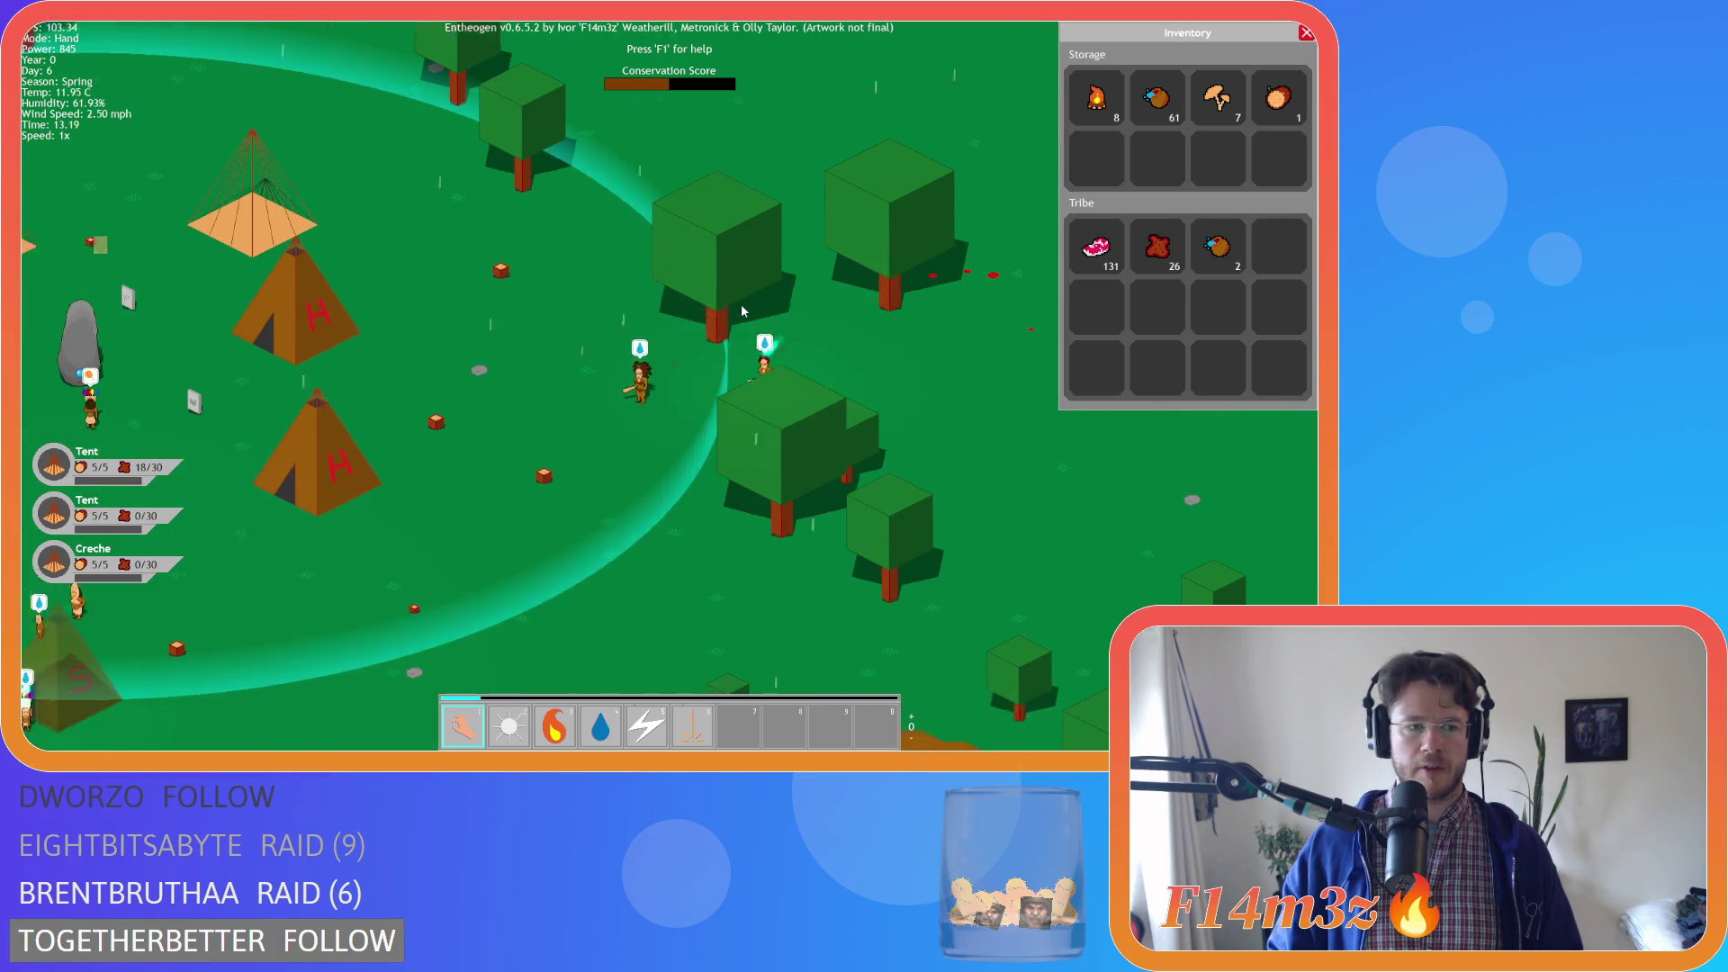
{"action": "scroll", "coordinate": [742, 311], "scroll_direction": "down", "scroll_amount": 5}
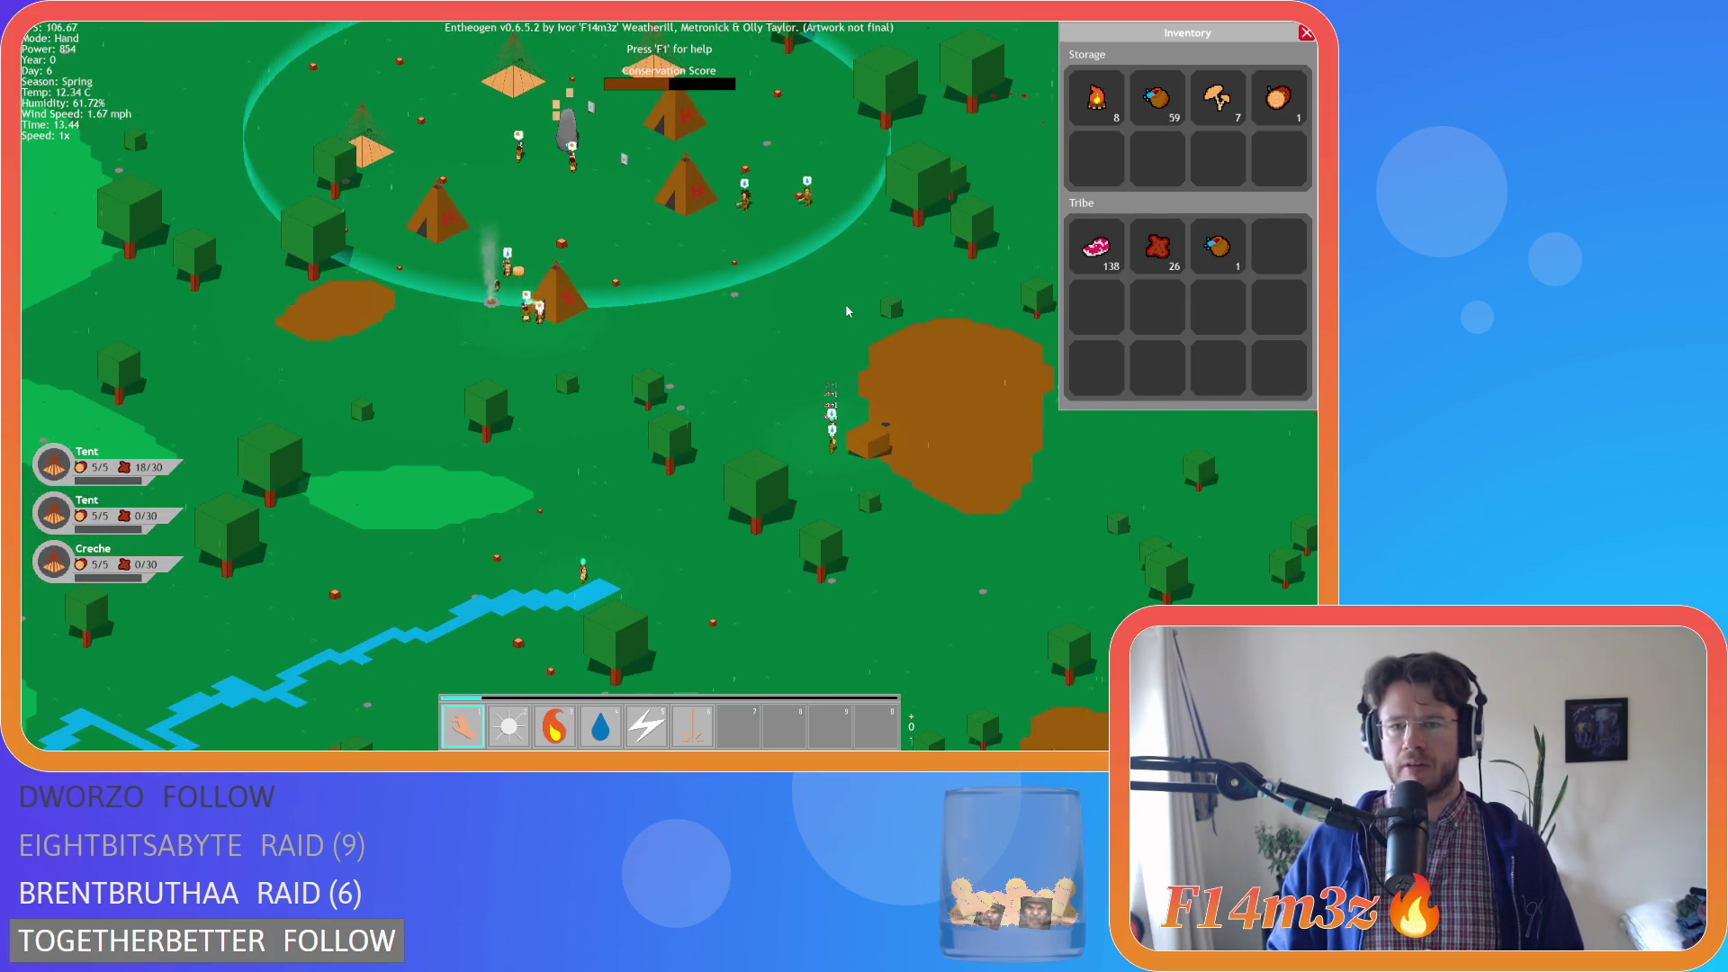
{"action": "scroll", "coordinate": [845, 304], "scroll_direction": "up", "scroll_amount": 5}
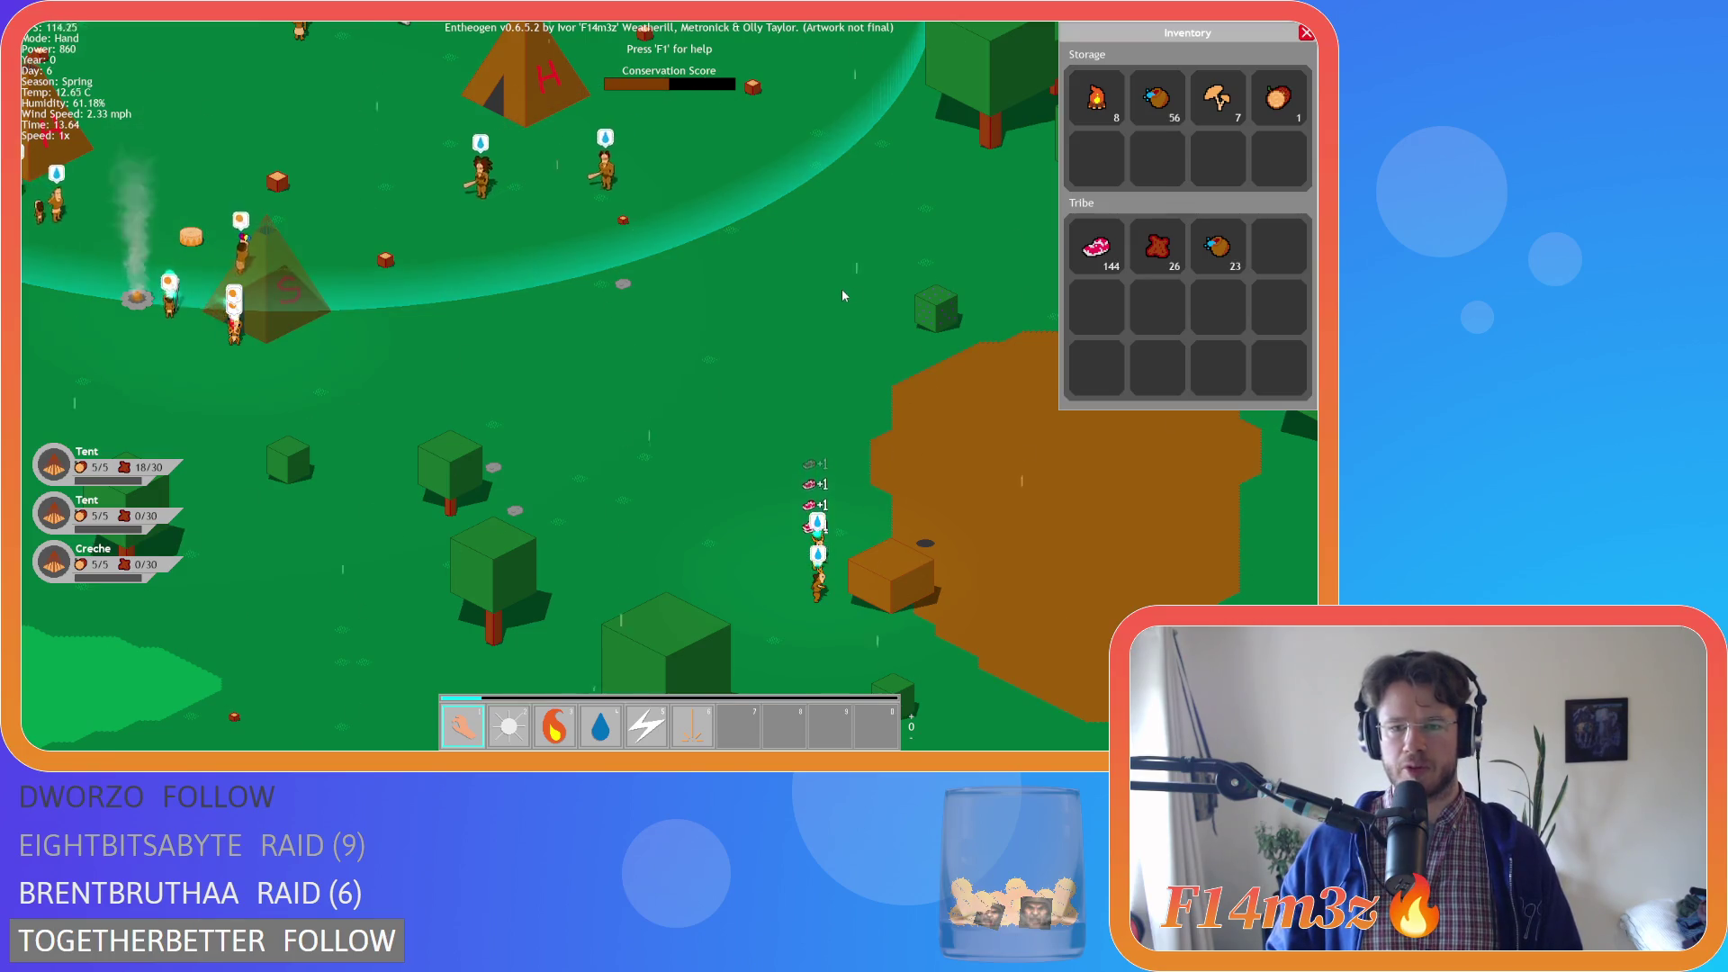
{"action": "key", "text": "a"}
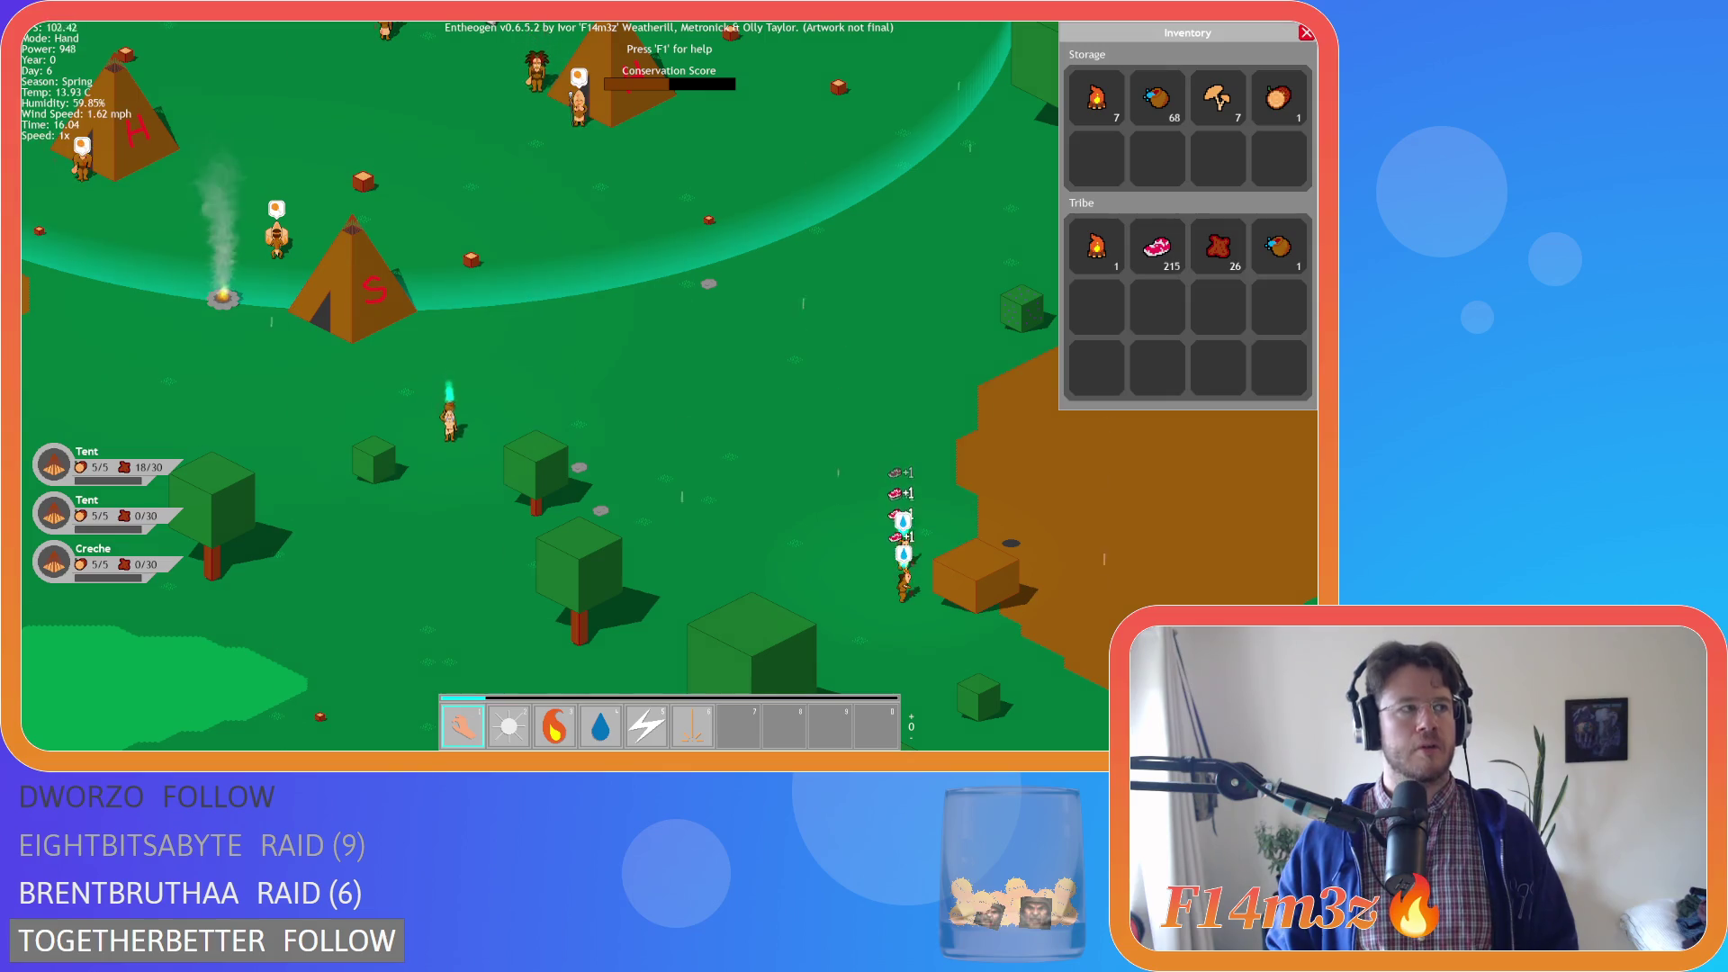
Pause with P, pan over the forest, then recentre on the village with Home
{"action": "key", "text": "a"}
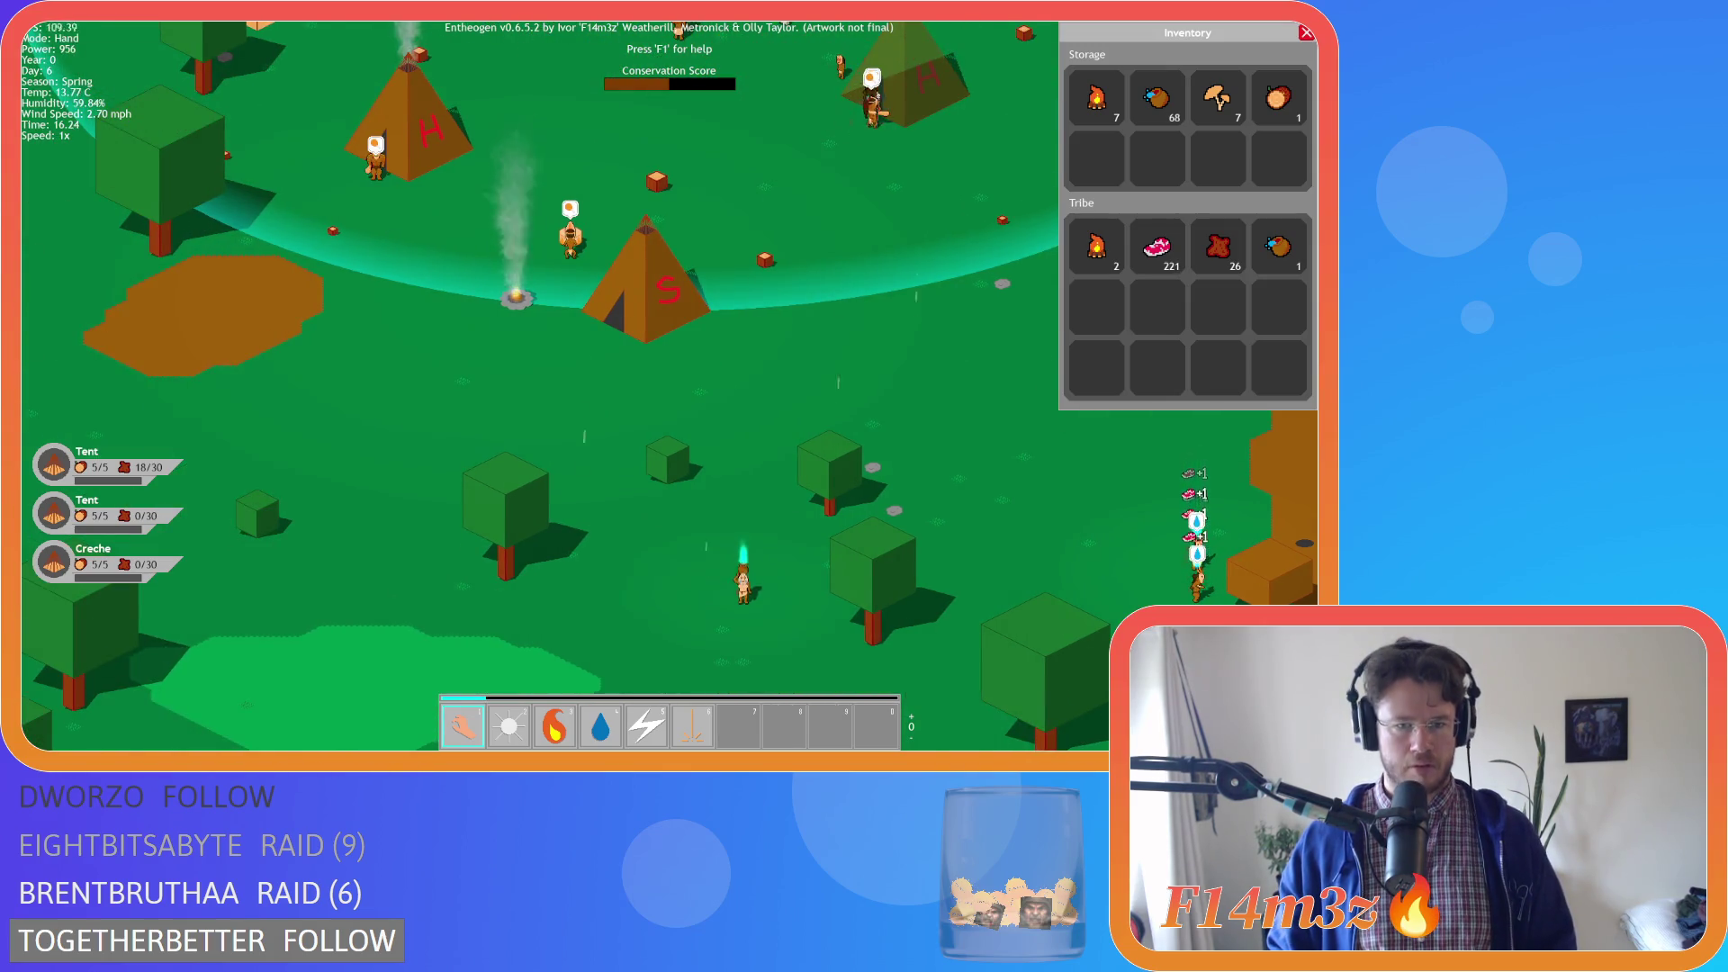
{"action": "key", "text": "p"}
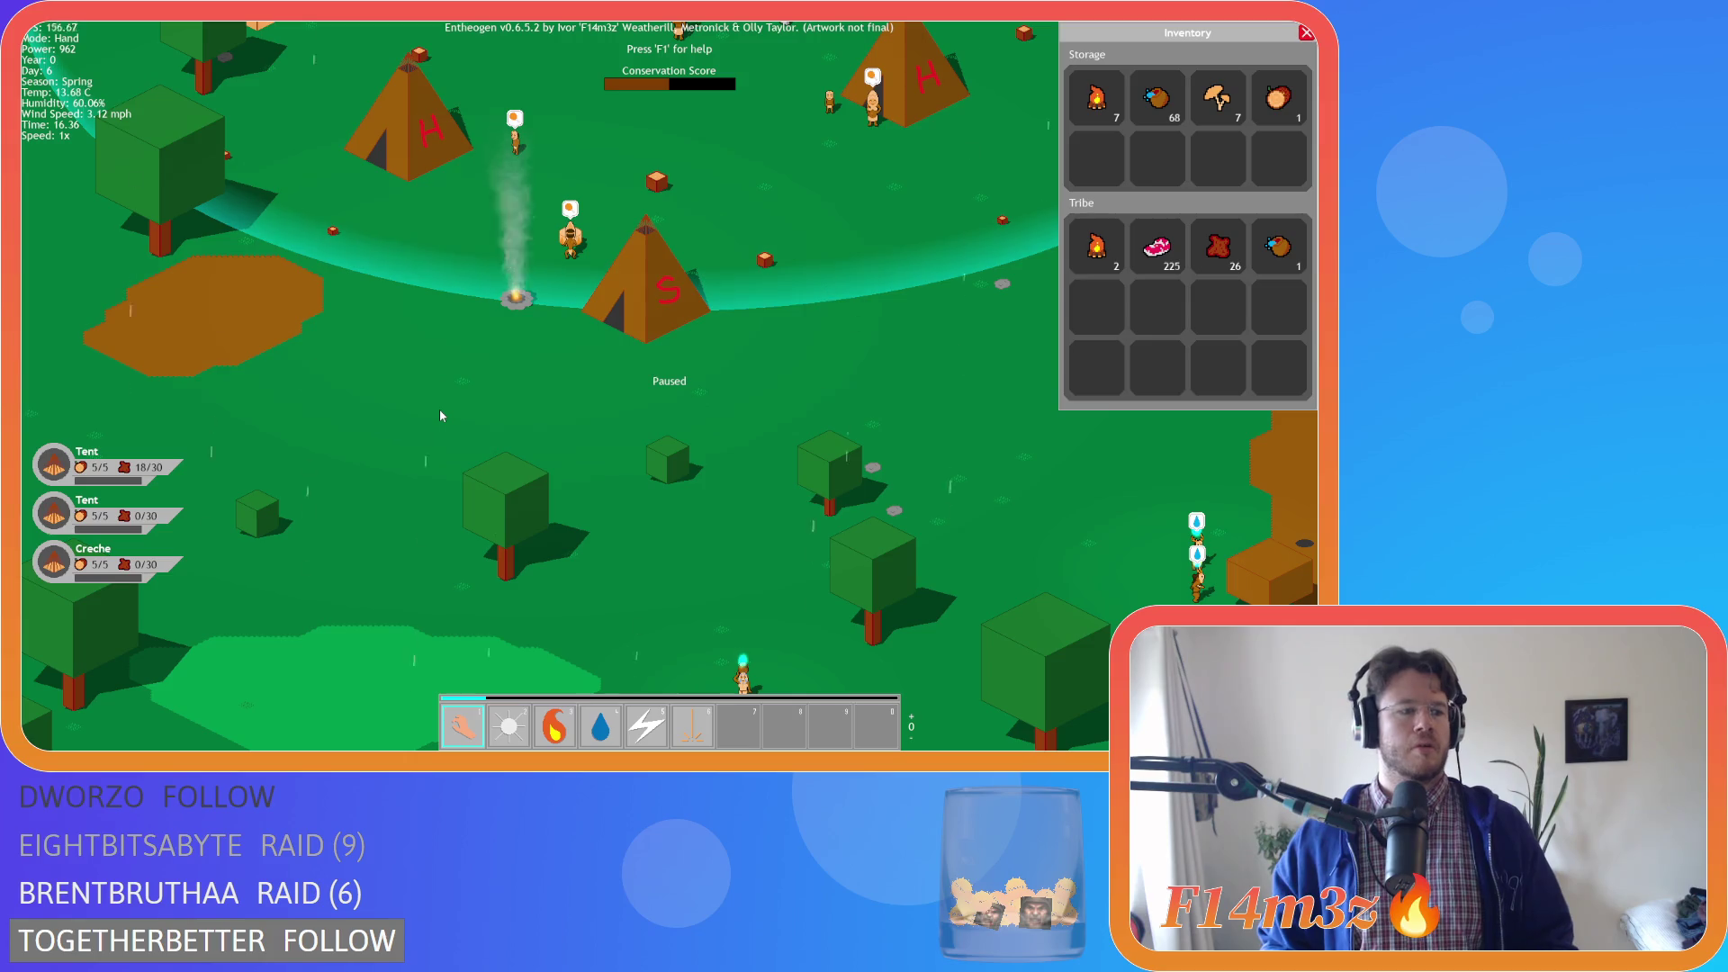
{"action": "key", "text": "a"}
{"action": "key", "text": "a"}
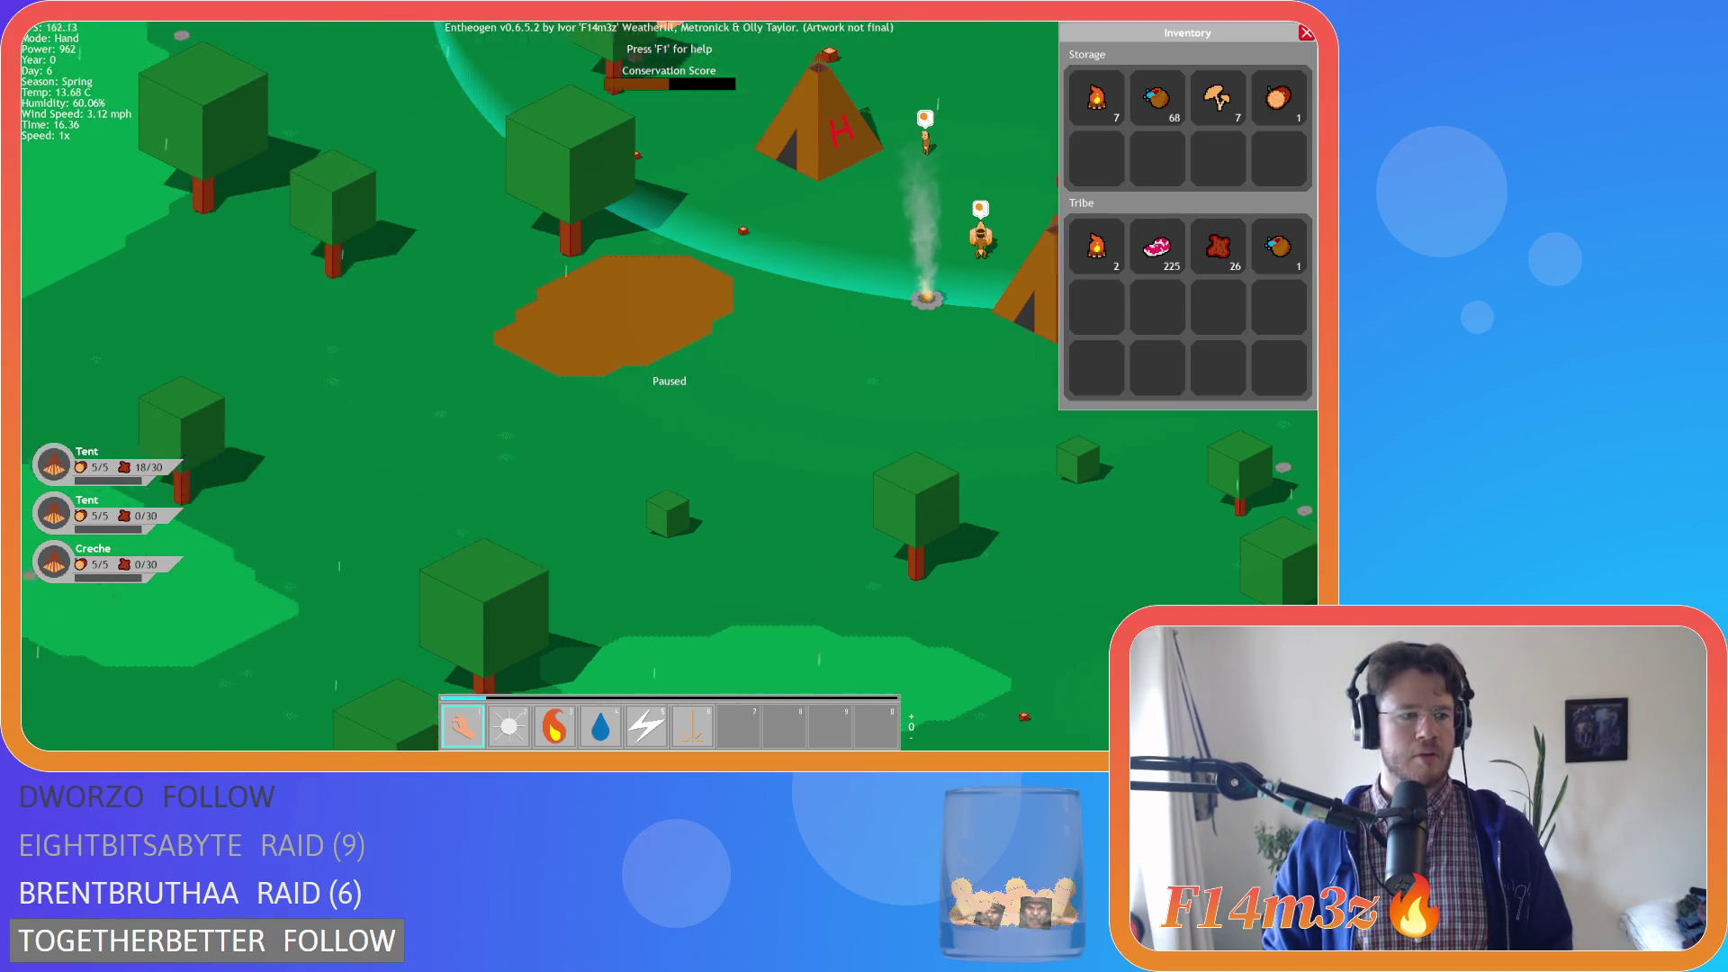
{"action": "key", "text": "Home"}
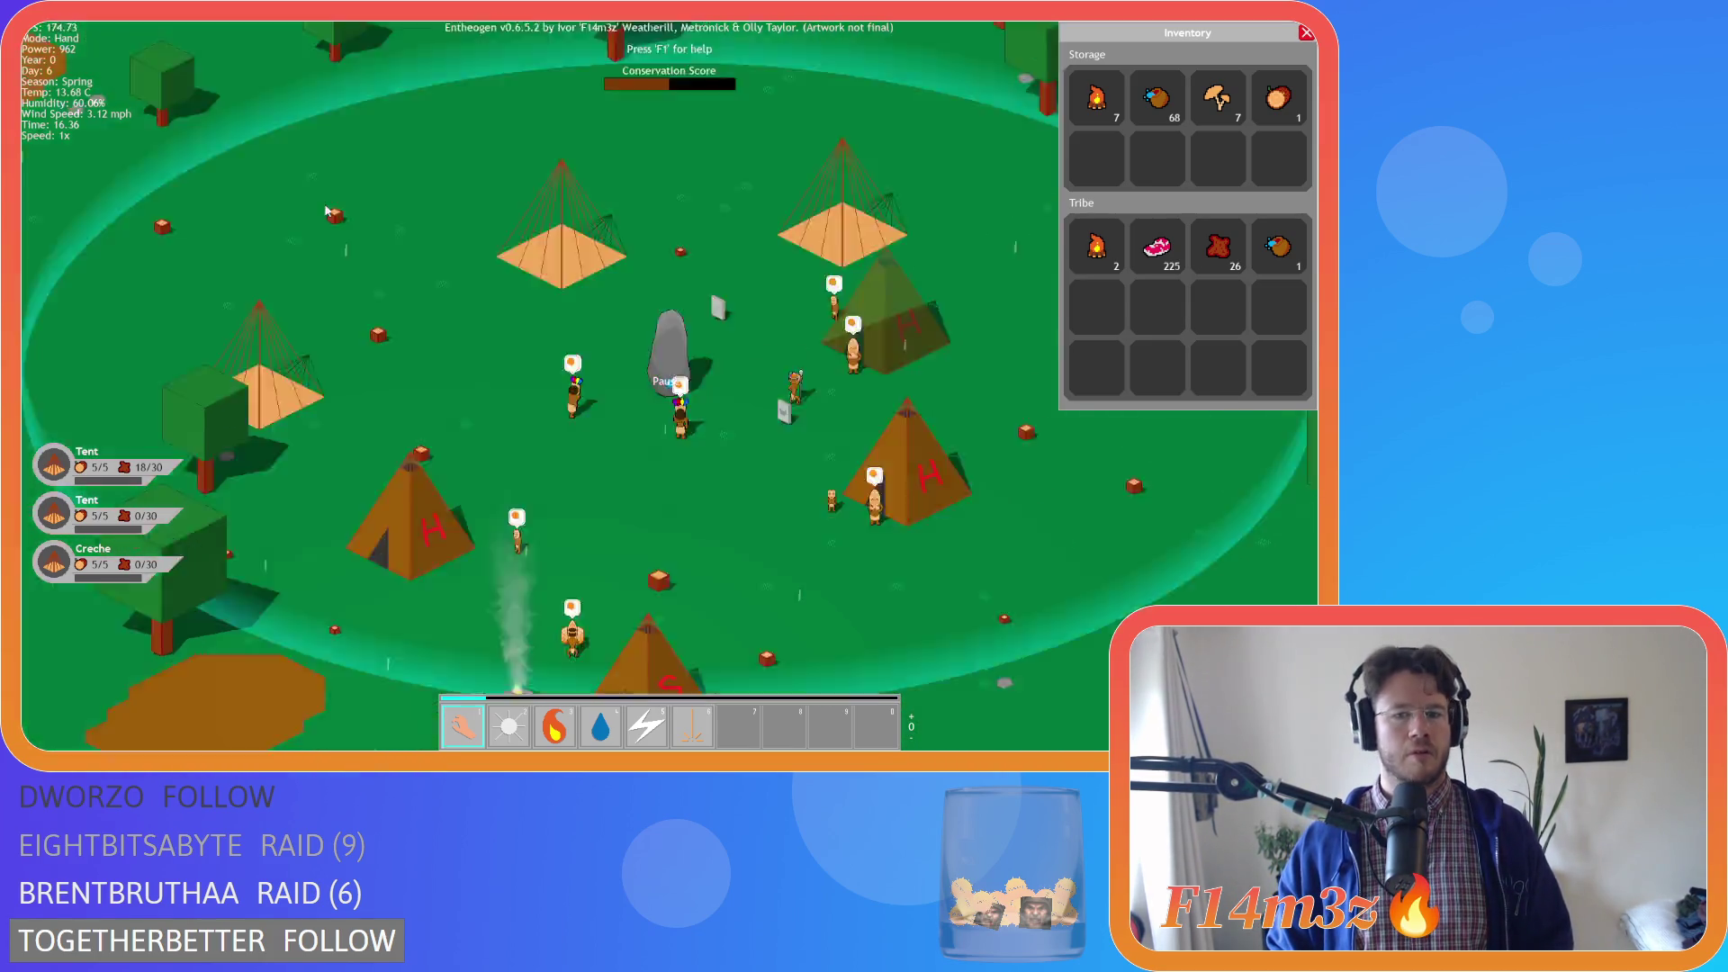
{"action": "scroll", "coordinate": [330, 191], "scroll_direction": "down", "scroll_amount": 6}
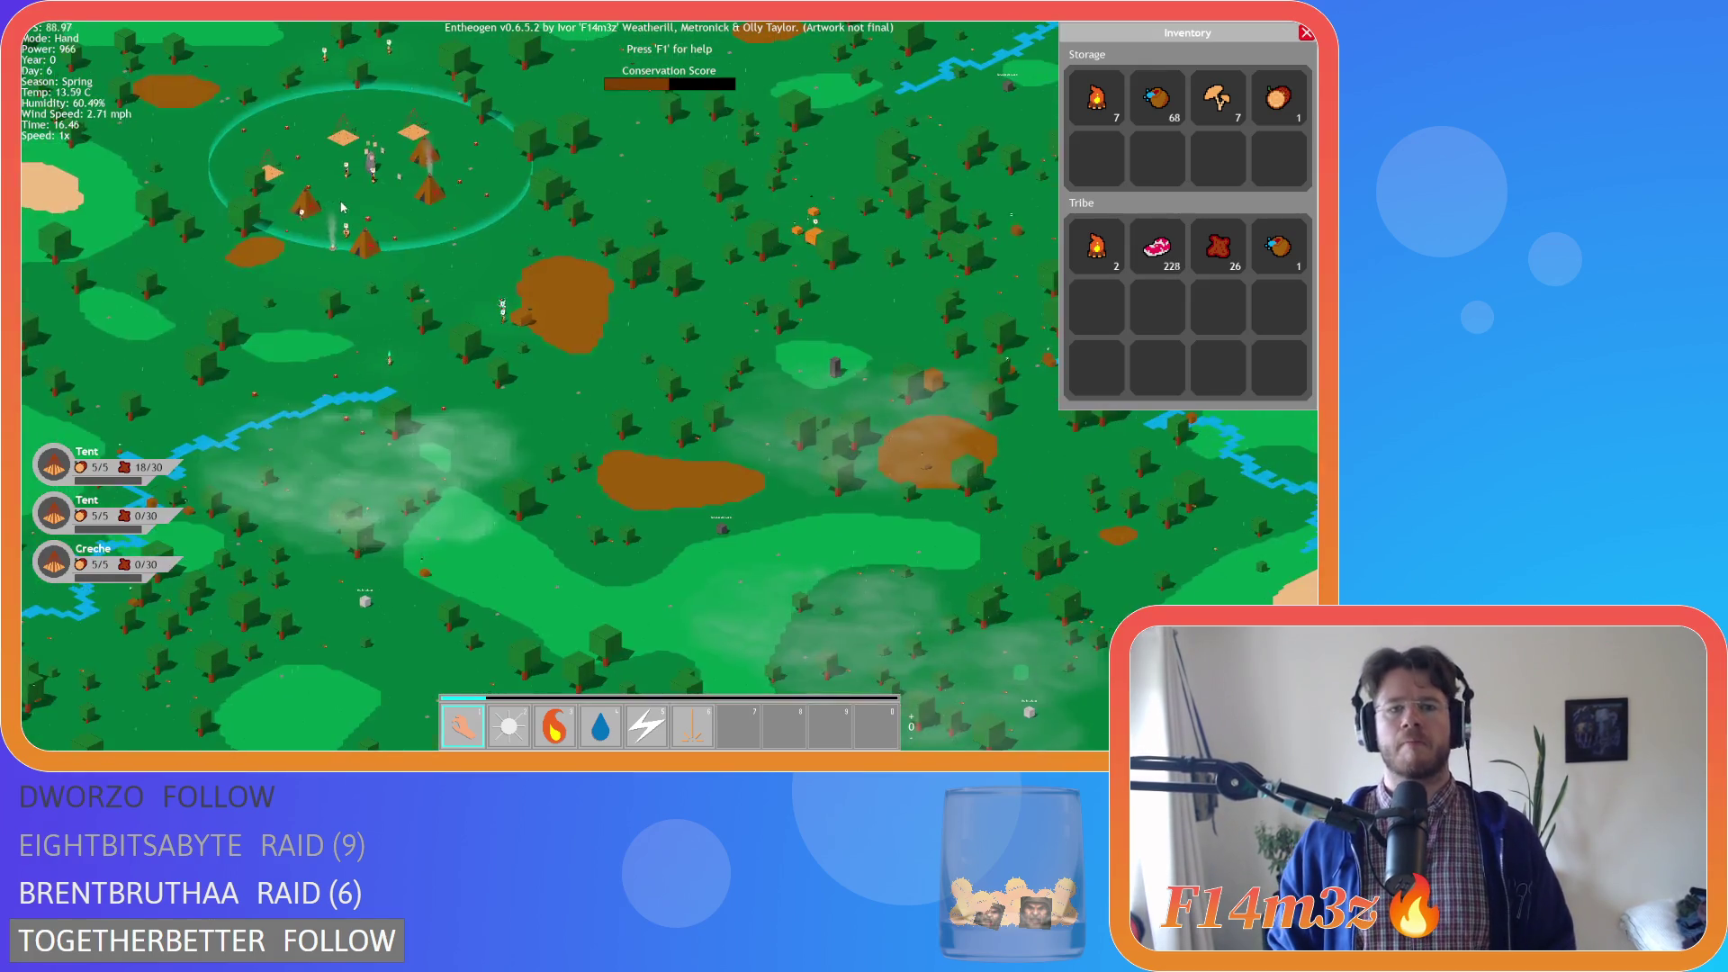
{"action": "scroll", "coordinate": [472, 304], "scroll_direction": "up", "scroll_amount": 3}
{"action": "key", "text": "s"}
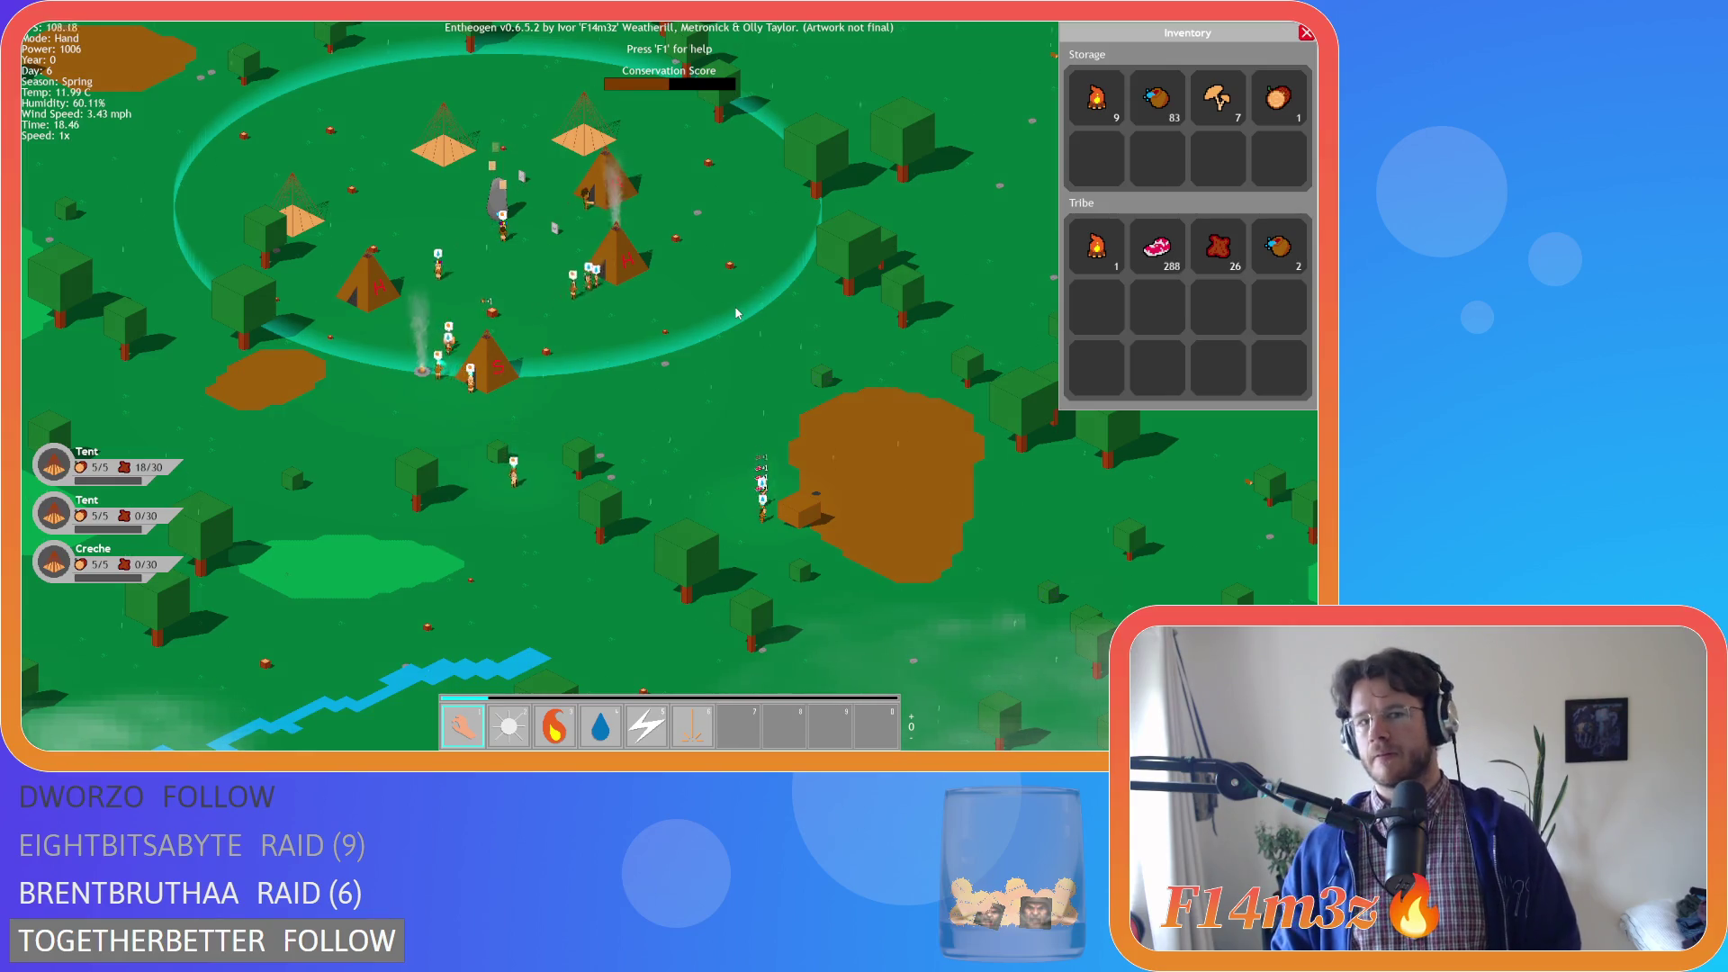
Zoom and pan past the camp to reveal more ground, then close the Inventory panel
{"action": "scroll", "coordinate": [531, 250], "scroll_direction": "up", "scroll_amount": 3}
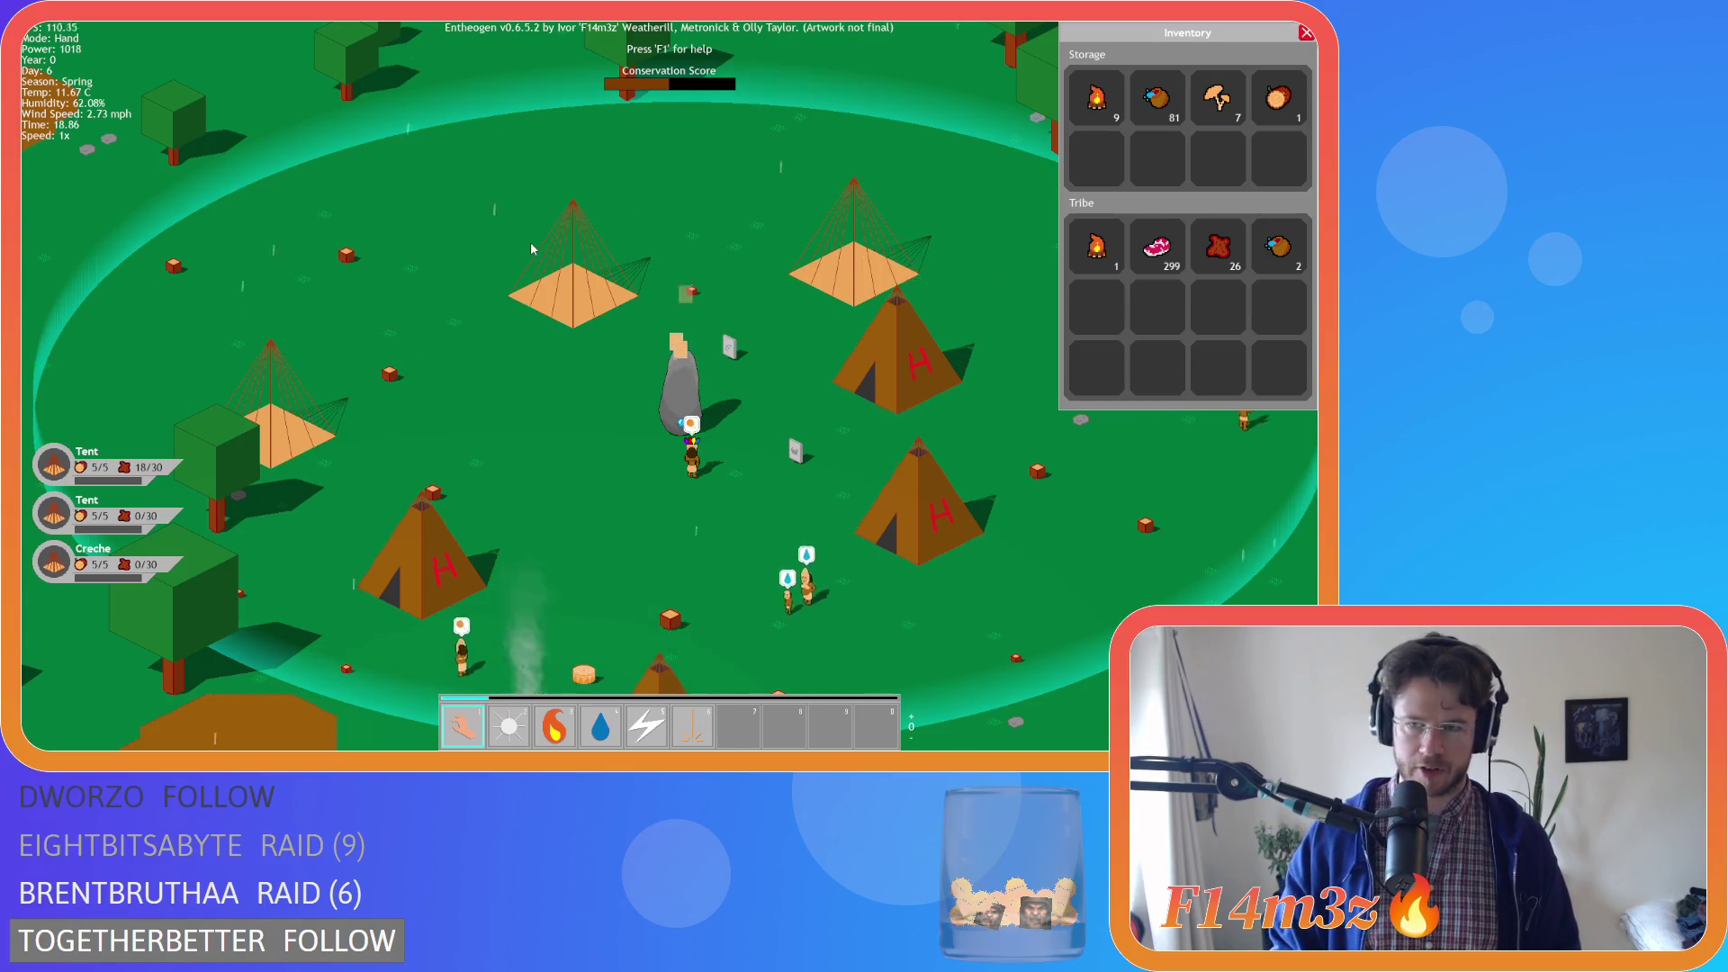
{"action": "key", "text": "s"}
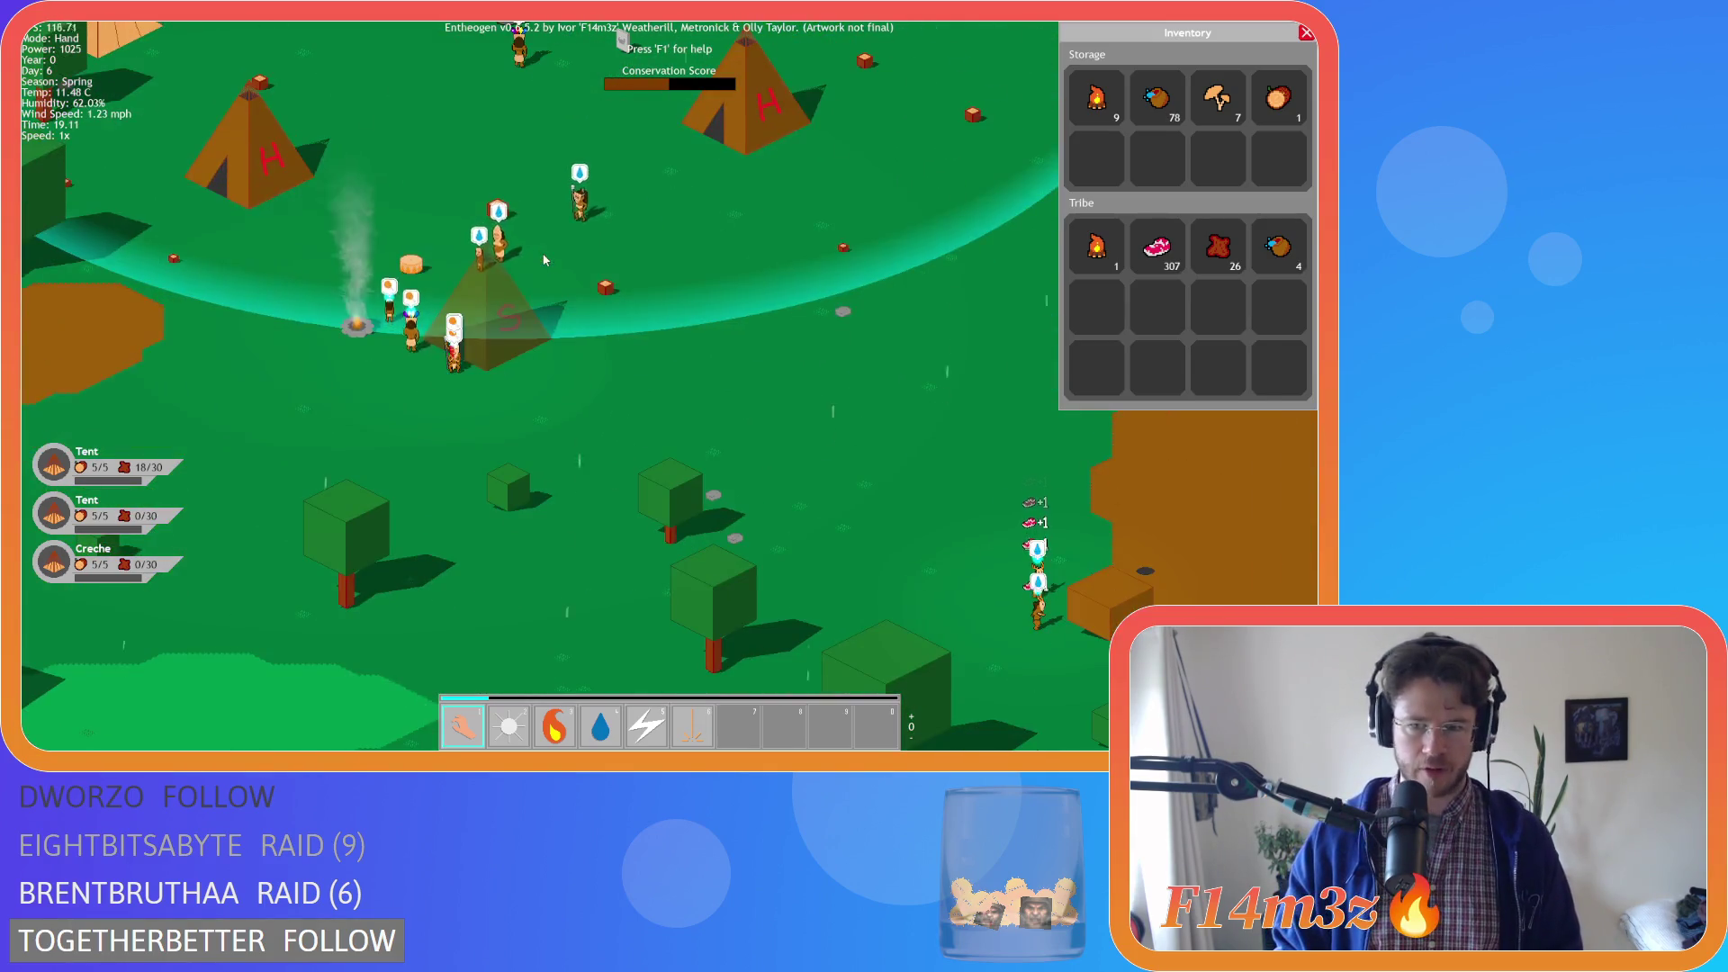
{"action": "key", "text": "s"}
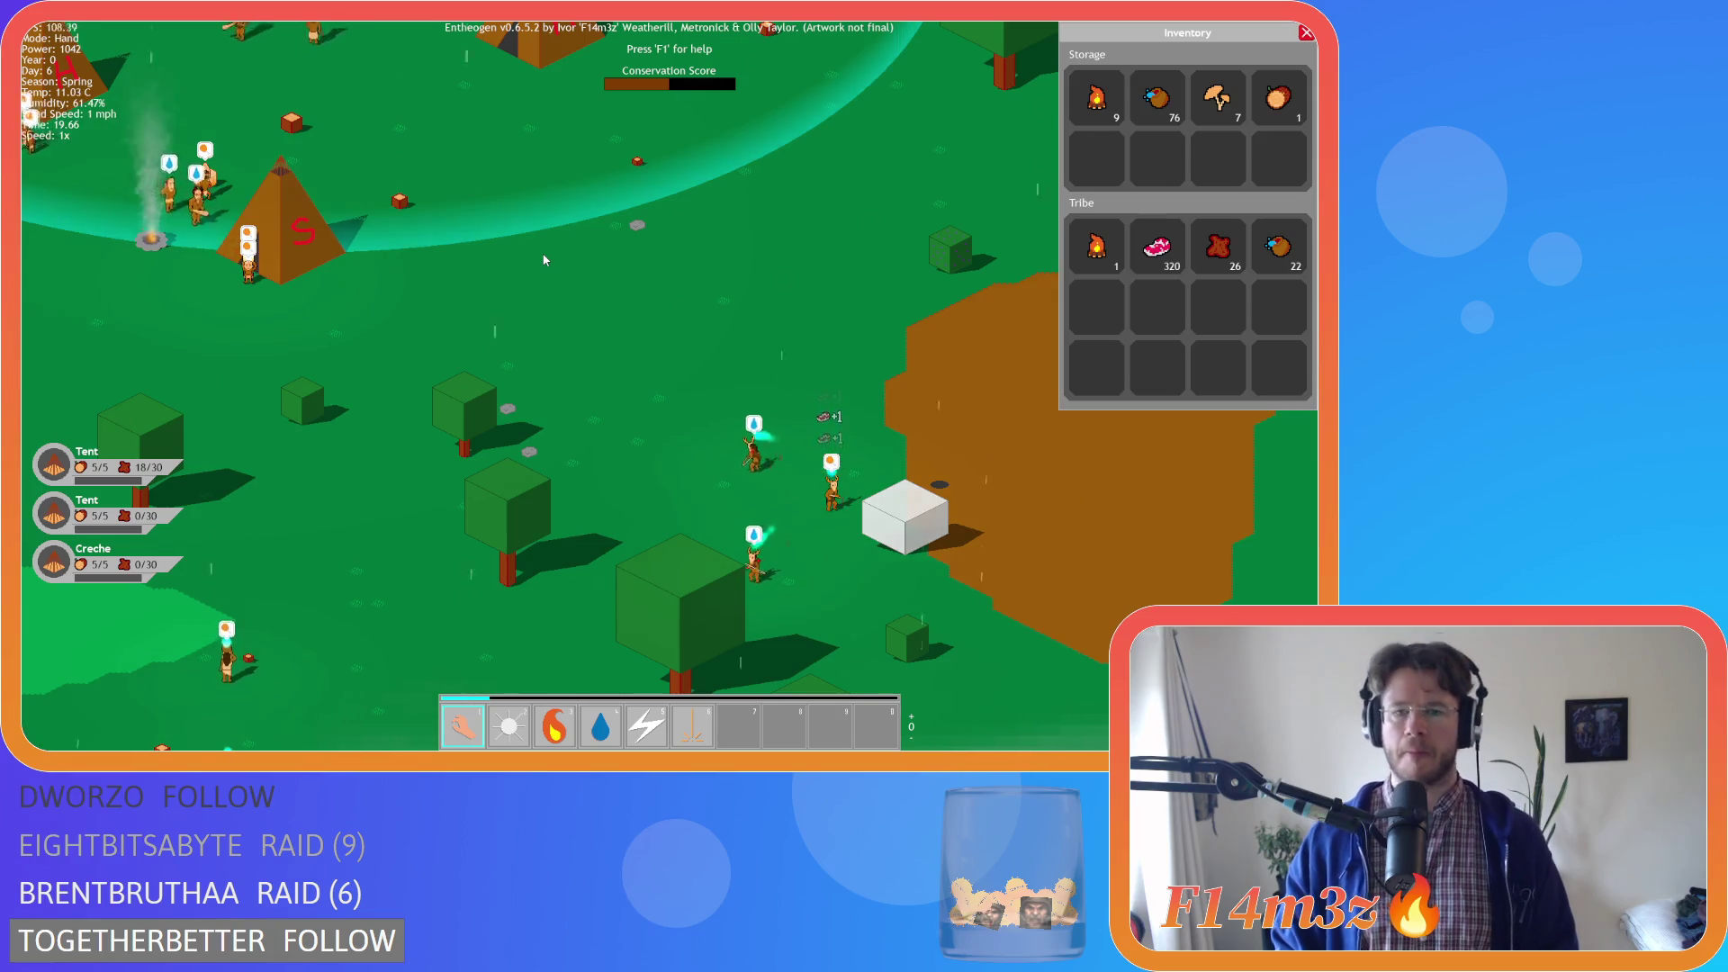
{"action": "scroll", "coordinate": [551, 279], "scroll_direction": "down", "scroll_amount": 5}
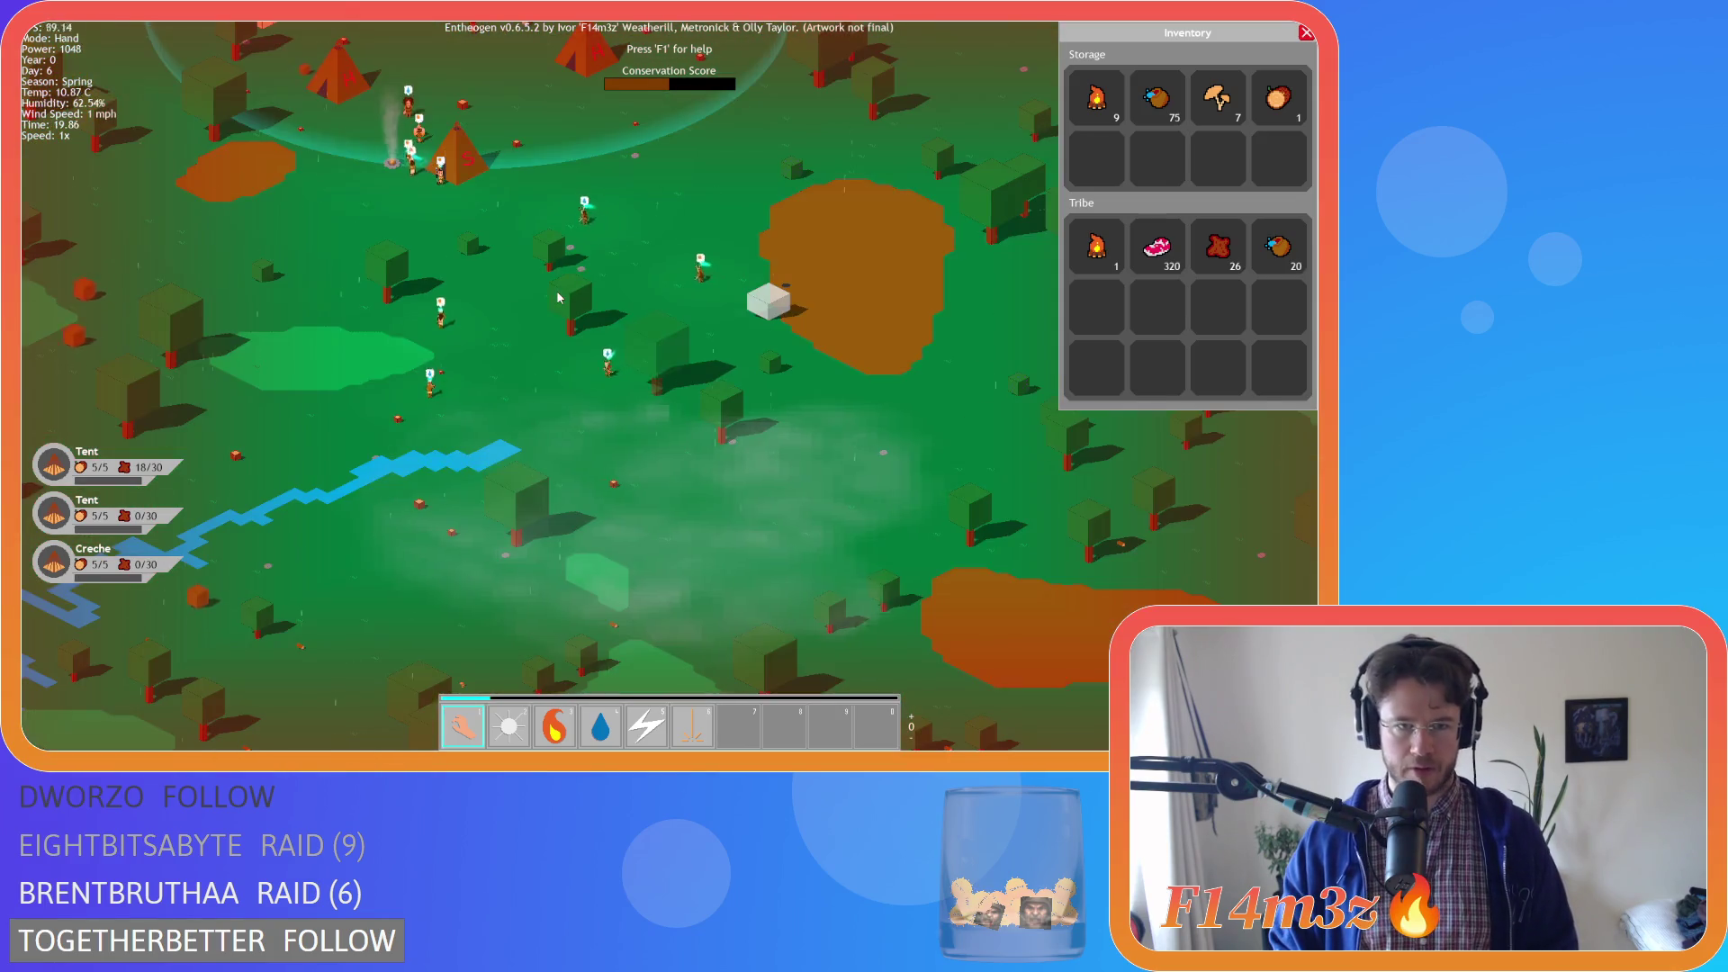
{"action": "scroll", "coordinate": [661, 298], "scroll_direction": "down", "scroll_amount": 5}
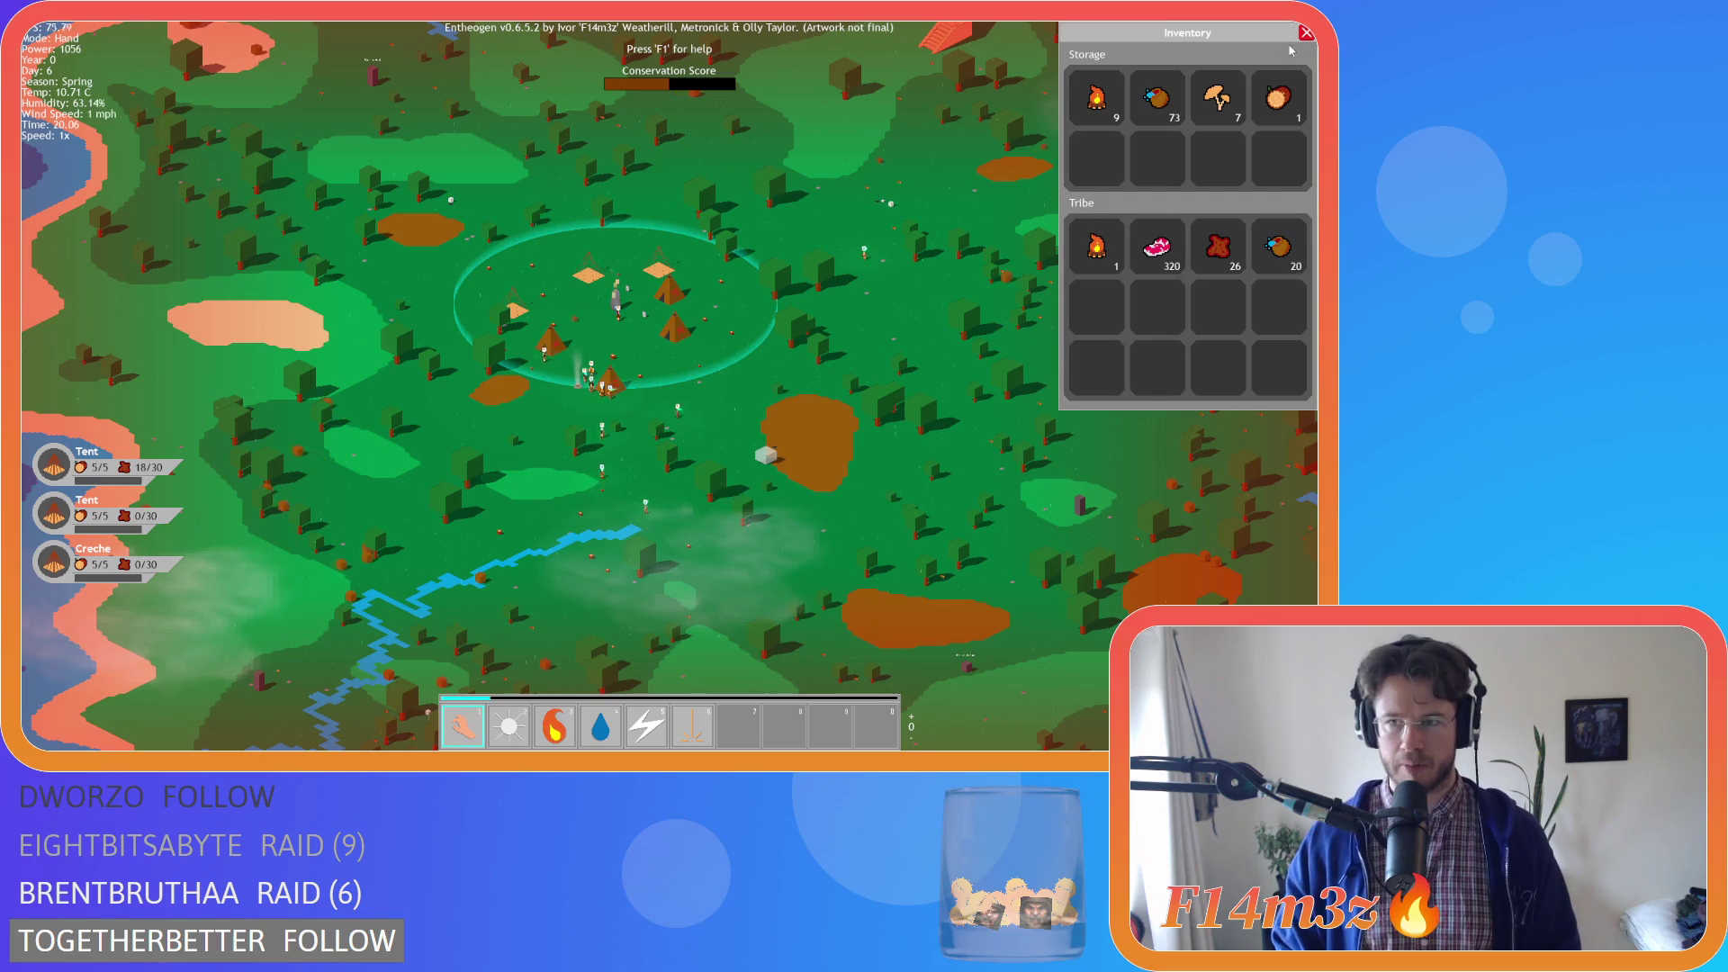
{"action": "left_click", "coordinate": [1305, 33]}
Pan over the forest toward the river, reopen the Inventory, and zoom back into the camp
{"action": "scroll", "coordinate": [1021, 306], "scroll_direction": "up", "scroll_amount": 10}
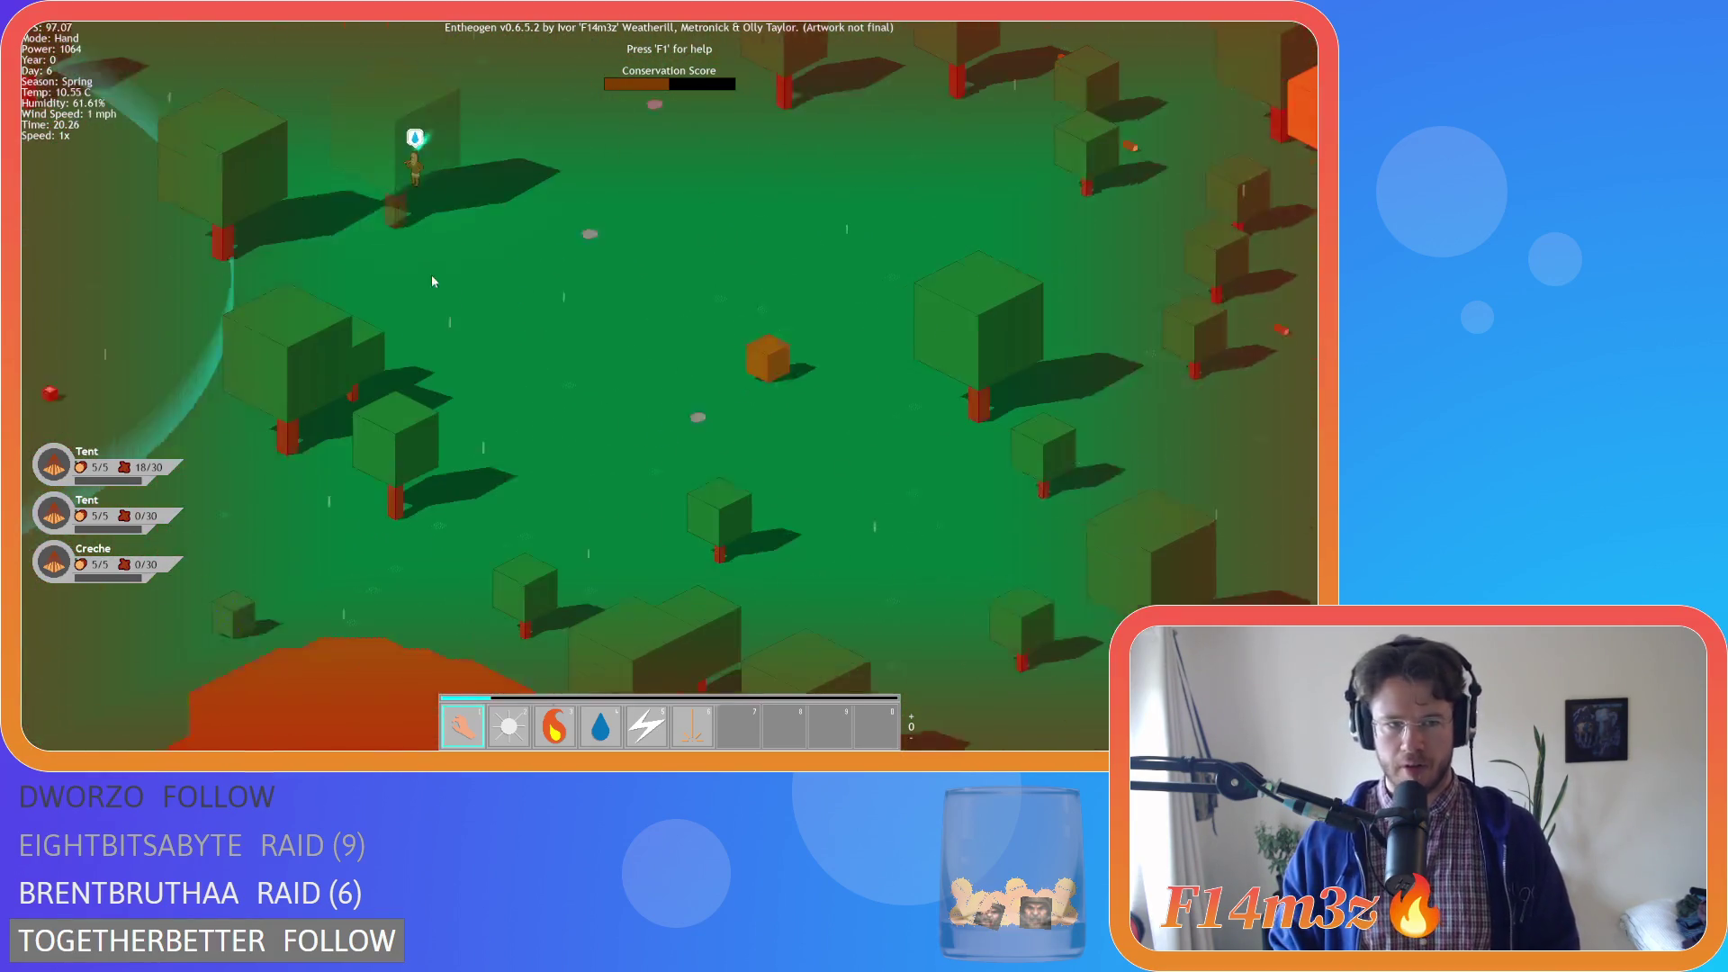
{"action": "scroll", "coordinate": [446, 192], "scroll_direction": "down", "scroll_amount": 10}
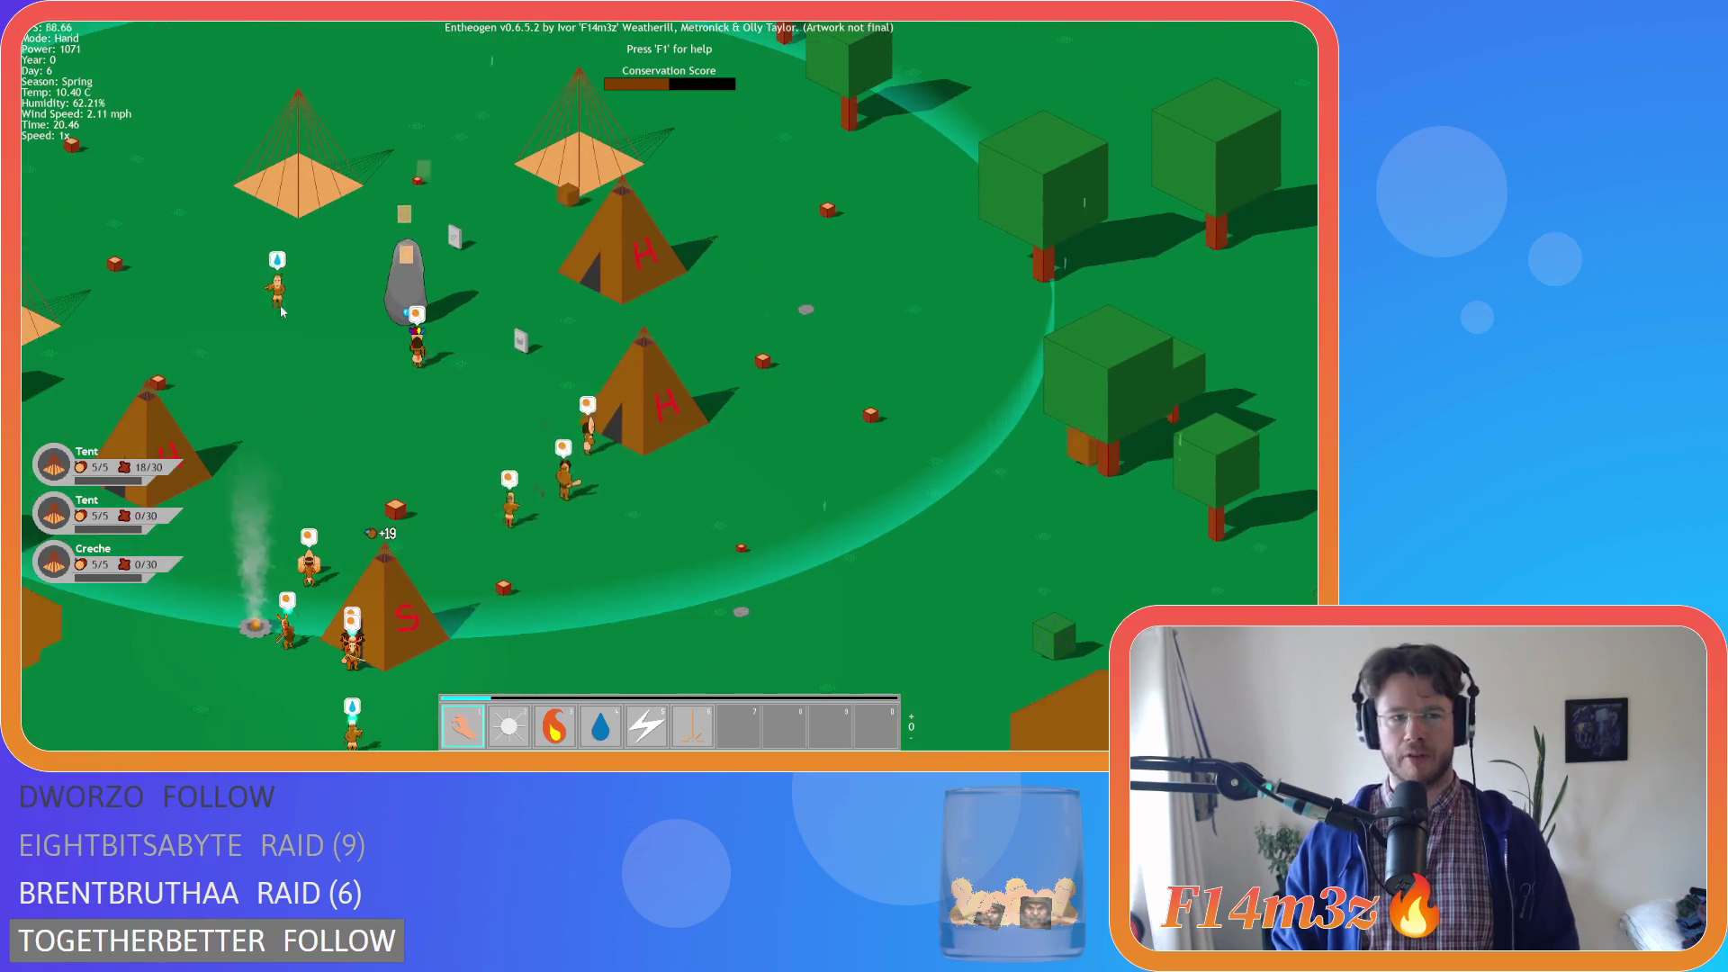
{"action": "key", "text": "d"}
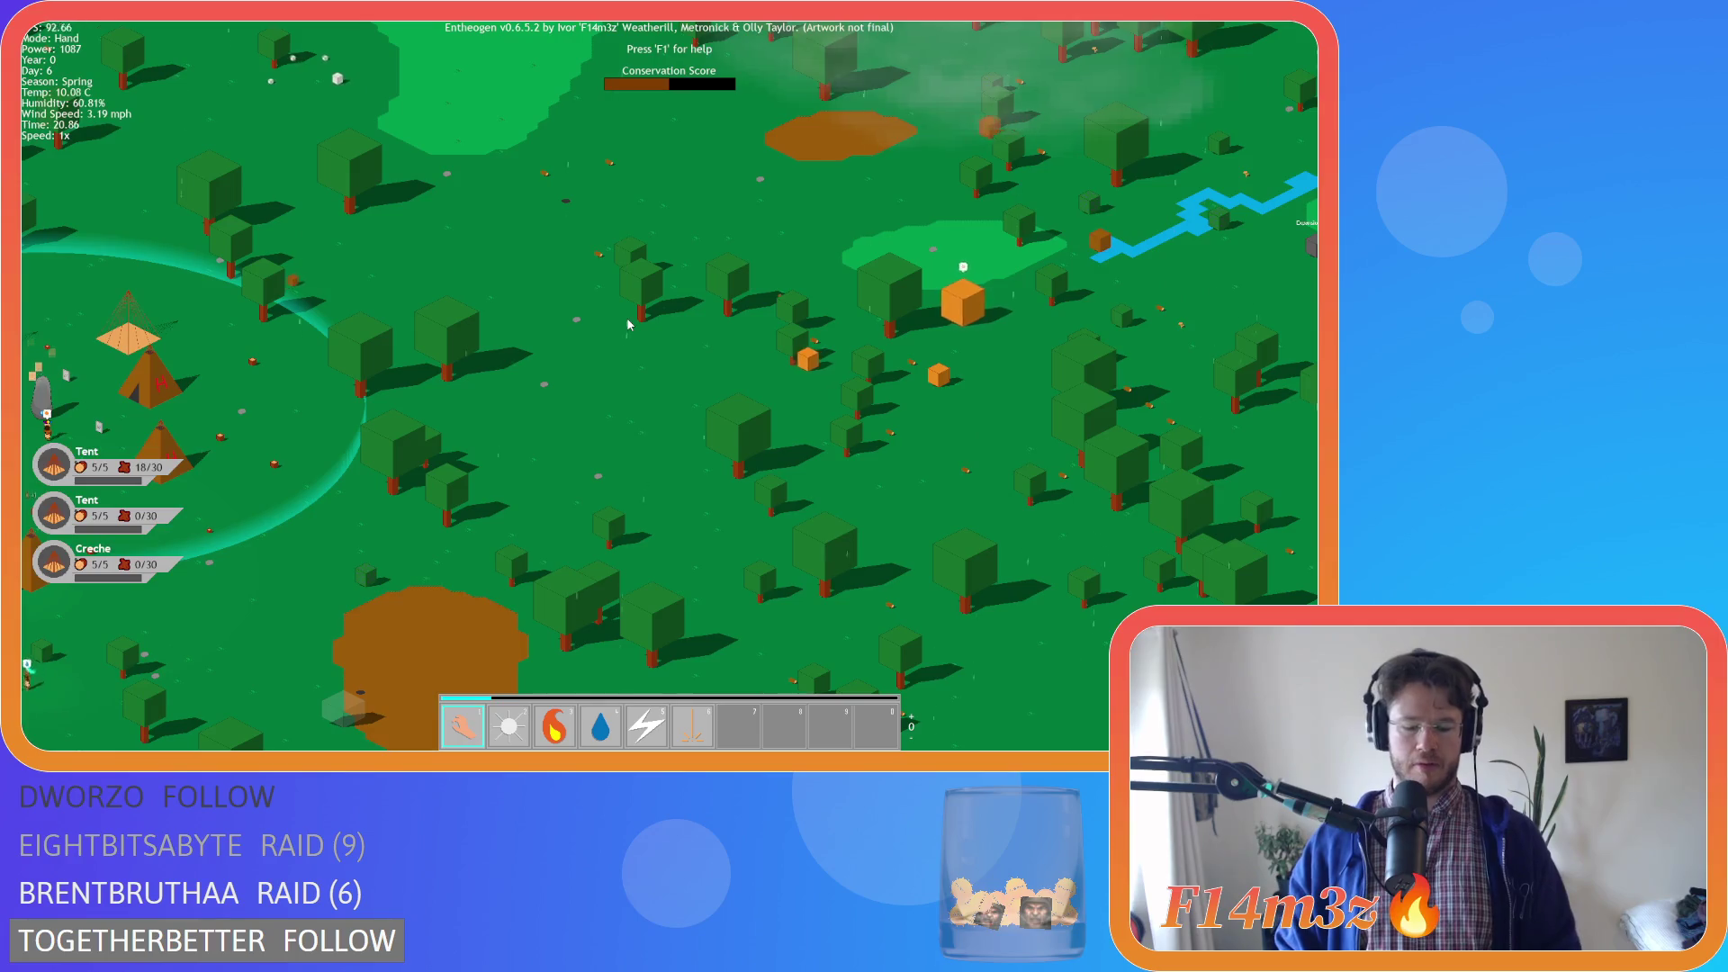
{"action": "key", "text": "i"}
{"action": "key", "text": "a"}
{"action": "key", "text": "s"}
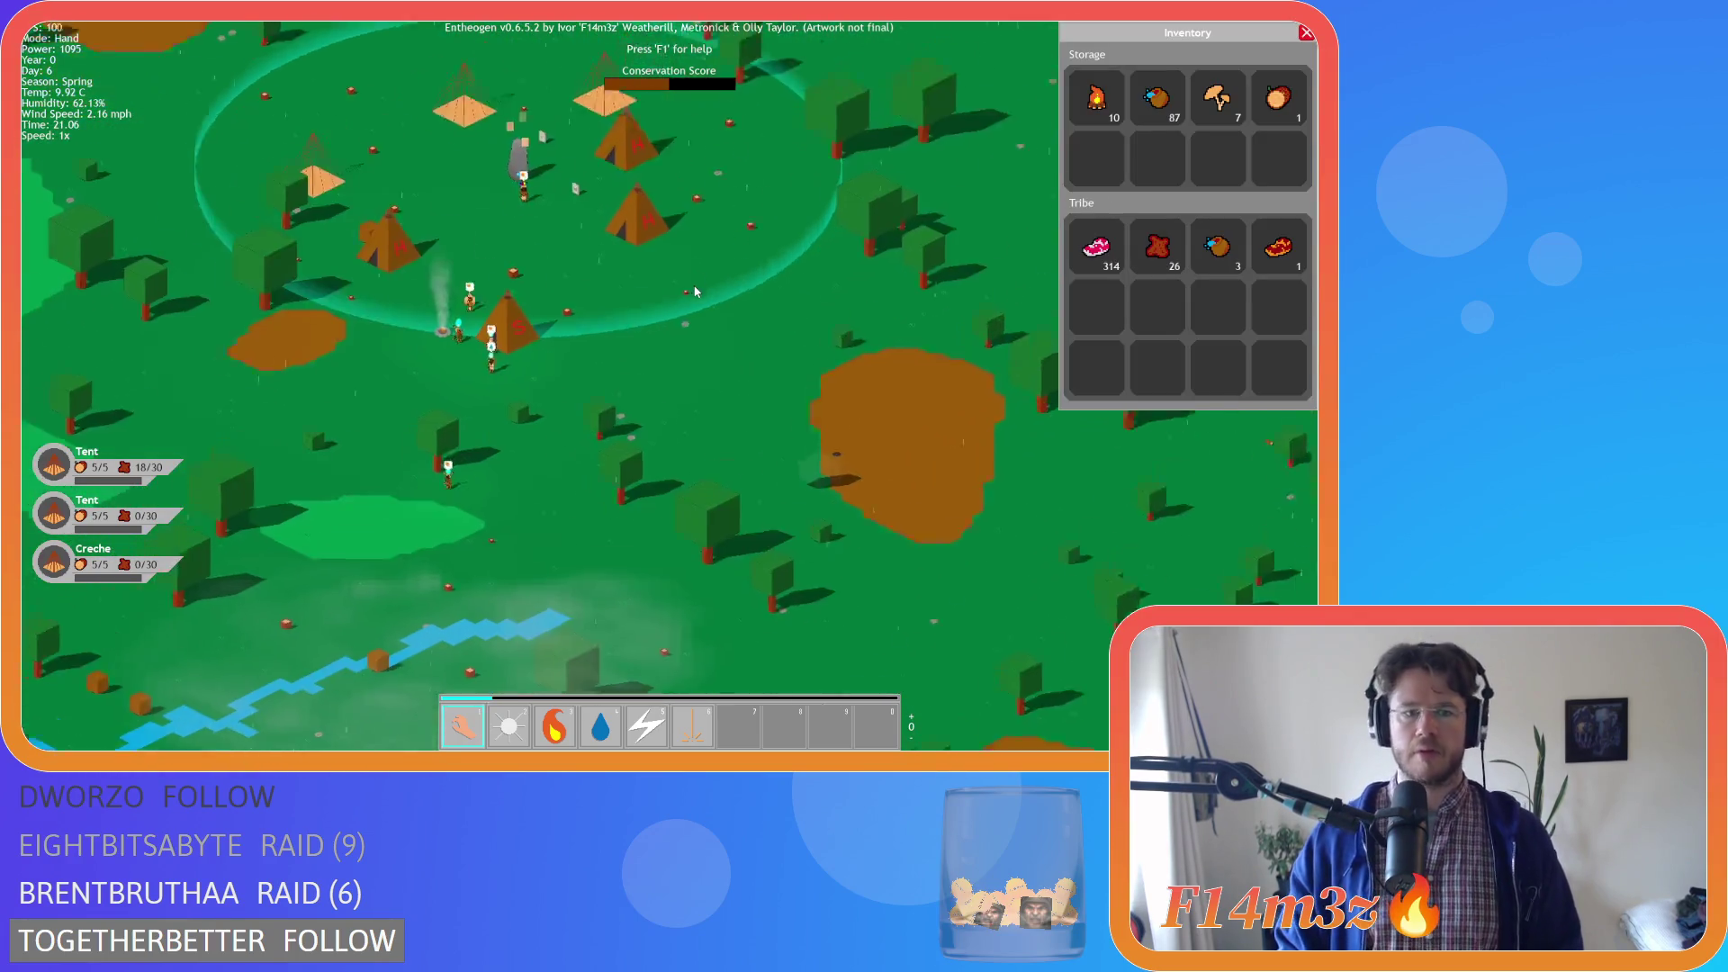
{"action": "scroll", "coordinate": [680, 313], "scroll_direction": "up", "scroll_amount": 3}
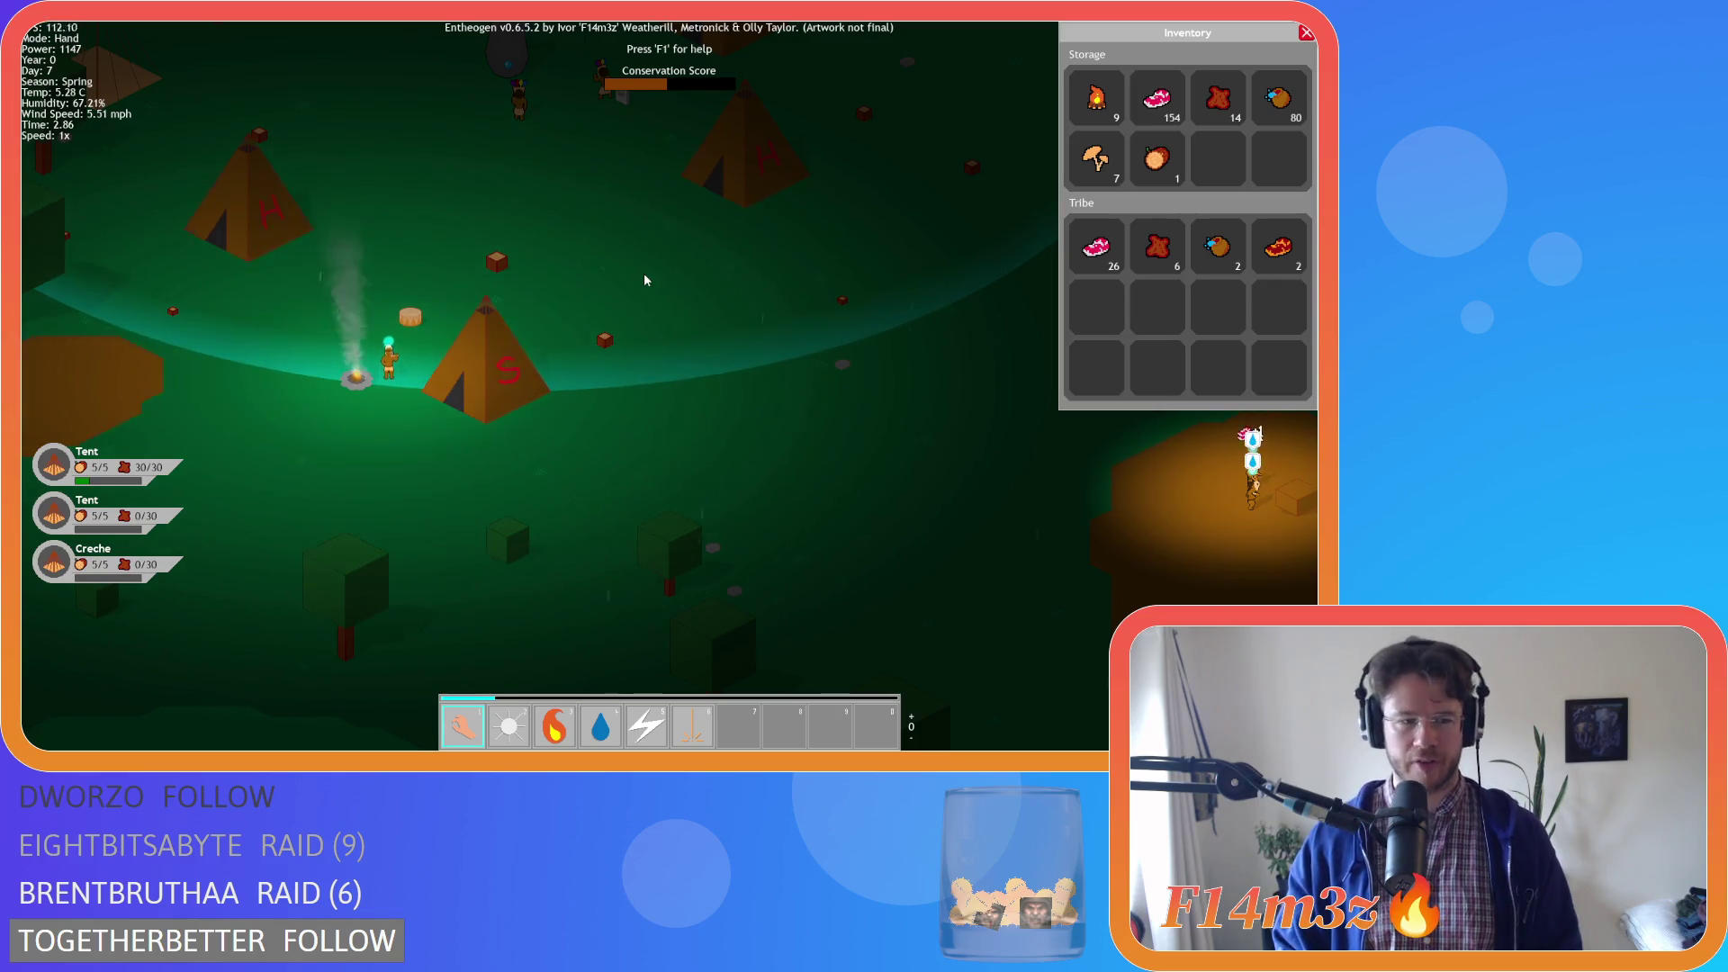
Inspect the S tent, then review tent occupants, fuel, and Store temperature in the Camp window
{"action": "scroll", "coordinate": [644, 272], "scroll_direction": "down", "scroll_amount": 3}
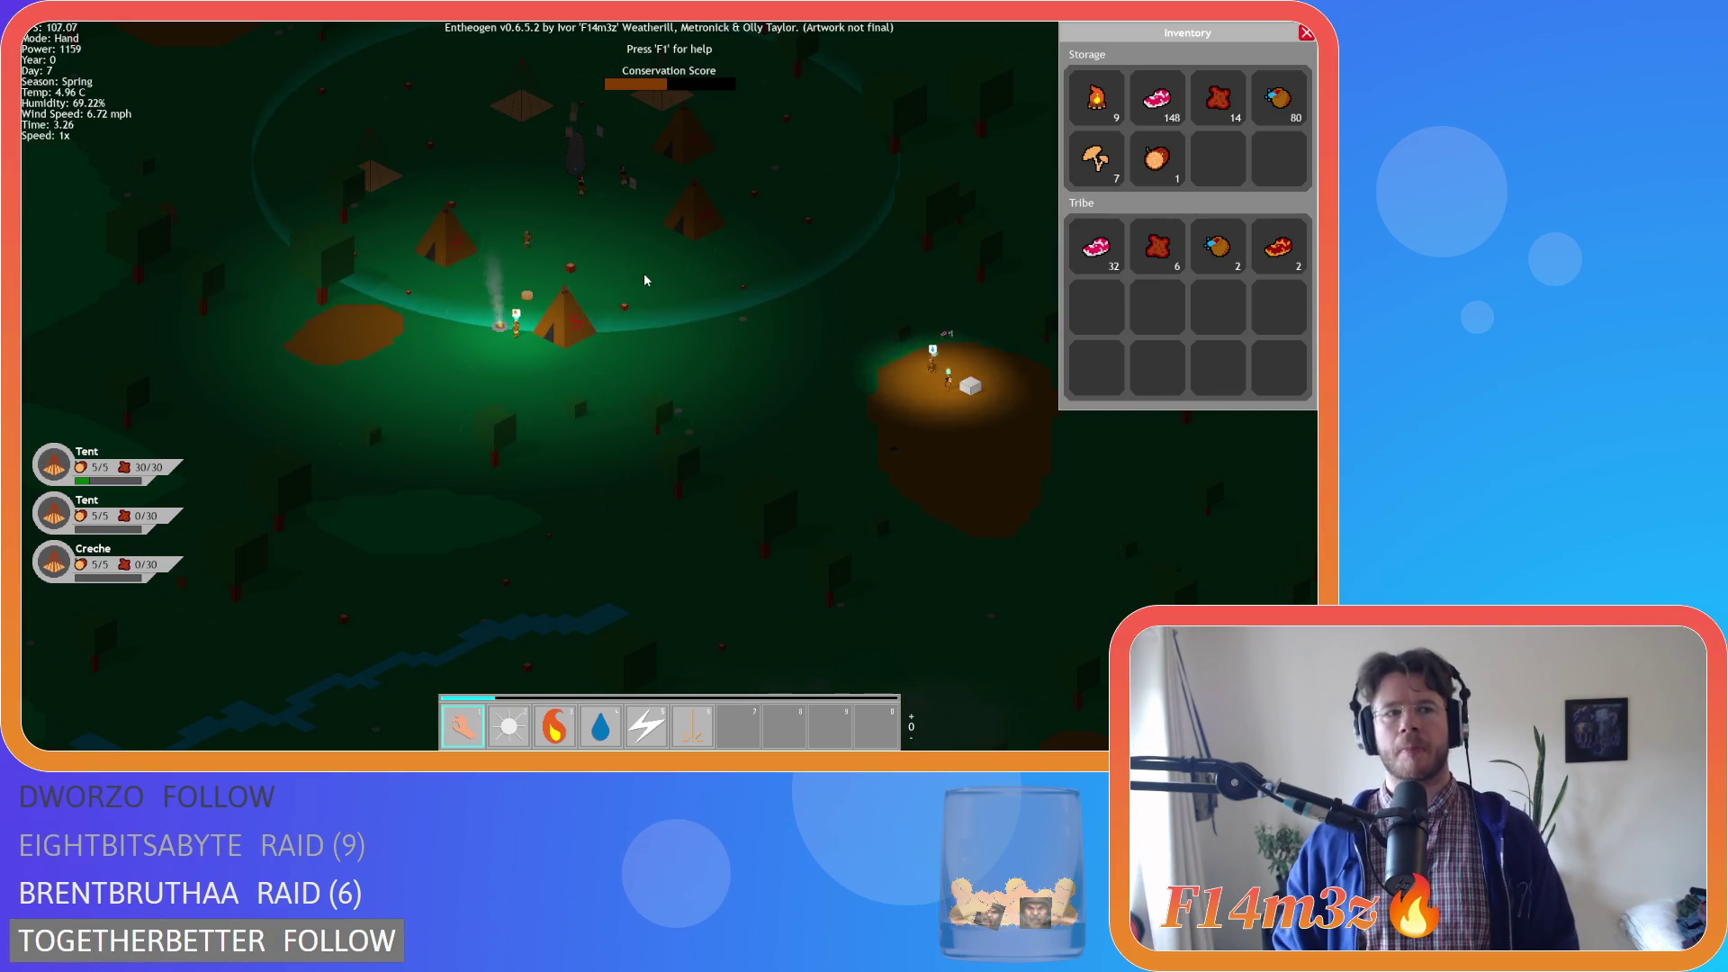
{"action": "scroll", "coordinate": [621, 294], "scroll_direction": "up", "scroll_amount": 3}
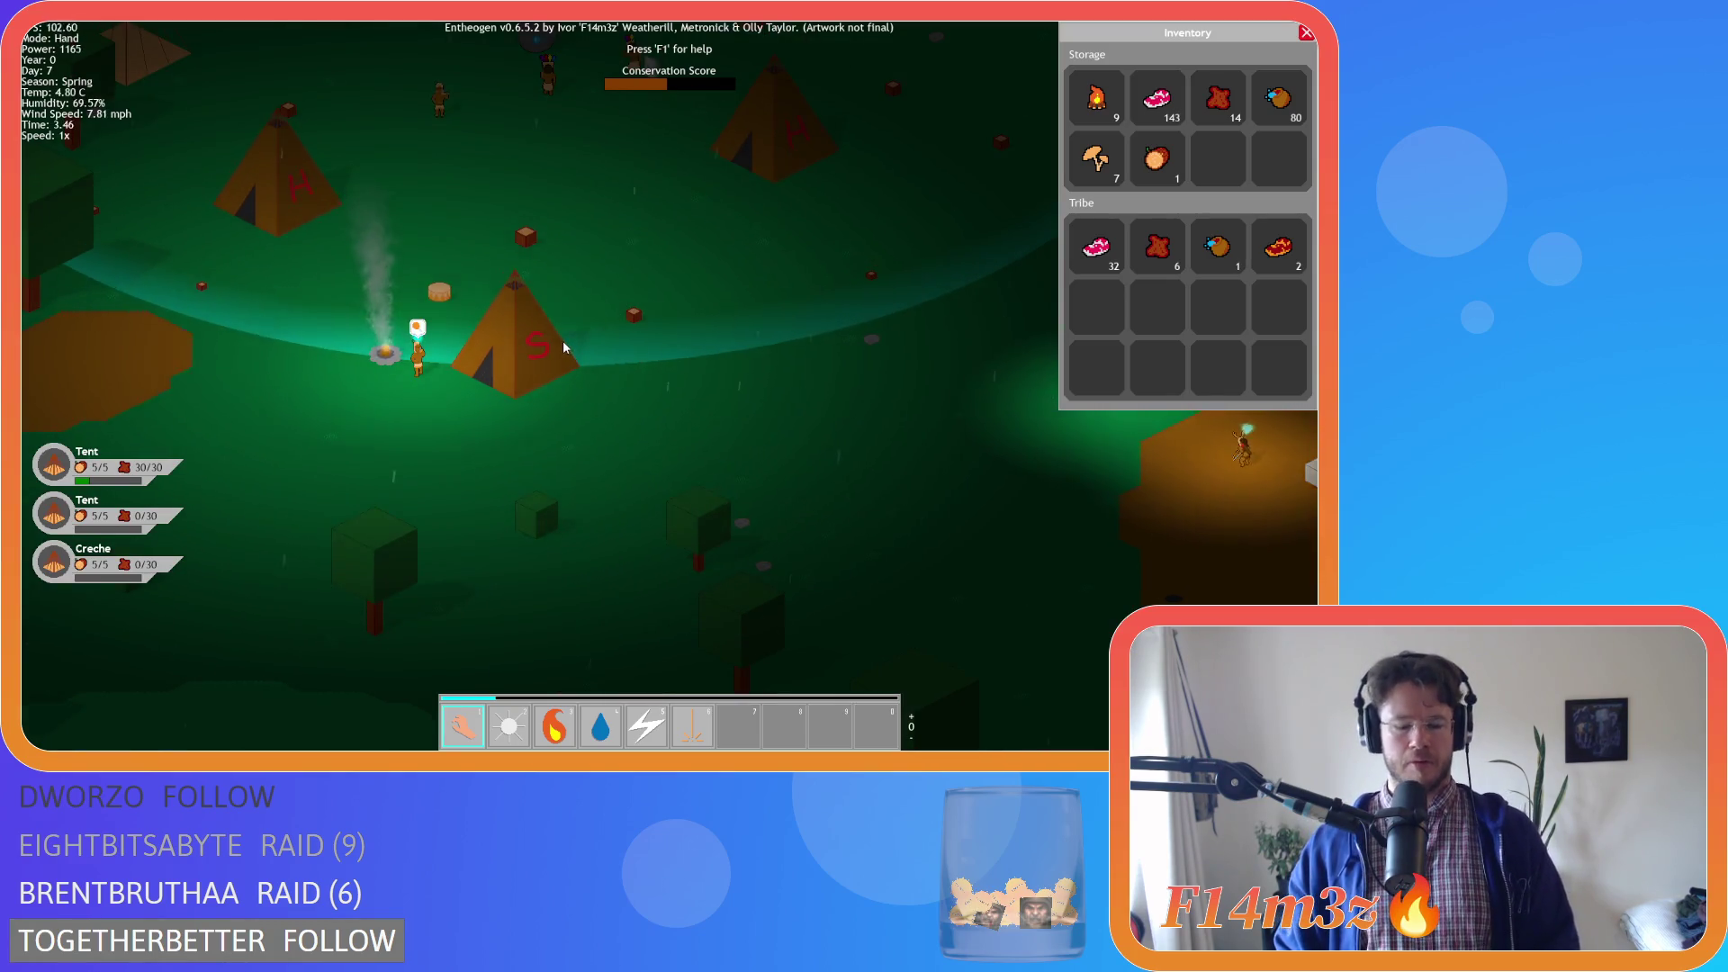
{"action": "left_click", "coordinate": [563, 340]}
{"action": "key", "text": "Escape"}
{"action": "key", "text": "c"}
{"action": "left_click", "coordinate": [242, 316]}
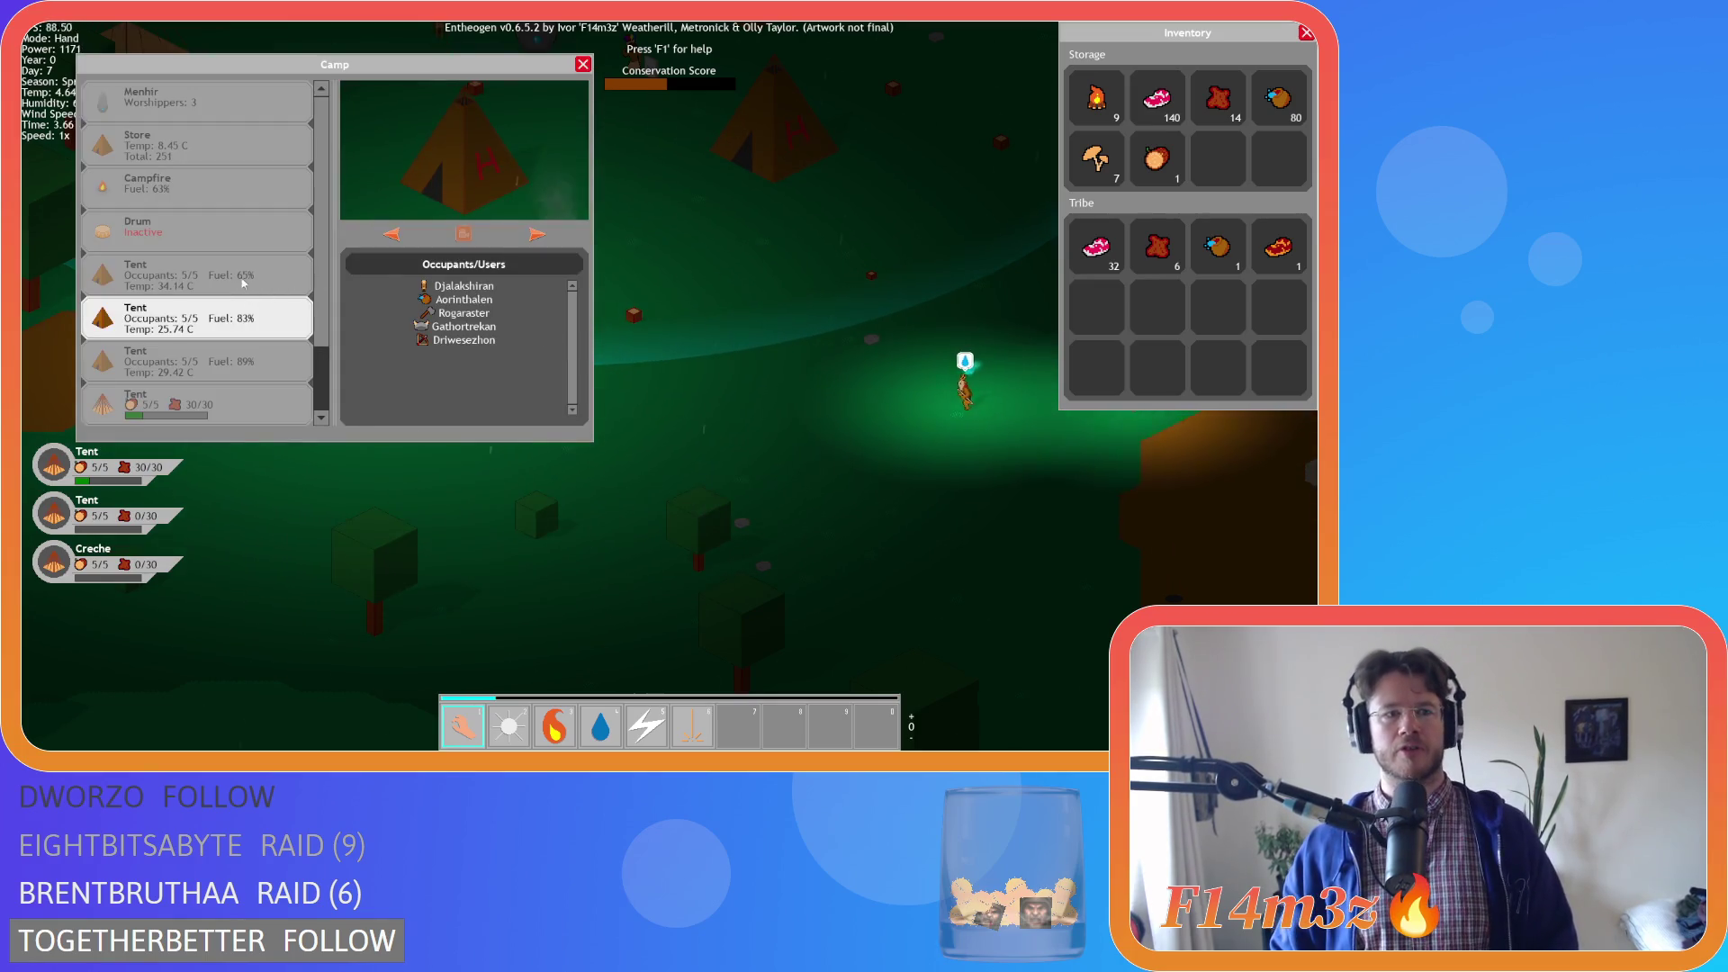
{"action": "left_click", "coordinate": [242, 164]}
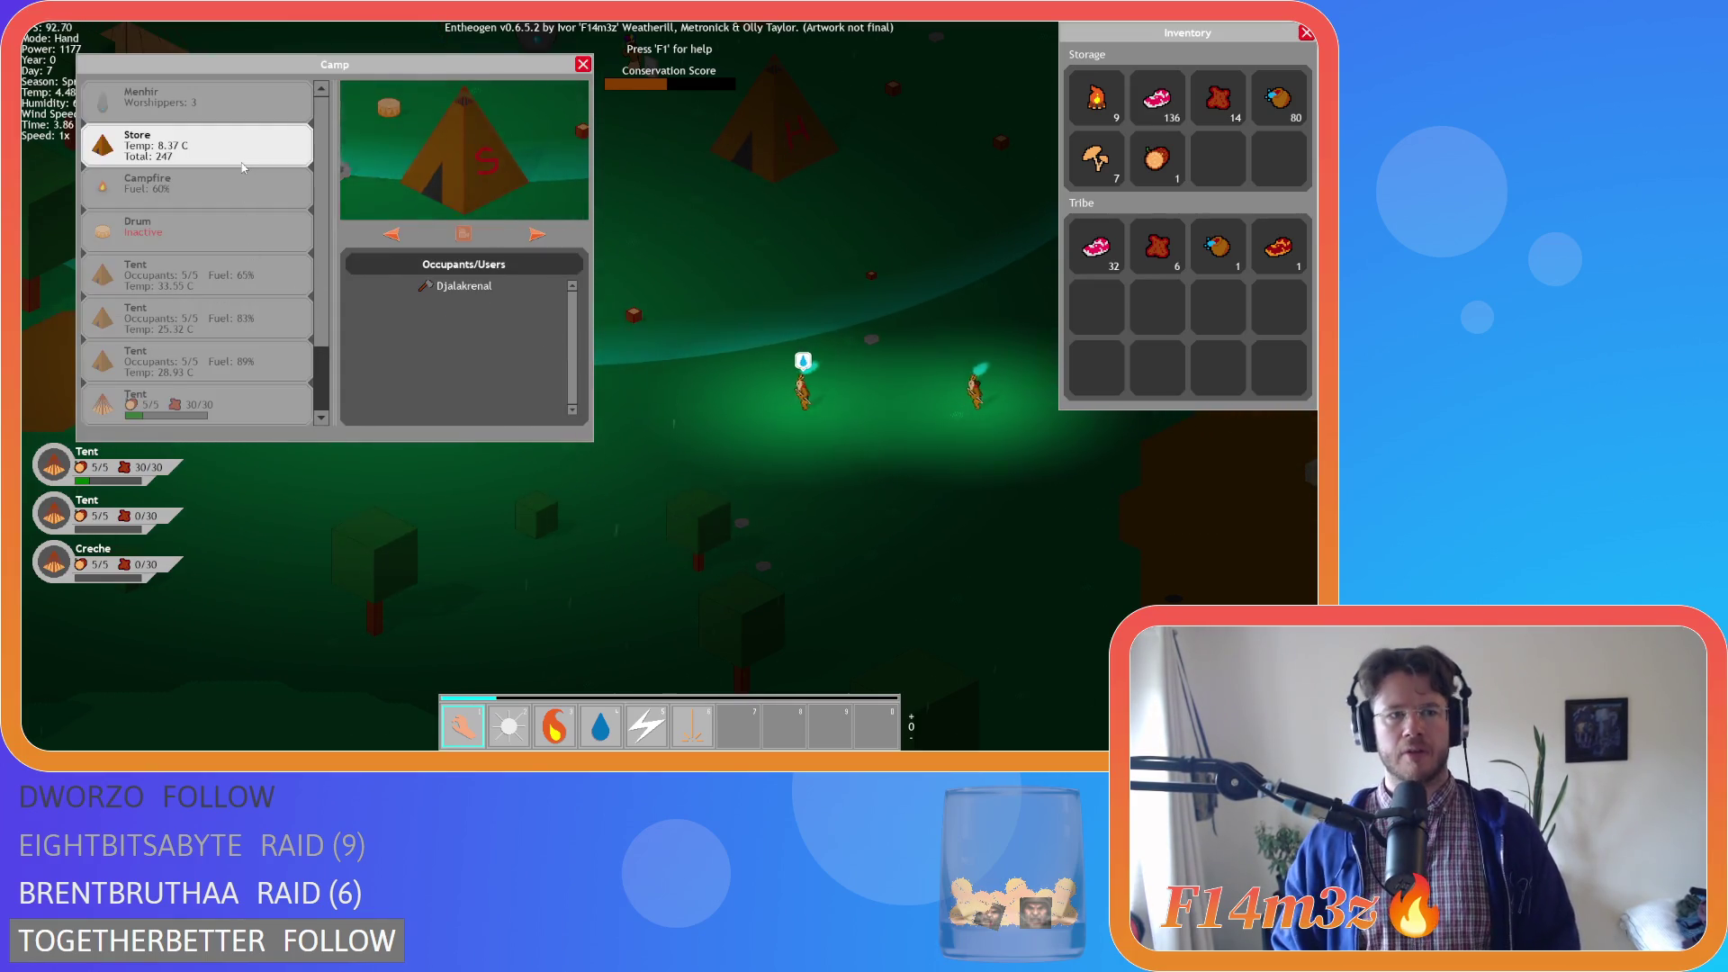
{"action": "left_click", "coordinate": [583, 64]}
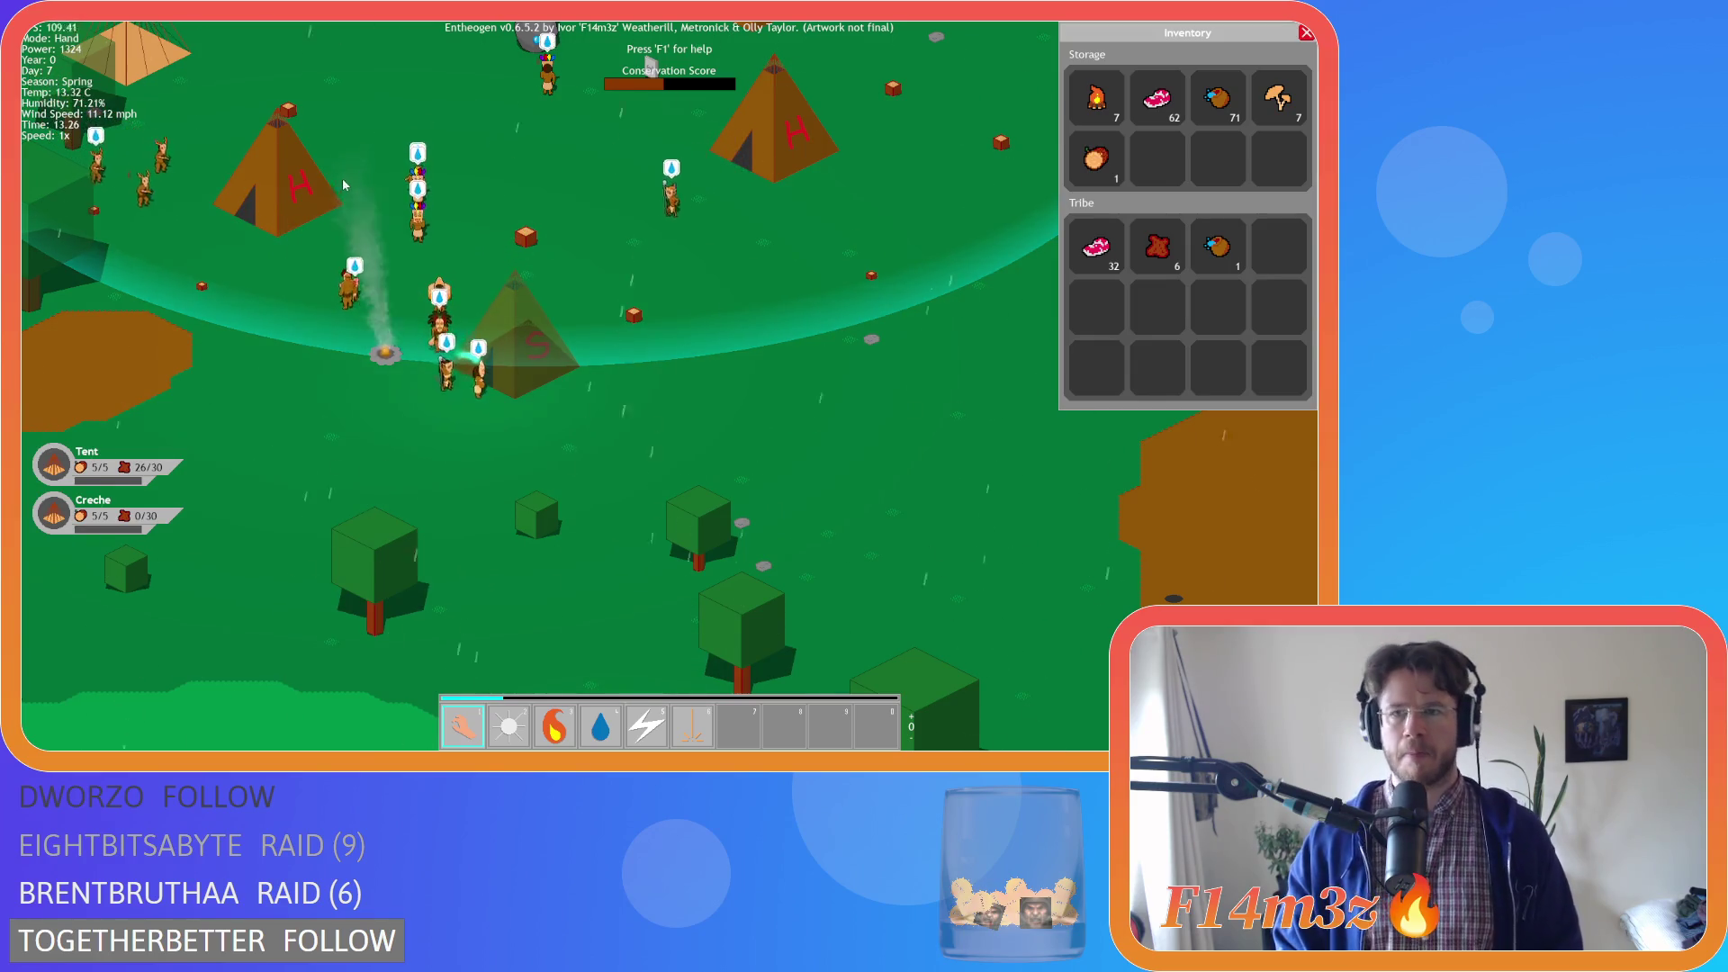
Pan left and up over the camp while the tribe's carried food runs down
{"action": "key", "text": "a"}
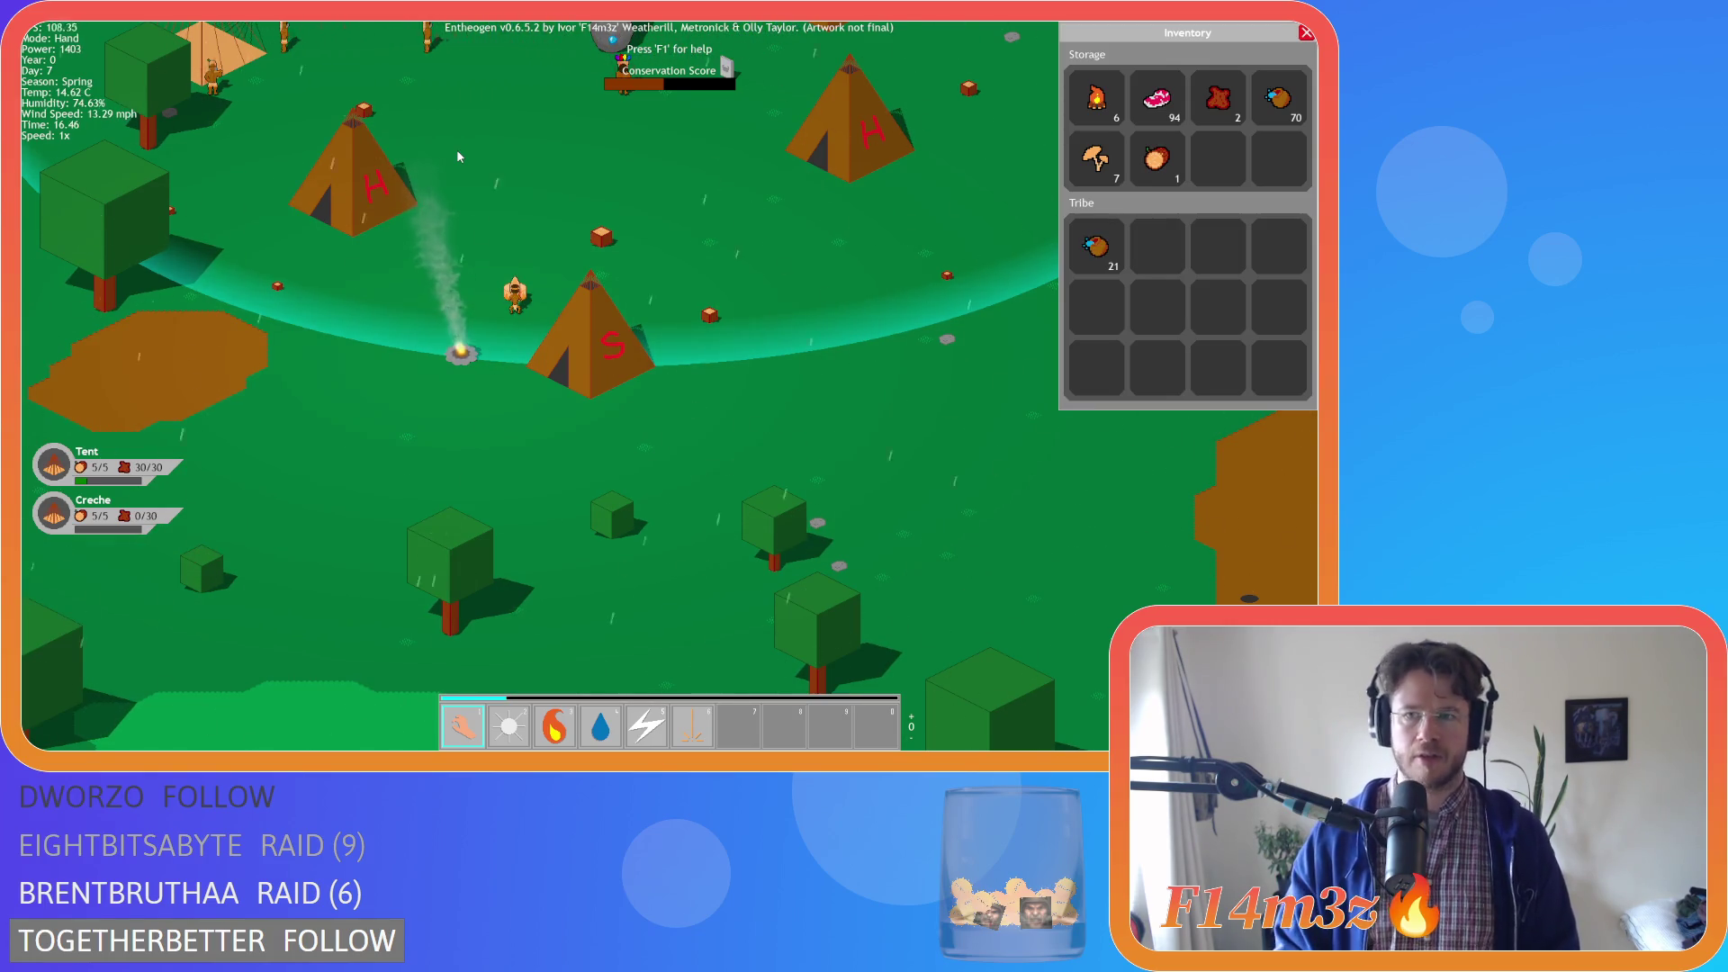
{"action": "key", "text": "w"}
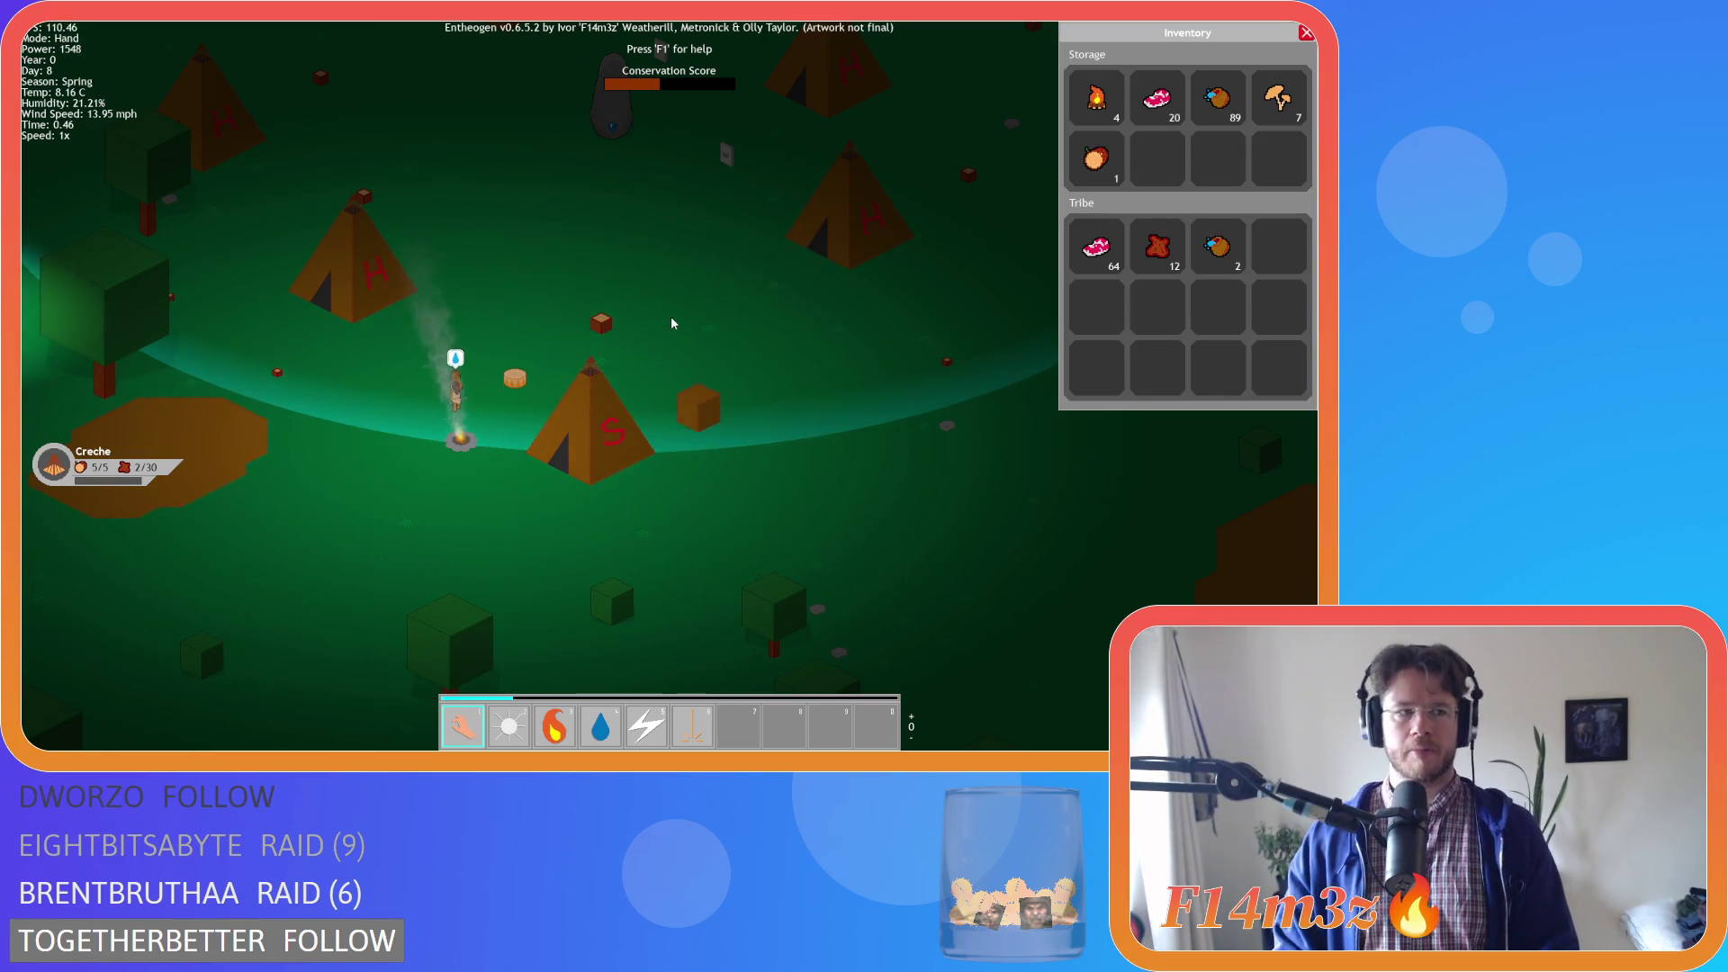
Close the Inventory and confirm Y at the 'Are you sure you want to quit?' prompt
{"action": "key", "text": "i"}
{"action": "key", "text": "Escape"}
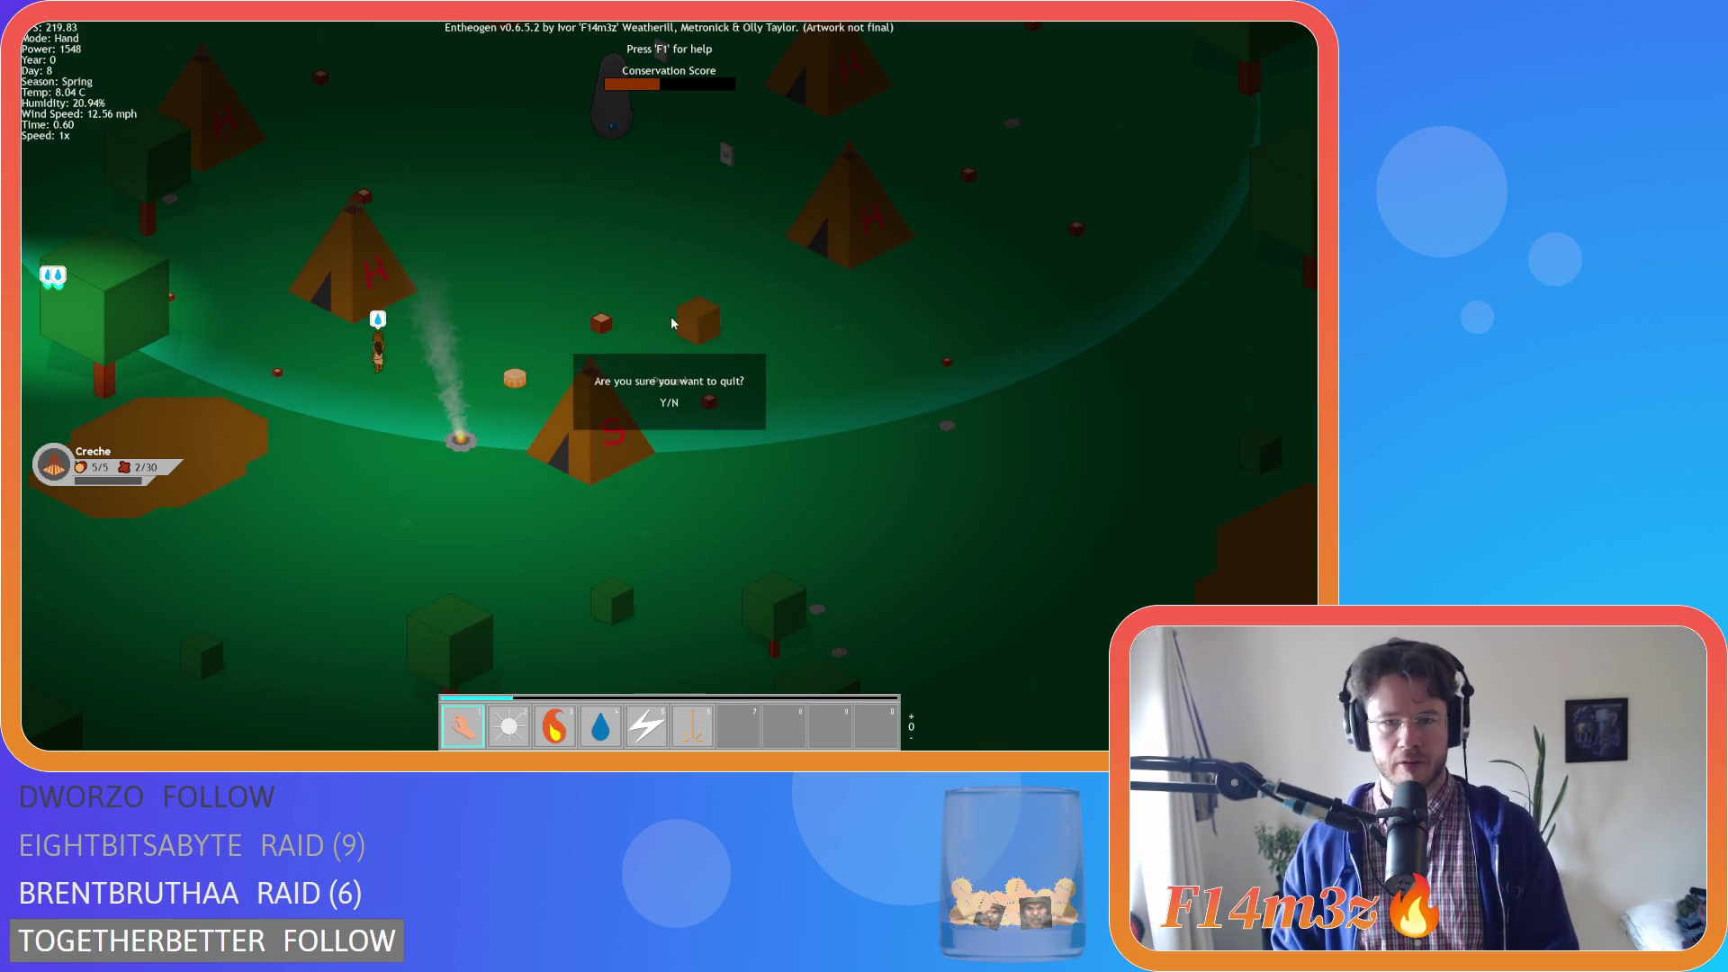
{"action": "key", "text": "y"}
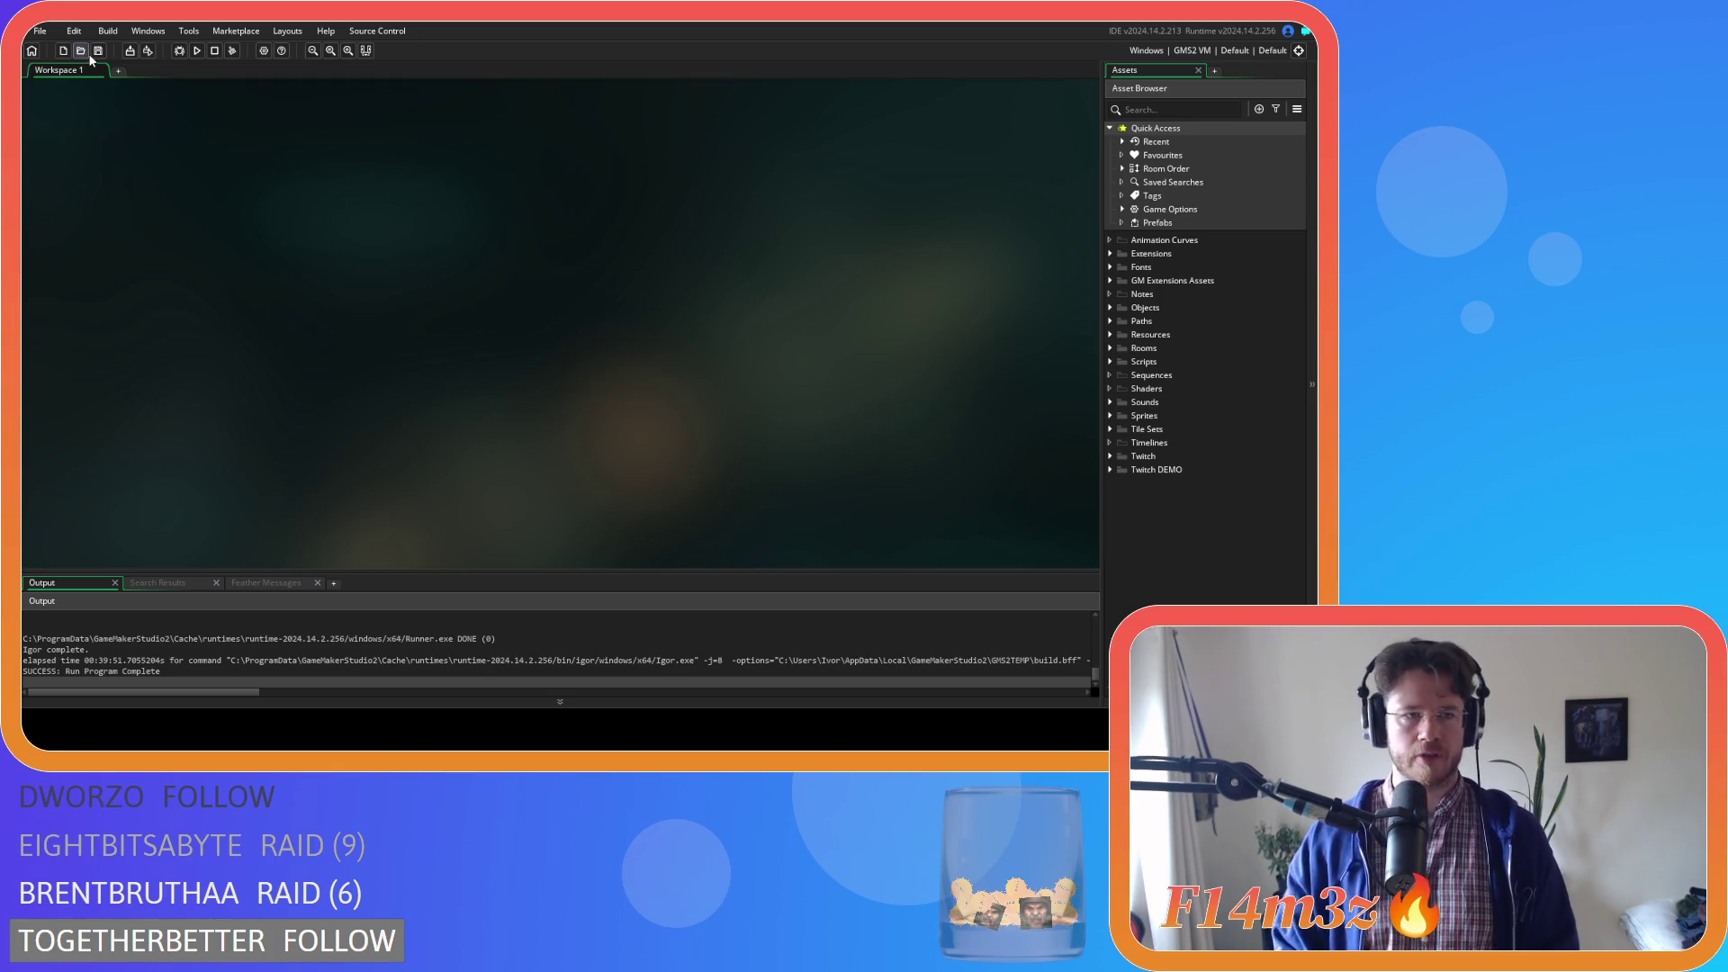
Expand Objects > Animal > Human, open ob_human, and open its Step event code
{"action": "left_click", "coordinate": [1110, 309]}
{"action": "left_click", "coordinate": [1109, 308]}
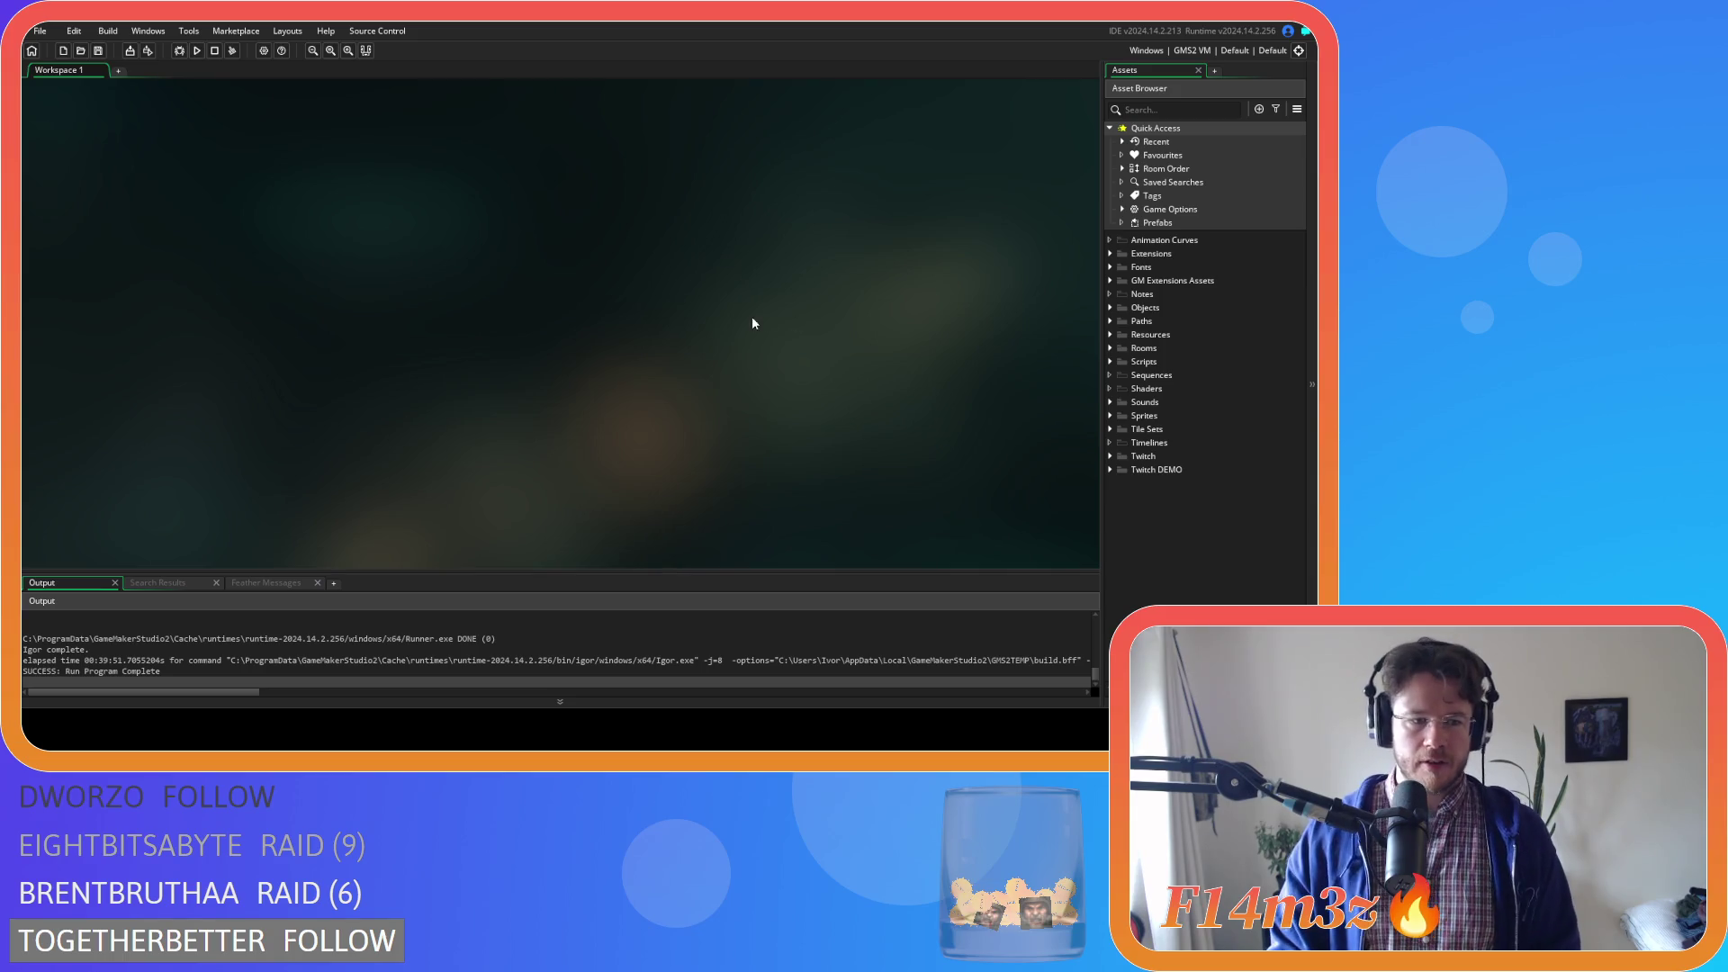
{"action": "left_click", "coordinate": [1111, 309]}
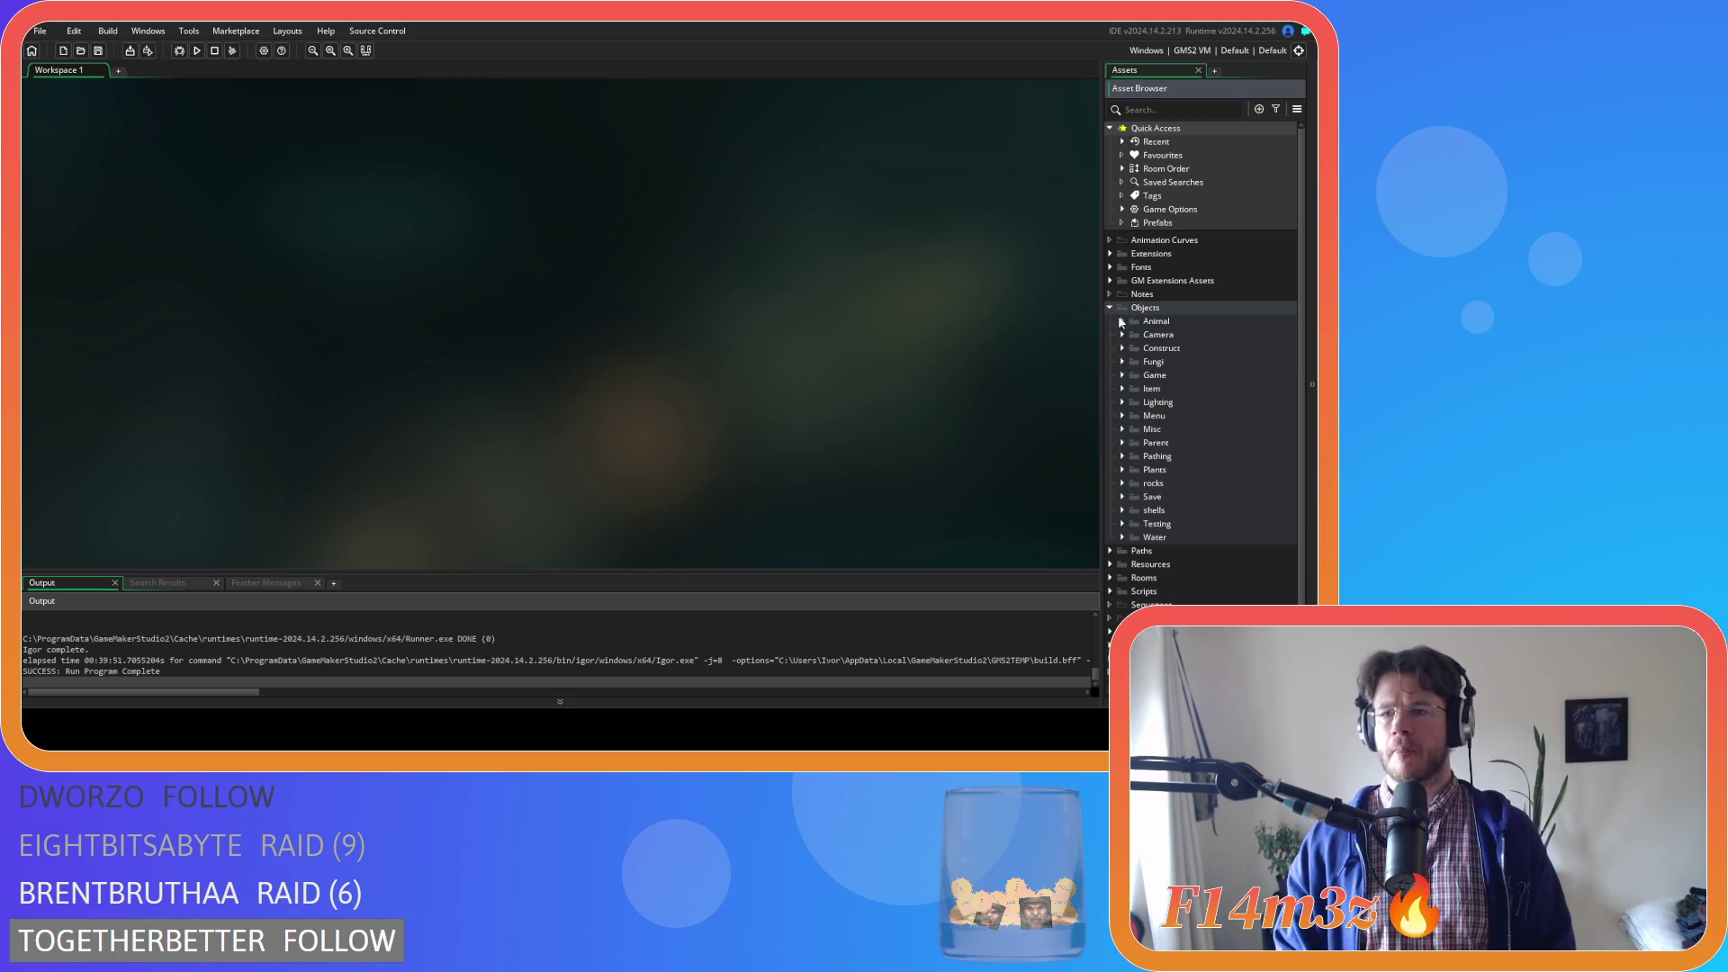
{"action": "left_click", "coordinate": [1132, 335]}
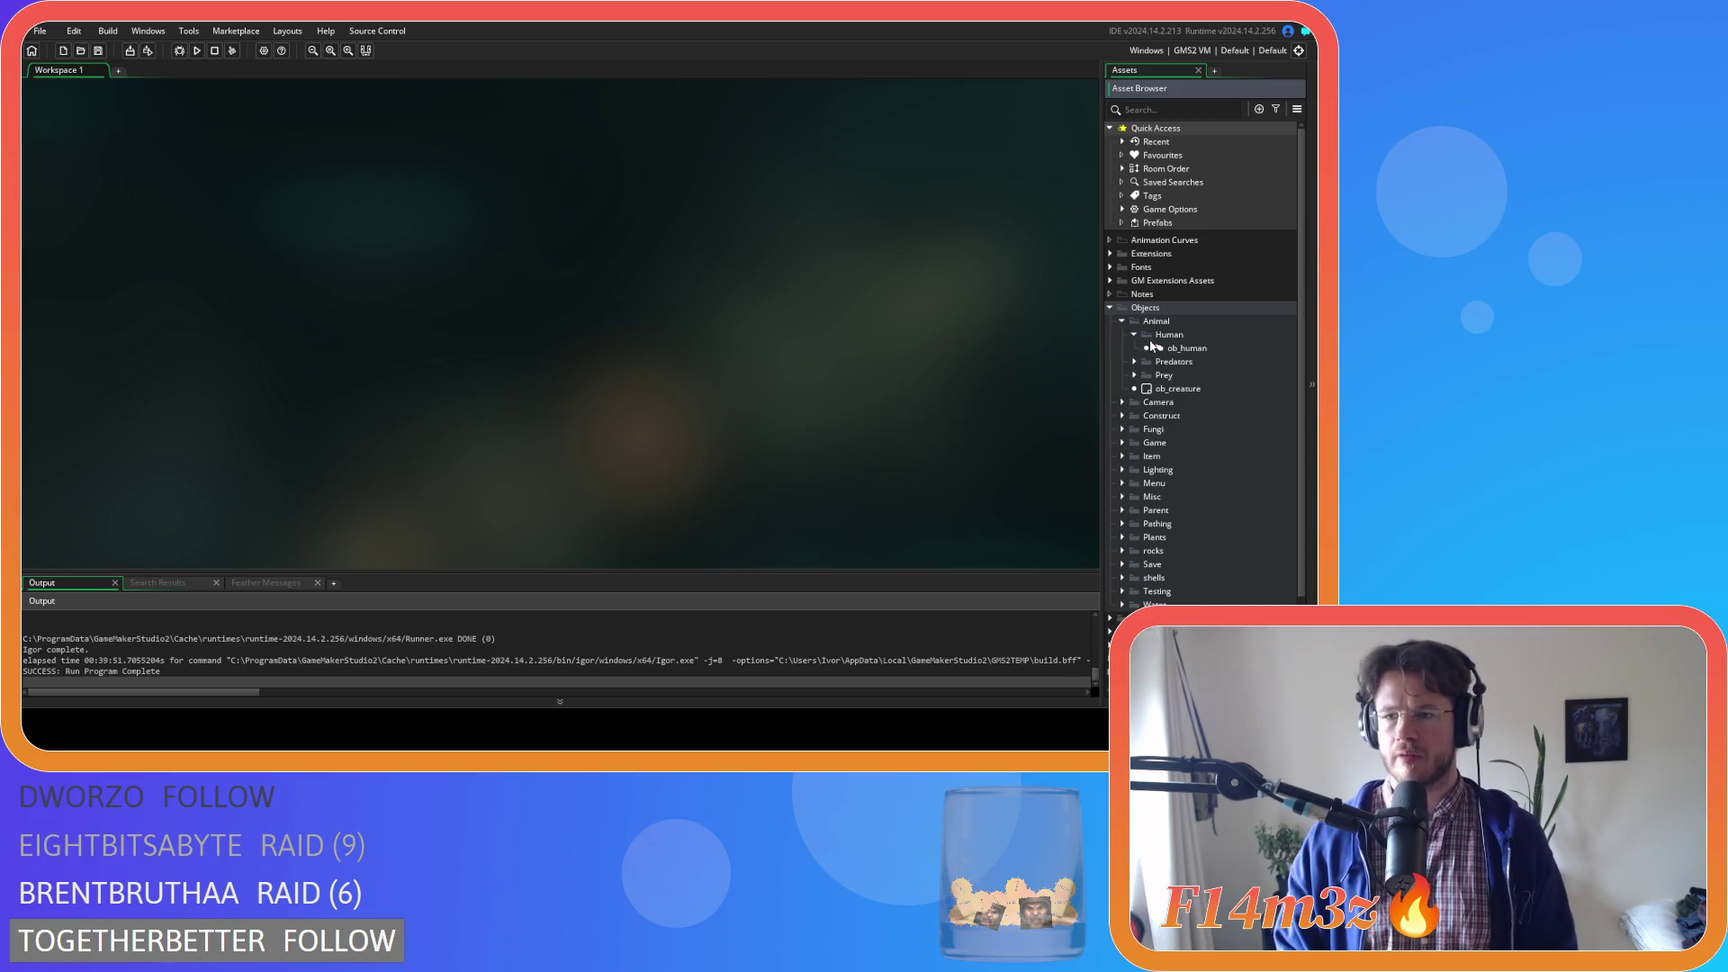
{"action": "double_click", "coordinate": [1178, 348]}
{"action": "double_click", "coordinate": [314, 224]}
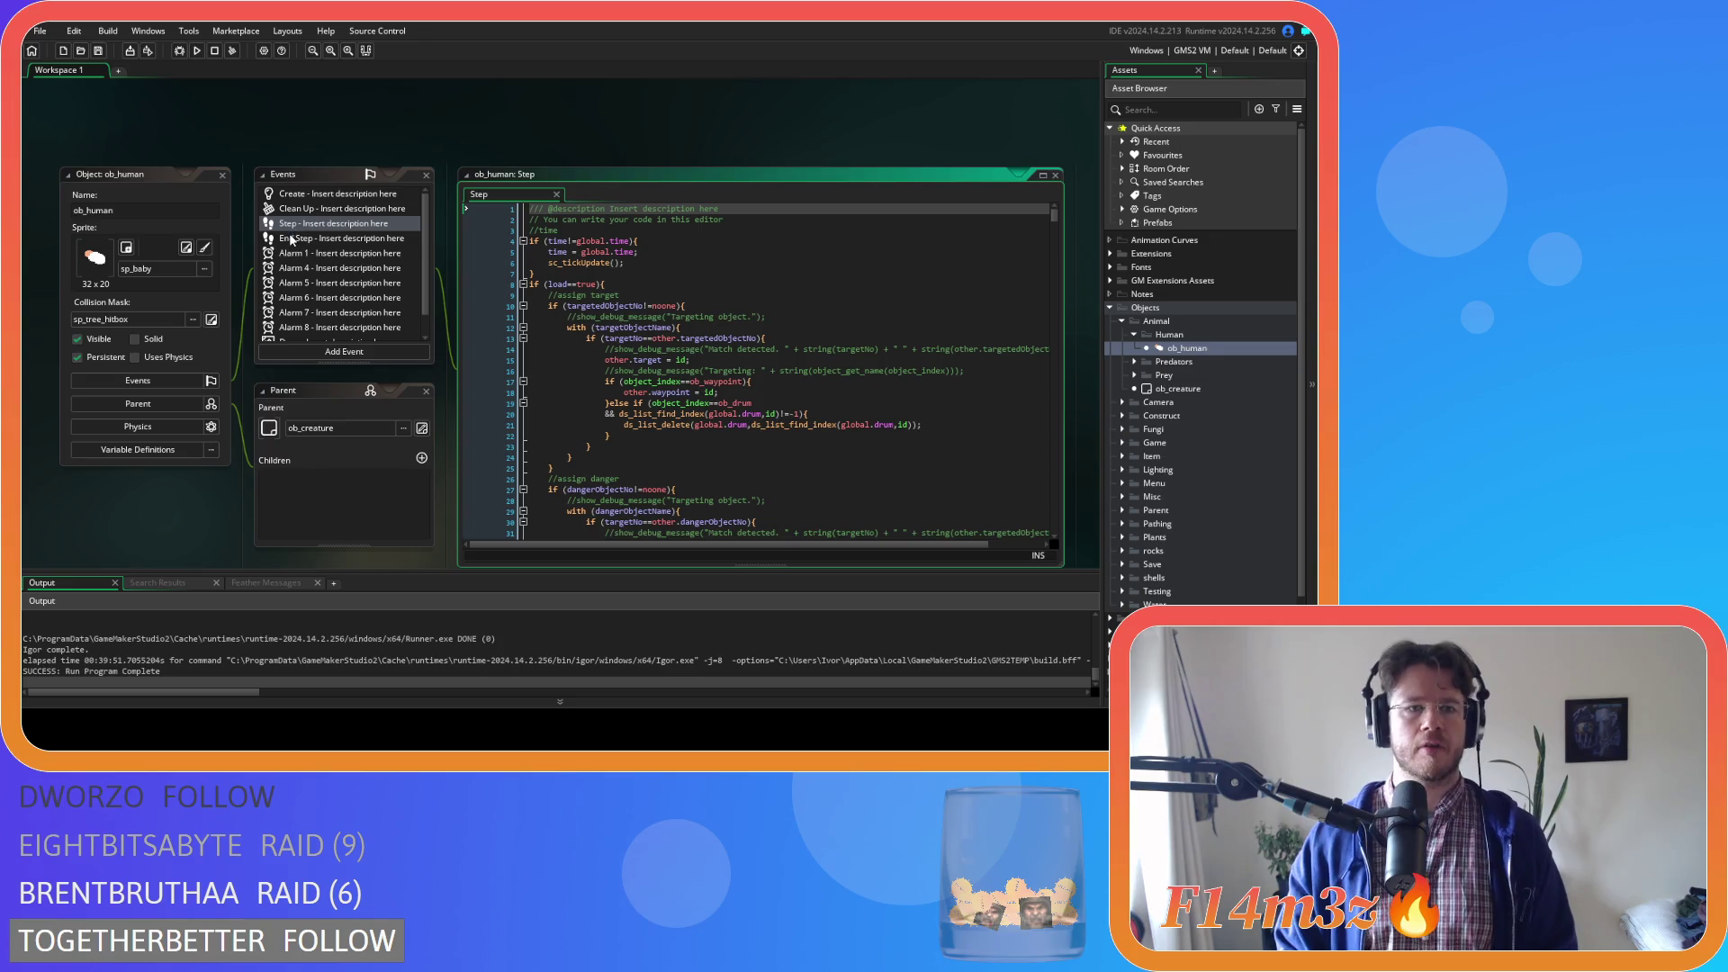
Bring up ob_human's Step event code after a glance at End Step, and scroll down
{"action": "double_click", "coordinate": [291, 239]}
{"action": "double_click", "coordinate": [309, 225]}
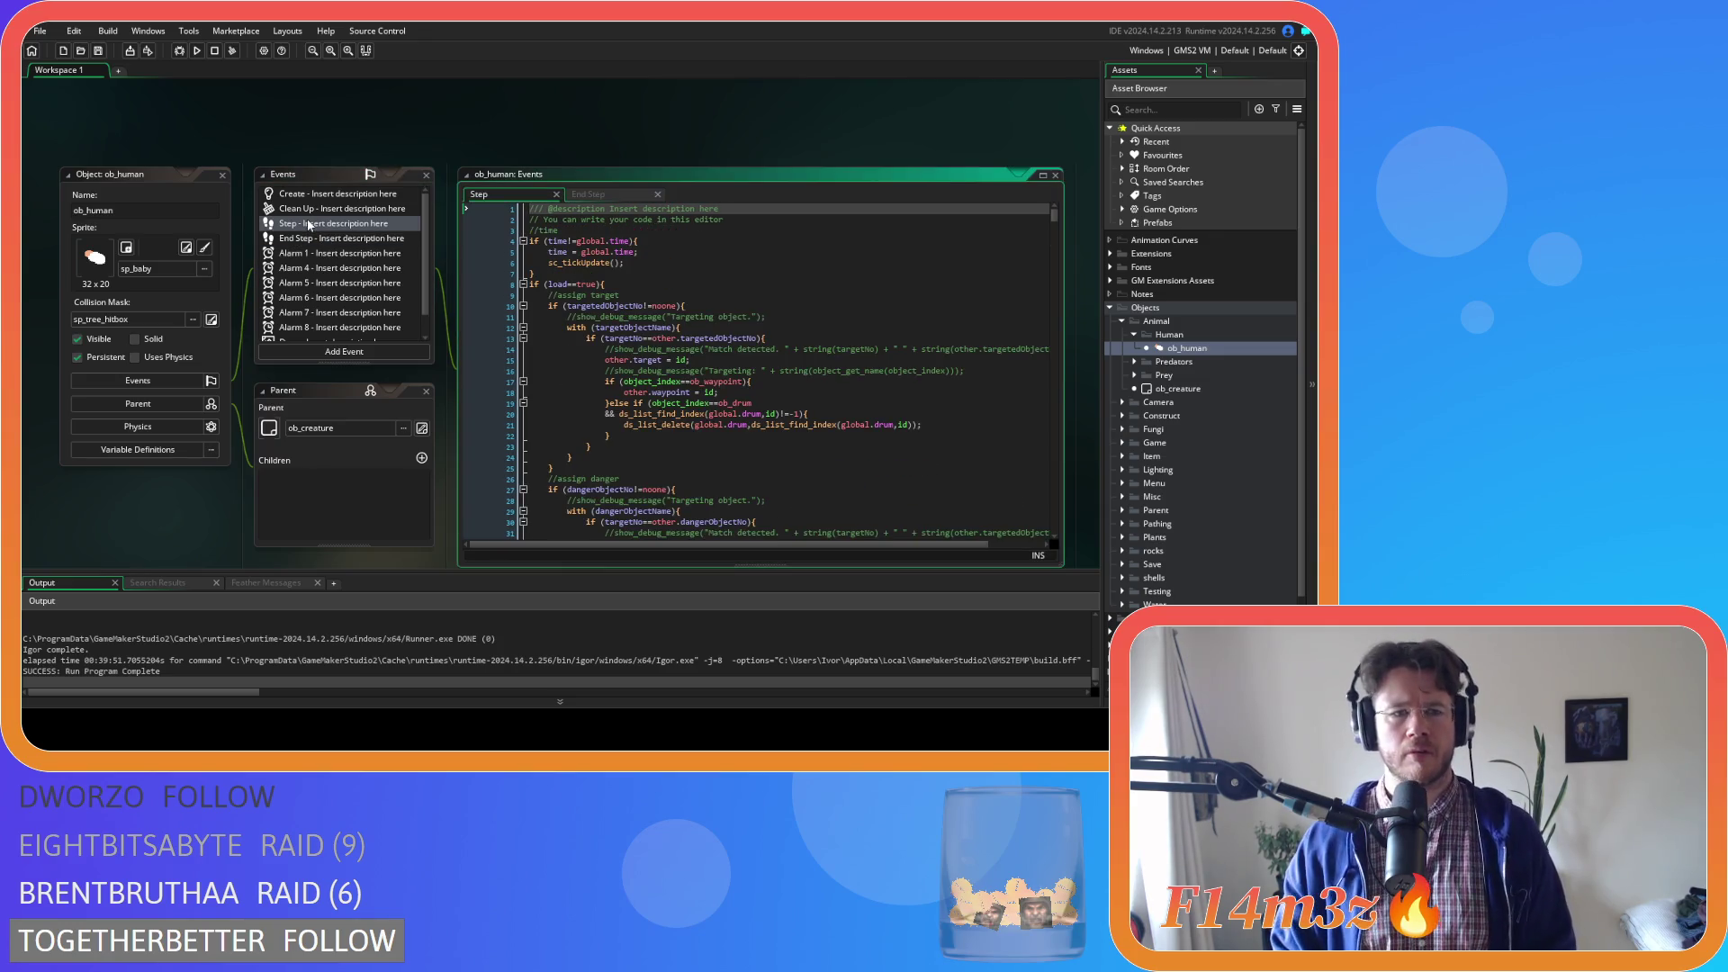
{"action": "scroll", "coordinate": [585, 315], "scroll_direction": "down", "scroll_amount": 20}
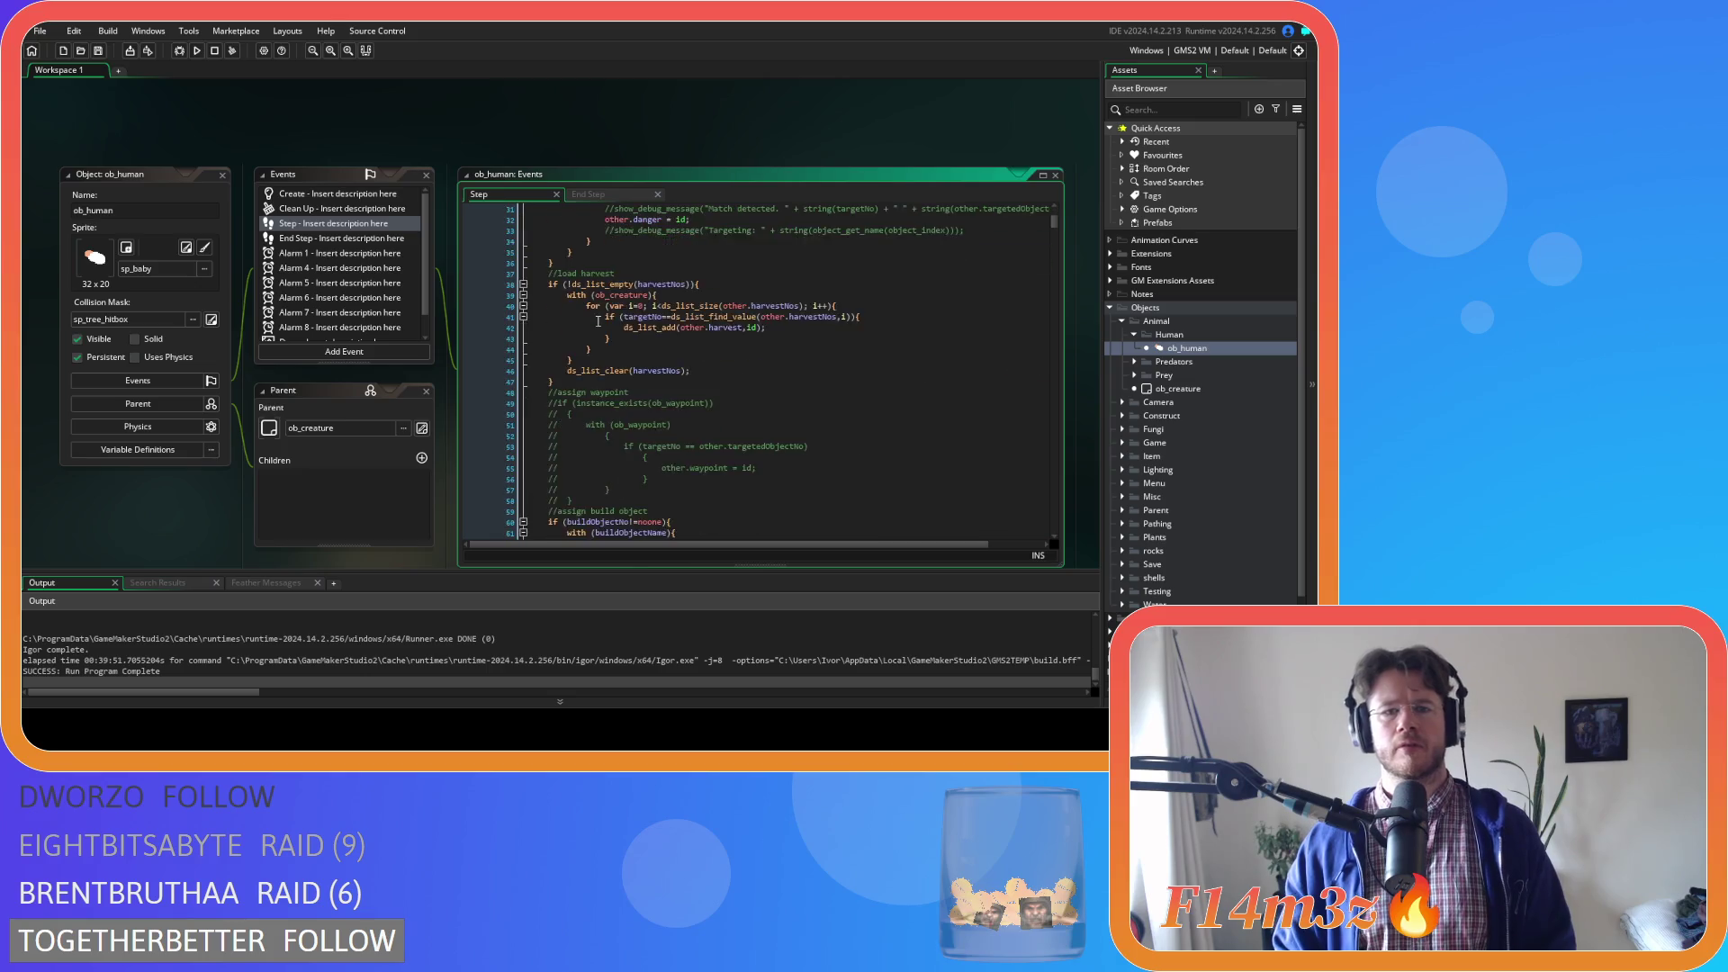
{"action": "scroll", "coordinate": [602, 318], "scroll_direction": "down", "scroll_amount": 20}
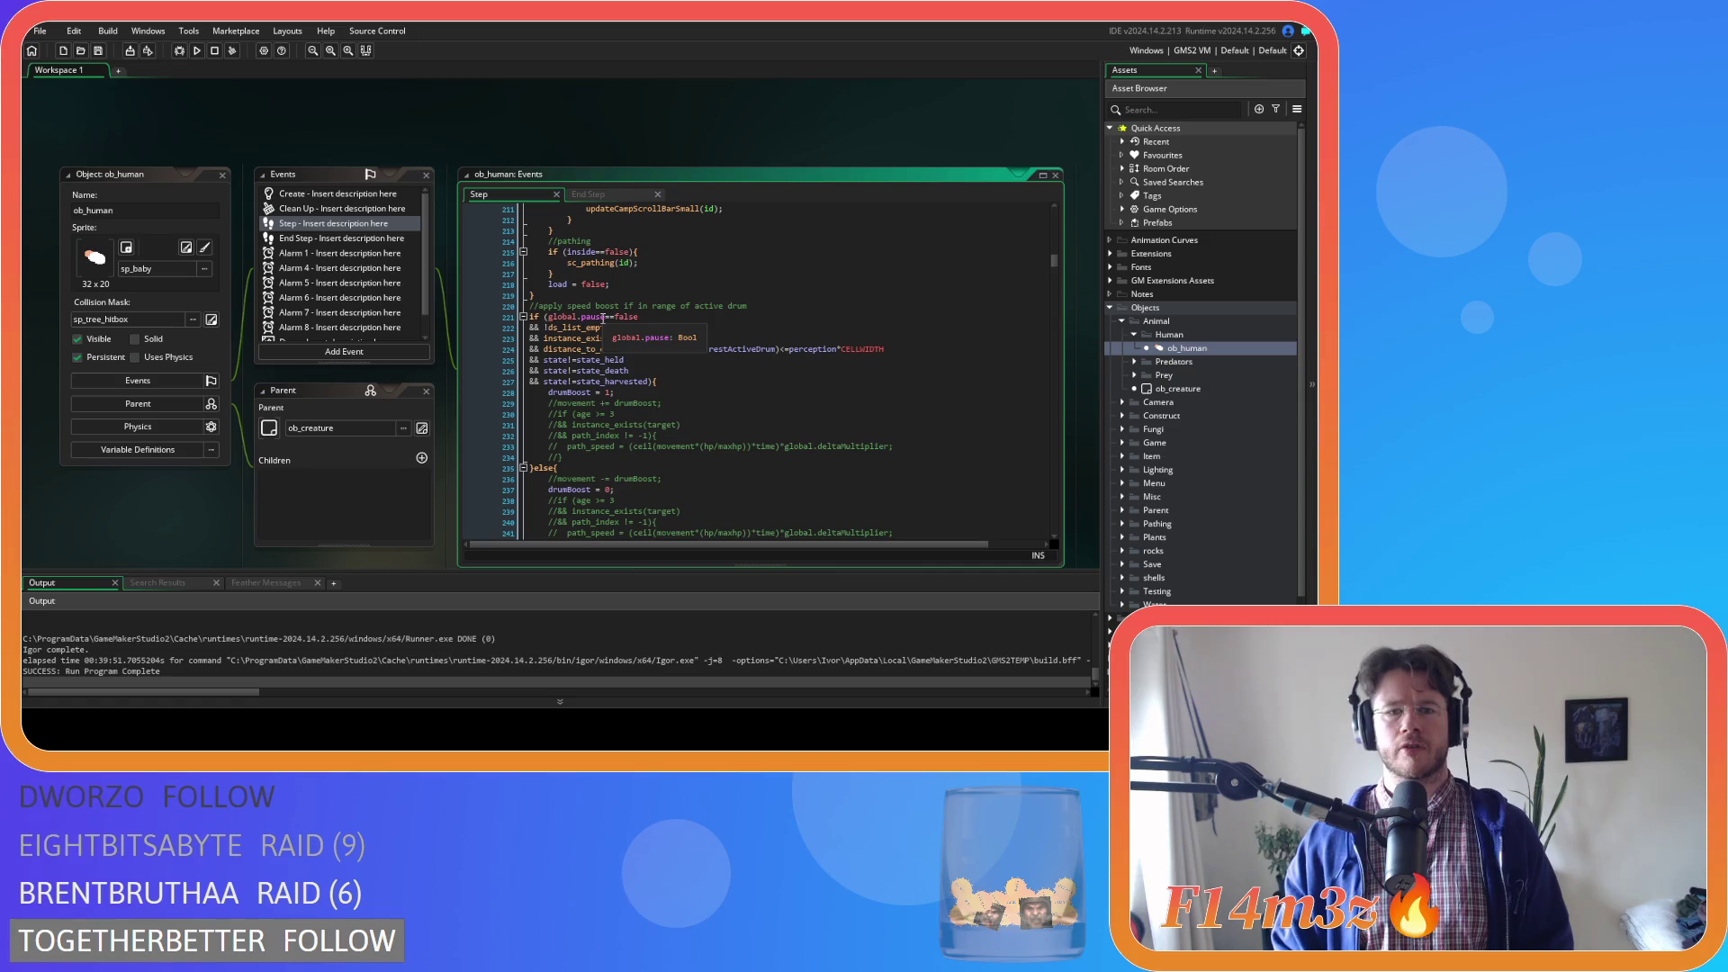
Search the Step code for 'decay', then 'per', stopping at the drum perception boost on line 224
{"action": "left_click", "coordinate": [746, 249]}
{"action": "key", "text": "ctrl+f"}
{"action": "type", "text": "de"}
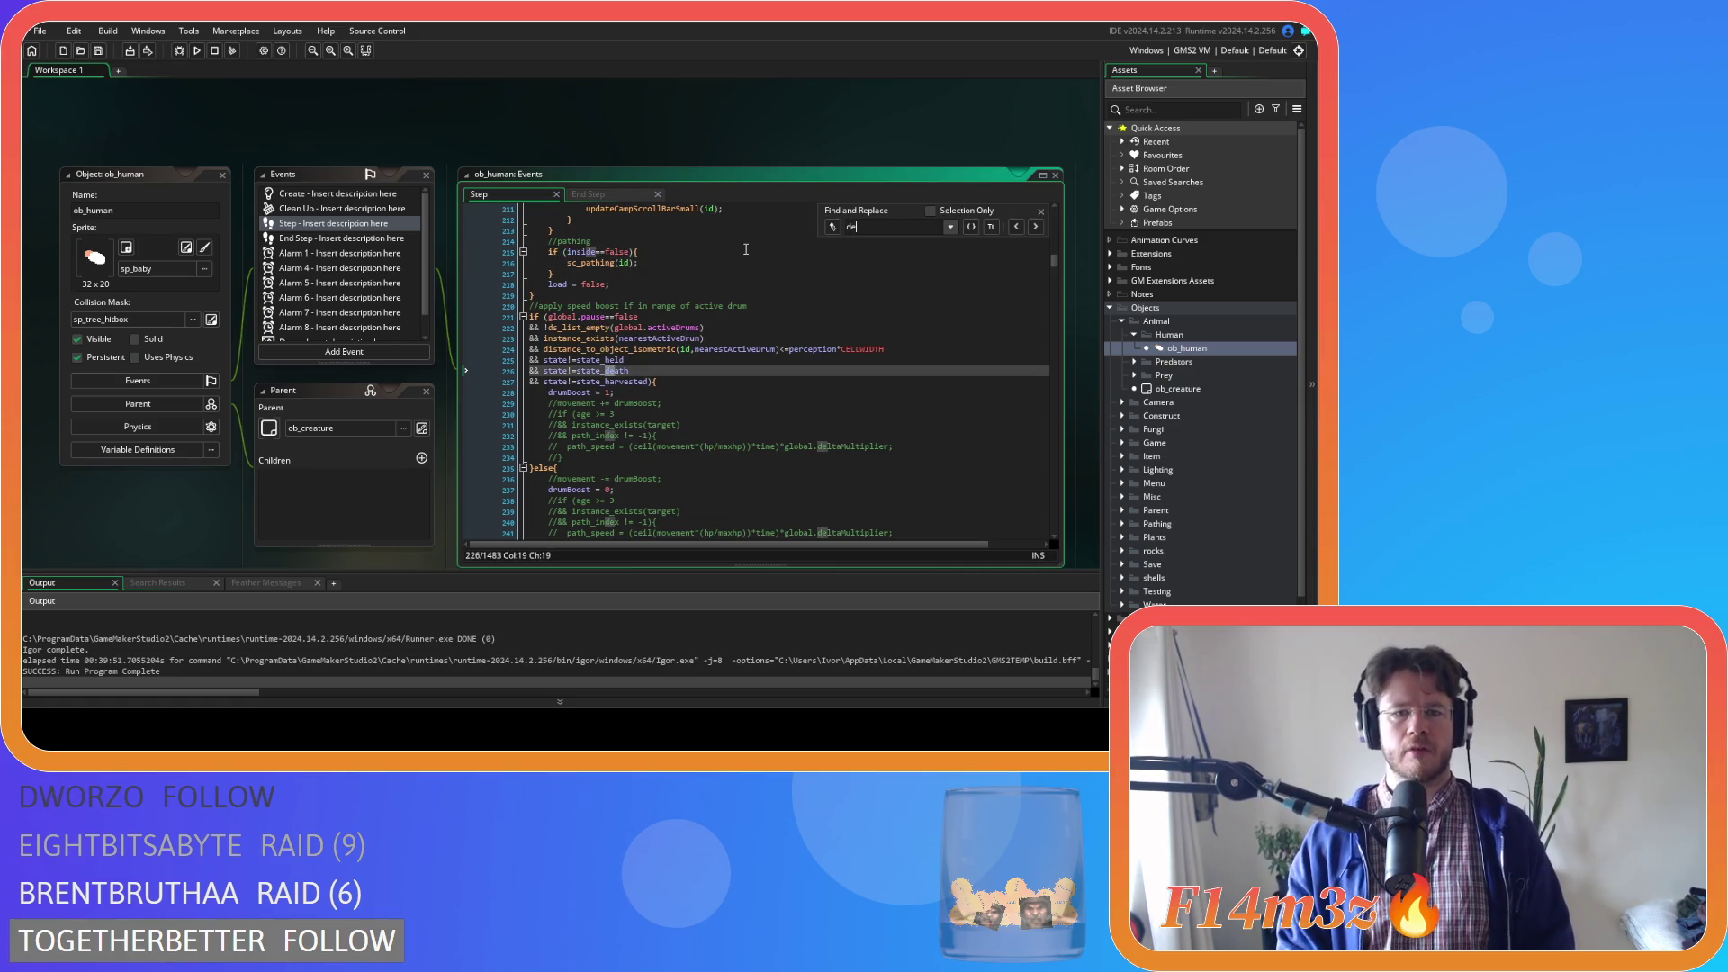
{"action": "type", "text": "cay"}
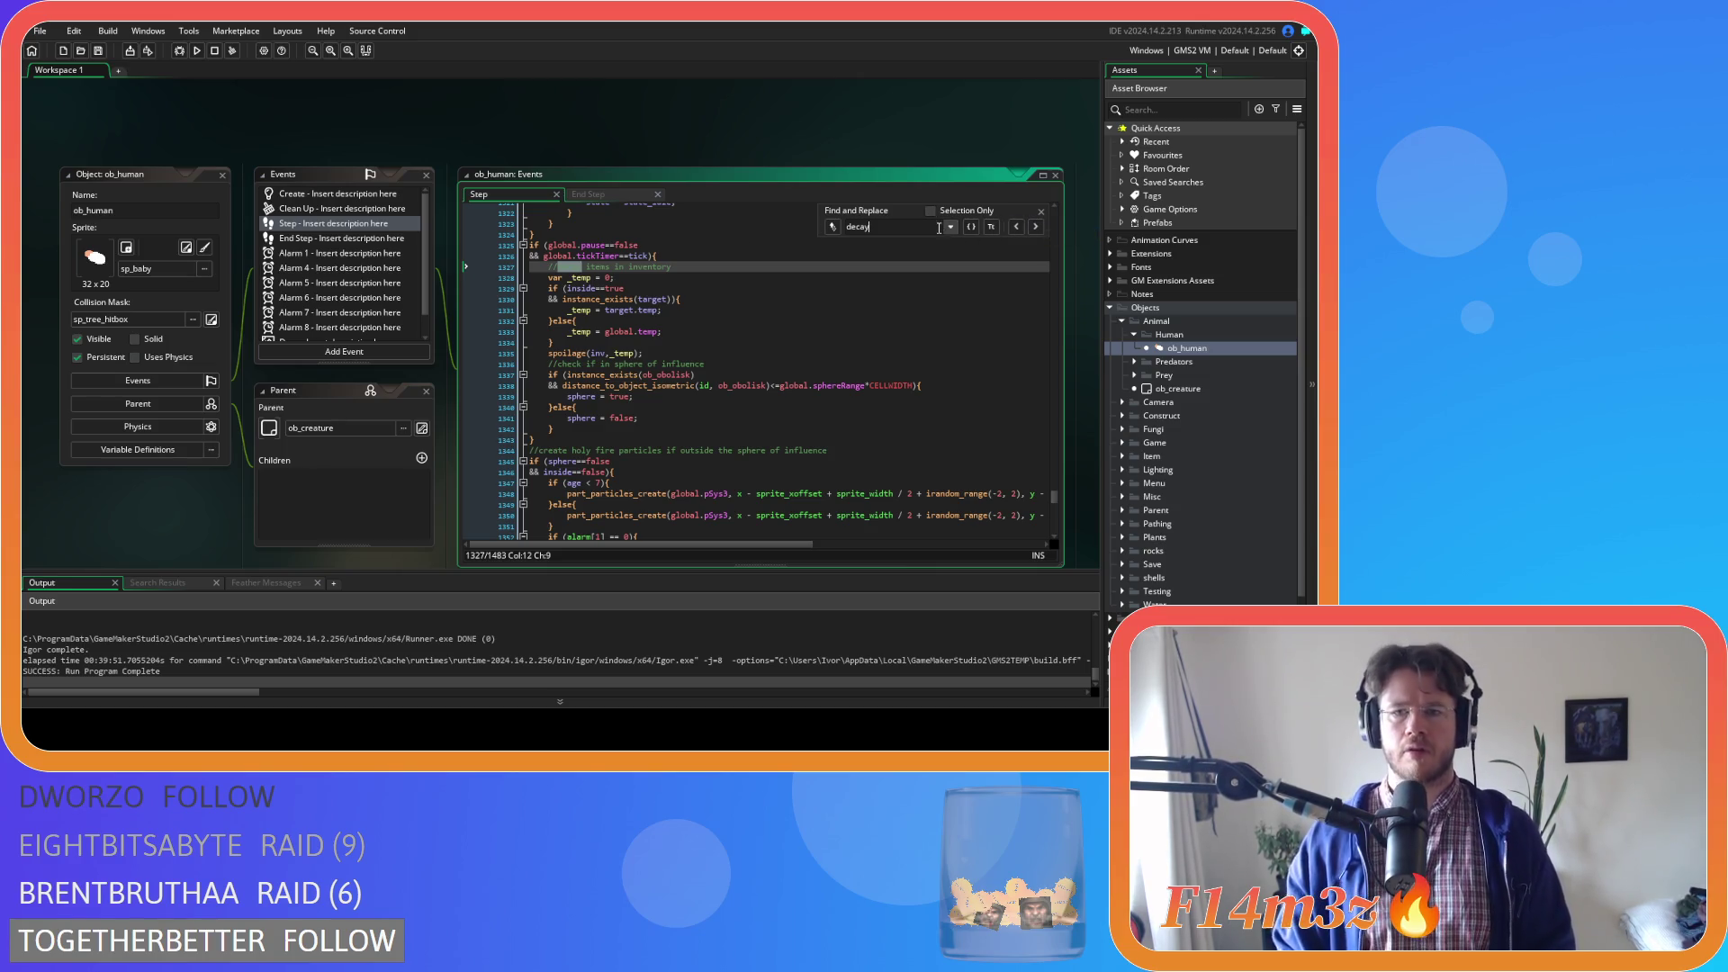
{"action": "type", "text": "pre"}
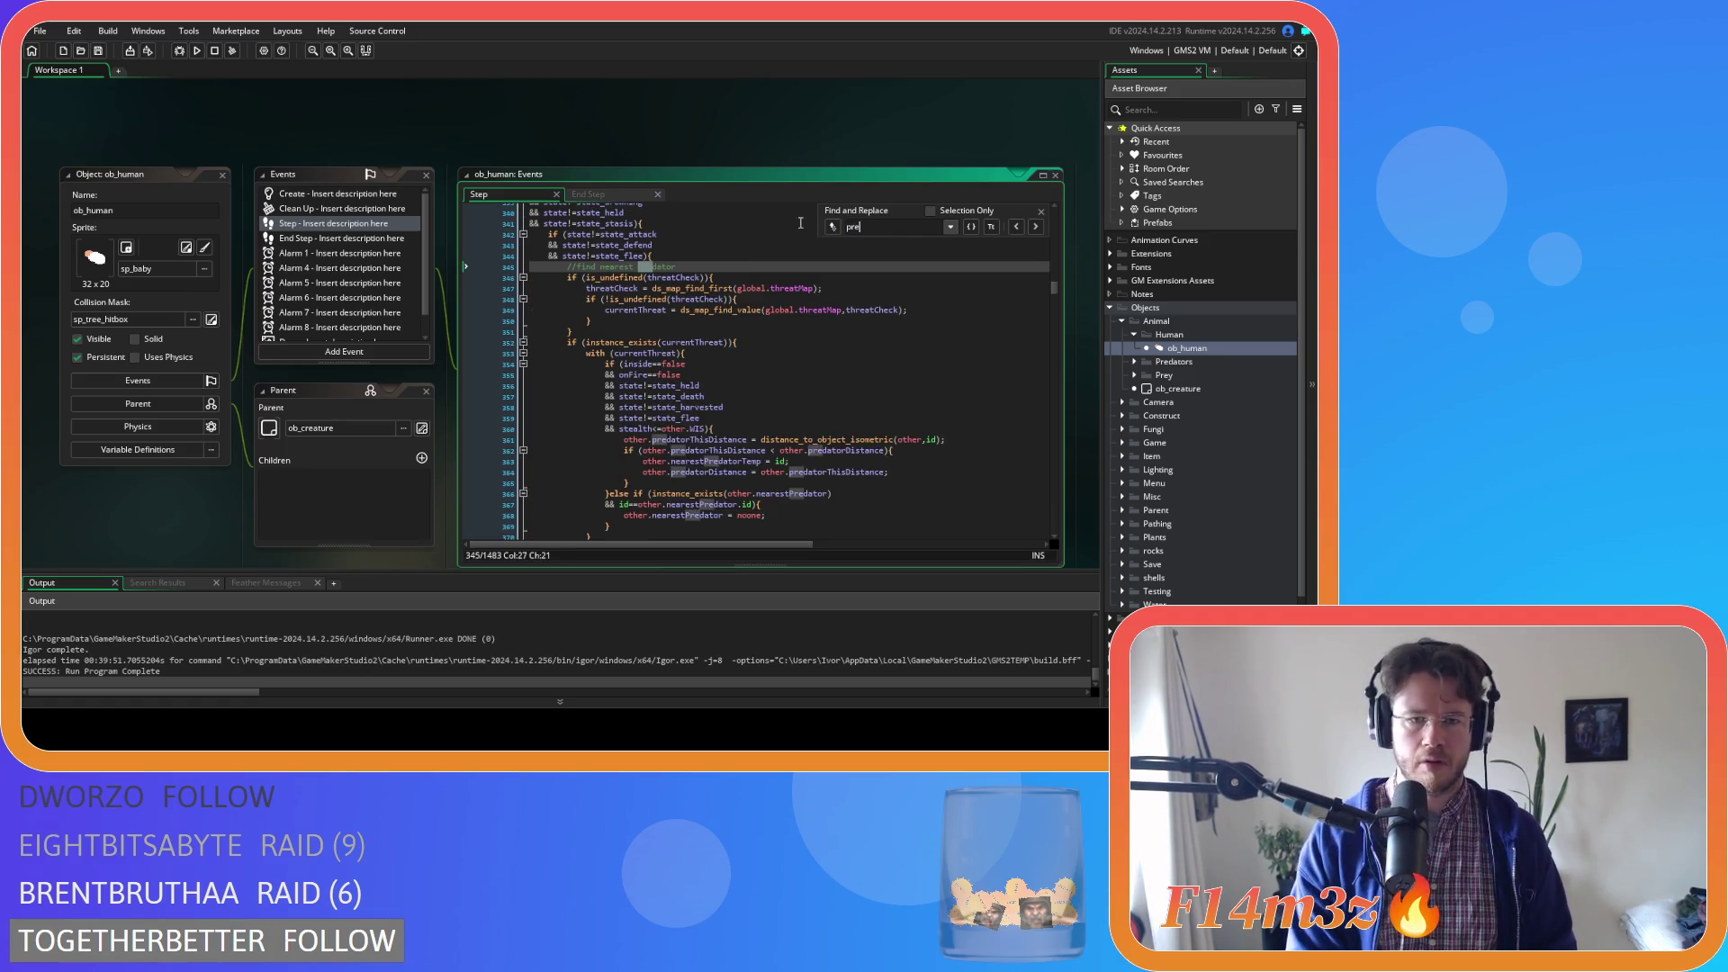
{"action": "key", "text": "BackSpace"}
{"action": "key", "text": "BackSpace"}
{"action": "type", "text": "erception*CELLWIDTH"}
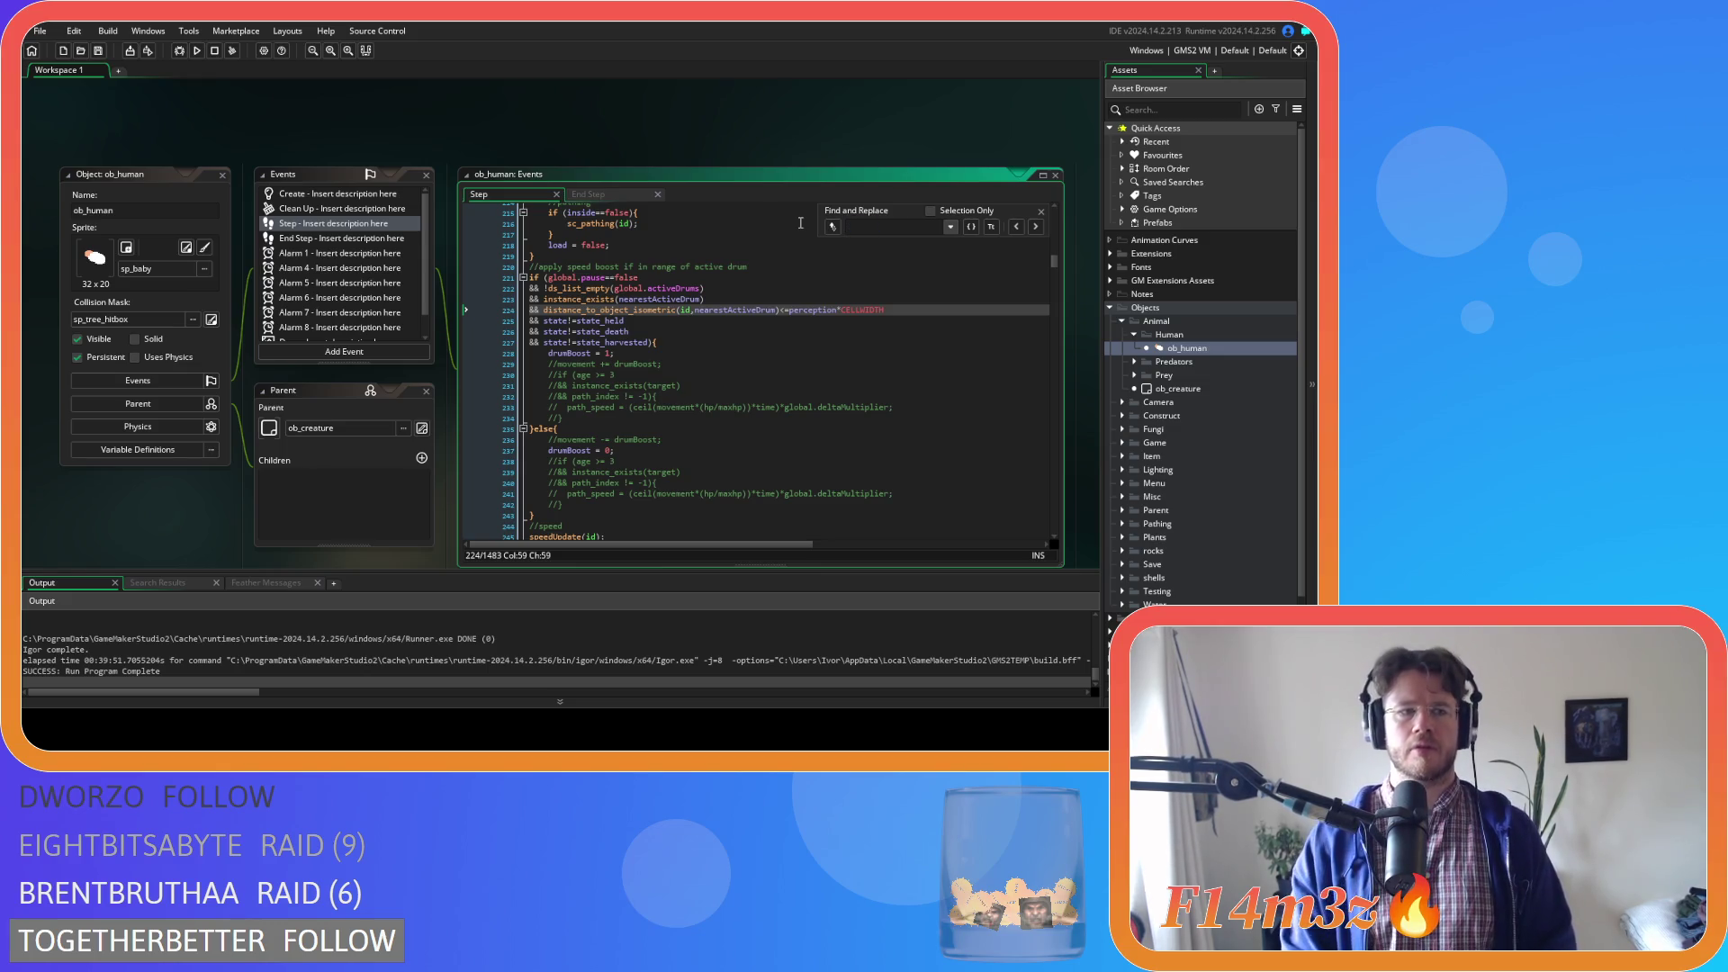
{"action": "left_click", "coordinate": [1039, 213]}
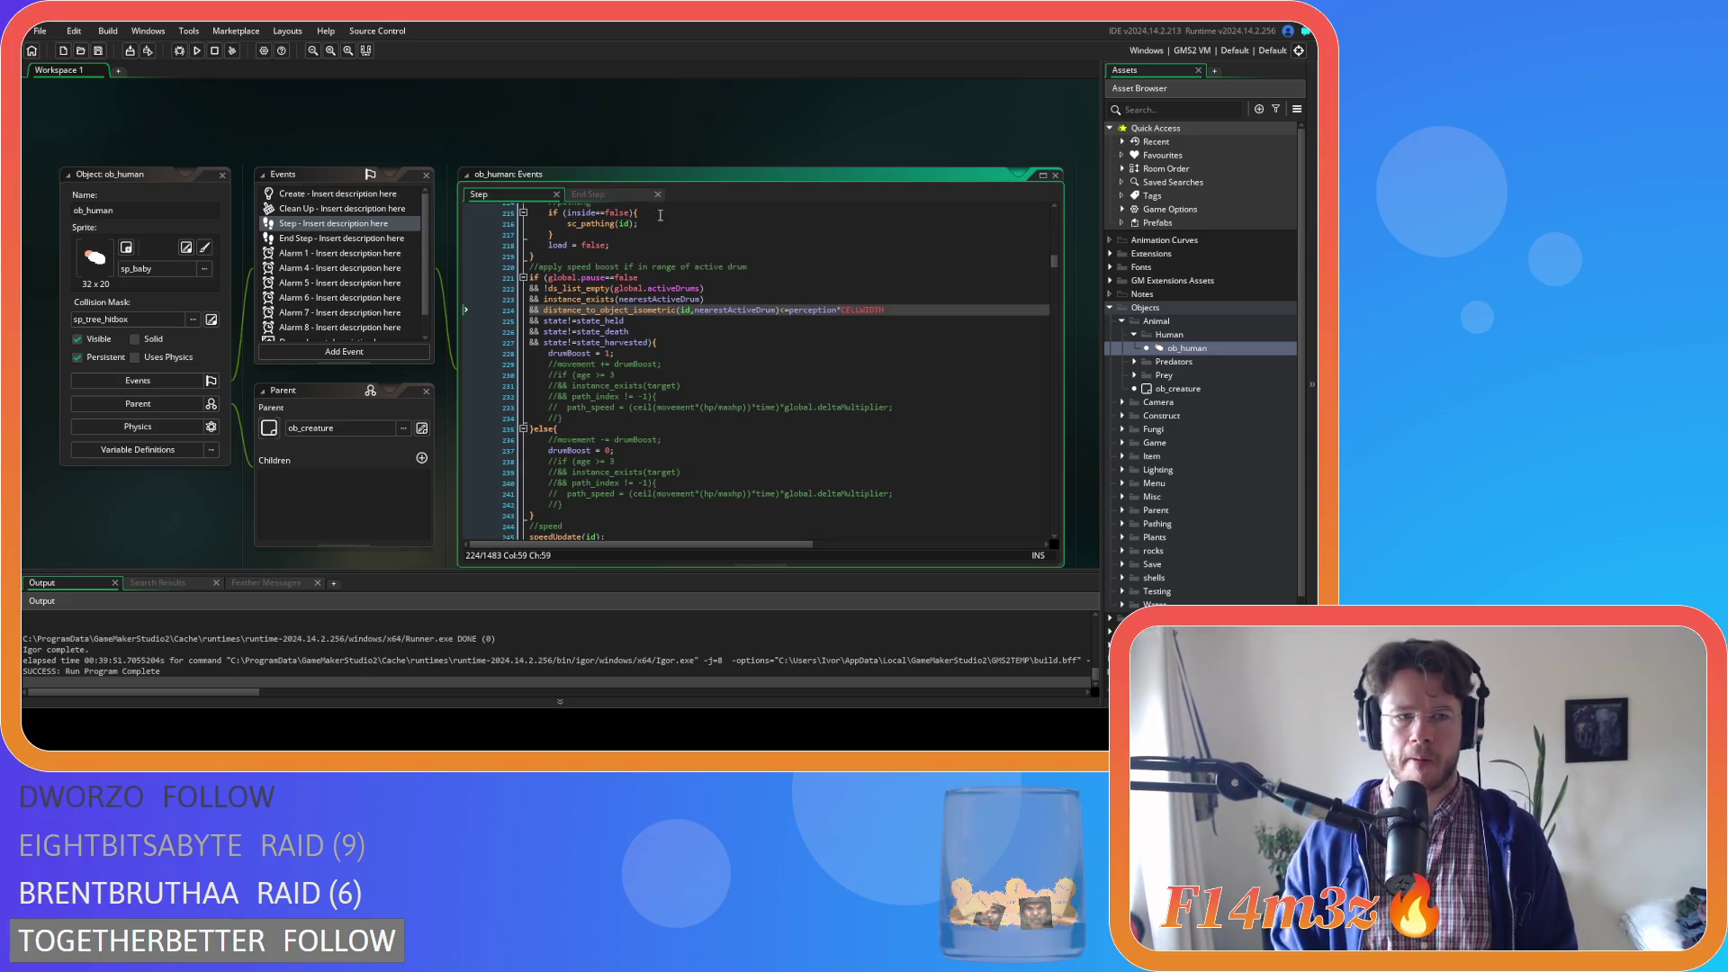
{"action": "scroll", "coordinate": [1217, 460], "scroll_direction": "down", "scroll_amount": 3}
Open ob_store from the Construct group, view its Step event, and follow its call into sc_spoilage
{"action": "left_click", "coordinate": [1110, 565]}
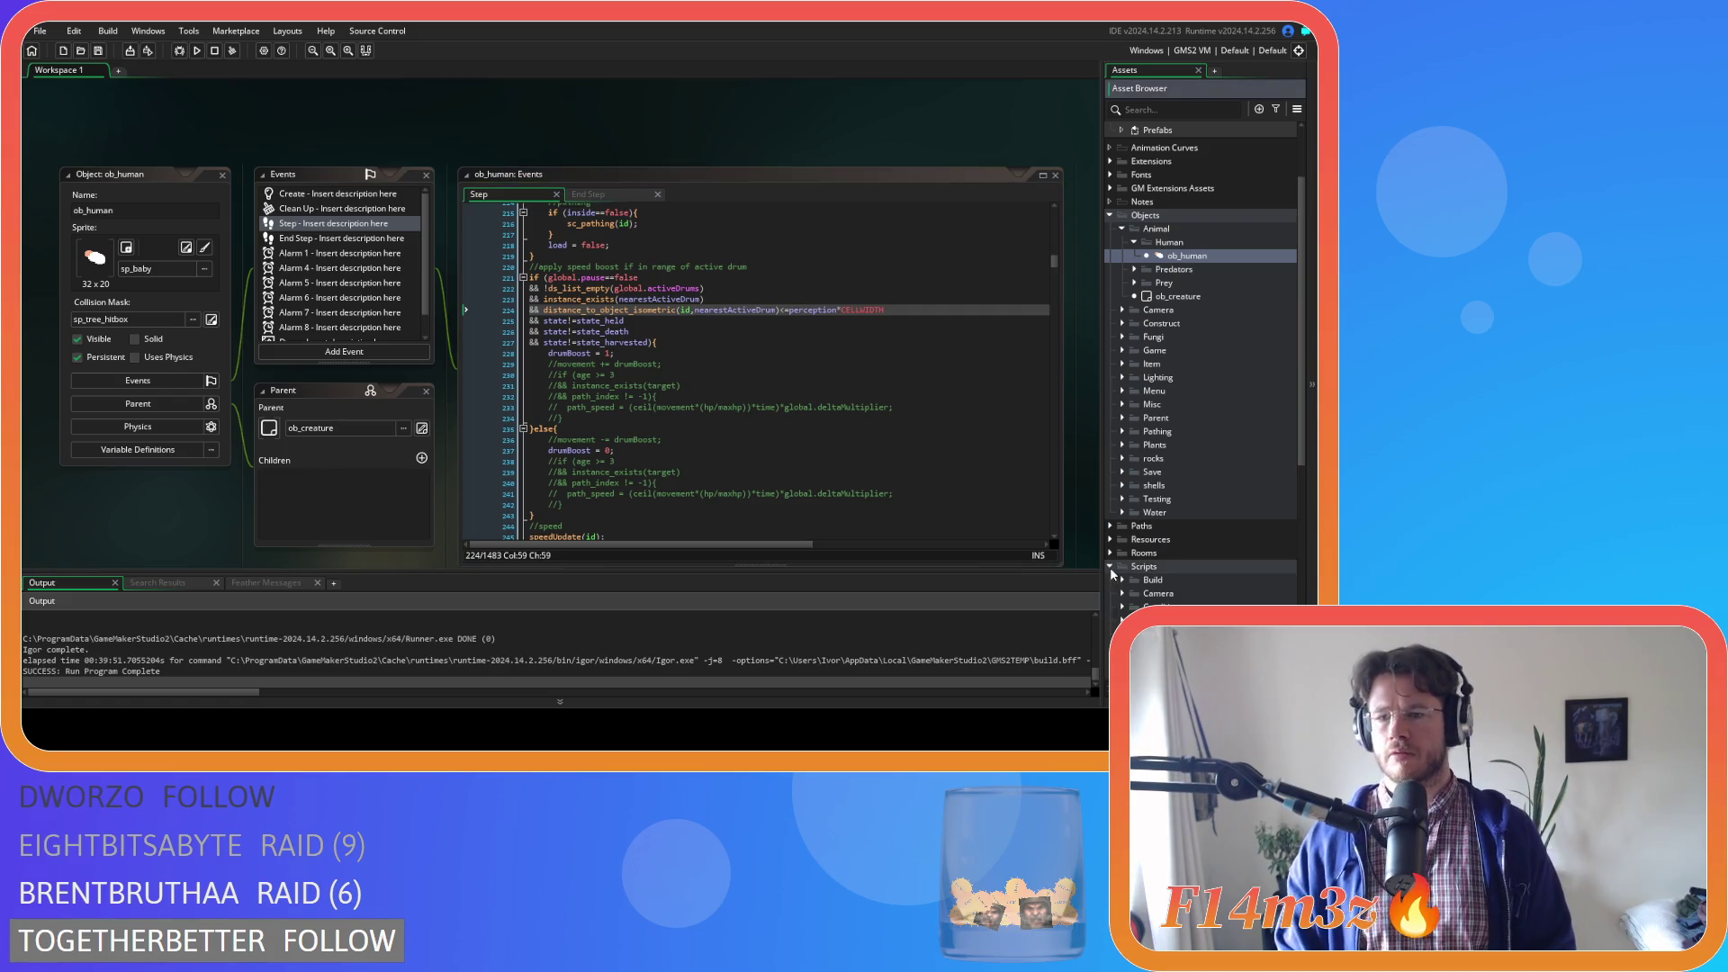
{"action": "scroll", "coordinate": [1152, 549], "scroll_direction": "down", "scroll_amount": 5}
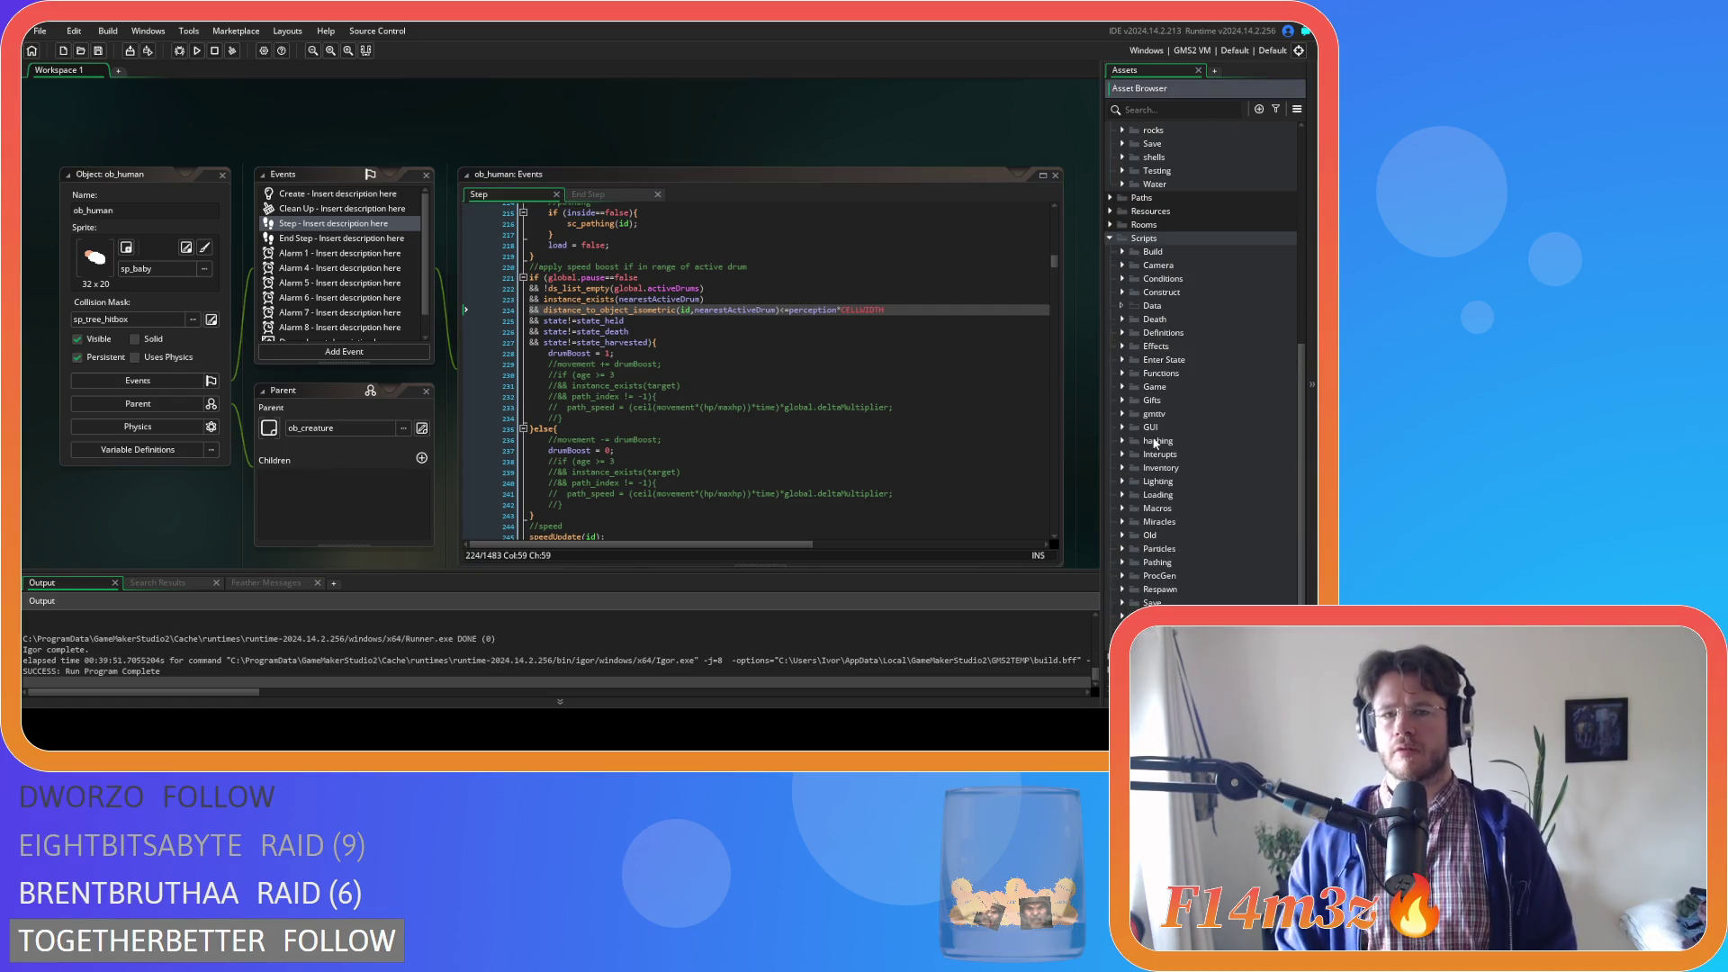
{"action": "scroll", "coordinate": [1155, 442], "scroll_direction": "up", "scroll_amount": 4}
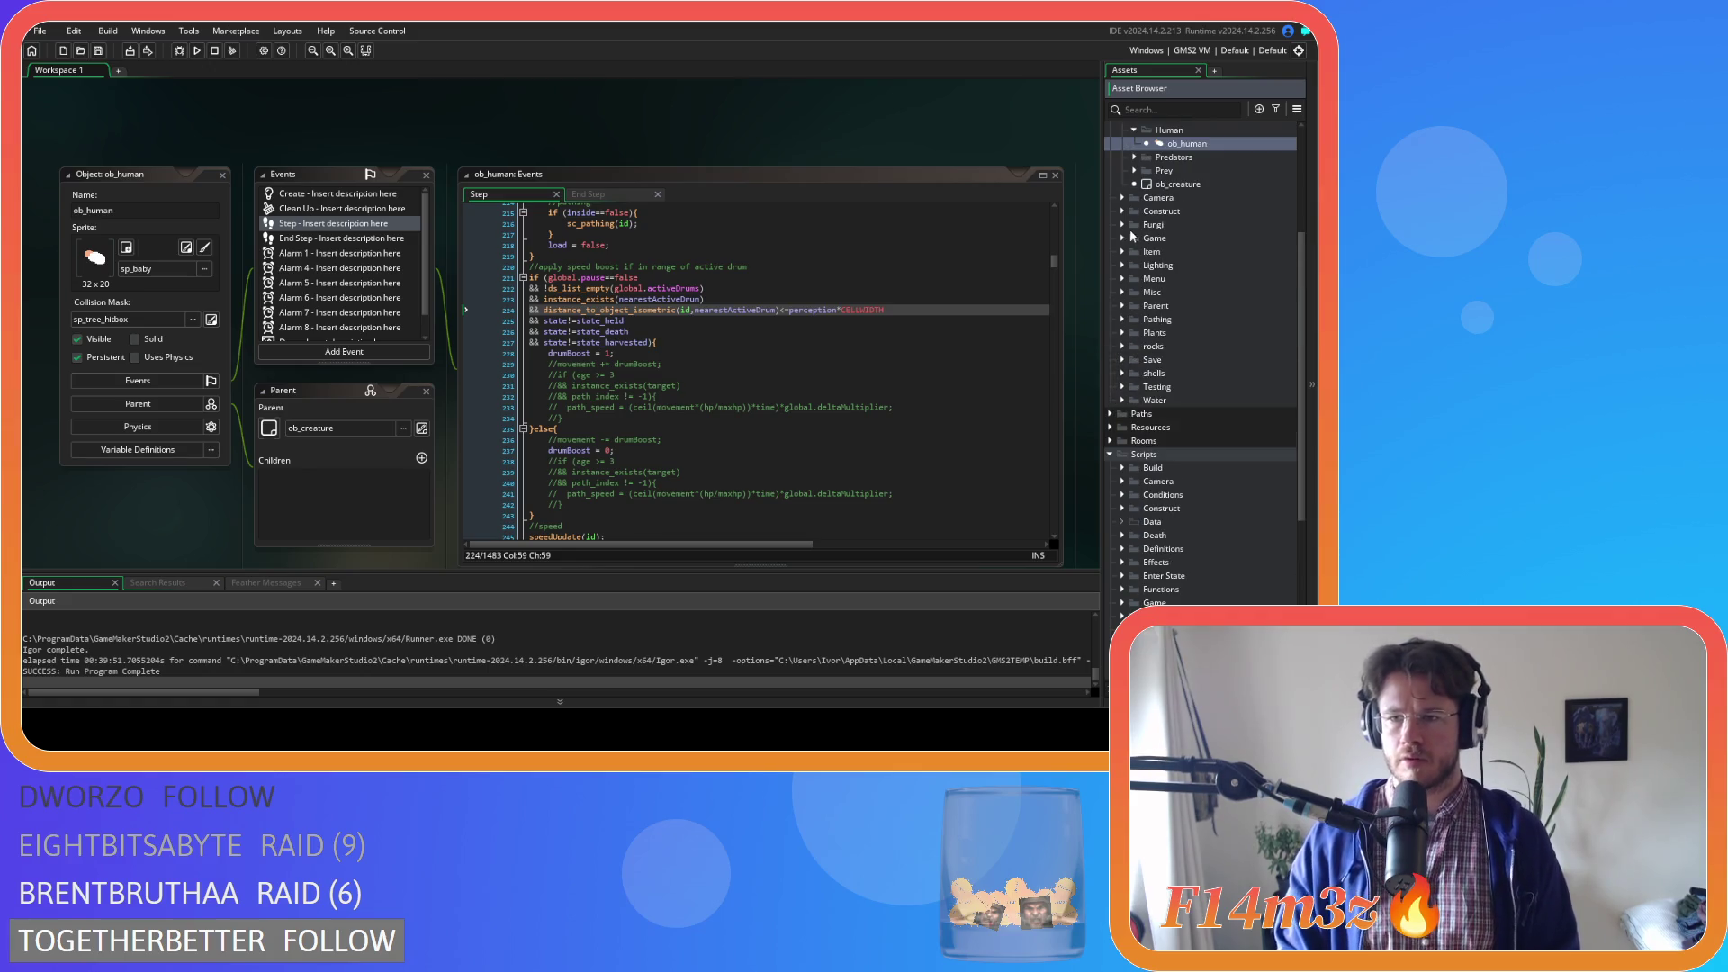
{"action": "left_click", "coordinate": [1123, 211]}
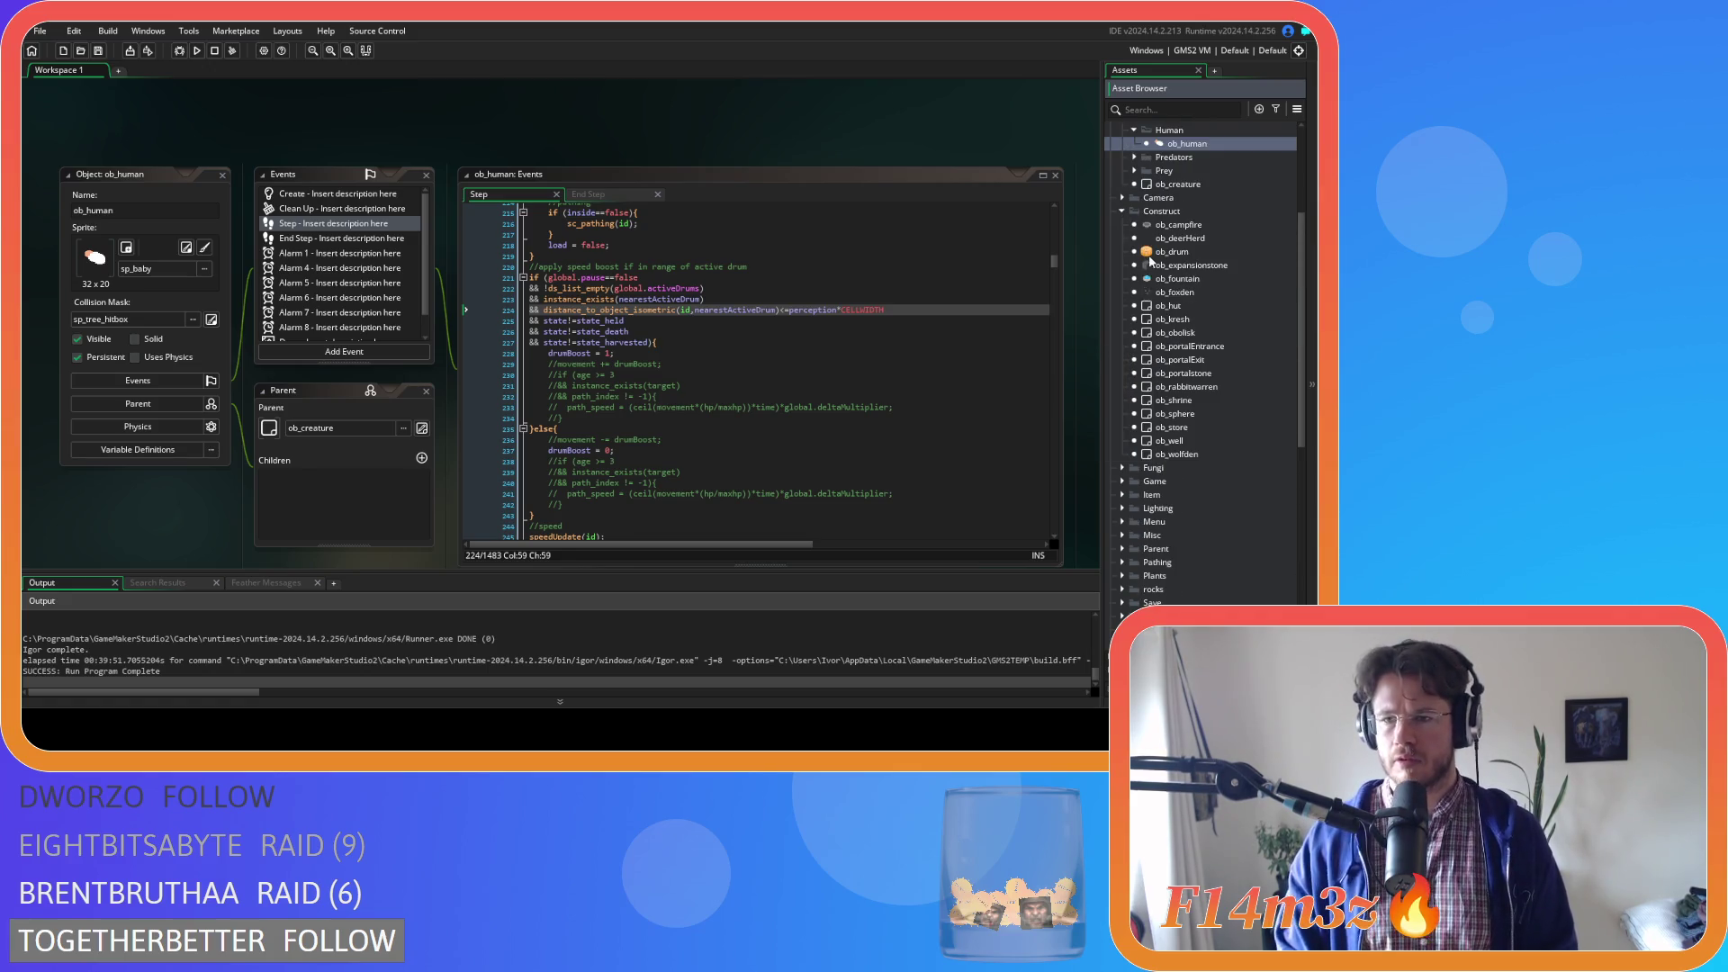
{"action": "double_click", "coordinate": [1178, 426]}
{"action": "left_click", "coordinate": [318, 181]}
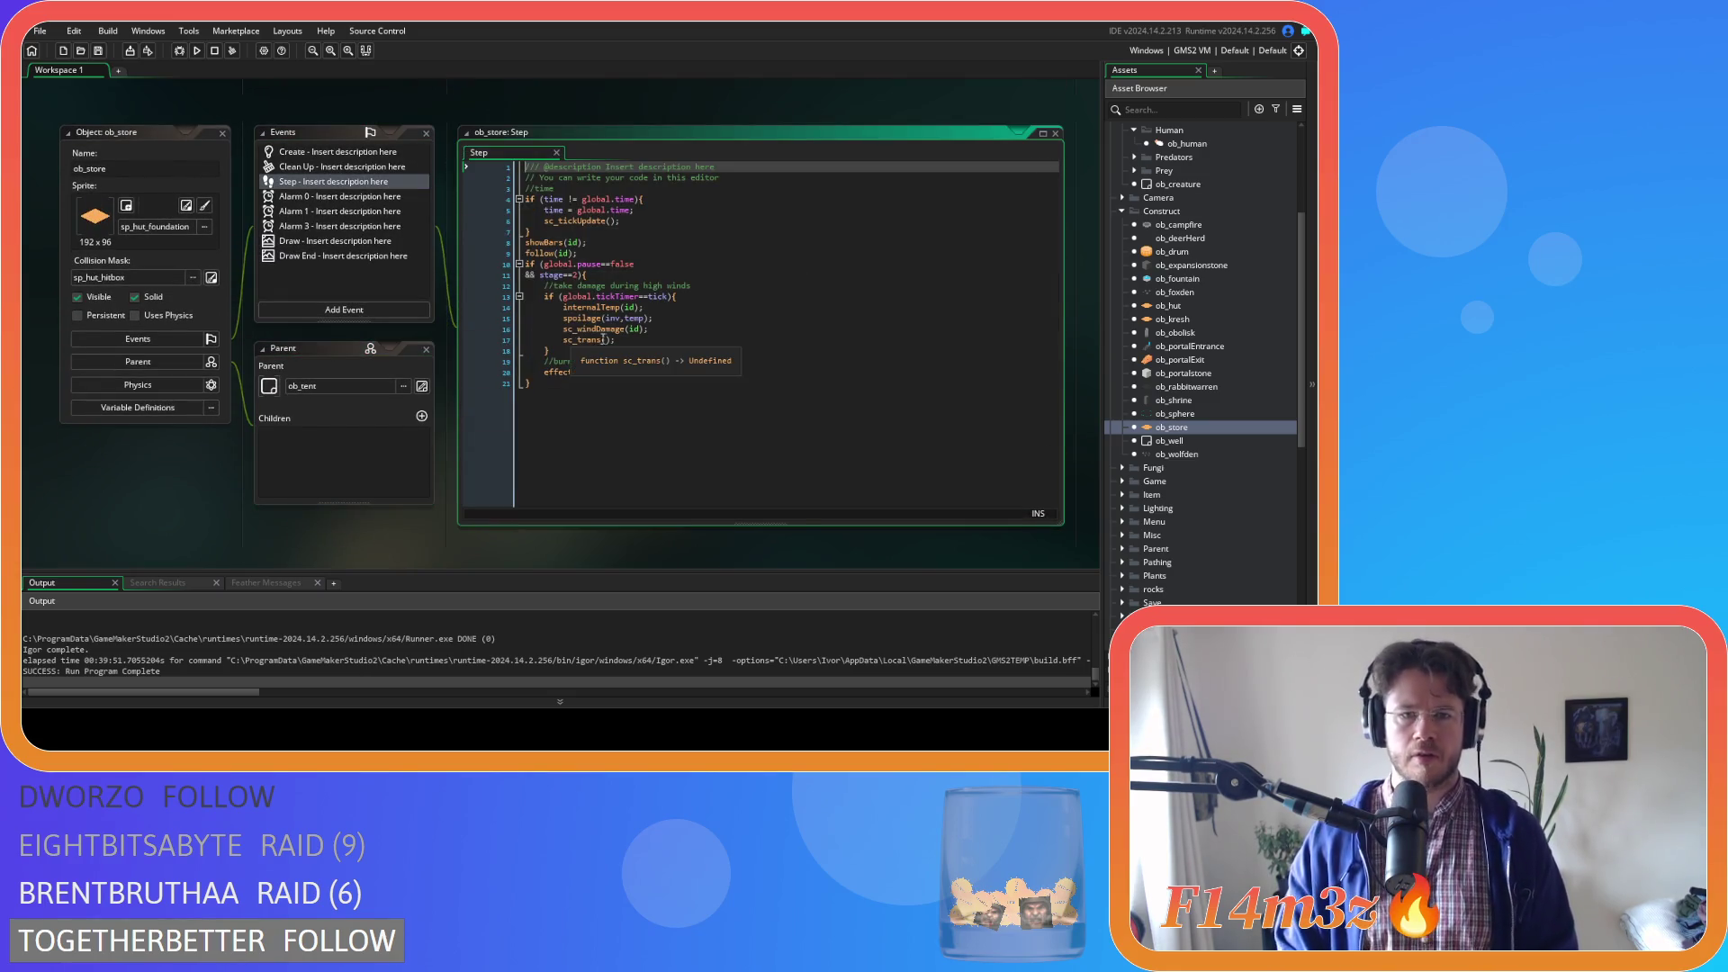
{"action": "middle_click", "coordinate": [585, 319]}
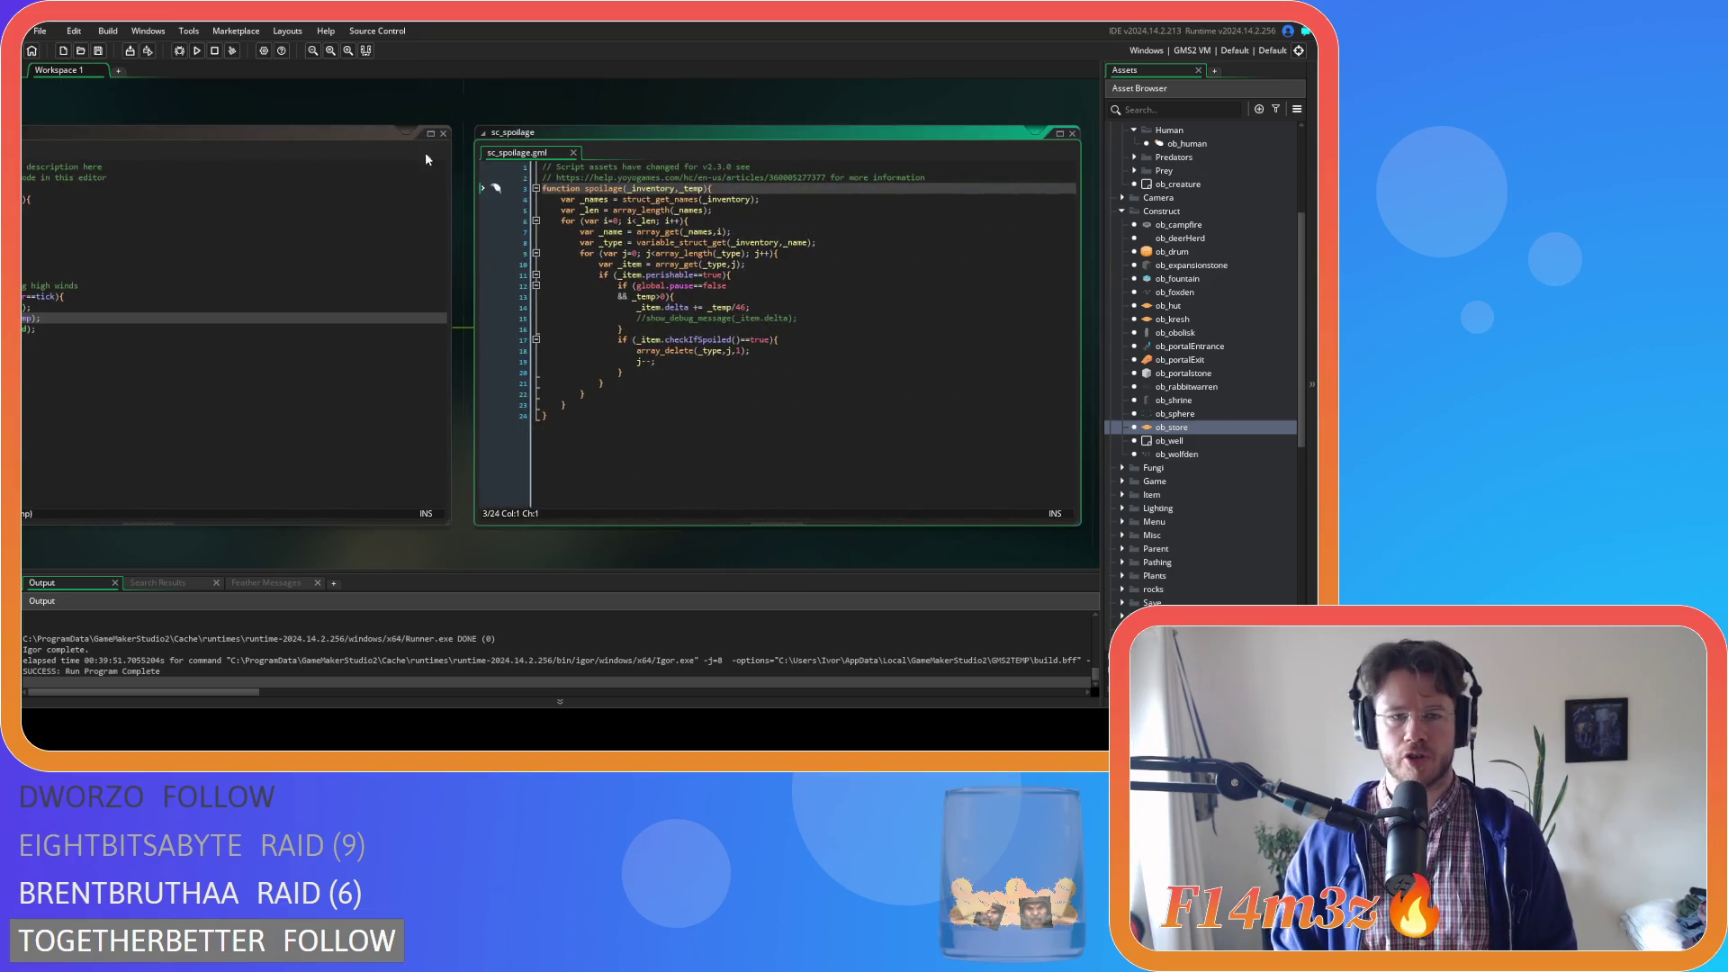
Find ob_human's spoilage(inv, _temp) call via a 'spoilage' search and jump to its sc_spoilage definition
{"action": "left_click", "coordinate": [575, 281]}
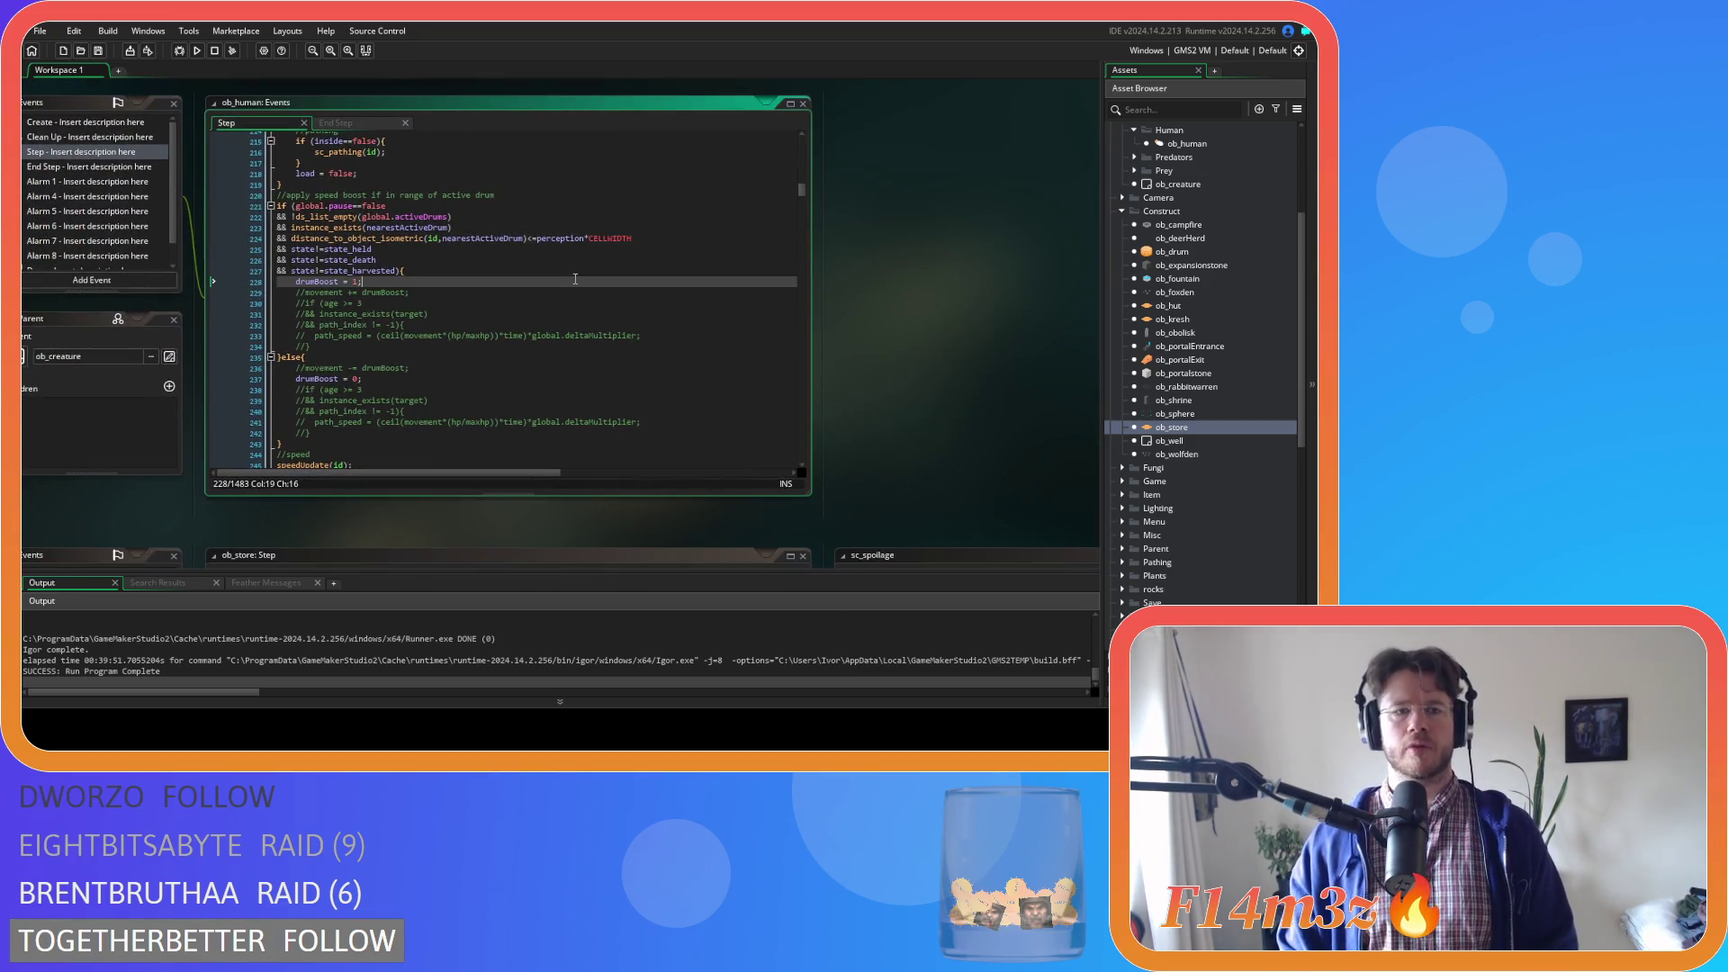
{"action": "key", "text": "ctrl+f"}
{"action": "type", "text": "spoilage"}
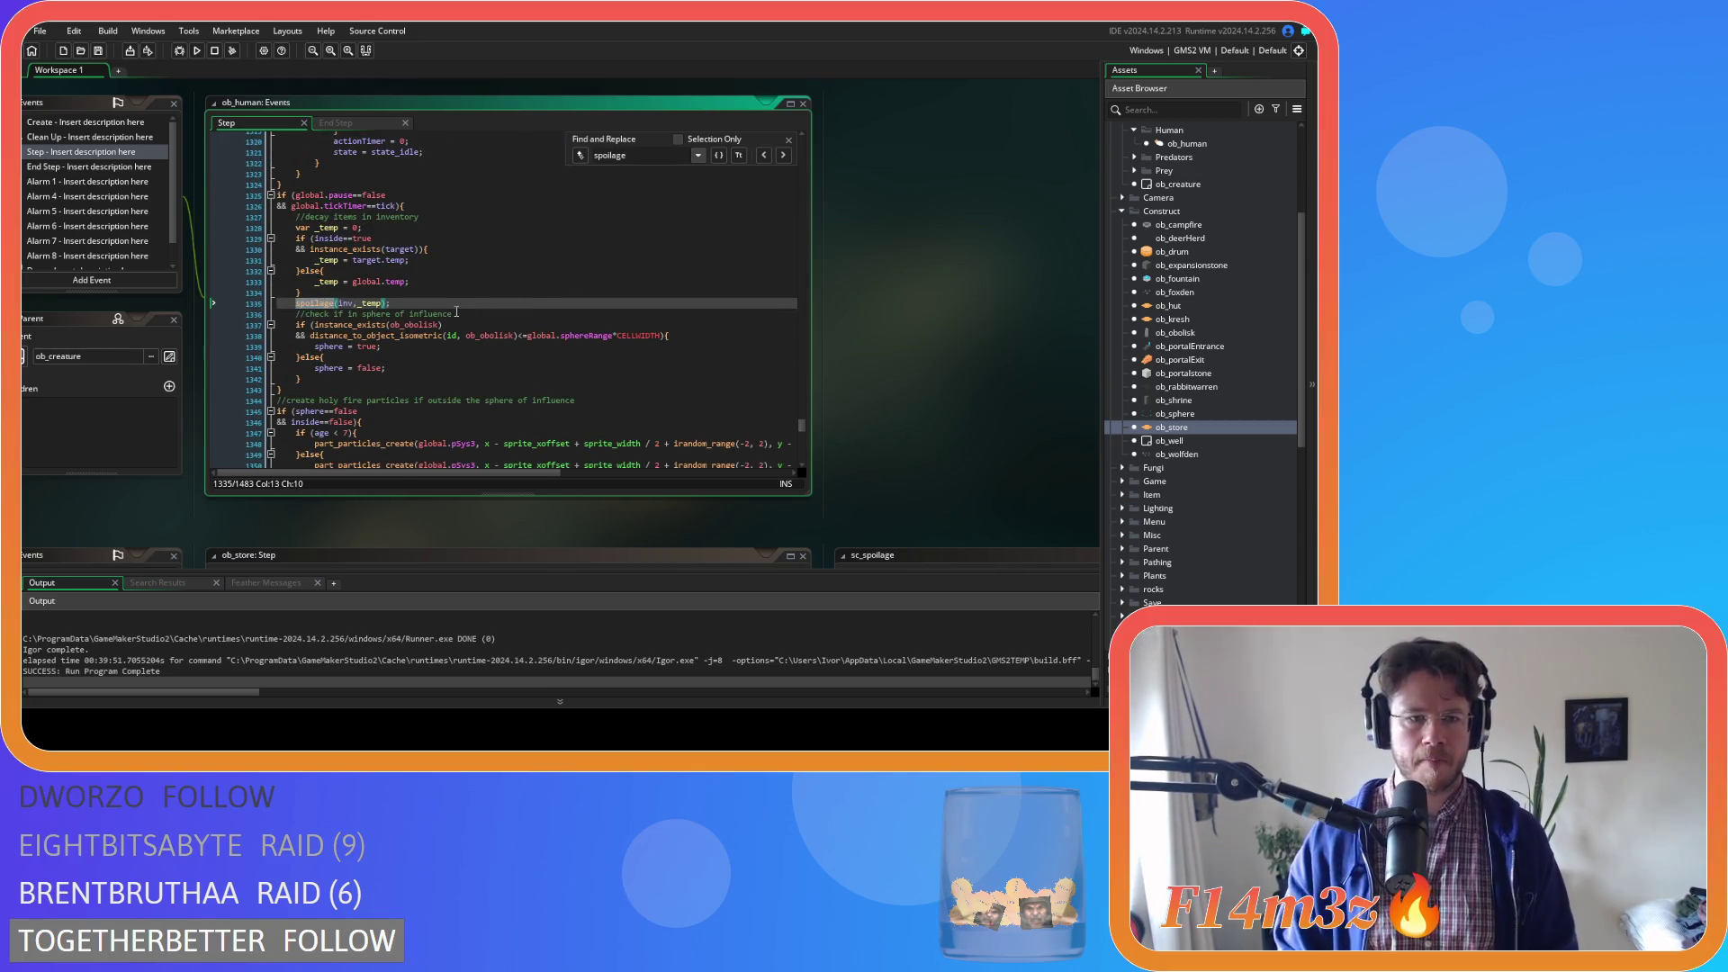
{"action": "left_click", "coordinate": [450, 260]}
{"action": "left_click", "coordinate": [468, 282]}
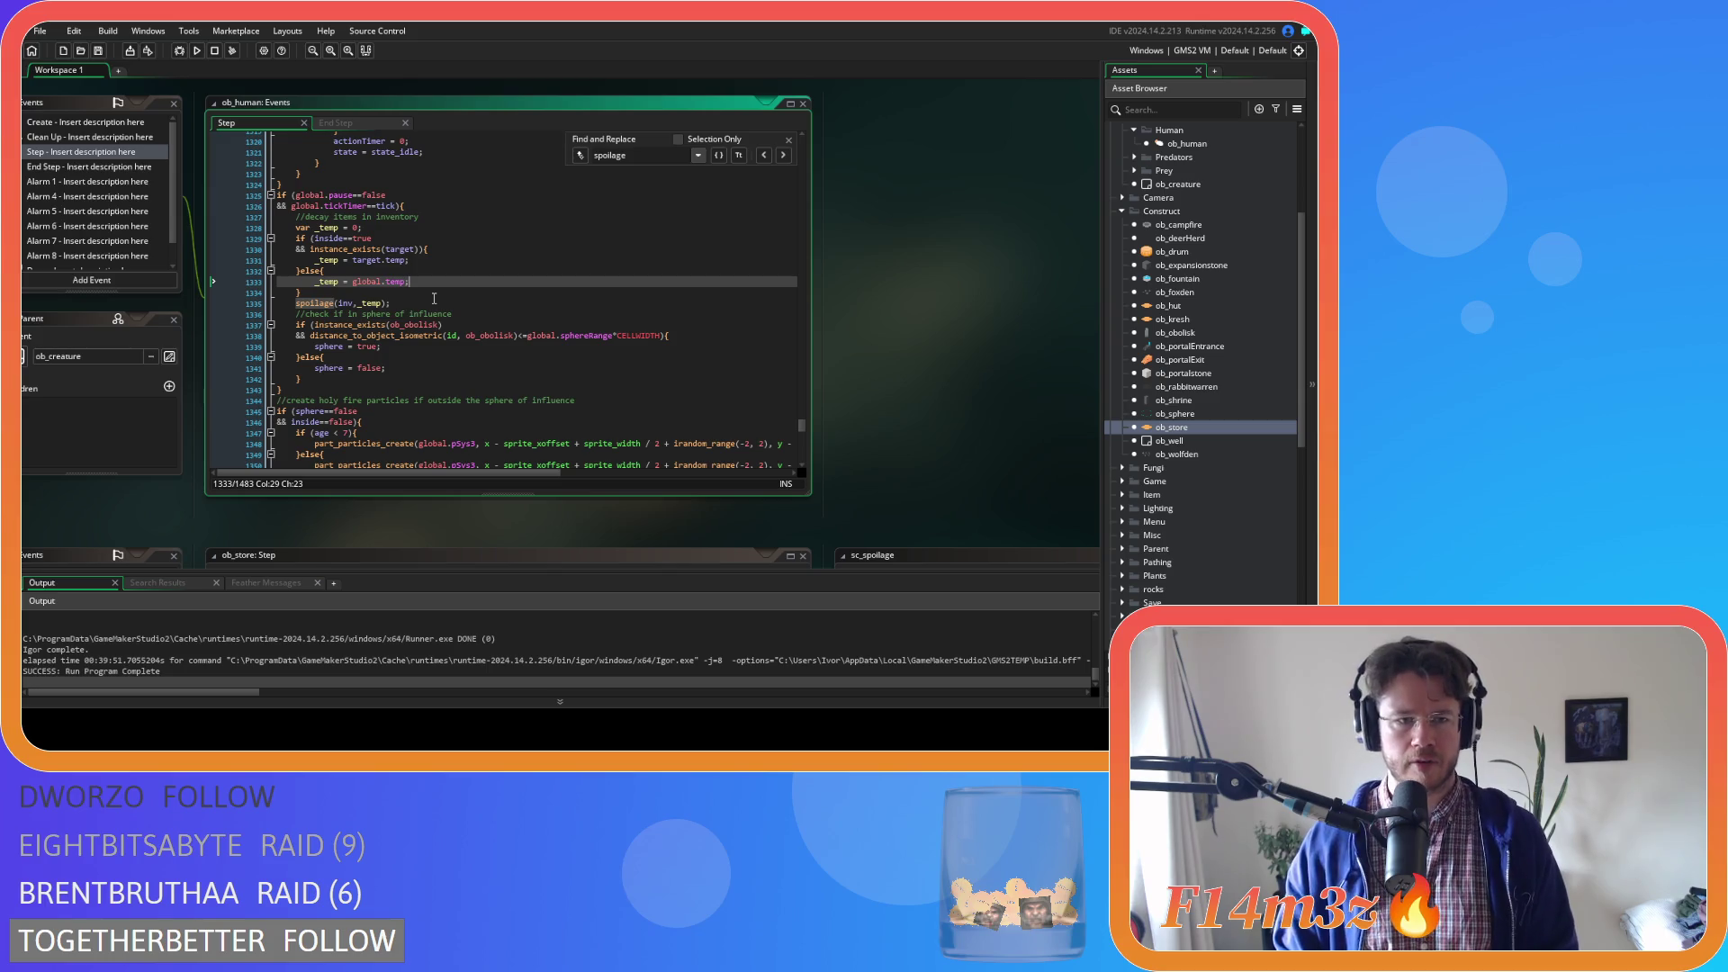
{"action": "left_click", "coordinate": [421, 302]}
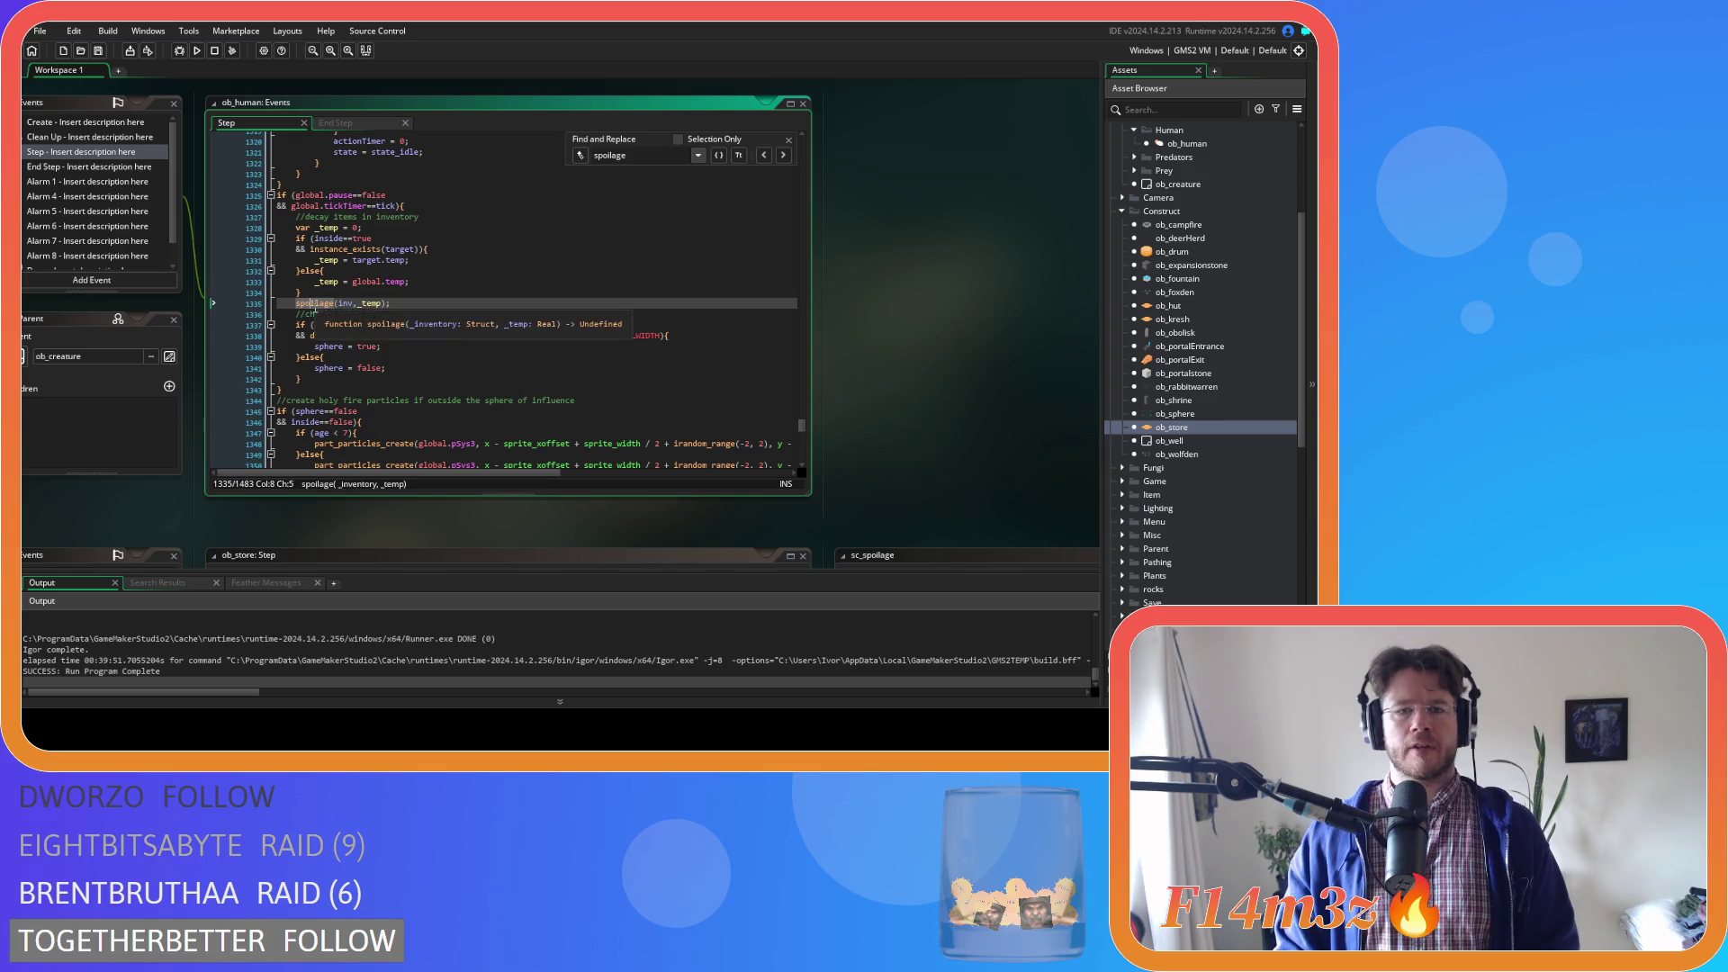
{"action": "left_click", "coordinate": [300, 303]}
{"action": "key", "text": "F12"}
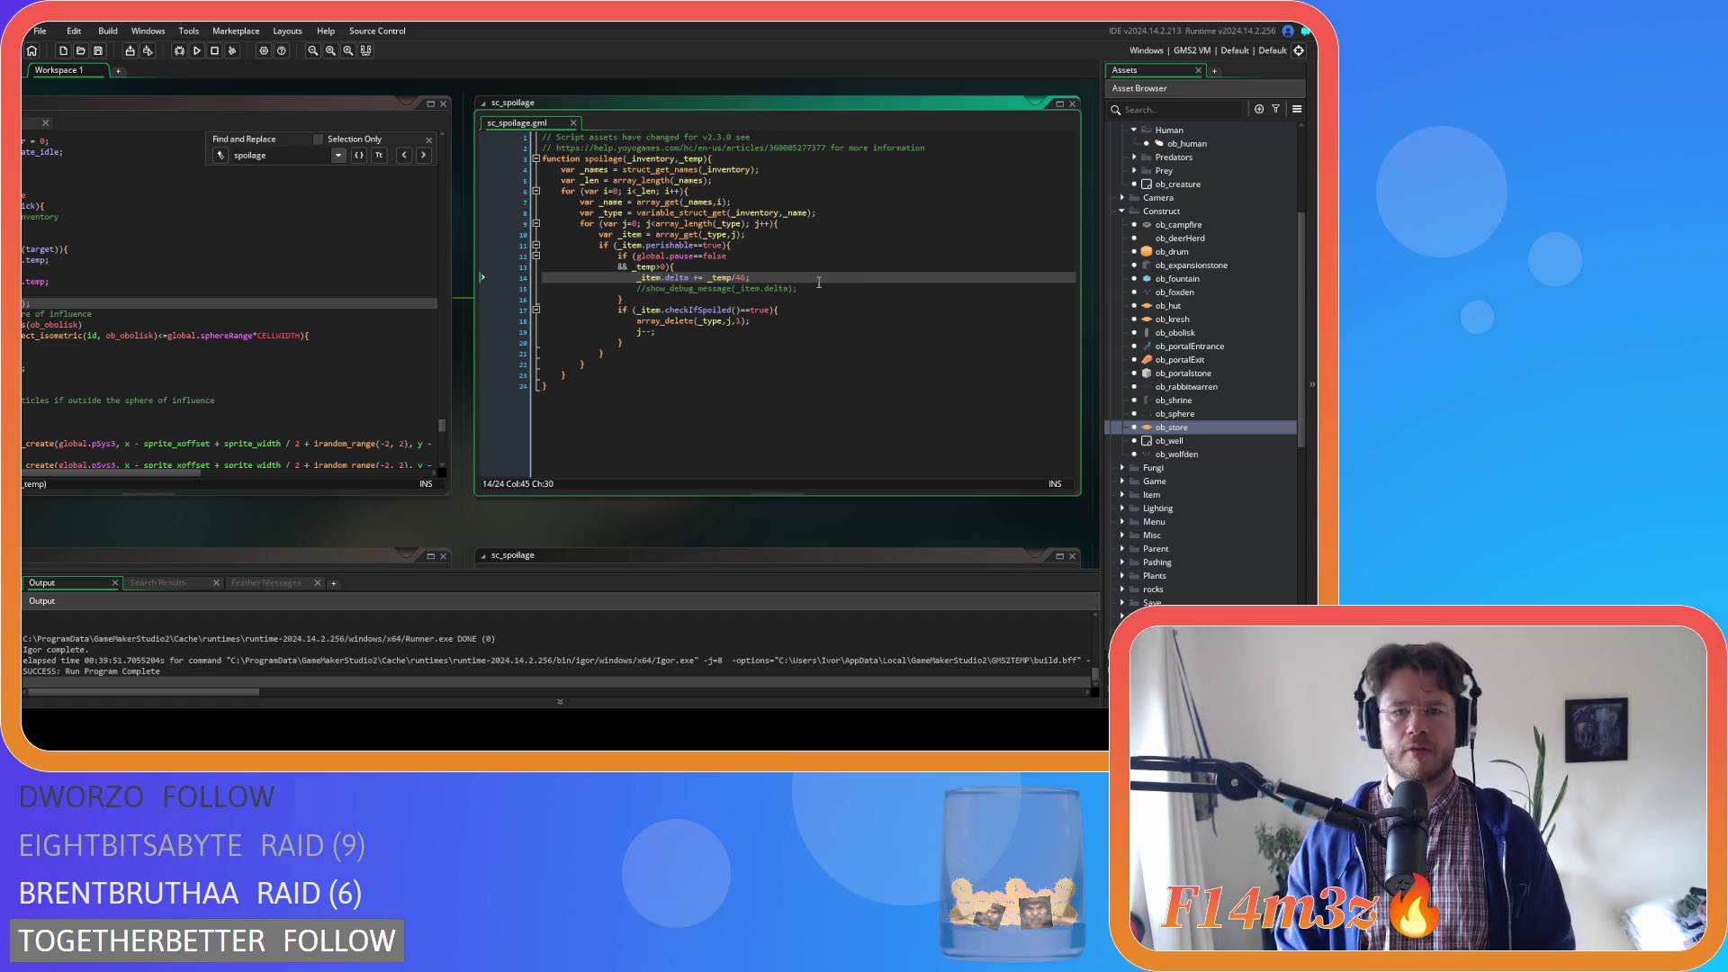
Change '_item.delta += _temp/40' to divide by 46, then recheck ob_human's tickTimer condition
{"action": "mouse_move", "coordinate": [374, 510]}
{"action": "left_mouse_down"}
{"action": "mouse_move", "coordinate": [575, 507]}
{"action": "mouse_move", "coordinate": [553, 507]}
{"action": "left_mouse_up"}
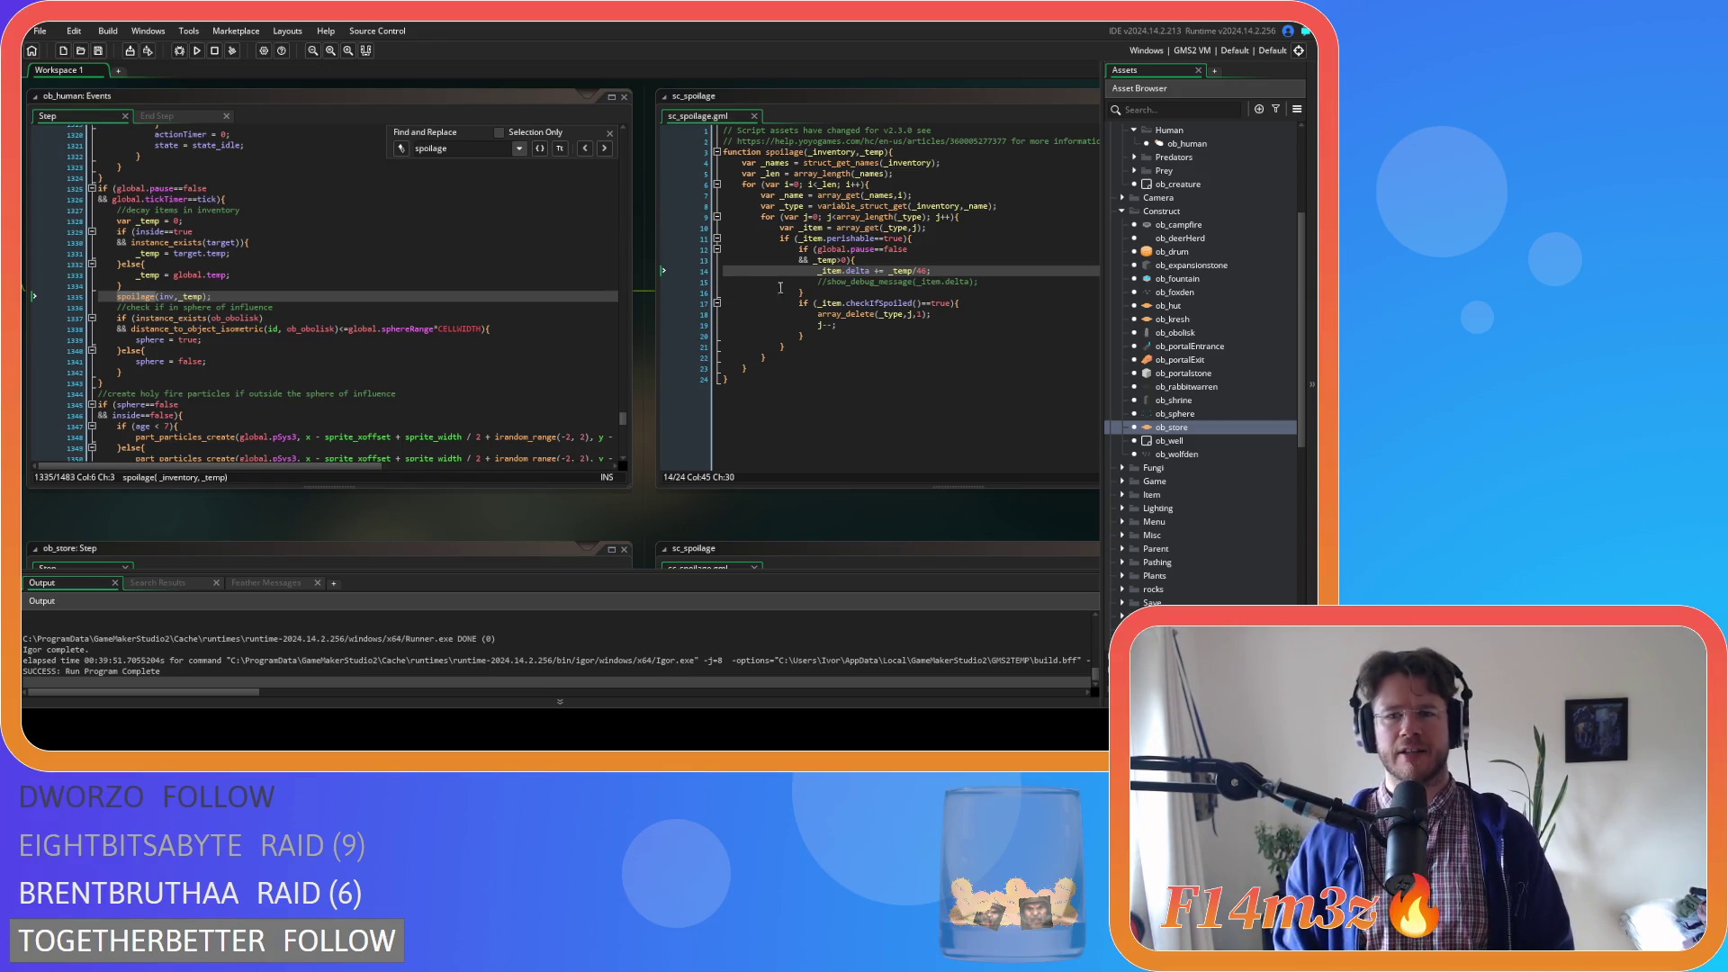
{"action": "double_click", "coordinate": [923, 270]}
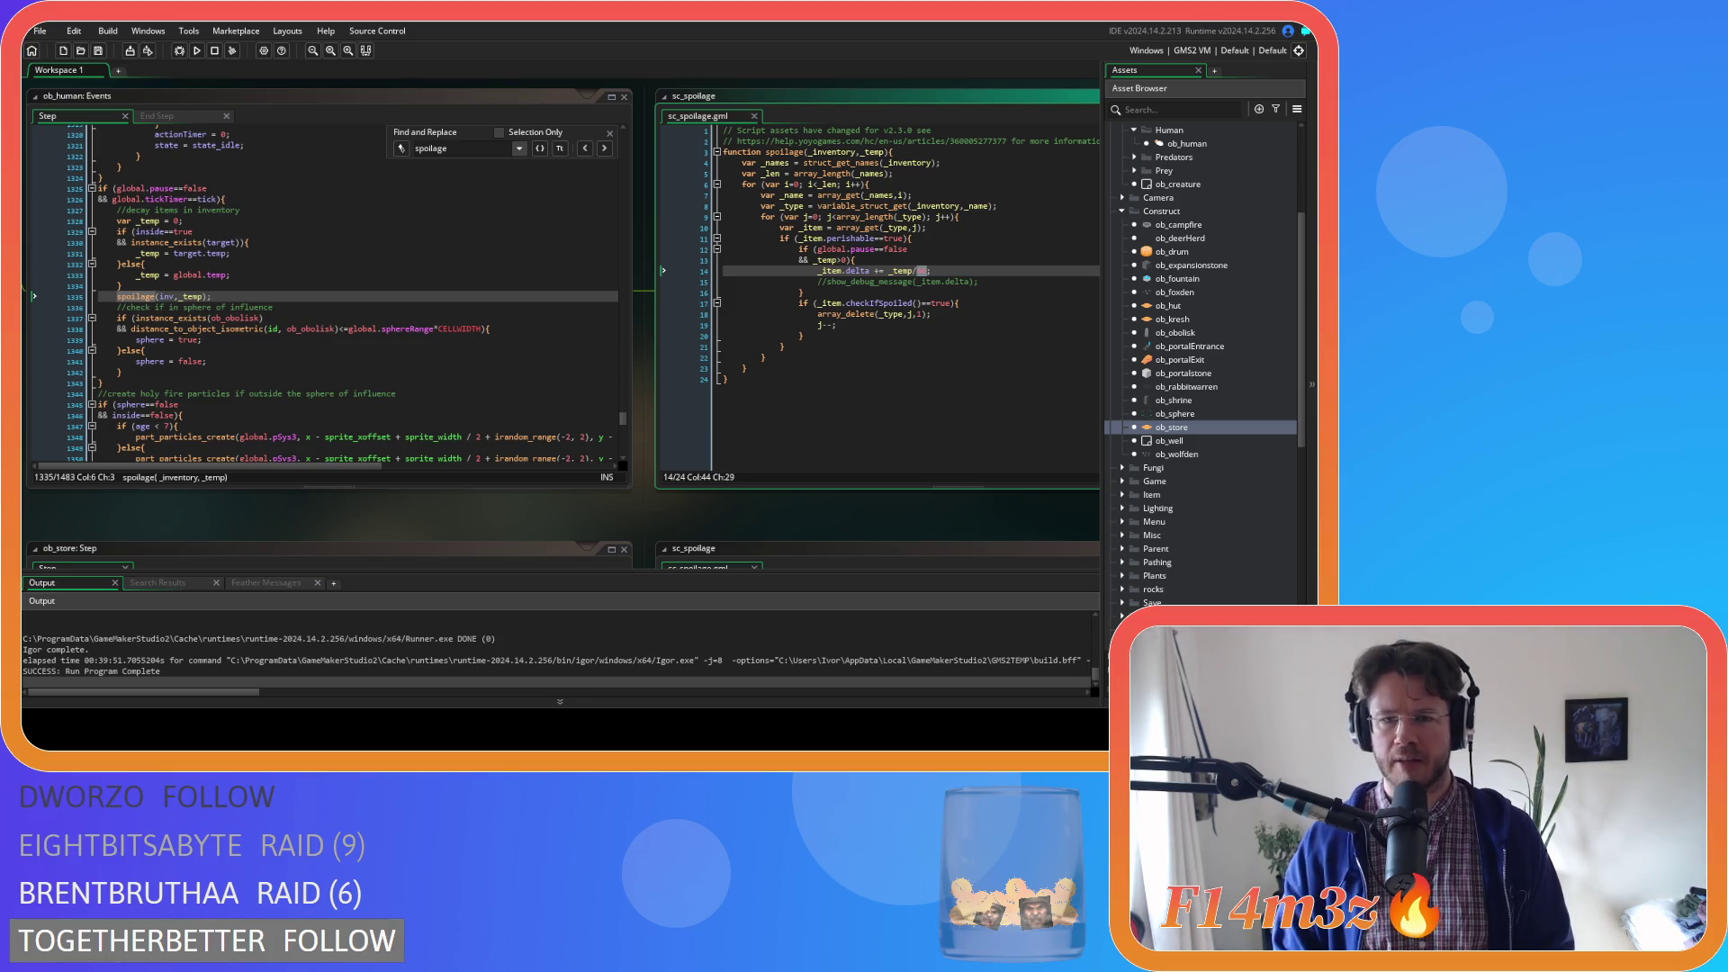
{"action": "left_click", "coordinate": [889, 282]}
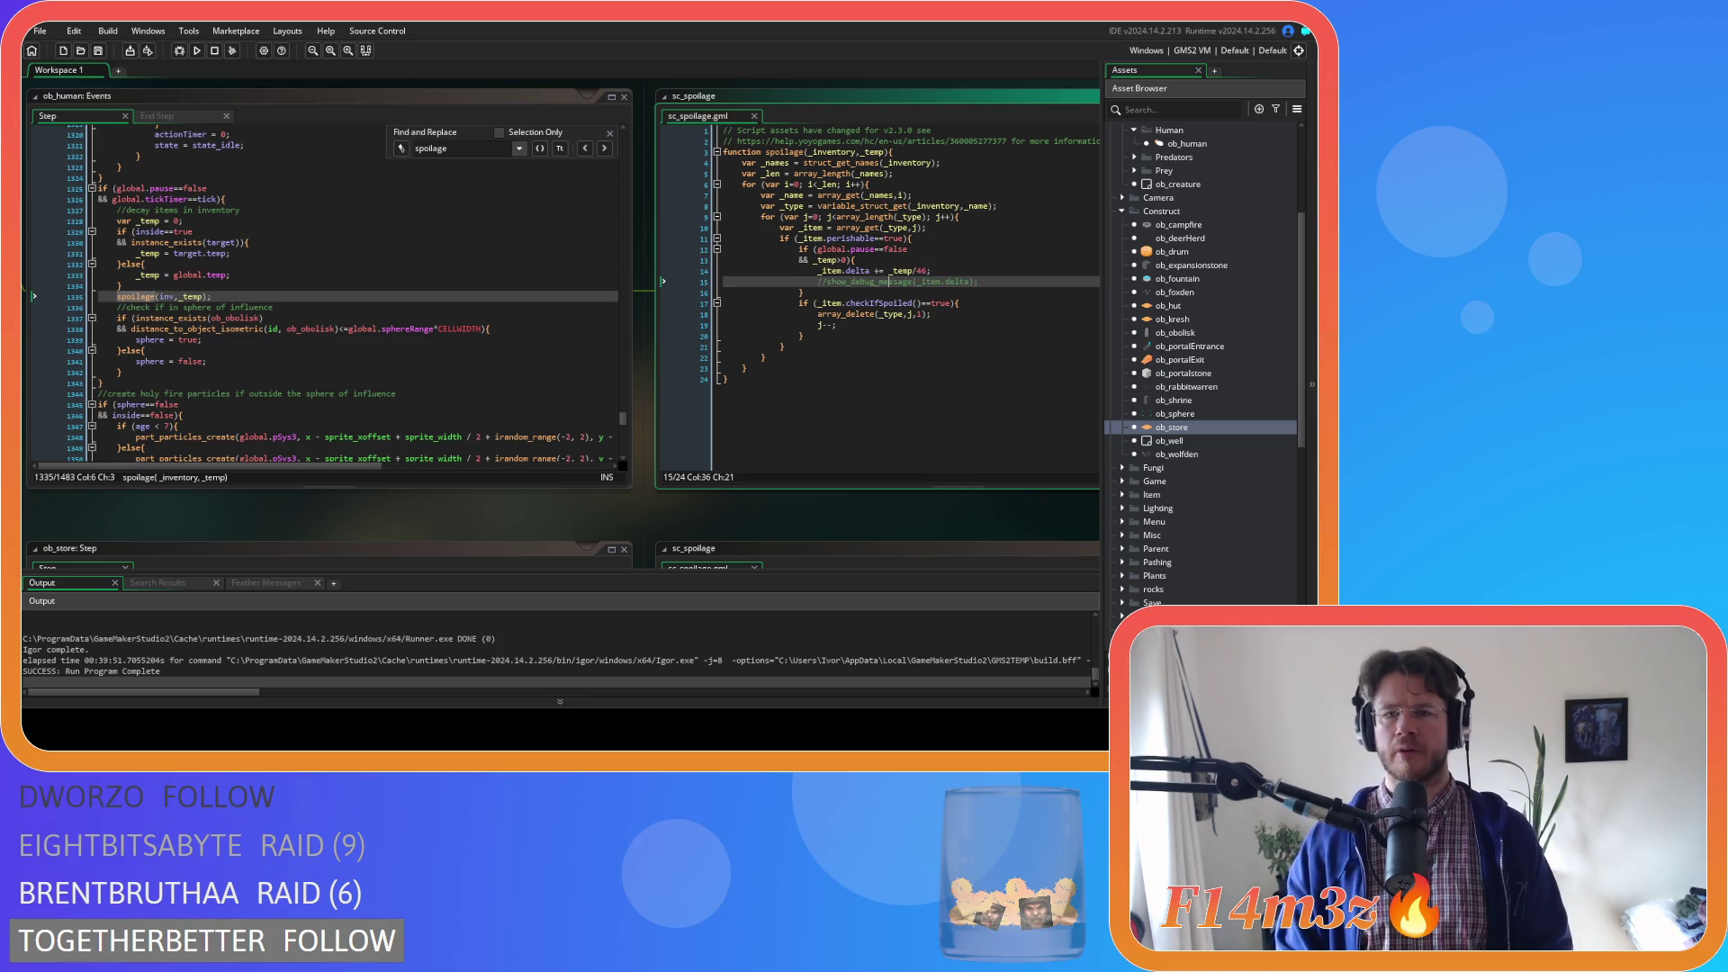
{"action": "left_click", "coordinate": [462, 308]}
{"action": "left_click", "coordinate": [246, 200]}
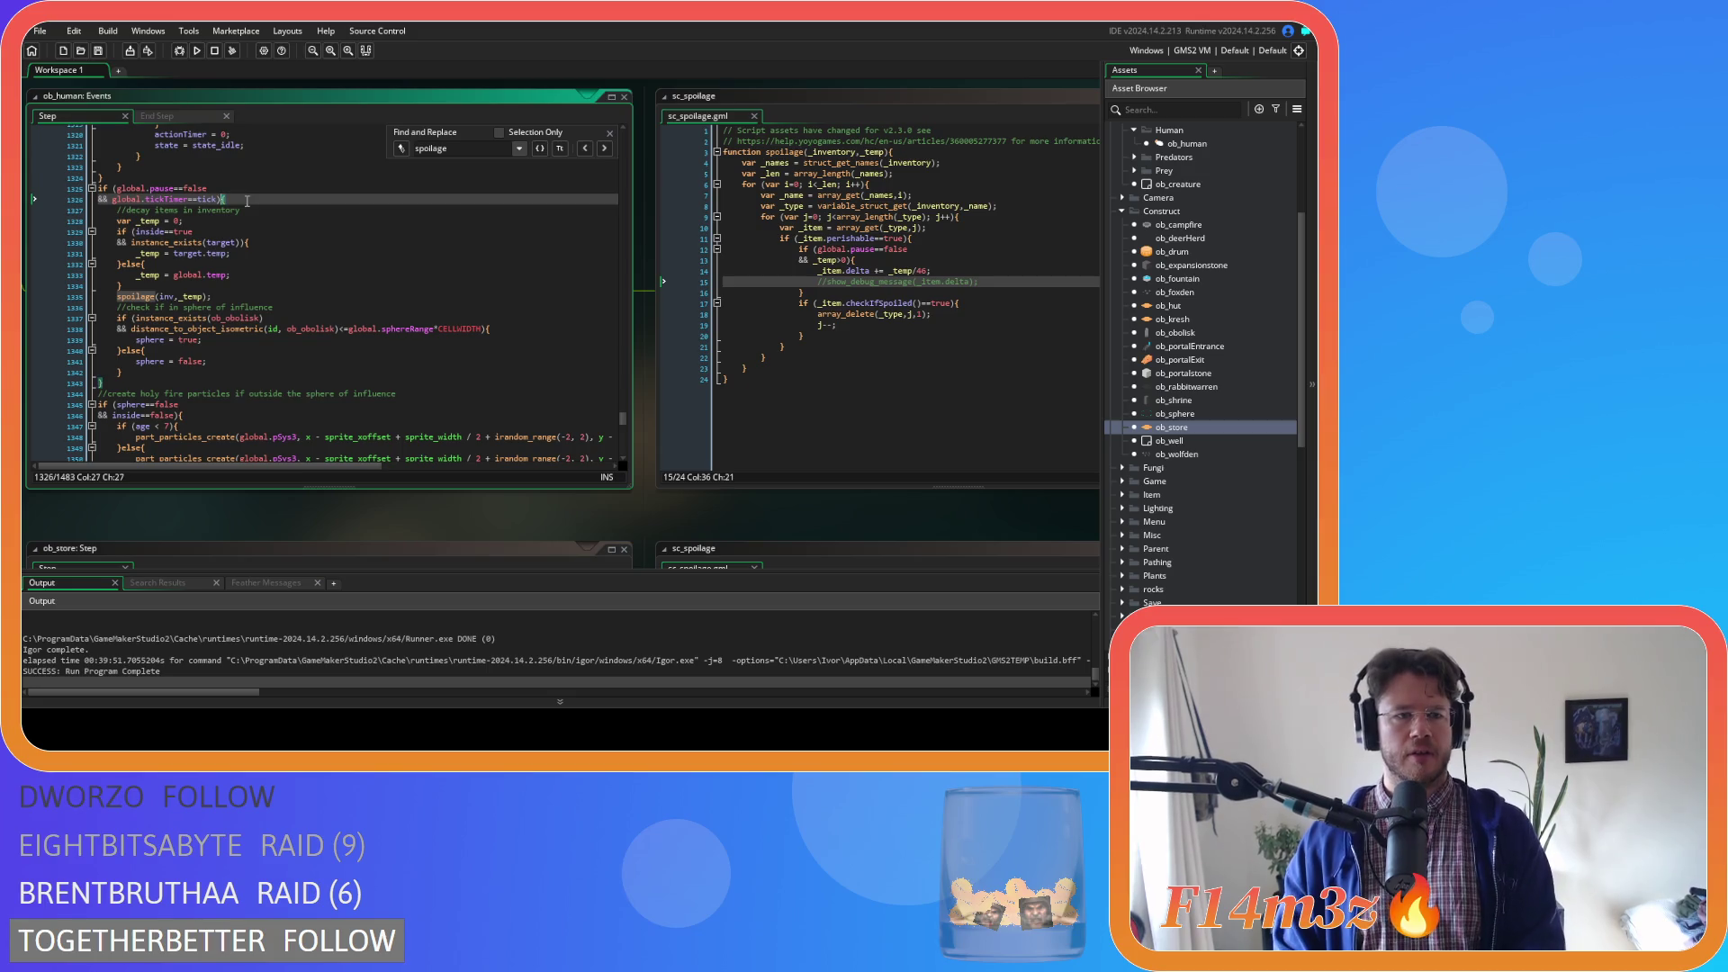
{"action": "scroll", "coordinate": [624, 504], "scroll_direction": "up", "scroll_amount": 3}
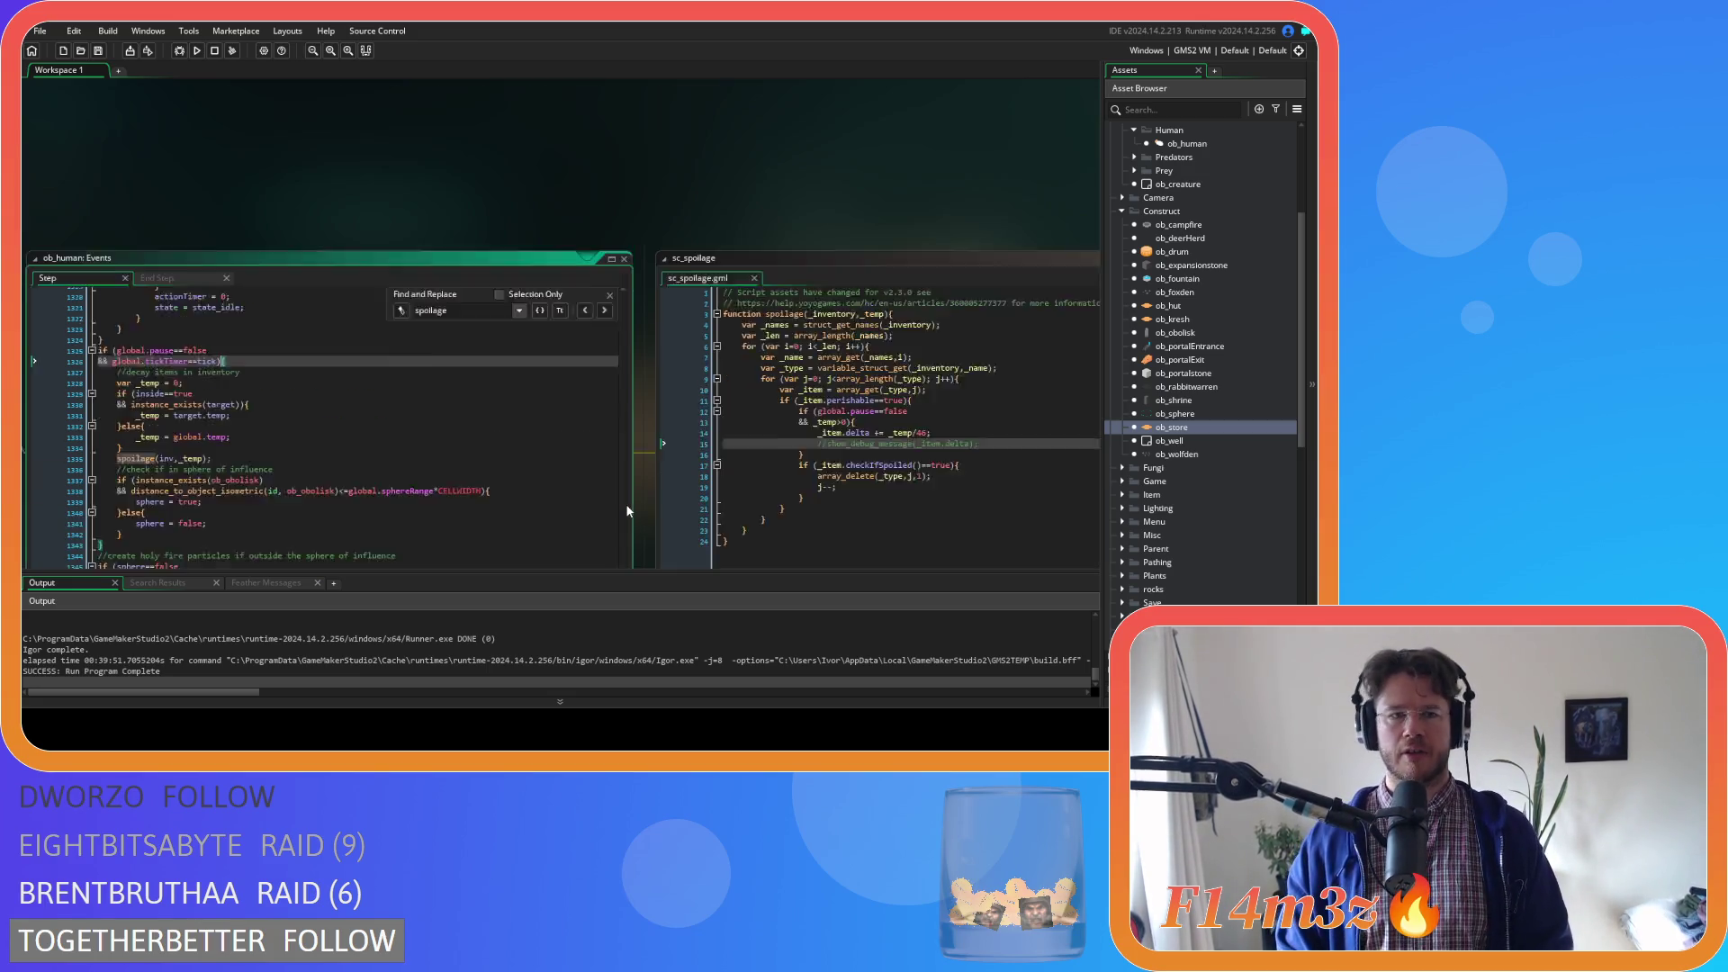
Scroll through ob_store's Step code reviewing its spoilage(inv, temp) tick call
{"action": "scroll", "coordinate": [627, 511], "scroll_direction": "down", "scroll_amount": 4}
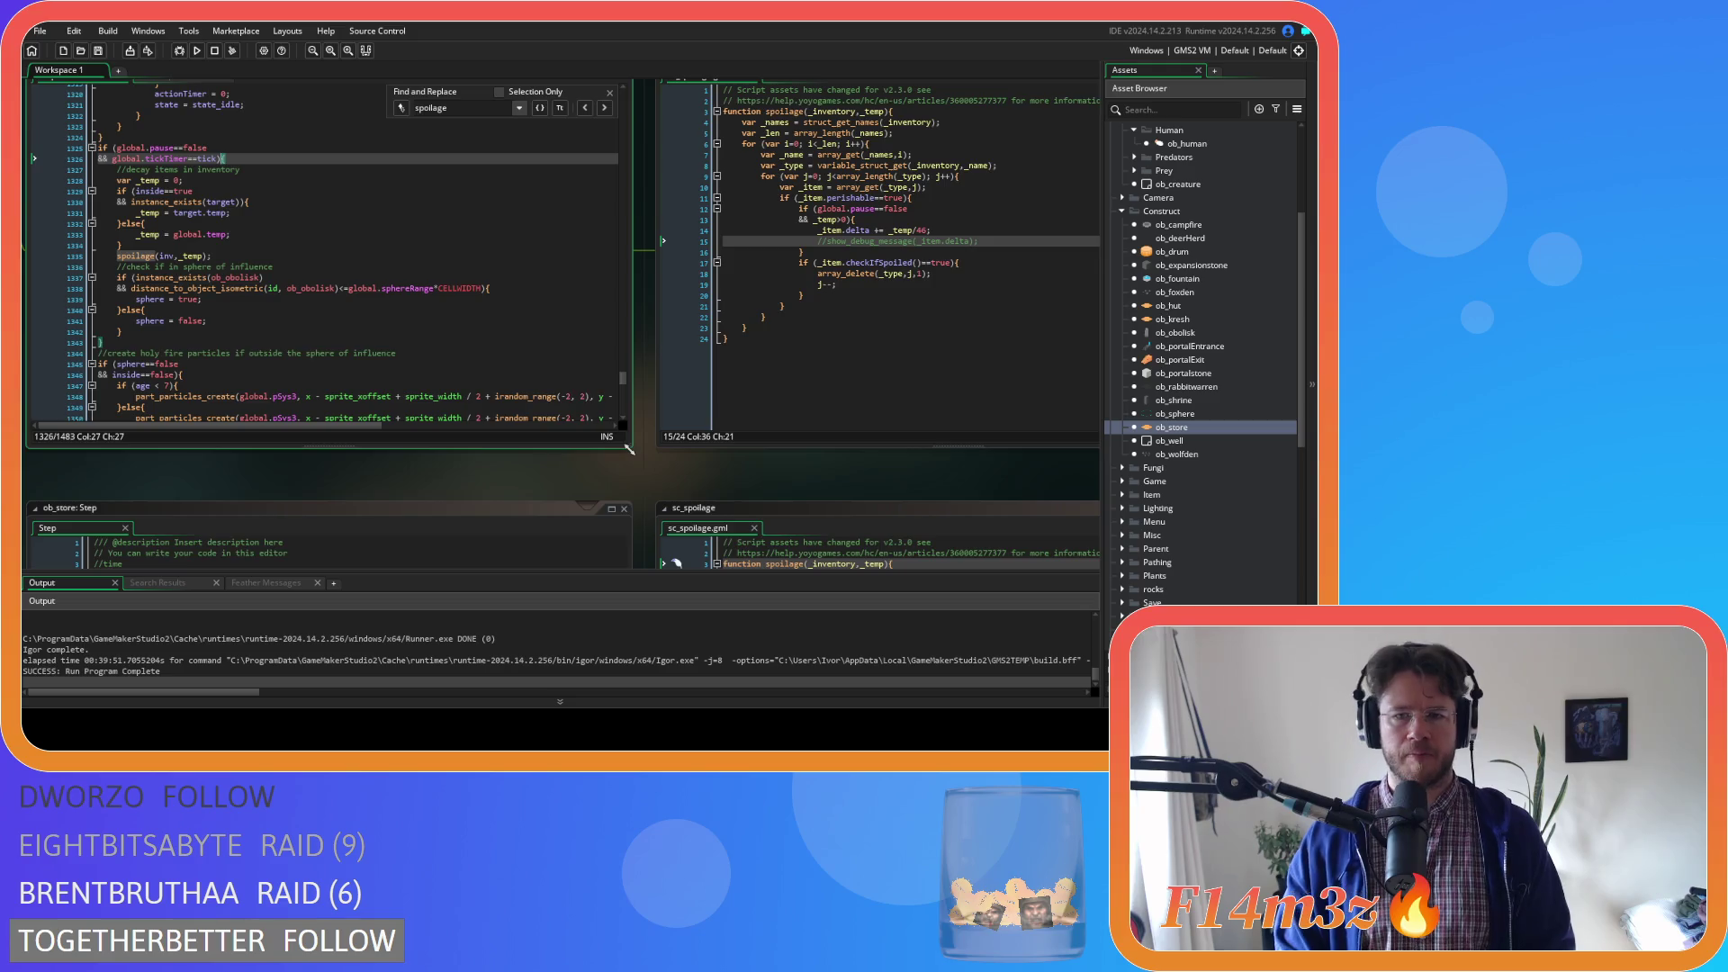
{"action": "scroll", "coordinate": [629, 448], "scroll_direction": "down", "scroll_amount": 2}
{"action": "scroll", "coordinate": [672, 376], "scroll_direction": "up", "scroll_amount": 2}
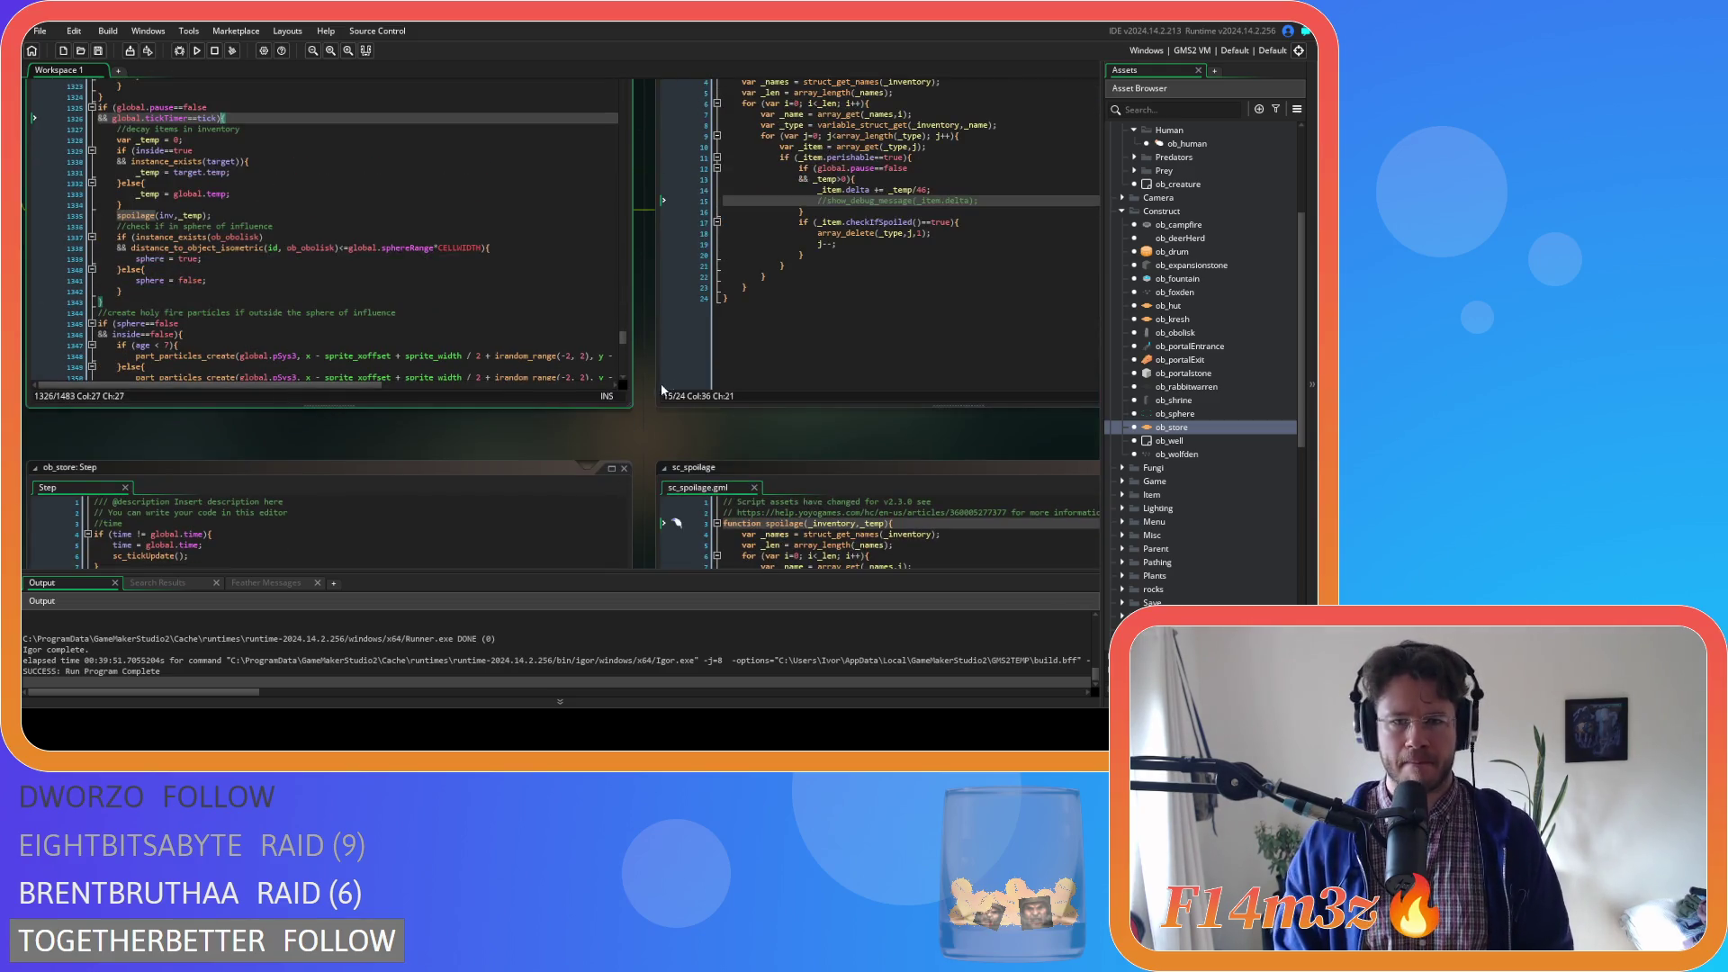
{"action": "scroll", "coordinate": [646, 456], "scroll_direction": "down", "scroll_amount": 3}
{"action": "scroll", "coordinate": [646, 455], "scroll_direction": "up", "scroll_amount": 4}
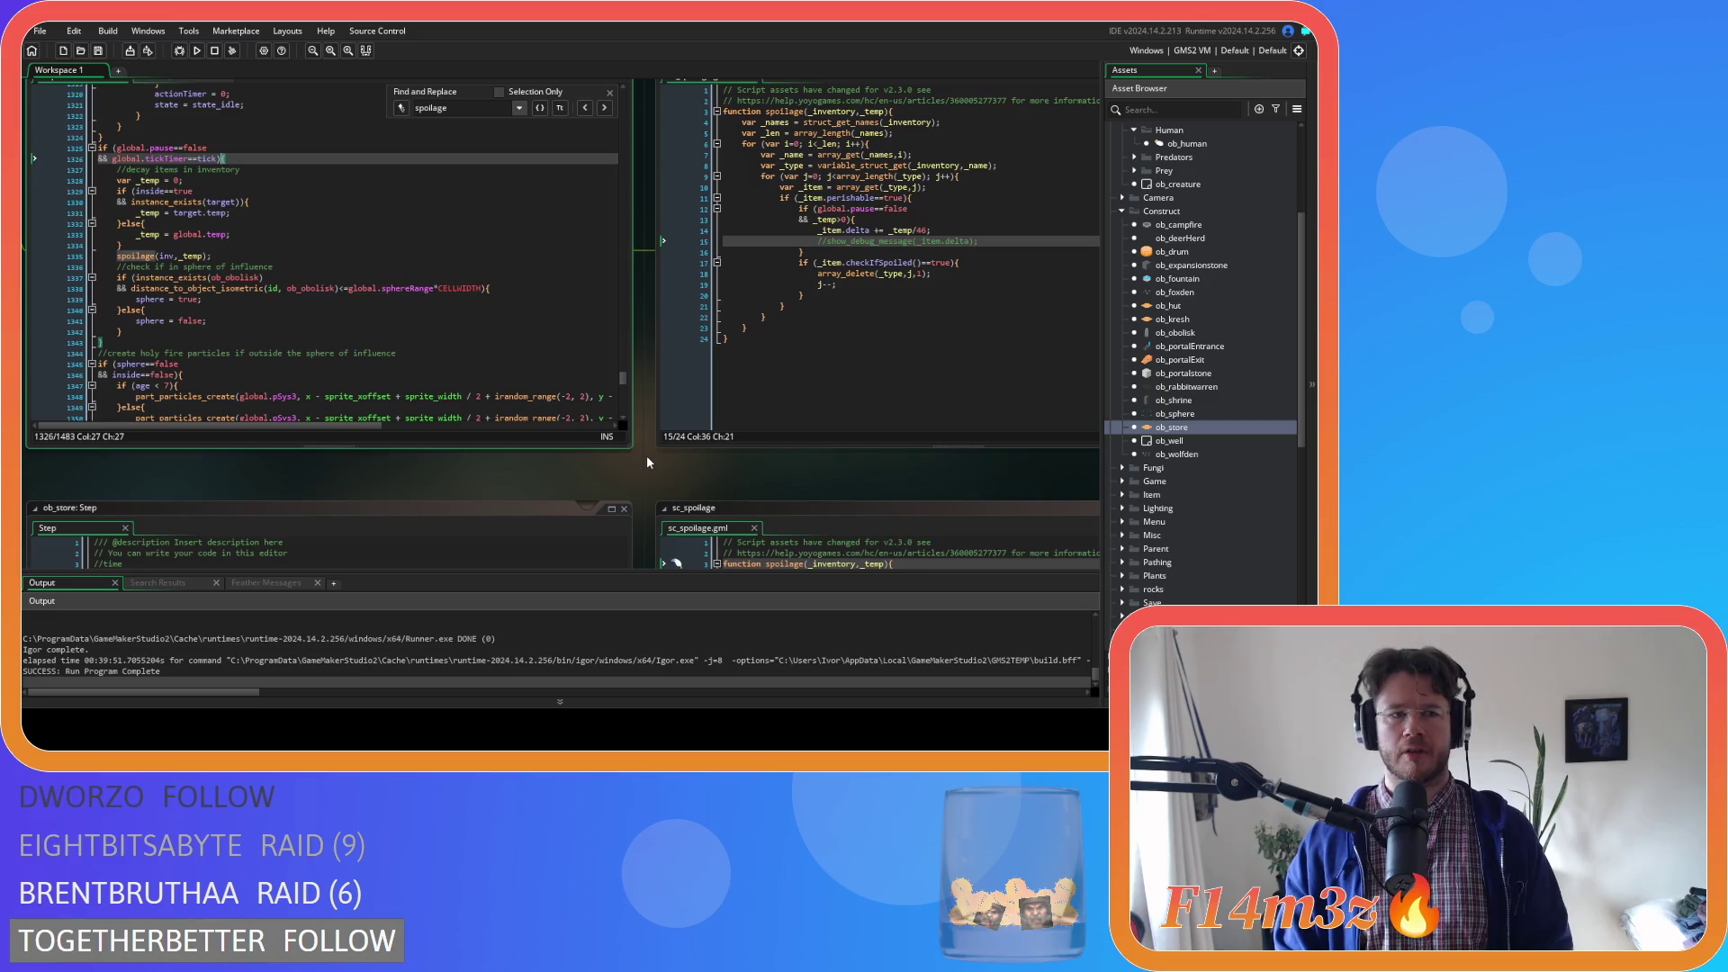
{"action": "scroll", "coordinate": [644, 471], "scroll_direction": "down", "scroll_amount": 2}
{"action": "scroll", "coordinate": [644, 473], "scroll_direction": "up", "scroll_amount": 3}
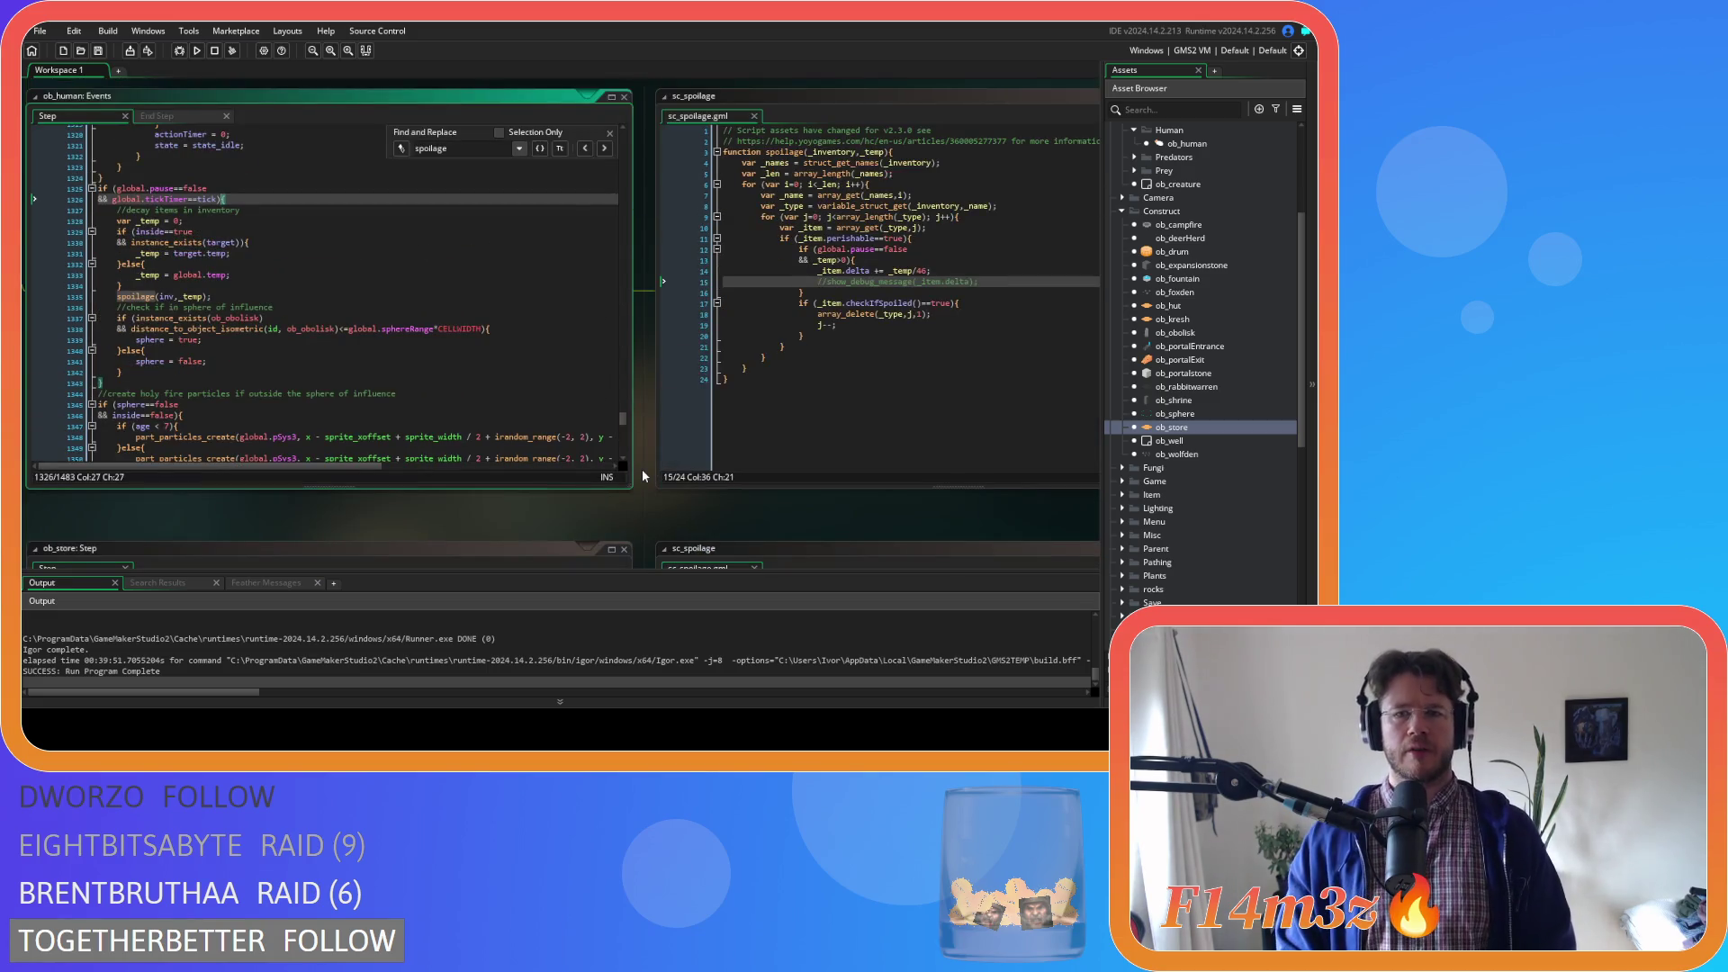
{"action": "scroll", "coordinate": [644, 476], "scroll_direction": "down", "scroll_amount": 2}
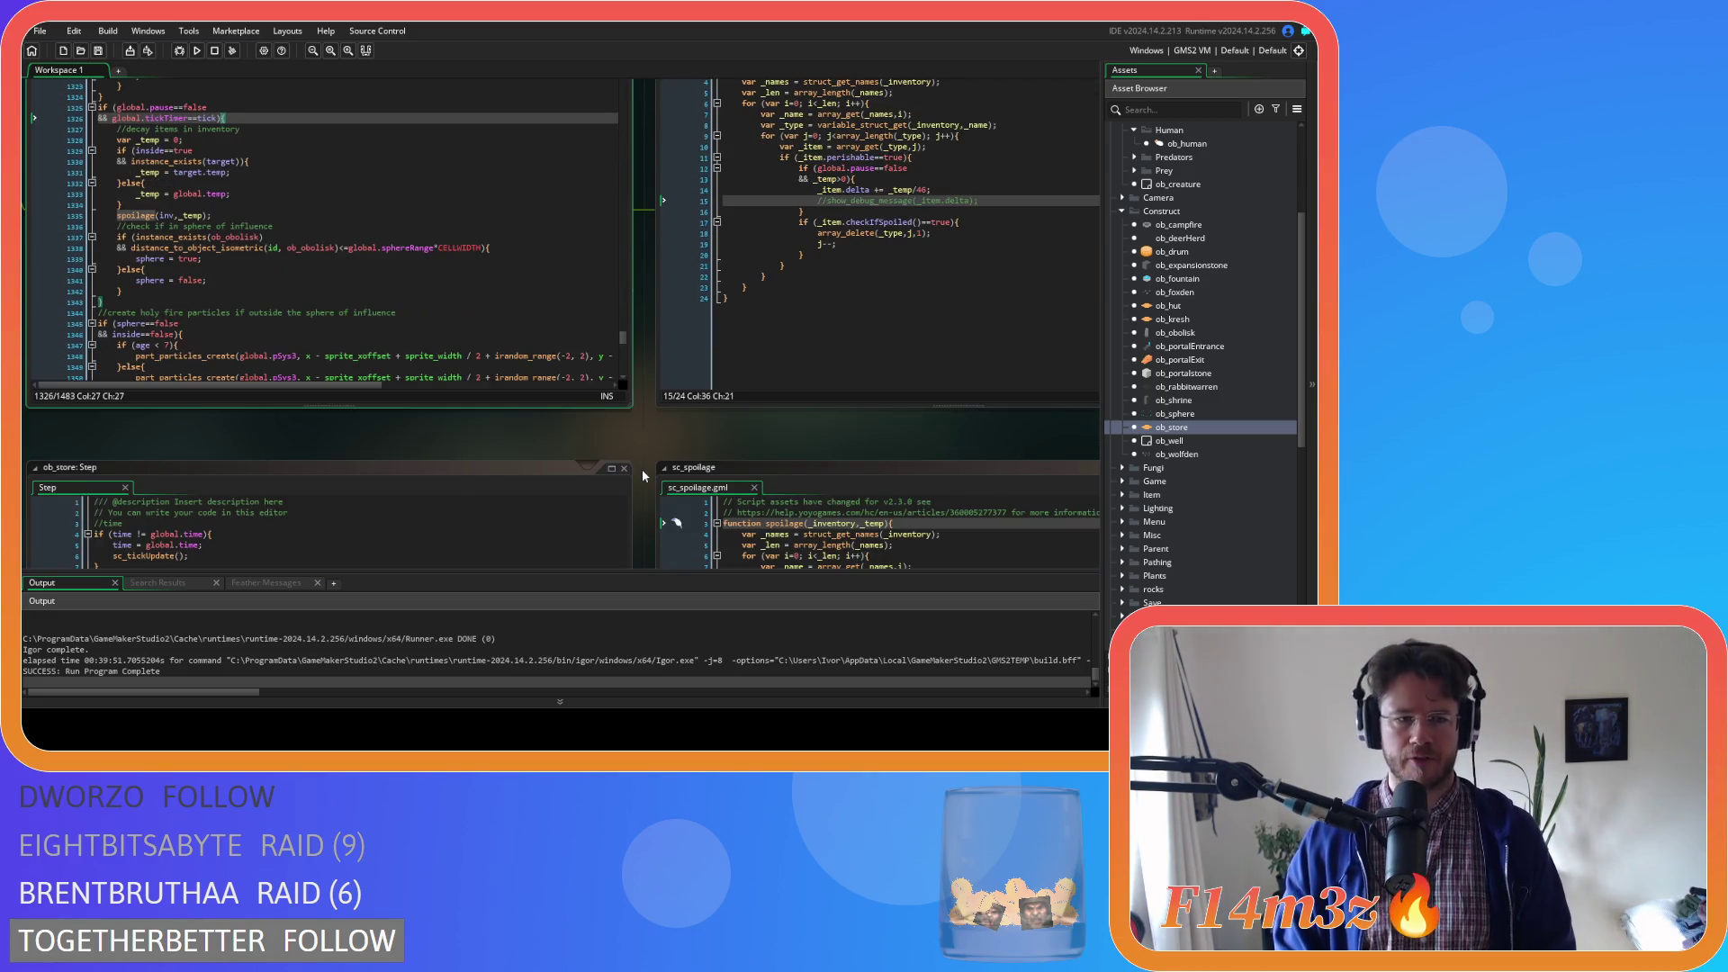
{"action": "scroll", "coordinate": [644, 473], "scroll_direction": "down", "scroll_amount": 4}
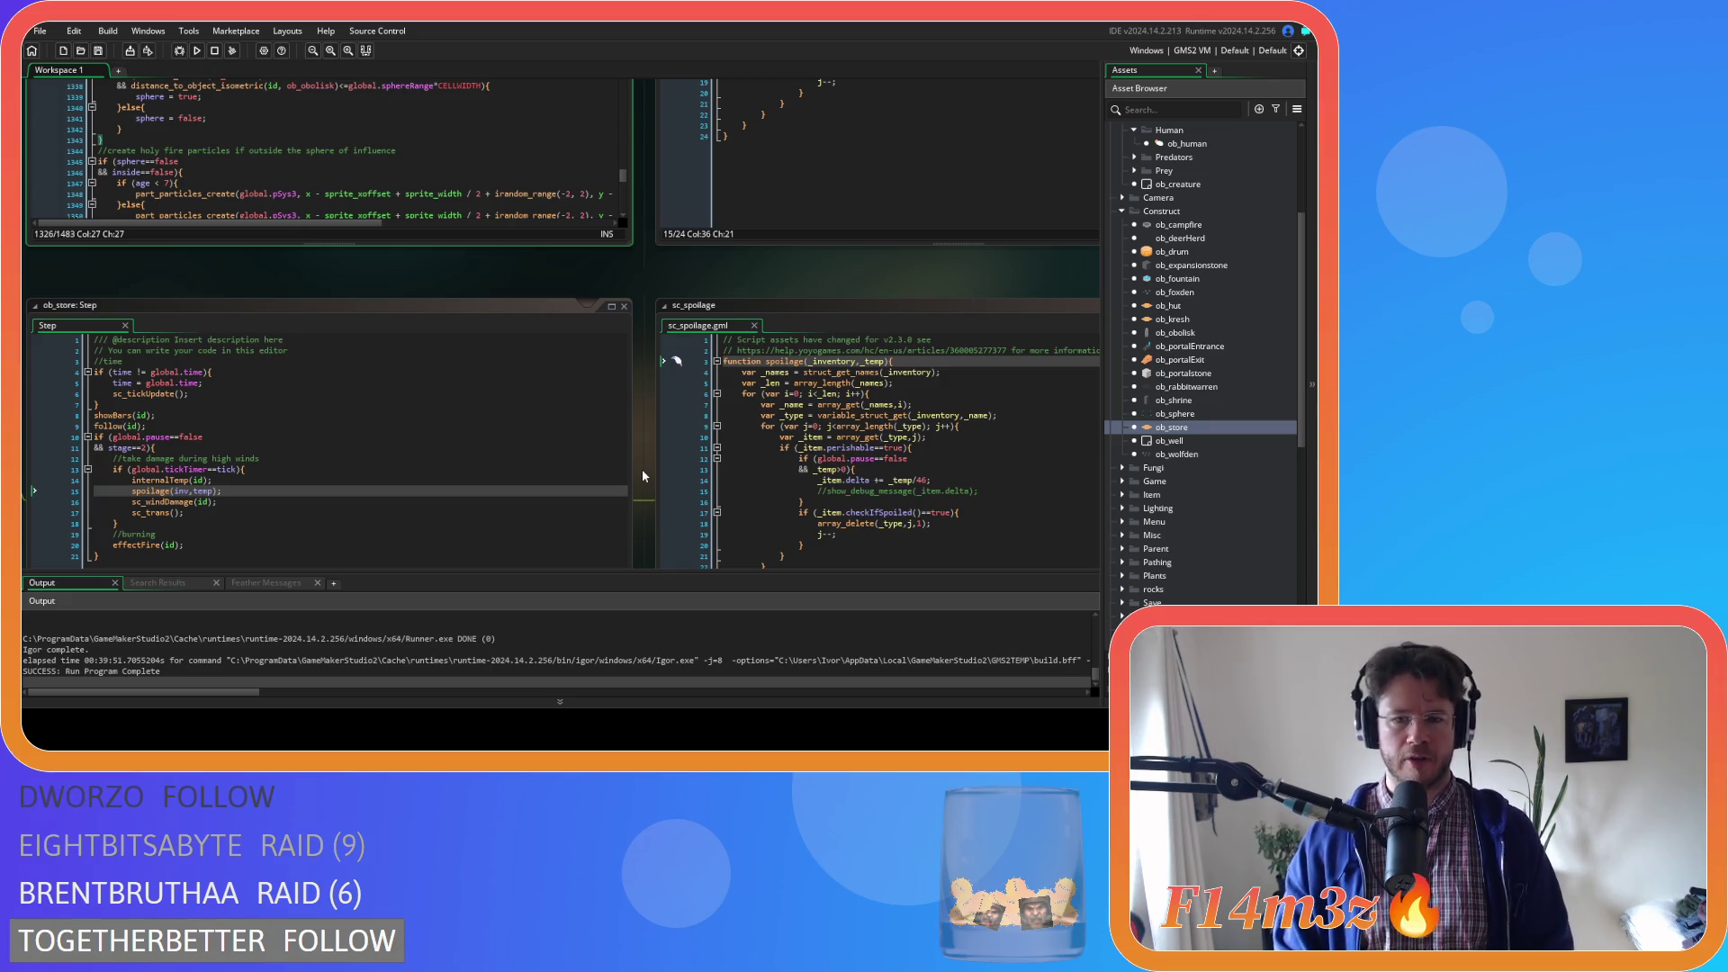
{"action": "scroll", "coordinate": [642, 475], "scroll_direction": "up", "scroll_amount": 3}
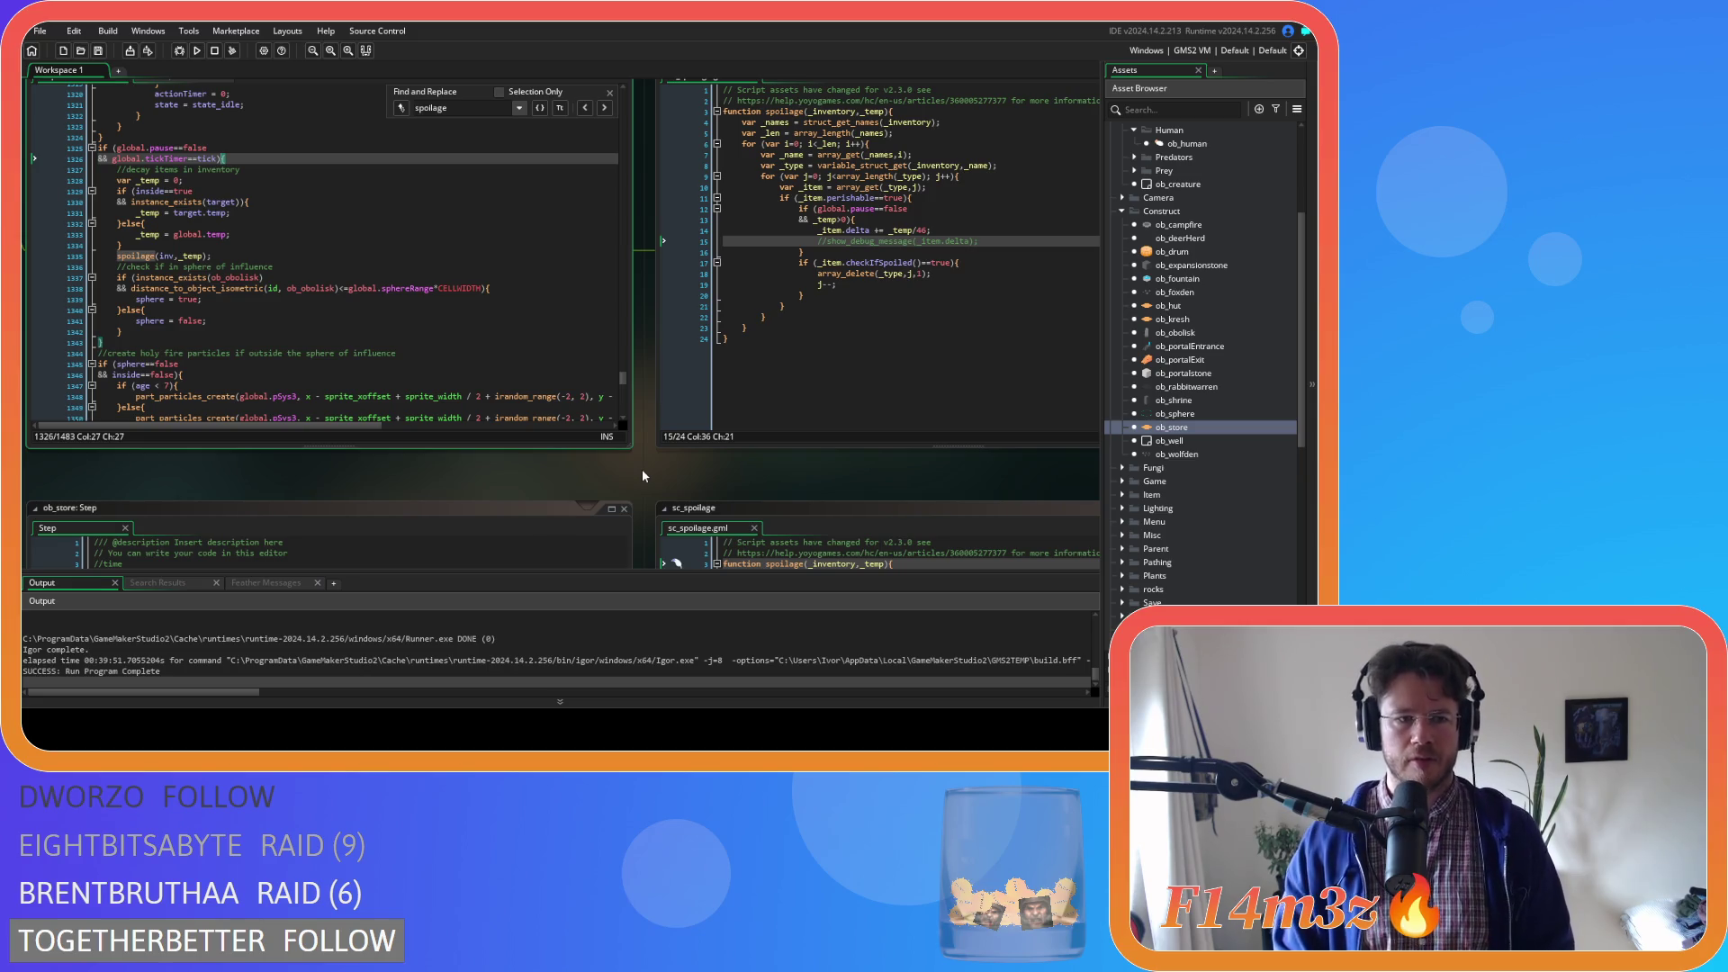
{"action": "scroll", "coordinate": [642, 475], "scroll_direction": "down", "scroll_amount": 1}
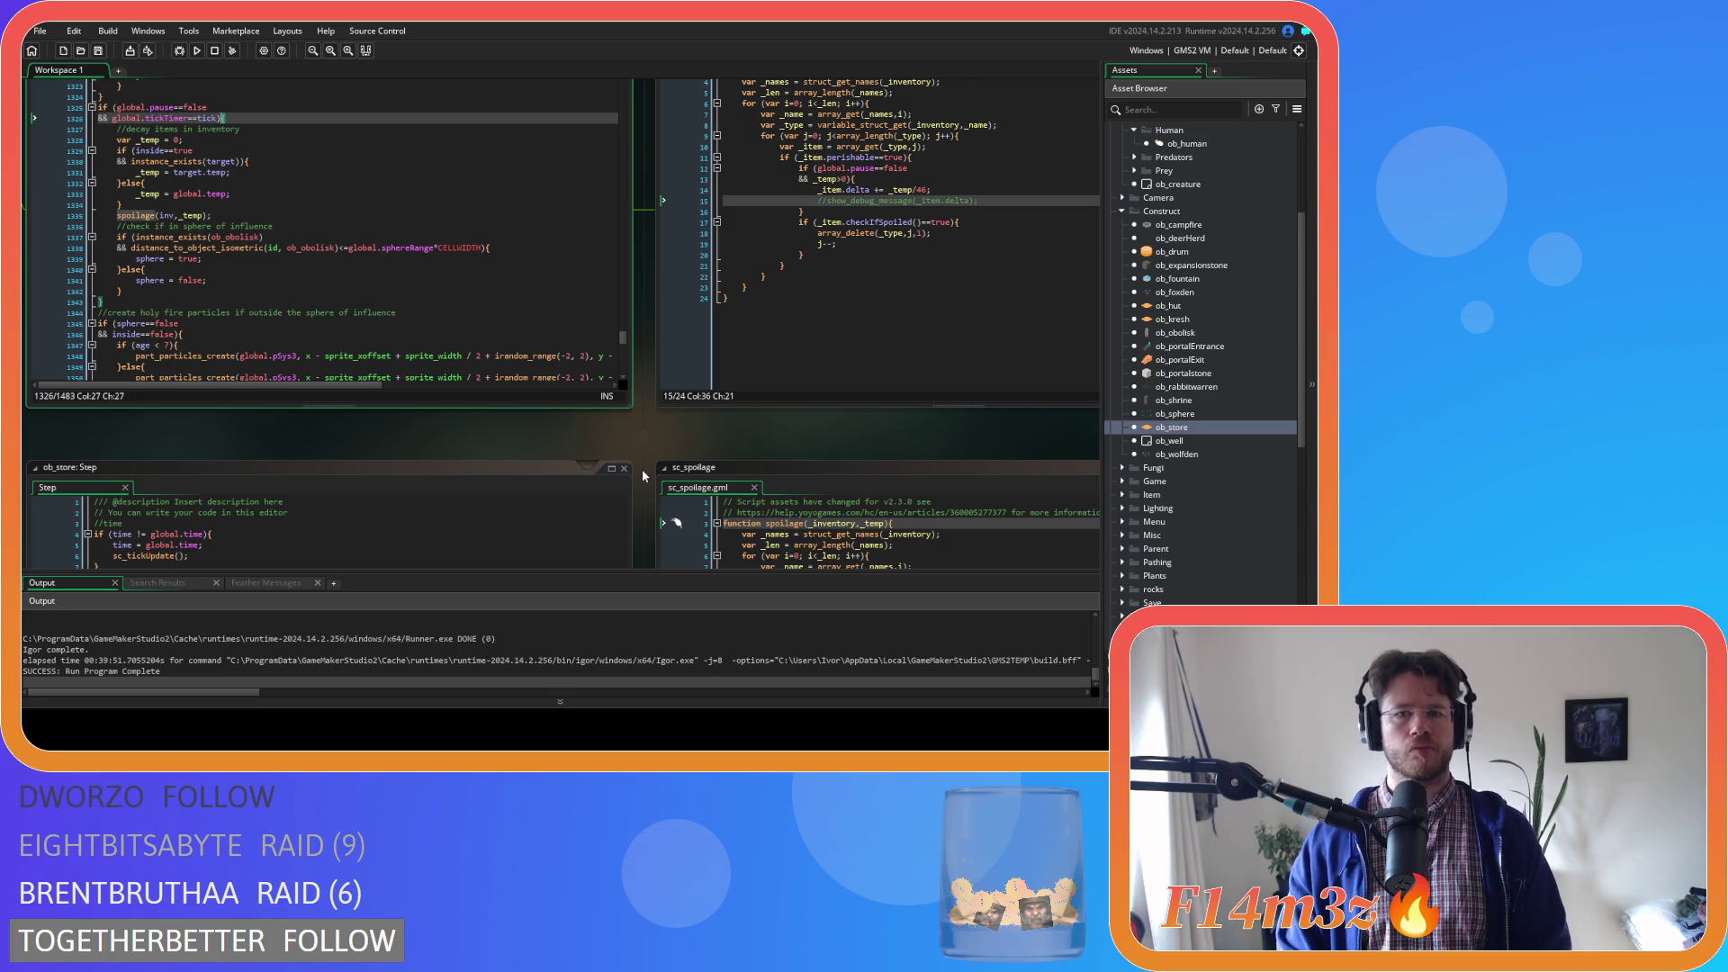
{"action": "scroll", "coordinate": [642, 475], "scroll_direction": "up", "scroll_amount": 2}
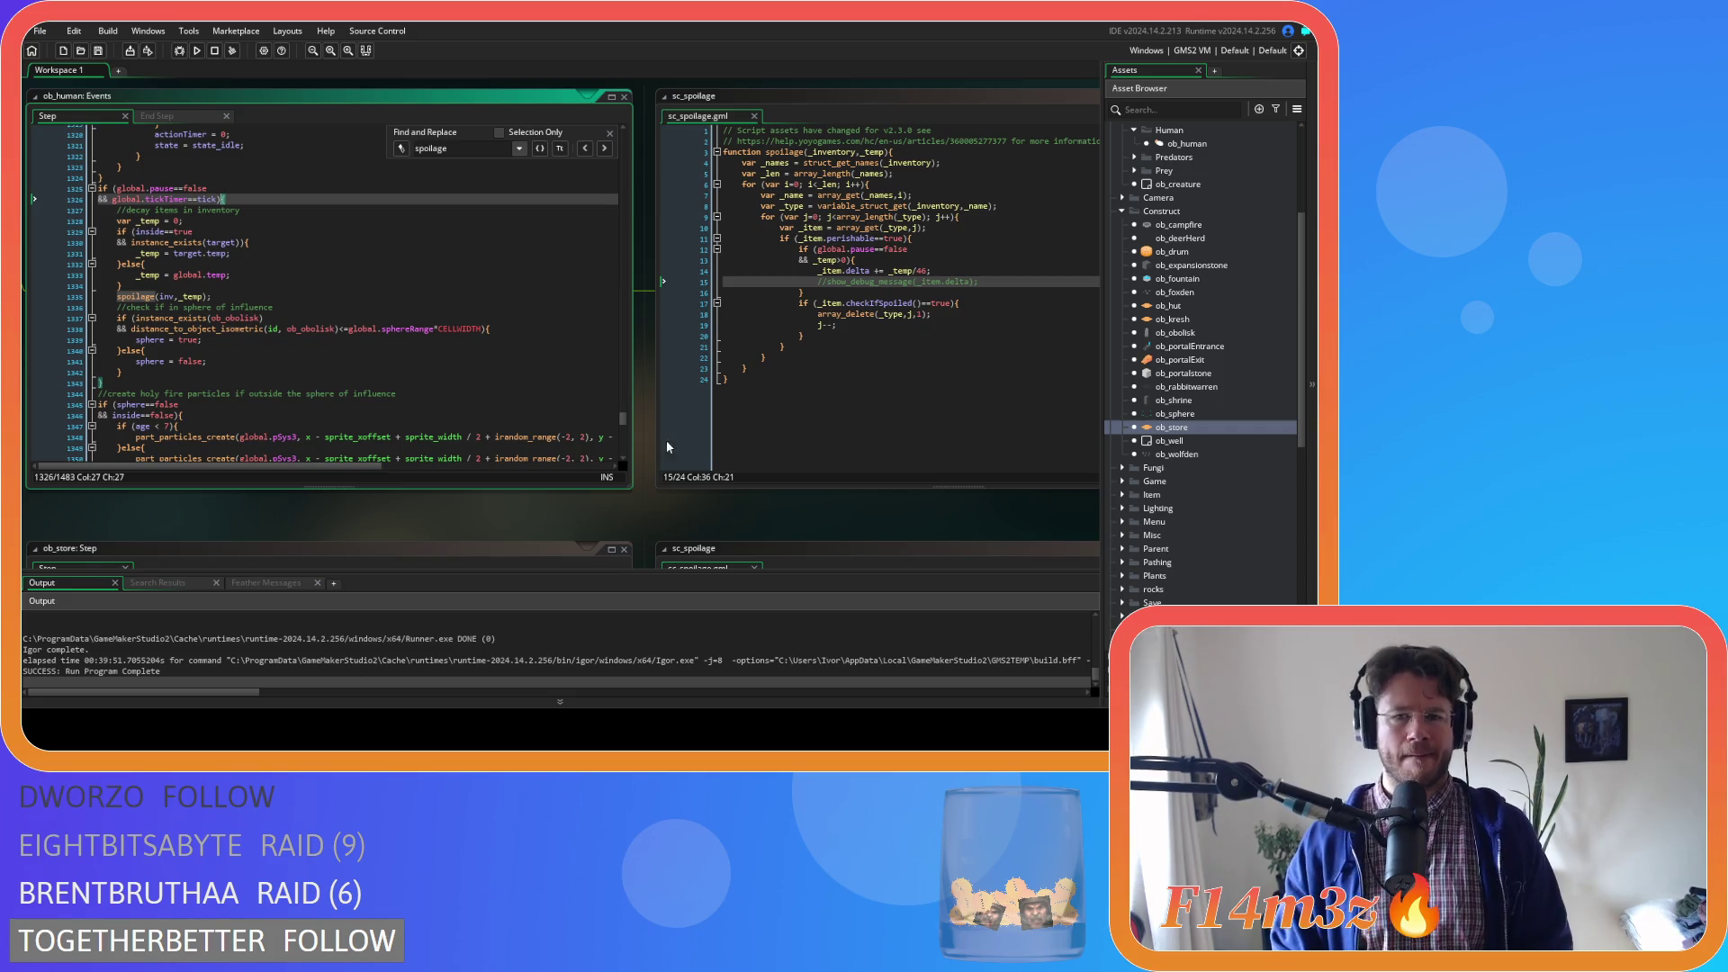
{"action": "mouse_move", "coordinate": [860, 317]}
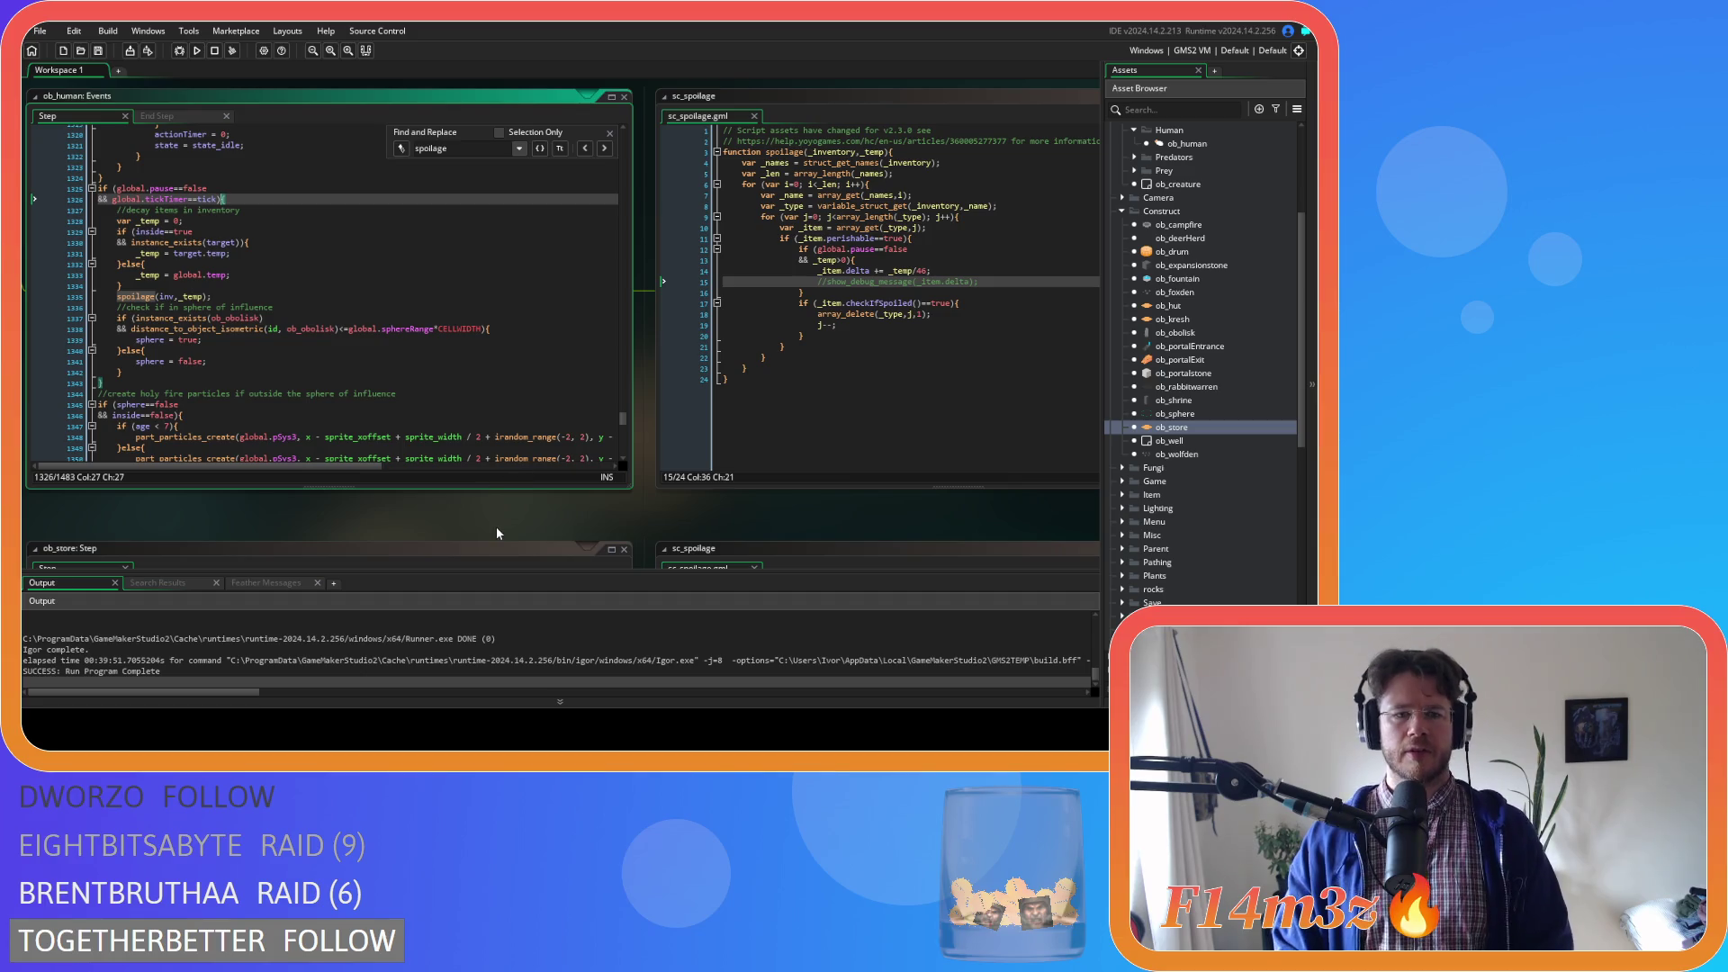
{"action": "scroll", "coordinate": [494, 531], "scroll_direction": "down", "scroll_amount": 5}
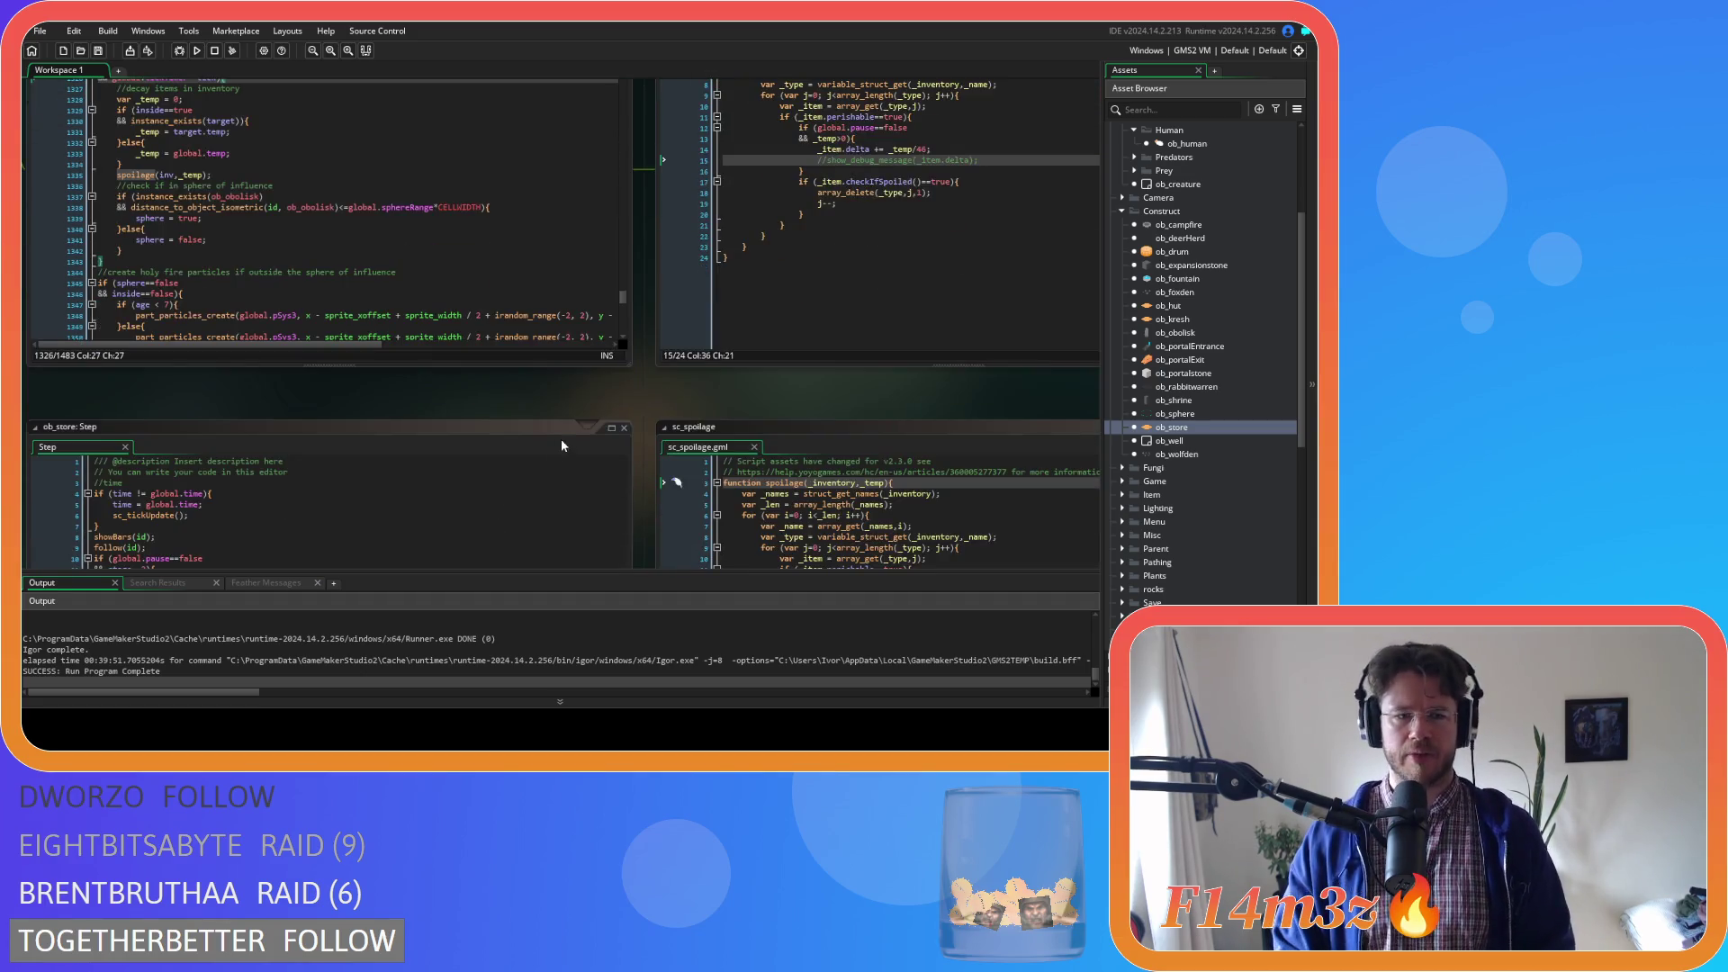
{"action": "scroll", "coordinate": [621, 441], "scroll_direction": "up", "scroll_amount": 2}
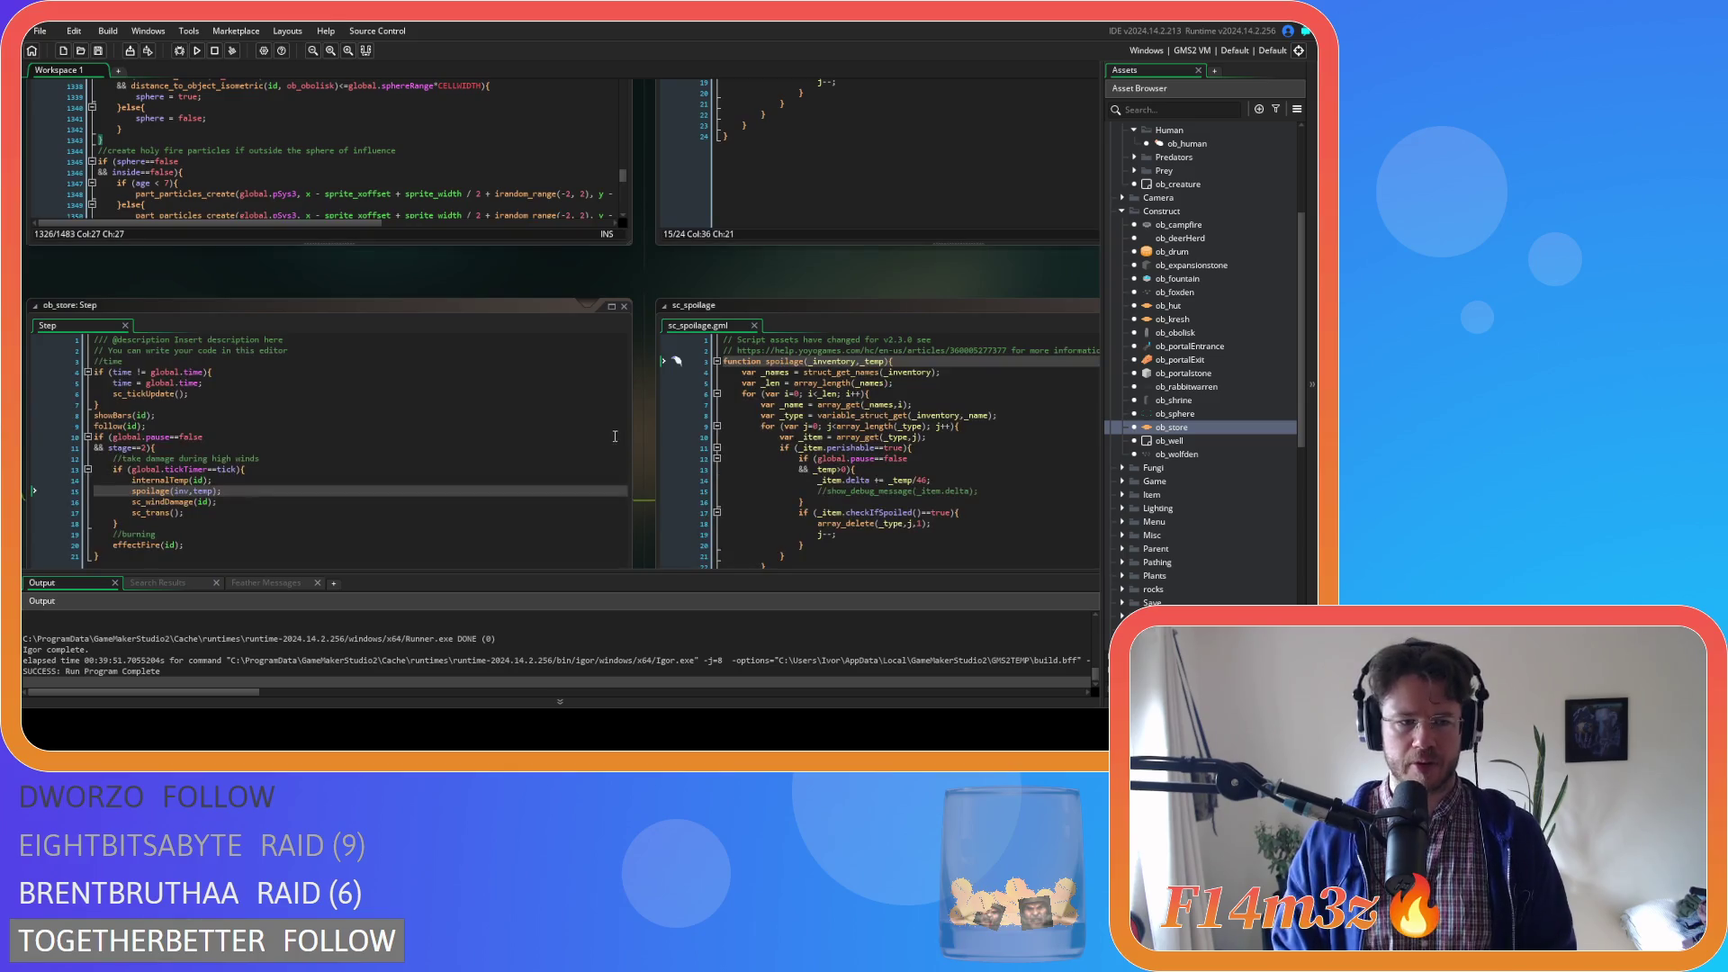
{"action": "scroll", "coordinate": [536, 334], "scroll_direction": "down", "scroll_amount": 3}
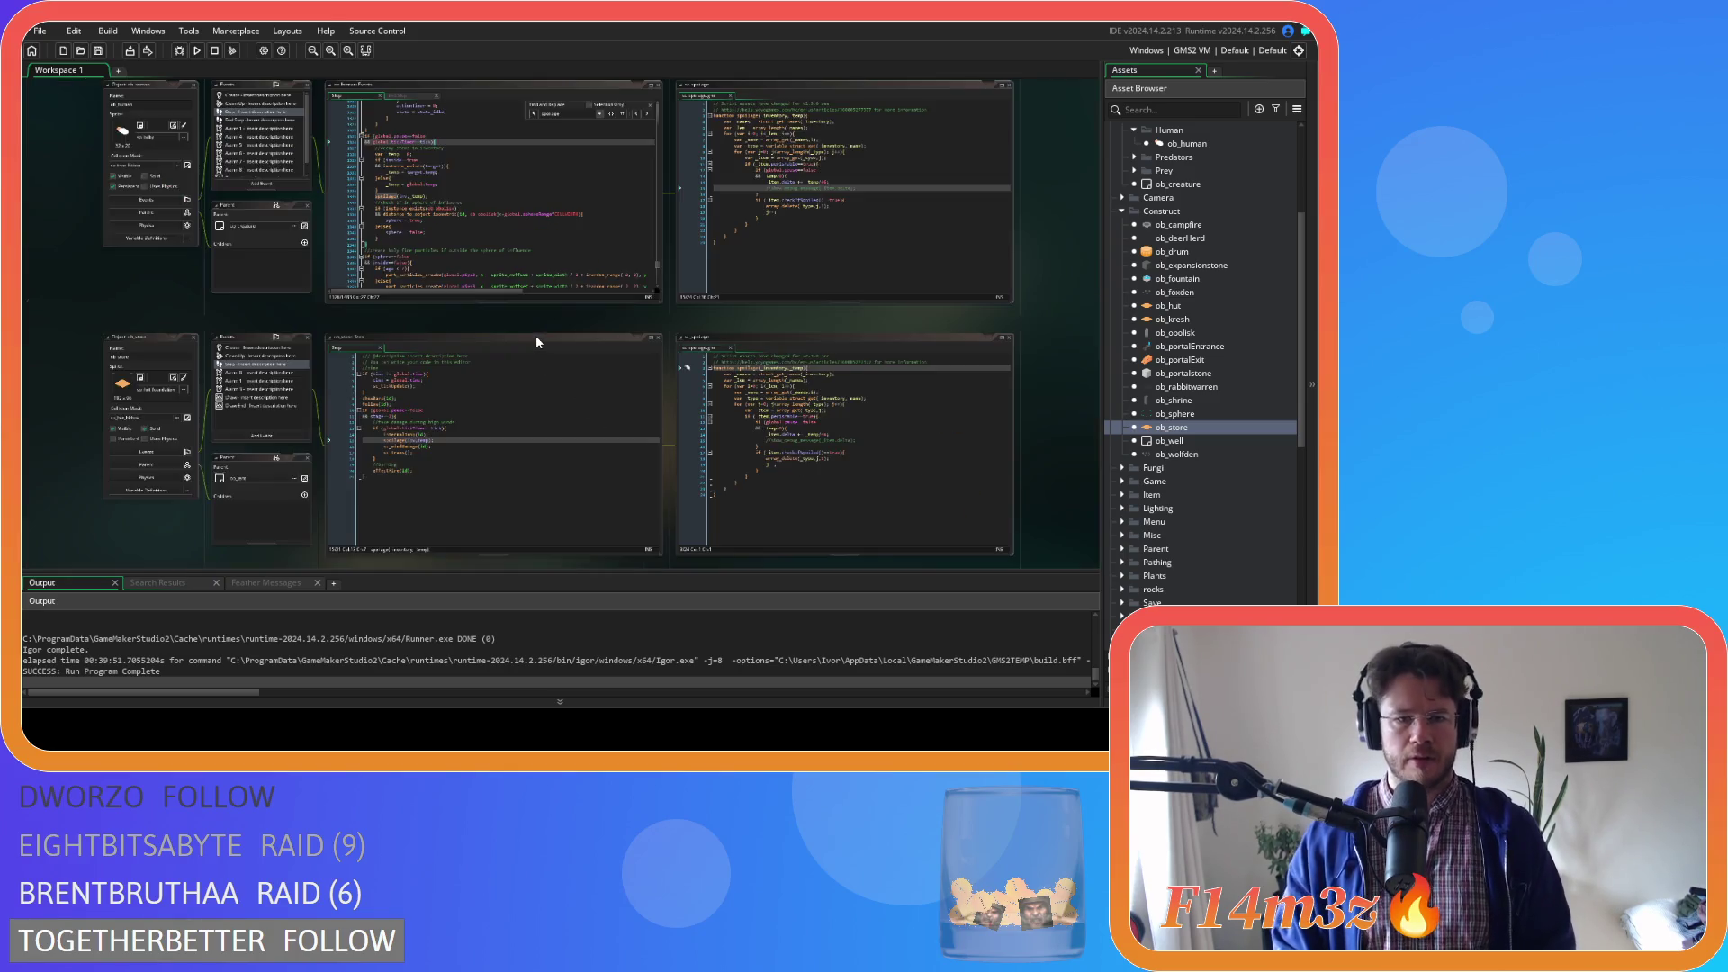
Close all open editor windows using the workspace's Windows > Close All
{"action": "right_click", "coordinate": [537, 315]}
{"action": "left_click", "coordinate": [562, 347]}
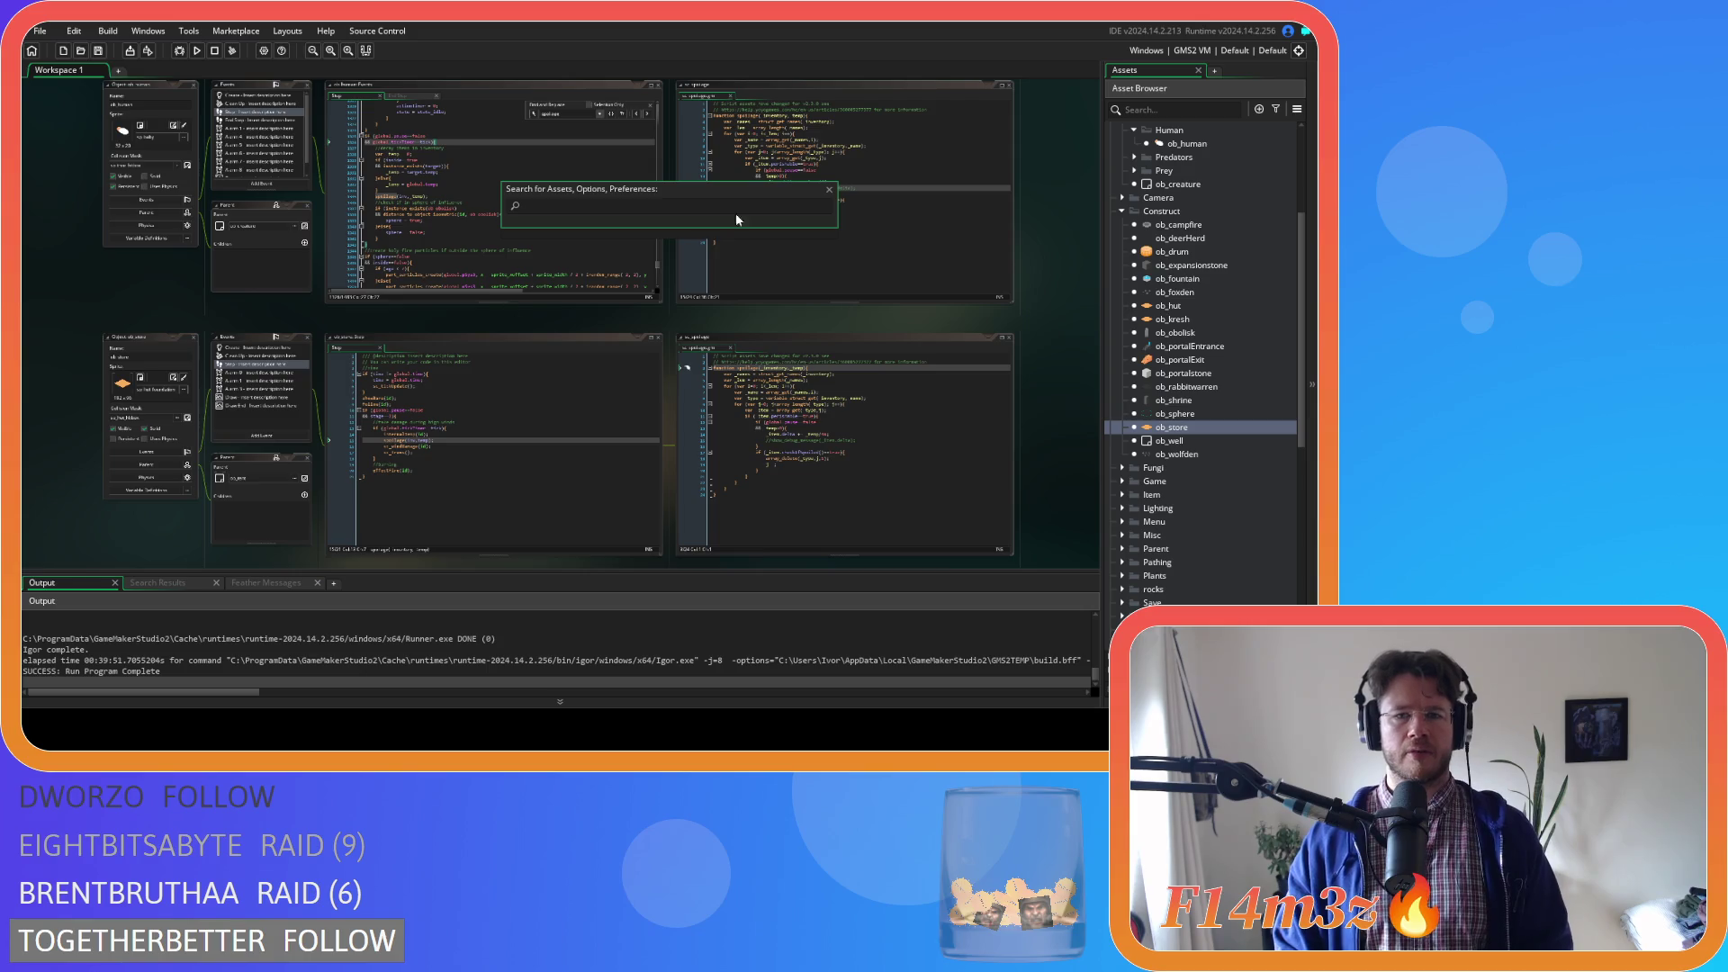
{"action": "left_click", "coordinate": [829, 189]}
{"action": "scroll", "coordinate": [315, 87], "scroll_direction": "up", "scroll_amount": 1}
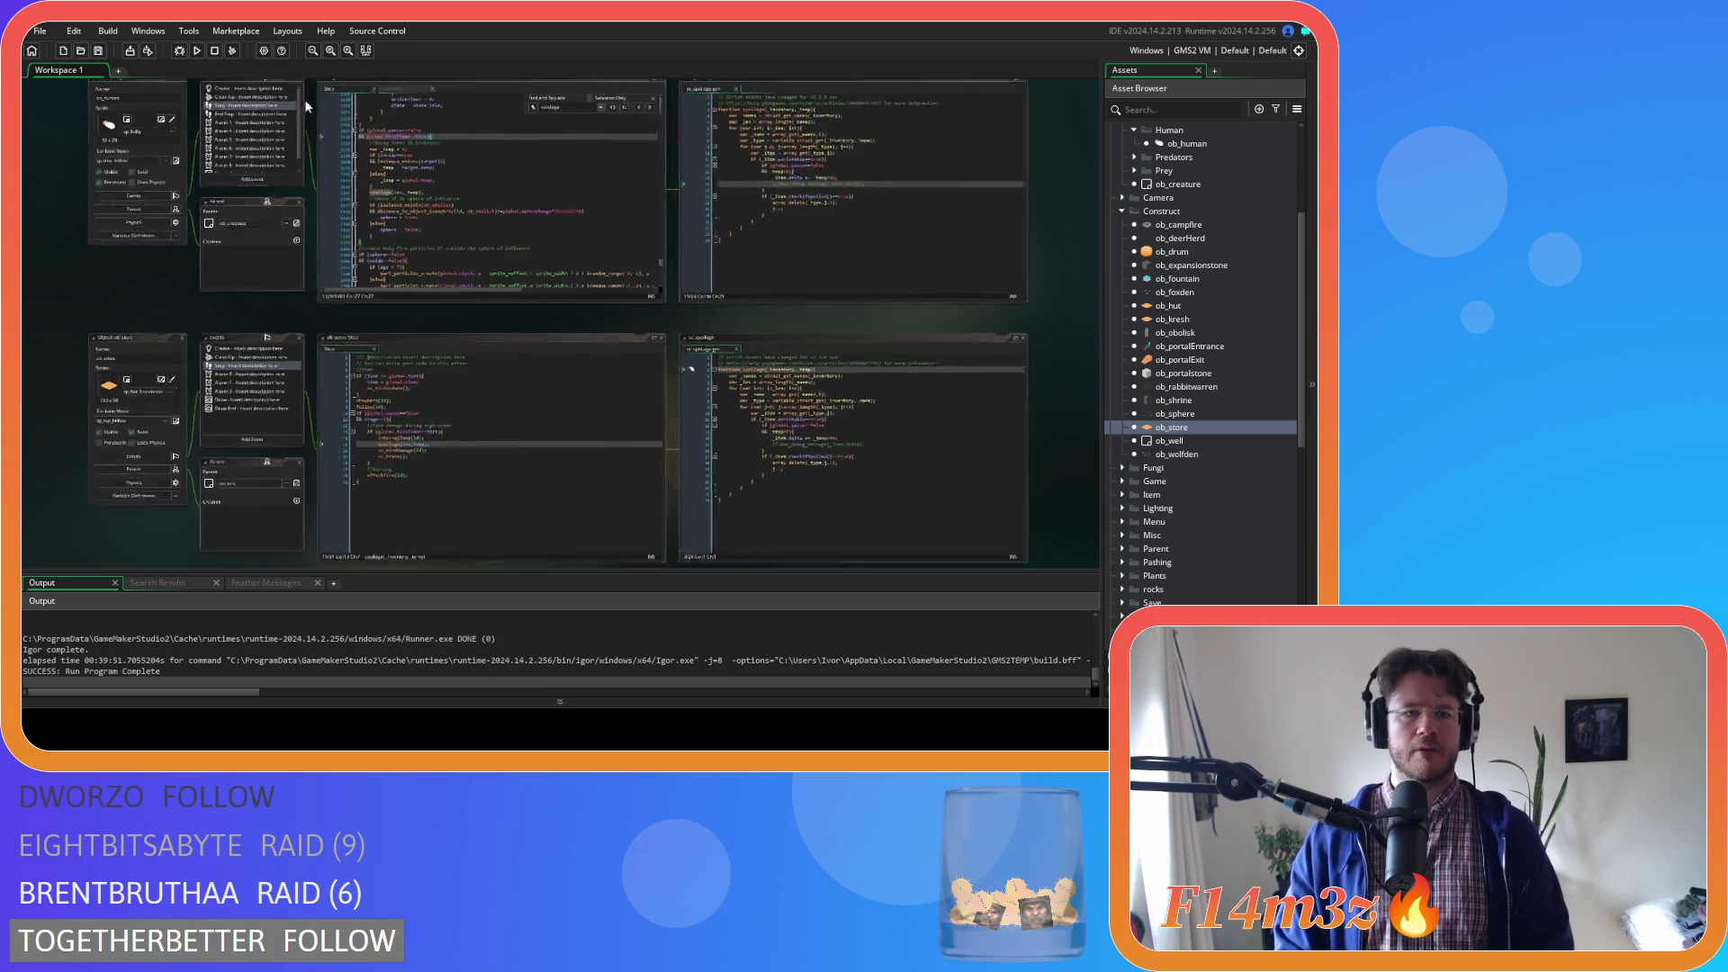
{"action": "scroll", "coordinate": [315, 87], "scroll_direction": "up", "scroll_amount": 2}
{"action": "right_click", "coordinate": [183, 307]}
{"action": "mouse_move", "coordinate": [245, 331]}
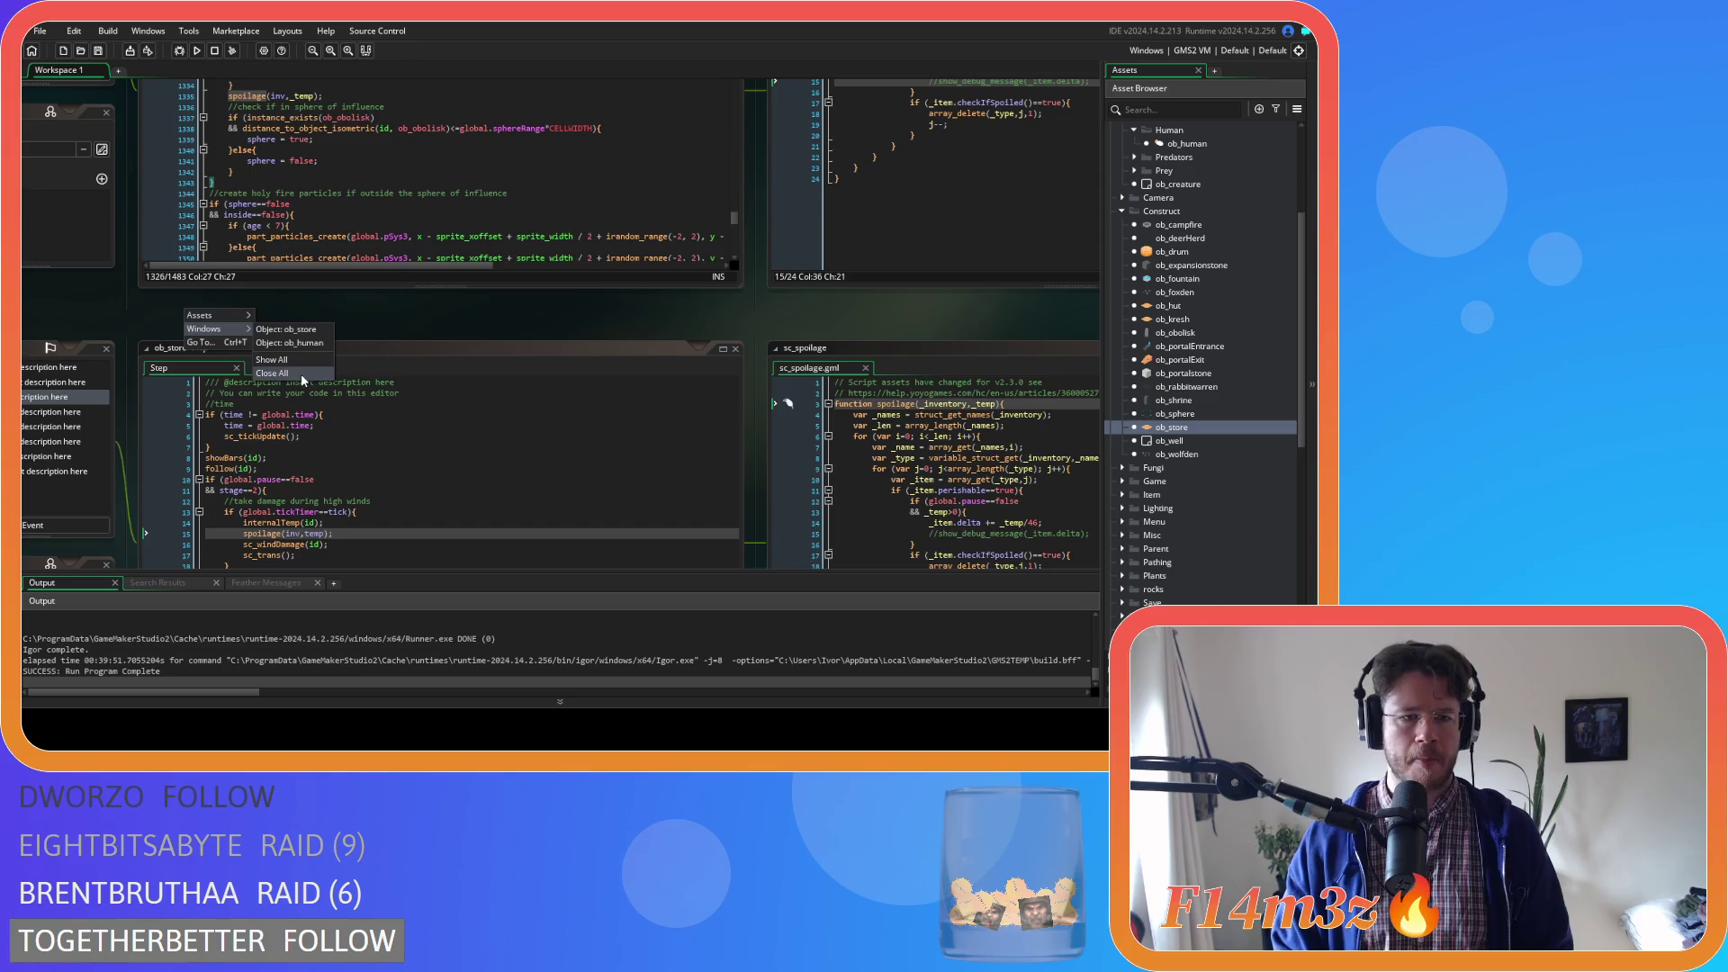
{"action": "left_click", "coordinate": [301, 375]}
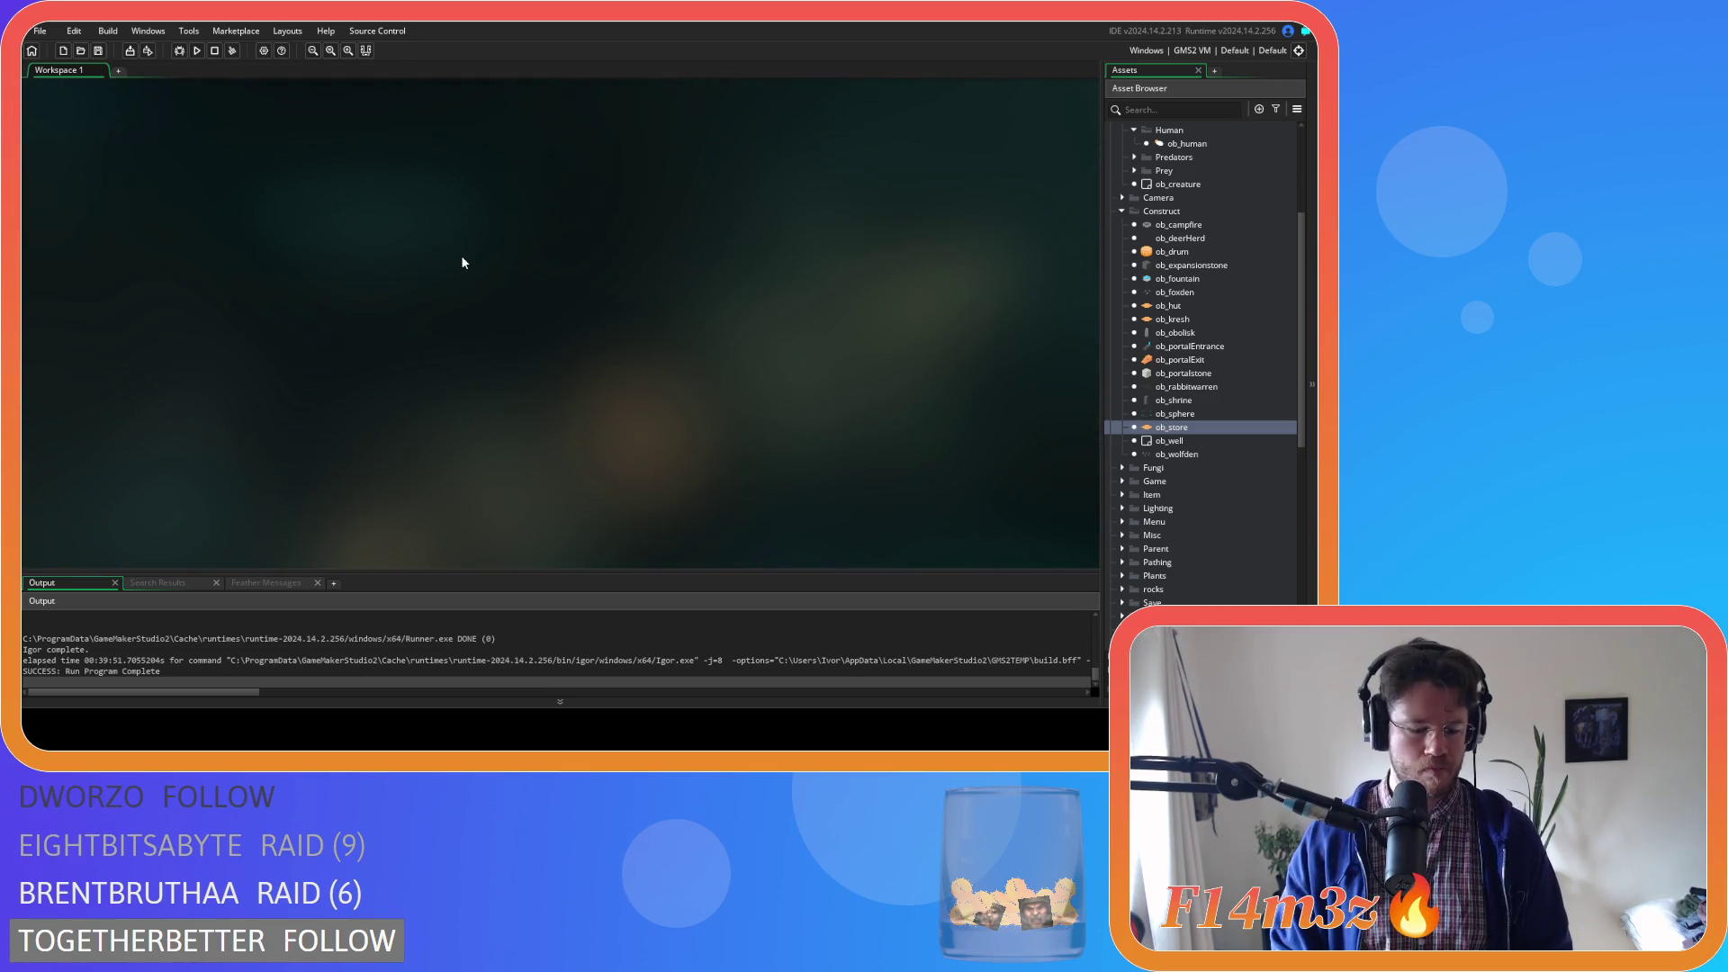
List every 'new item' call across the project with Search & Replace
{"action": "key", "text": "ctrl+shift+f"}
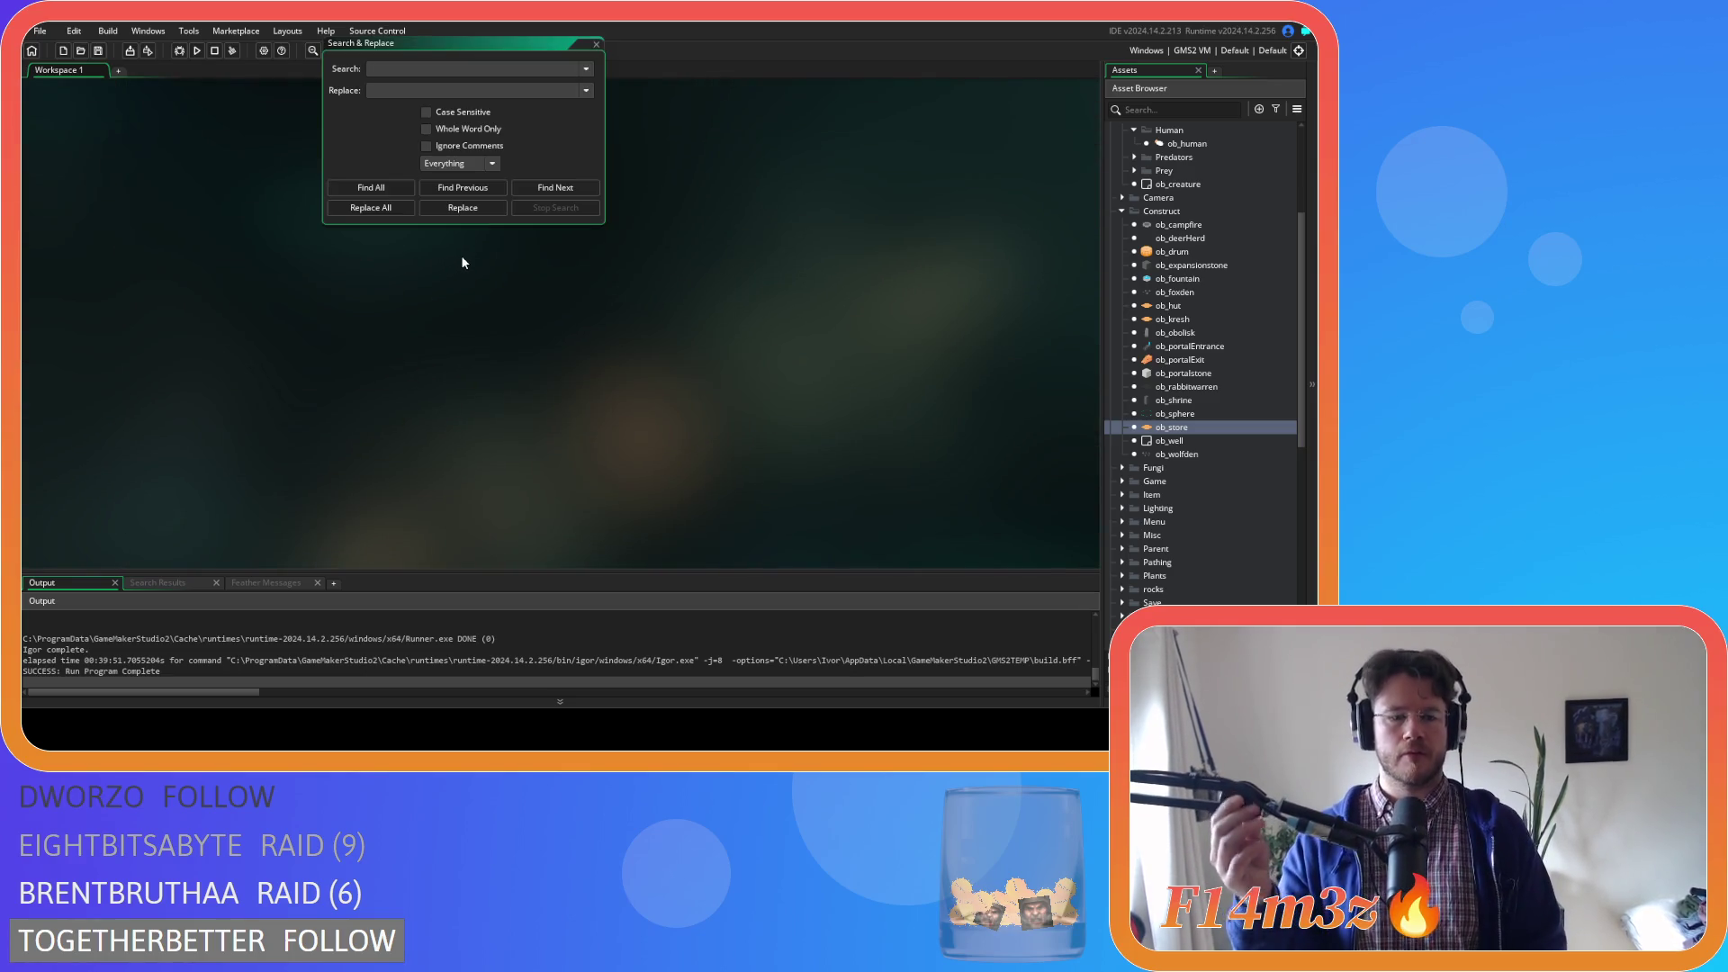
{"action": "type", "text": "new tiem"}
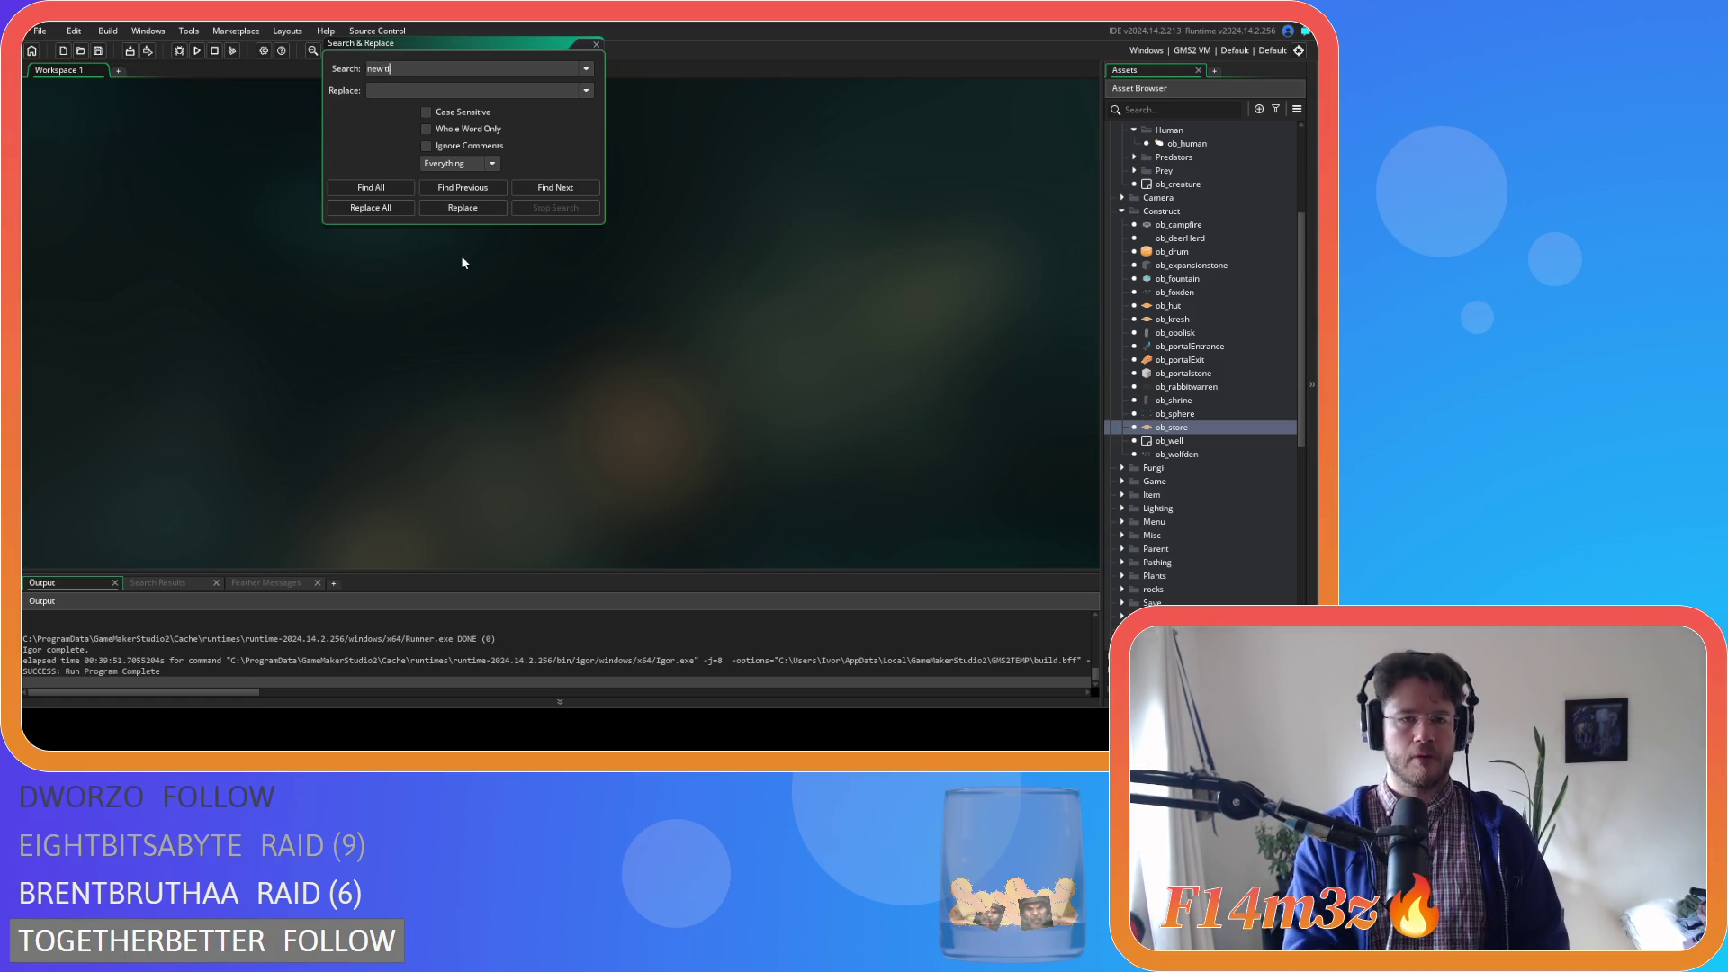
{"action": "key", "text": "BackSpace"}
{"action": "key", "text": "BackSpace"}
{"action": "key", "text": "BackSpace"}
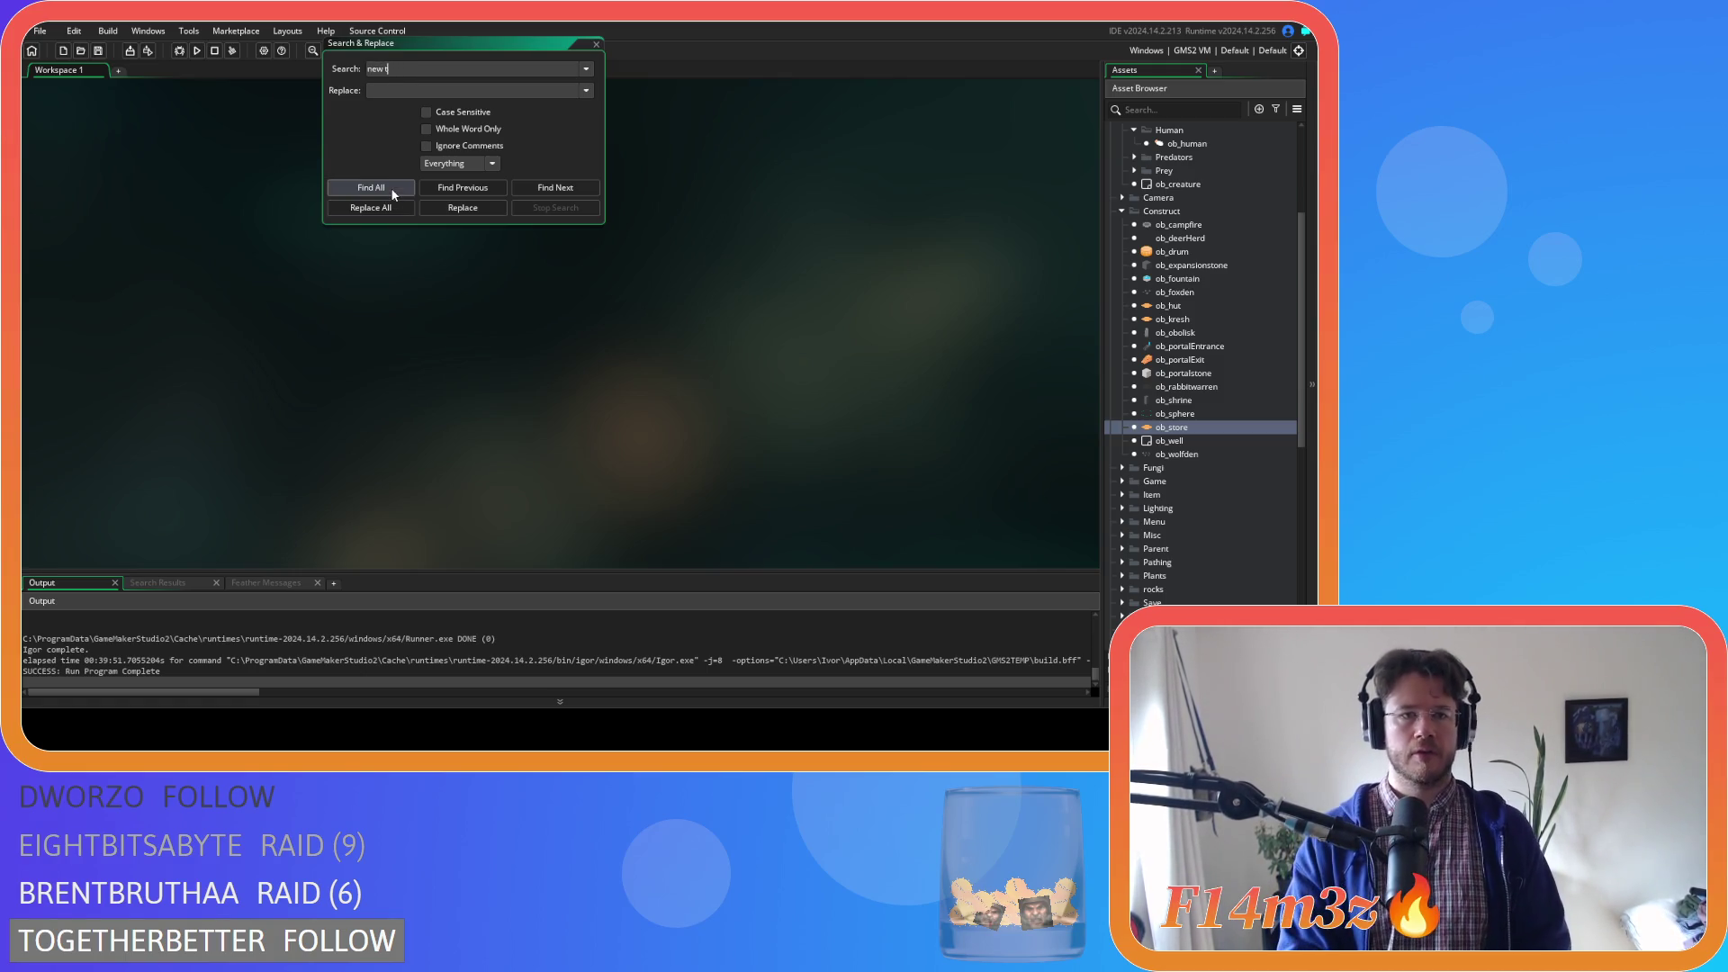
{"action": "type", "text": "item"}
{"action": "left_click", "coordinate": [386, 187]}
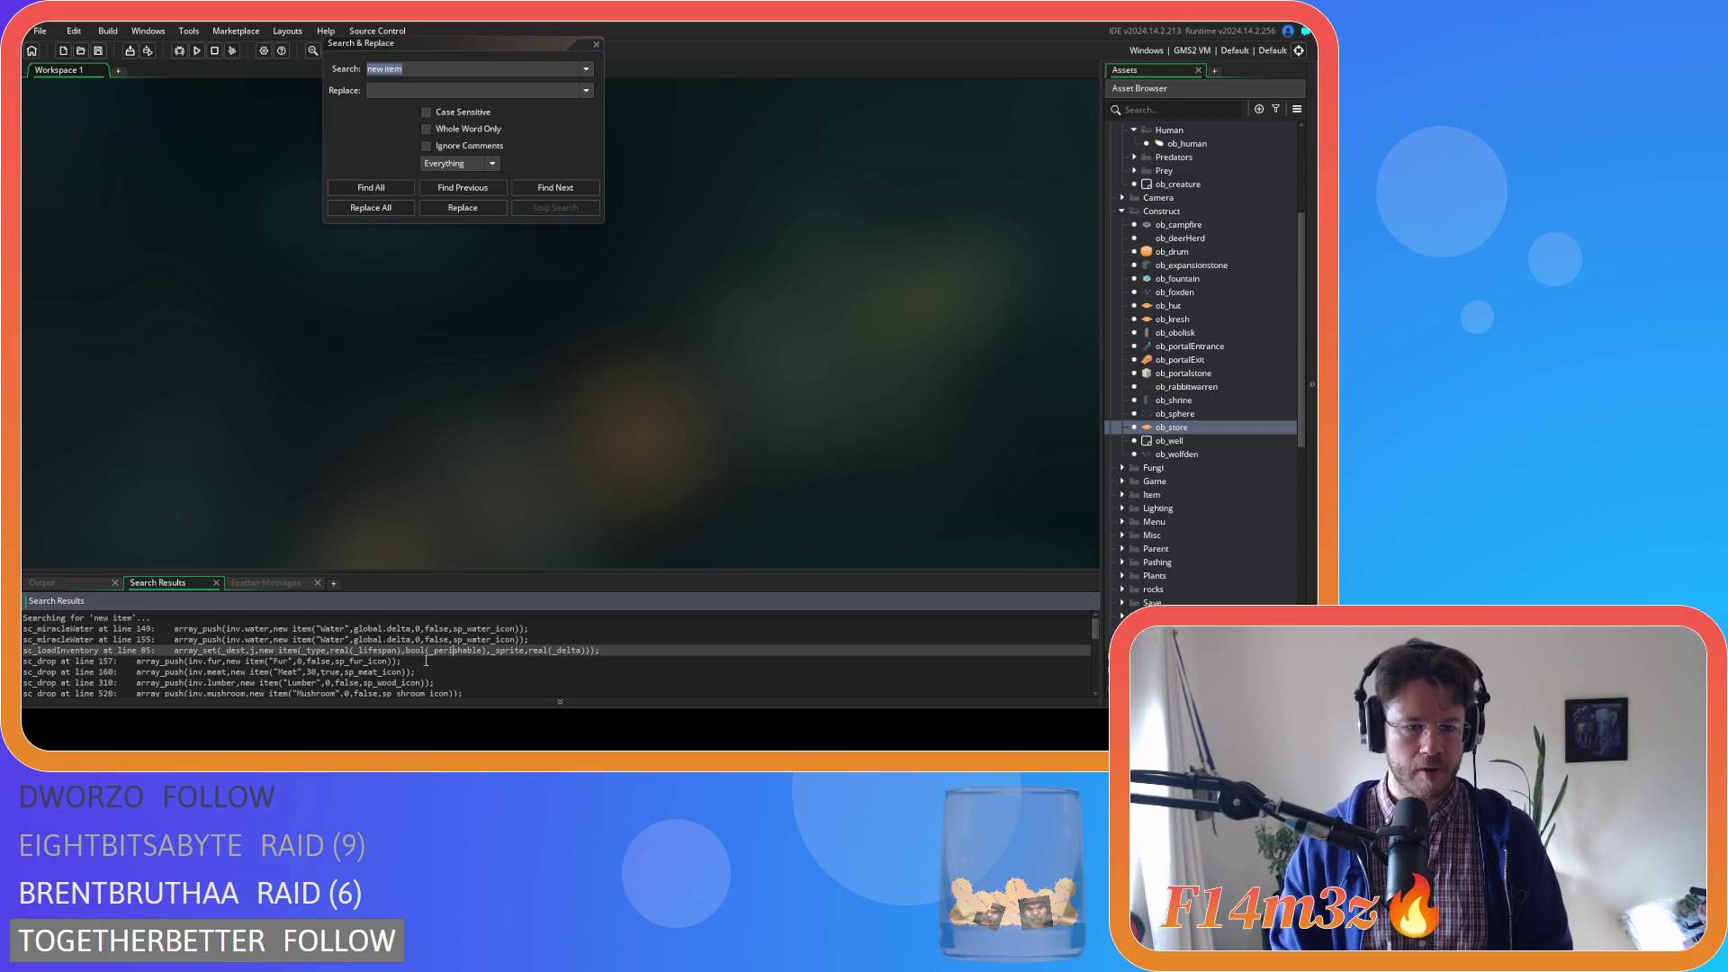
Open sc_drop at line 160 and delete the 3 from the Meat item's lifespan of 30
{"action": "double_click", "coordinate": [401, 673]}
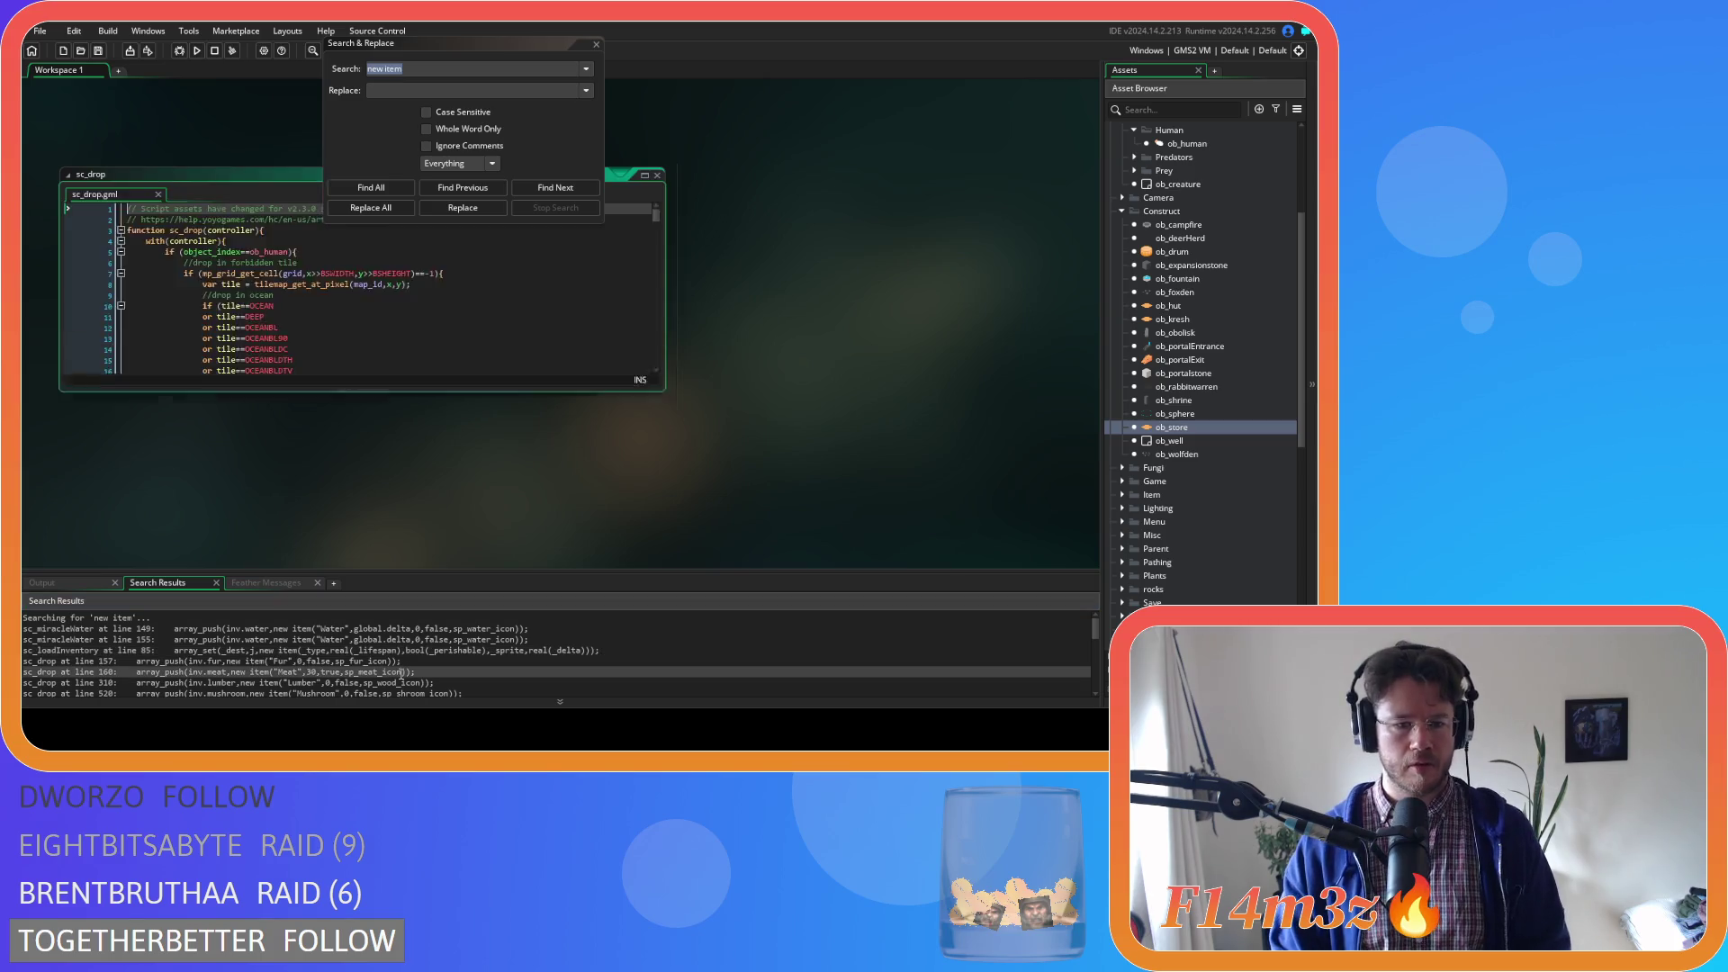
{"action": "left_click", "coordinate": [595, 44]}
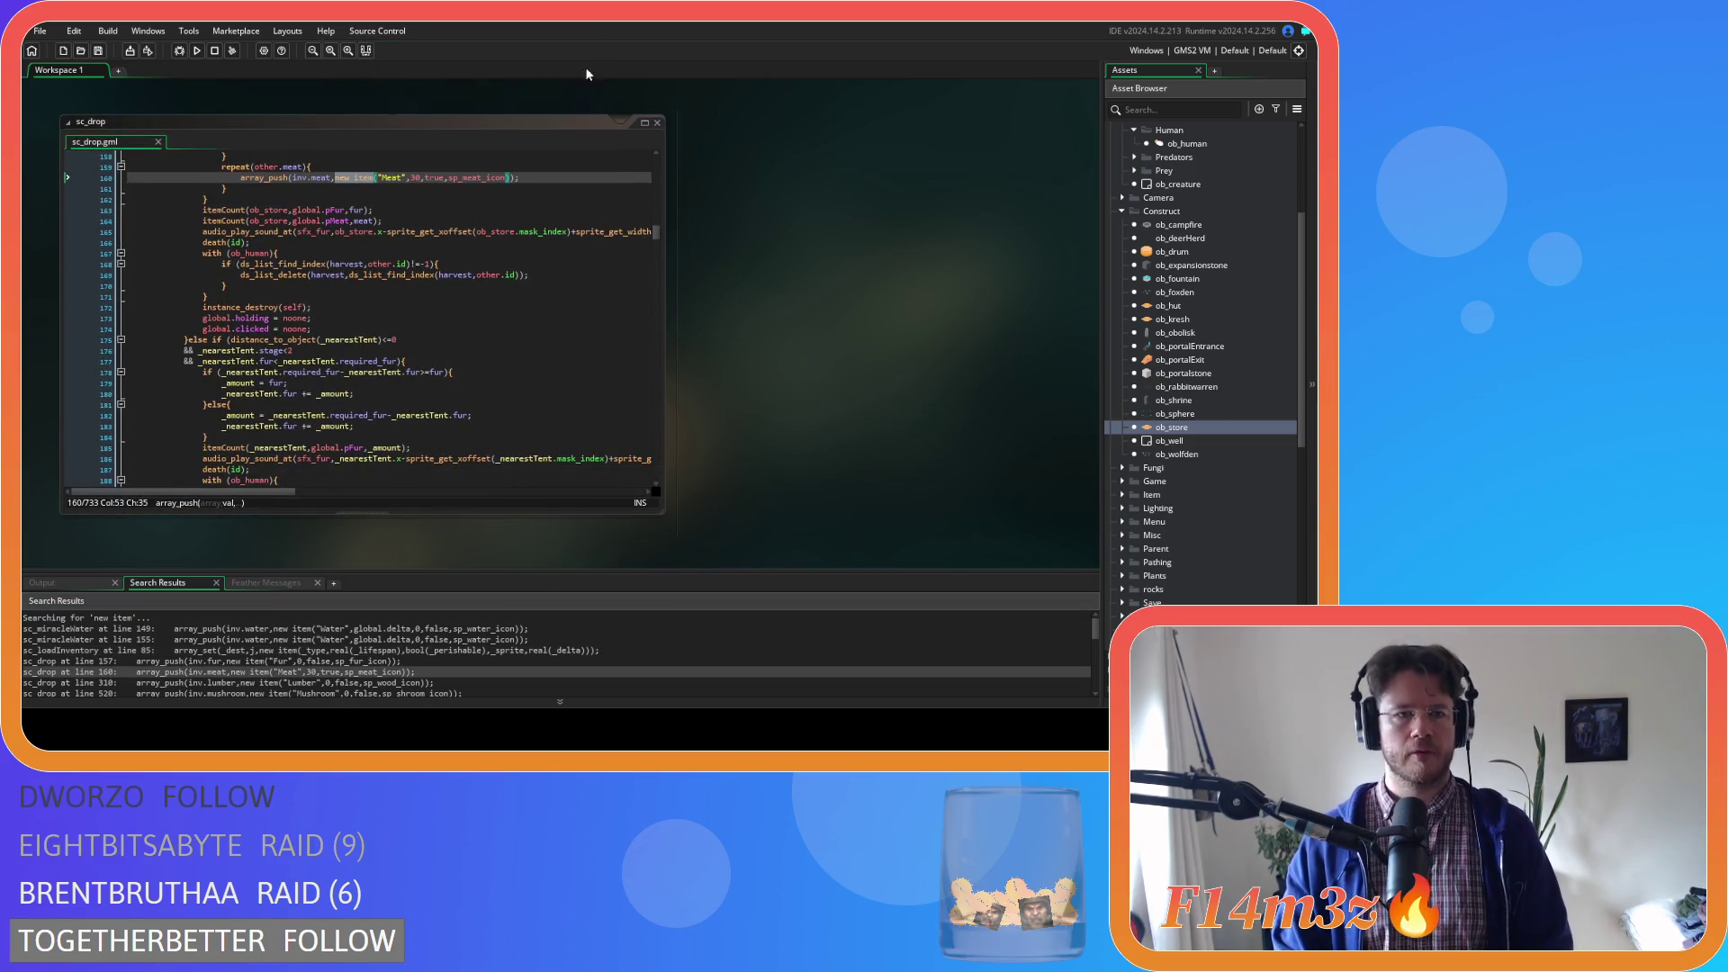
{"action": "left_click", "coordinate": [414, 178]}
{"action": "key", "text": "Delete"}
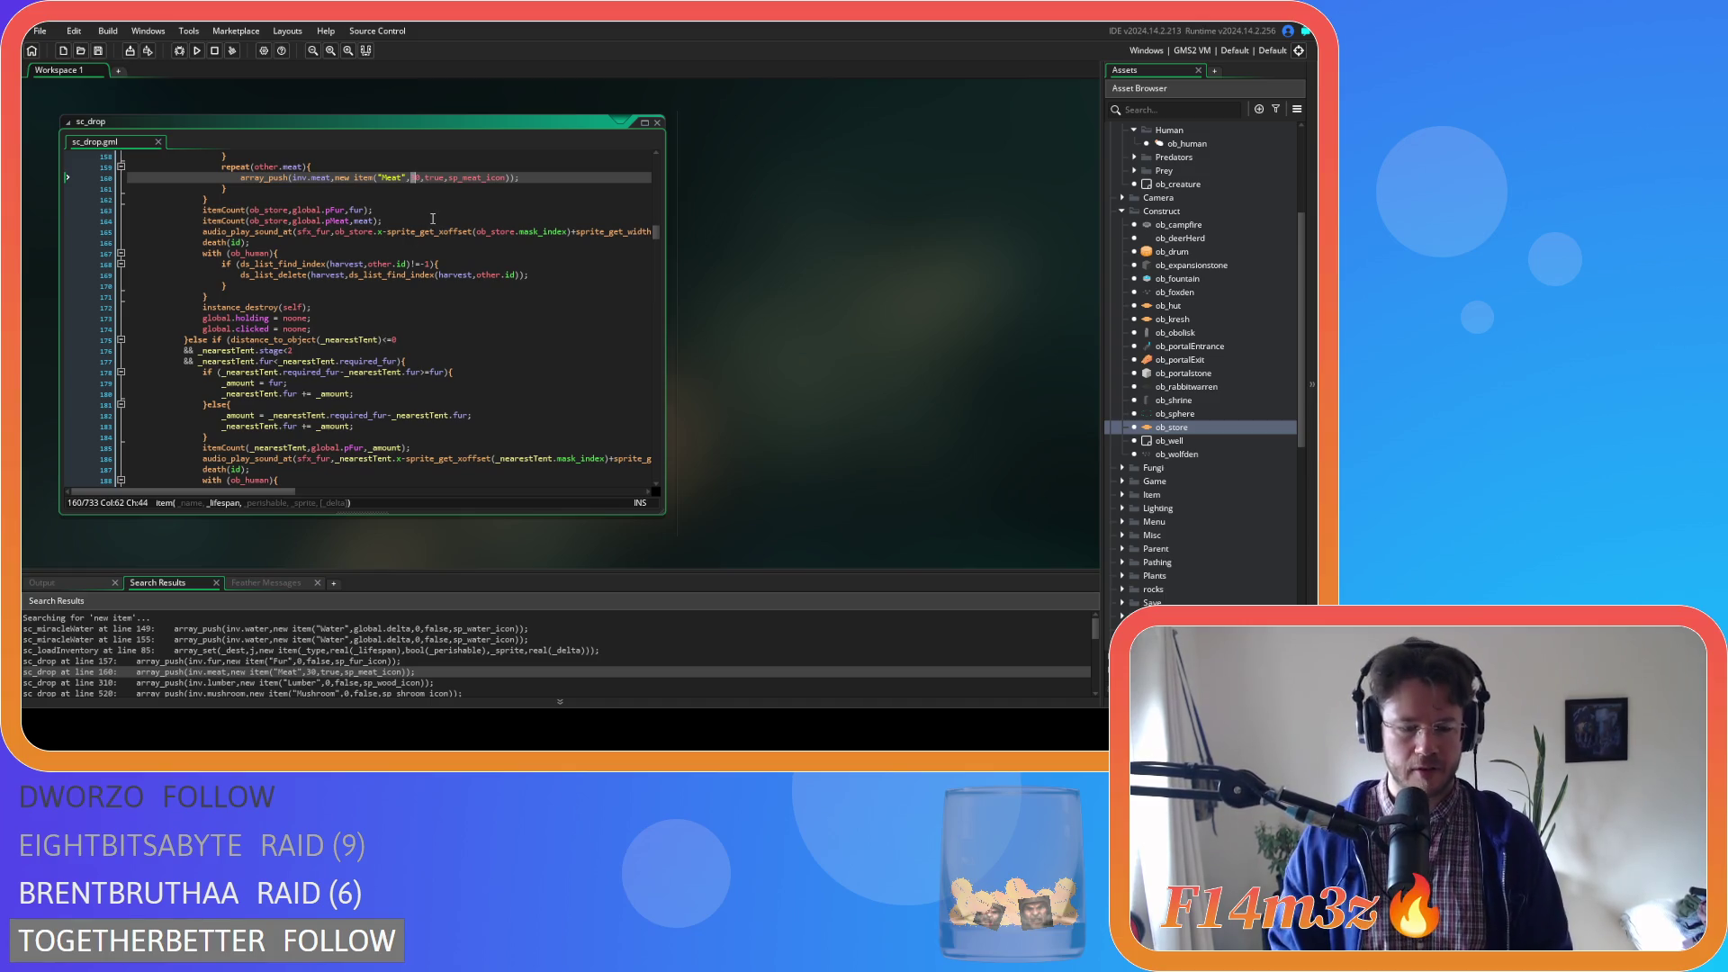
Make sc_drop's Meat lifespan 10, then pick the ob_human Create Fish result at line 1842
{"action": "type", "text": "1"}
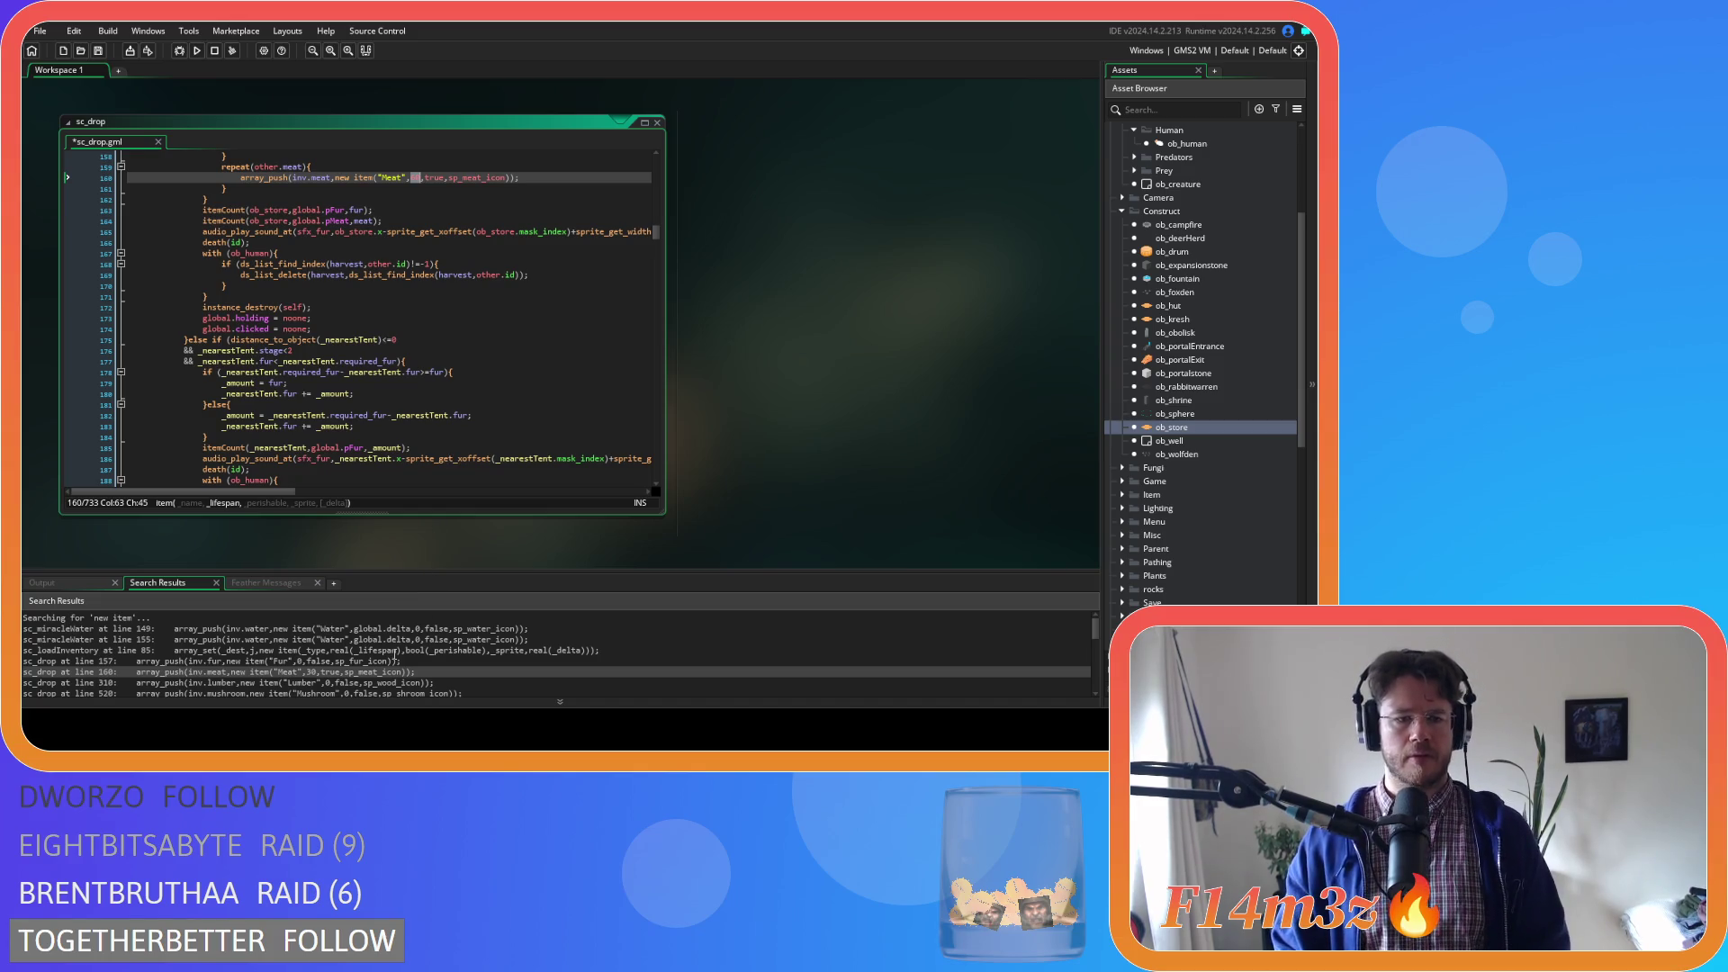
{"action": "scroll", "coordinate": [395, 654], "scroll_direction": "down", "scroll_amount": 1}
{"action": "scroll", "coordinate": [395, 655], "scroll_direction": "down", "scroll_amount": 1}
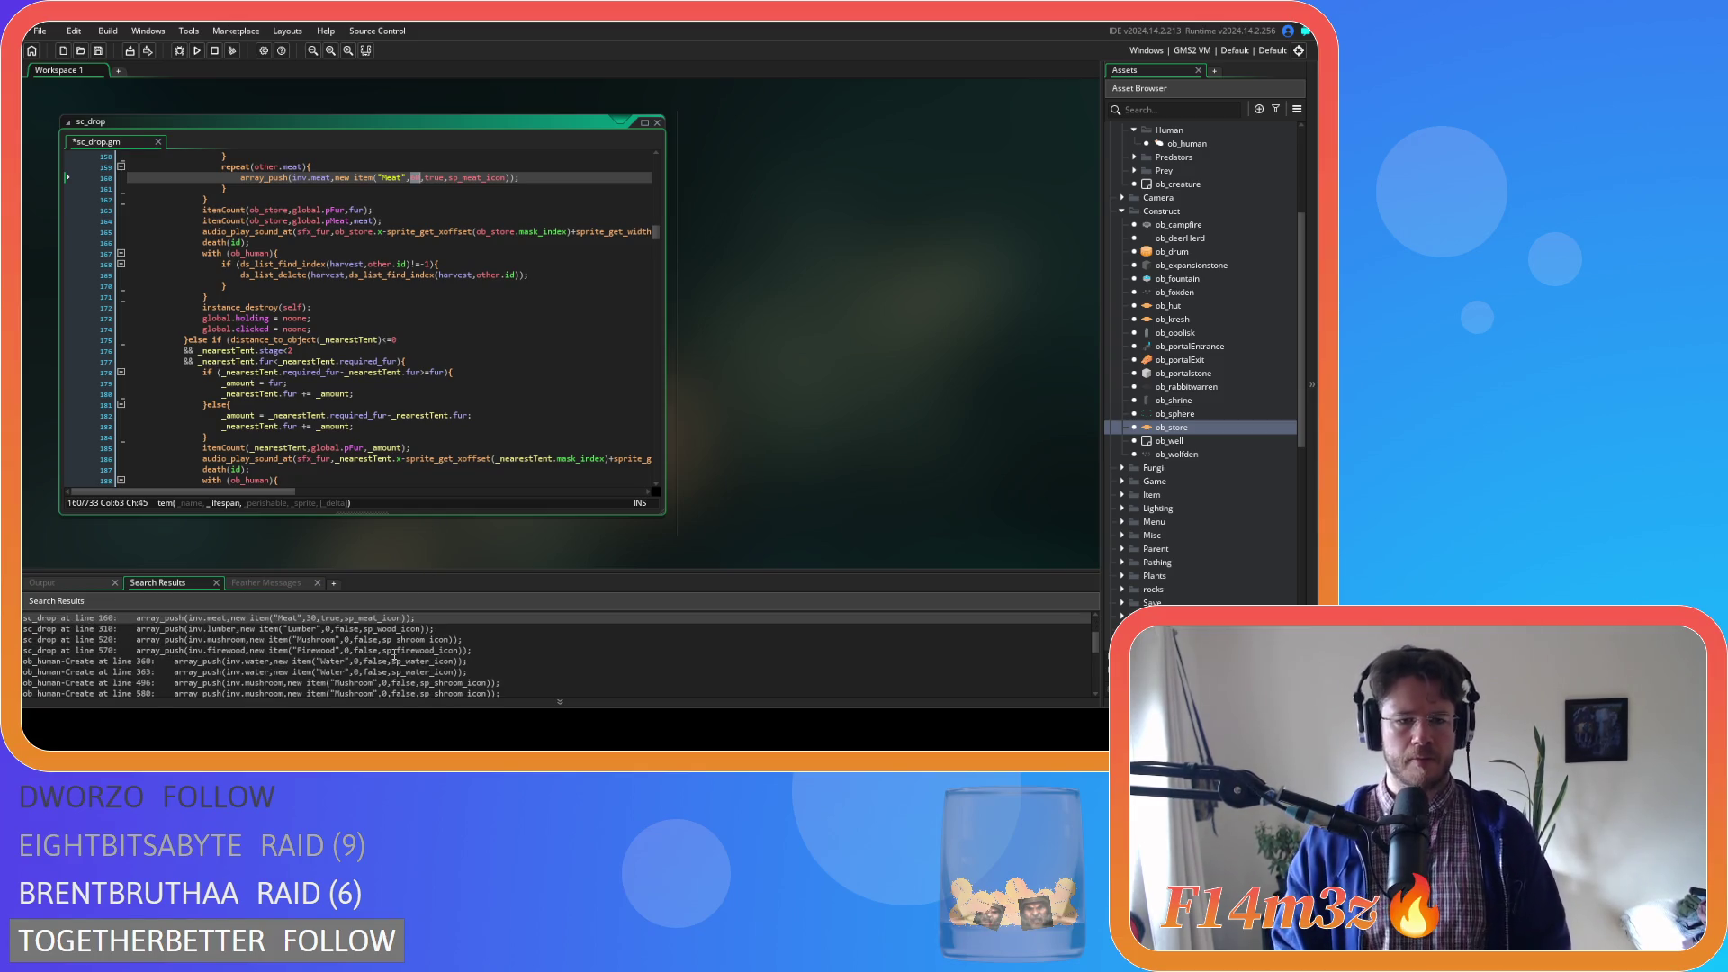
{"action": "scroll", "coordinate": [381, 650], "scroll_direction": "down", "scroll_amount": 1}
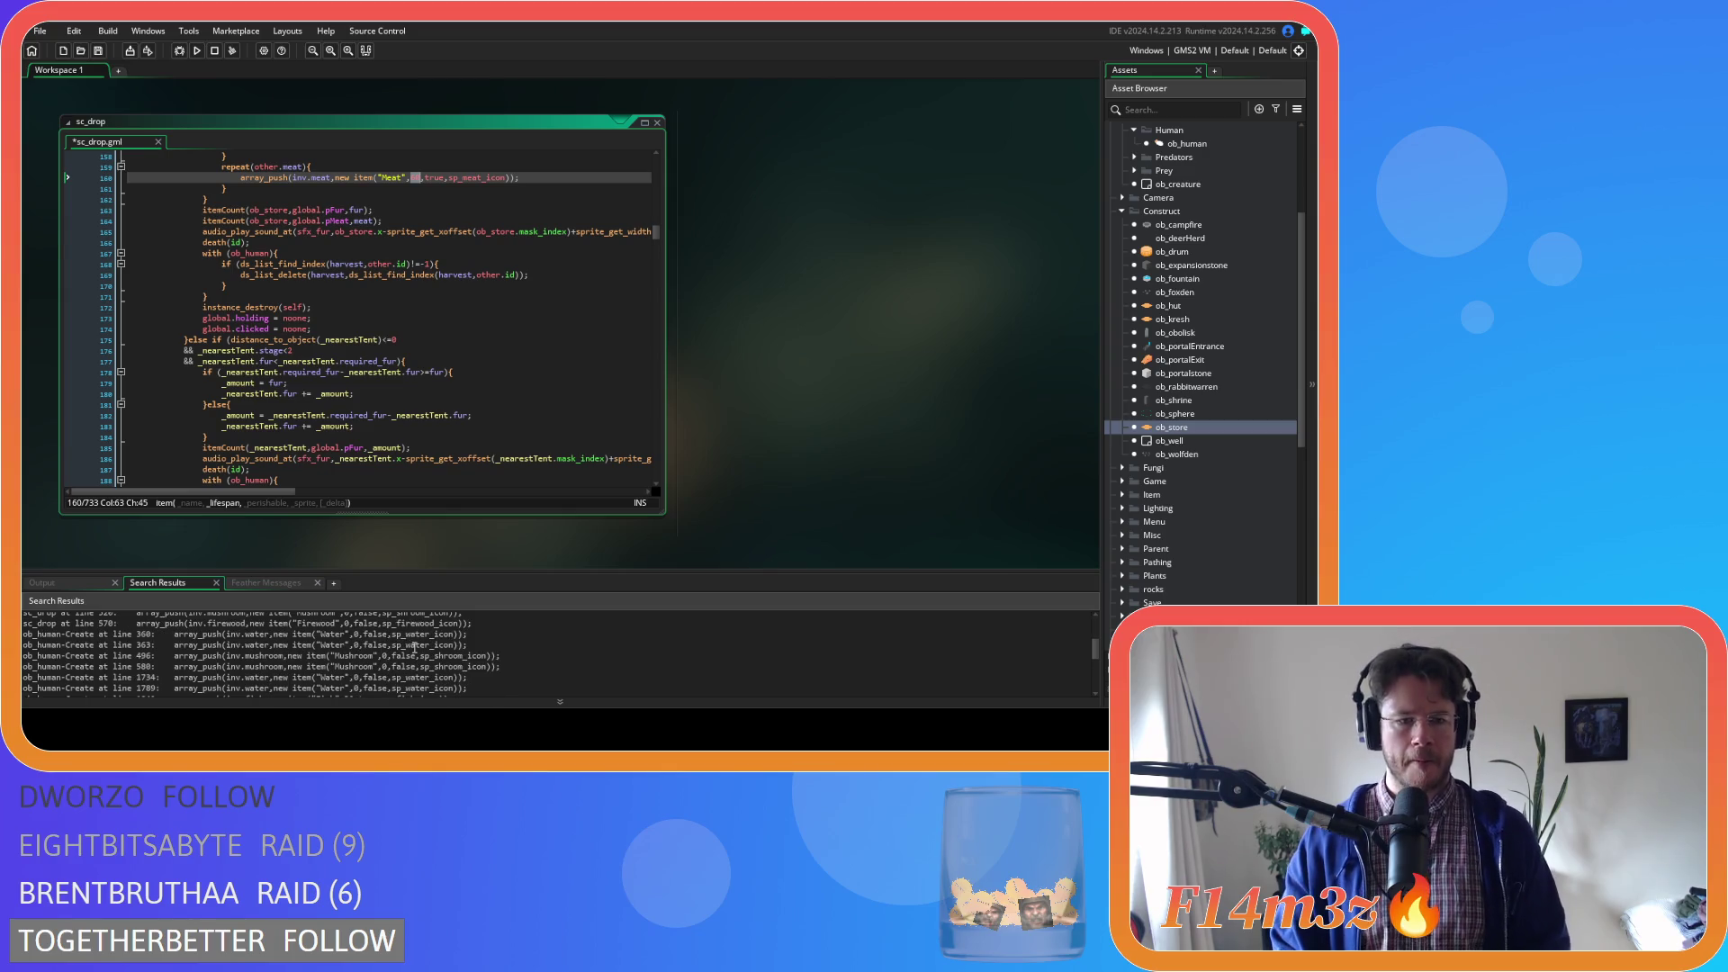
{"action": "scroll", "coordinate": [415, 647], "scroll_direction": "down", "scroll_amount": 1}
{"action": "left_click", "coordinate": [377, 671]}
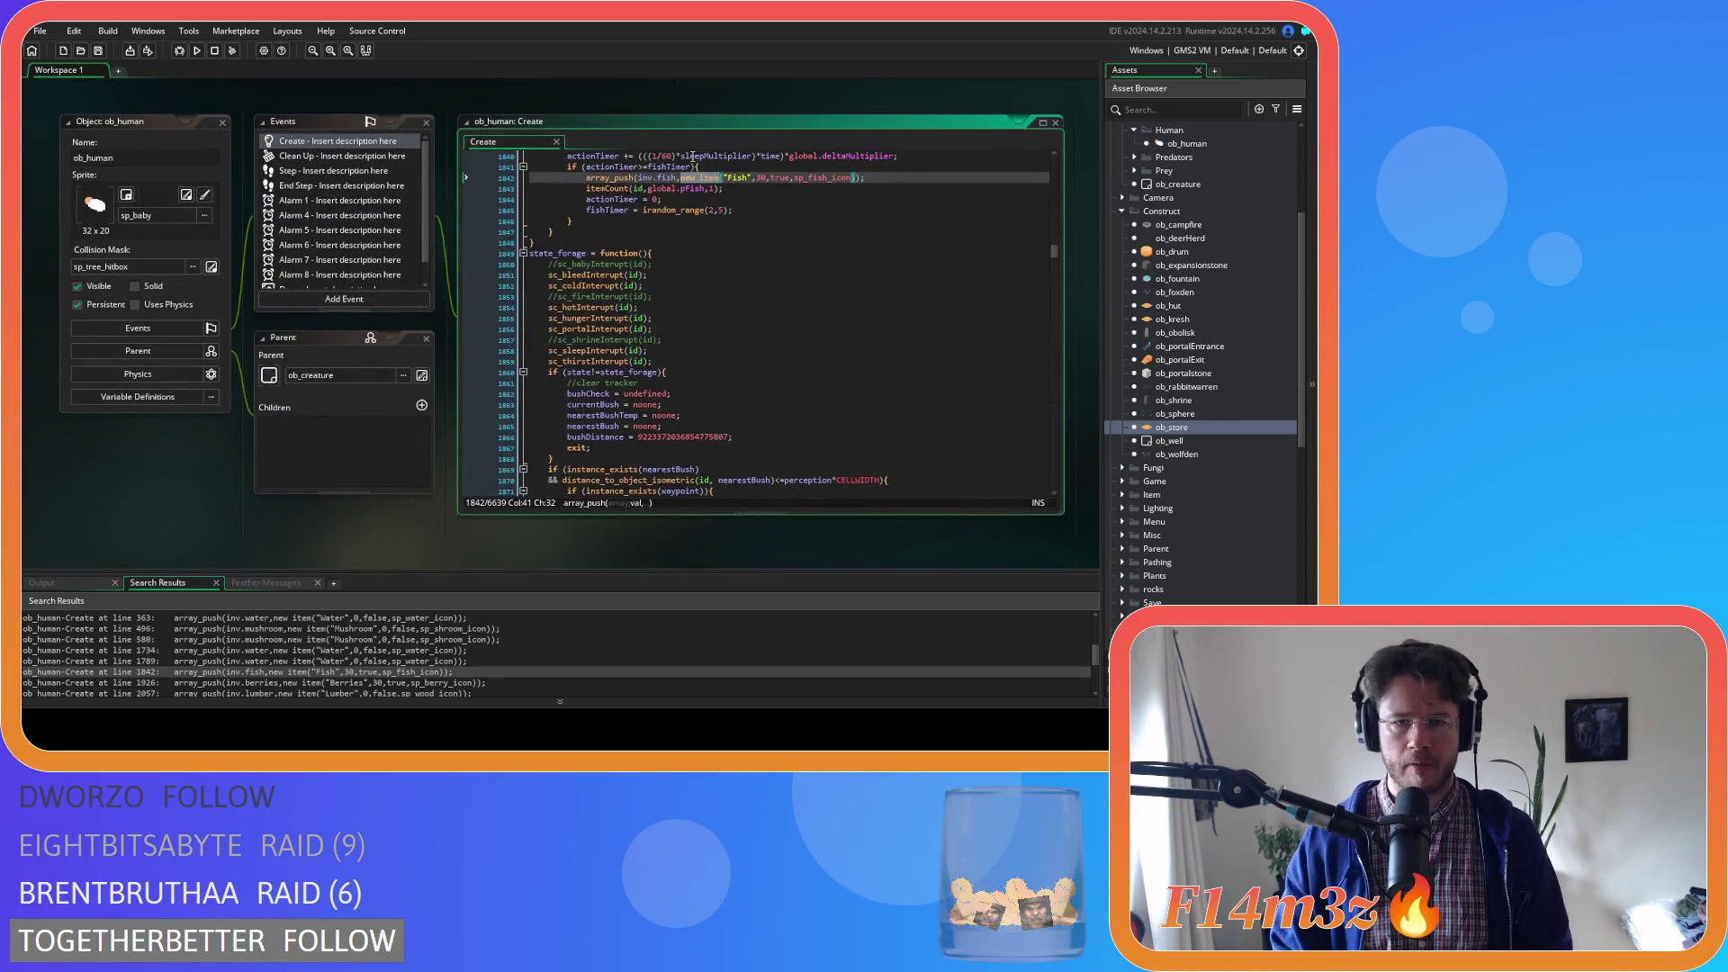
Set the Fish (line 1842) and Berries (line 1926) item lifespans to 60 and save
{"action": "double_click", "coordinate": [760, 177]}
{"action": "type", "text": "60"}
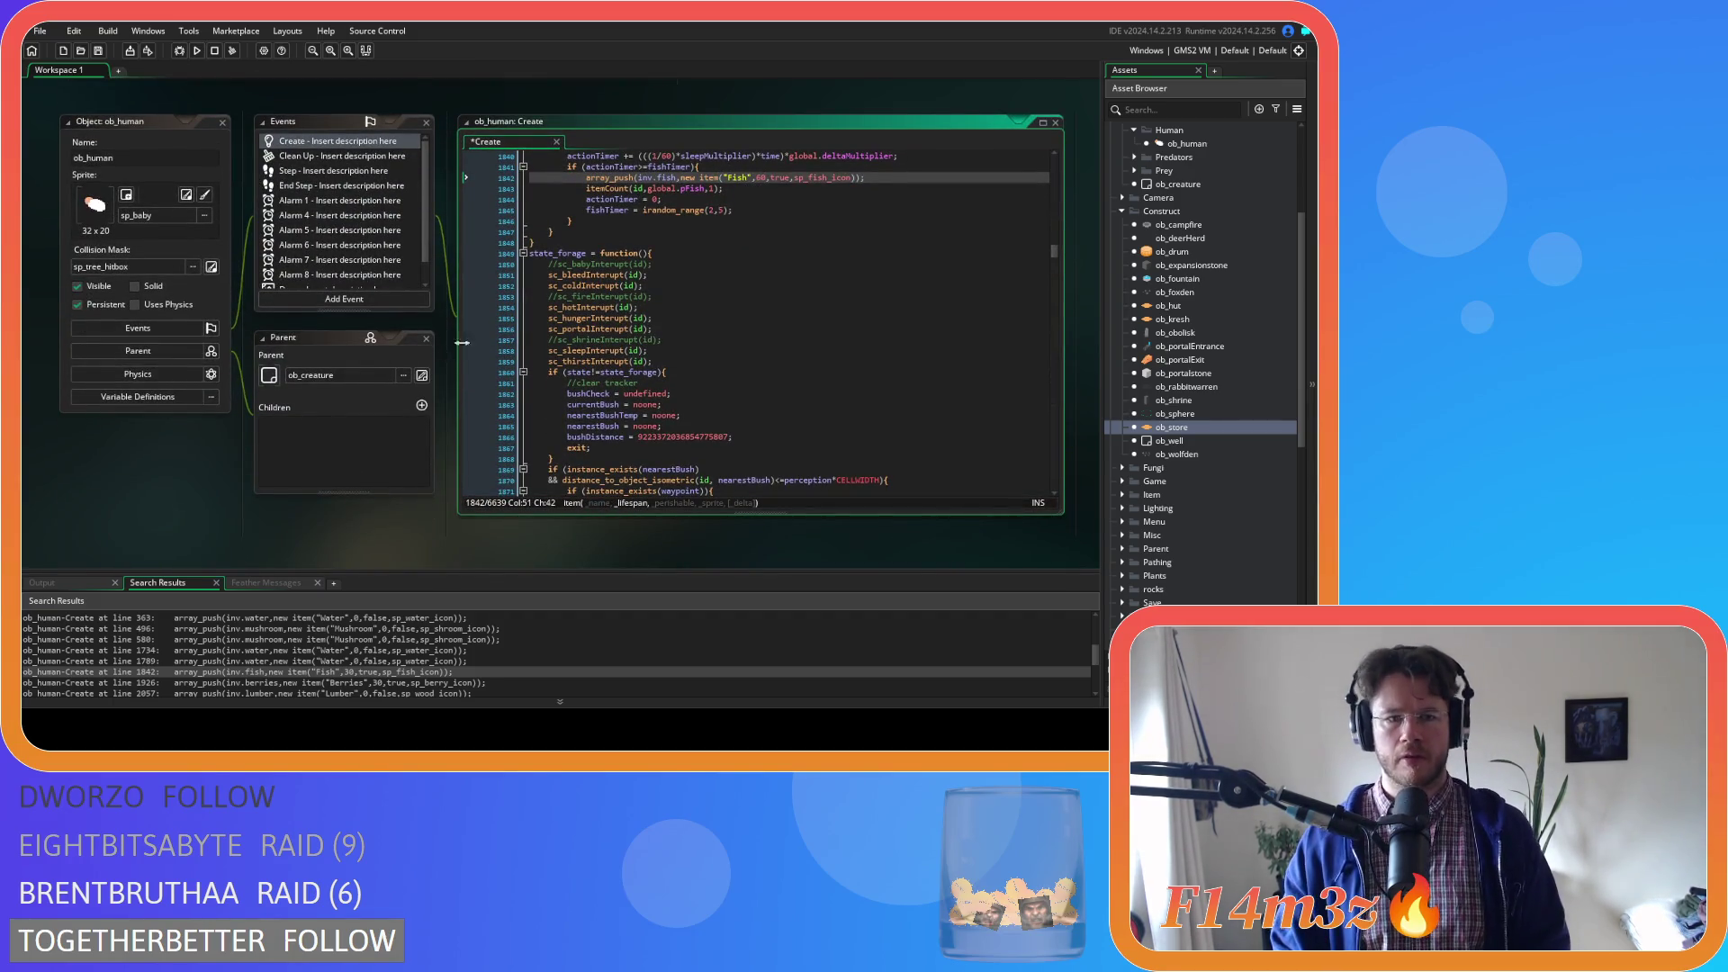
{"action": "scroll", "coordinate": [457, 342], "scroll_direction": "up", "scroll_amount": 4}
{"action": "scroll", "coordinate": [436, 358], "scroll_direction": "up", "scroll_amount": 3}
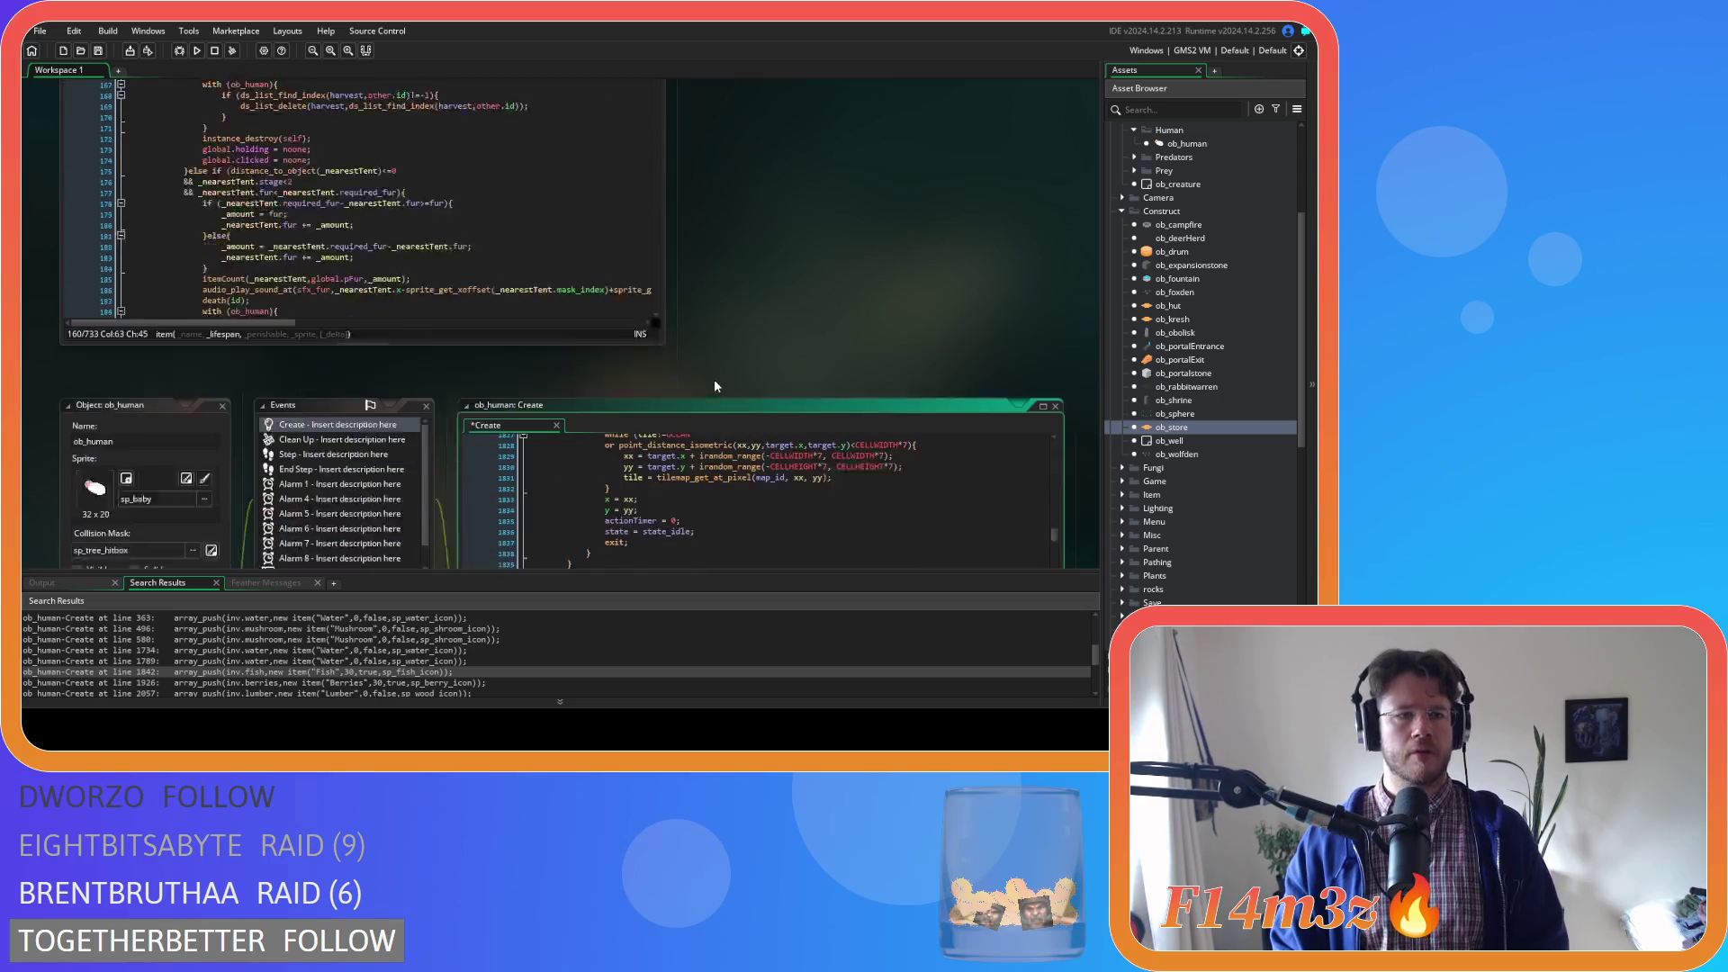
{"action": "scroll", "coordinate": [436, 354], "scroll_direction": "down", "scroll_amount": 3}
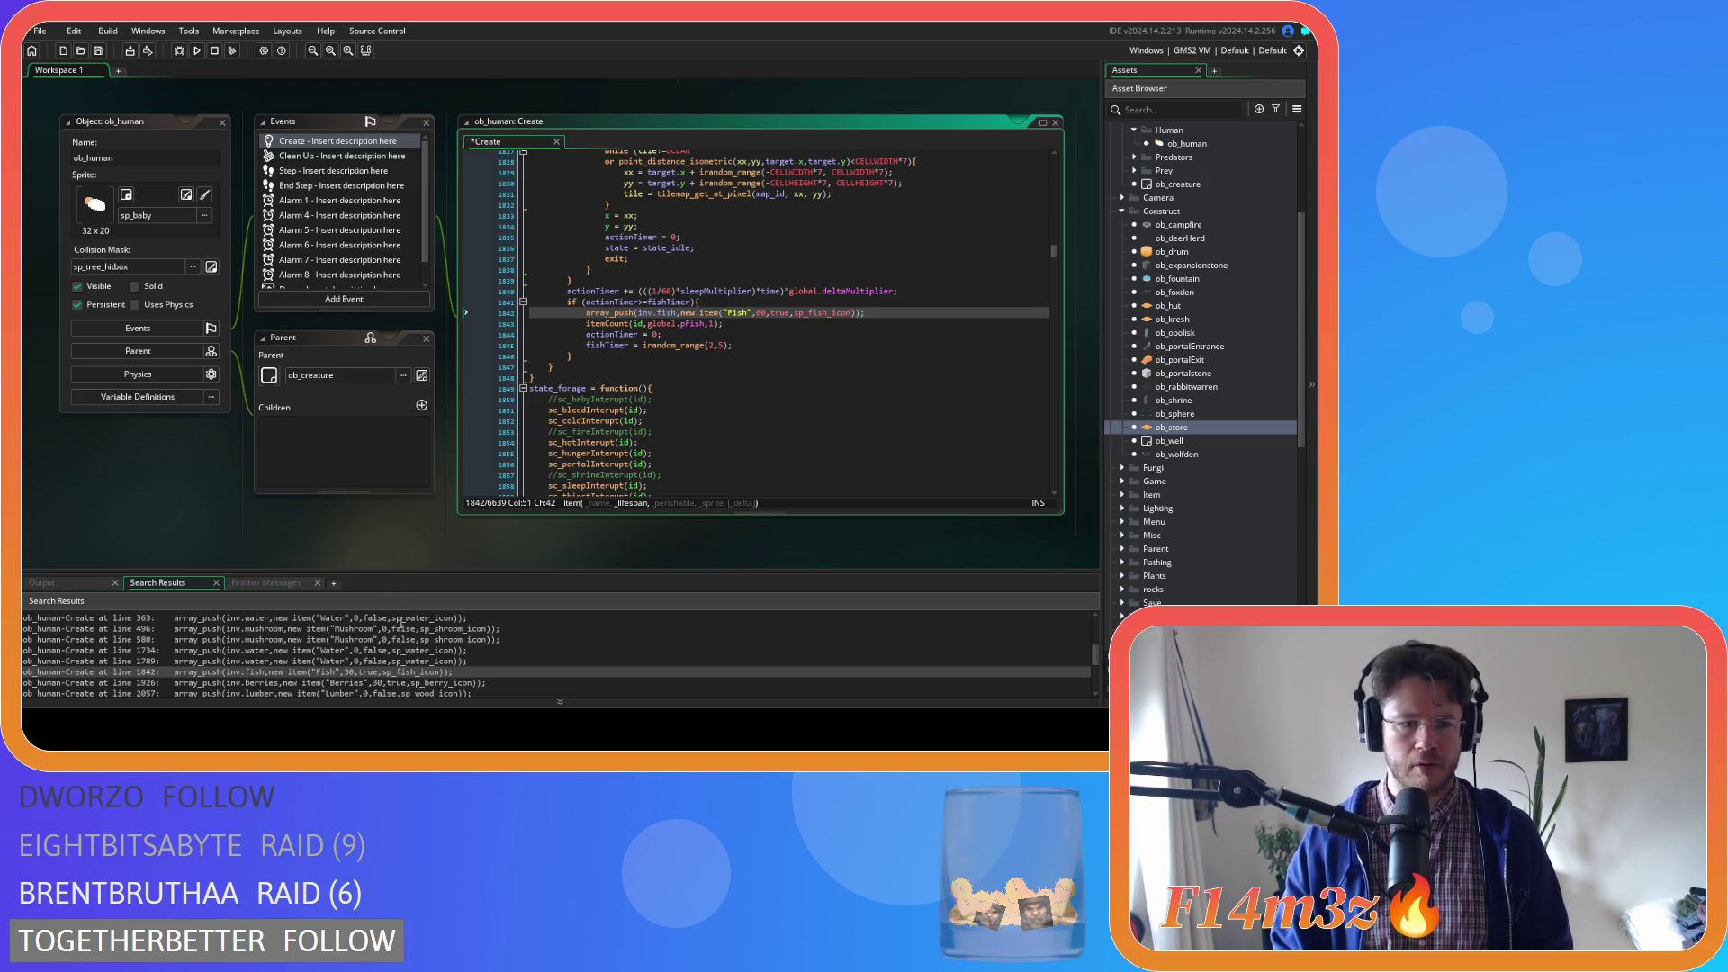
{"action": "double_click", "coordinate": [423, 682]}
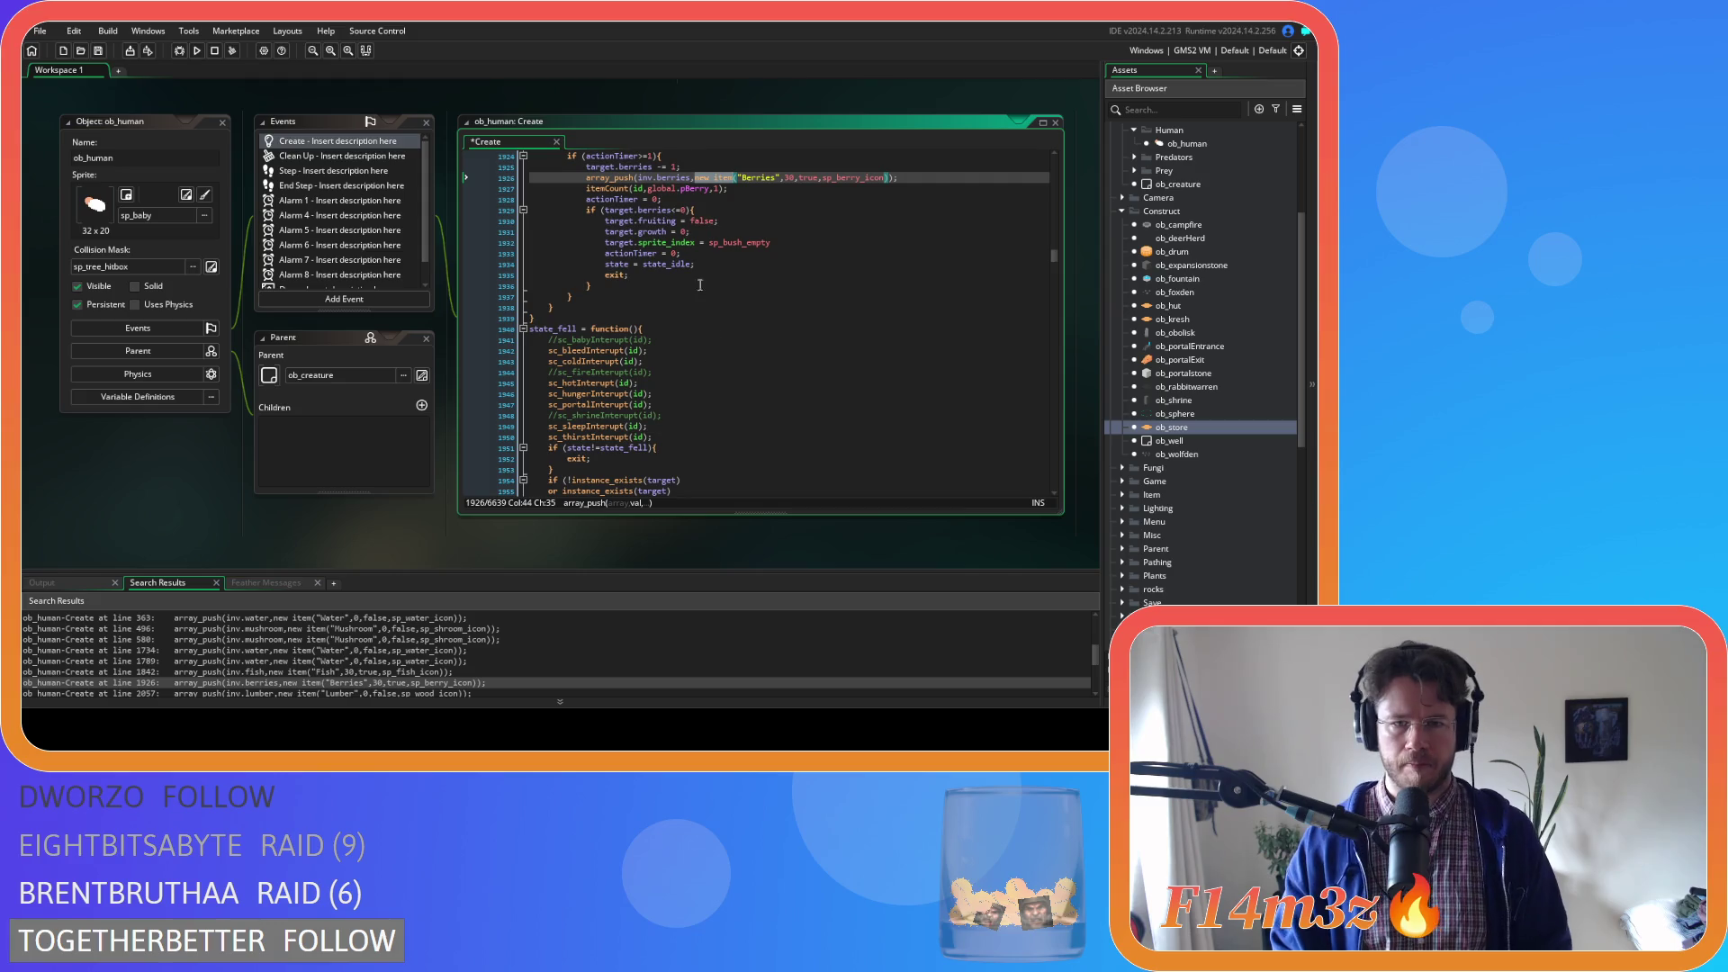
{"action": "double_click", "coordinate": [788, 177]}
{"action": "type", "text": "60"}
{"action": "key", "text": "ctrl+s"}
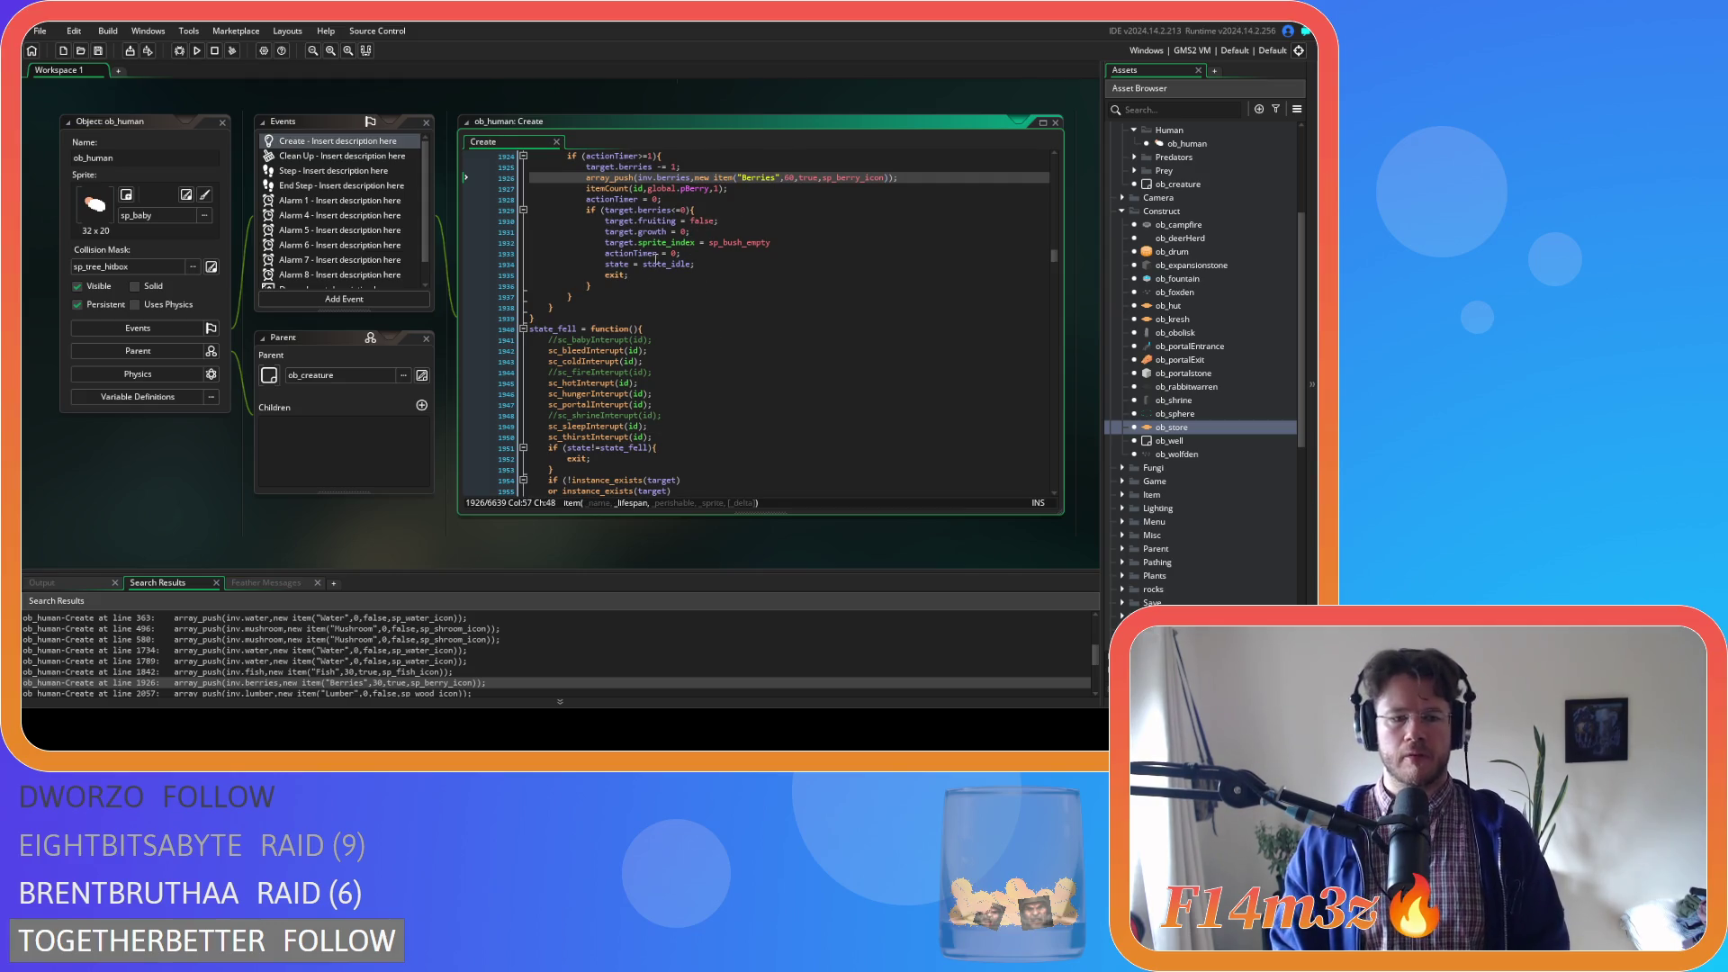
Change the Meat item's lifespan on line 2899 to 60 and save
{"action": "scroll", "coordinate": [420, 646], "scroll_direction": "down", "scroll_amount": 1}
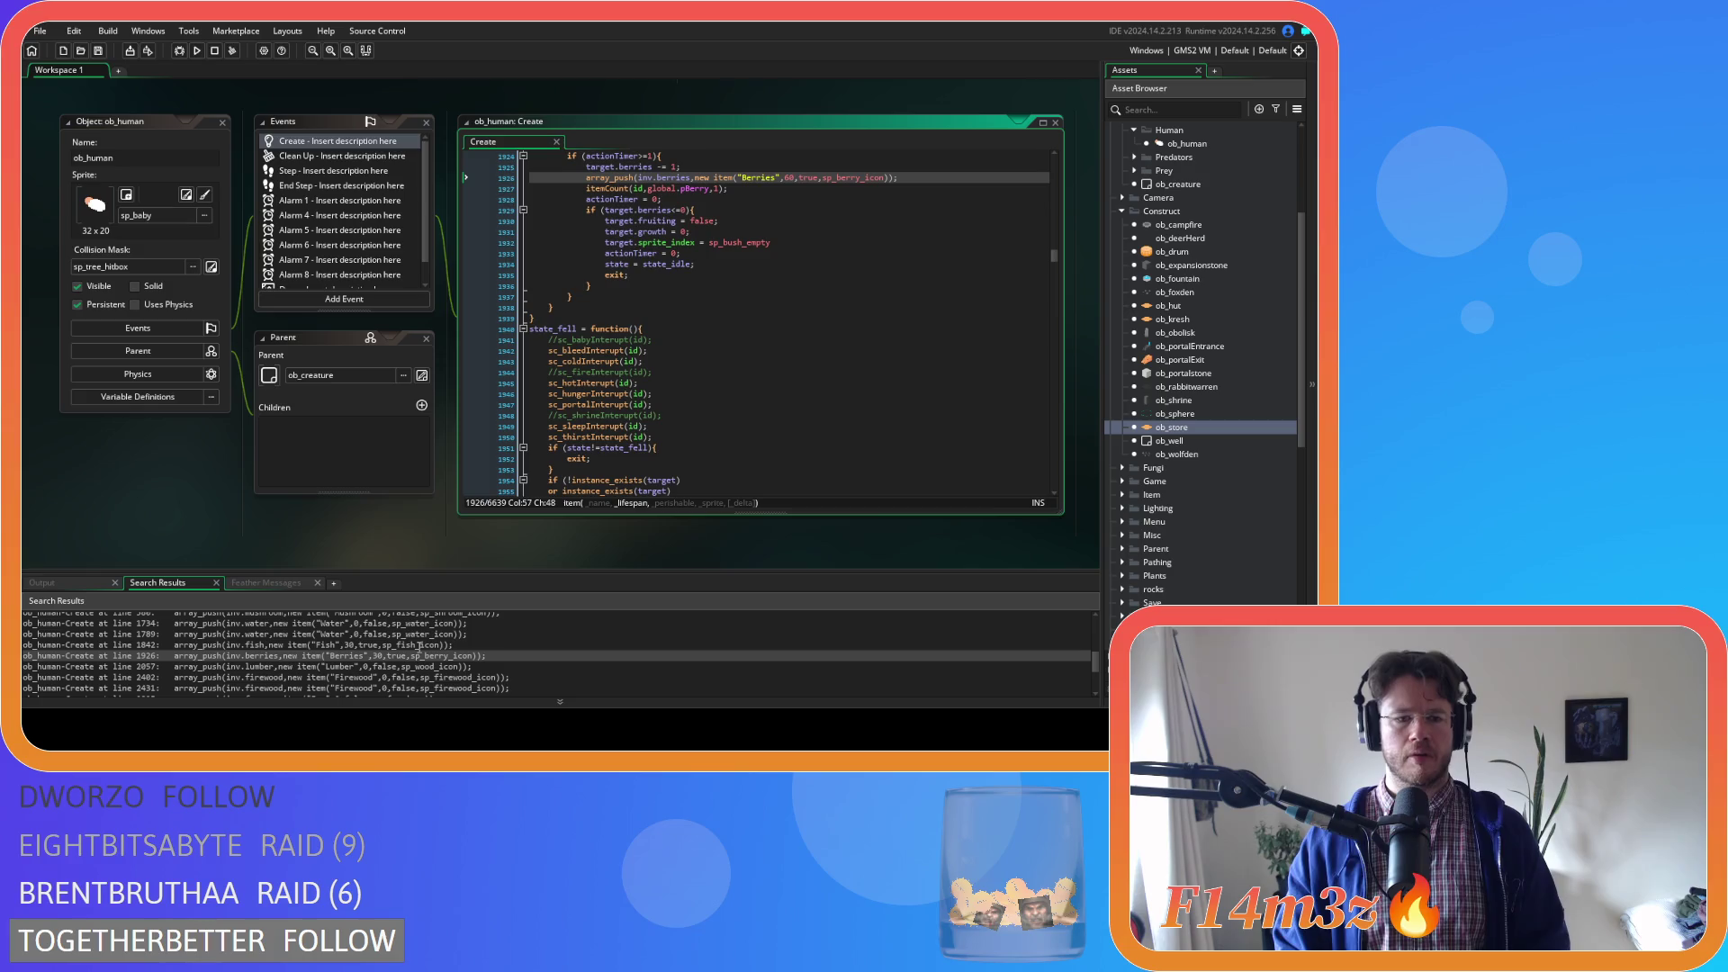
{"action": "scroll", "coordinate": [420, 646], "scroll_direction": "down", "scroll_amount": 1}
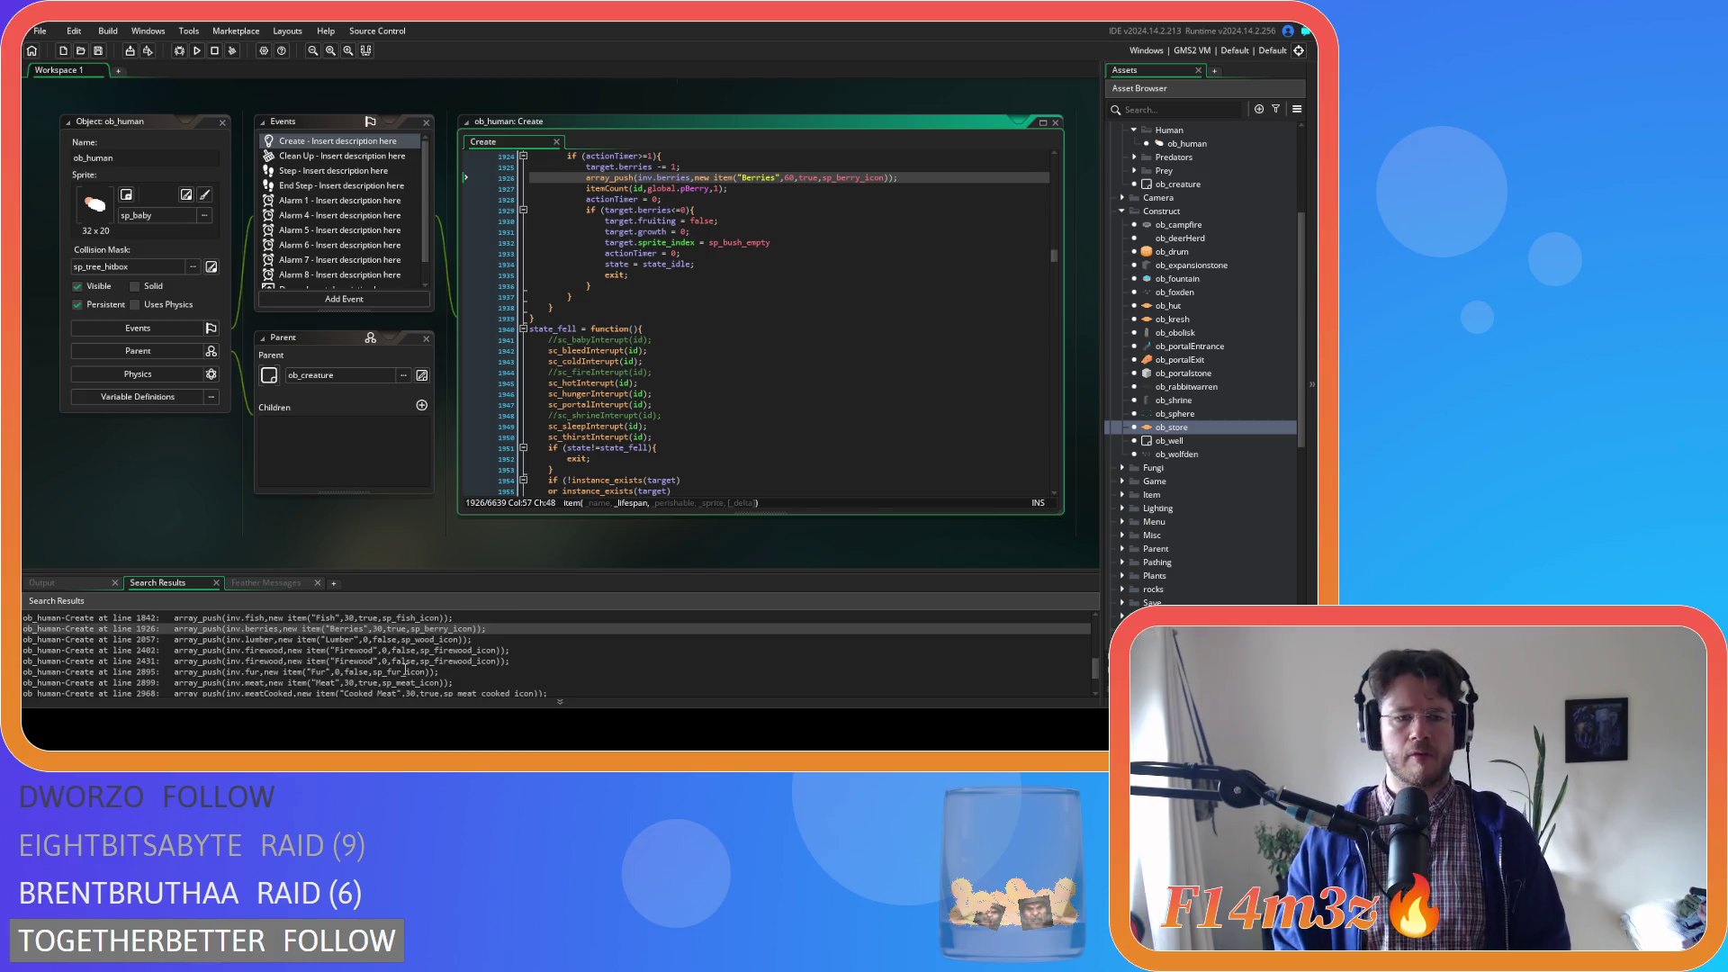
{"action": "left_click", "coordinate": [394, 682]}
{"action": "double_click", "coordinate": [393, 682]}
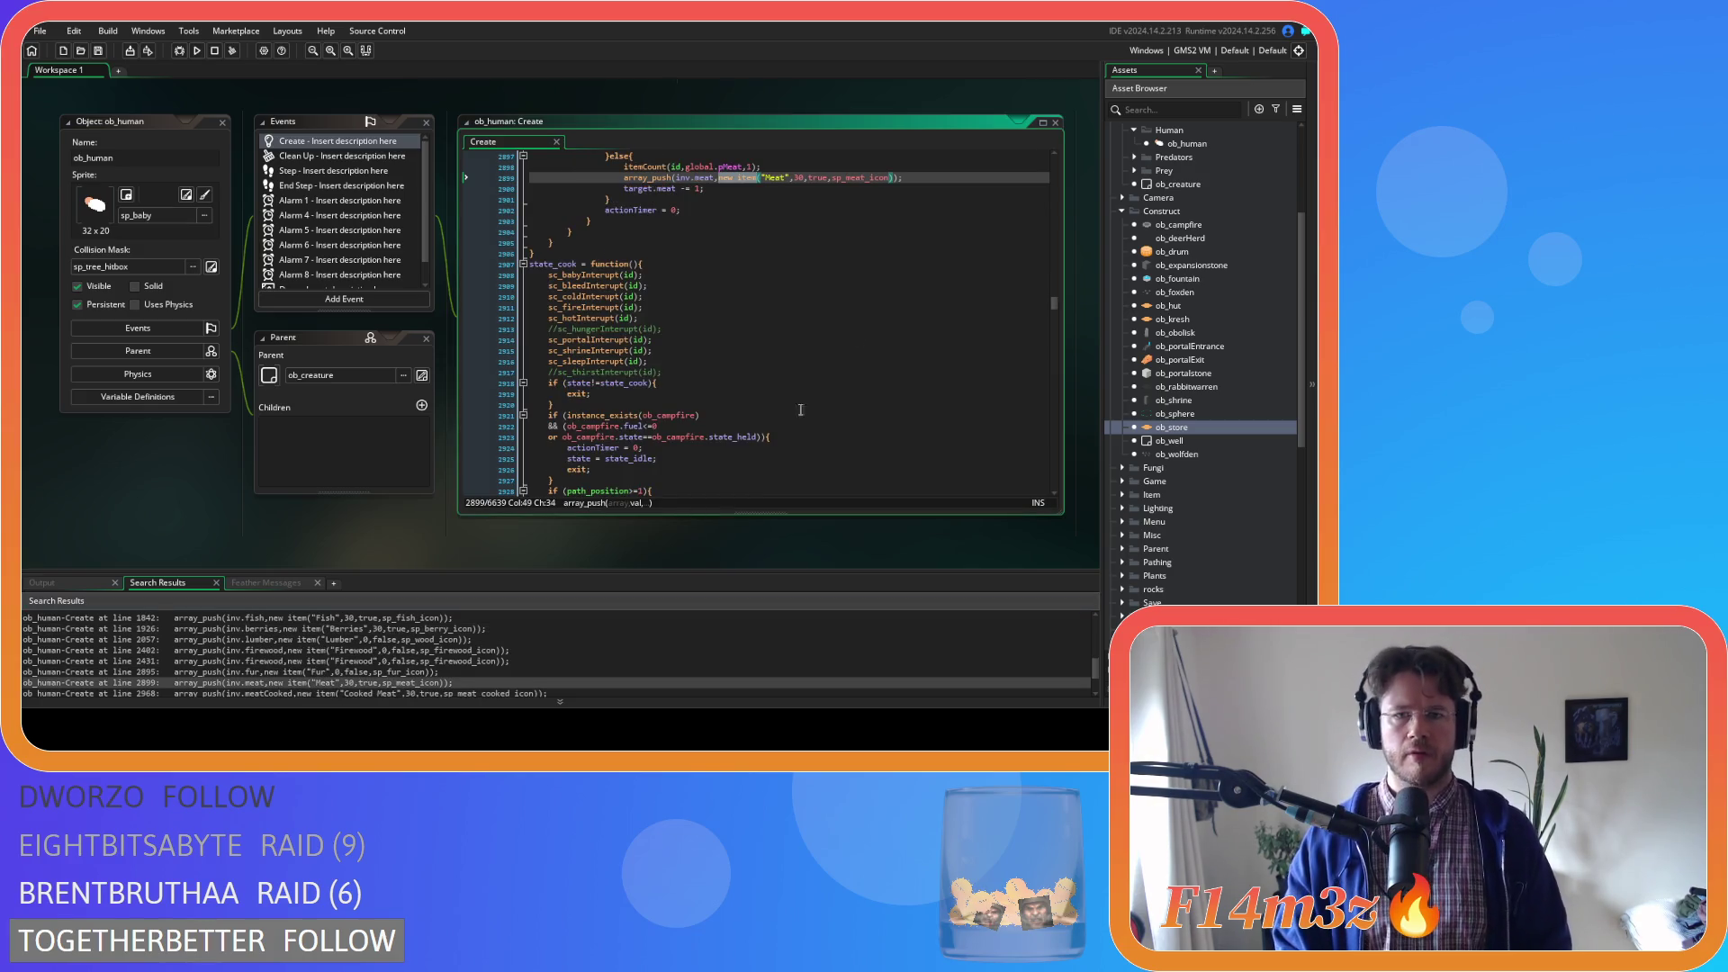
{"action": "double_click", "coordinate": [799, 177]}
{"action": "type", "text": "60"}
{"action": "key", "text": "ctrl+s"}
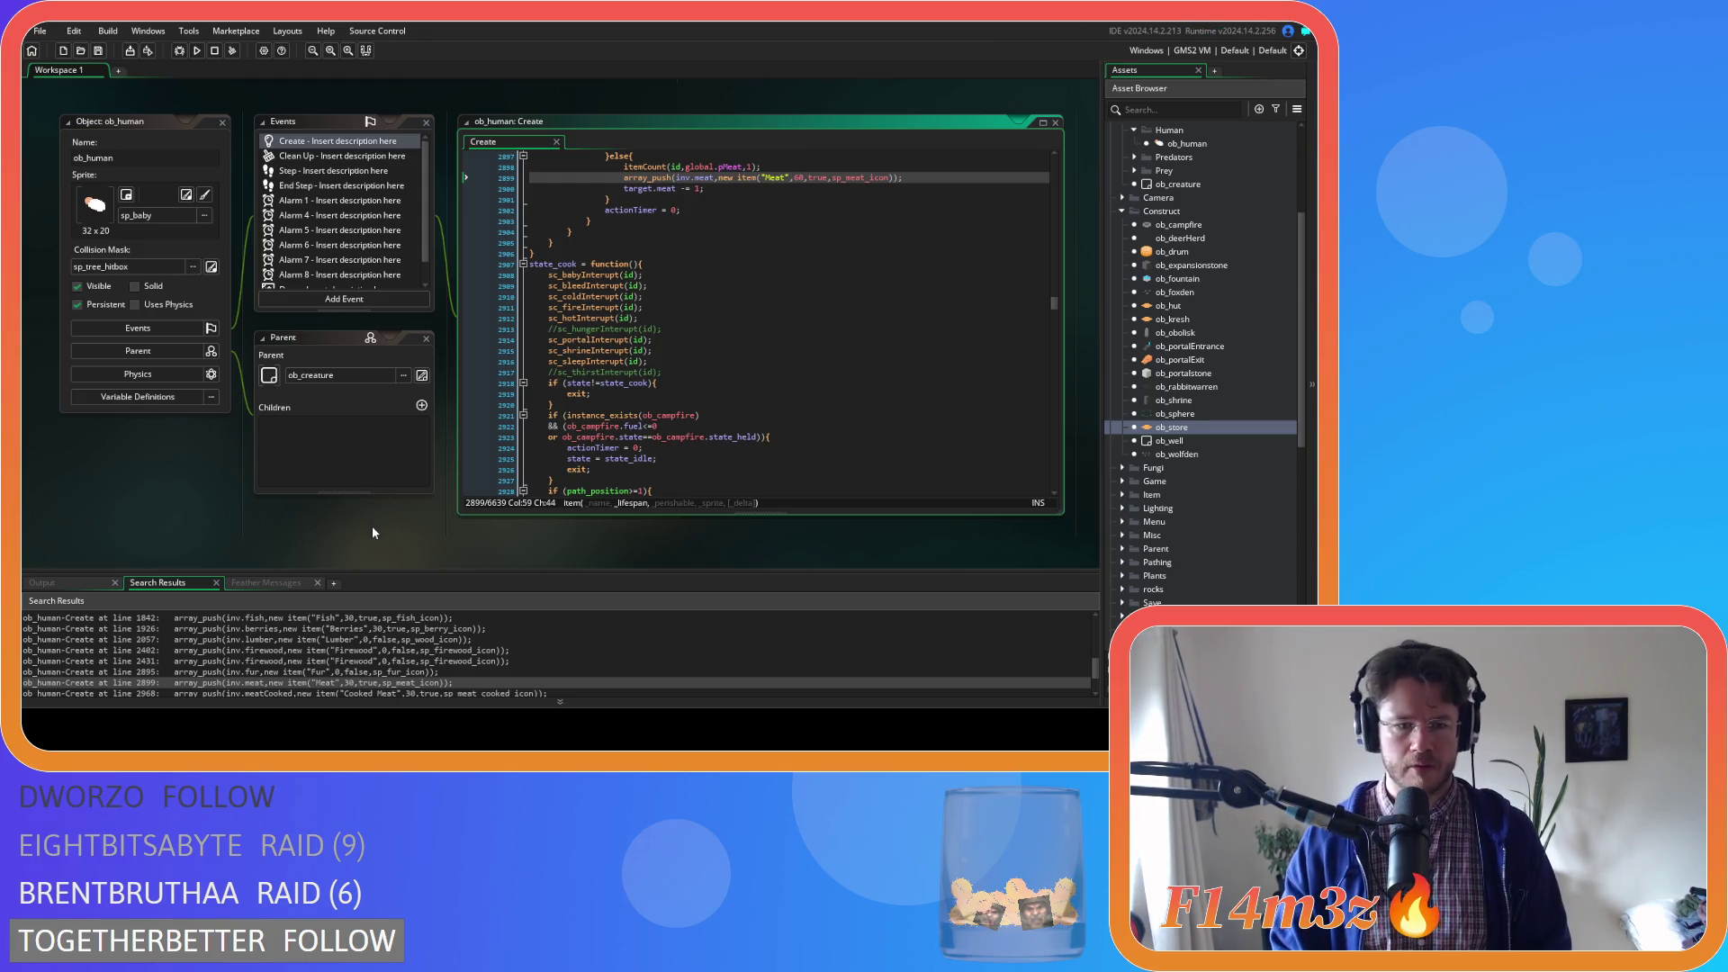
Set the Cooked Meat (line 2968) and Cooked Fish (line 2971) lifespans to 60 and save
{"action": "scroll", "coordinate": [401, 671], "scroll_direction": "down", "scroll_amount": 1}
{"action": "double_click", "coordinate": [396, 666]}
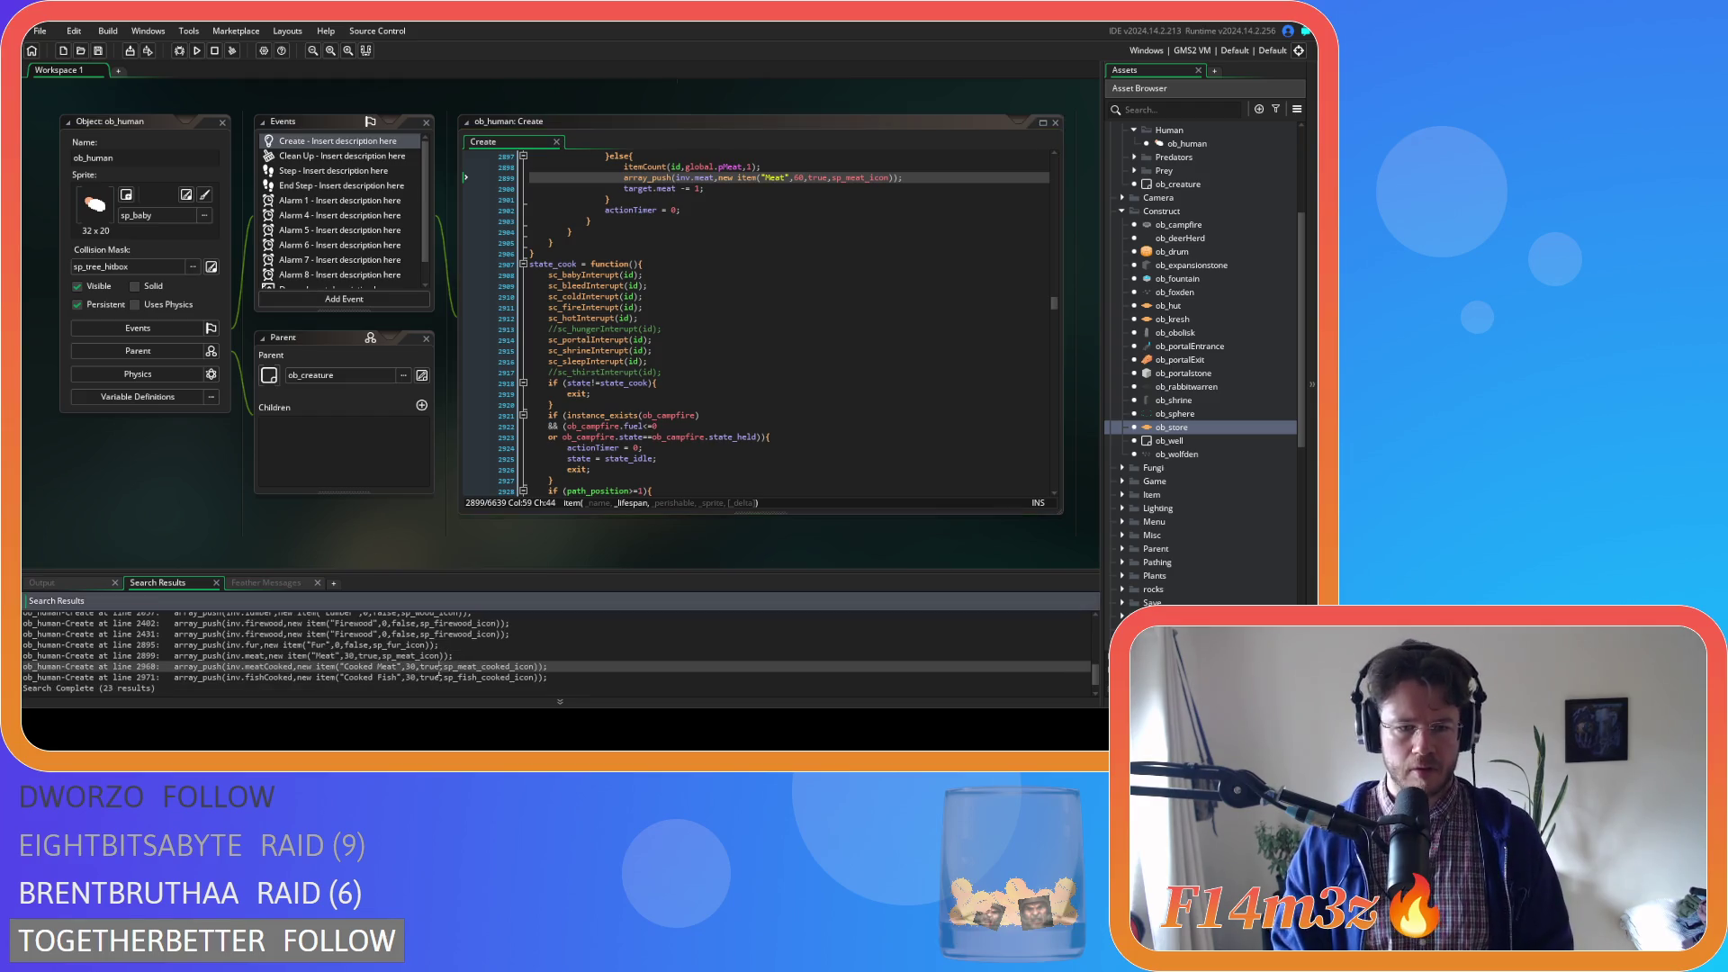
{"action": "double_click", "coordinate": [821, 178]}
{"action": "type", "text": "60"}
{"action": "double_click", "coordinate": [411, 677]}
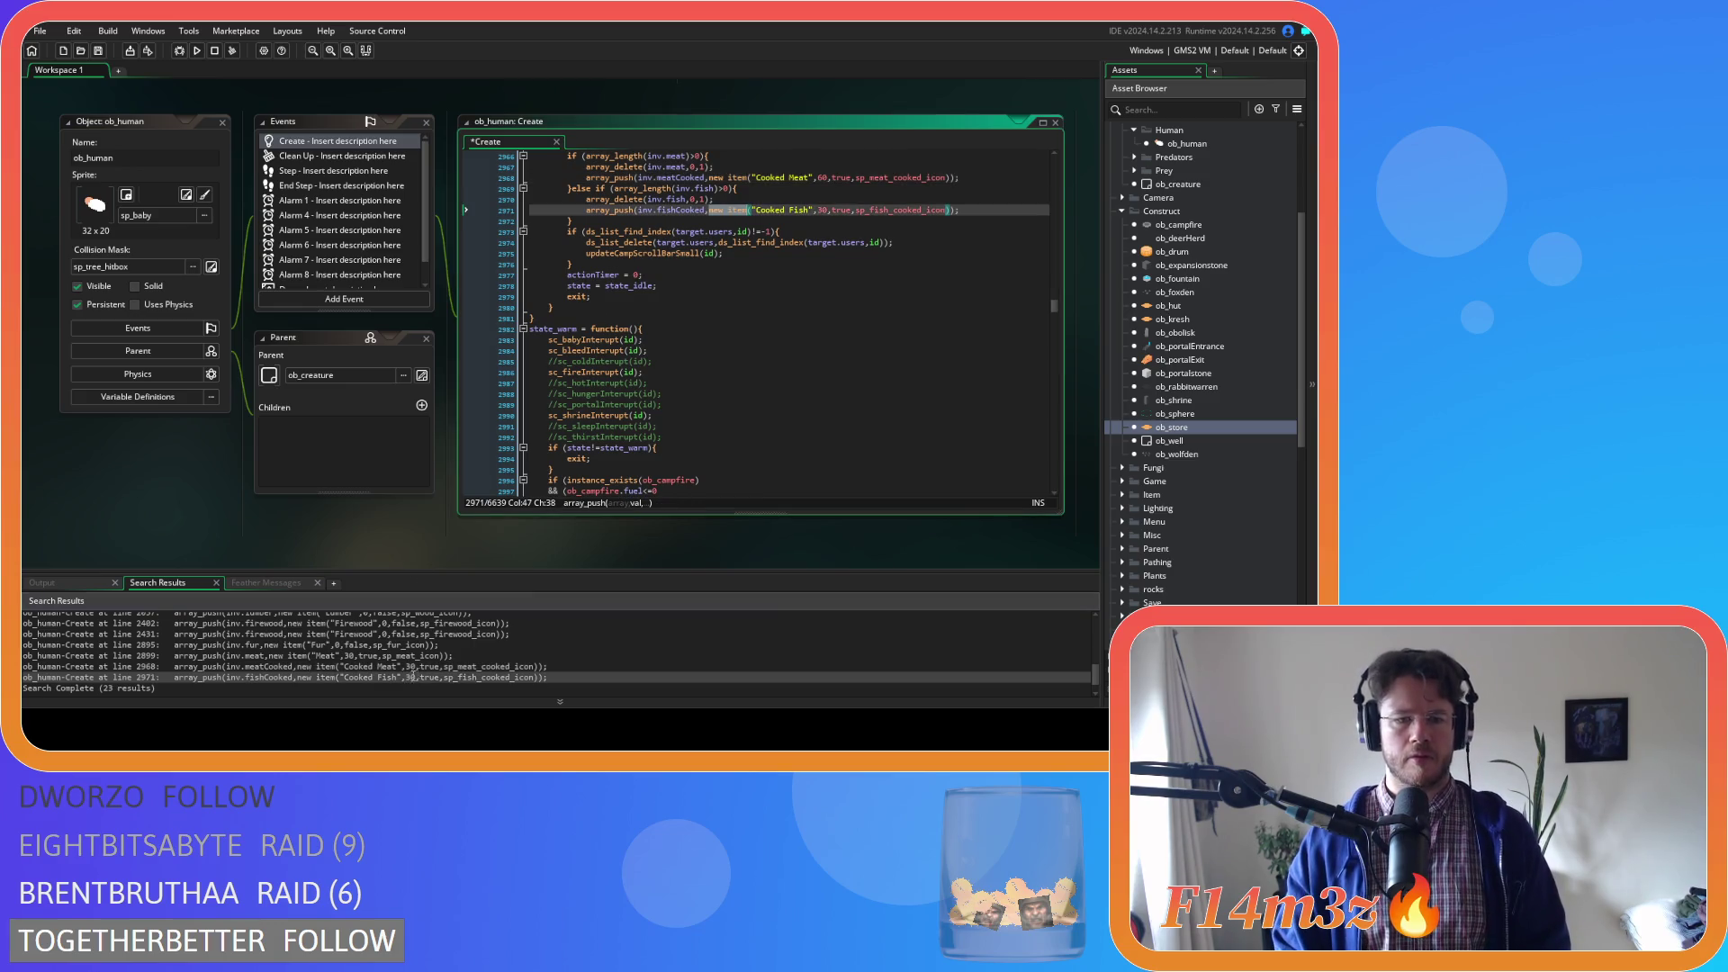
{"action": "double_click", "coordinate": [821, 209]}
{"action": "type", "text": "60"}
{"action": "key", "text": "ctrl+s"}
{"action": "scroll", "coordinate": [432, 679], "scroll_direction": "up", "scroll_amount": 1}
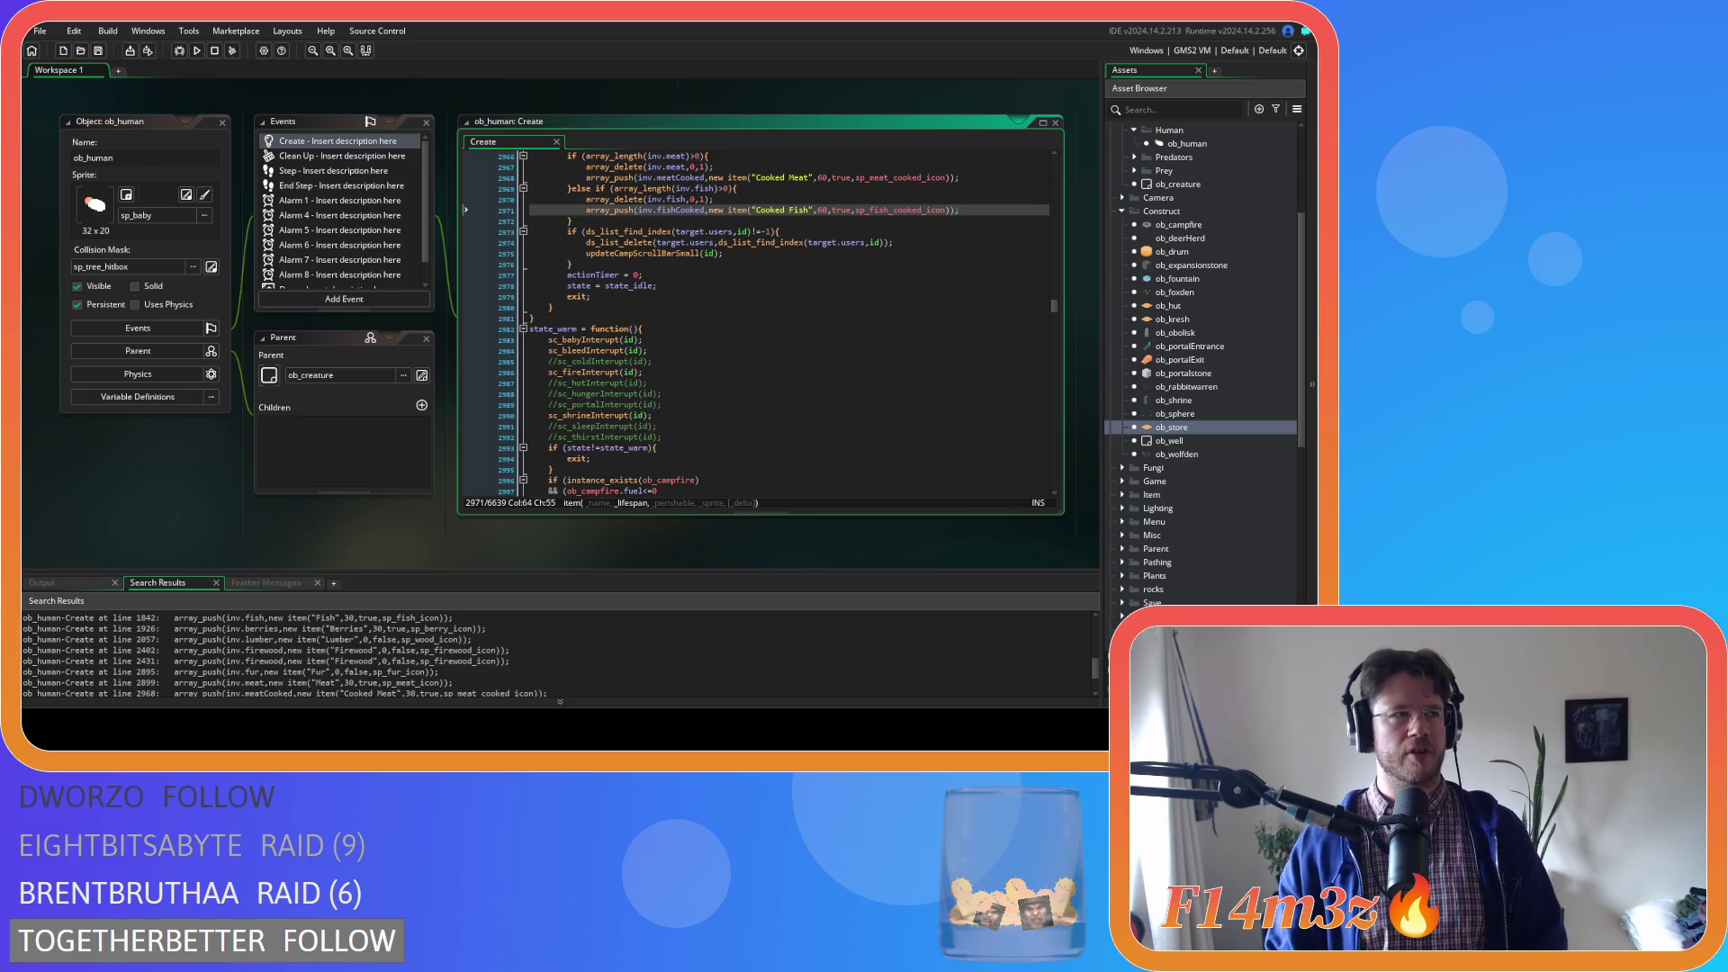
{"action": "left_click", "coordinate": [644, 285]}
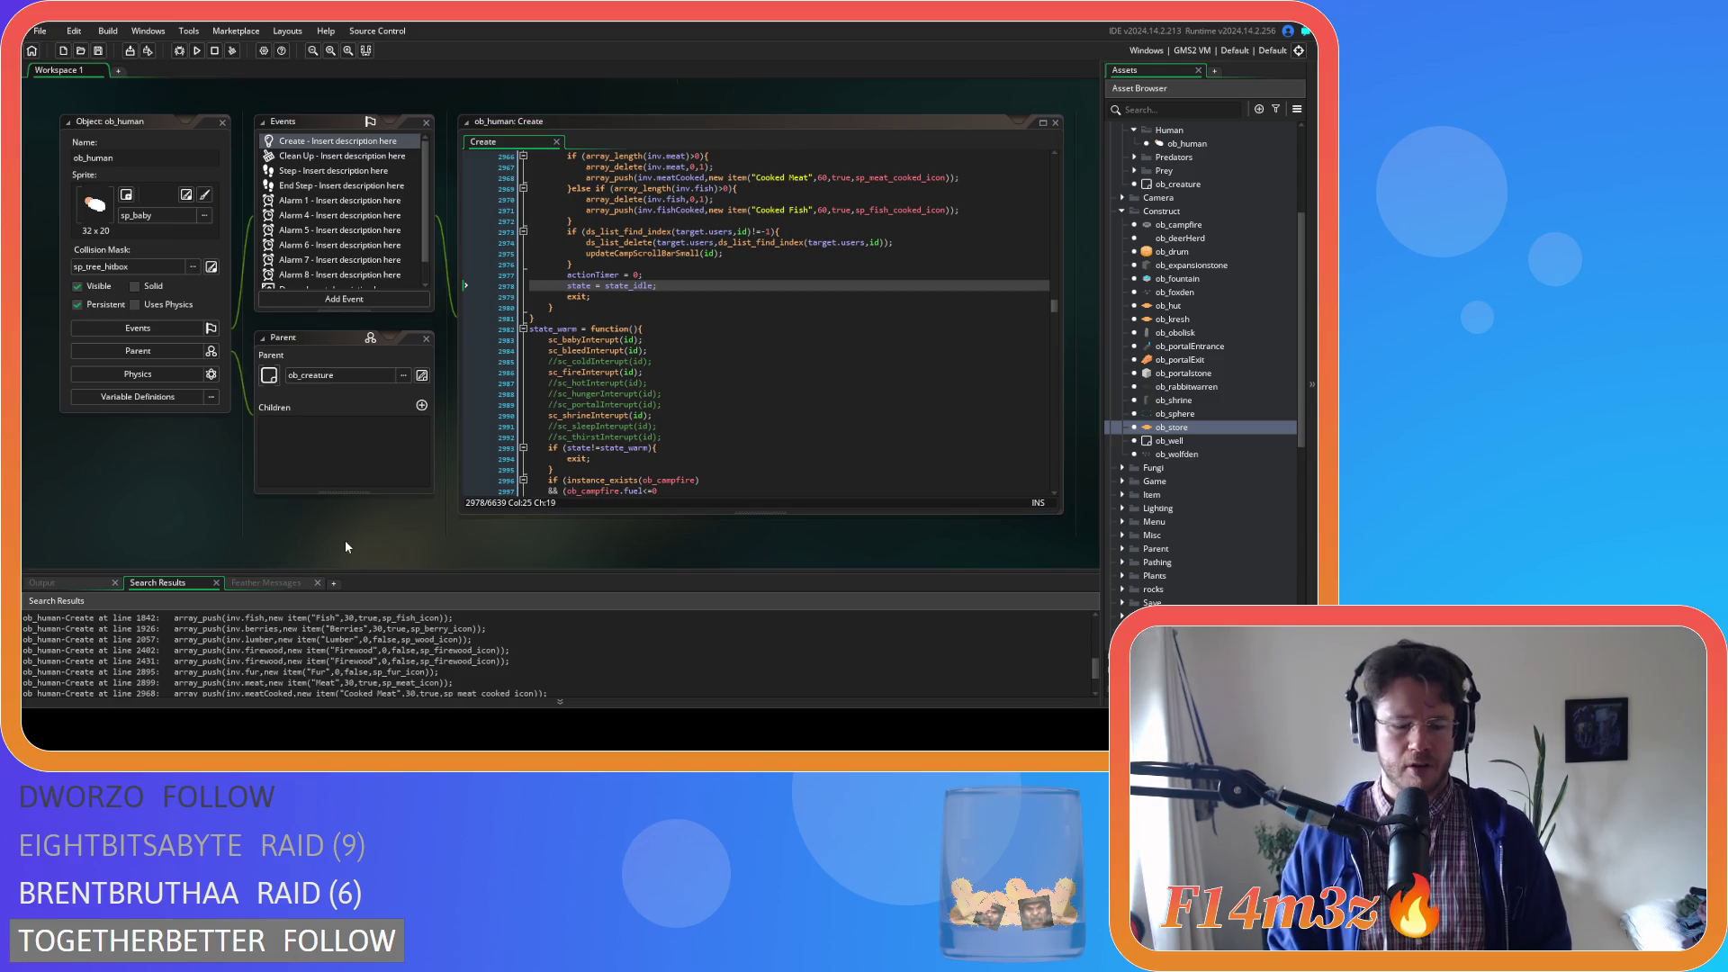
{"action": "key", "text": "ctrl+shift+f"}
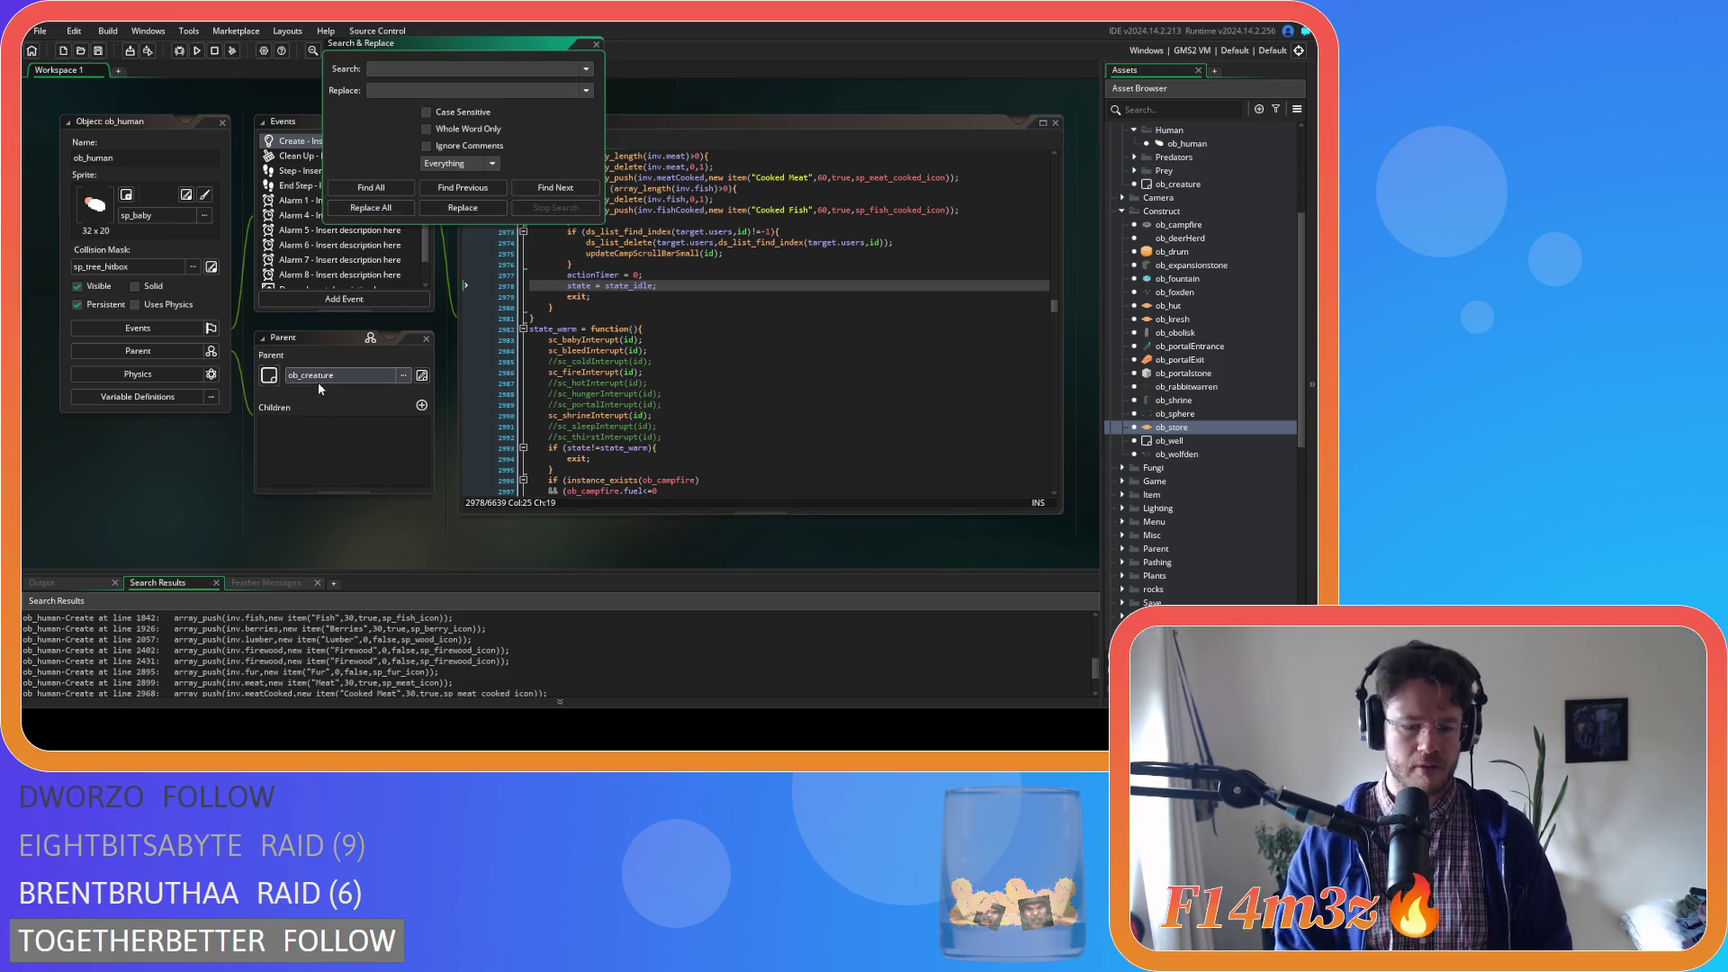
Rerun the project search for 'new item' and scroll through all the results
{"action": "type", "text": "mew item"}
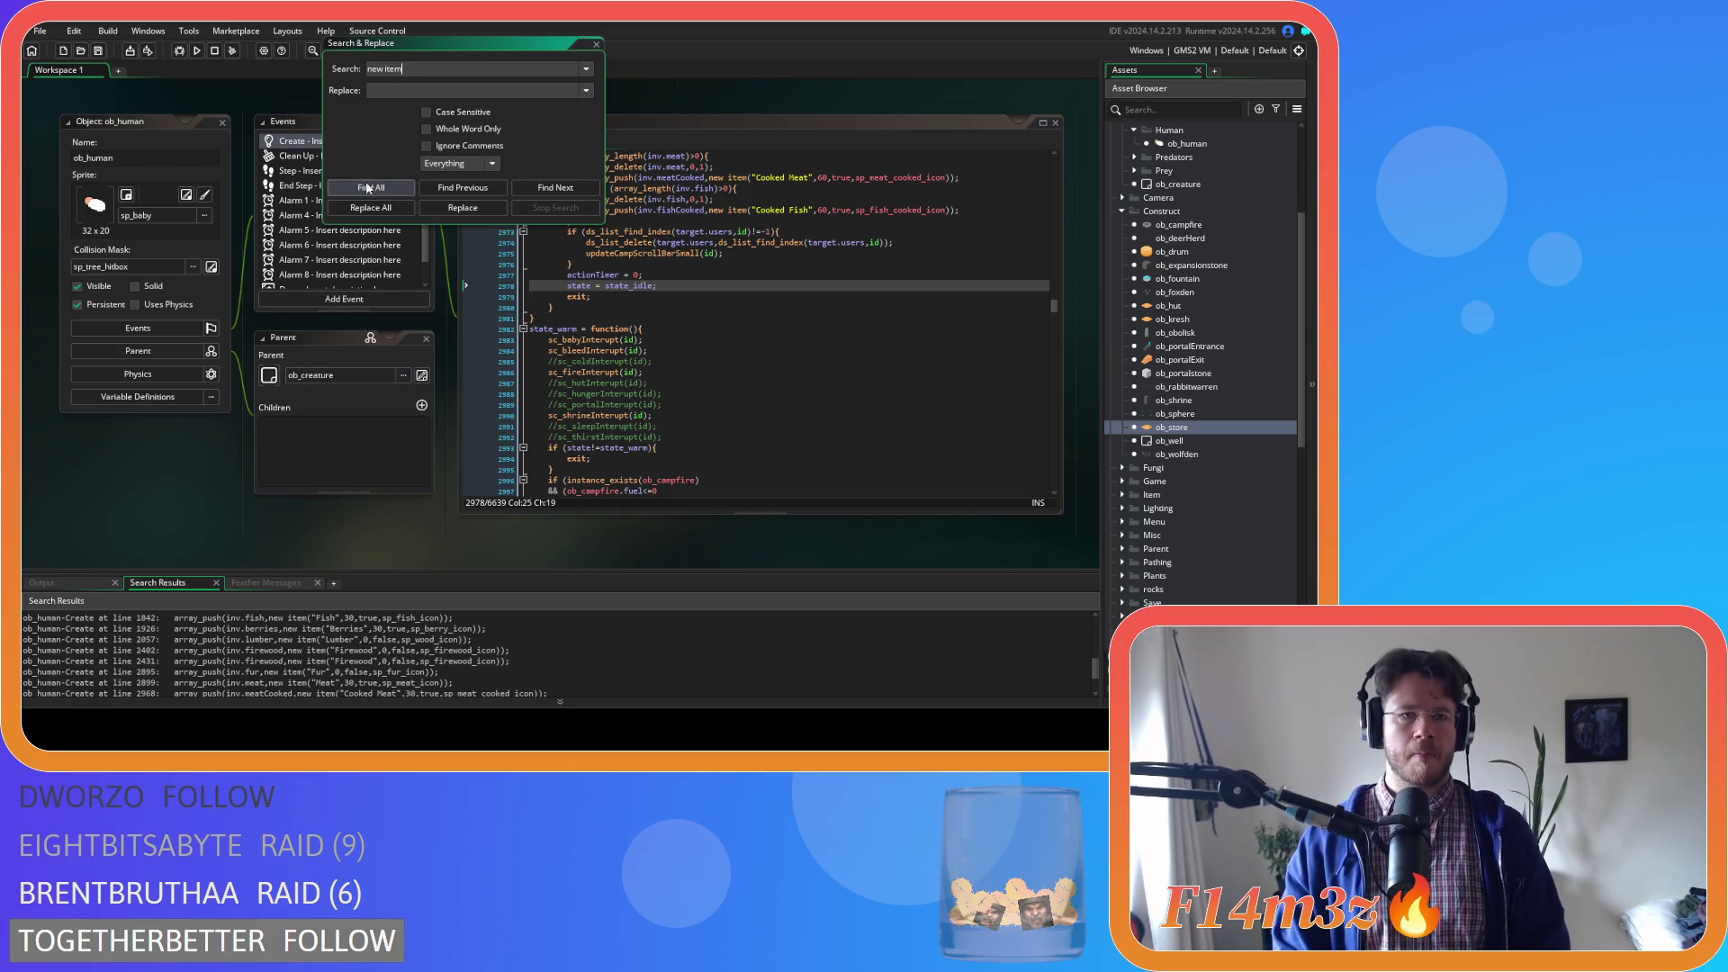
{"action": "left_click", "coordinate": [370, 187]}
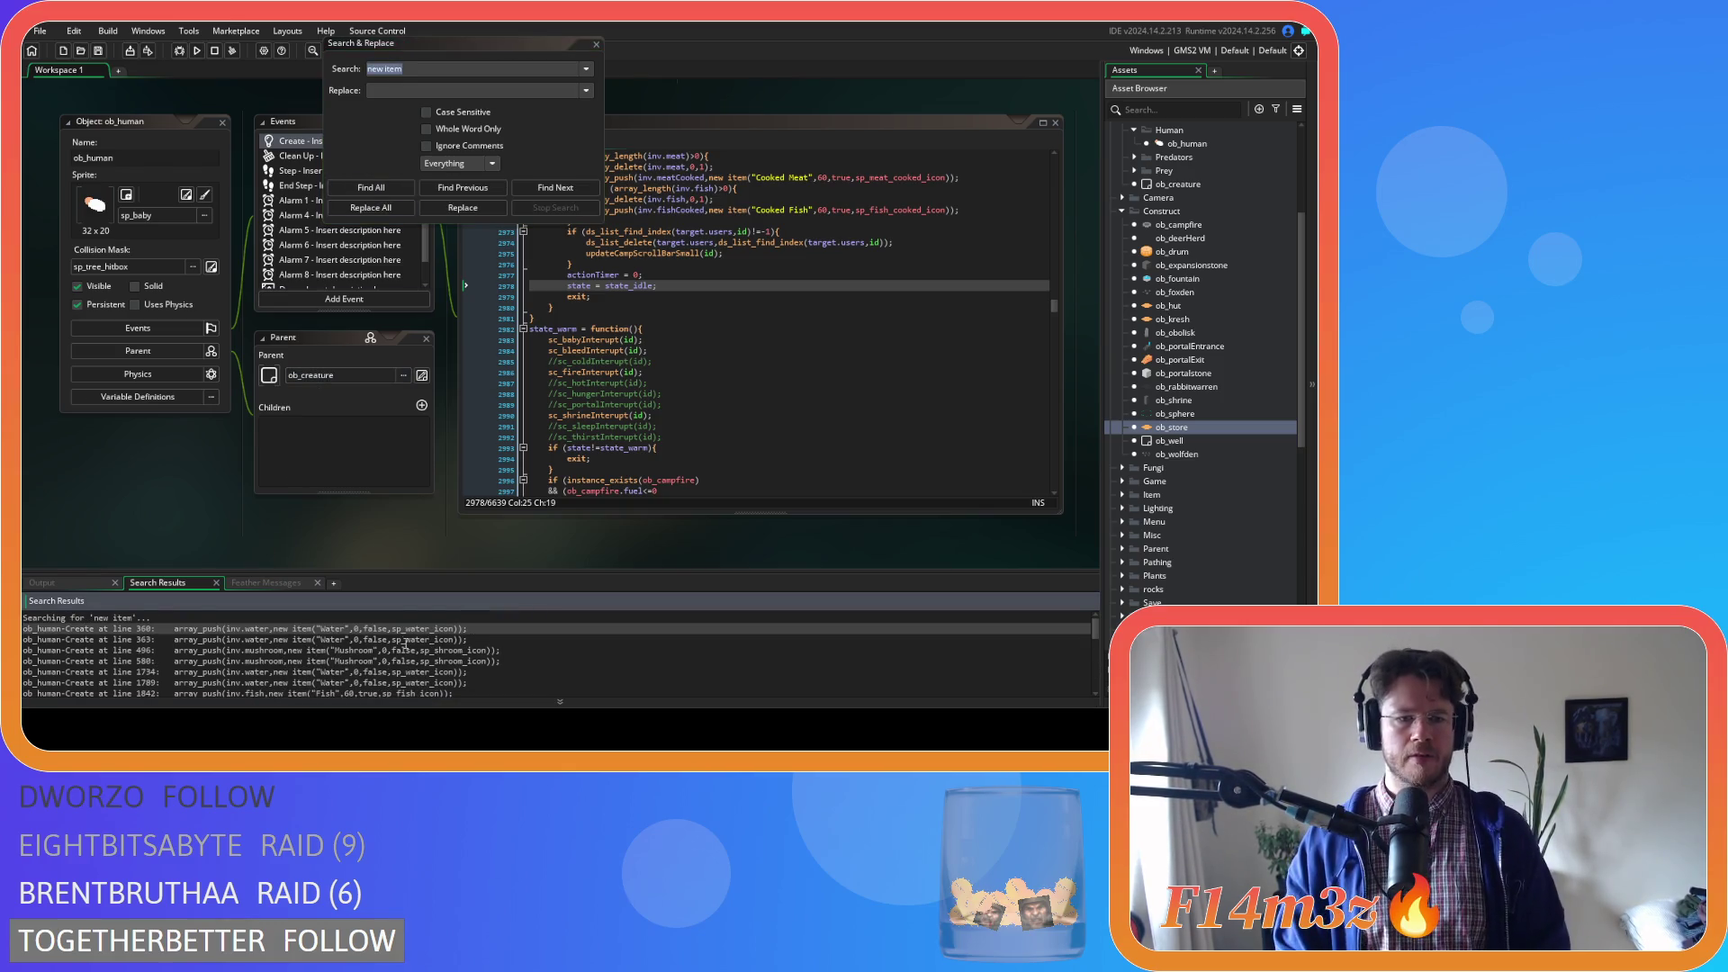
{"action": "scroll", "coordinate": [407, 644], "scroll_direction": "down", "scroll_amount": 1}
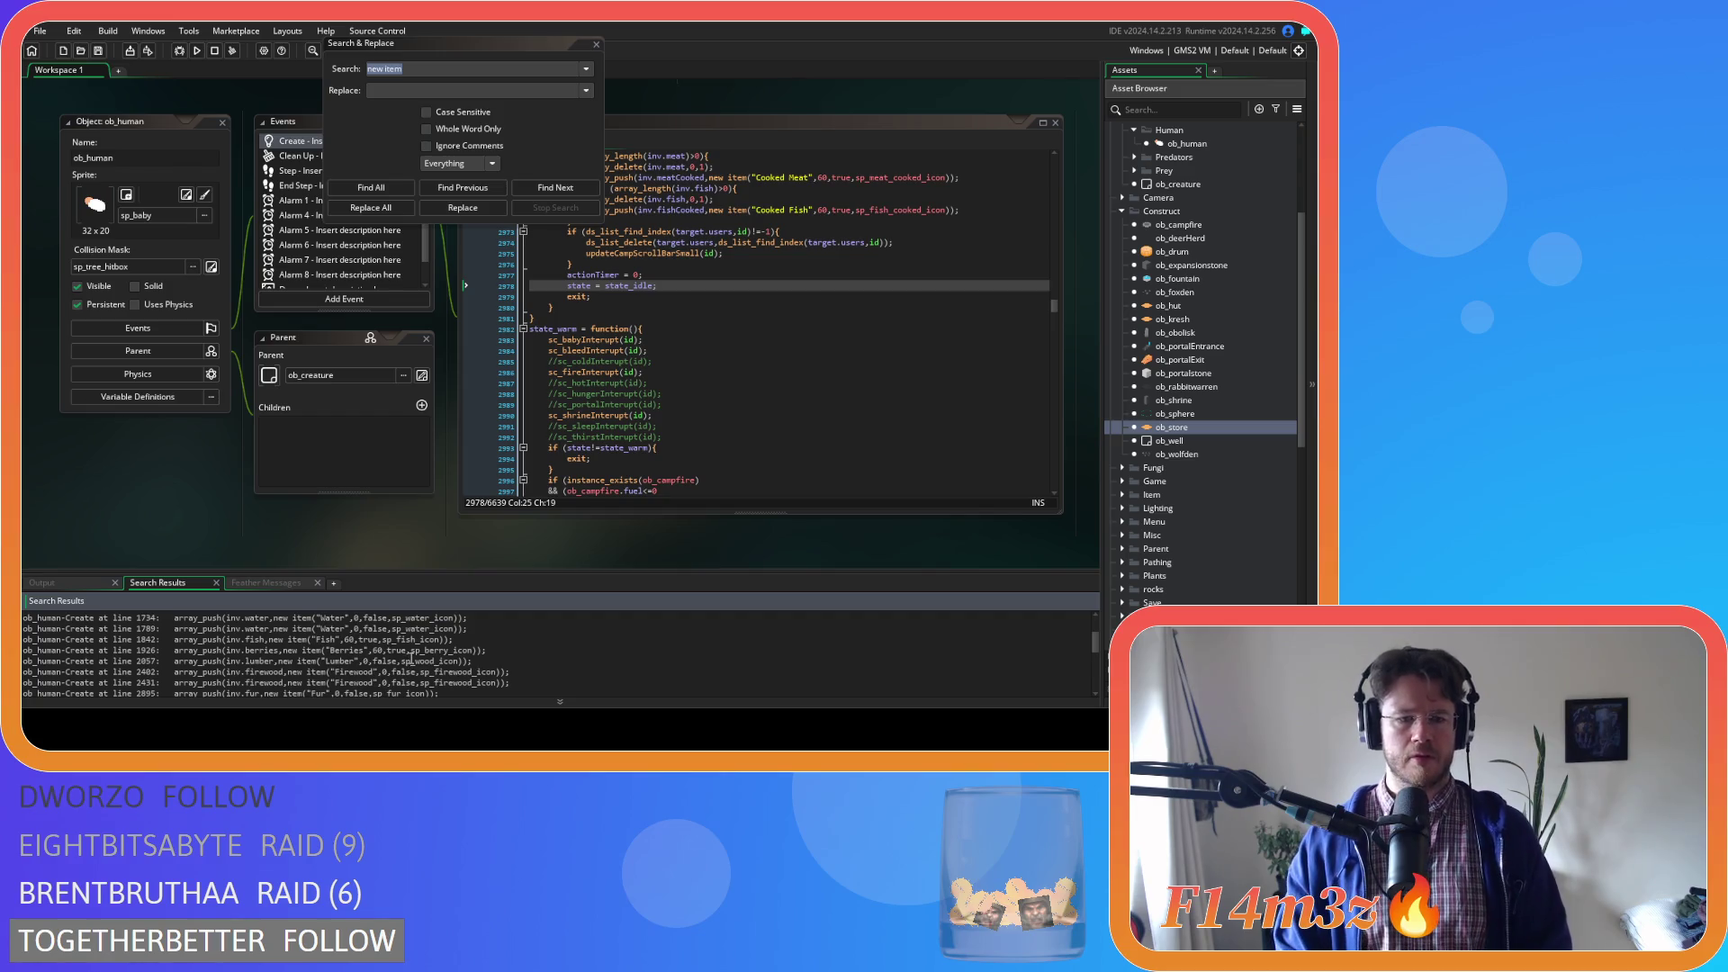
{"action": "scroll", "coordinate": [411, 660], "scroll_direction": "down", "scroll_amount": 1}
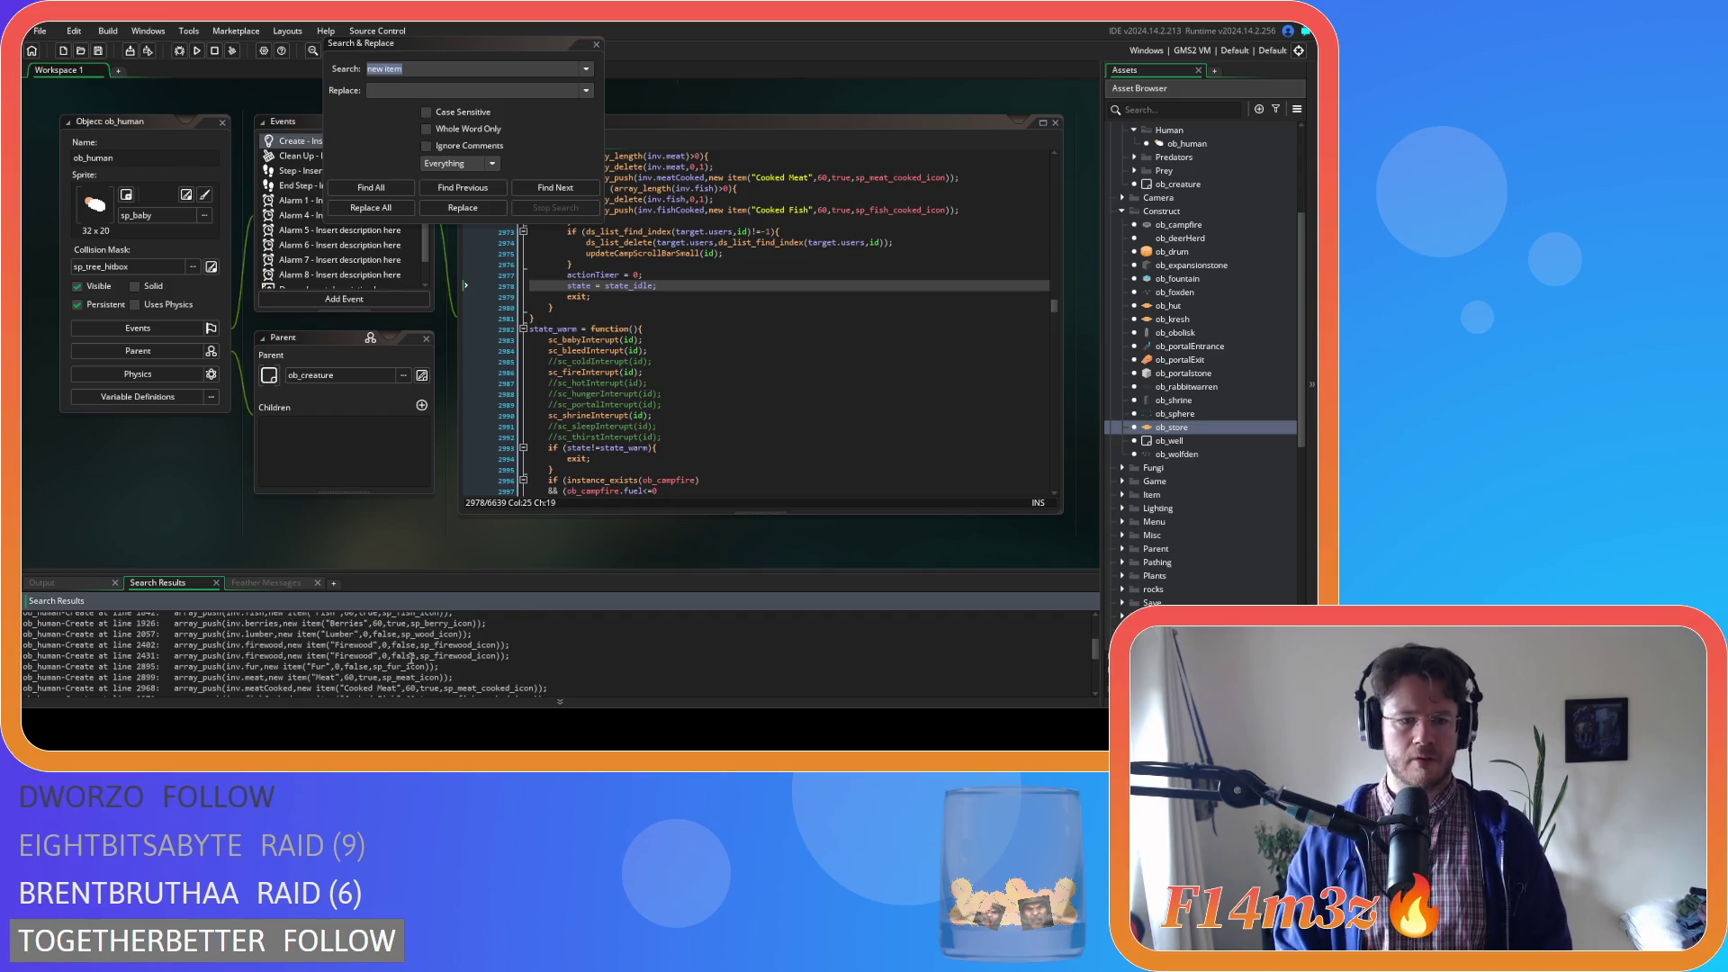
{"action": "scroll", "coordinate": [411, 660], "scroll_direction": "down", "scroll_amount": 1}
{"action": "scroll", "coordinate": [458, 660], "scroll_direction": "down", "scroll_amount": 1}
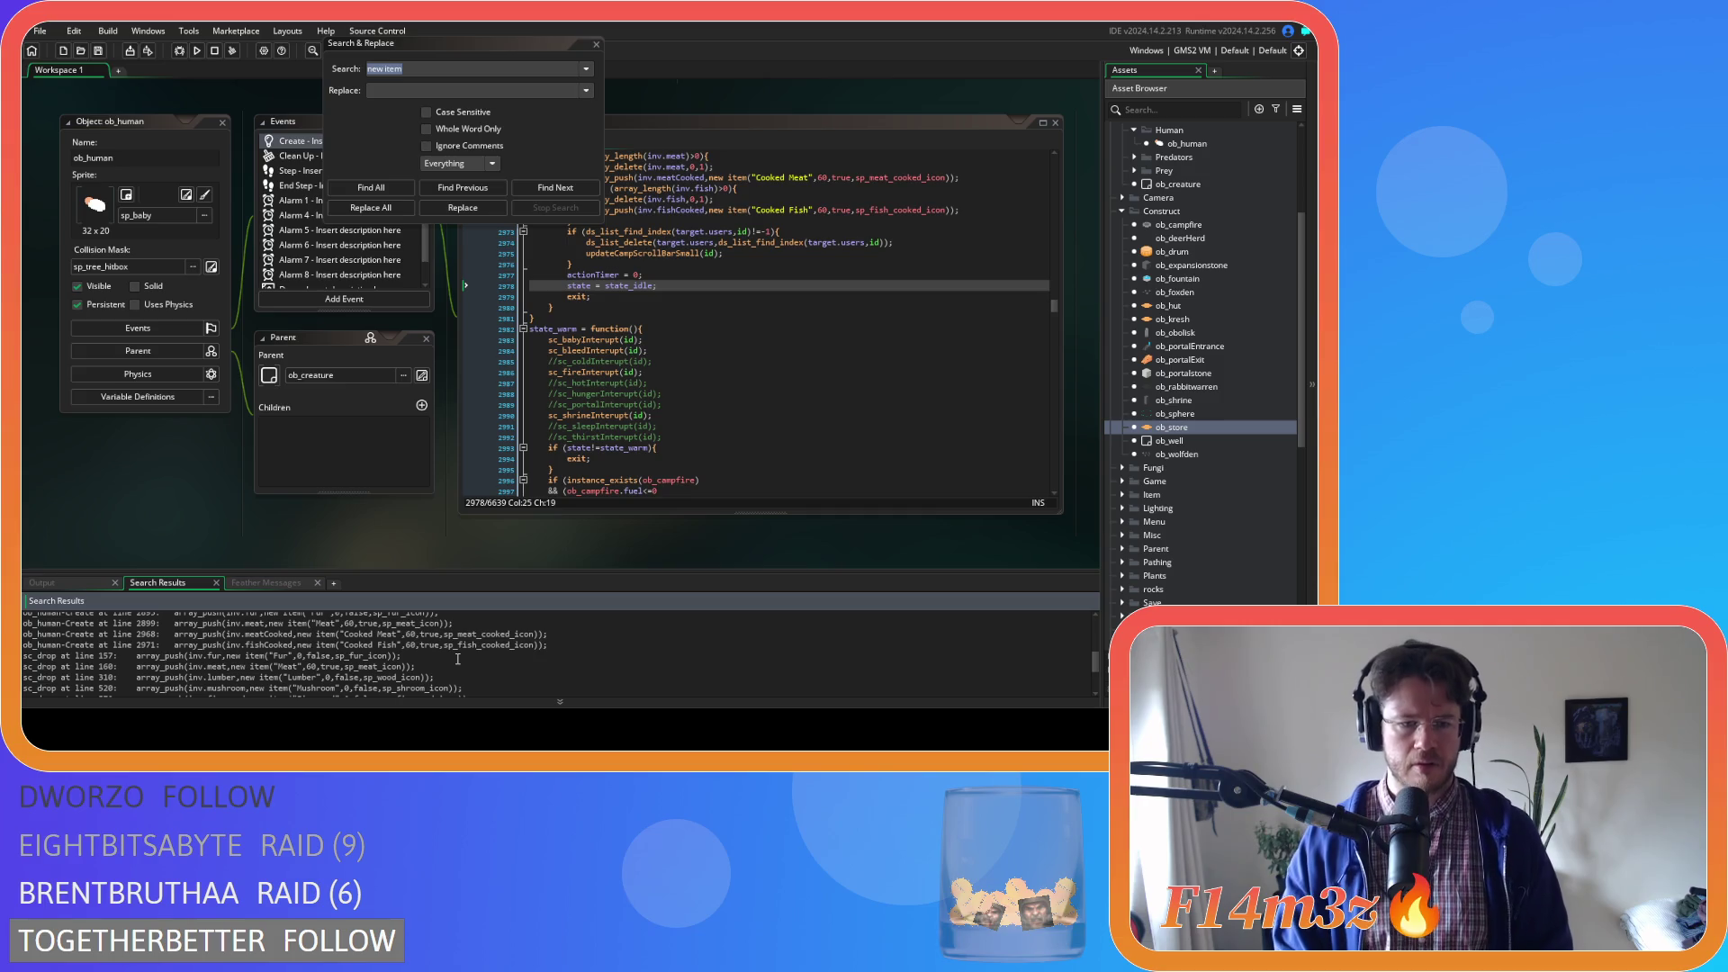
{"action": "scroll", "coordinate": [428, 670], "scroll_direction": "down", "scroll_amount": 1}
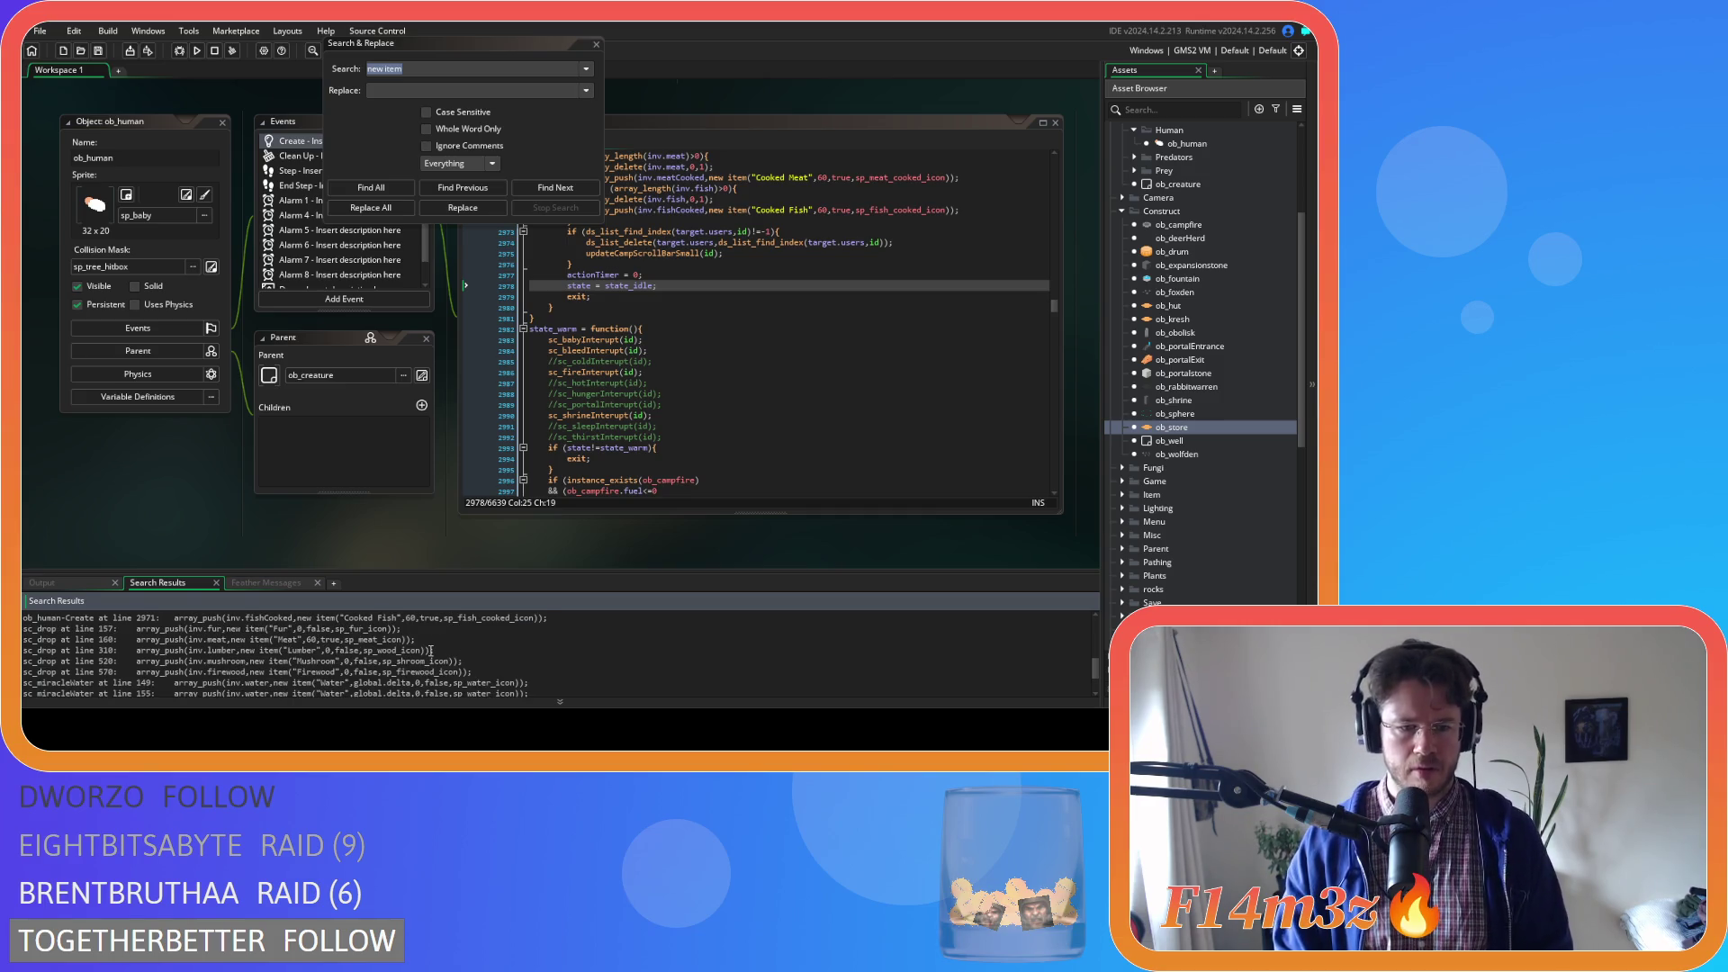
{"action": "scroll", "coordinate": [432, 651], "scroll_direction": "down", "scroll_amount": 1}
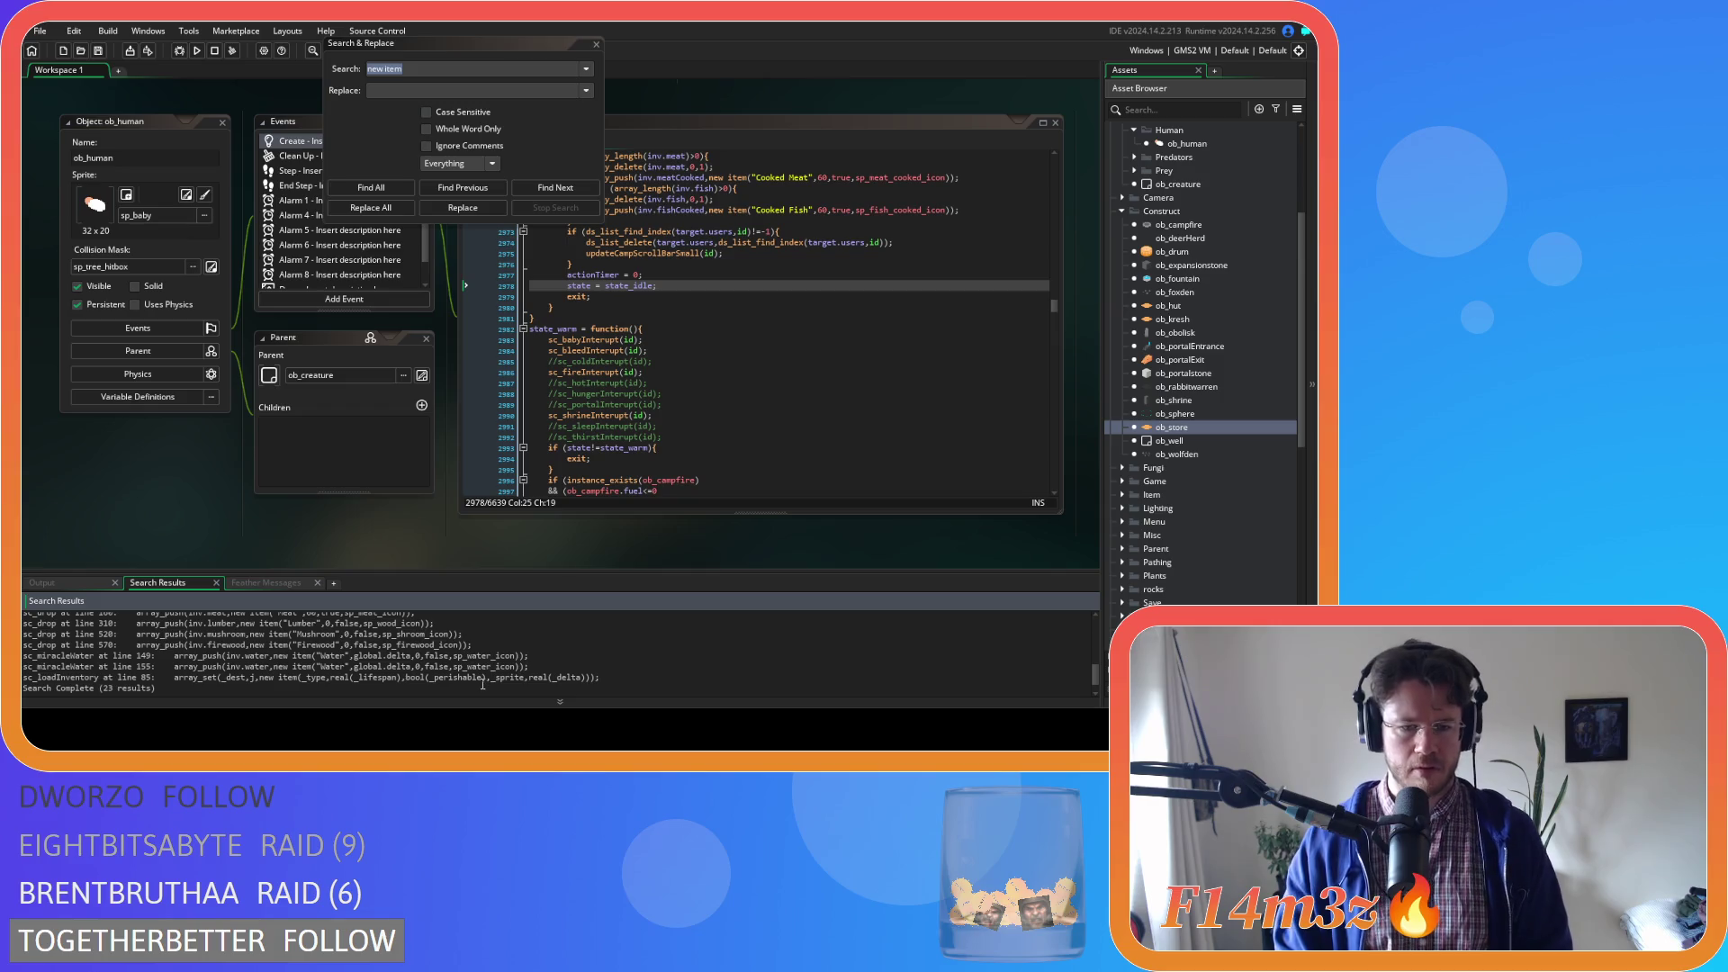
{"action": "scroll", "coordinate": [456, 672], "scroll_direction": "up", "scroll_amount": 1}
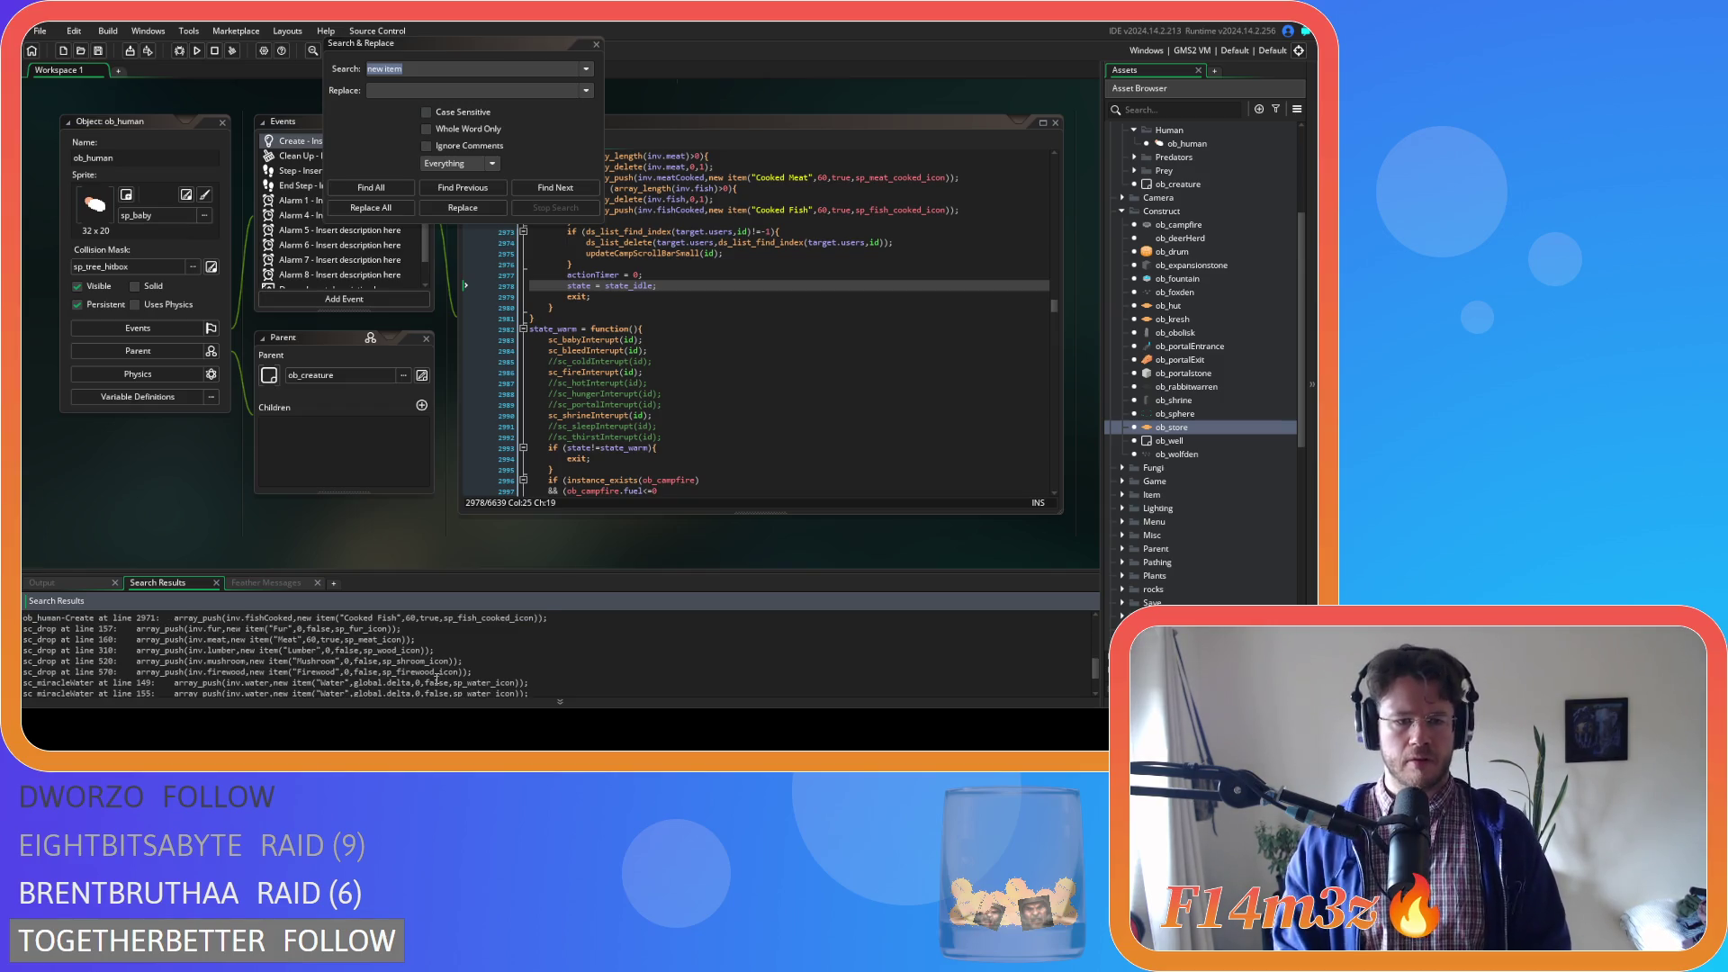
{"action": "scroll", "coordinate": [436, 679], "scroll_direction": "up", "scroll_amount": 1}
{"action": "scroll", "coordinate": [425, 670], "scroll_direction": "up", "scroll_amount": 5}
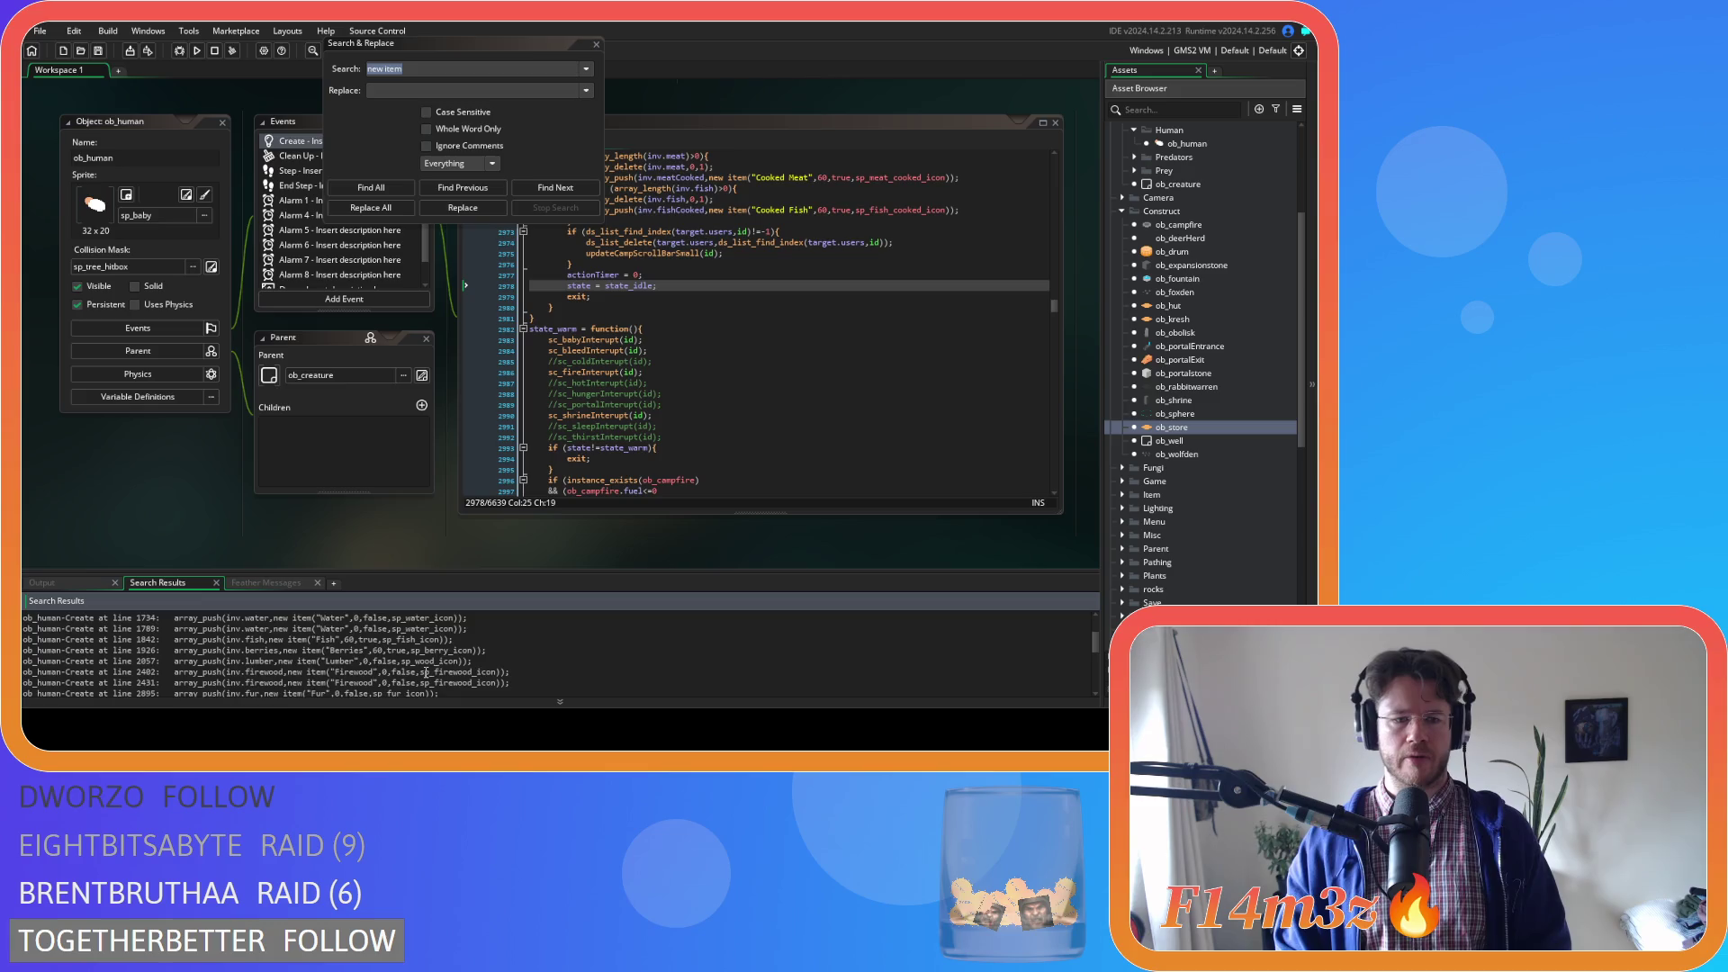
Check the results for lifespan 30, then 60 entries, and close the project search
{"action": "left_click", "coordinate": [347, 640]}
{"action": "key", "text": "ctrl+f"}
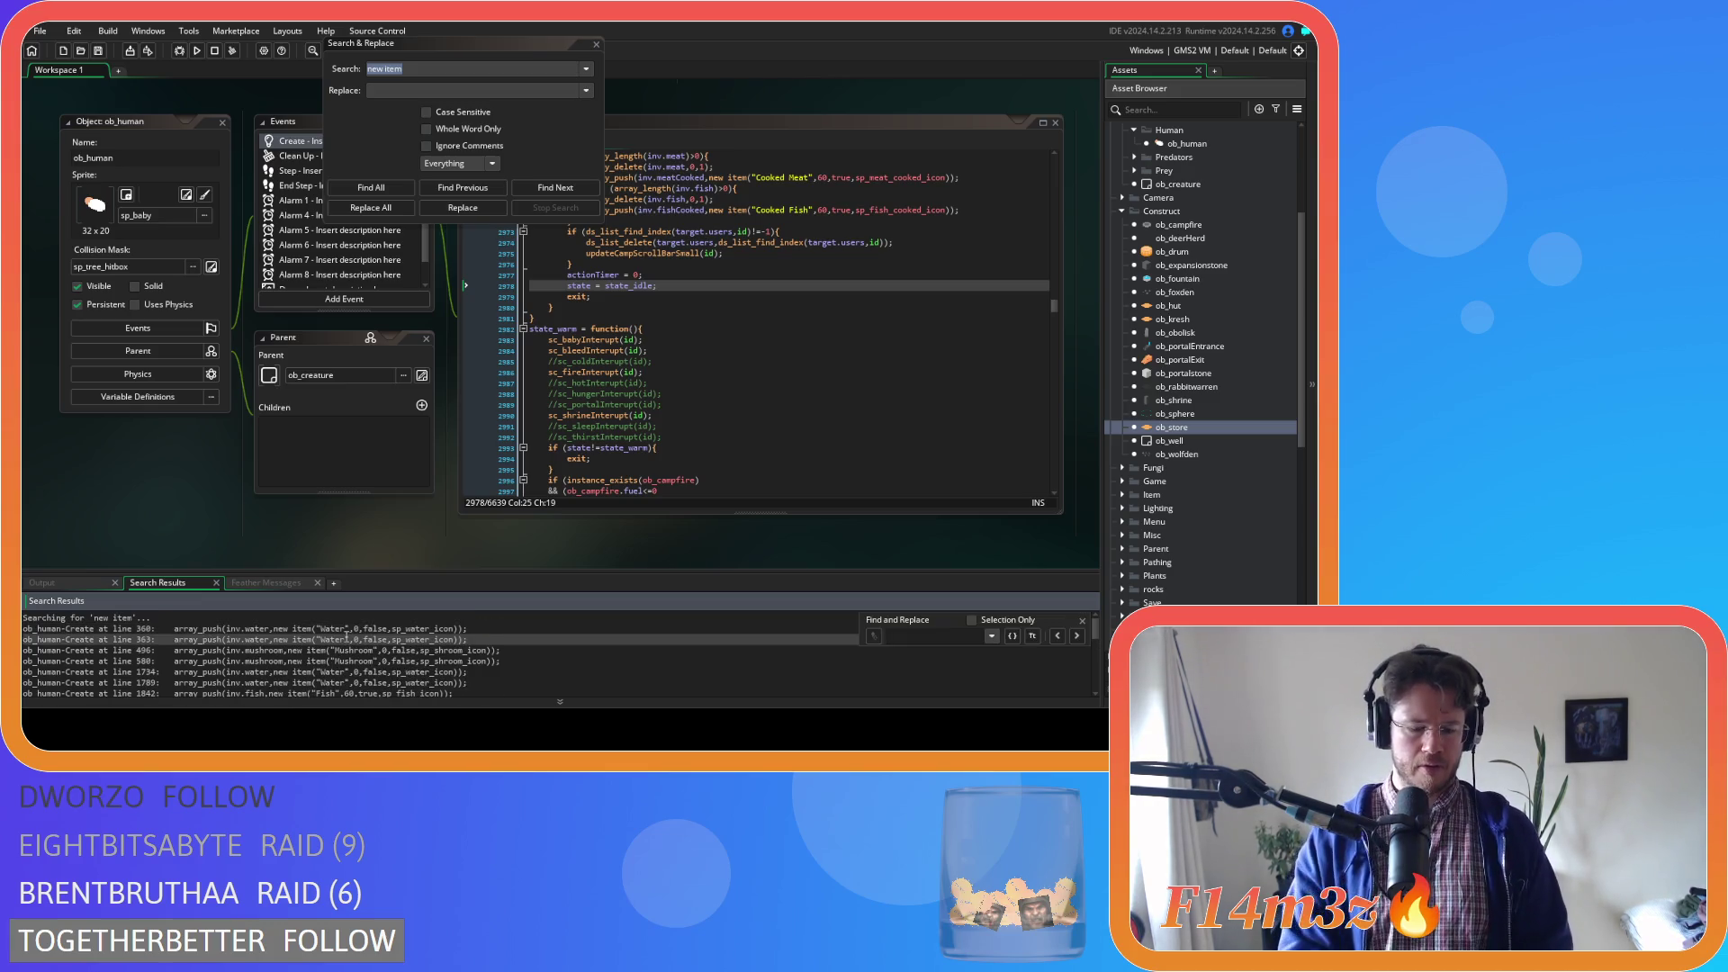
{"action": "key", "text": "Down"}
{"action": "key", "text": "Down"}
{"action": "key", "text": "Down"}
{"action": "type", "text": "30"}
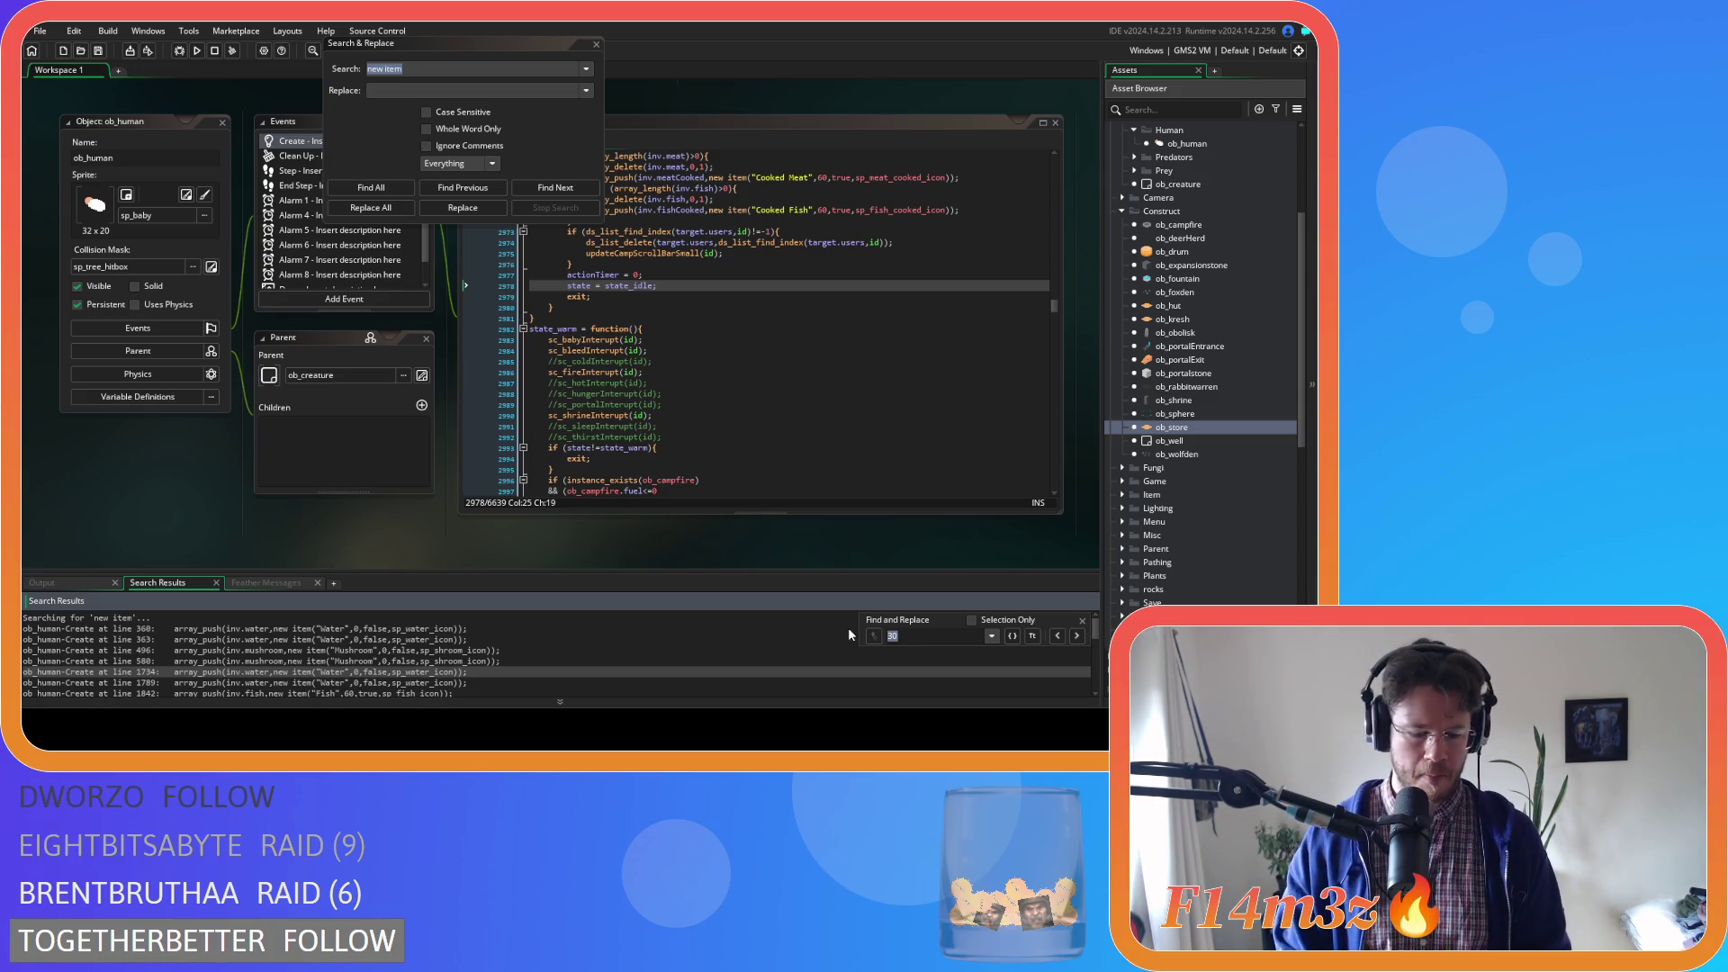
{"action": "key", "text": "BackSpace"}
{"action": "key", "text": "BackSpace"}
{"action": "type", "text": "60"}
{"action": "left_click", "coordinate": [1083, 637]}
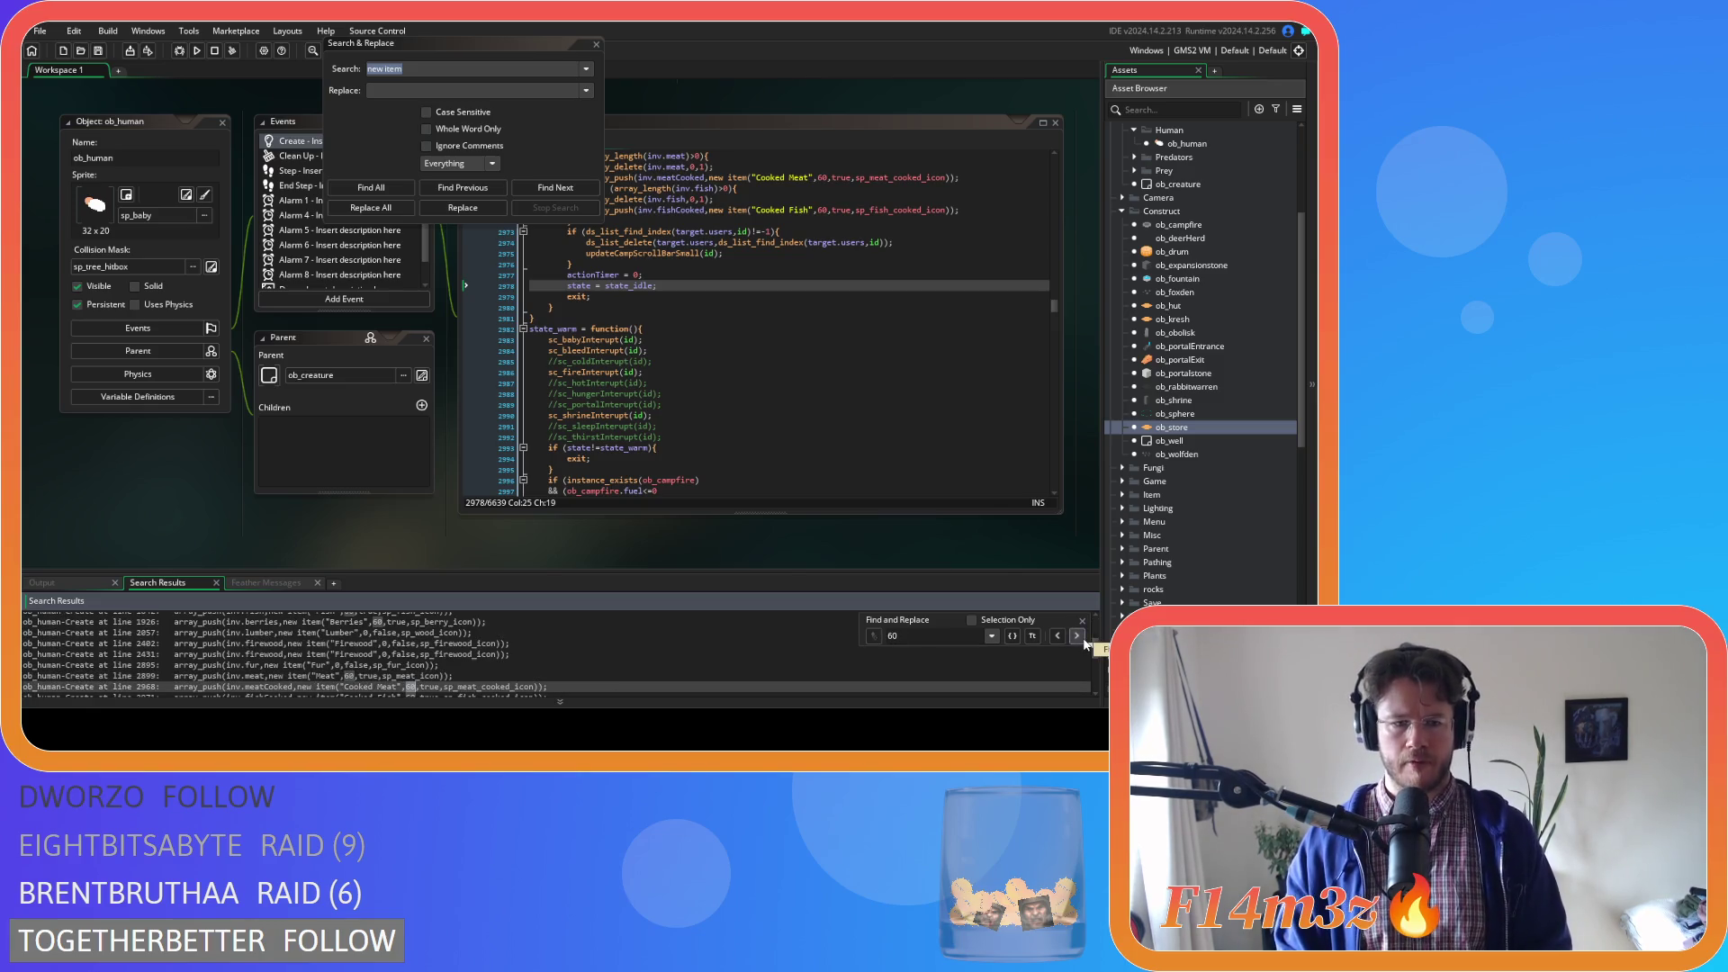
{"action": "left_click", "coordinate": [1082, 620]}
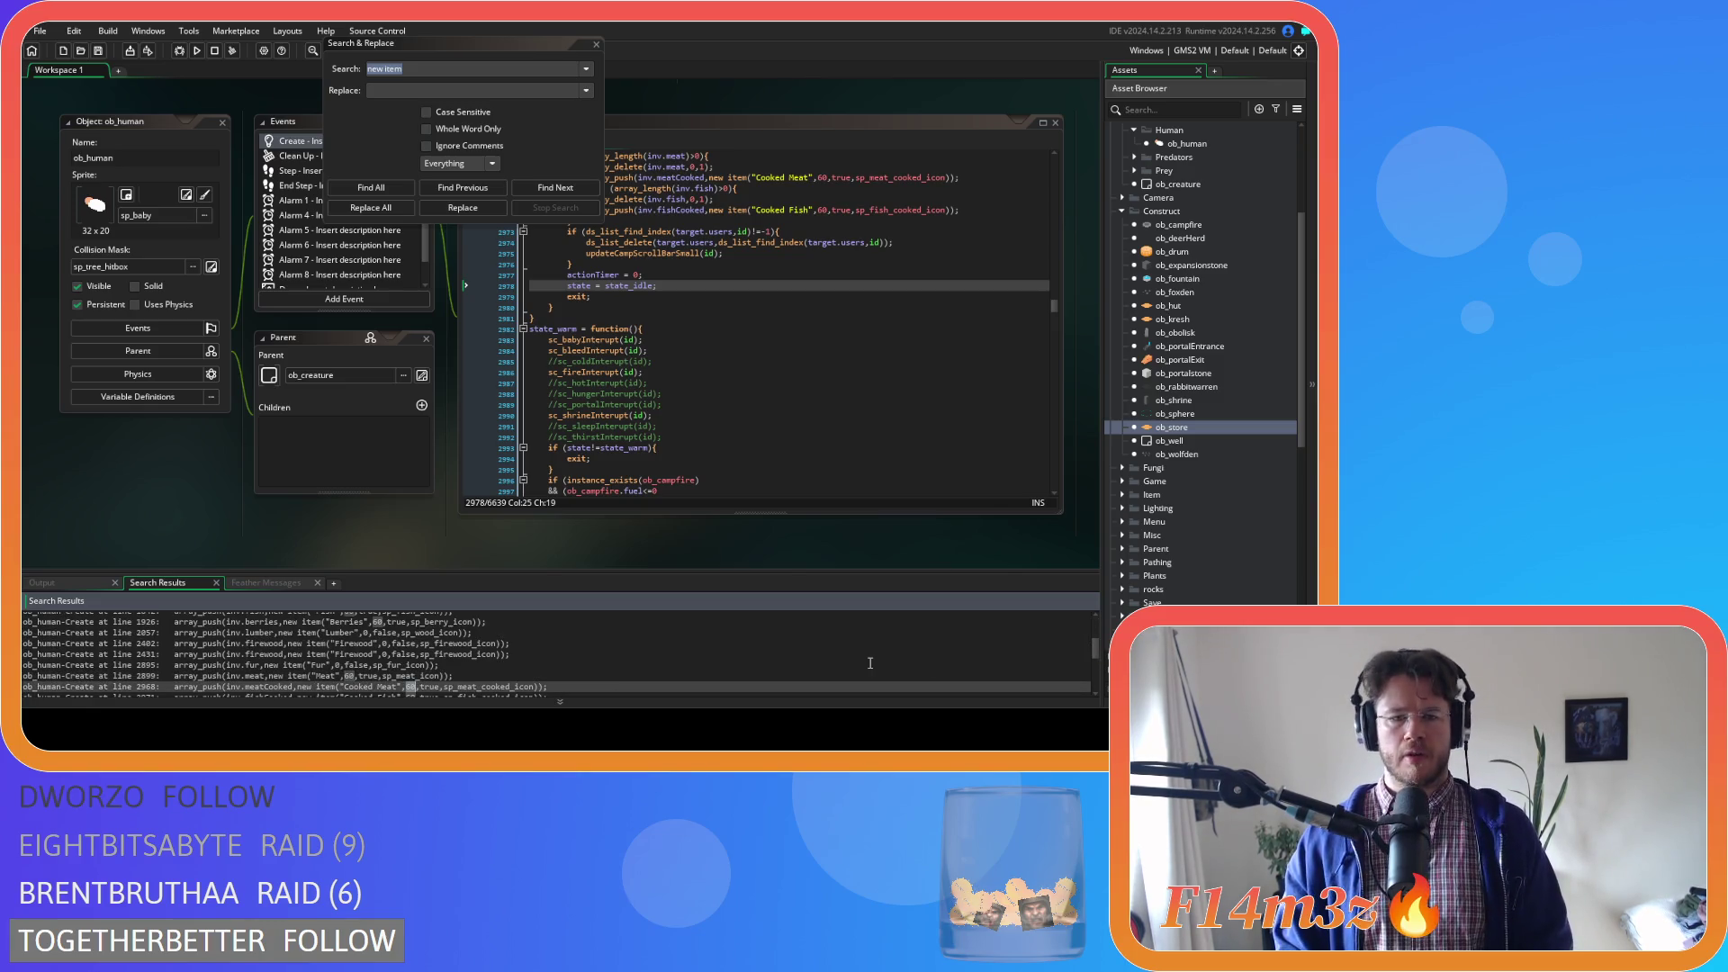
{"action": "left_click", "coordinate": [596, 44]}
{"action": "right_click", "coordinate": [116, 494]}
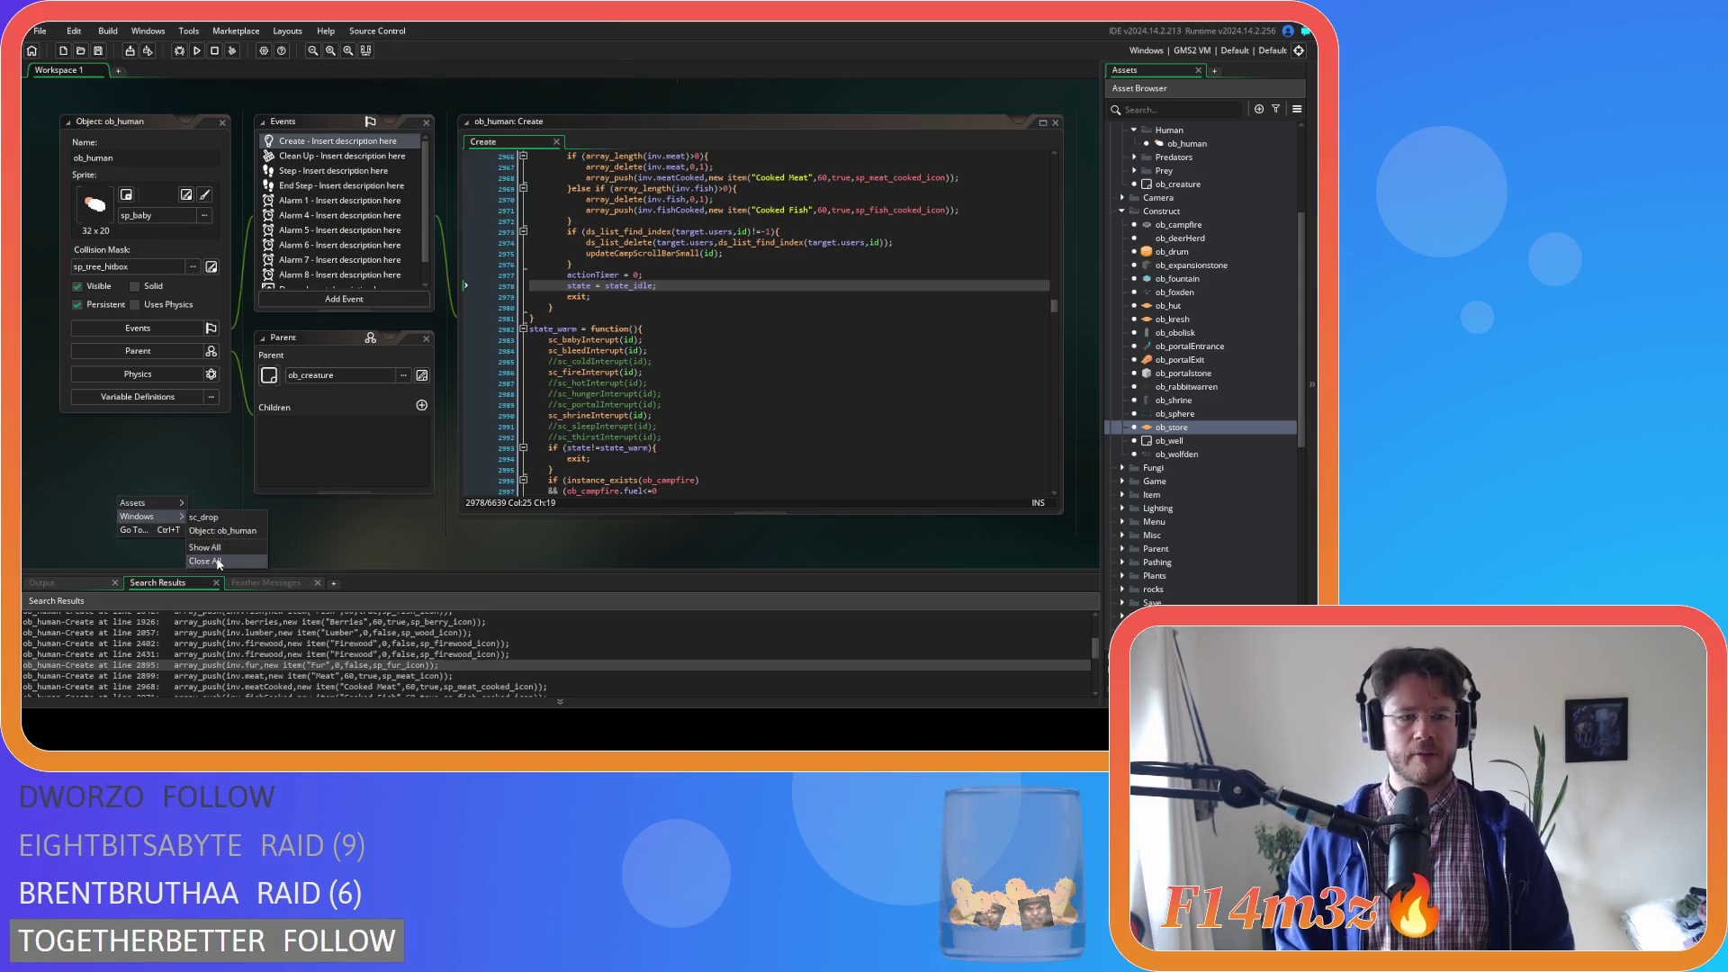
{"action": "left_click", "coordinate": [216, 515]}
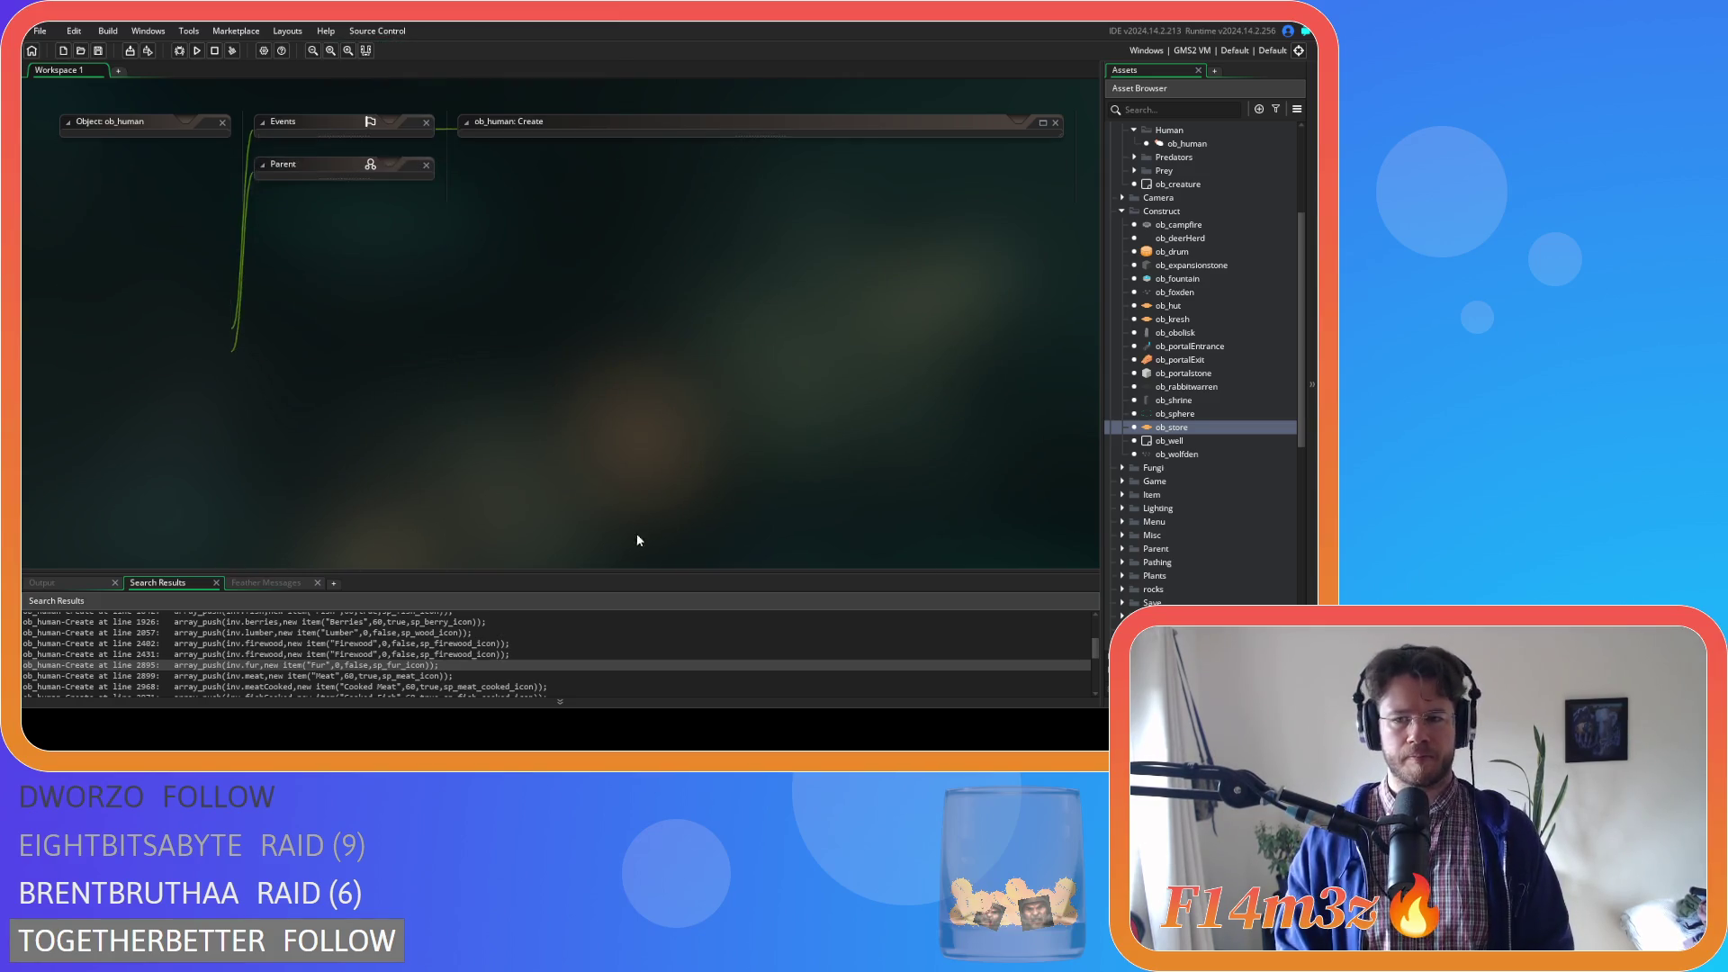
{"action": "left_click", "coordinate": [1123, 212]}
{"action": "scroll", "coordinate": [1127, 236], "scroll_direction": "up", "scroll_amount": 2}
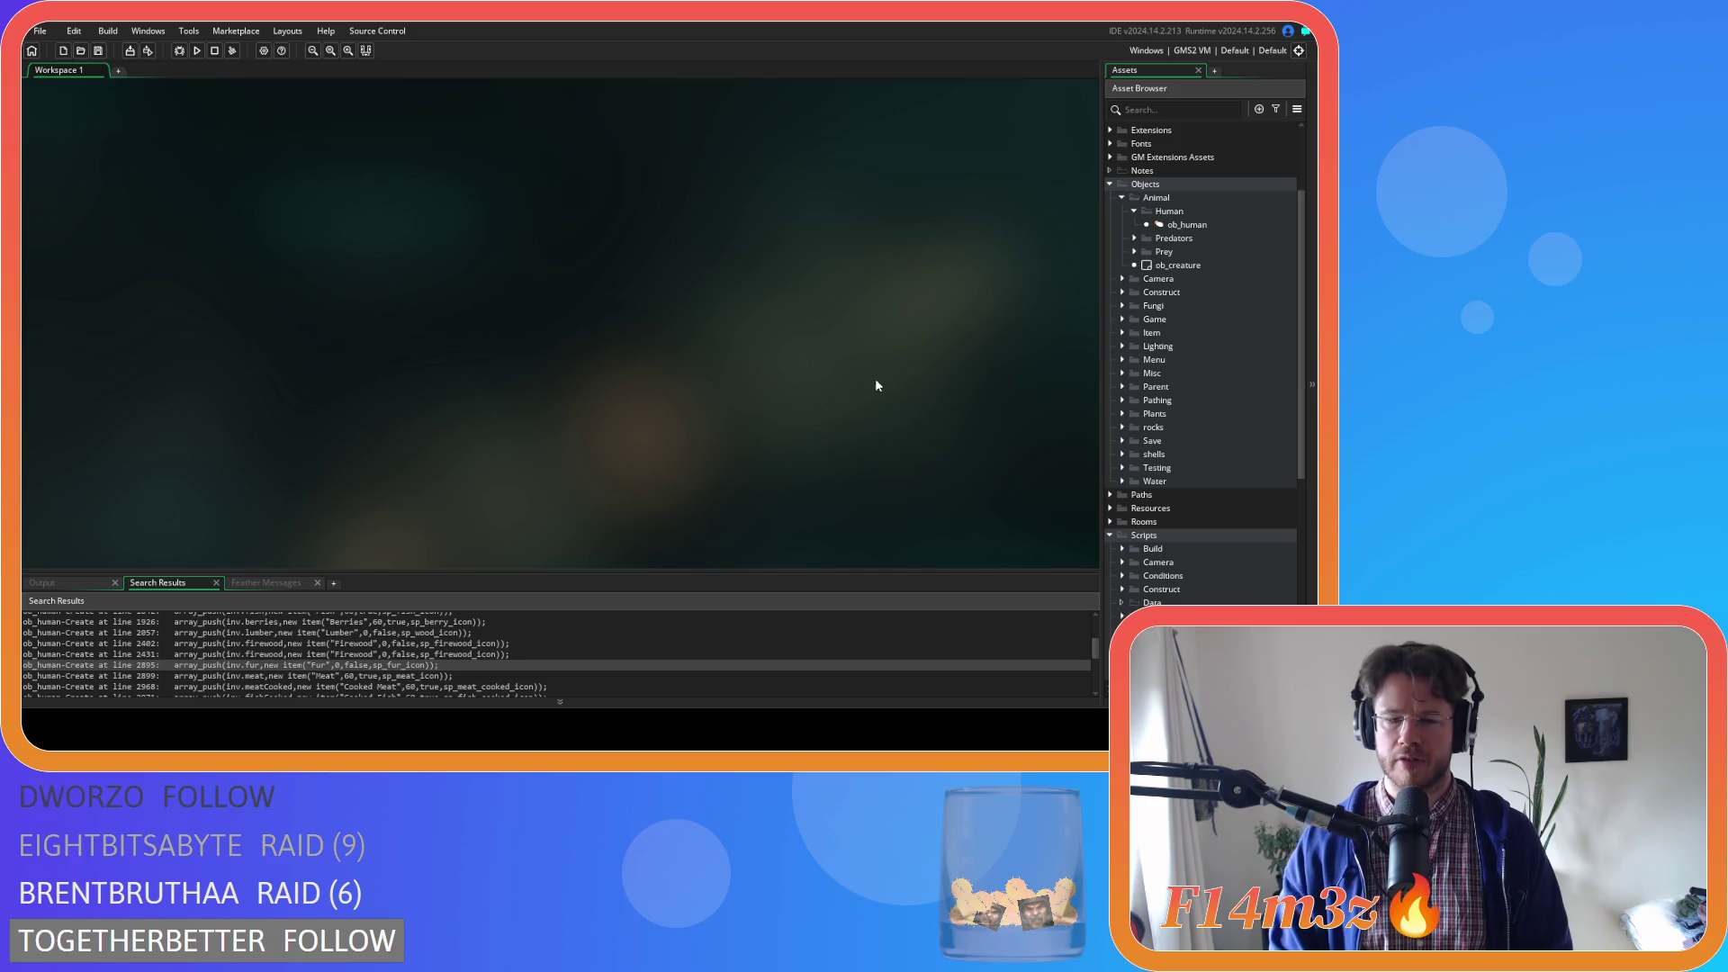
{"action": "left_click", "coordinate": [393, 675]}
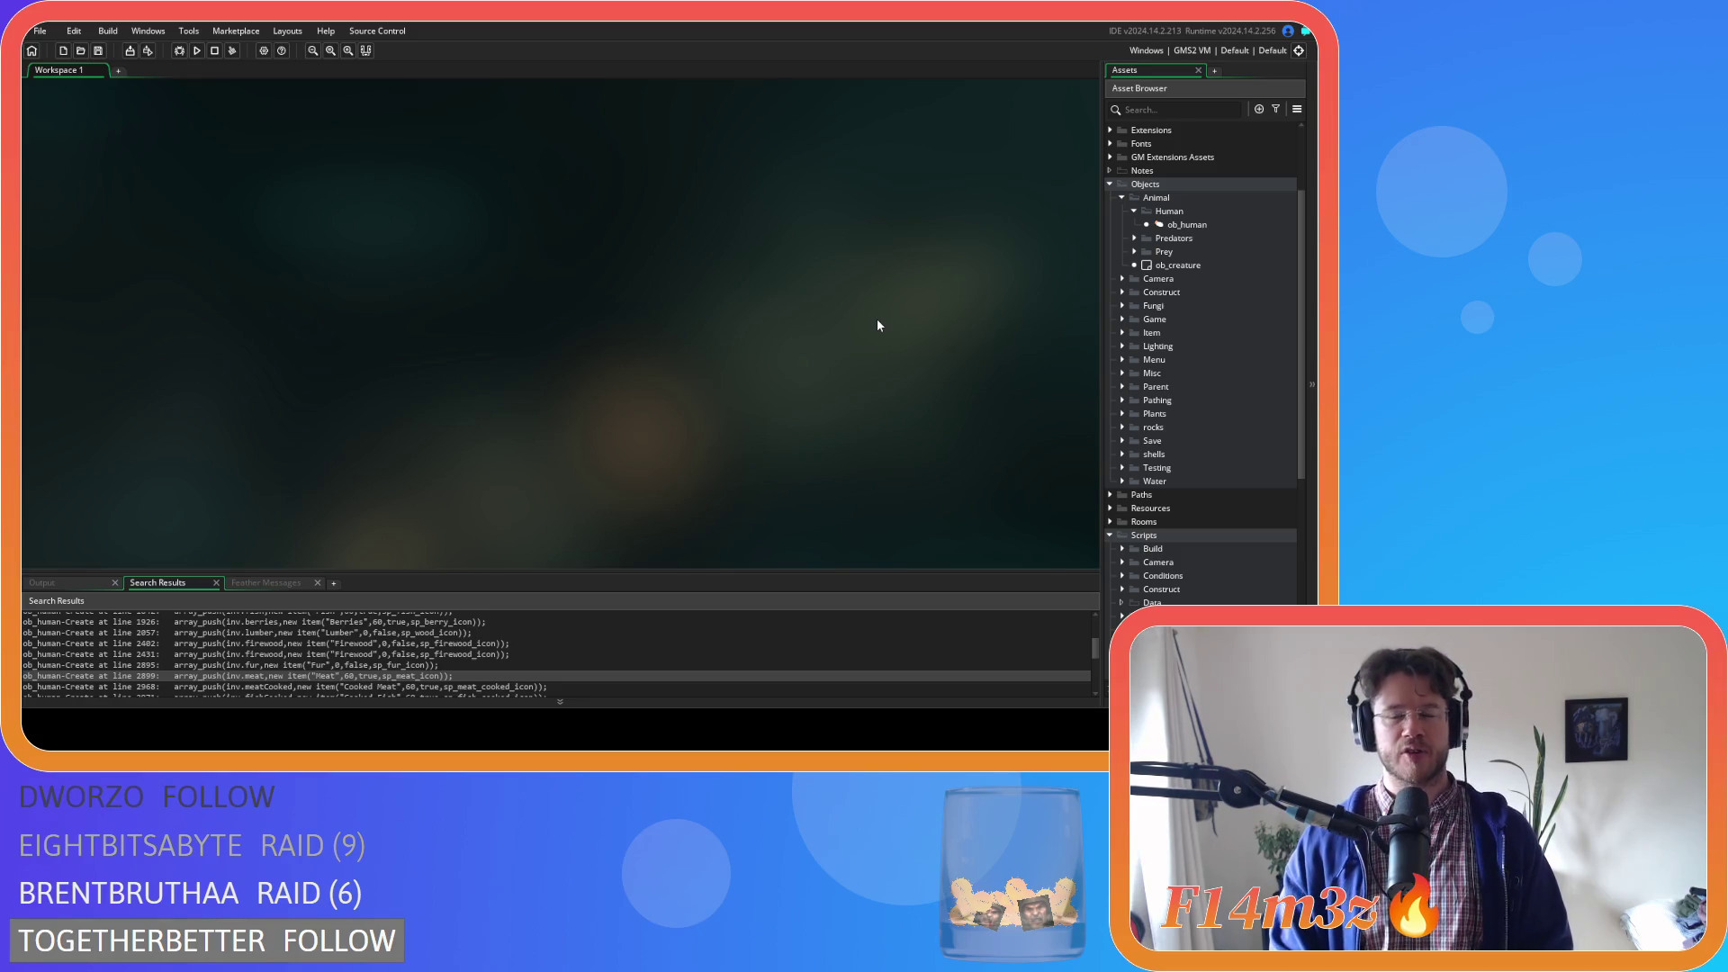
{"action": "left_click", "coordinate": [1123, 197]}
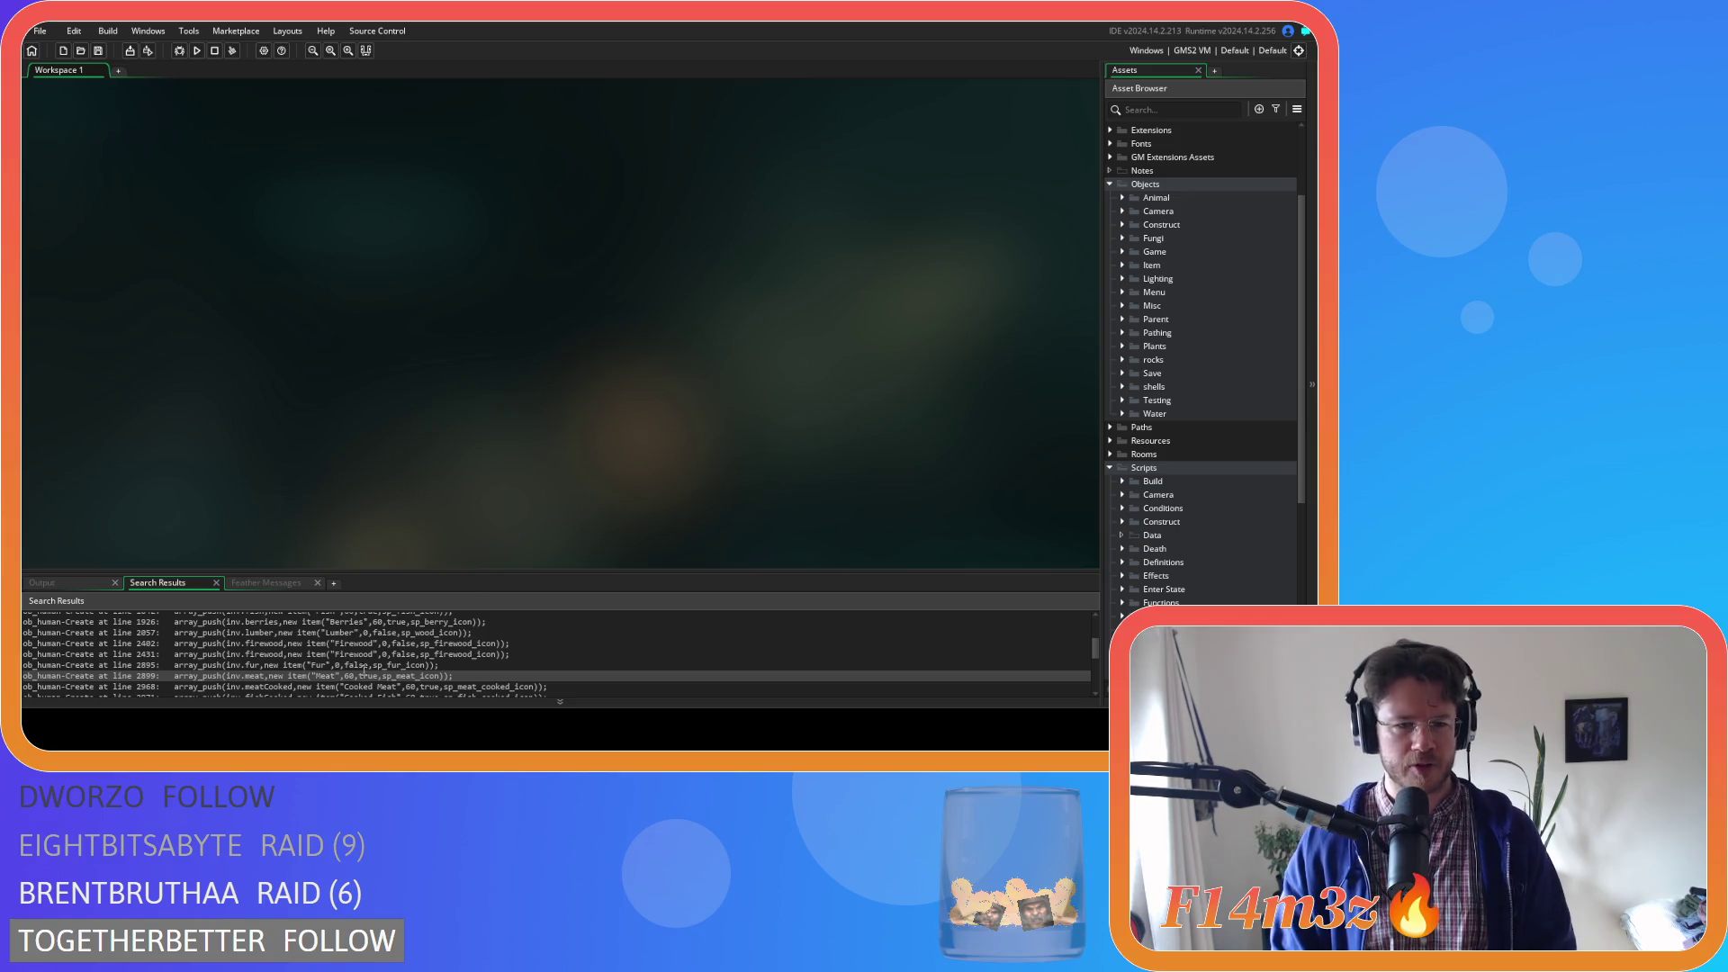
{"action": "scroll", "coordinate": [369, 664], "scroll_direction": "up", "scroll_amount": 3}
{"action": "scroll", "coordinate": [336, 682], "scroll_direction": "up", "scroll_amount": 3}
{"action": "scroll", "coordinate": [405, 655], "scroll_direction": "down", "scroll_amount": 5}
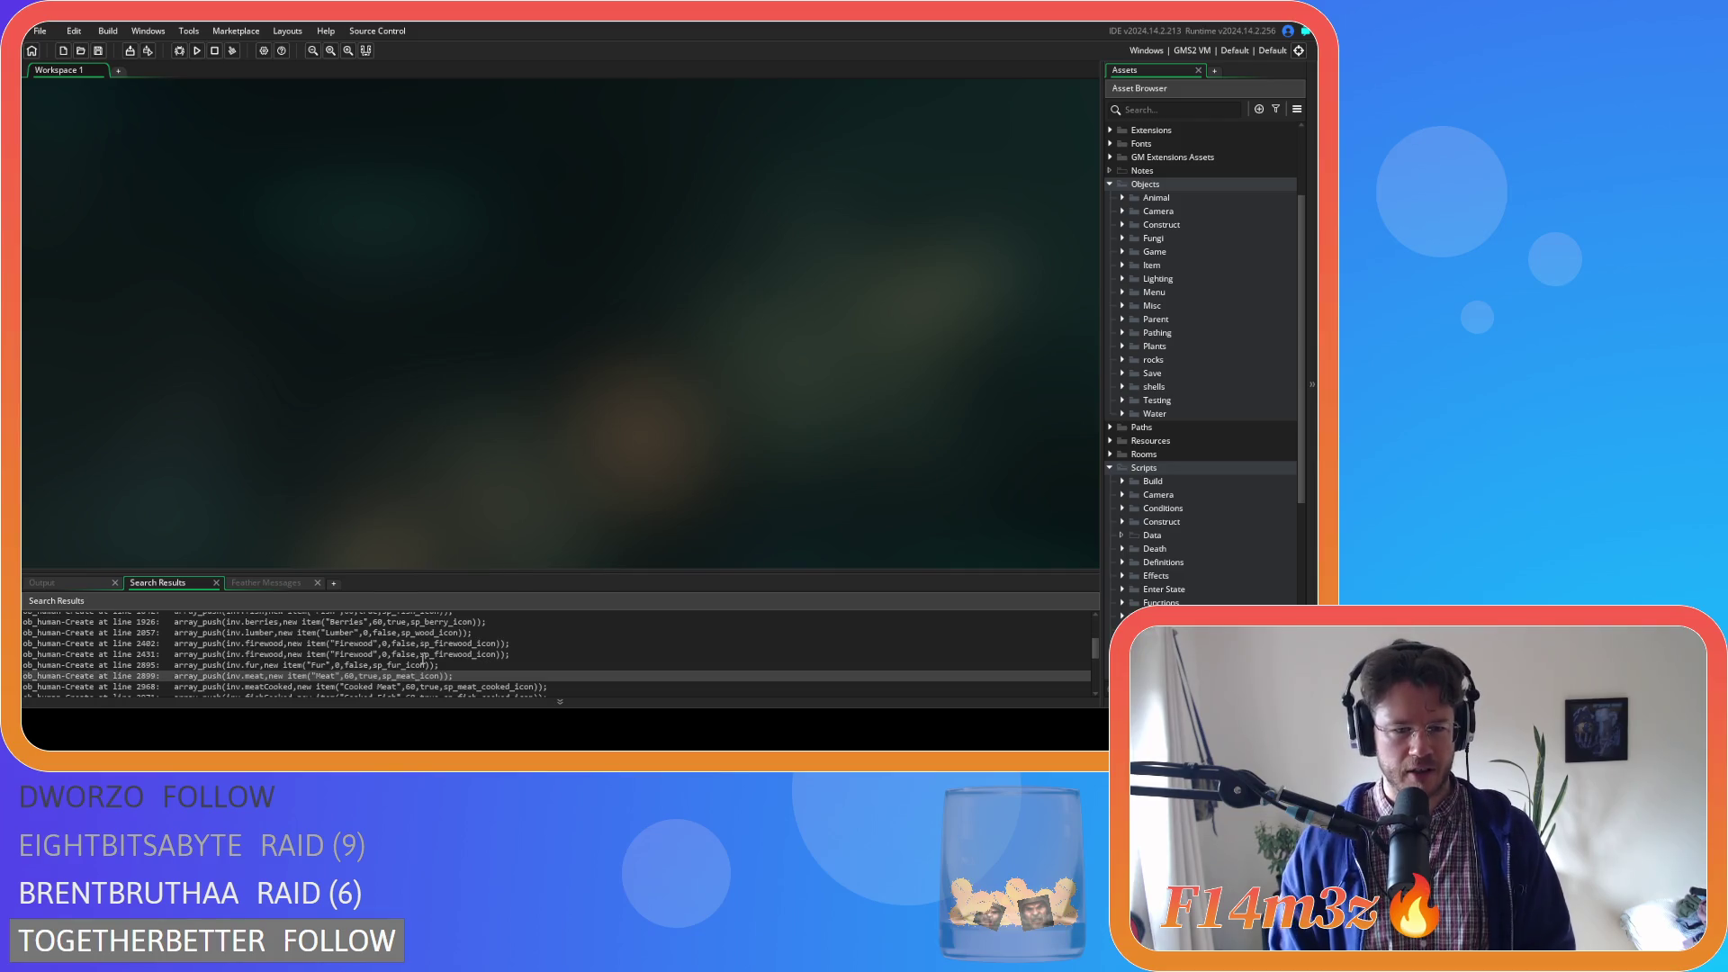
{"action": "scroll", "coordinate": [422, 660], "scroll_direction": "up", "scroll_amount": 5}
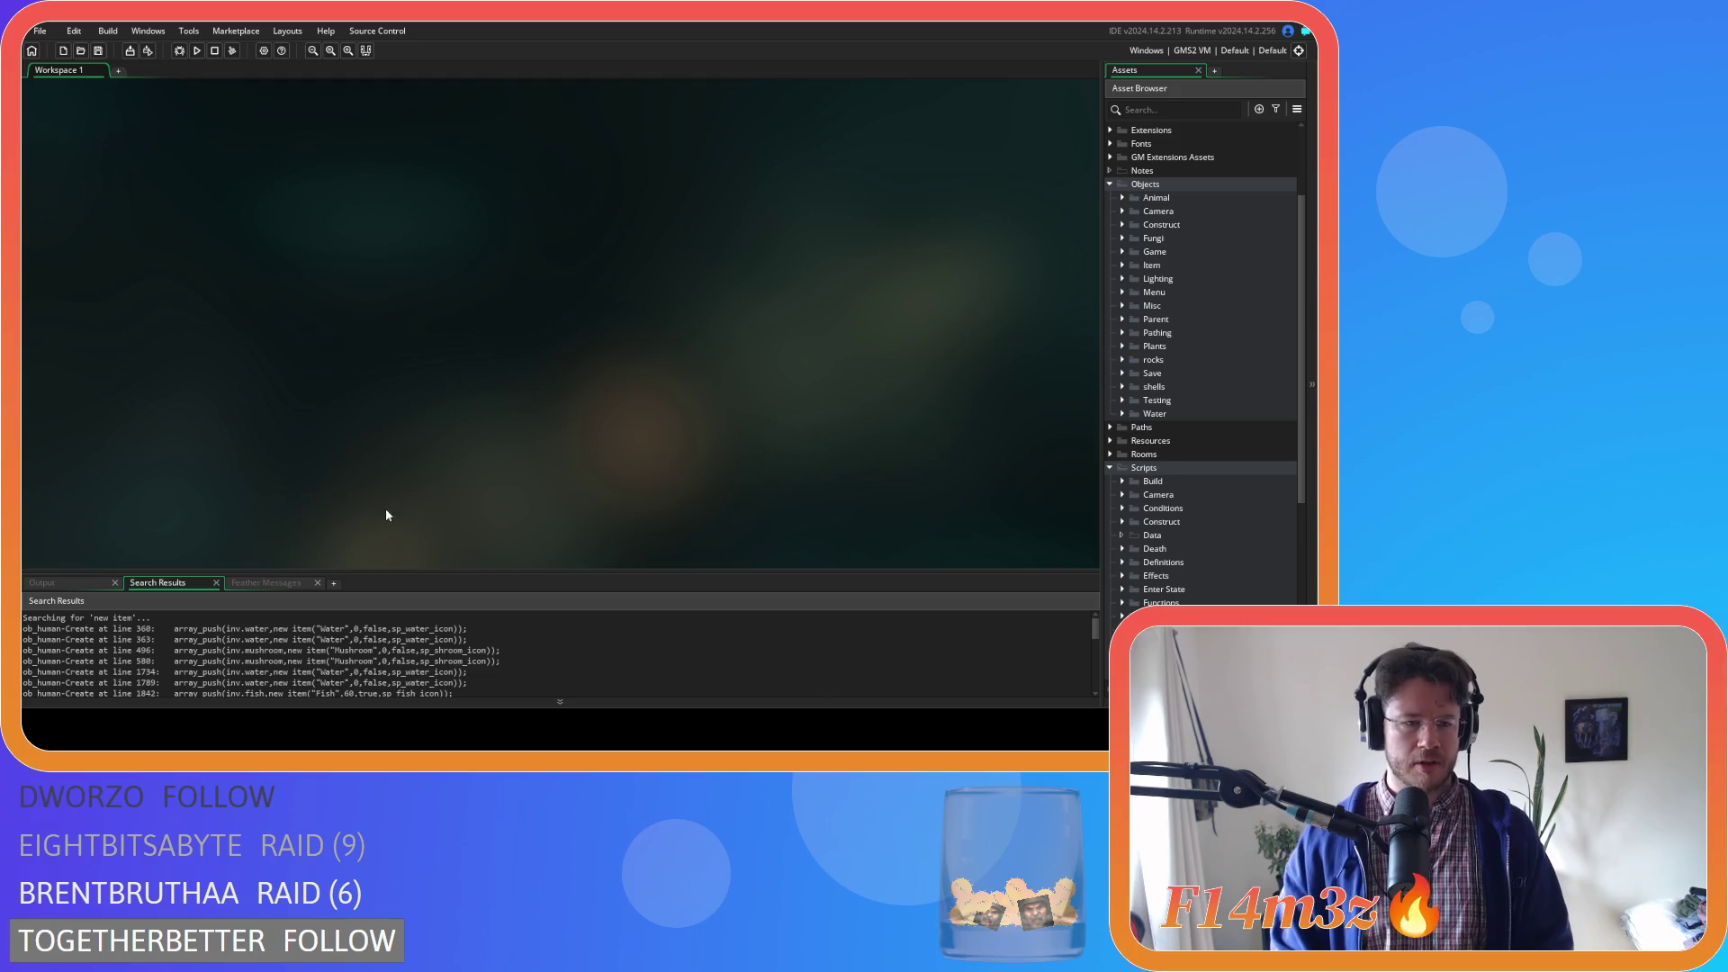
Review the Fish match at line 1842, then collapse the Scripts folder in the Asset Browser
{"action": "scroll", "coordinate": [393, 665], "scroll_direction": "down", "scroll_amount": 2}
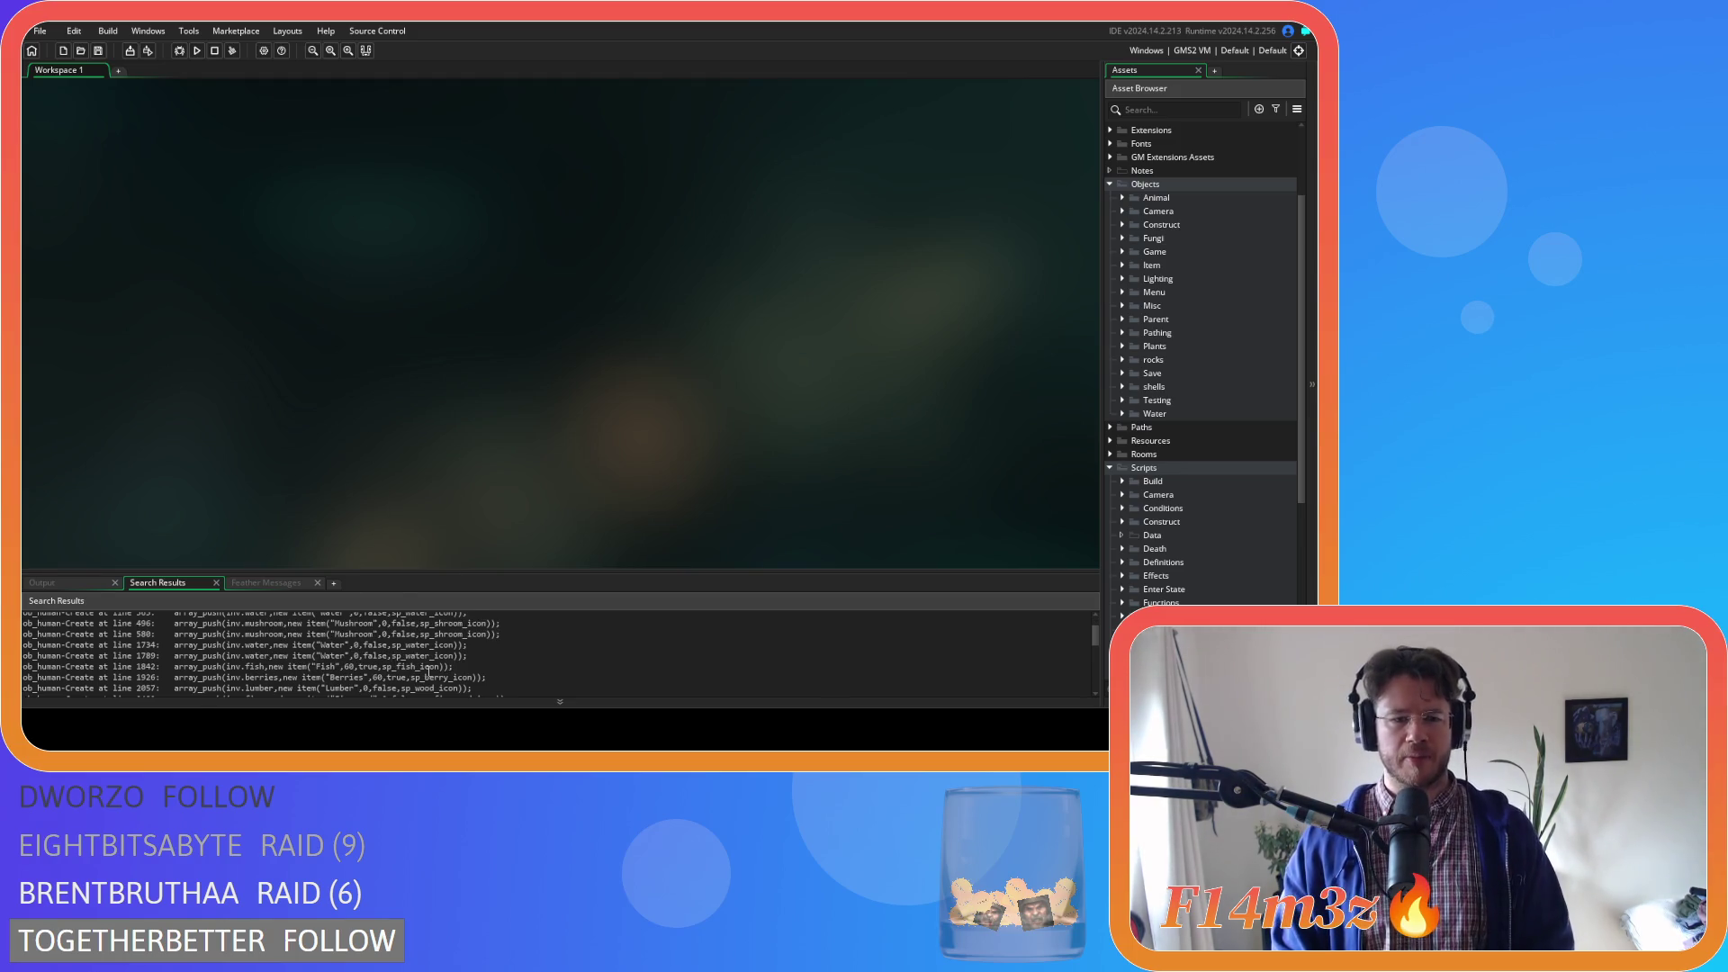
{"action": "left_click", "coordinate": [431, 666]}
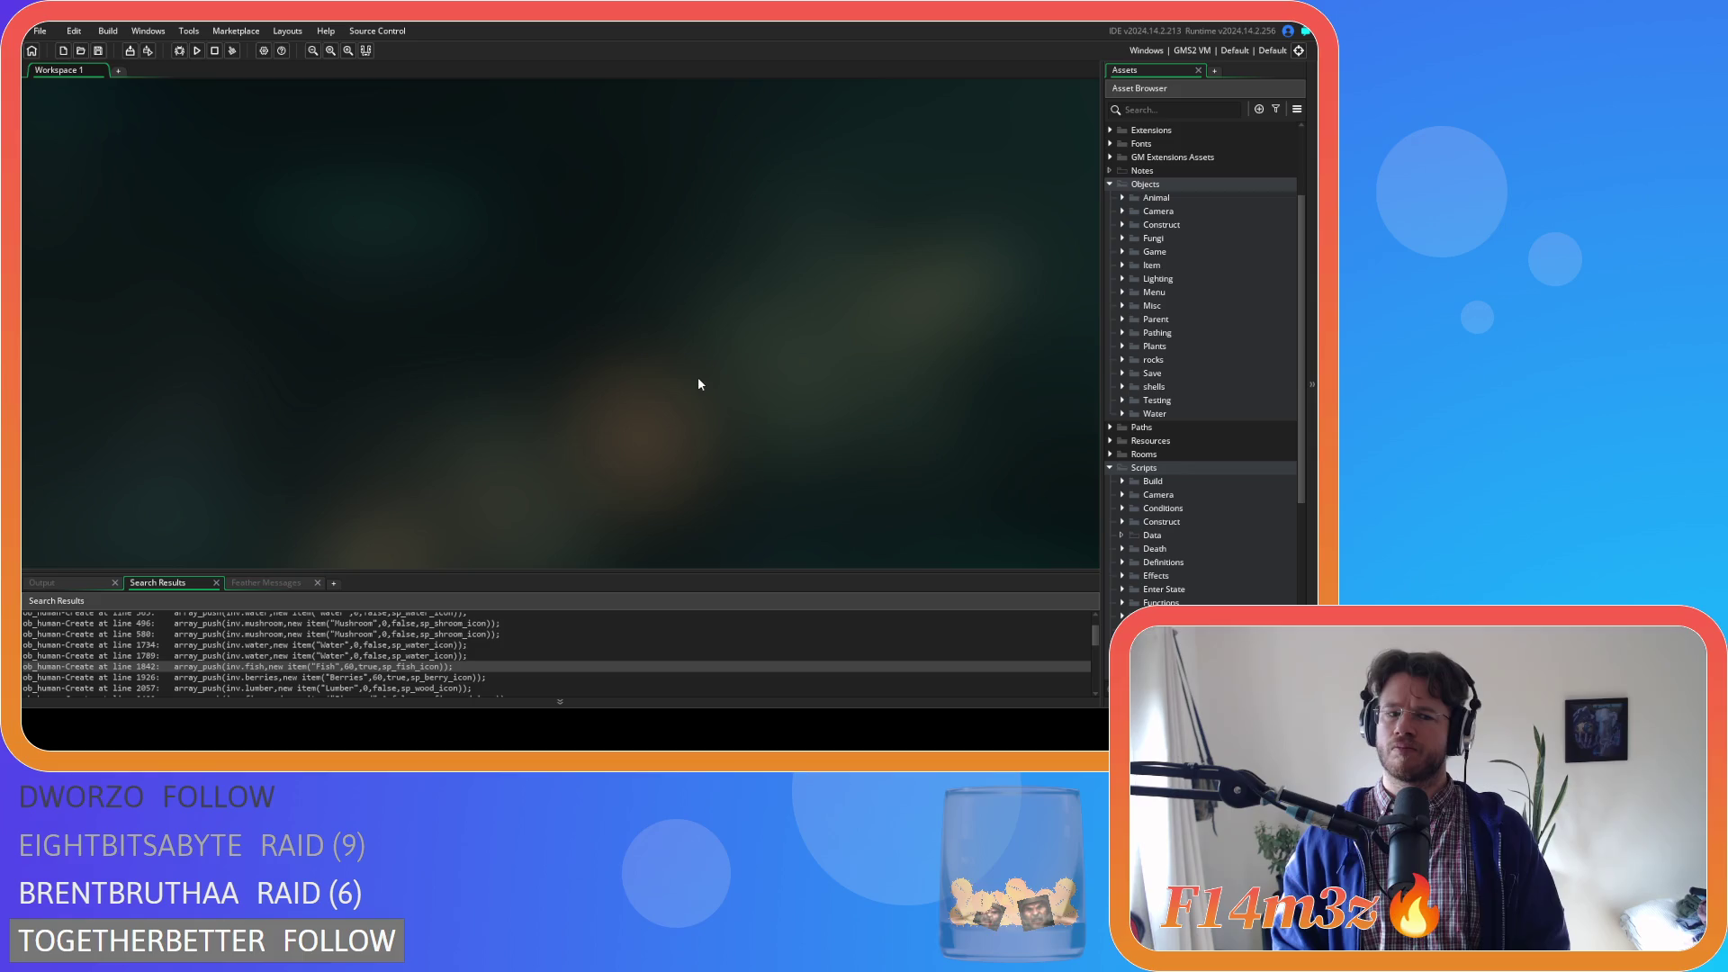
{"action": "left_click", "coordinate": [1110, 466]}
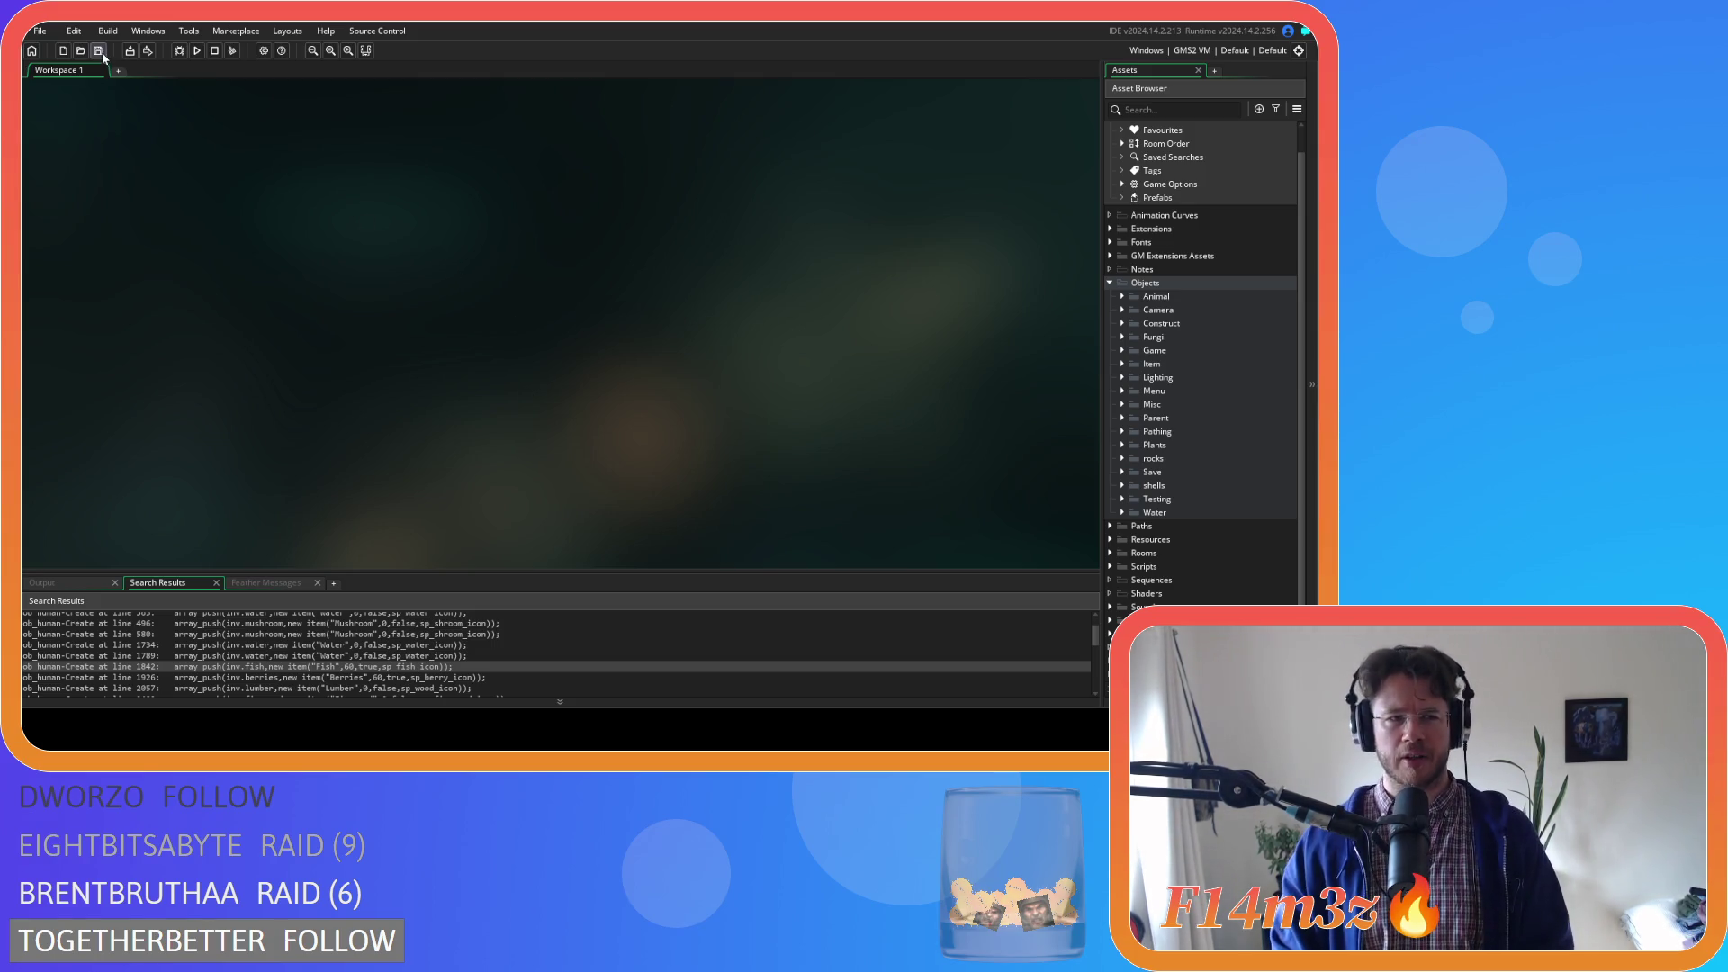
Collapse the Objects folder and build and run Entheogen with F5
{"action": "left_click", "coordinate": [1109, 285]}
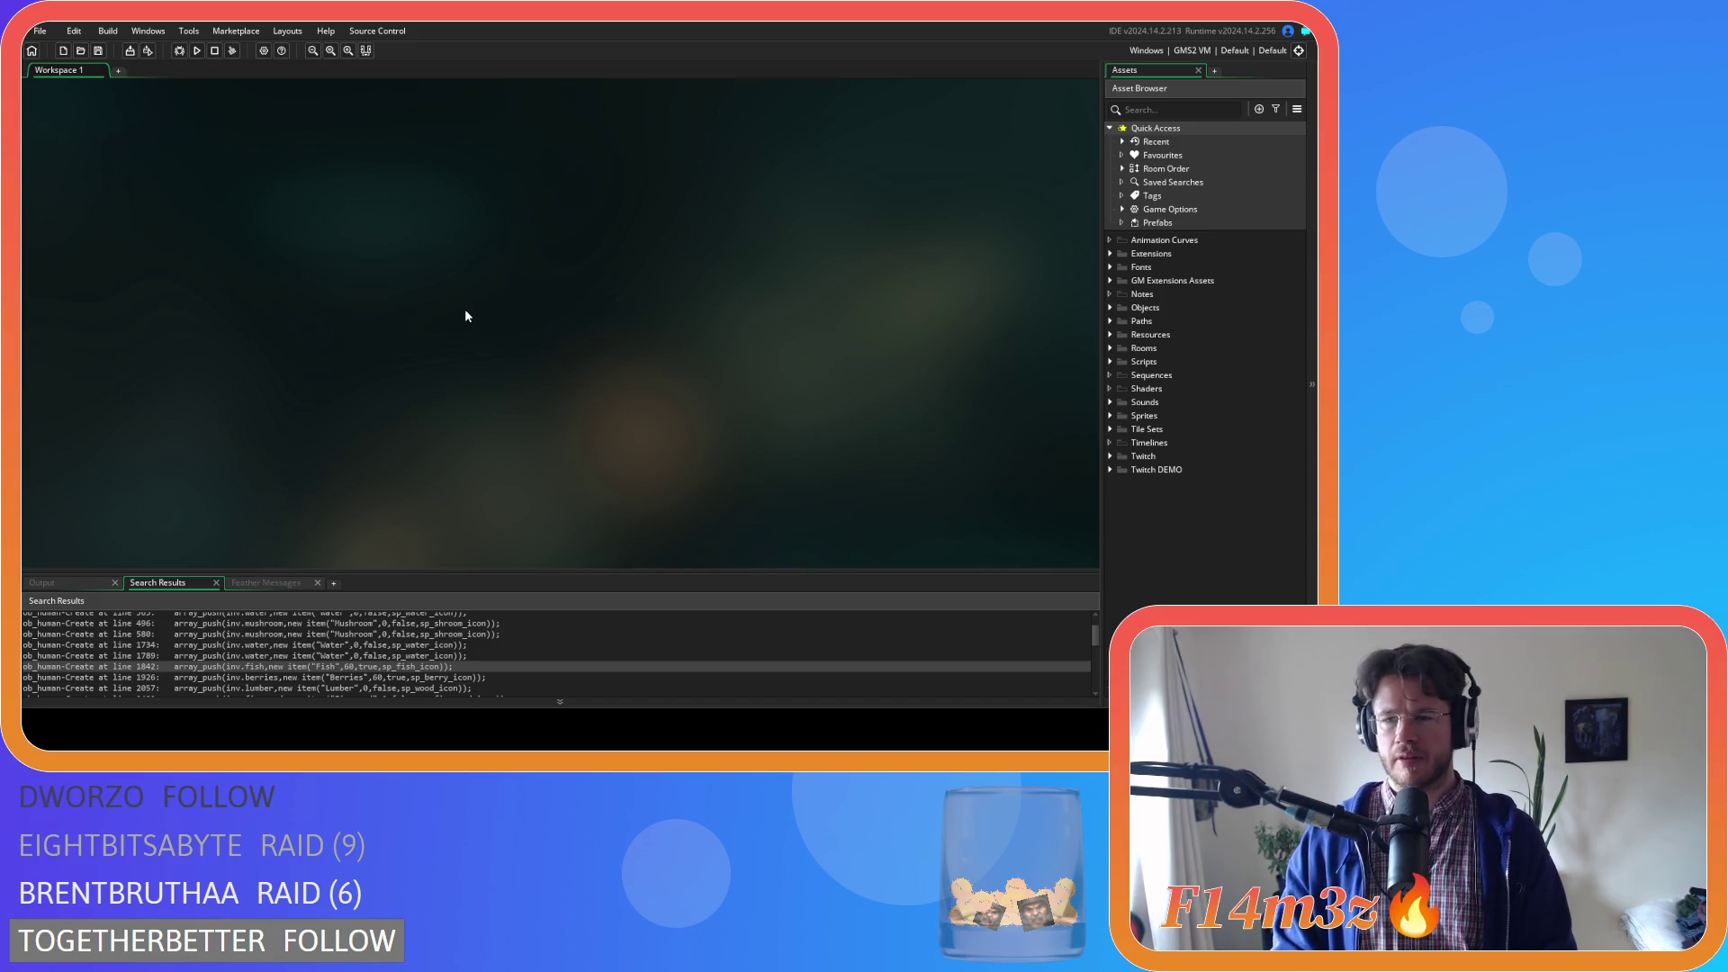
{"action": "key", "text": "F5"}
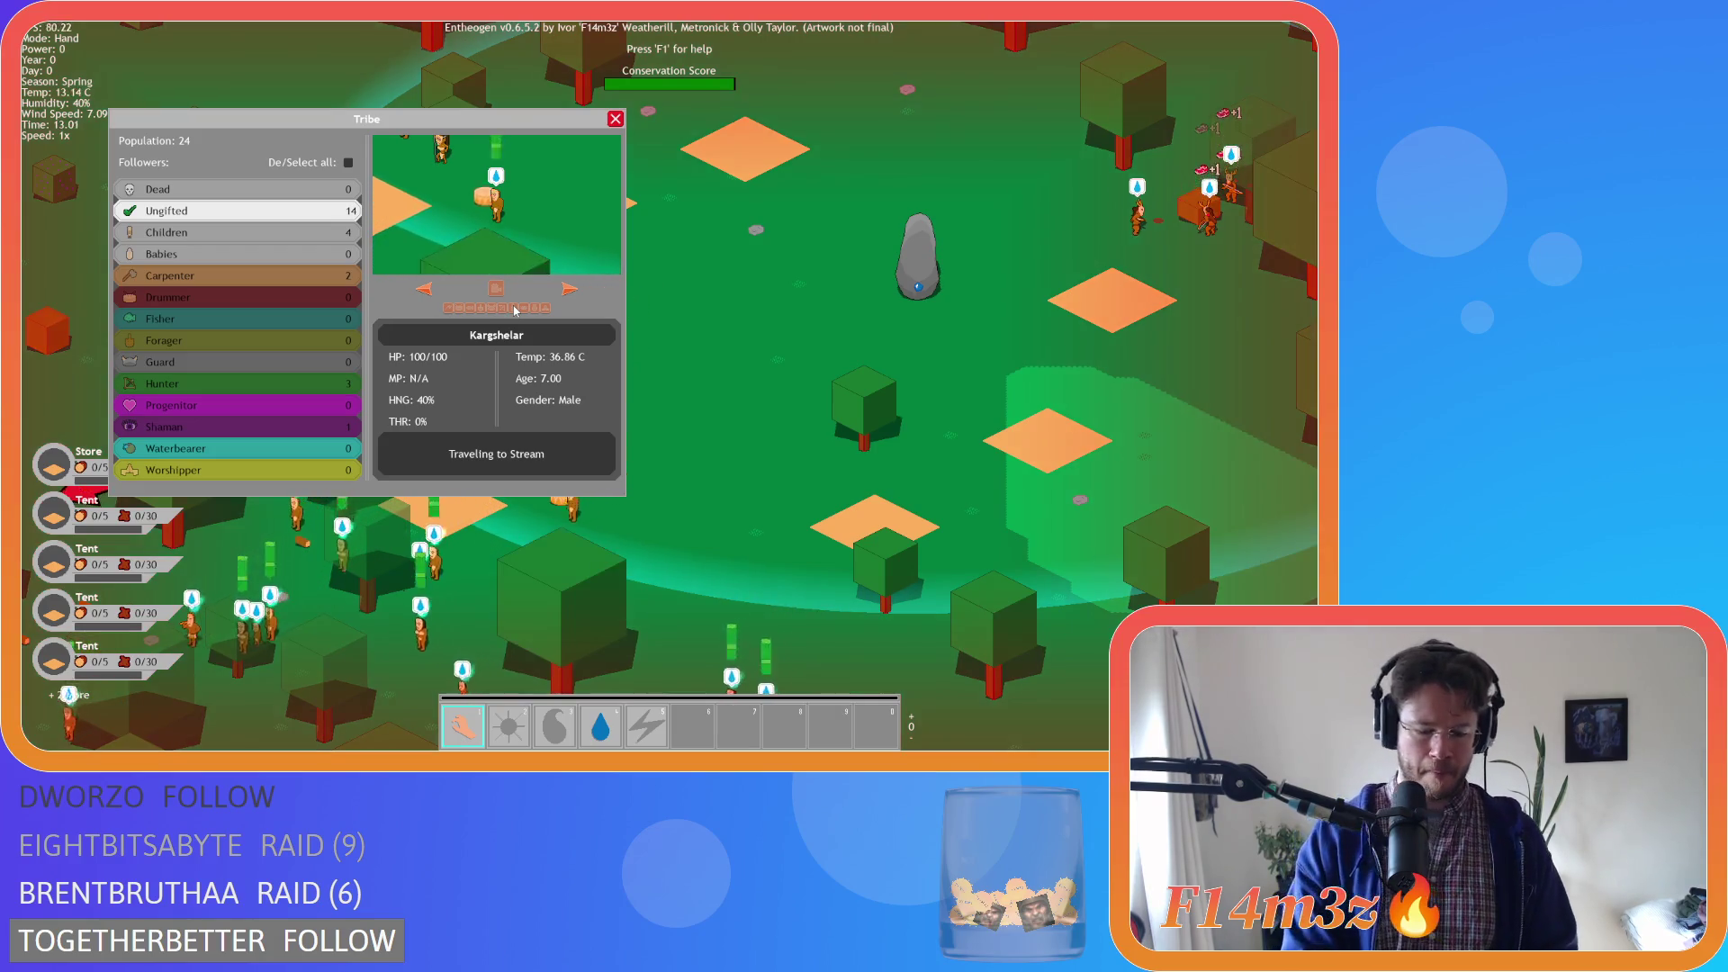
Carry a villager up-right with the hand, then toggle De/Select all off and on in Tribe
{"action": "key", "text": "Escape"}
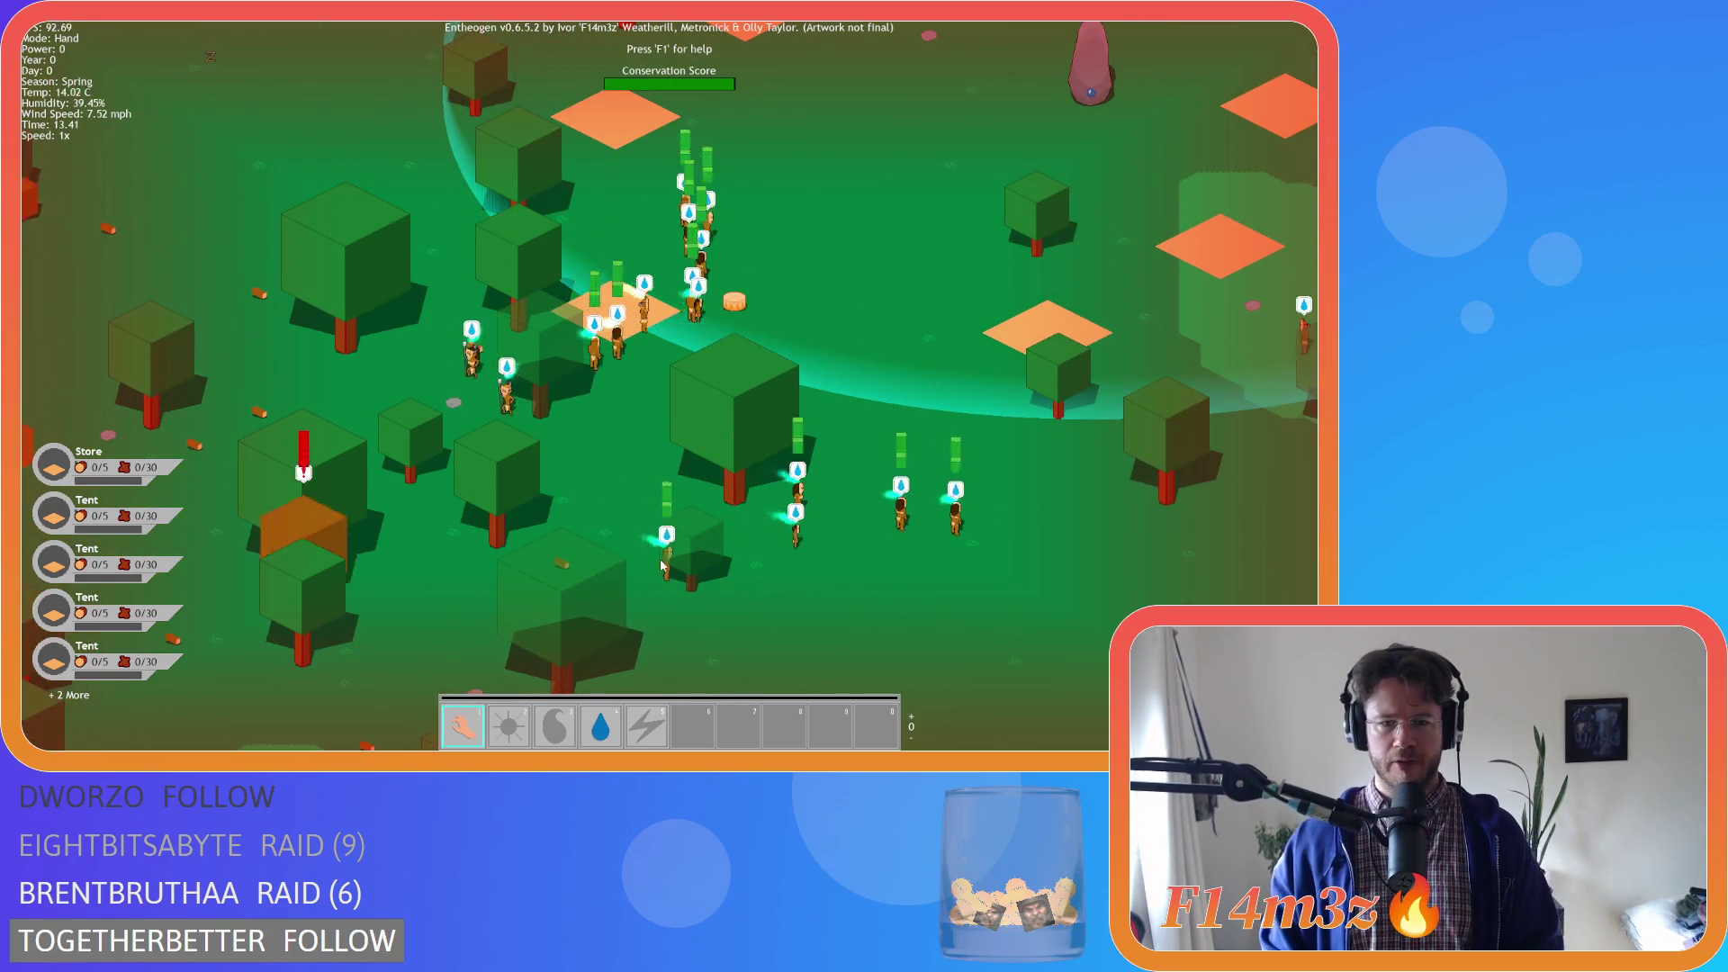
{"action": "mouse_move", "coordinate": [612, 372]}
{"action": "left_mouse_down"}
{"action": "mouse_move", "coordinate": [635, 306]}
{"action": "mouse_move", "coordinate": [731, 236]}
{"action": "left_mouse_up"}
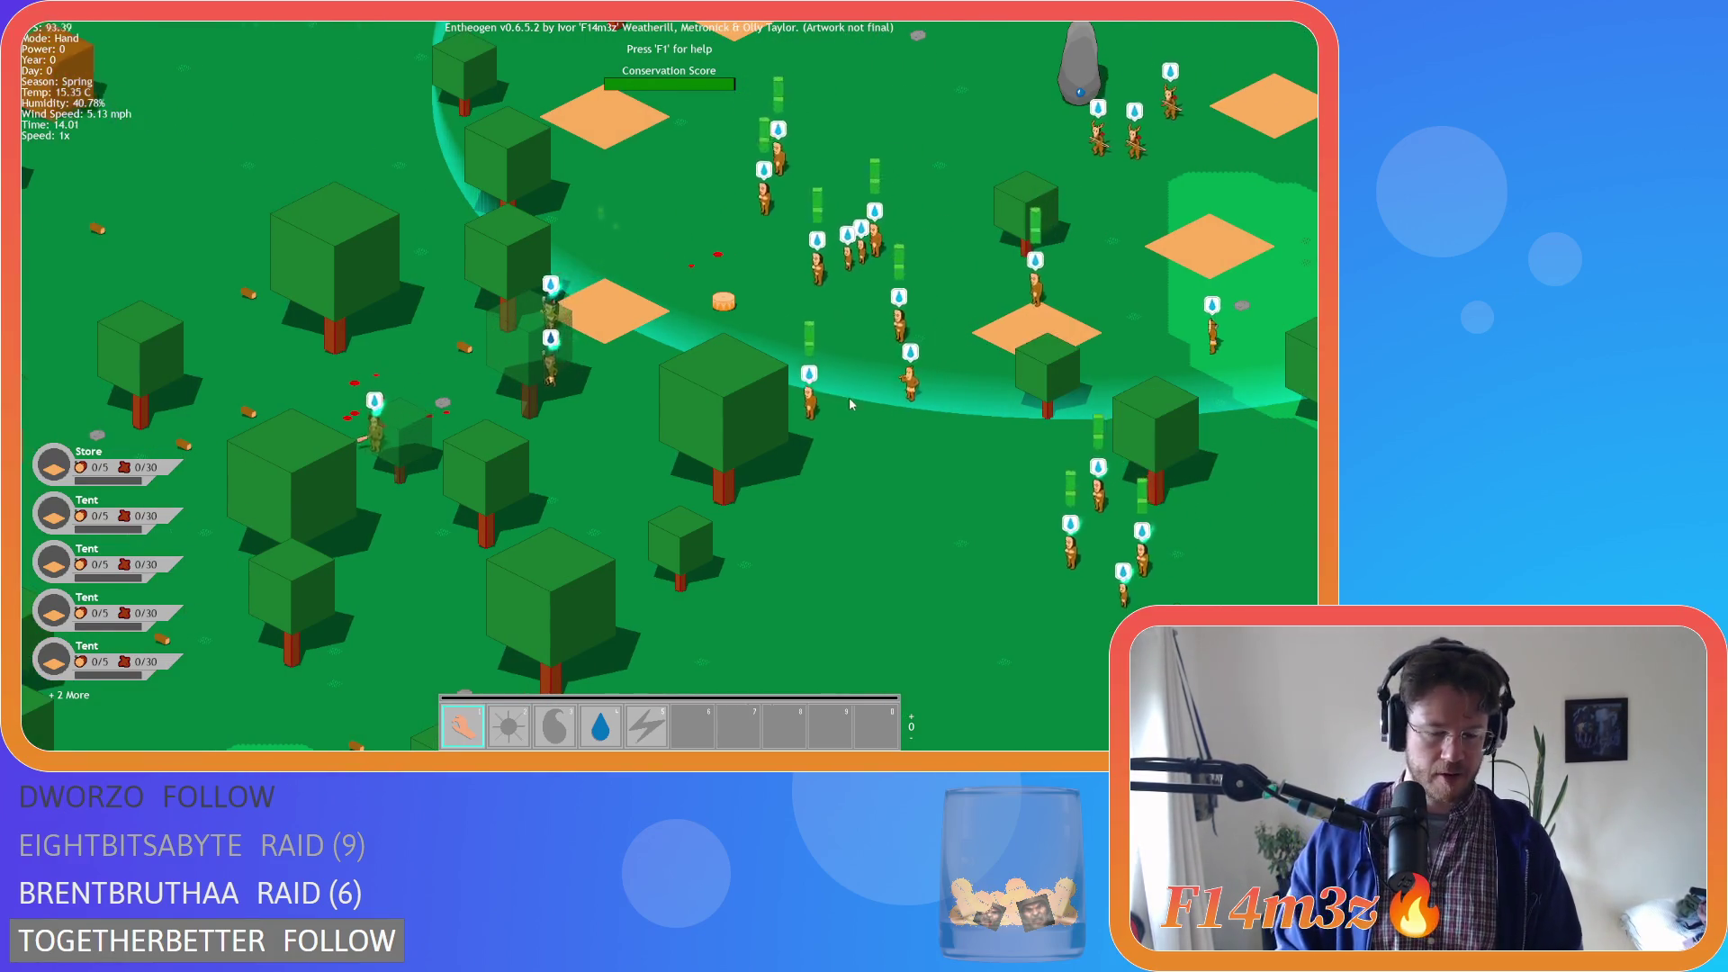
{"action": "key", "text": "t"}
{"action": "key", "text": "t"}
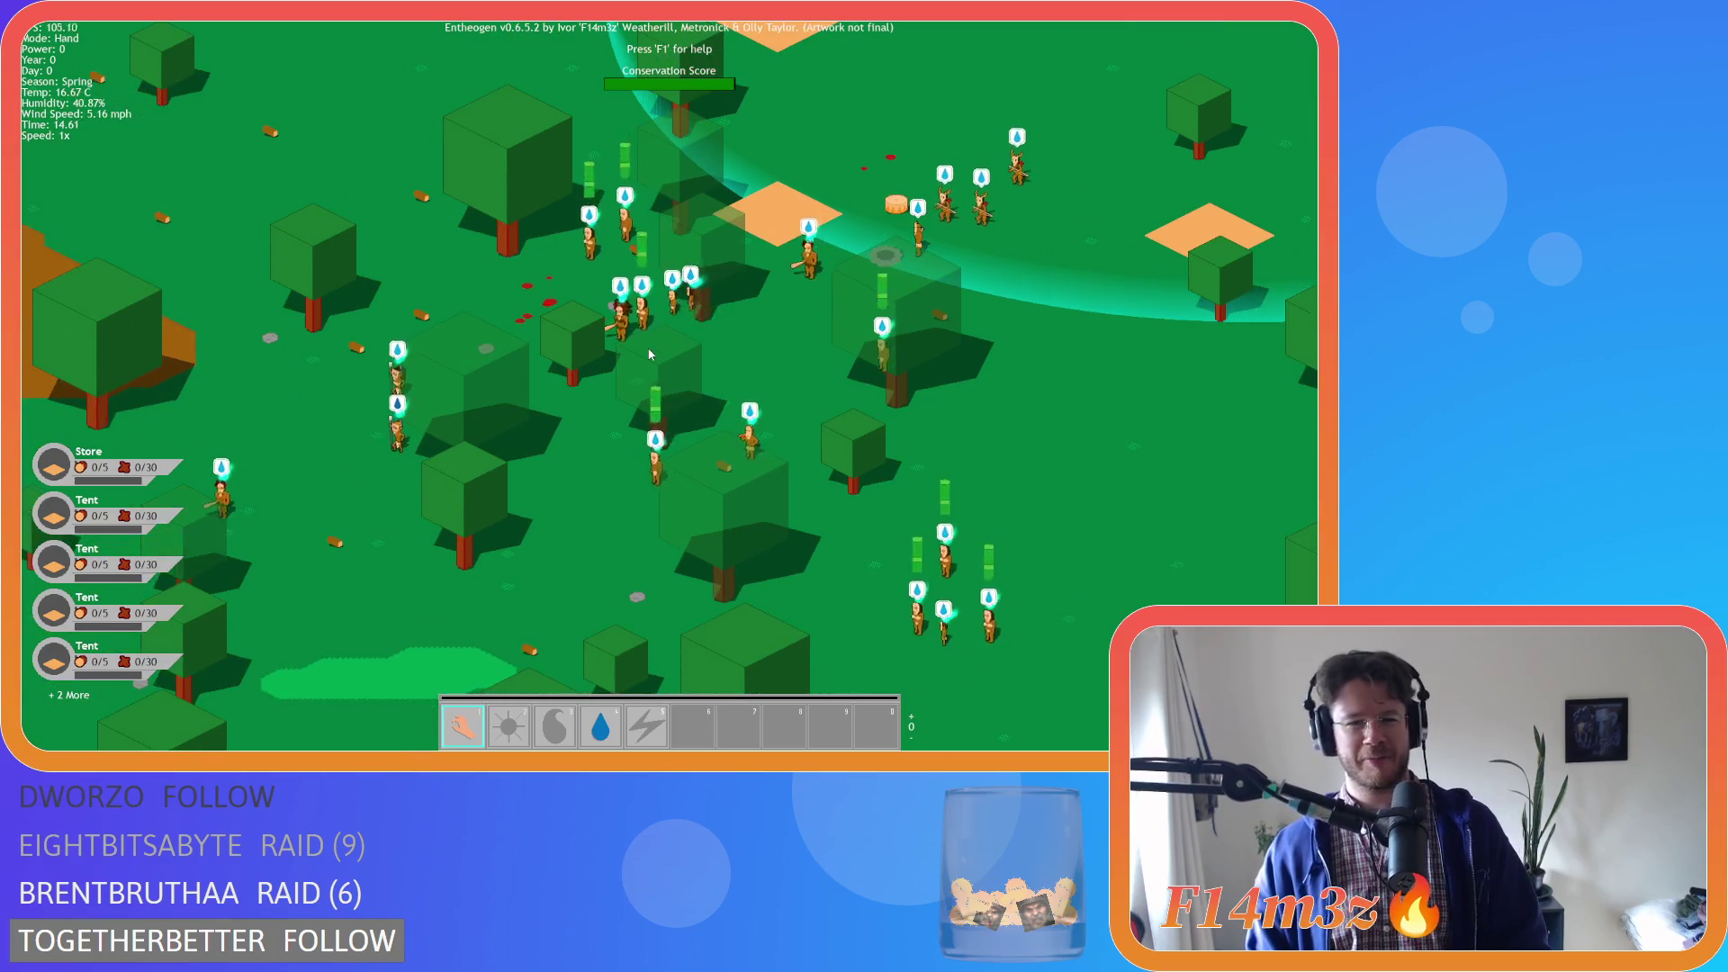
{"action": "key", "text": "t"}
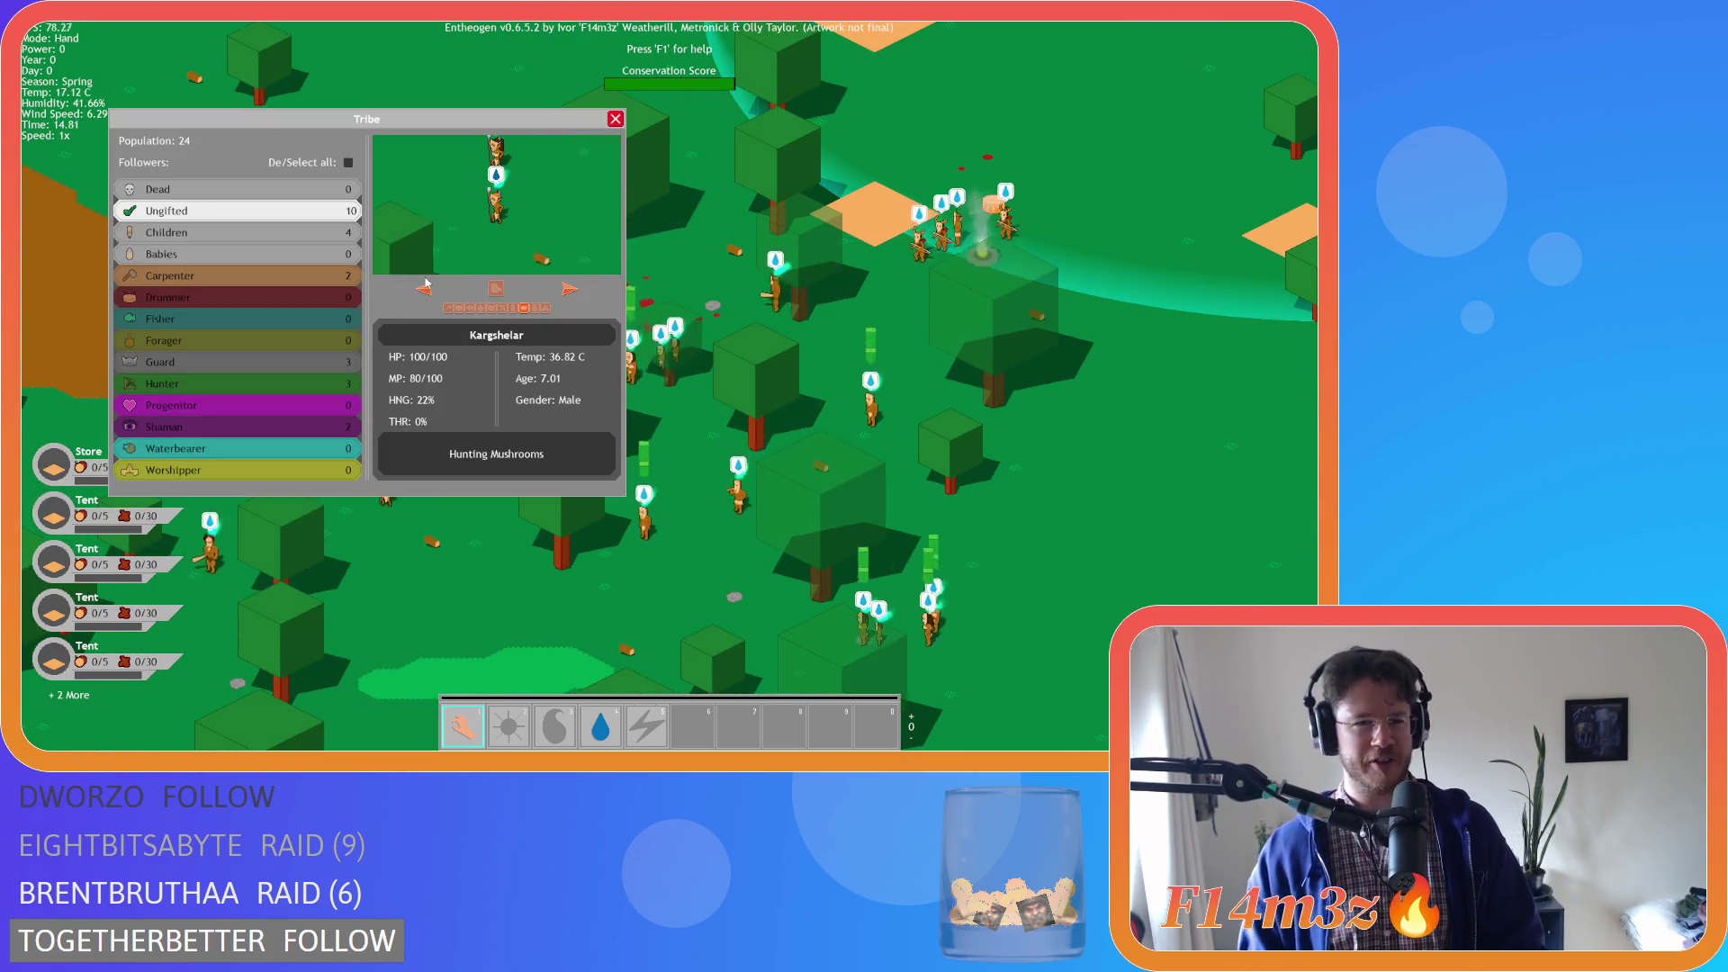
{"action": "left_click", "coordinate": [348, 163]}
{"action": "left_click", "coordinate": [348, 163]}
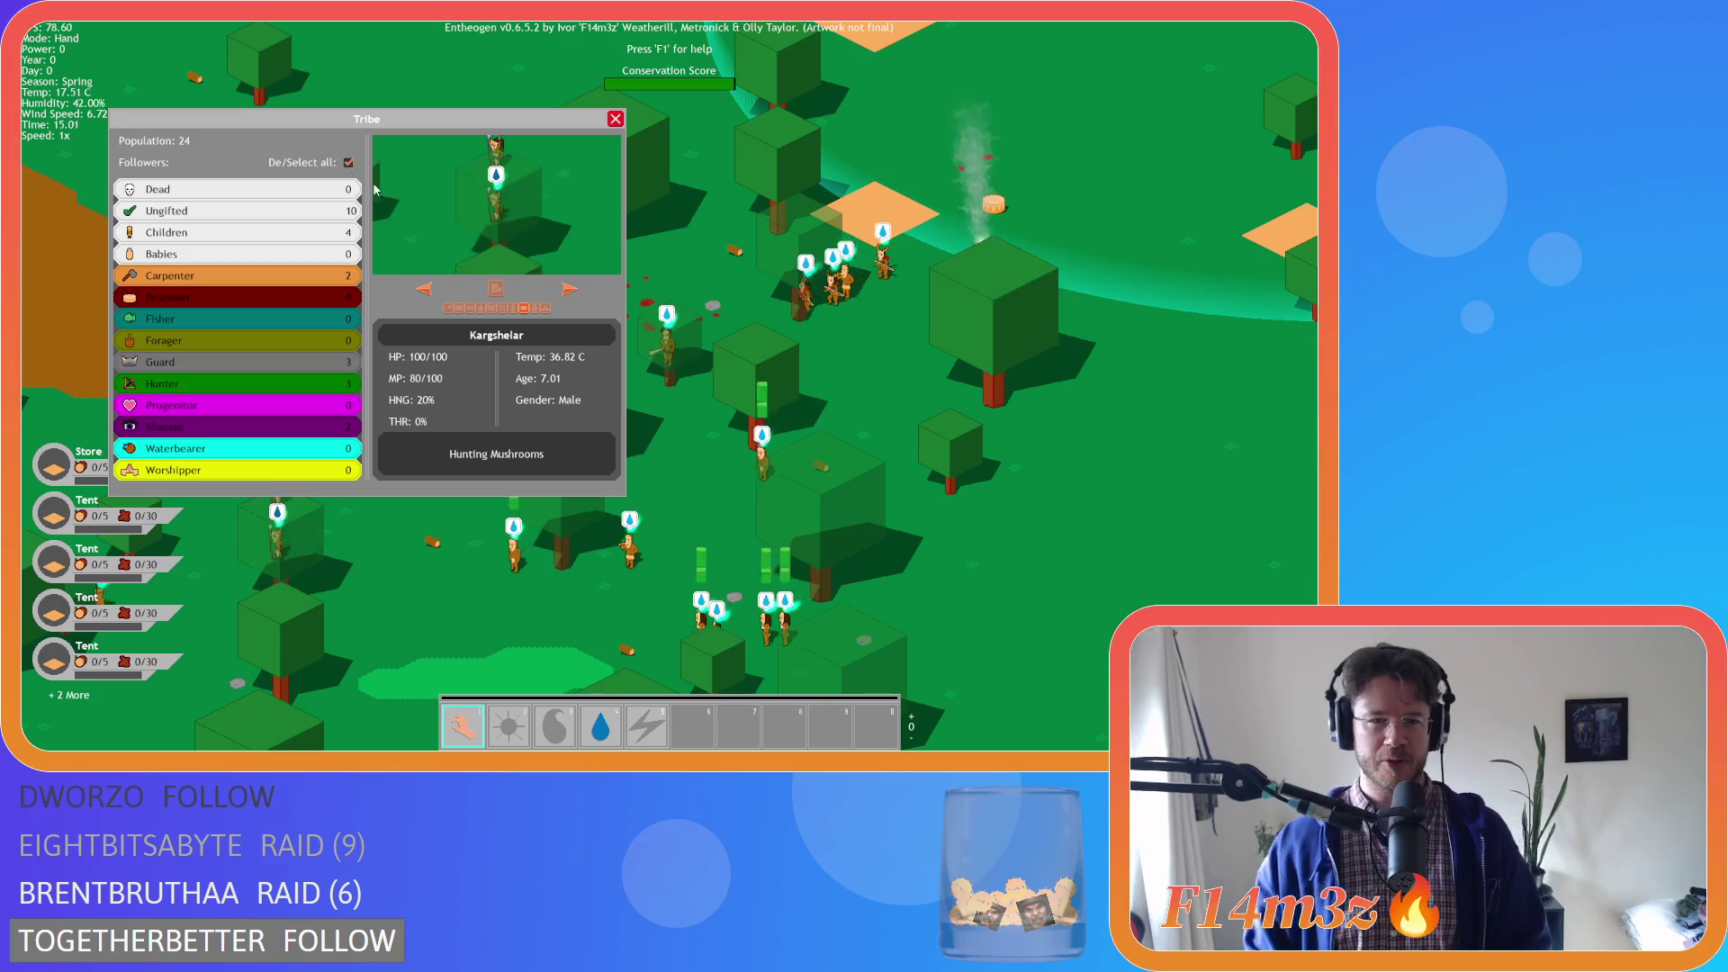
{"action": "key", "text": "t"}
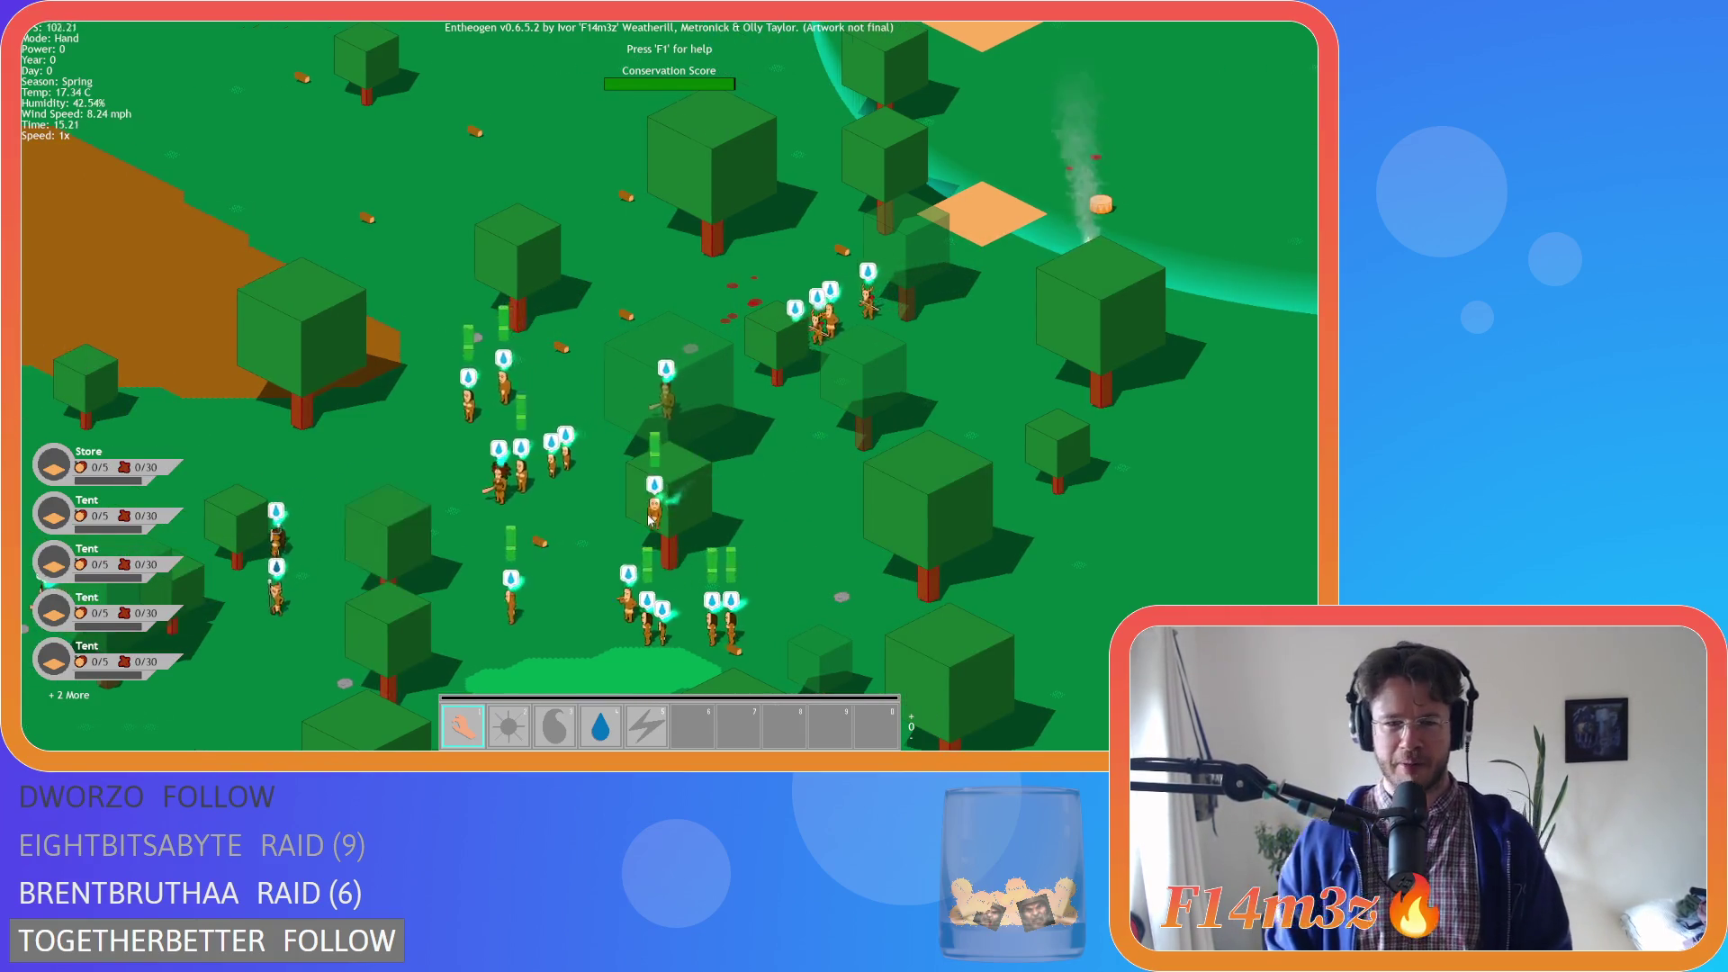
Zoom and pan north to follow villagers, viewing Kargshelar's details
{"action": "scroll", "coordinate": [623, 490], "scroll_direction": "down", "scroll_amount": 5}
{"action": "scroll", "coordinate": [624, 490], "scroll_direction": "up", "scroll_amount": 5}
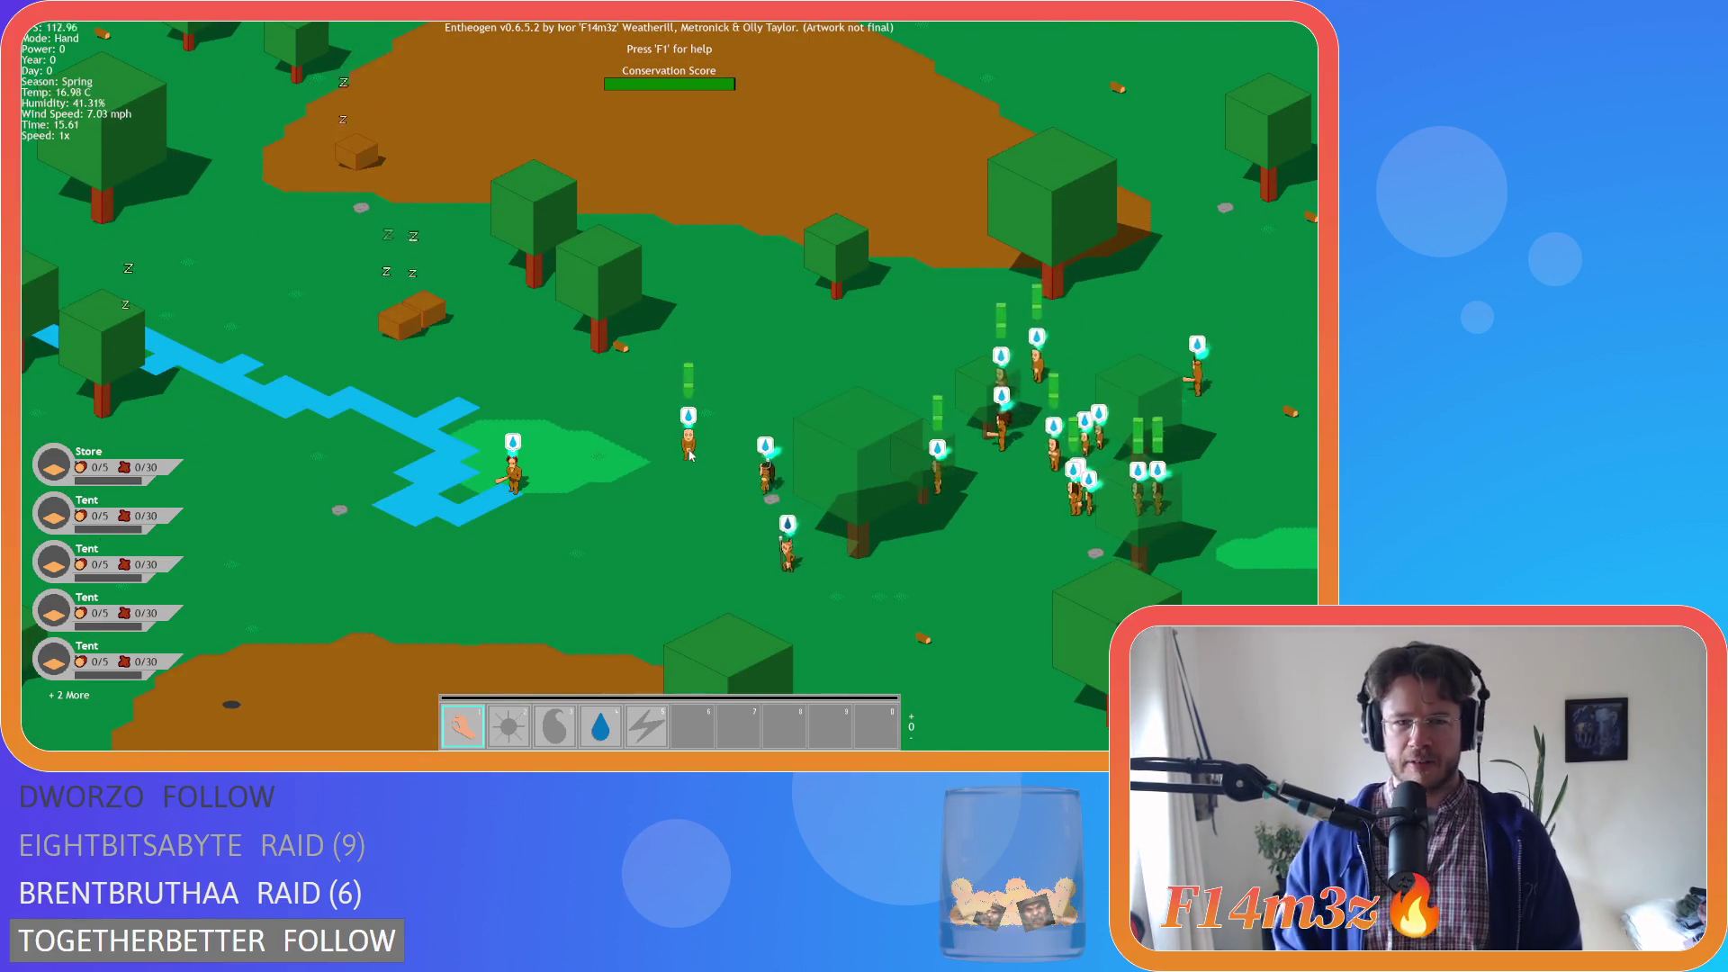
{"action": "key", "text": "w"}
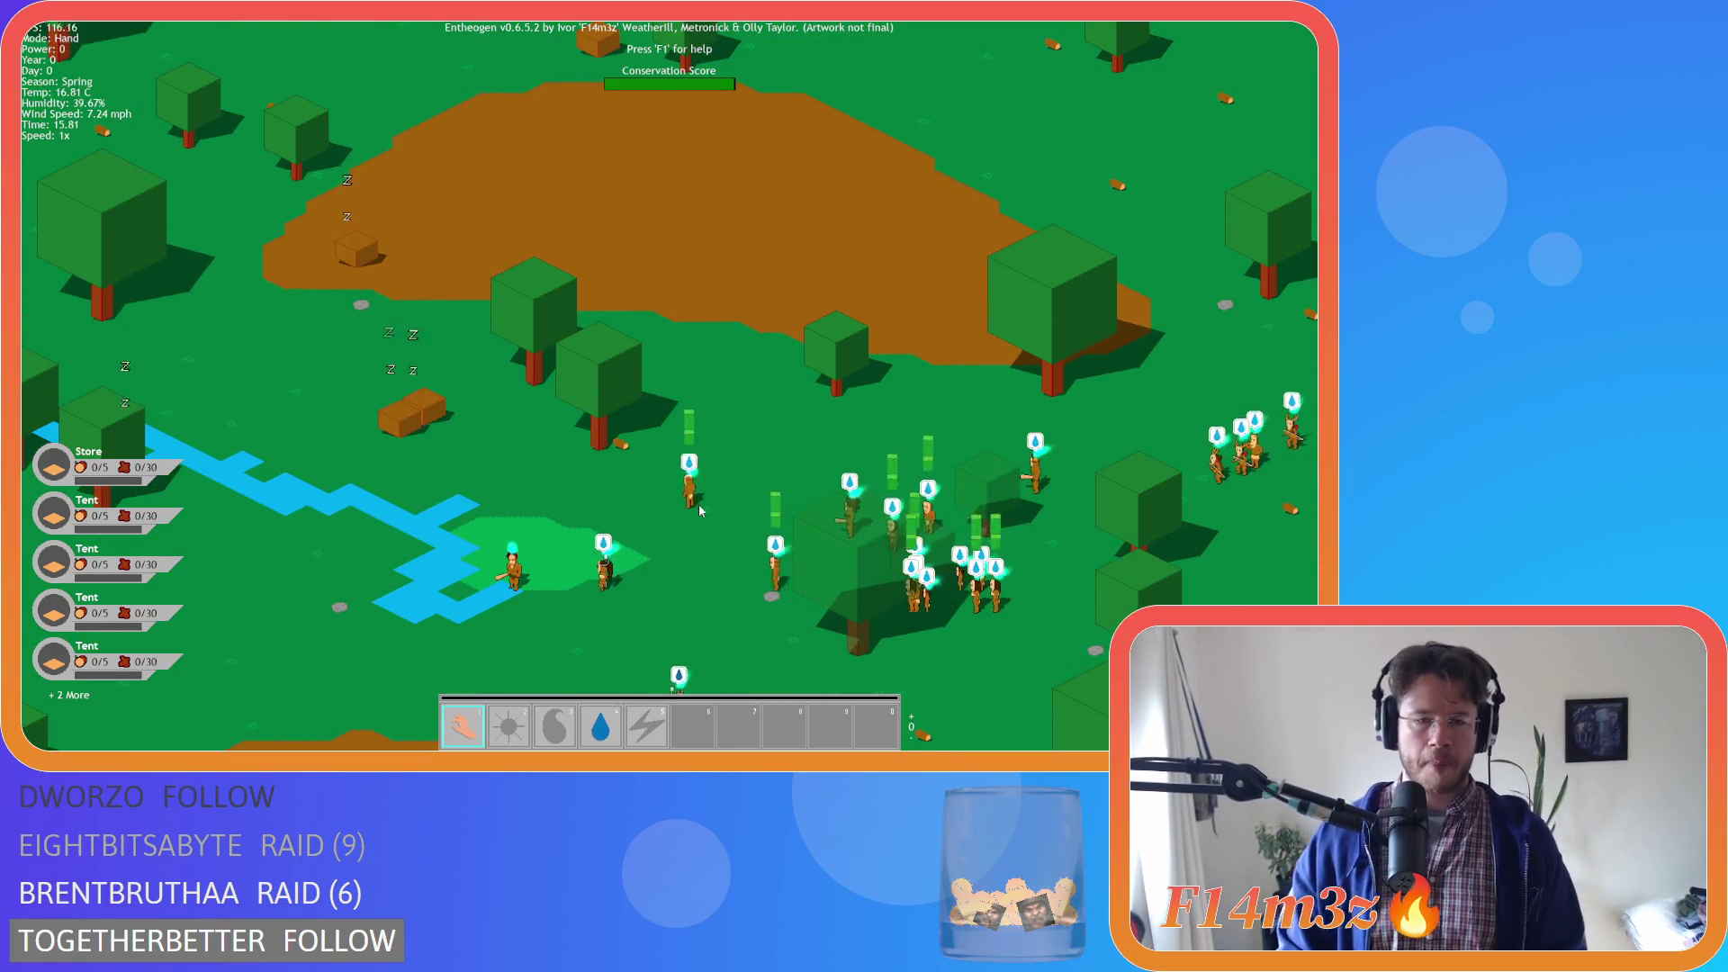
{"action": "left_click", "coordinate": [700, 509]}
{"action": "key", "text": "Escape"}
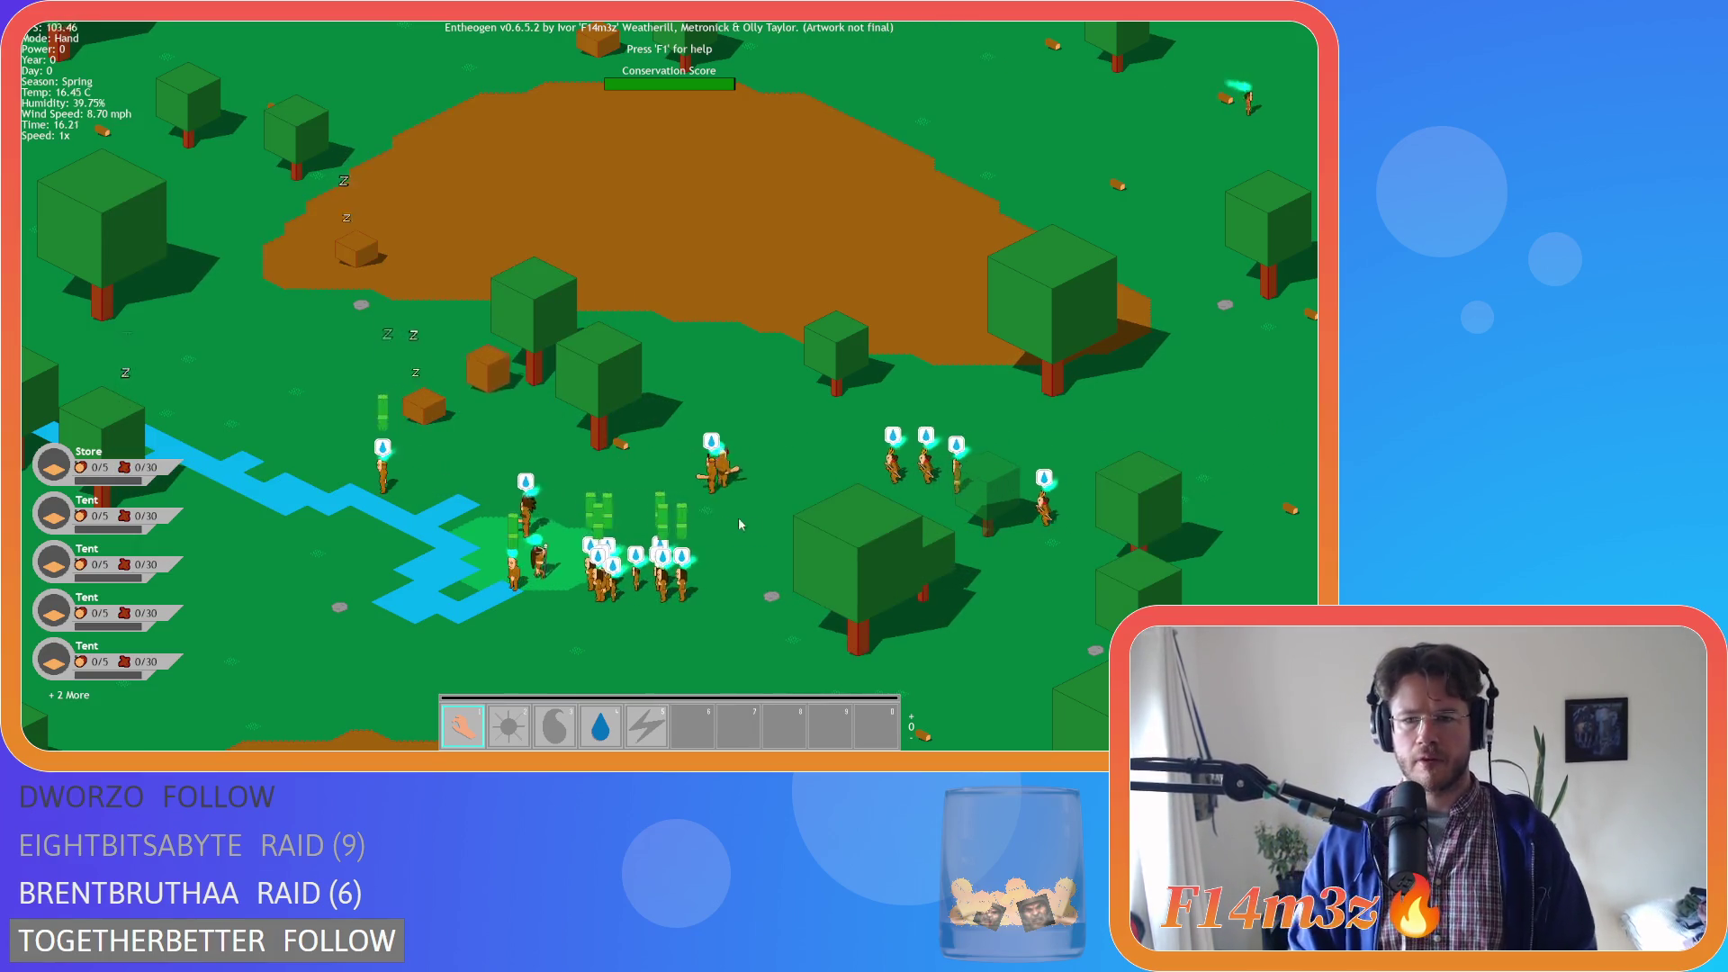
Pan right after the wandering villager and check Kargshelar's details again
{"action": "key", "text": "a"}
{"action": "key", "text": "s"}
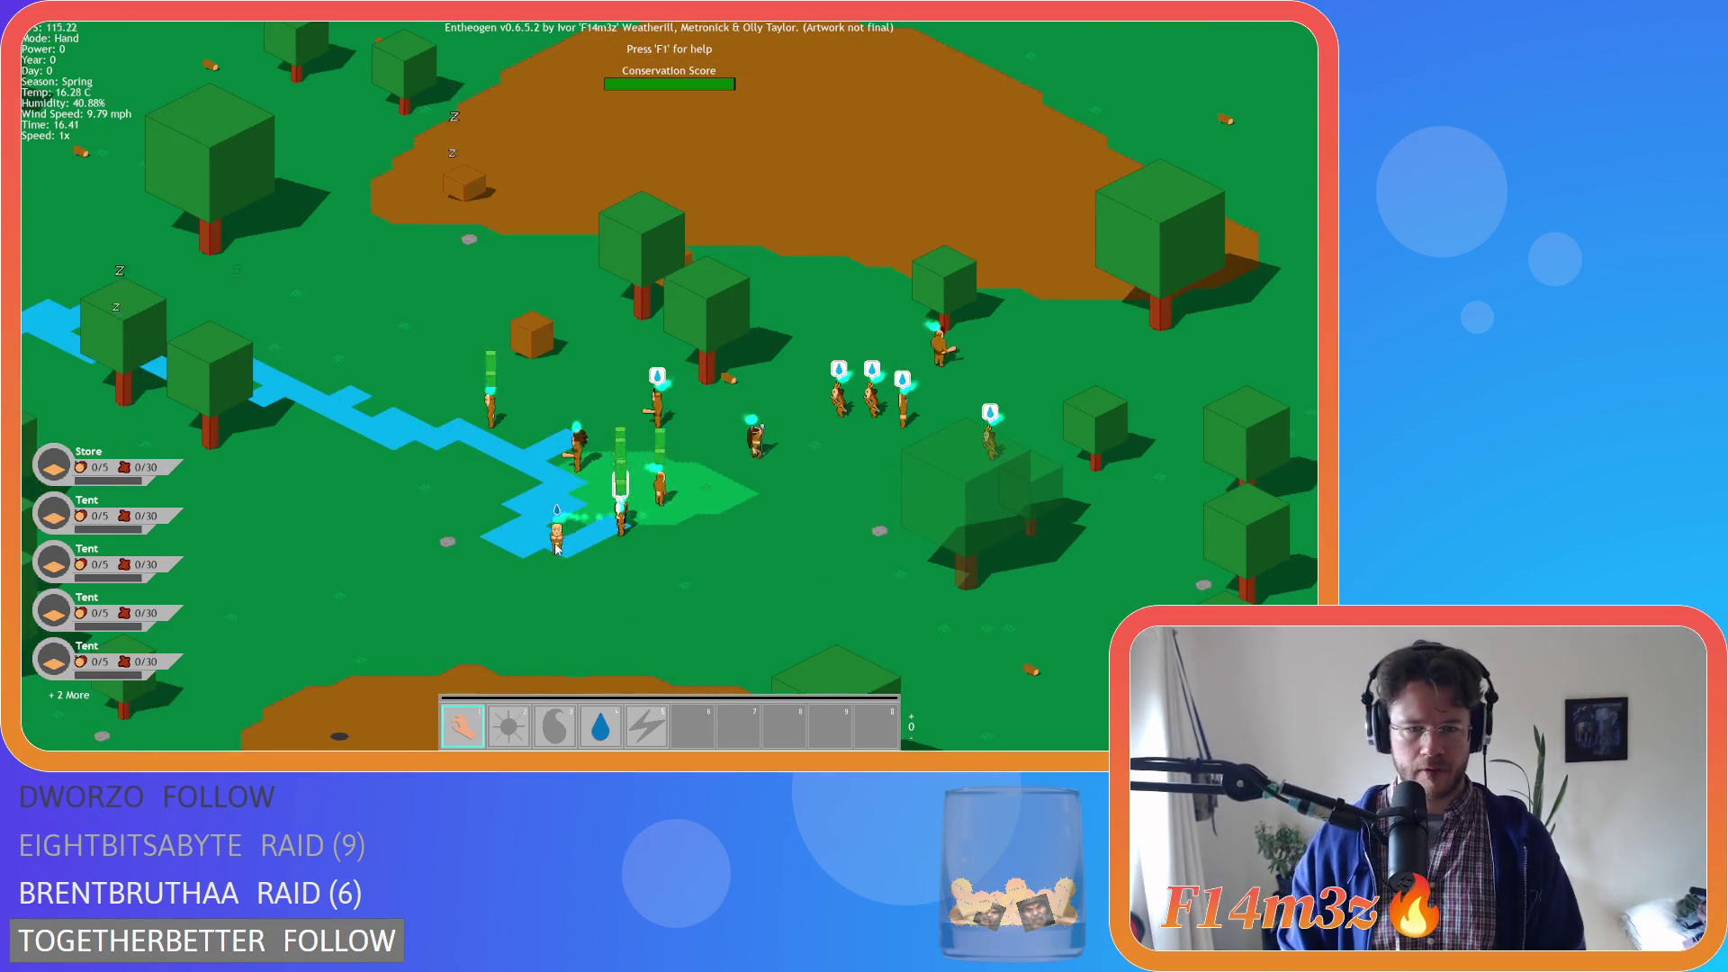
{"action": "key", "text": "d"}
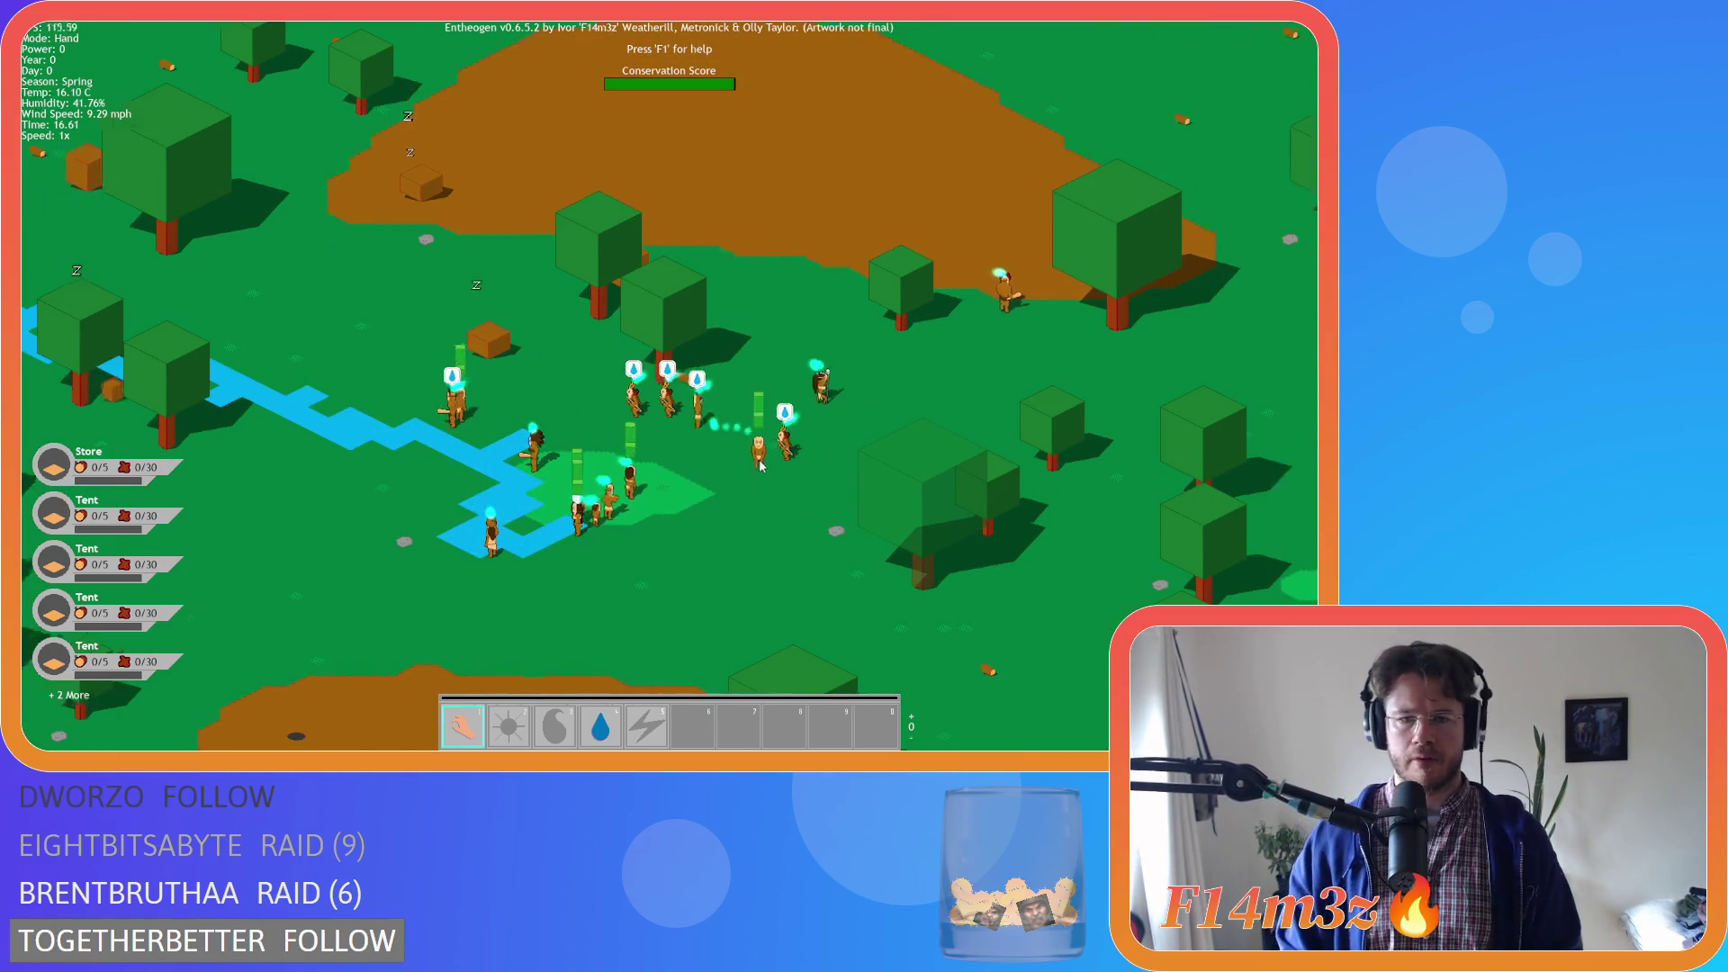
{"action": "key", "text": "d"}
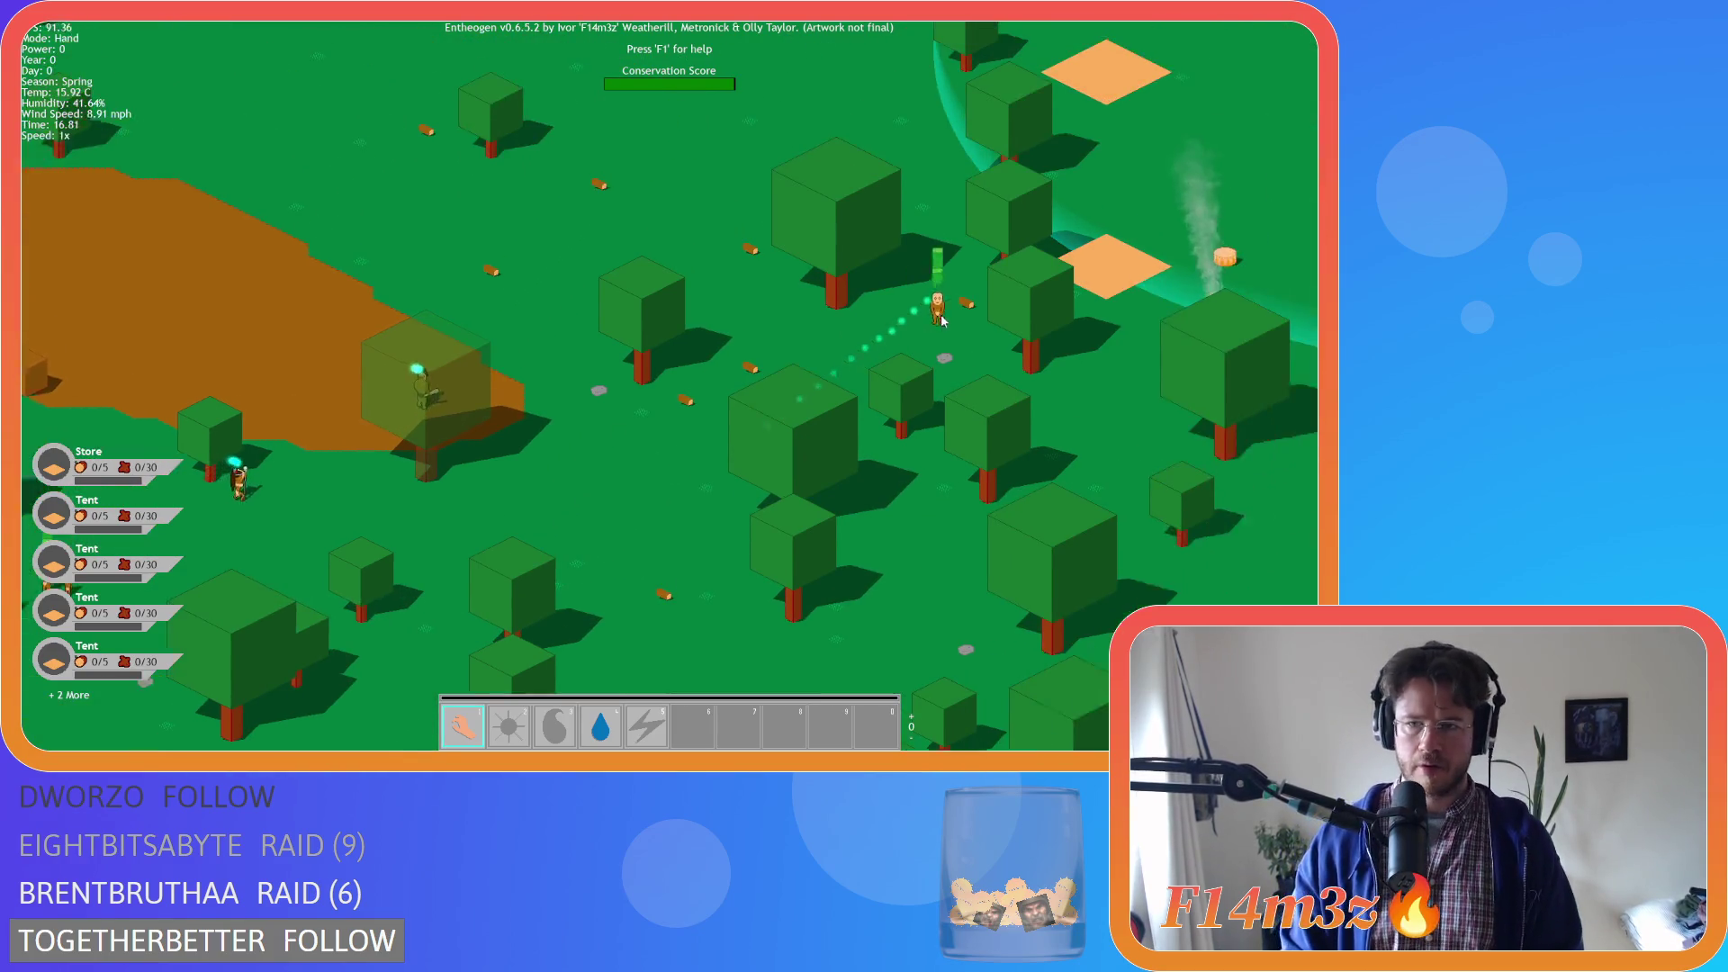
{"action": "left_click", "coordinate": [975, 410]}
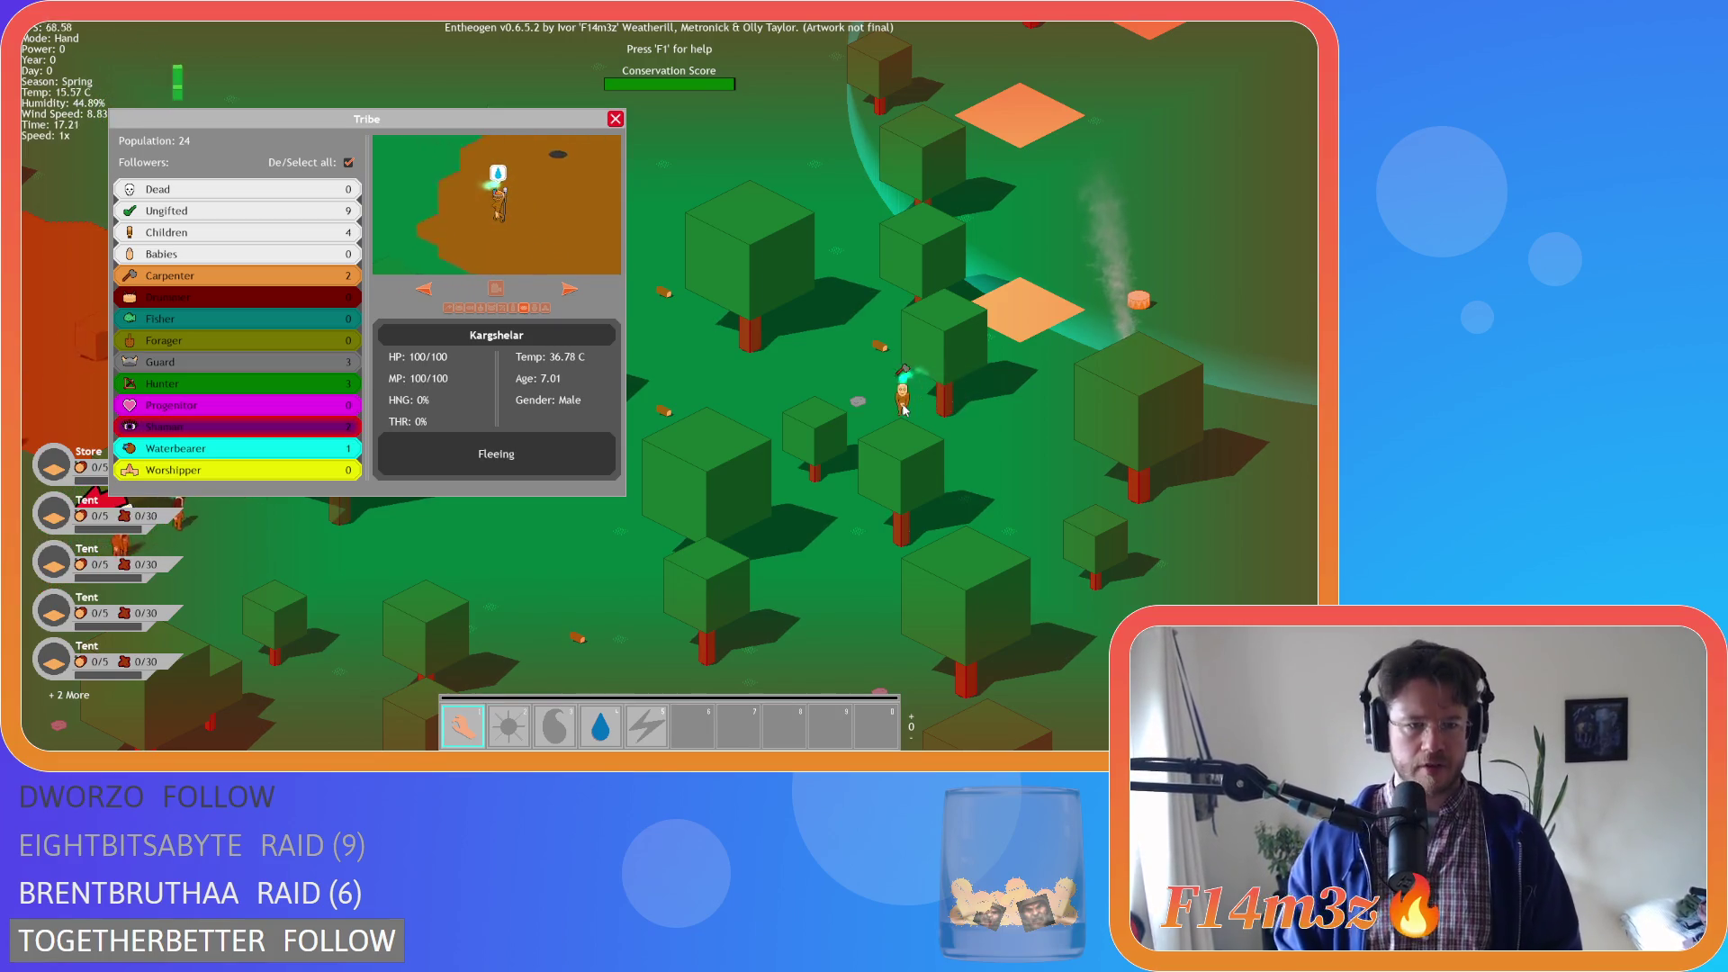
{"action": "key", "text": "Escape"}
{"action": "key", "text": "d"}
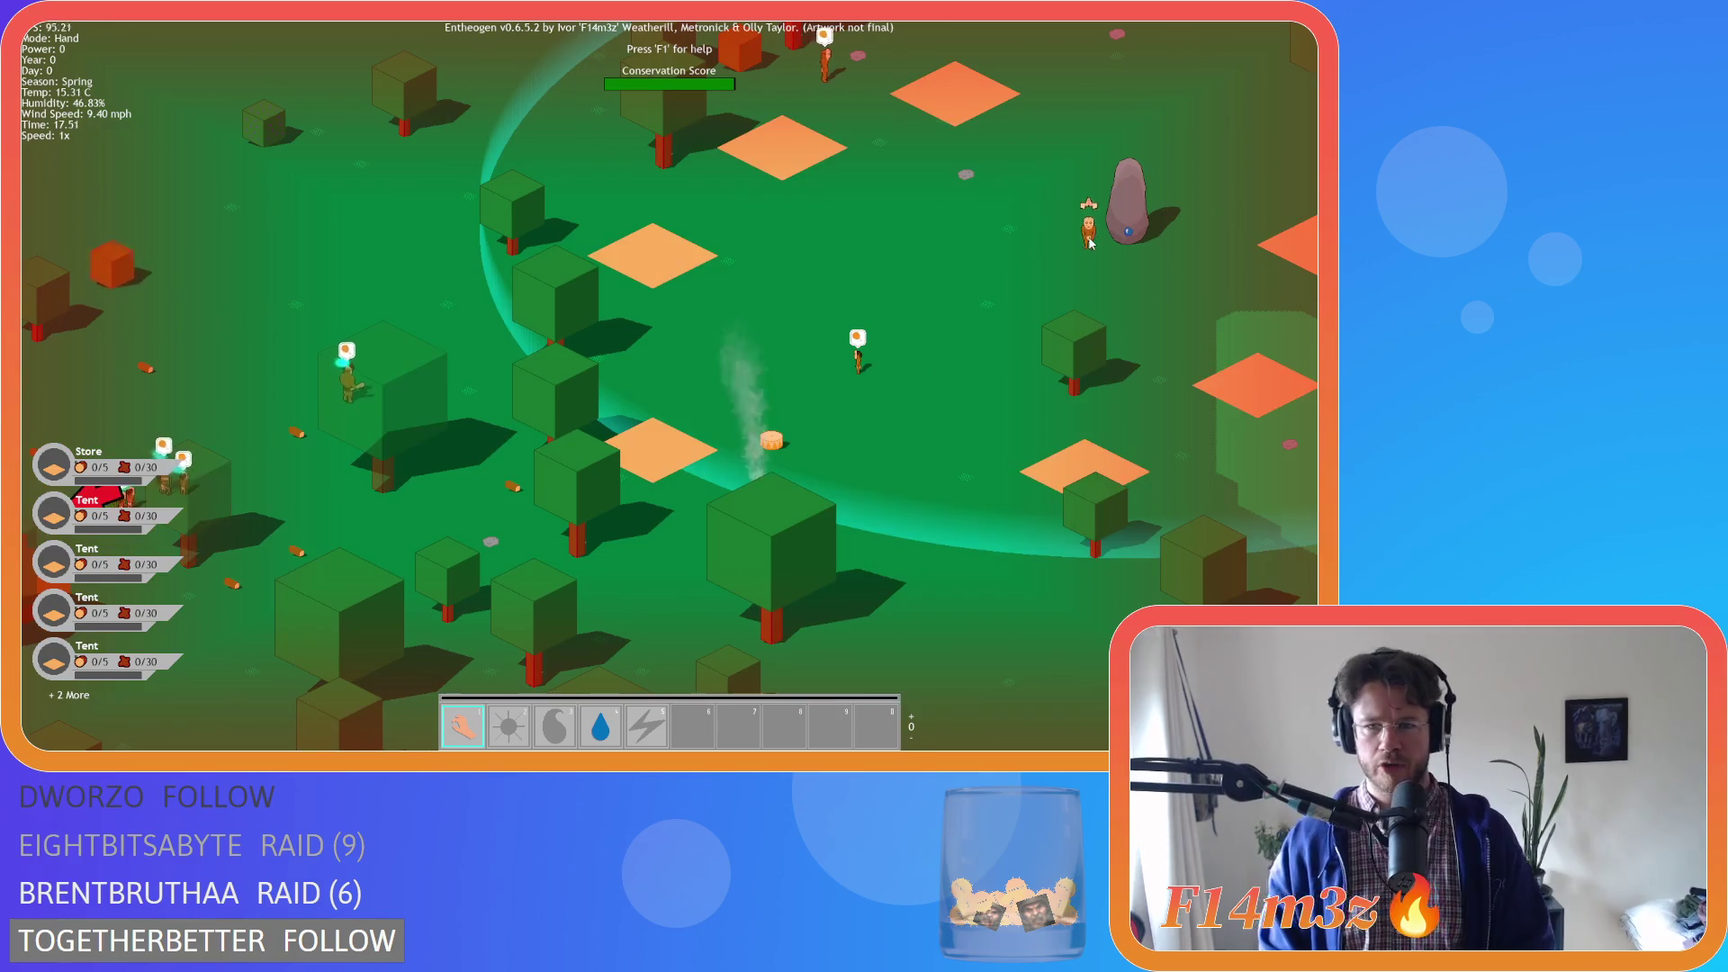
{"action": "scroll", "coordinate": [1089, 243], "scroll_direction": "down", "scroll_amount": 3}
{"action": "key", "text": "a"}
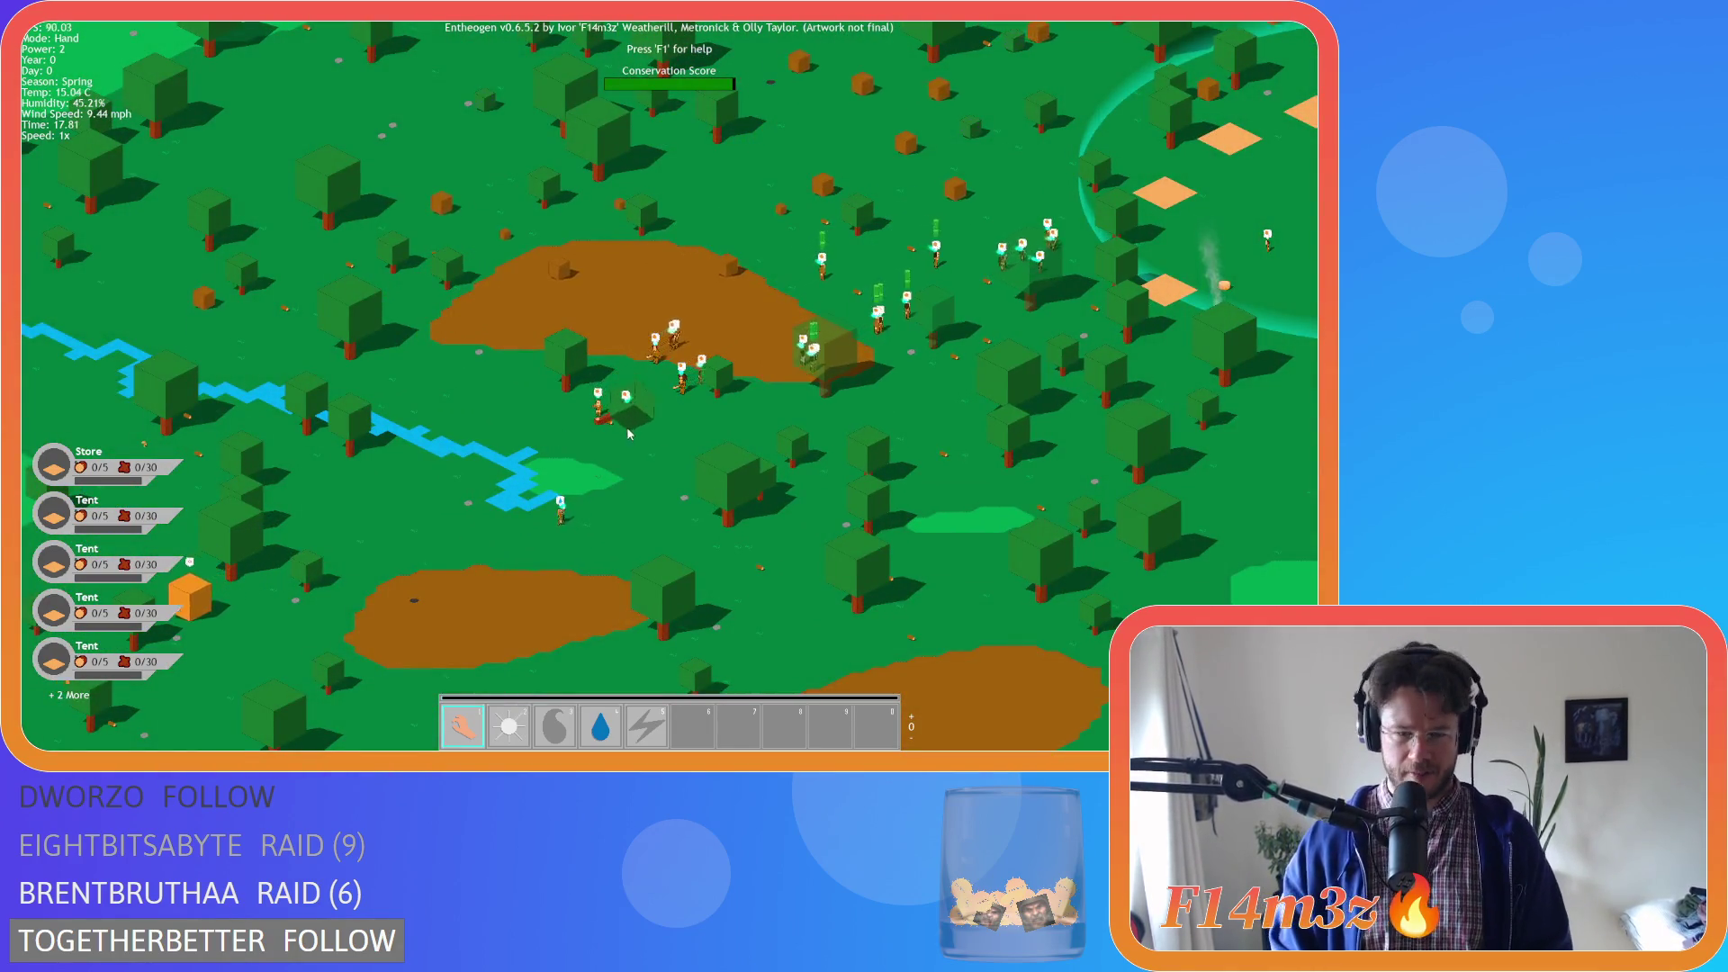
Pan and zoom across the island, glance at the Tribe overview, and return to the village
{"action": "scroll", "coordinate": [672, 402], "scroll_direction": "up", "scroll_amount": 4}
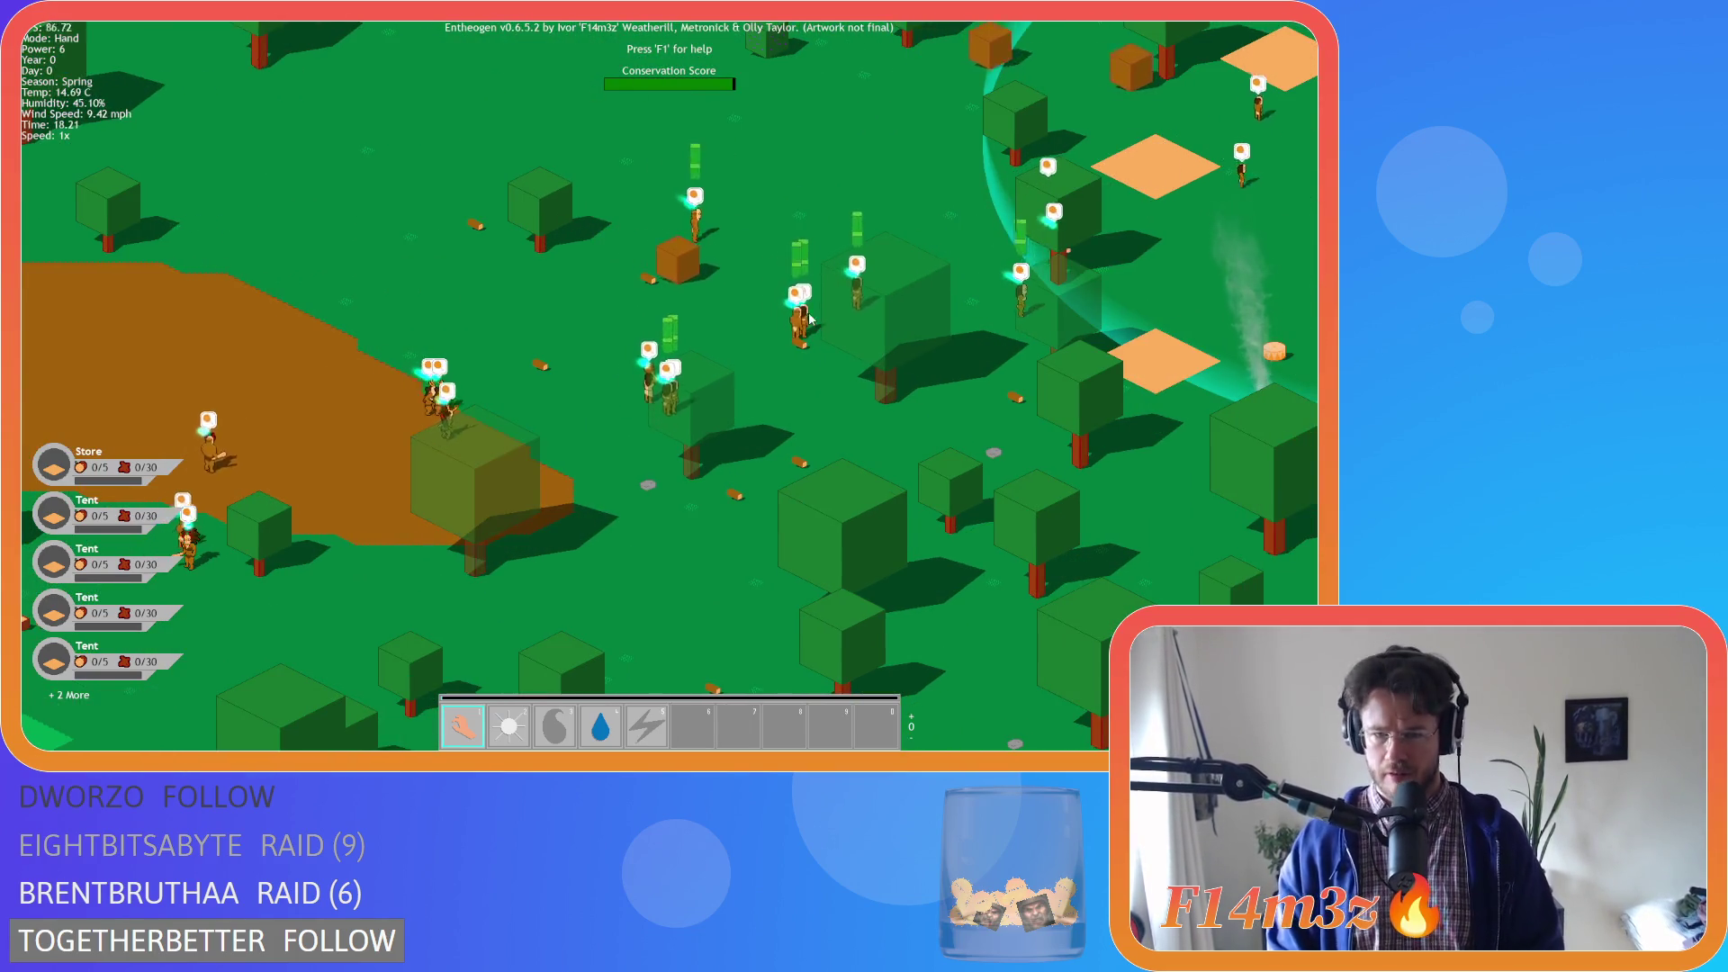
{"action": "key", "text": "a"}
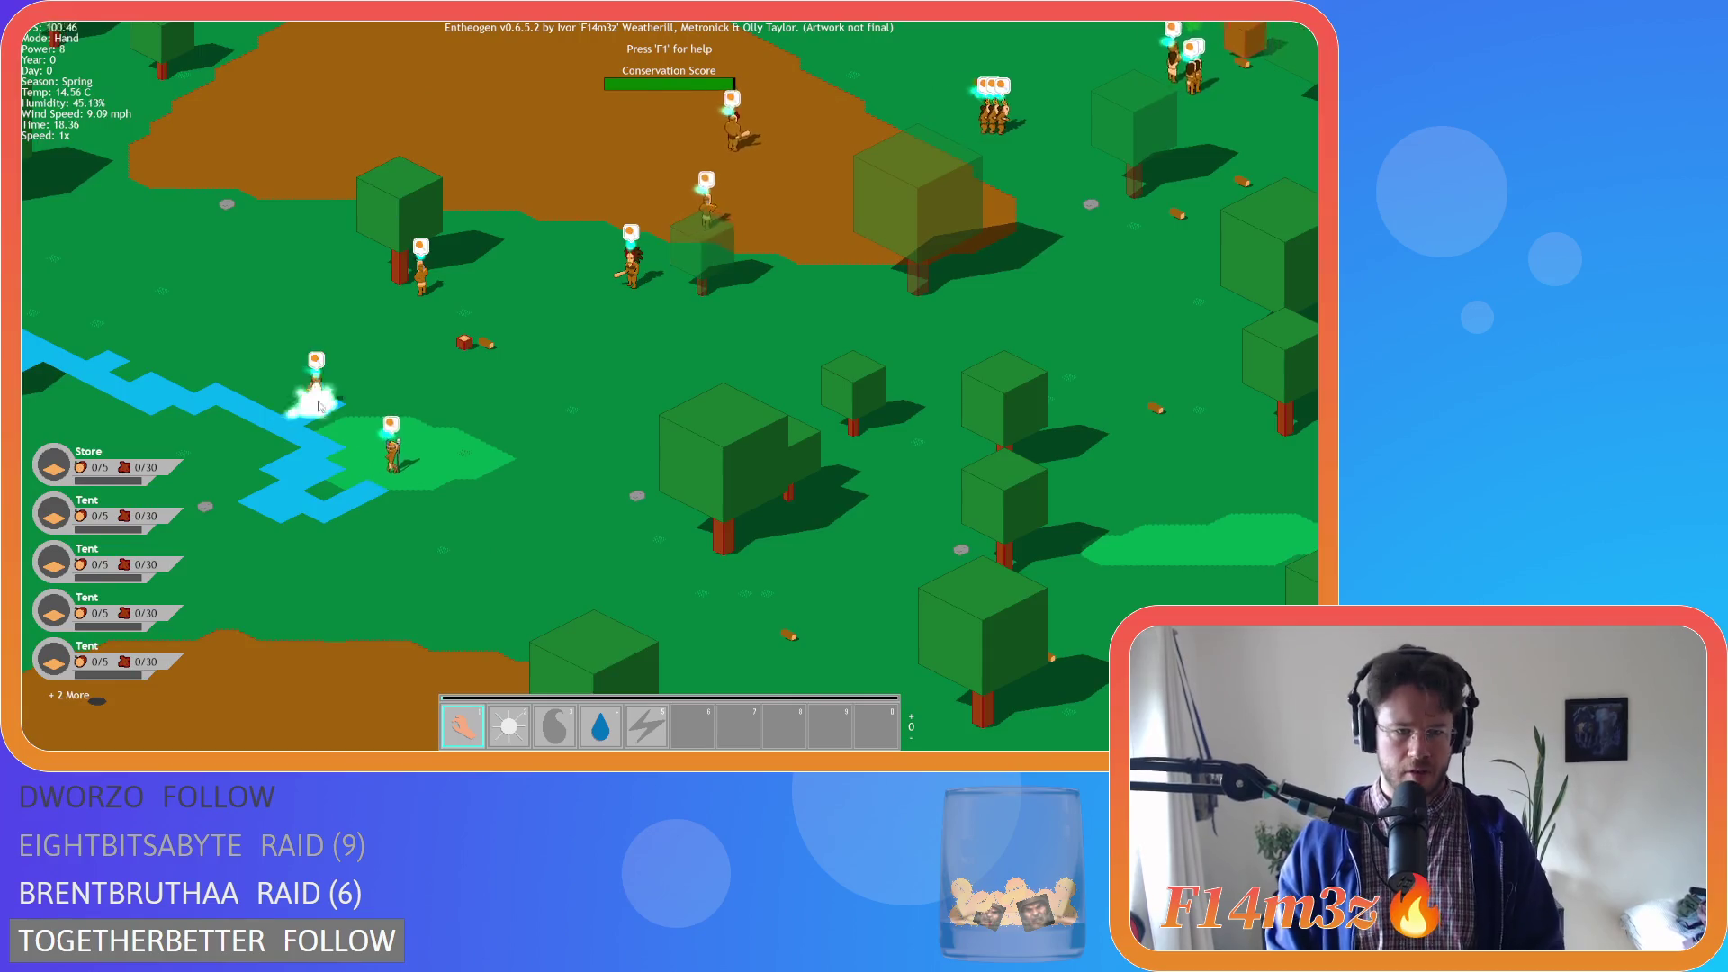
{"action": "key", "text": "w"}
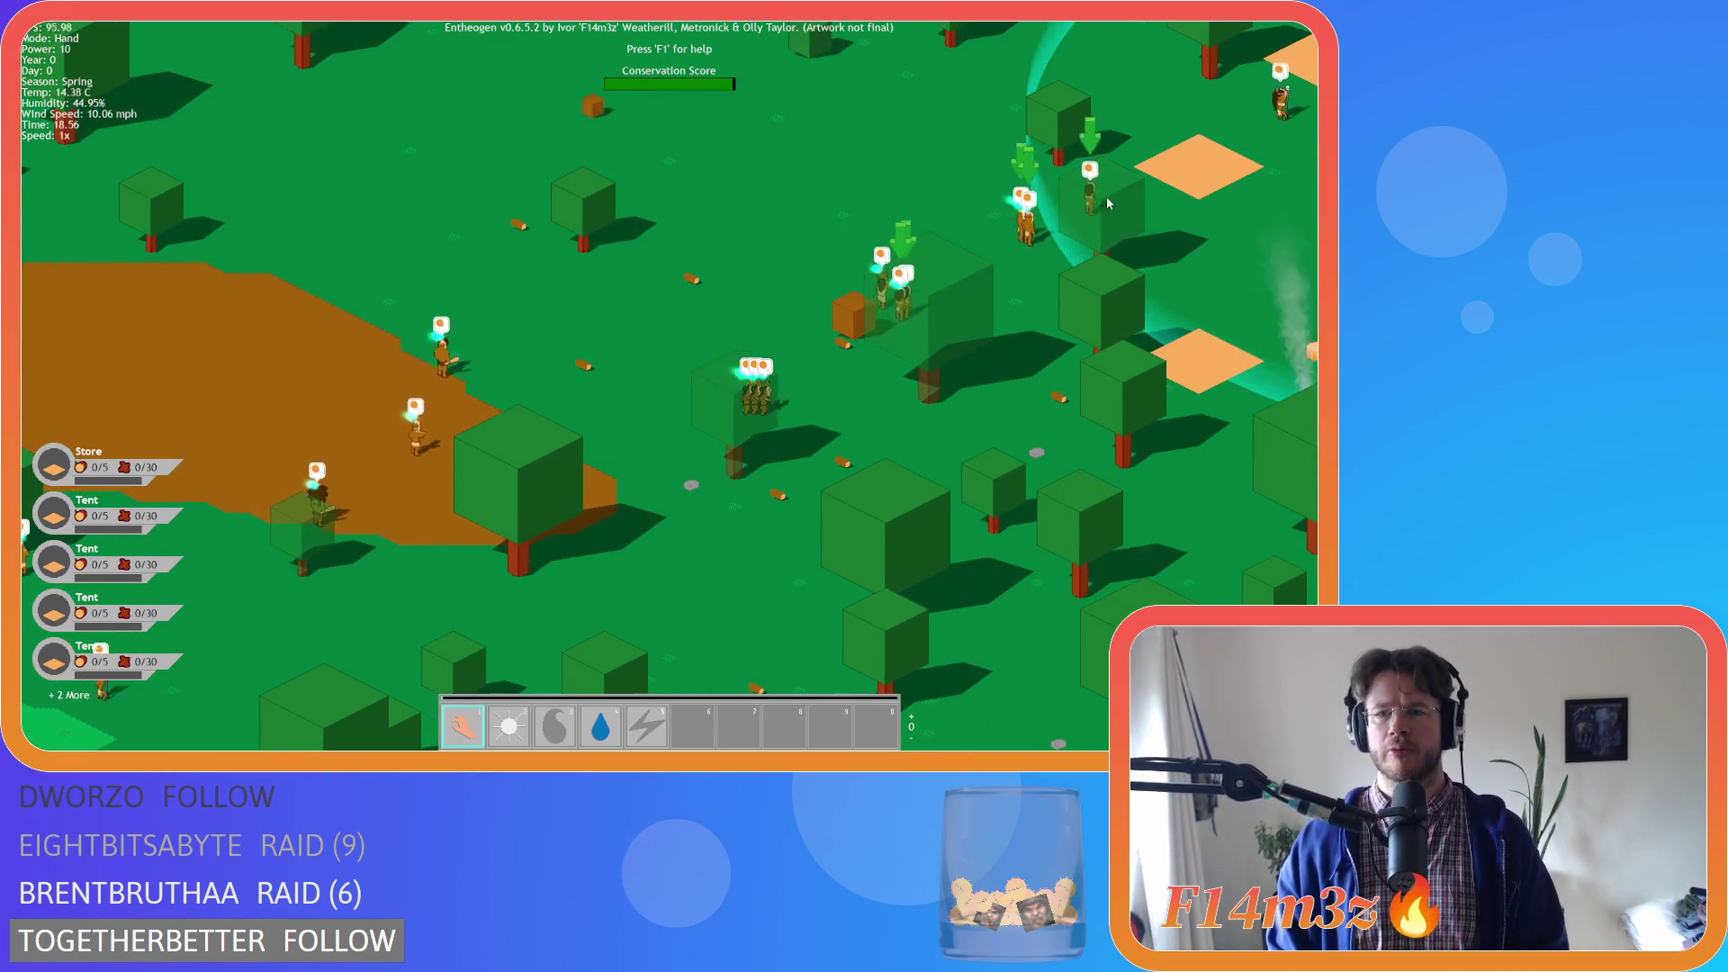
{"action": "scroll", "coordinate": [1044, 252], "scroll_direction": "down", "scroll_amount": 4}
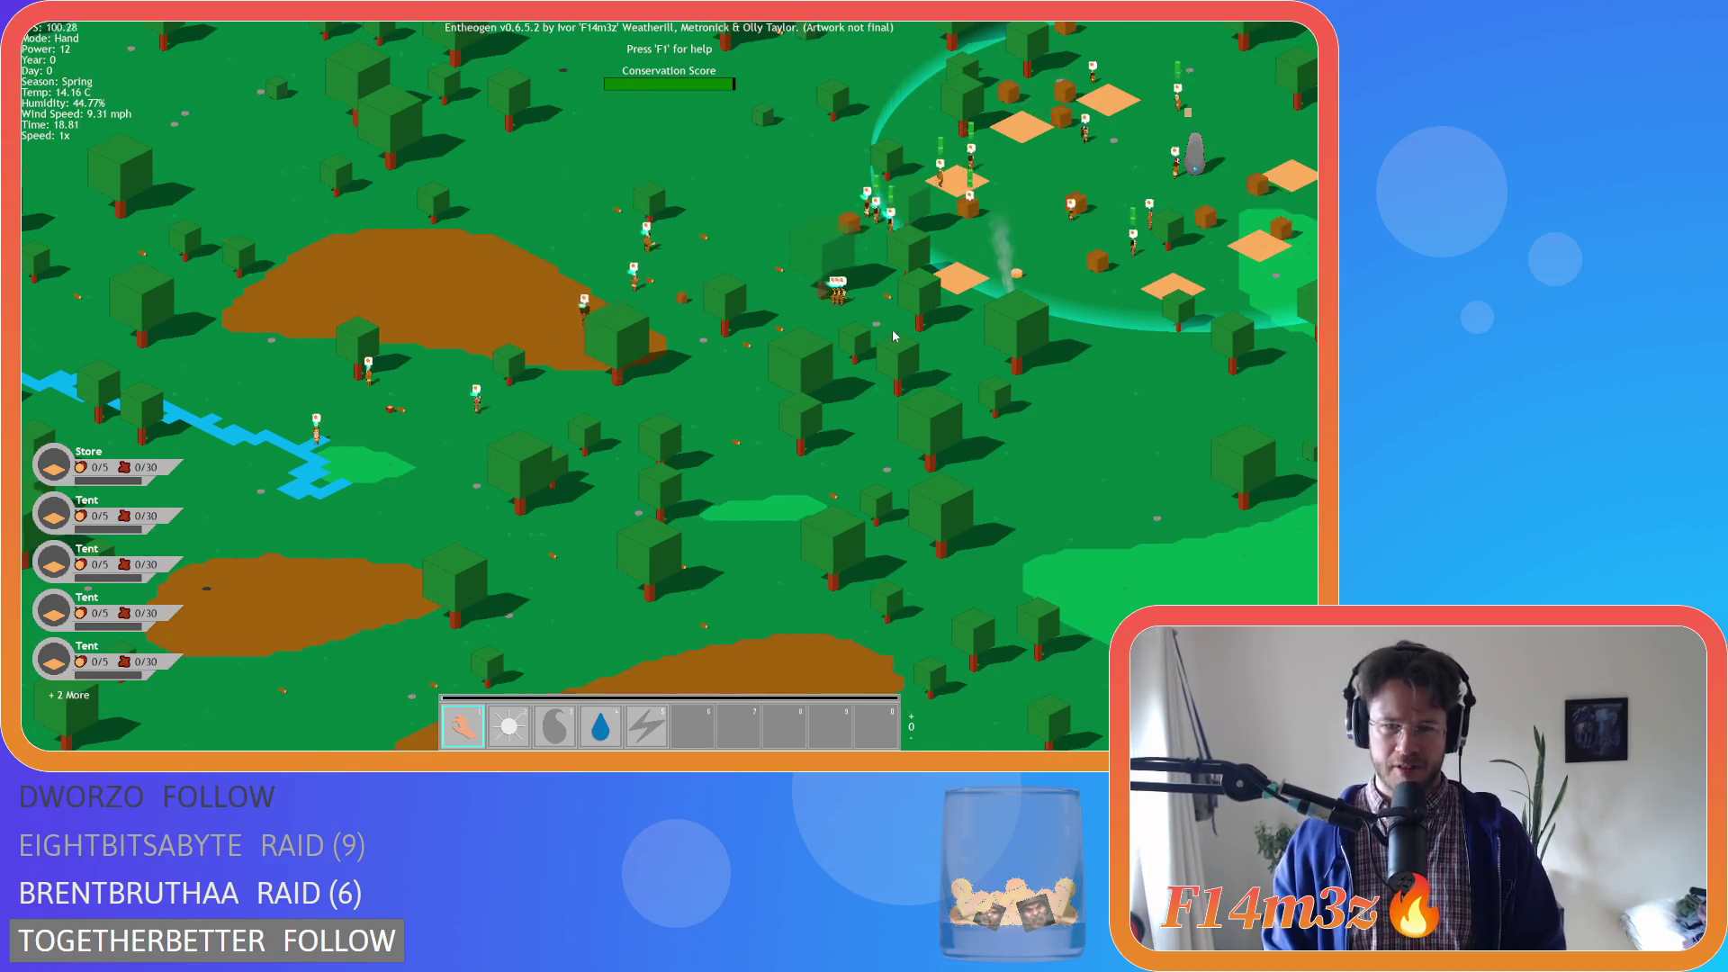
{"action": "scroll", "coordinate": [1037, 246], "scroll_direction": "up", "scroll_amount": 4}
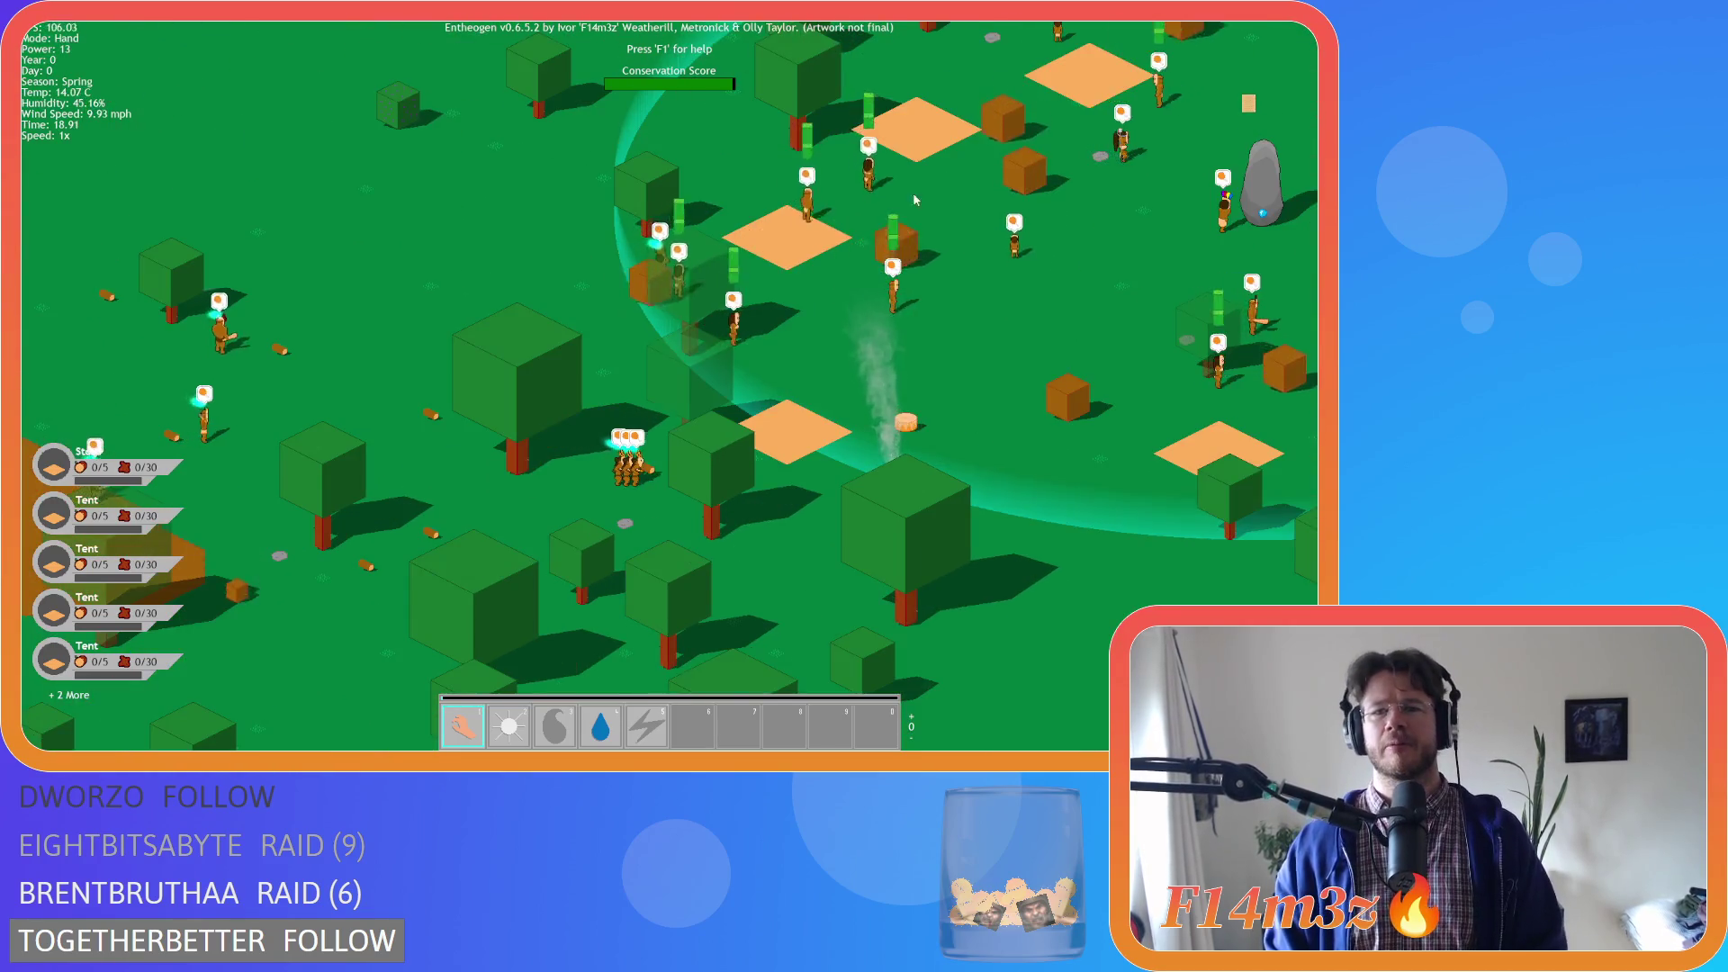
{"action": "key", "text": "a"}
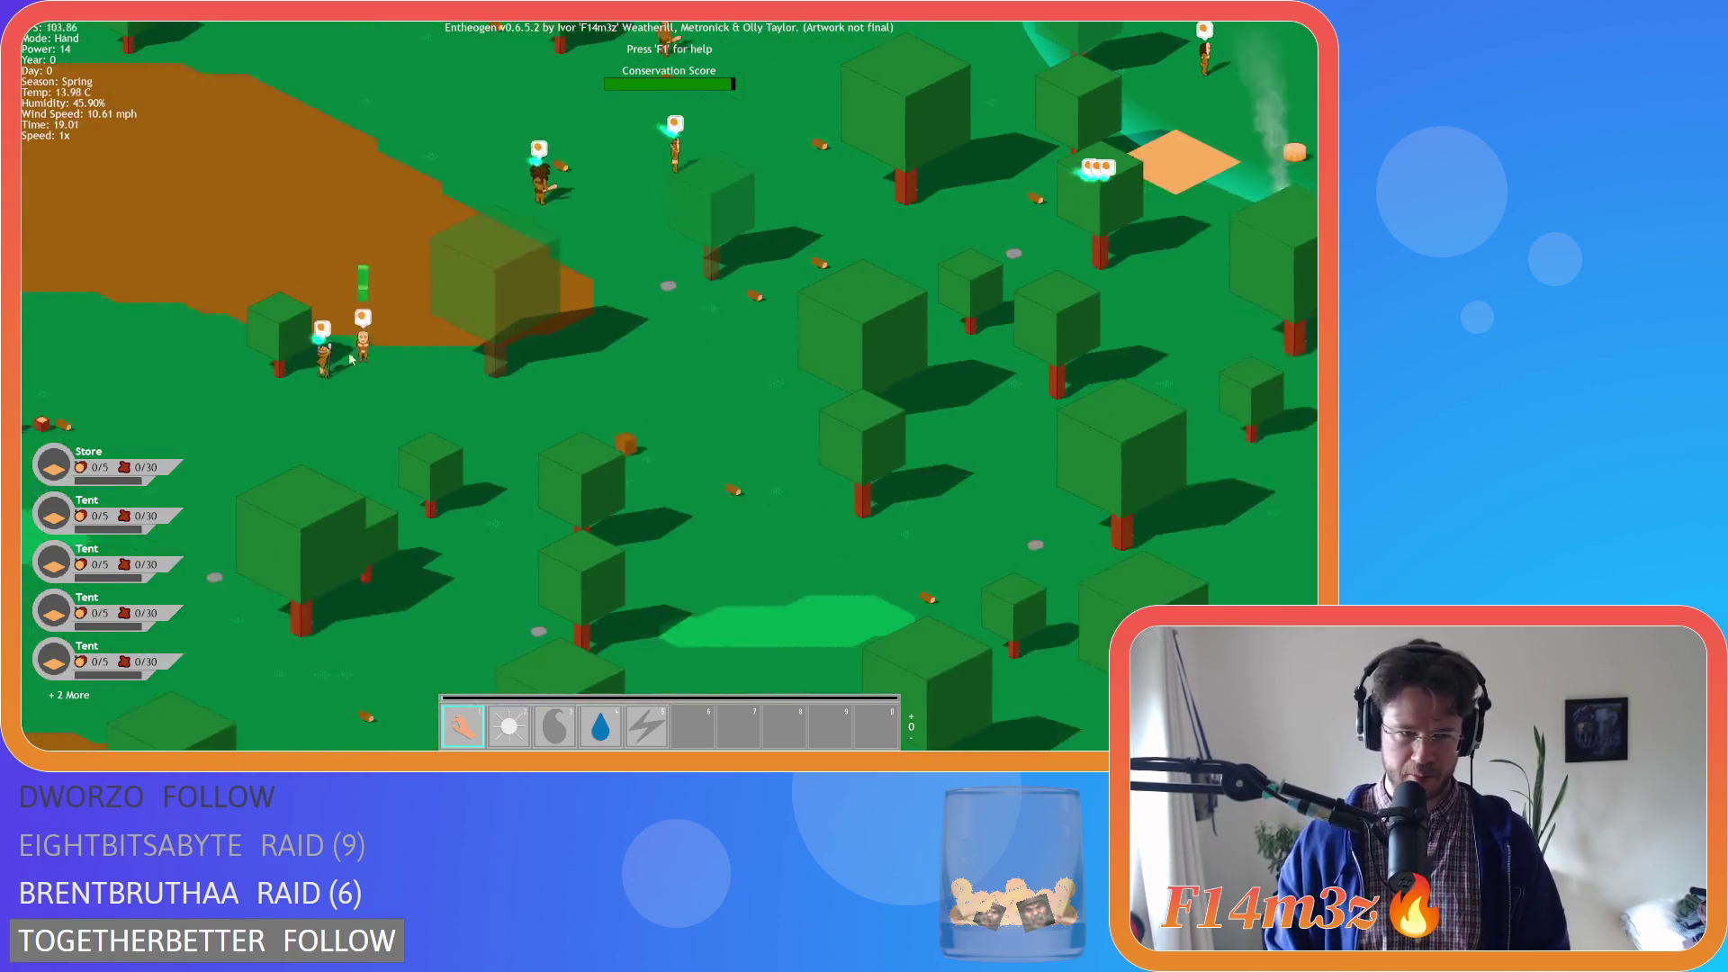
{"action": "key", "text": "s"}
{"action": "key", "text": "d"}
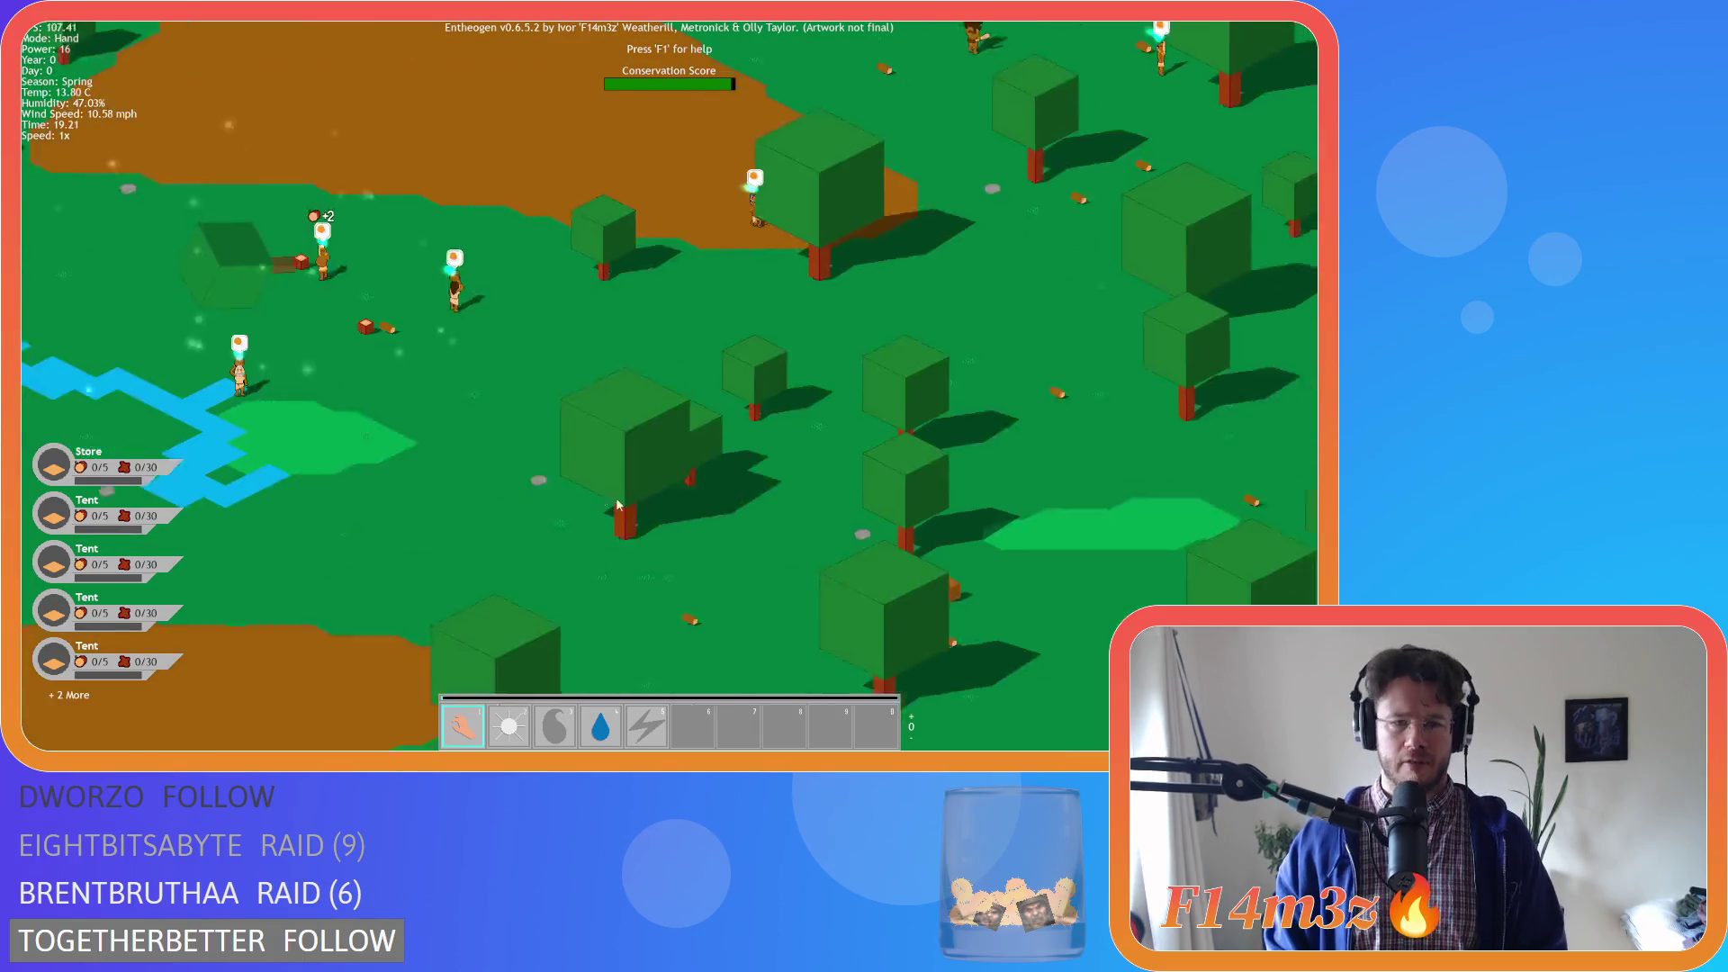
{"action": "key", "text": "t"}
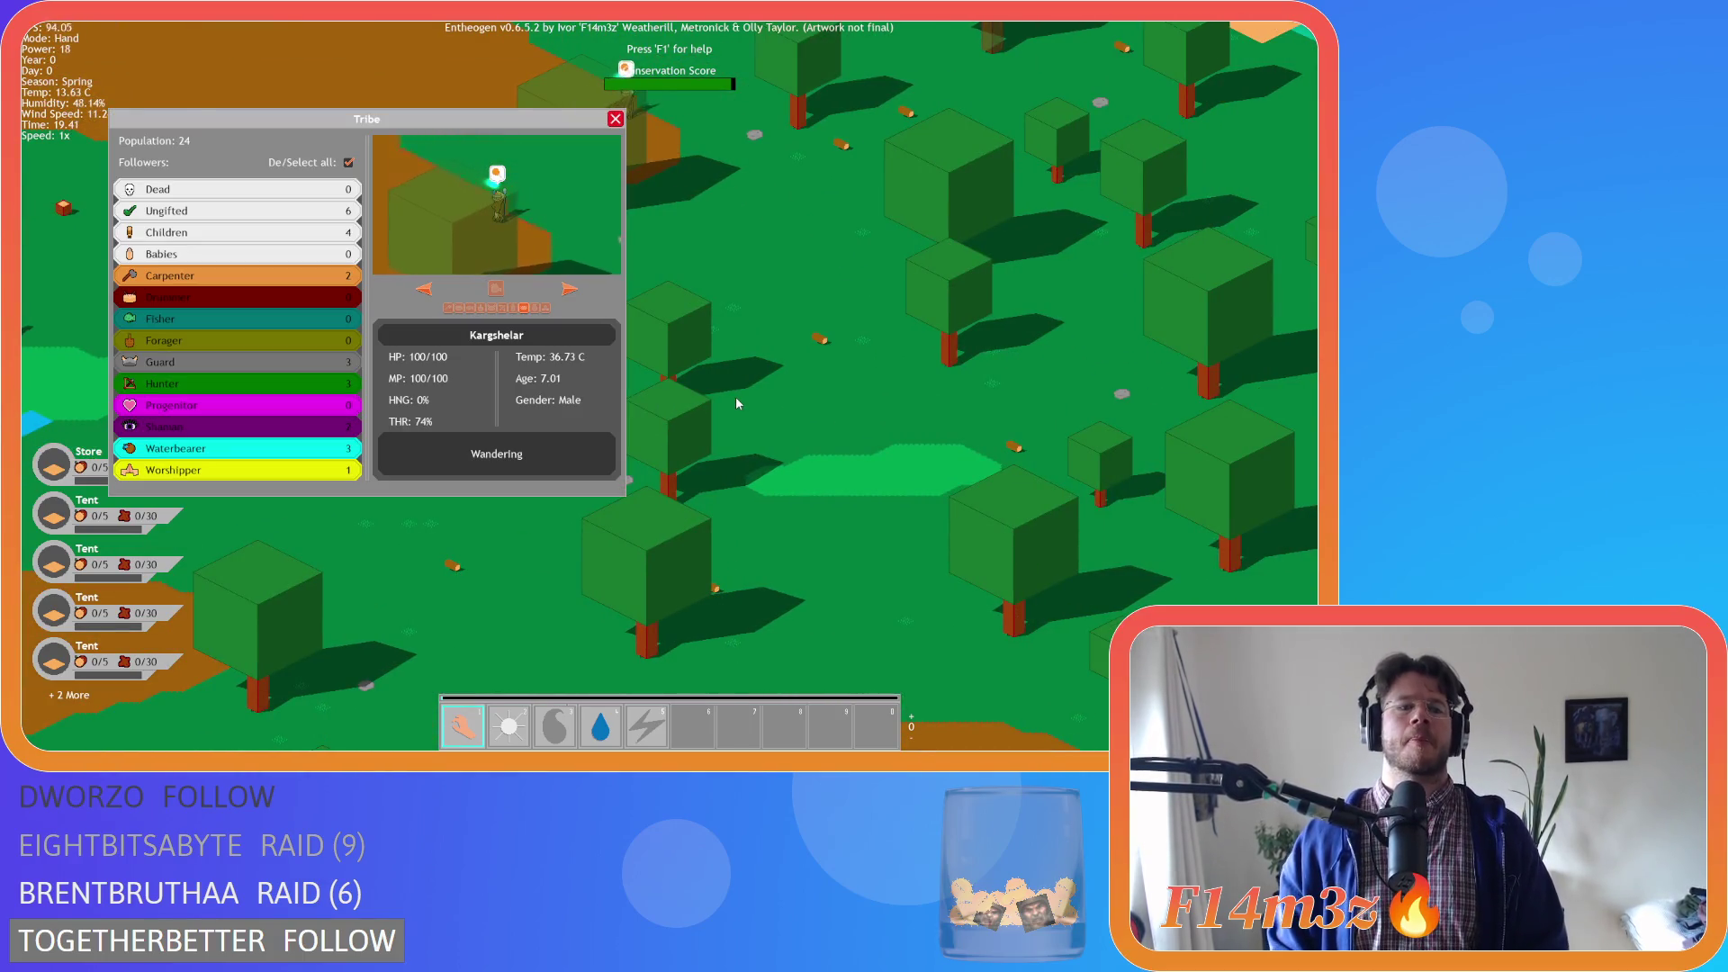
{"action": "key", "text": "t"}
{"action": "key", "text": "w"}
{"action": "key", "text": "d"}
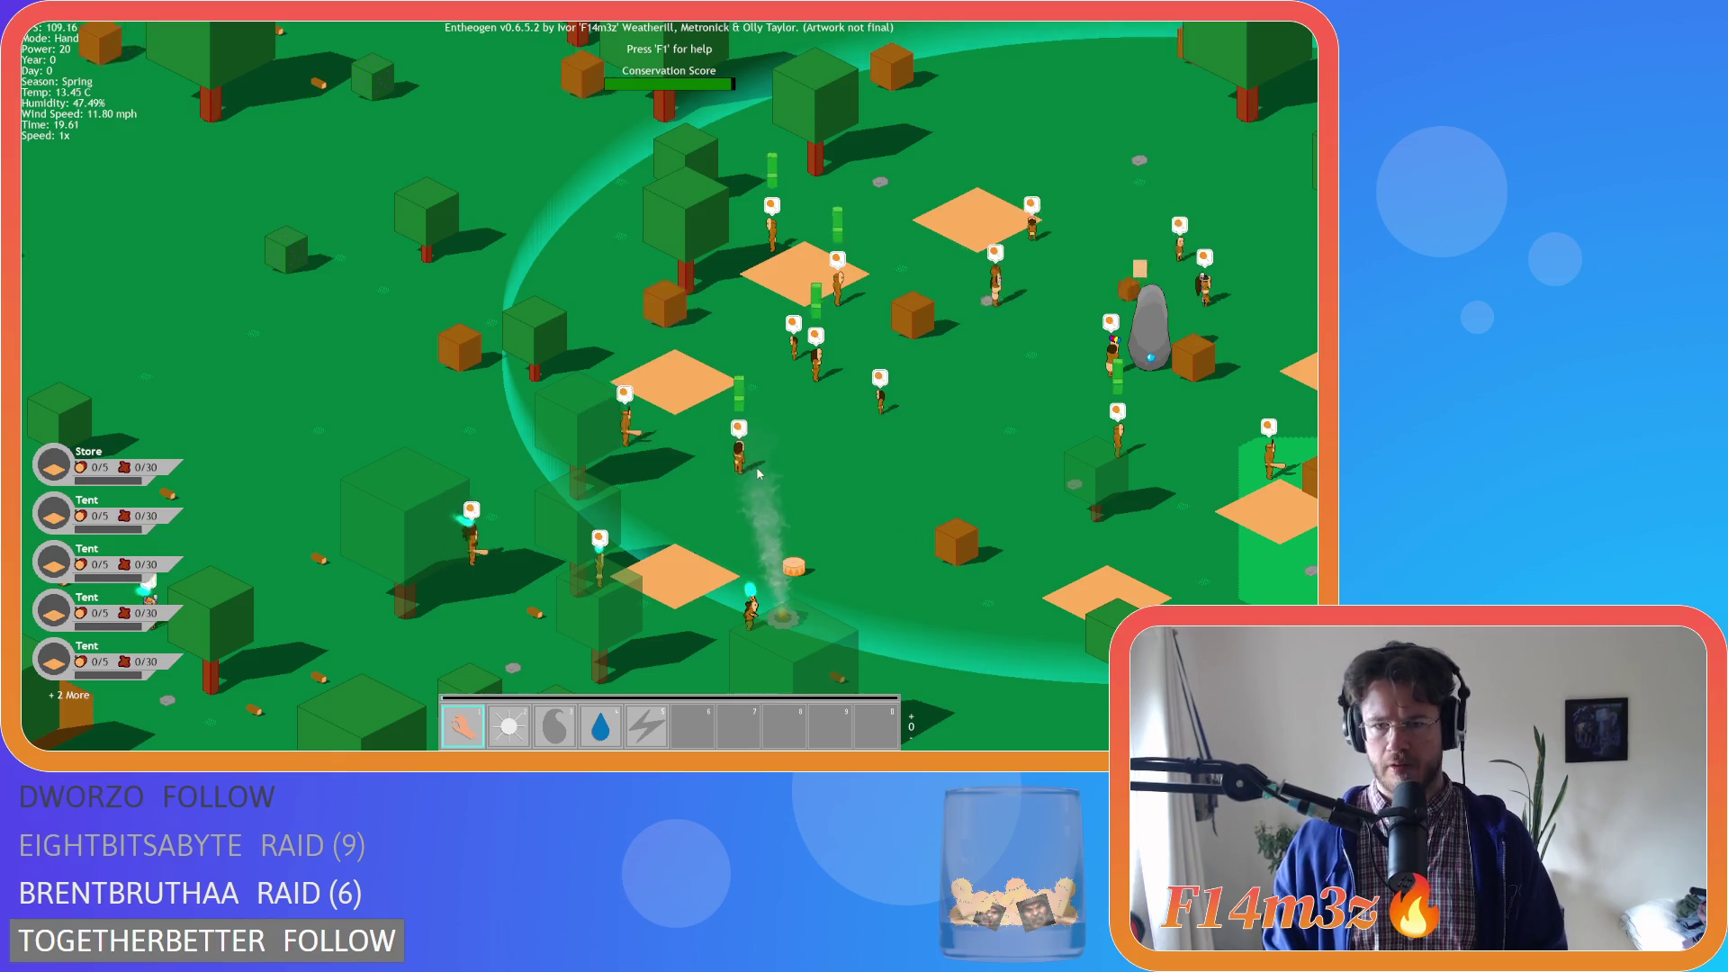
Drop a wood crate beside a villager and carry another villager up beside the standing stone
{"action": "key", "text": "w"}
{"action": "key", "text": "d"}
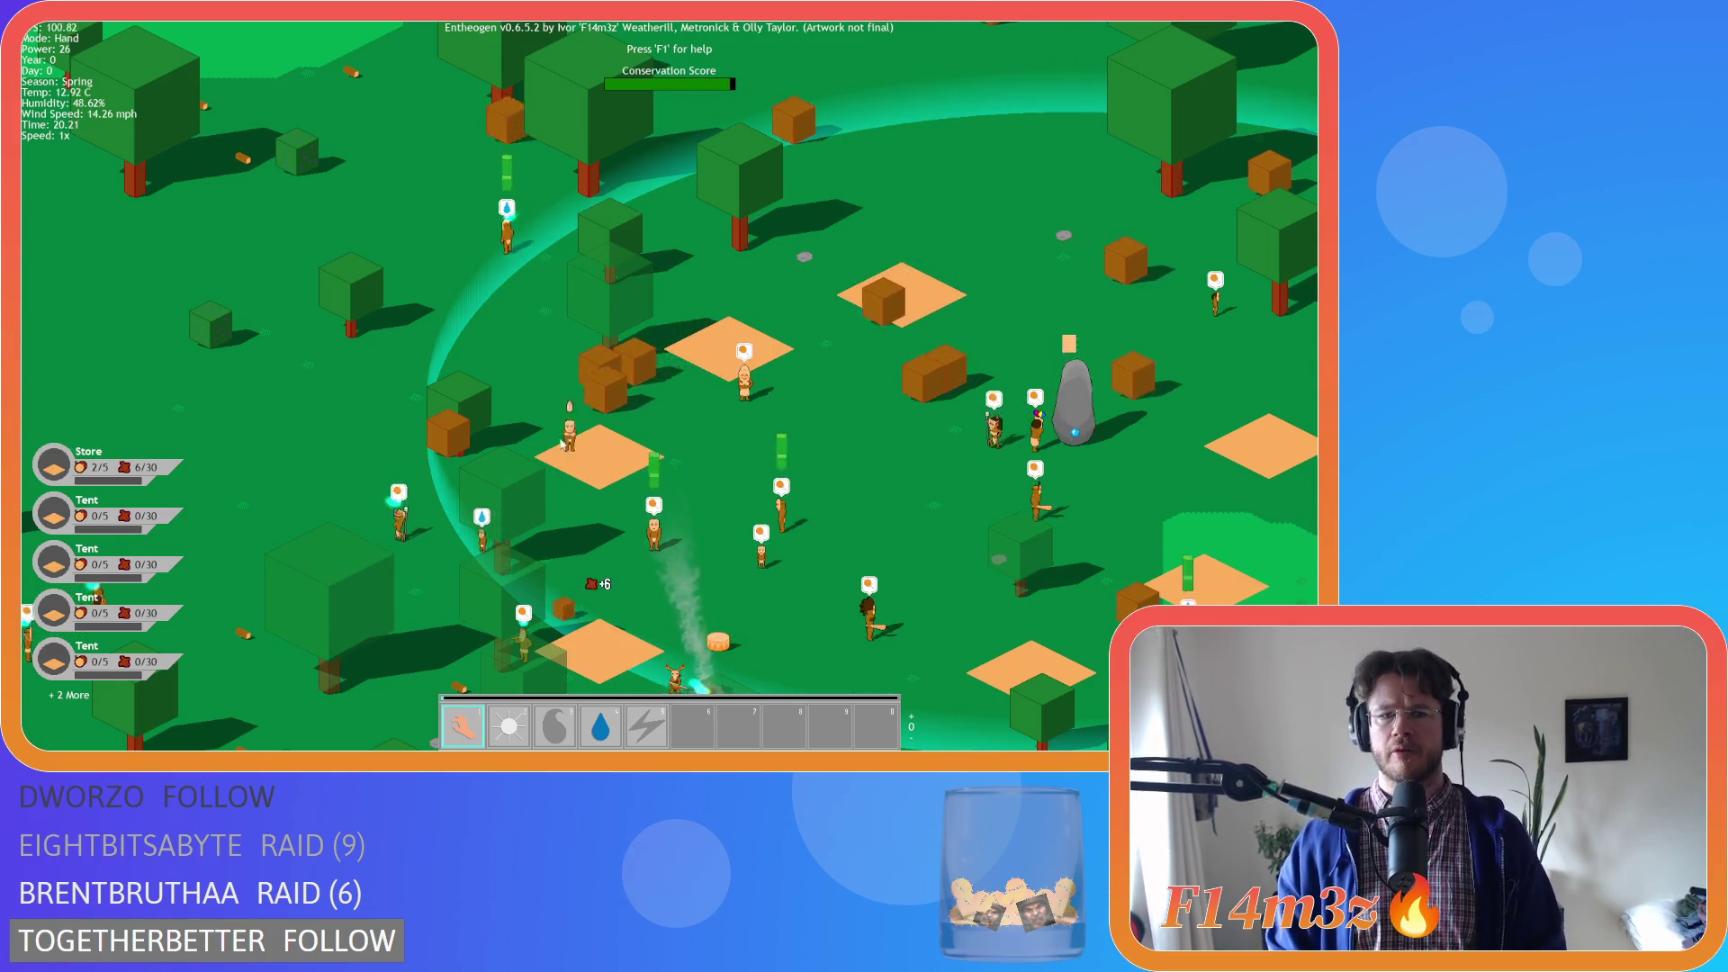
{"action": "left_click_drag", "start_coordinate": [576, 400], "coordinate": [540, 432]}
{"action": "key", "text": "d"}
{"action": "key", "text": "s"}
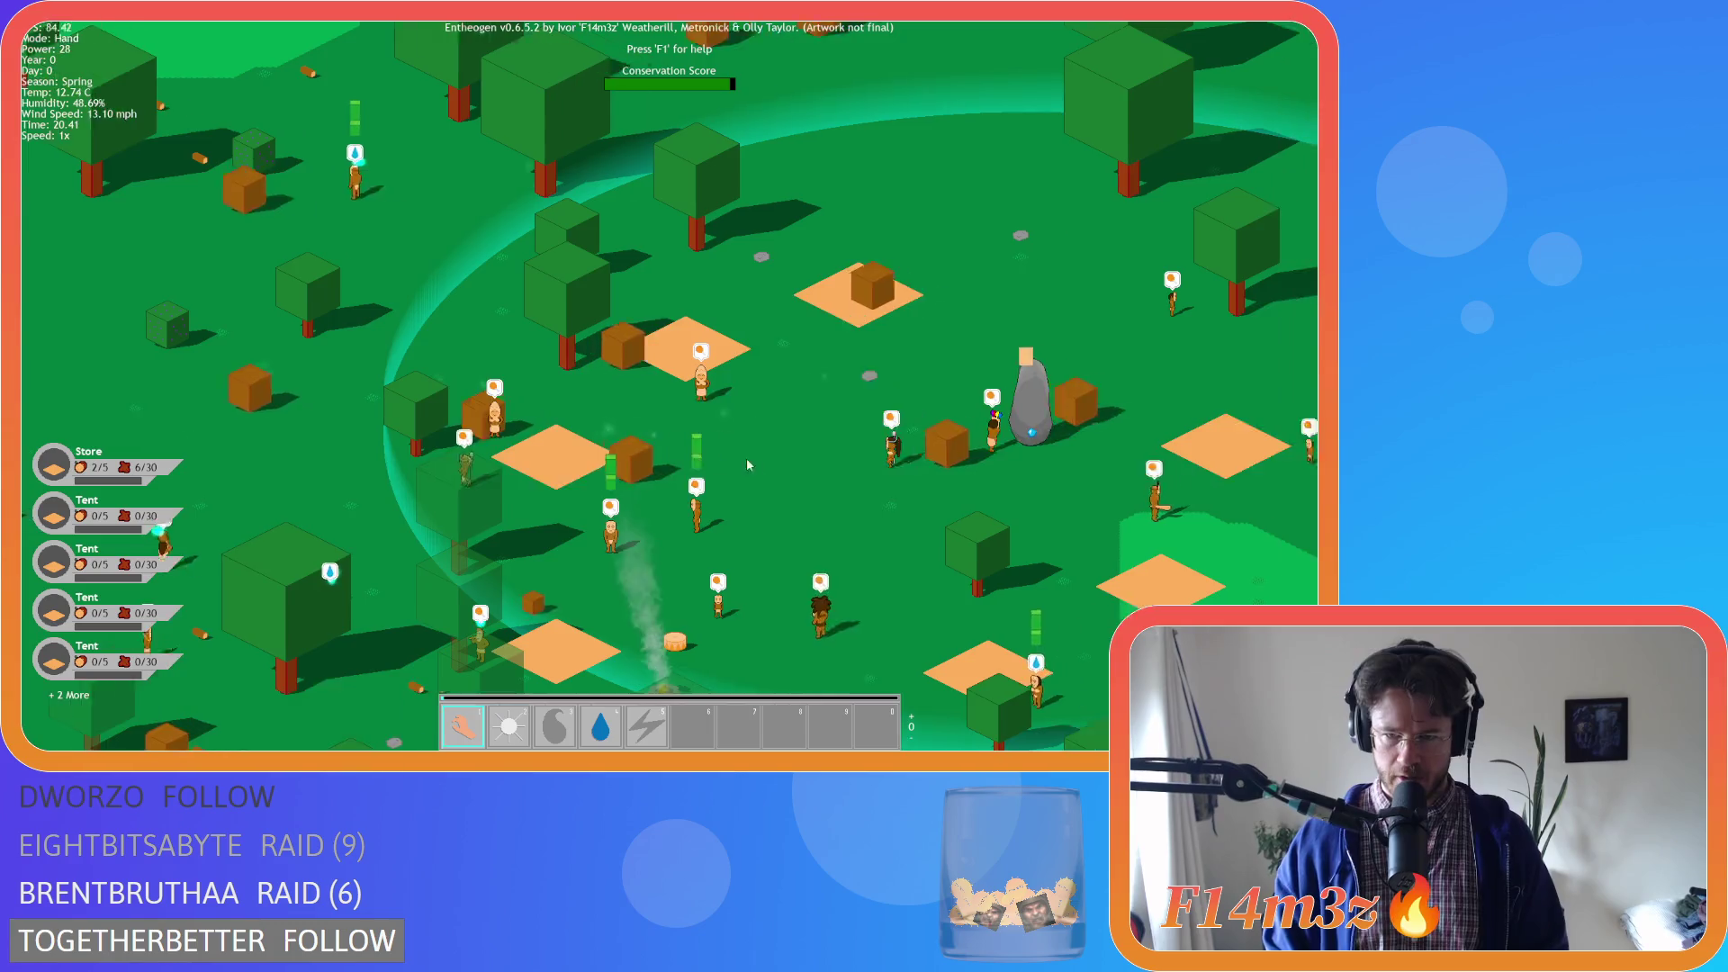
{"action": "mouse_move", "coordinate": [835, 412]}
{"action": "left_mouse_down"}
{"action": "mouse_move", "coordinate": [877, 270]}
{"action": "mouse_move", "coordinate": [851, 238]}
{"action": "mouse_move", "coordinate": [955, 315]}
{"action": "left_mouse_up"}
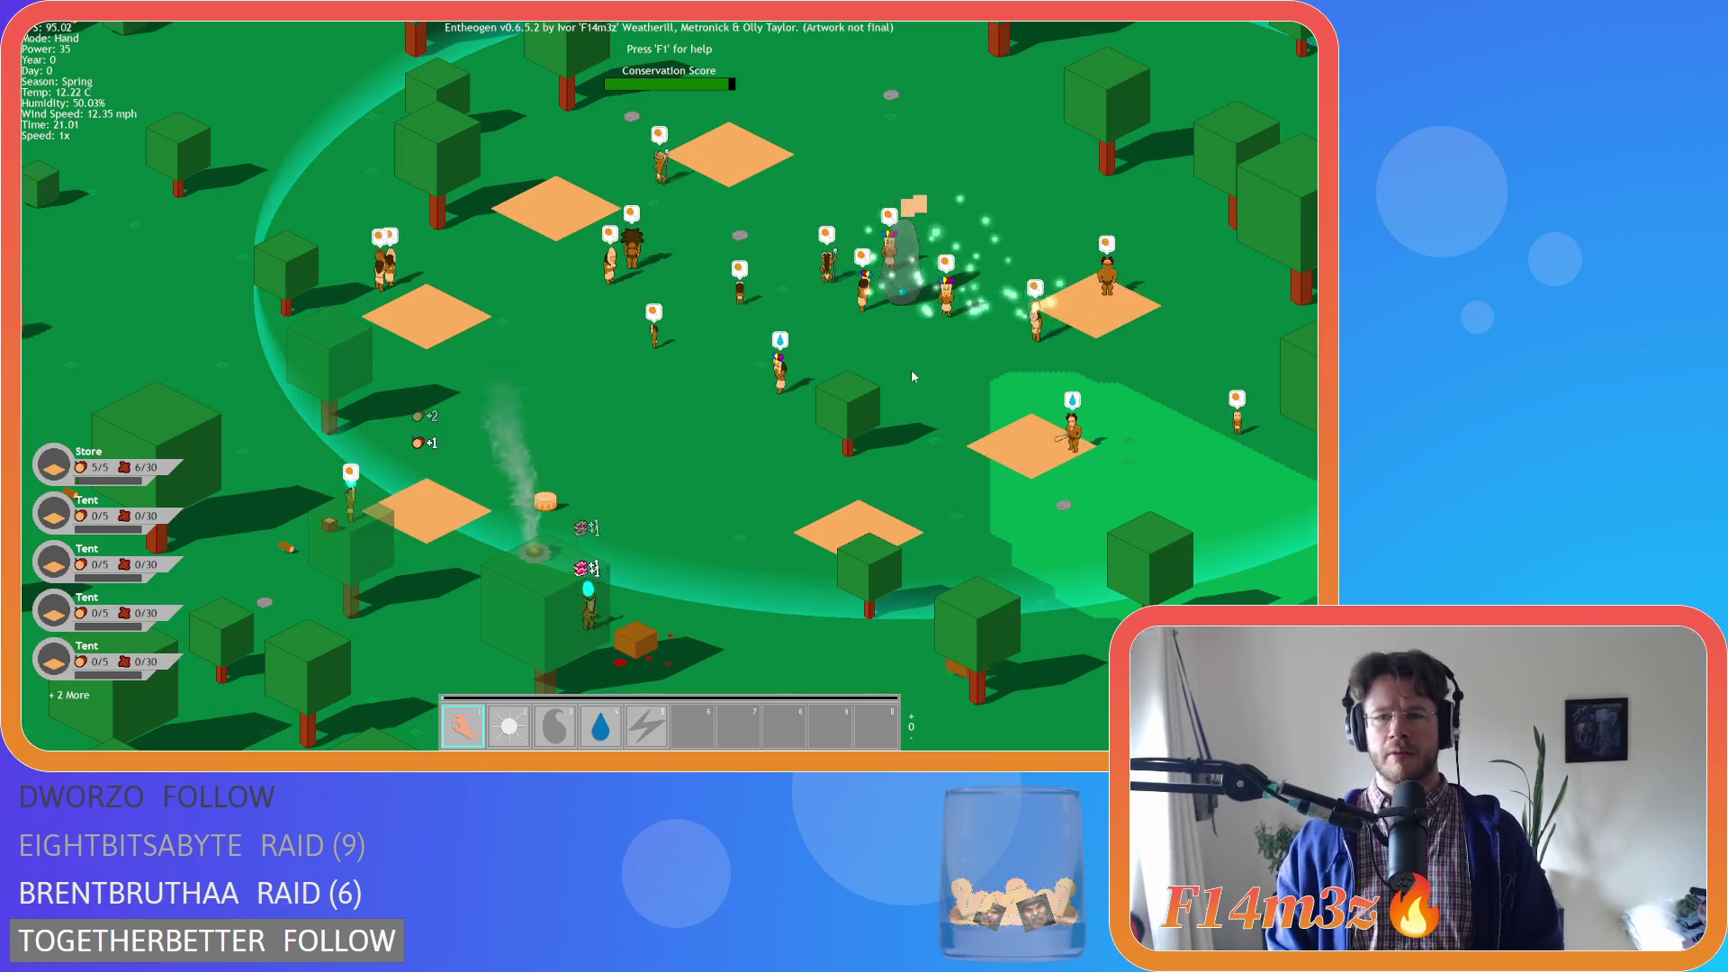
Check the Tribe population overview, zoom out over the village, and pause the game
{"action": "key", "text": "a"}
{"action": "key", "text": "t"}
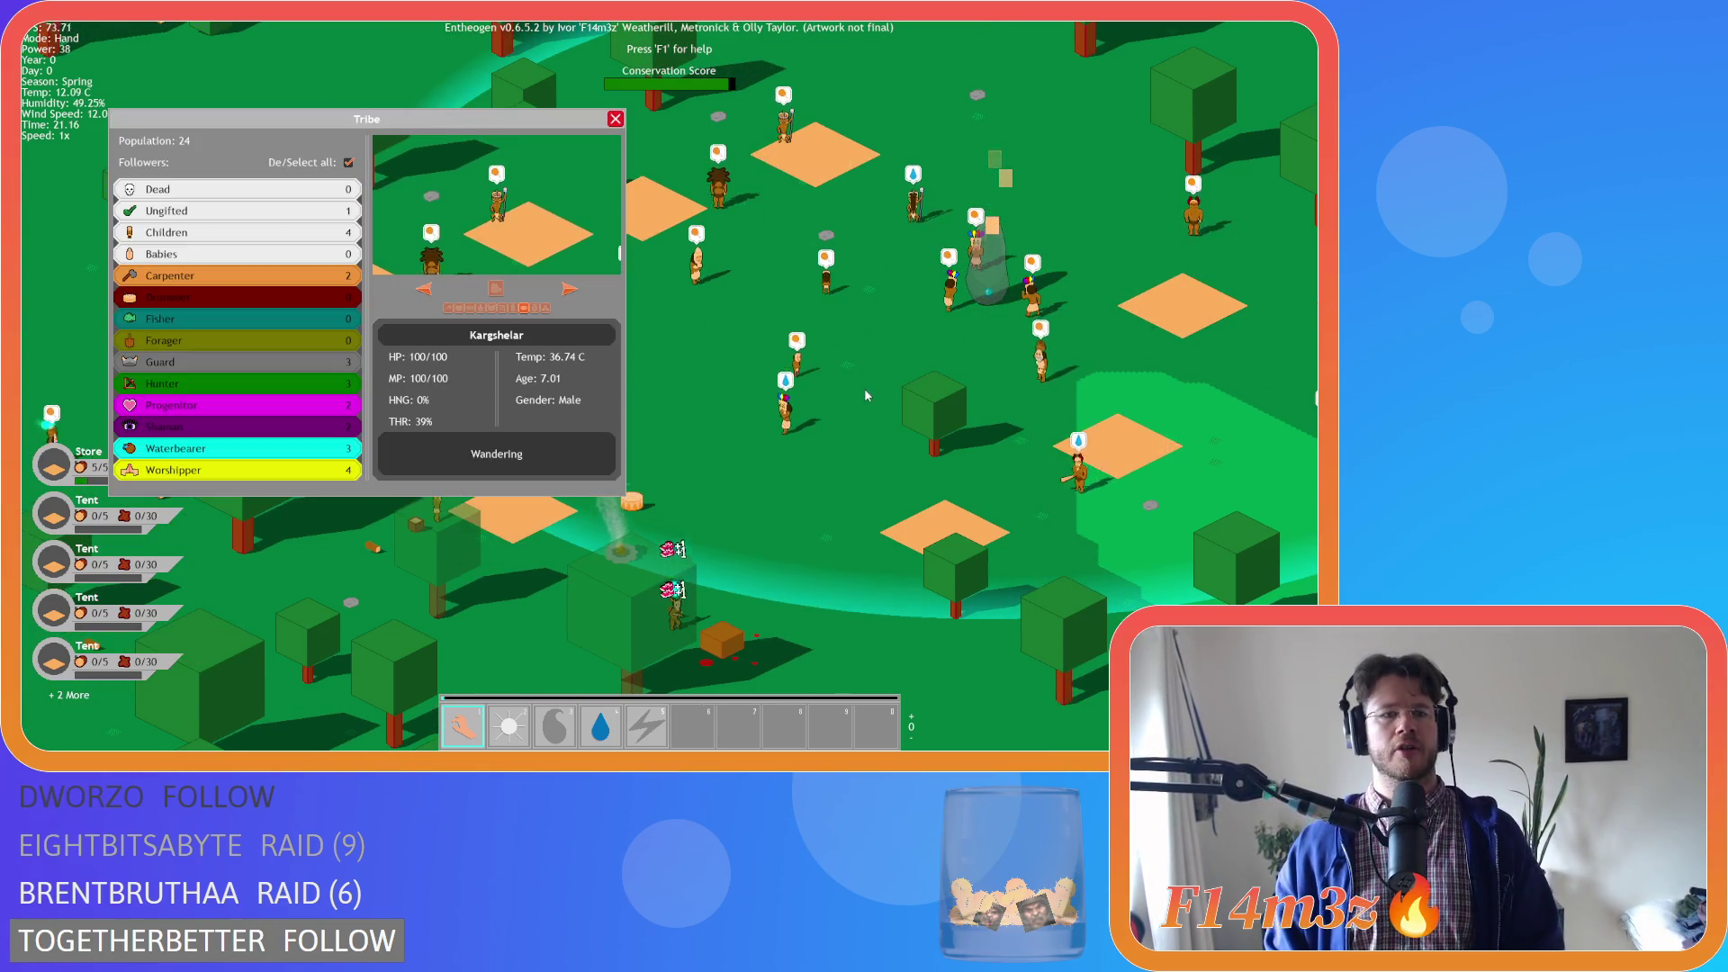
{"action": "scroll", "coordinate": [808, 437], "scroll_direction": "down", "scroll_amount": 3}
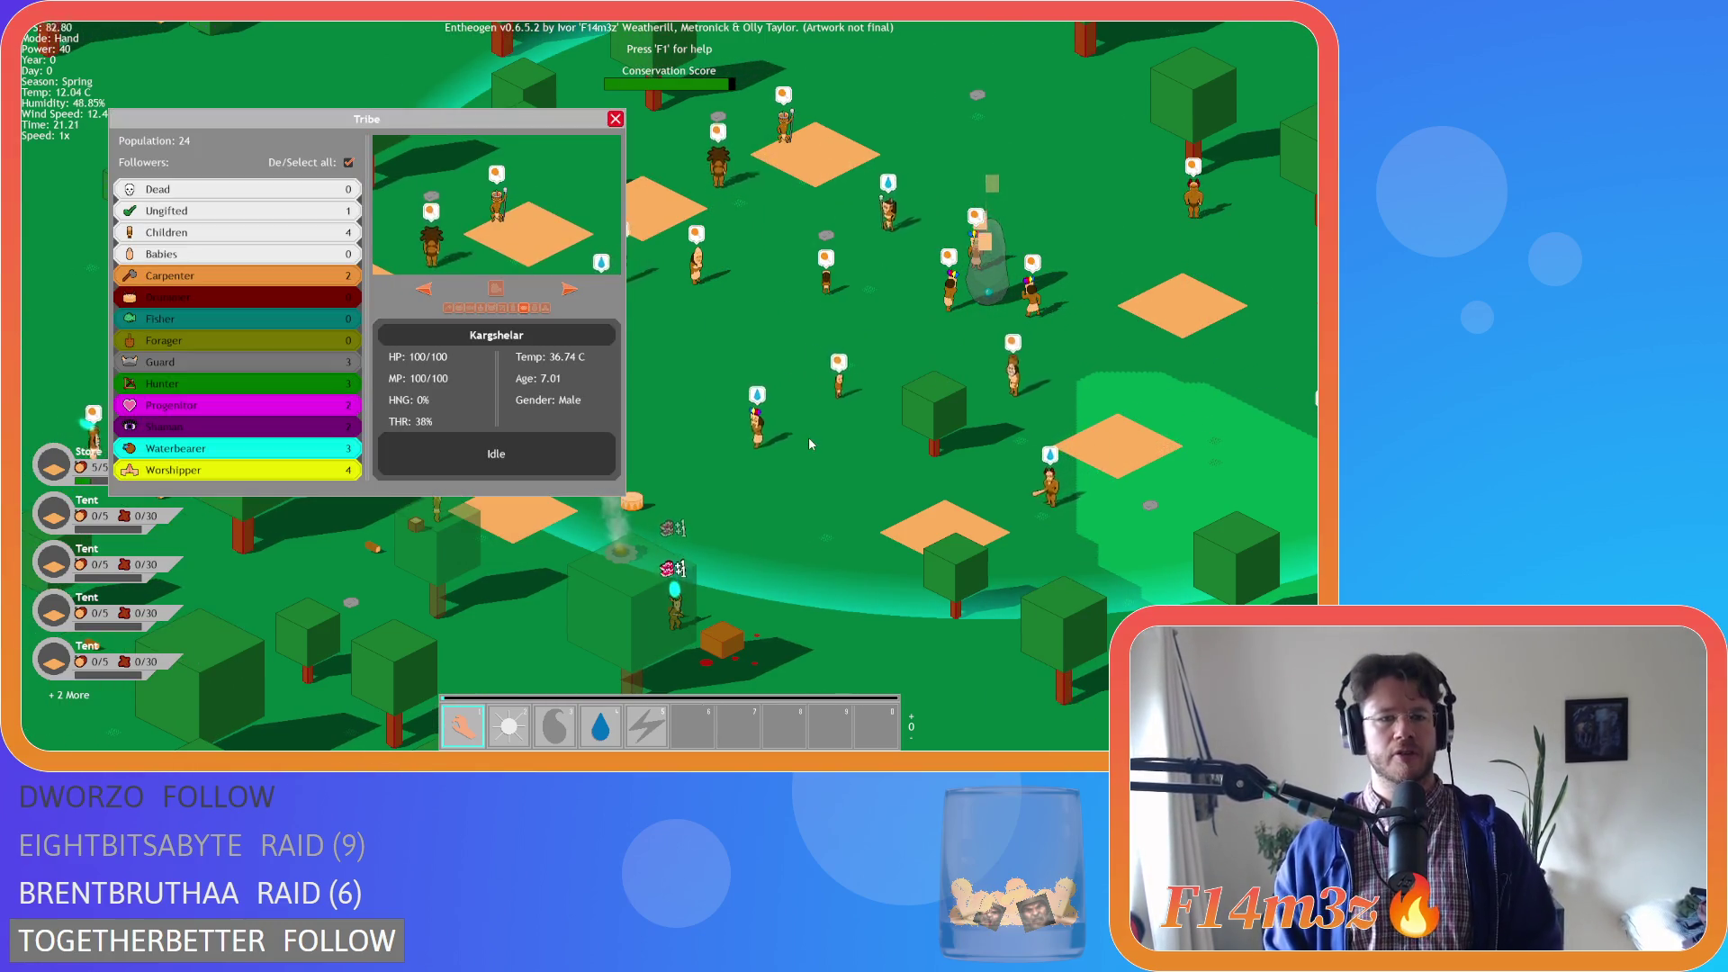
{"action": "key", "text": "t"}
{"action": "scroll", "coordinate": [810, 441], "scroll_direction": "down", "scroll_amount": 3}
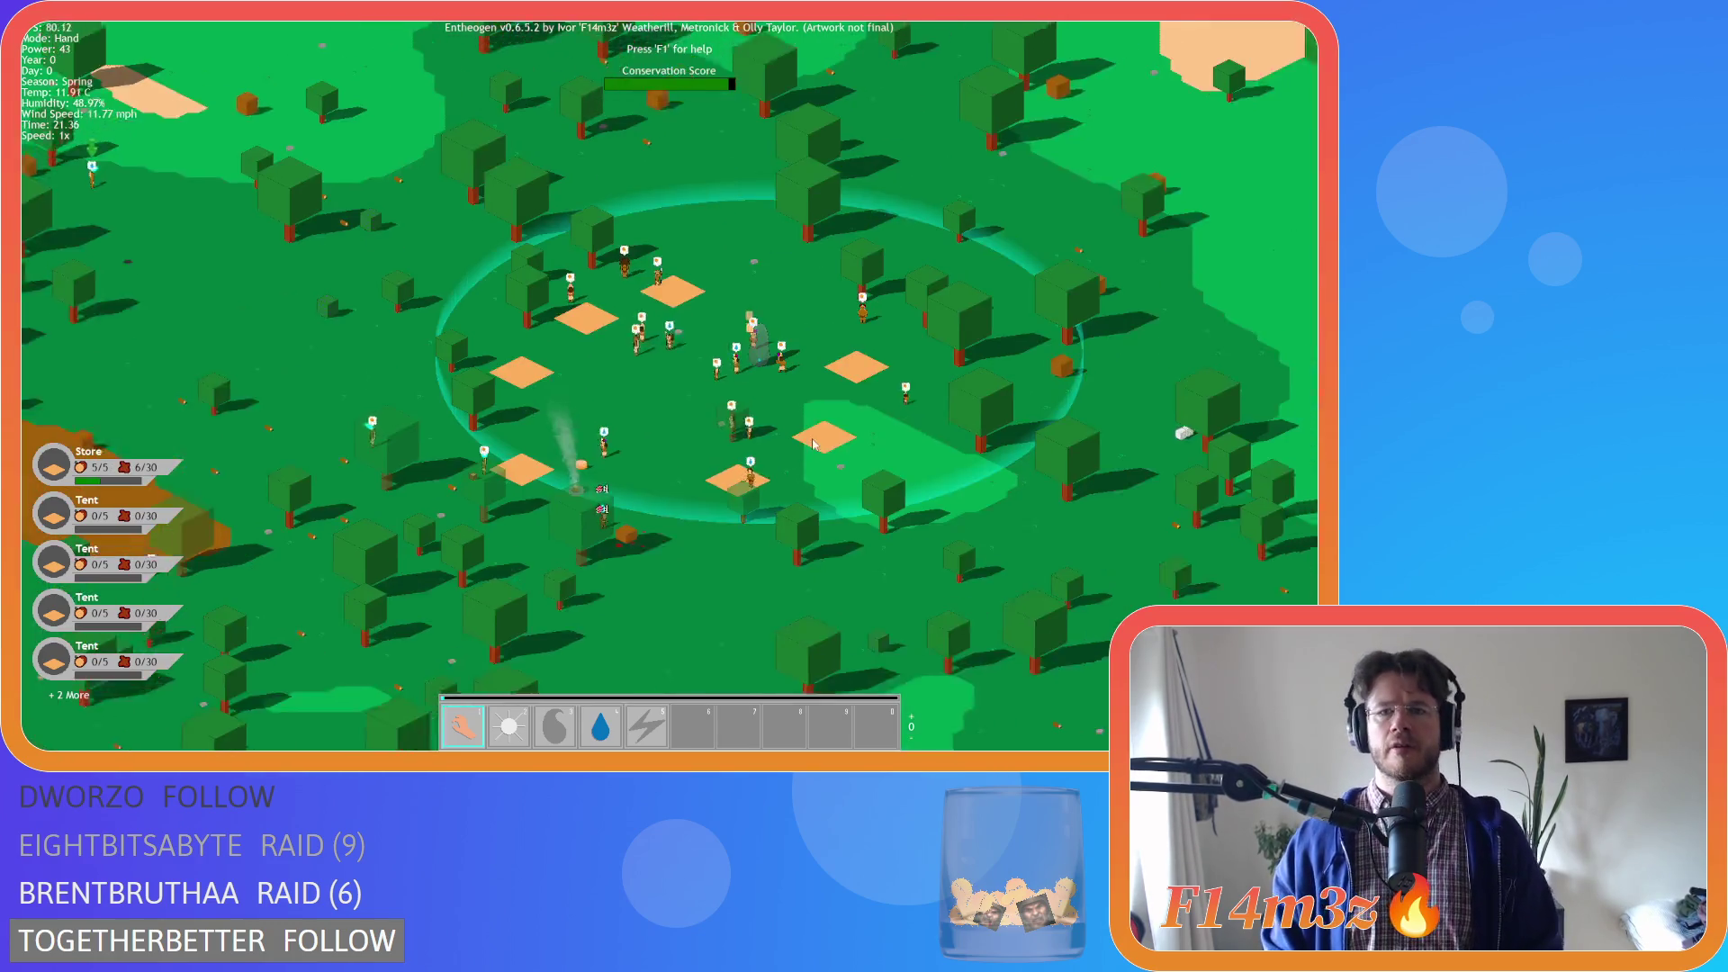
{"action": "key", "text": "w"}
{"action": "key", "text": "d"}
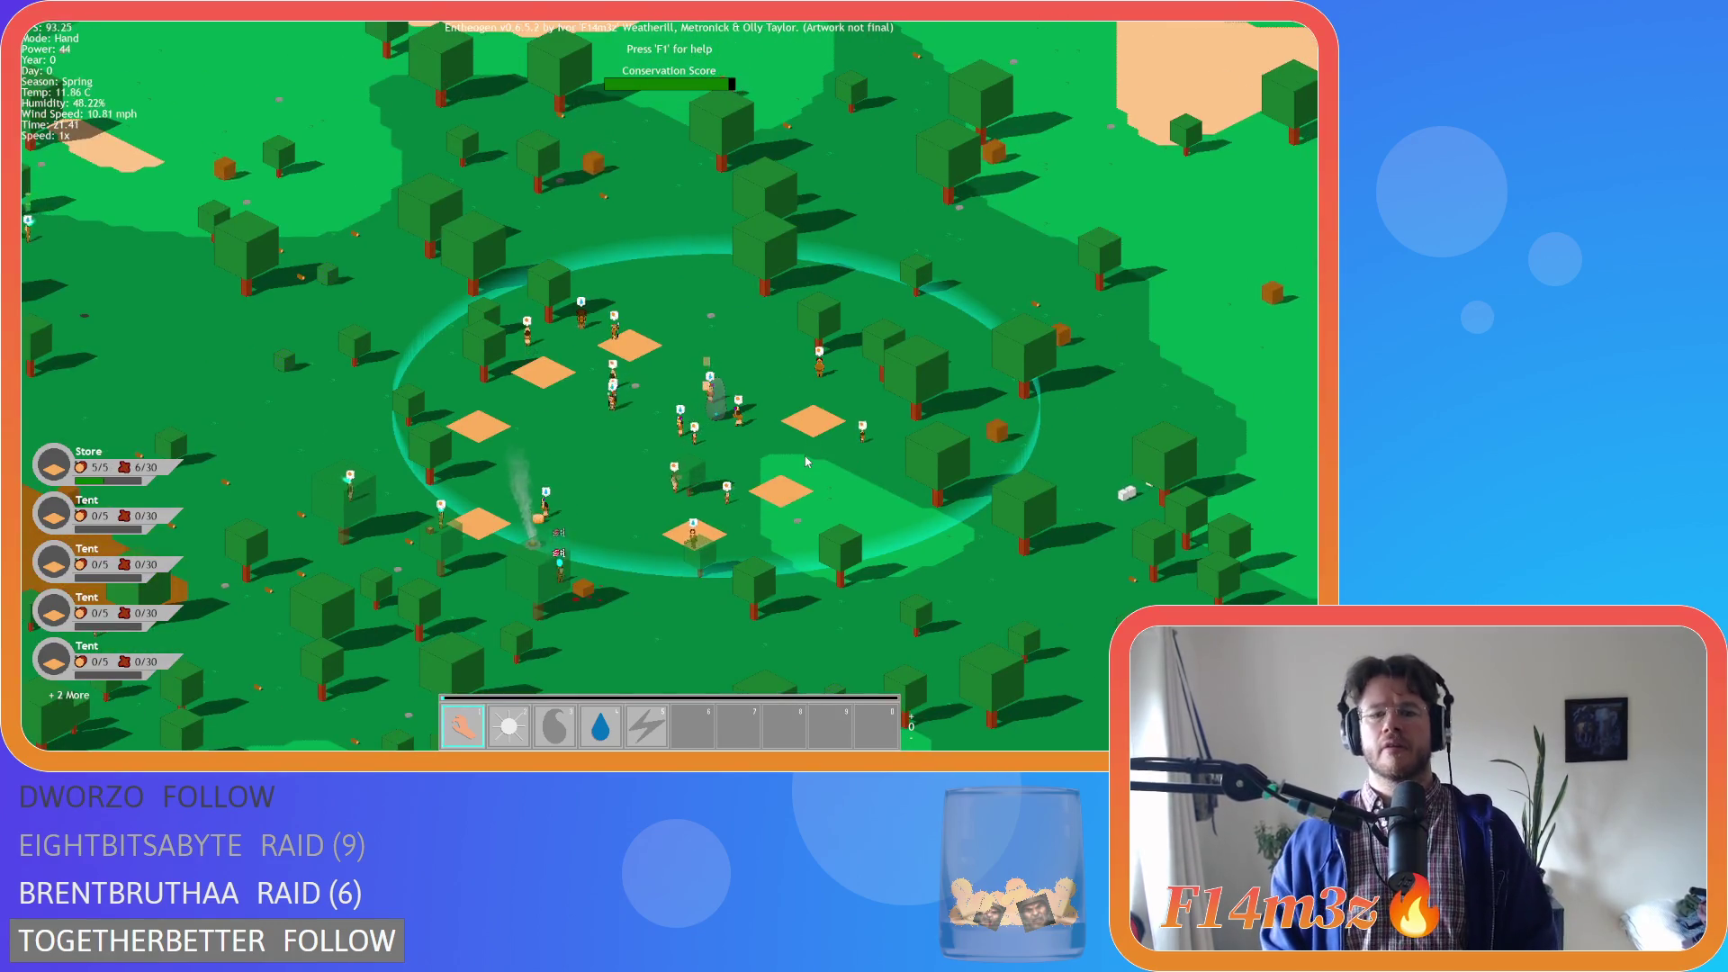
{"action": "key", "text": "space"}
Zoom in and out over the paused island to inspect the miracle monoliths
{"action": "scroll", "coordinate": [664, 429], "scroll_direction": "down", "scroll_amount": 5}
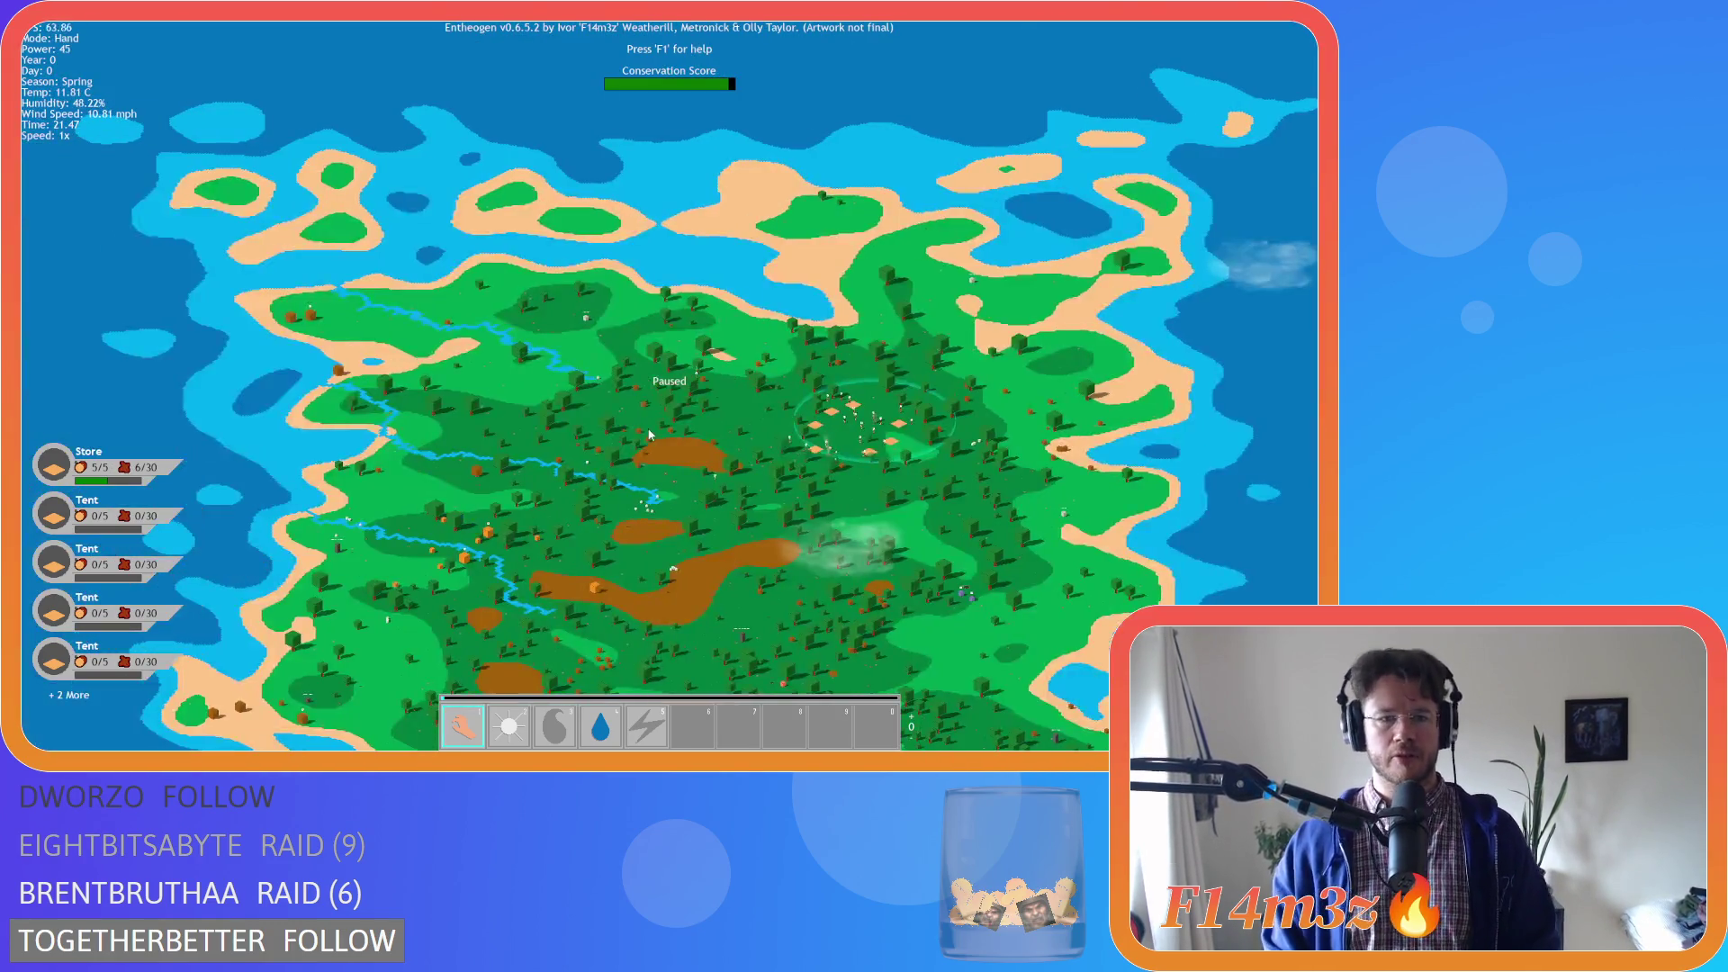
{"action": "scroll", "coordinate": [460, 554], "scroll_direction": "up", "scroll_amount": 5}
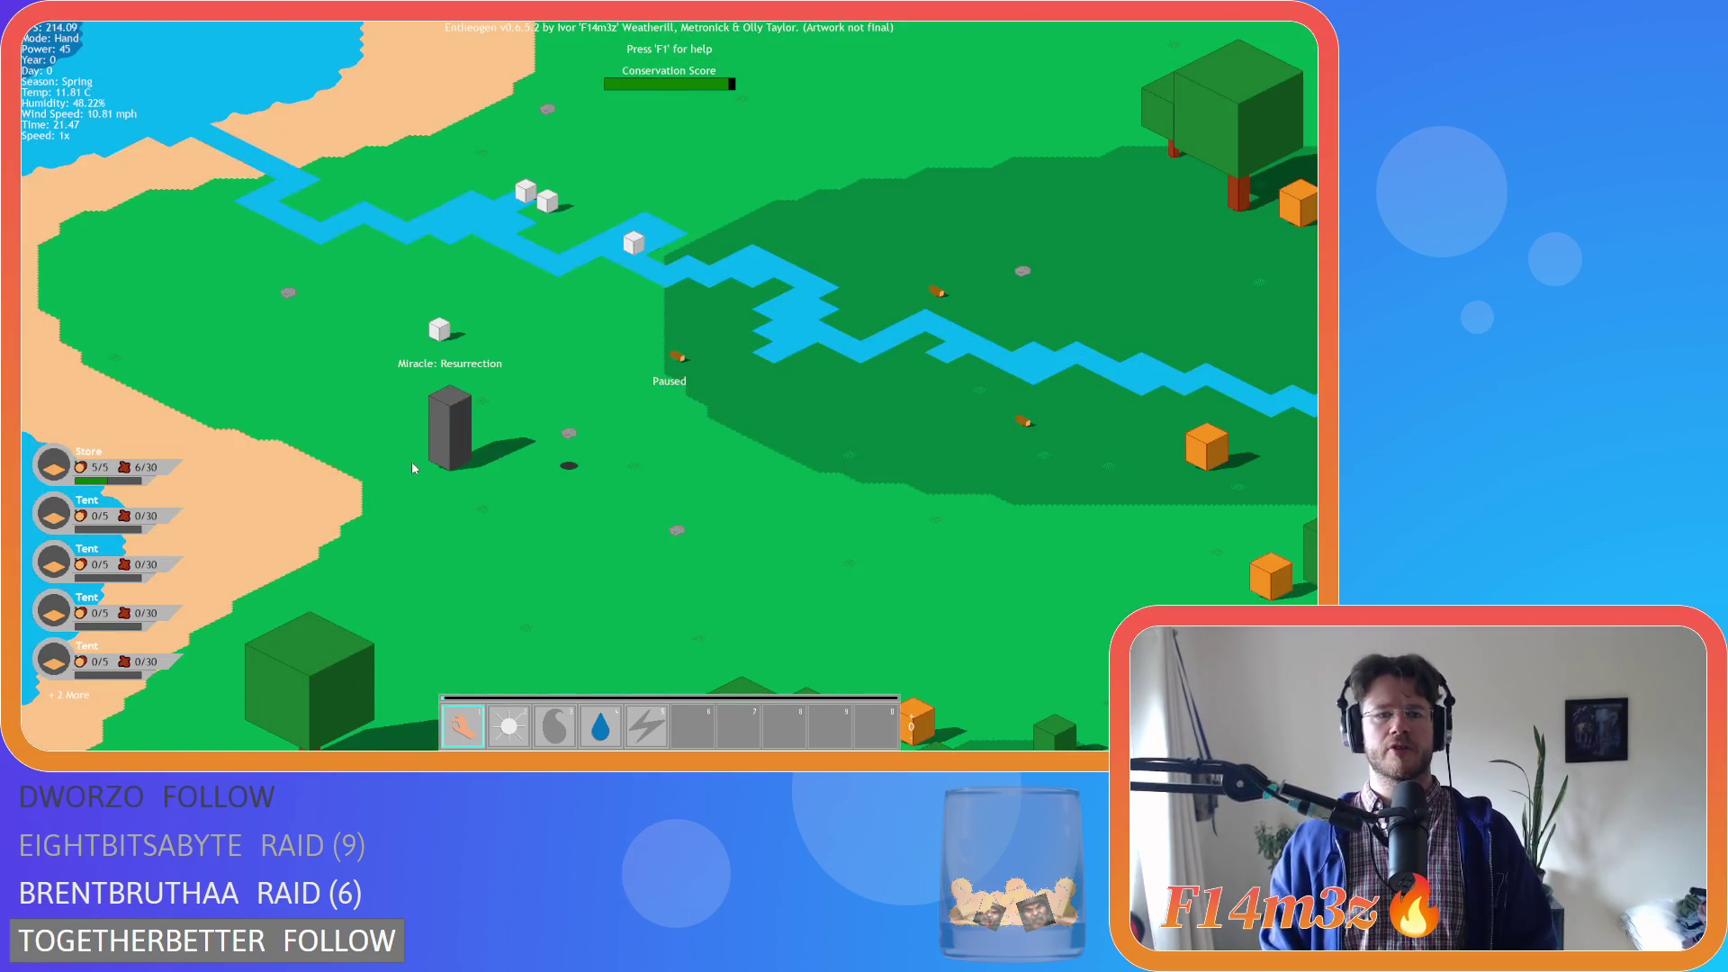
{"action": "scroll", "coordinate": [423, 460], "scroll_direction": "down", "scroll_amount": 8}
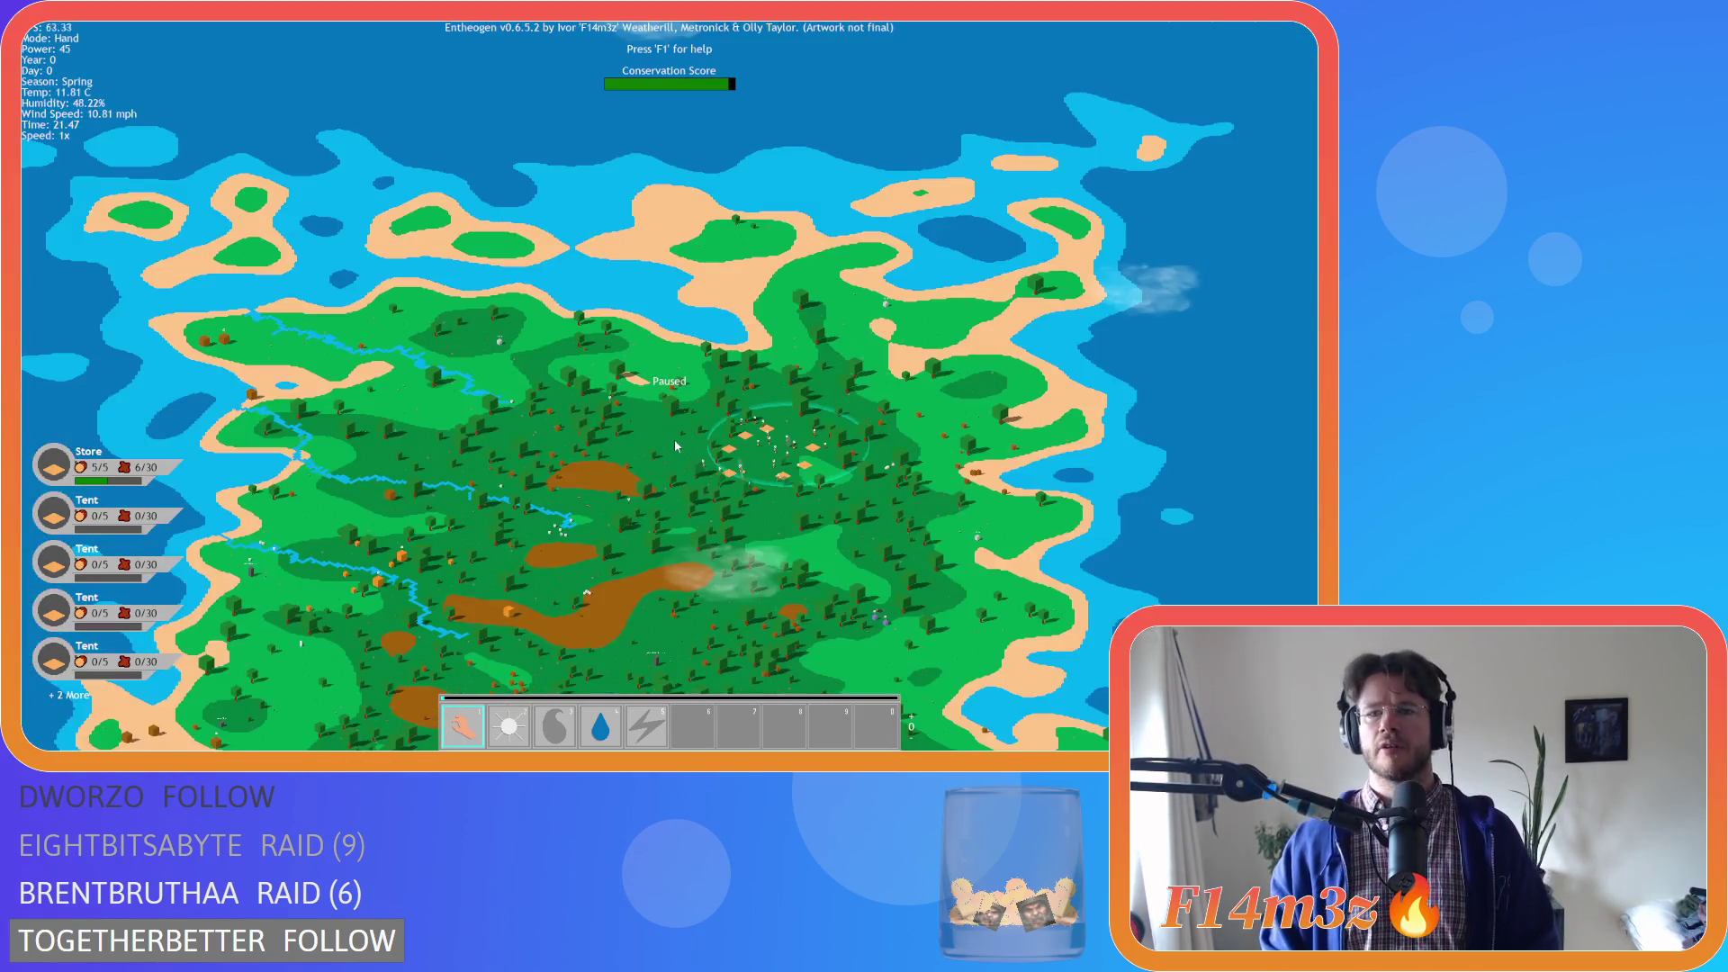
{"action": "scroll", "coordinate": [623, 387], "scroll_direction": "up", "scroll_amount": 10}
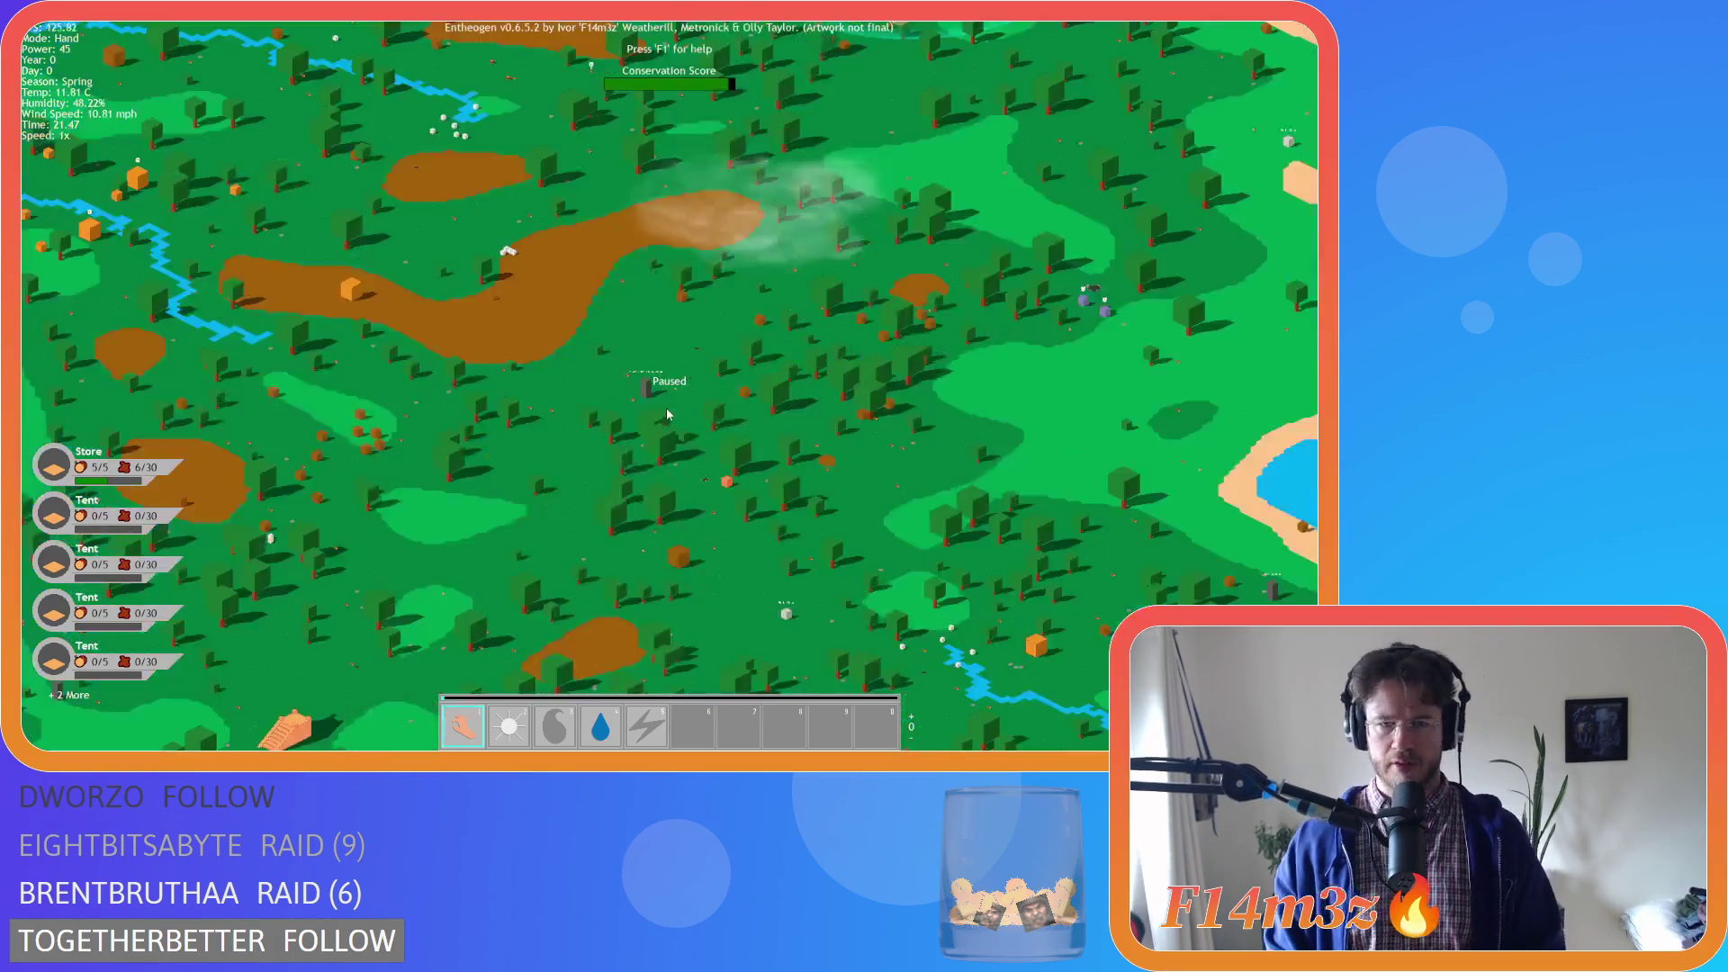
{"action": "scroll", "coordinate": [622, 387], "scroll_direction": "down", "scroll_amount": 10}
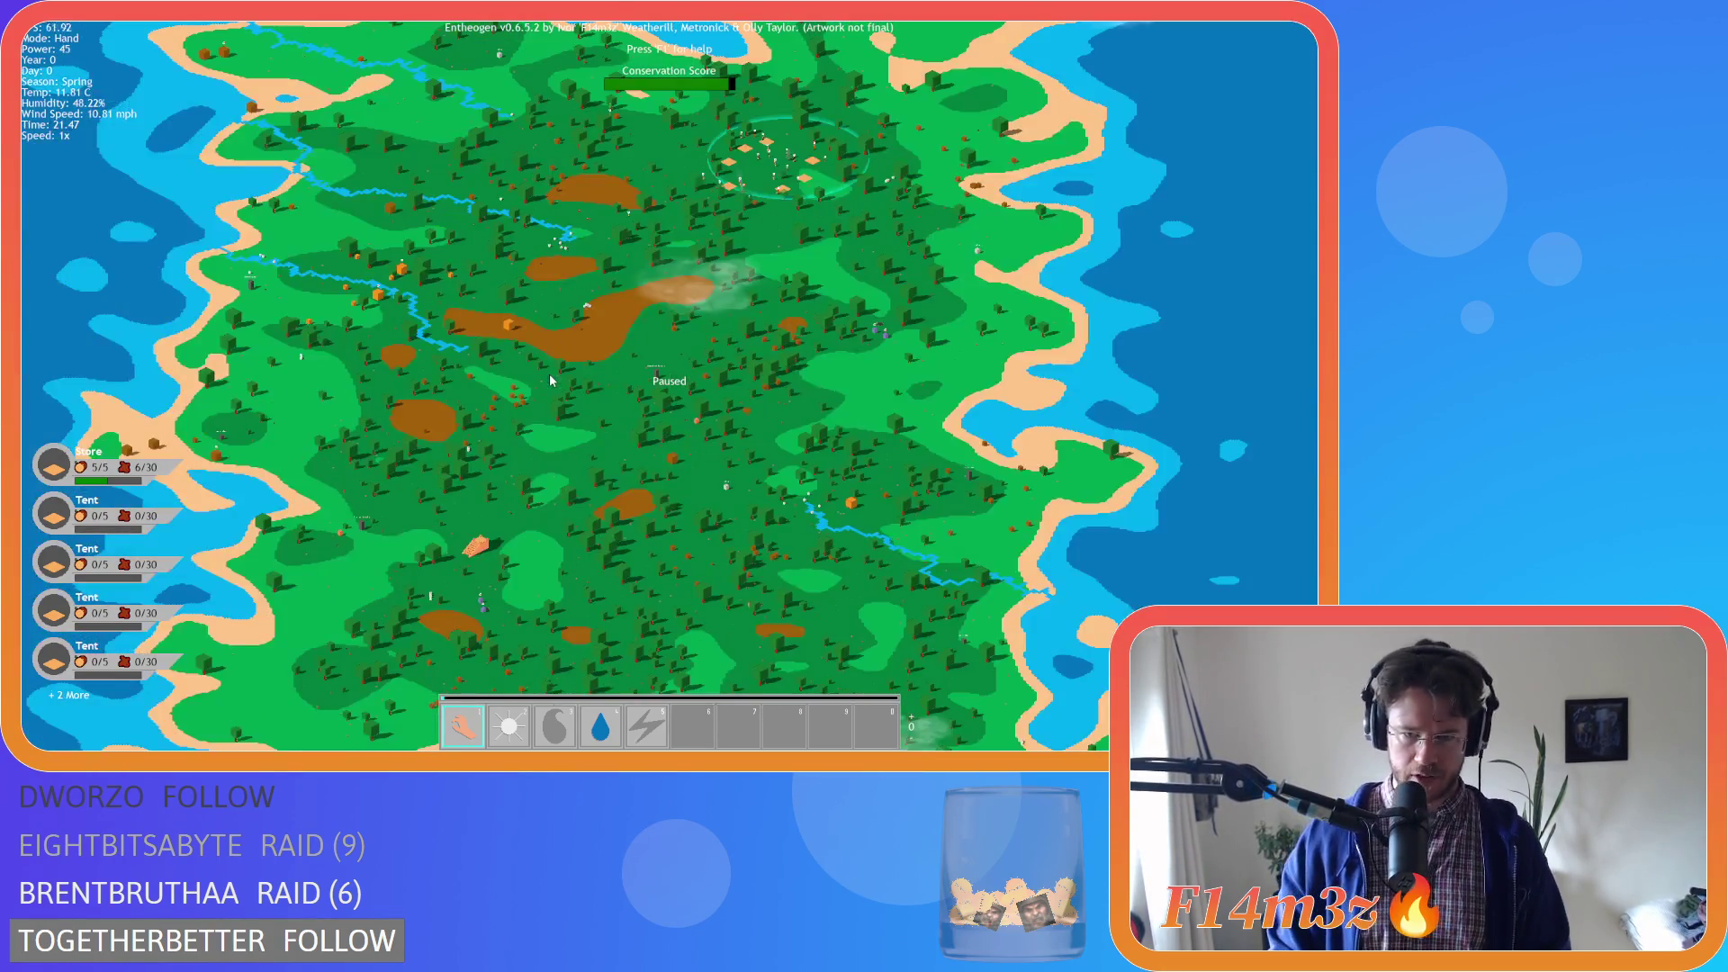
{"action": "scroll", "coordinate": [601, 423], "scroll_direction": "up", "scroll_amount": 10}
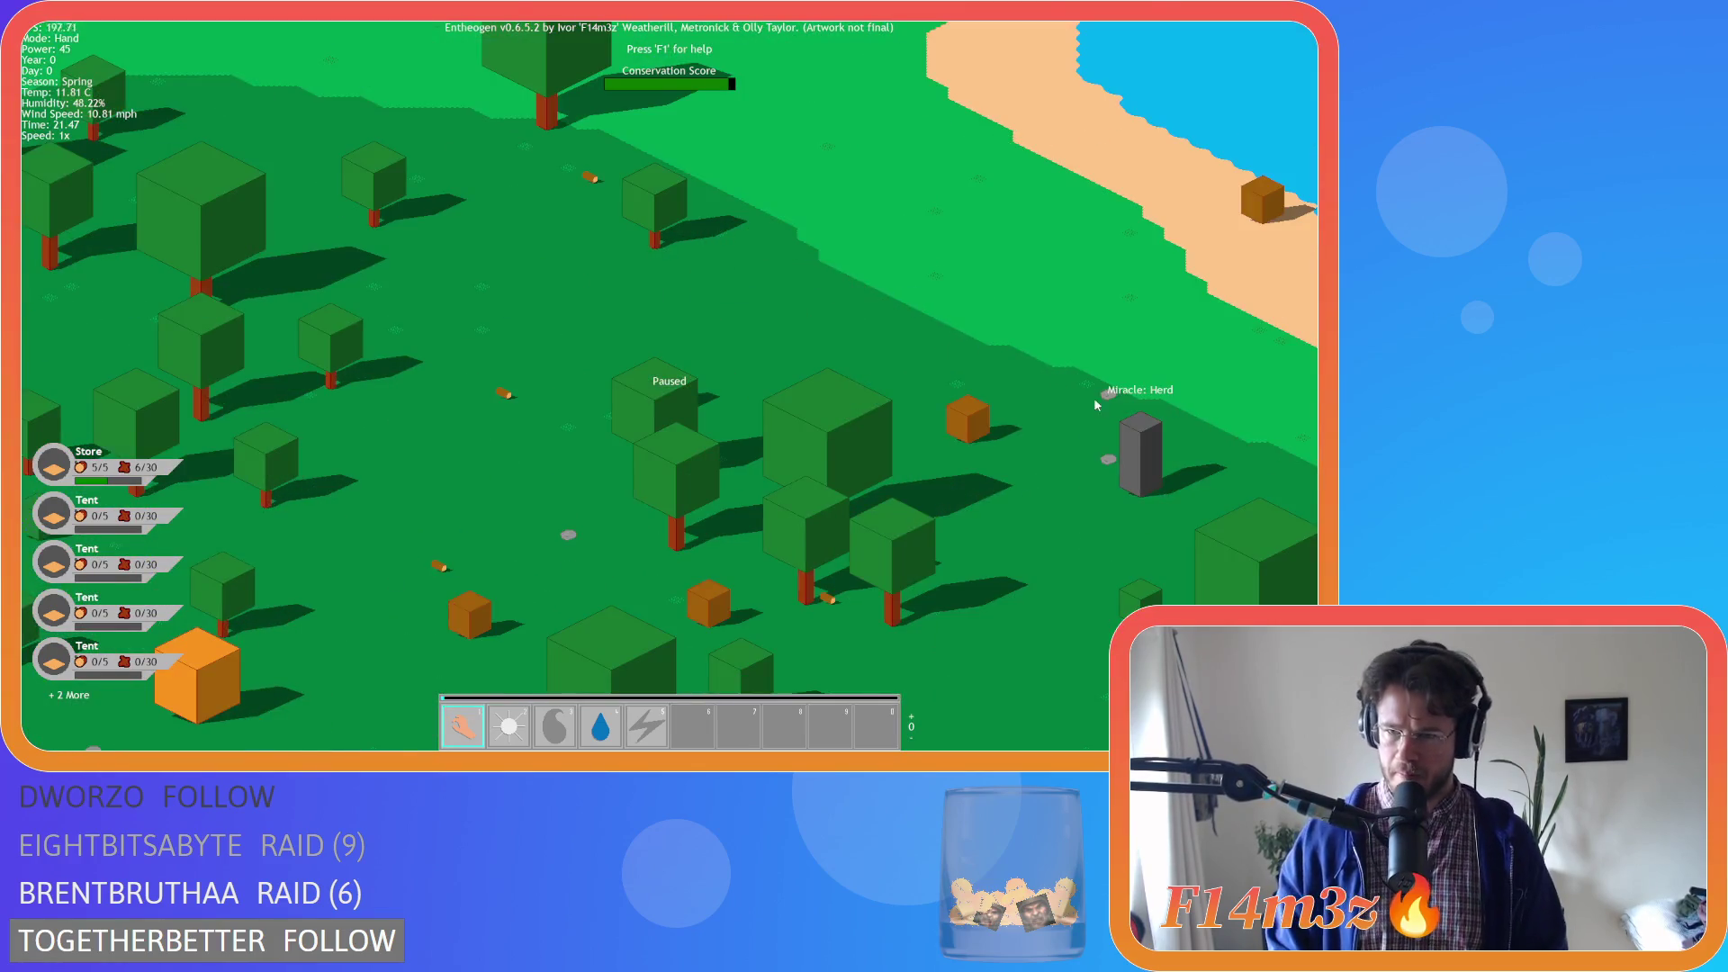
{"action": "scroll", "coordinate": [1127, 420], "scroll_direction": "down", "scroll_amount": 10}
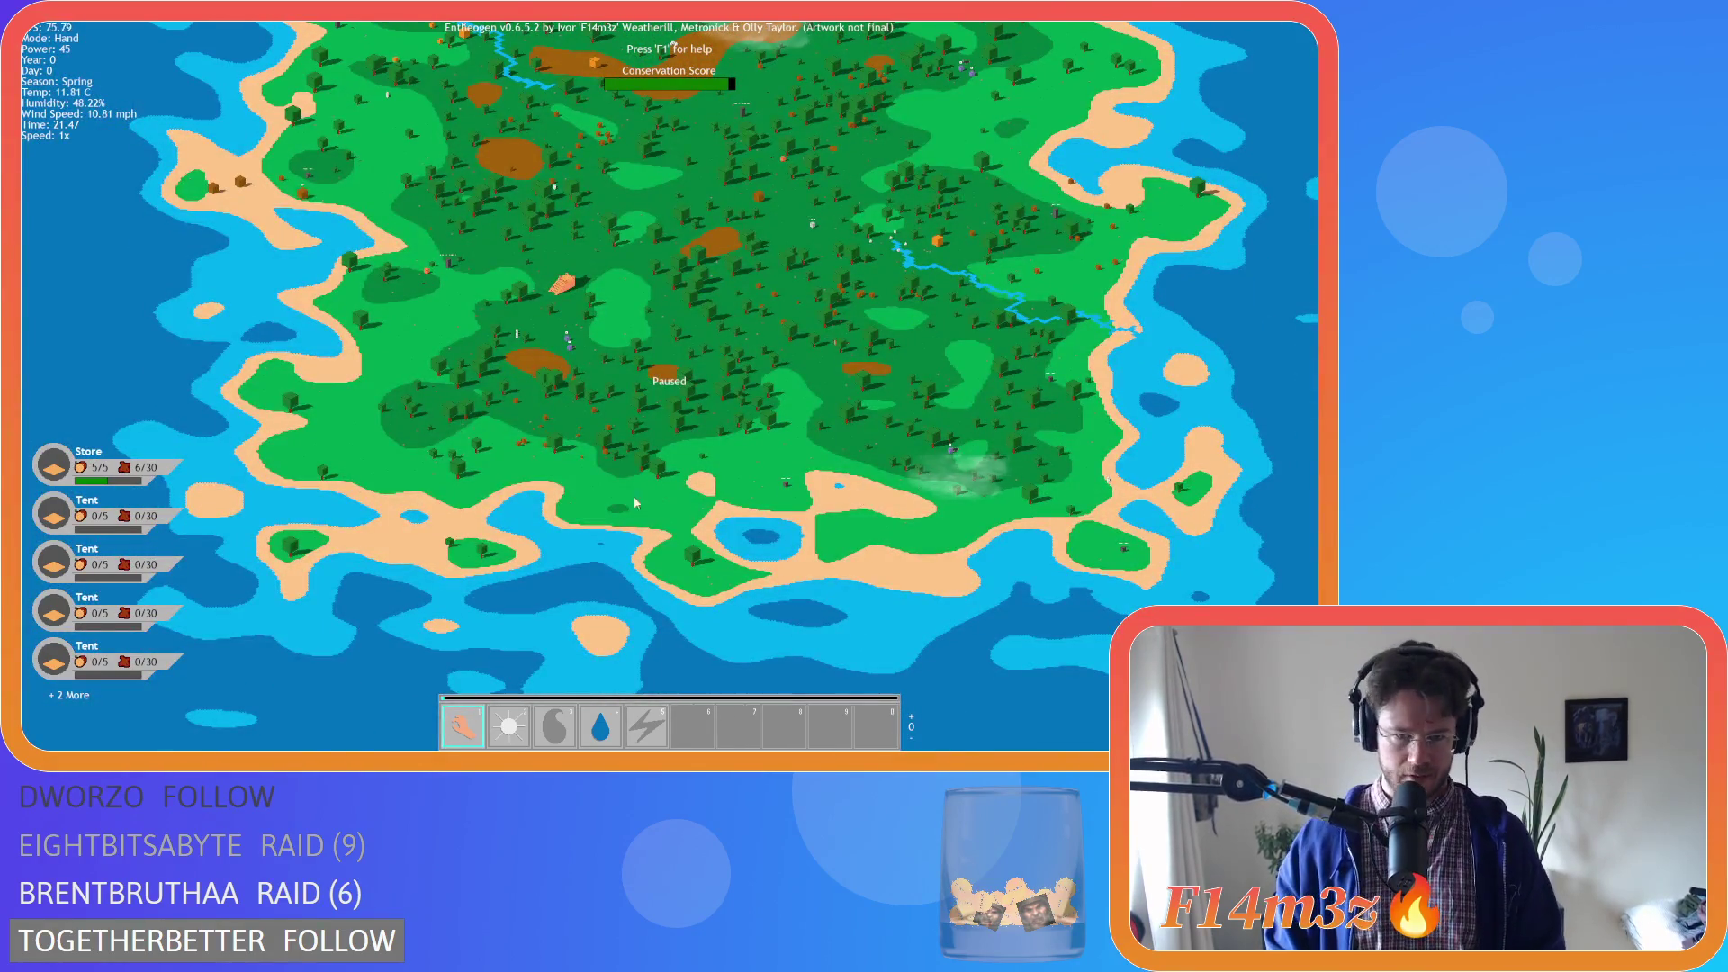
{"action": "scroll", "coordinate": [476, 306], "scroll_direction": "up", "scroll_amount": 10}
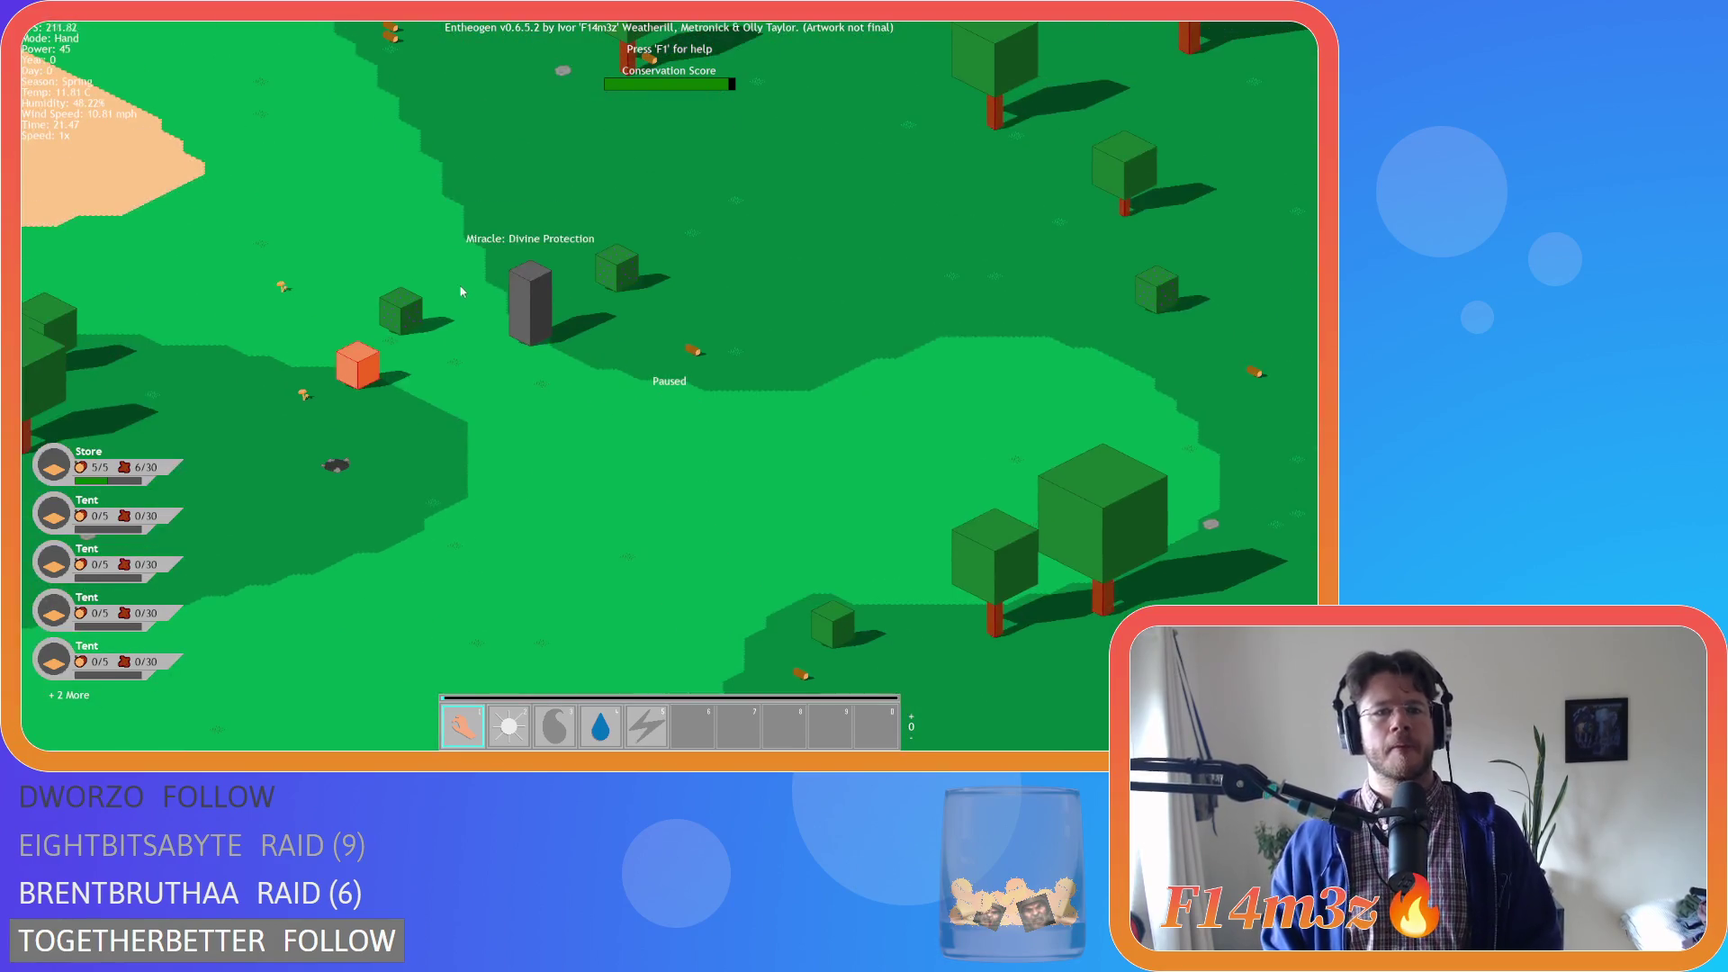
{"action": "scroll", "coordinate": [624, 329], "scroll_direction": "down", "scroll_amount": 10}
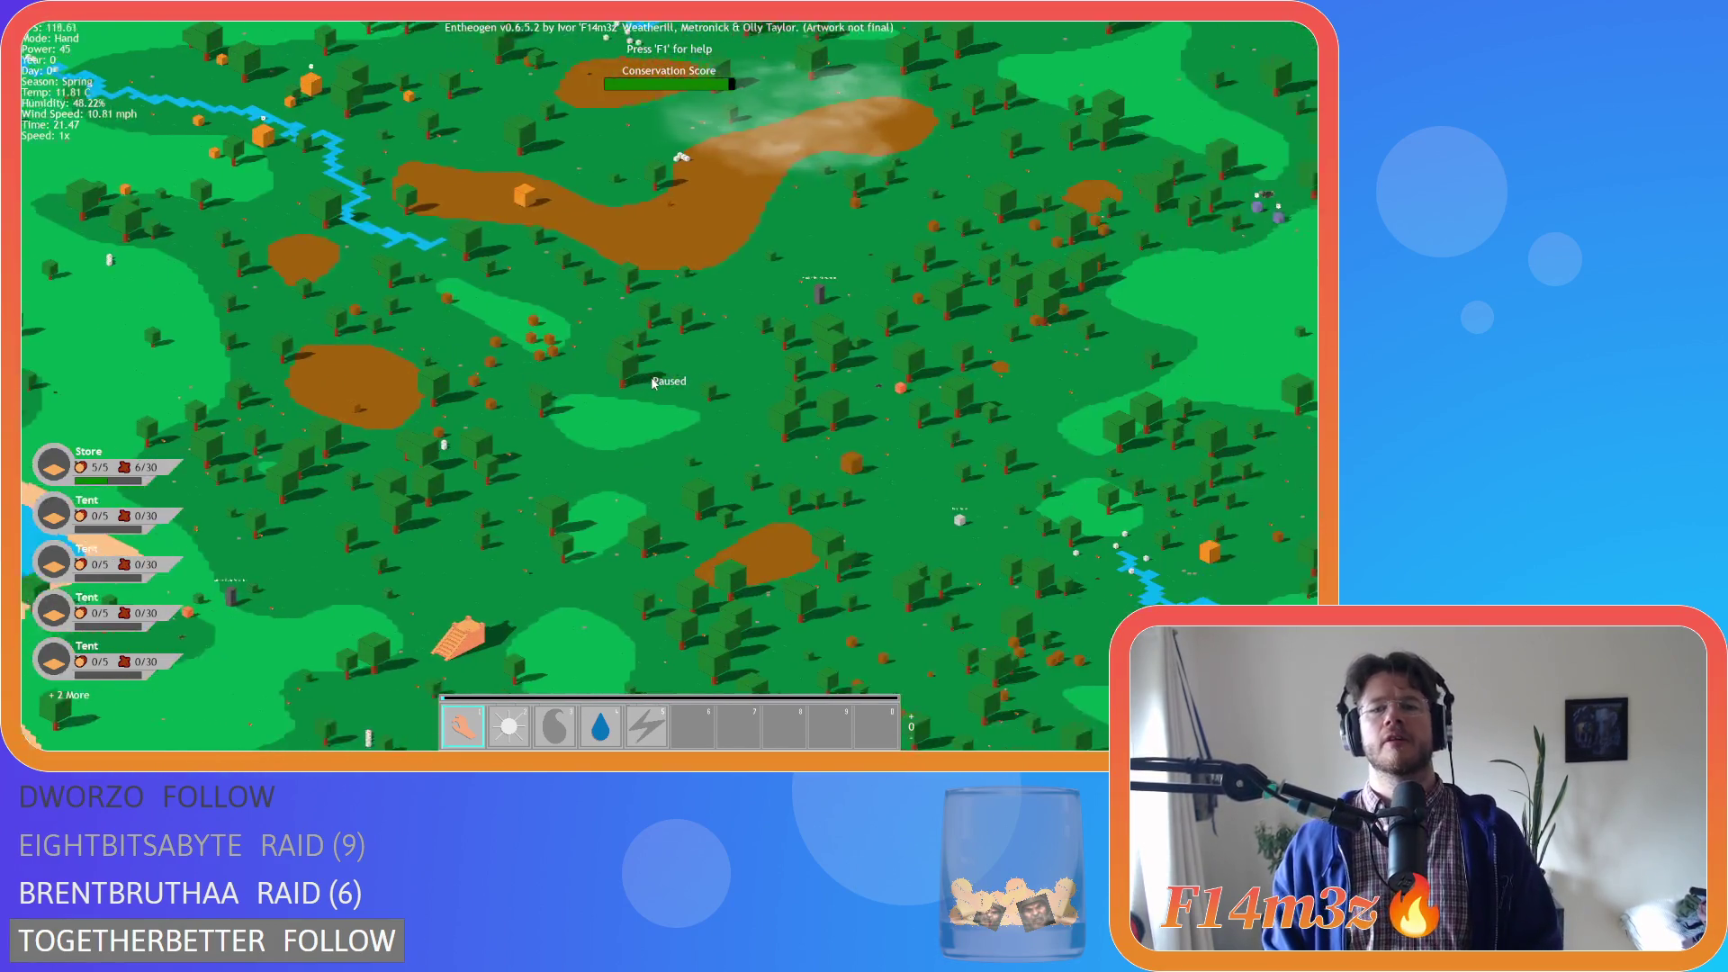
{"action": "scroll", "coordinate": [654, 382], "scroll_direction": "down", "scroll_amount": 5}
{"action": "scroll", "coordinate": [819, 415], "scroll_direction": "up", "scroll_amount": 5}
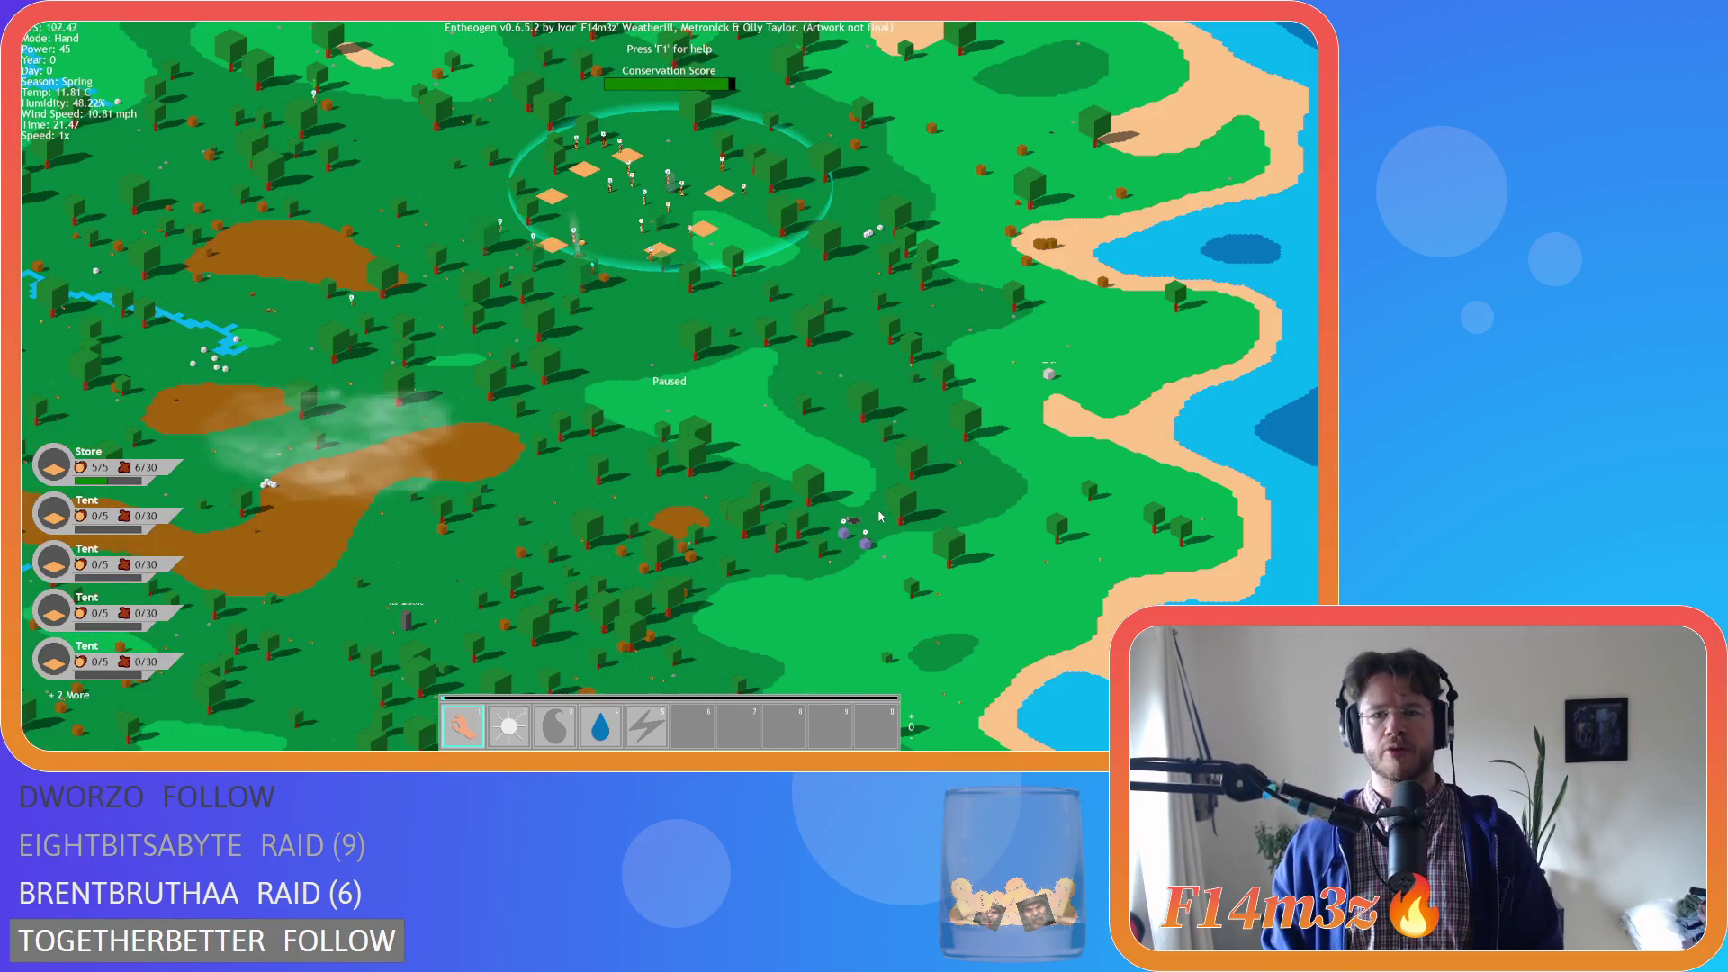
Pan up-left then south across the island, ending zoomed in on the Divine Protection monolith
{"action": "key", "text": "w"}
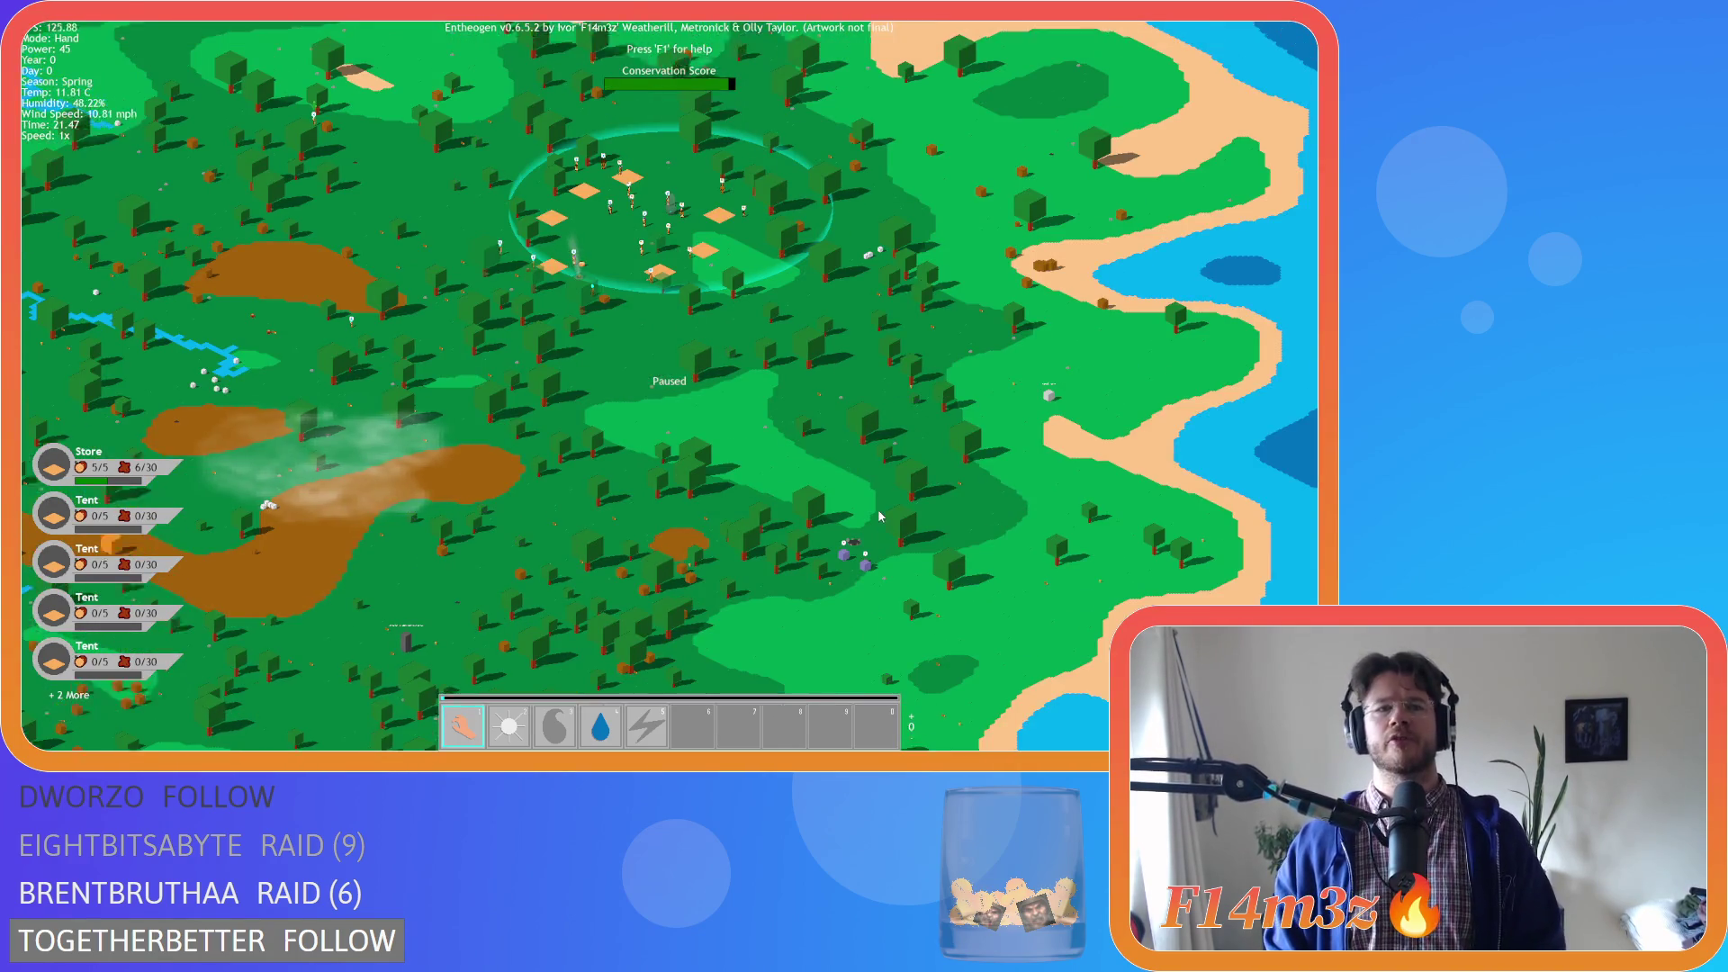
{"action": "key", "text": "a"}
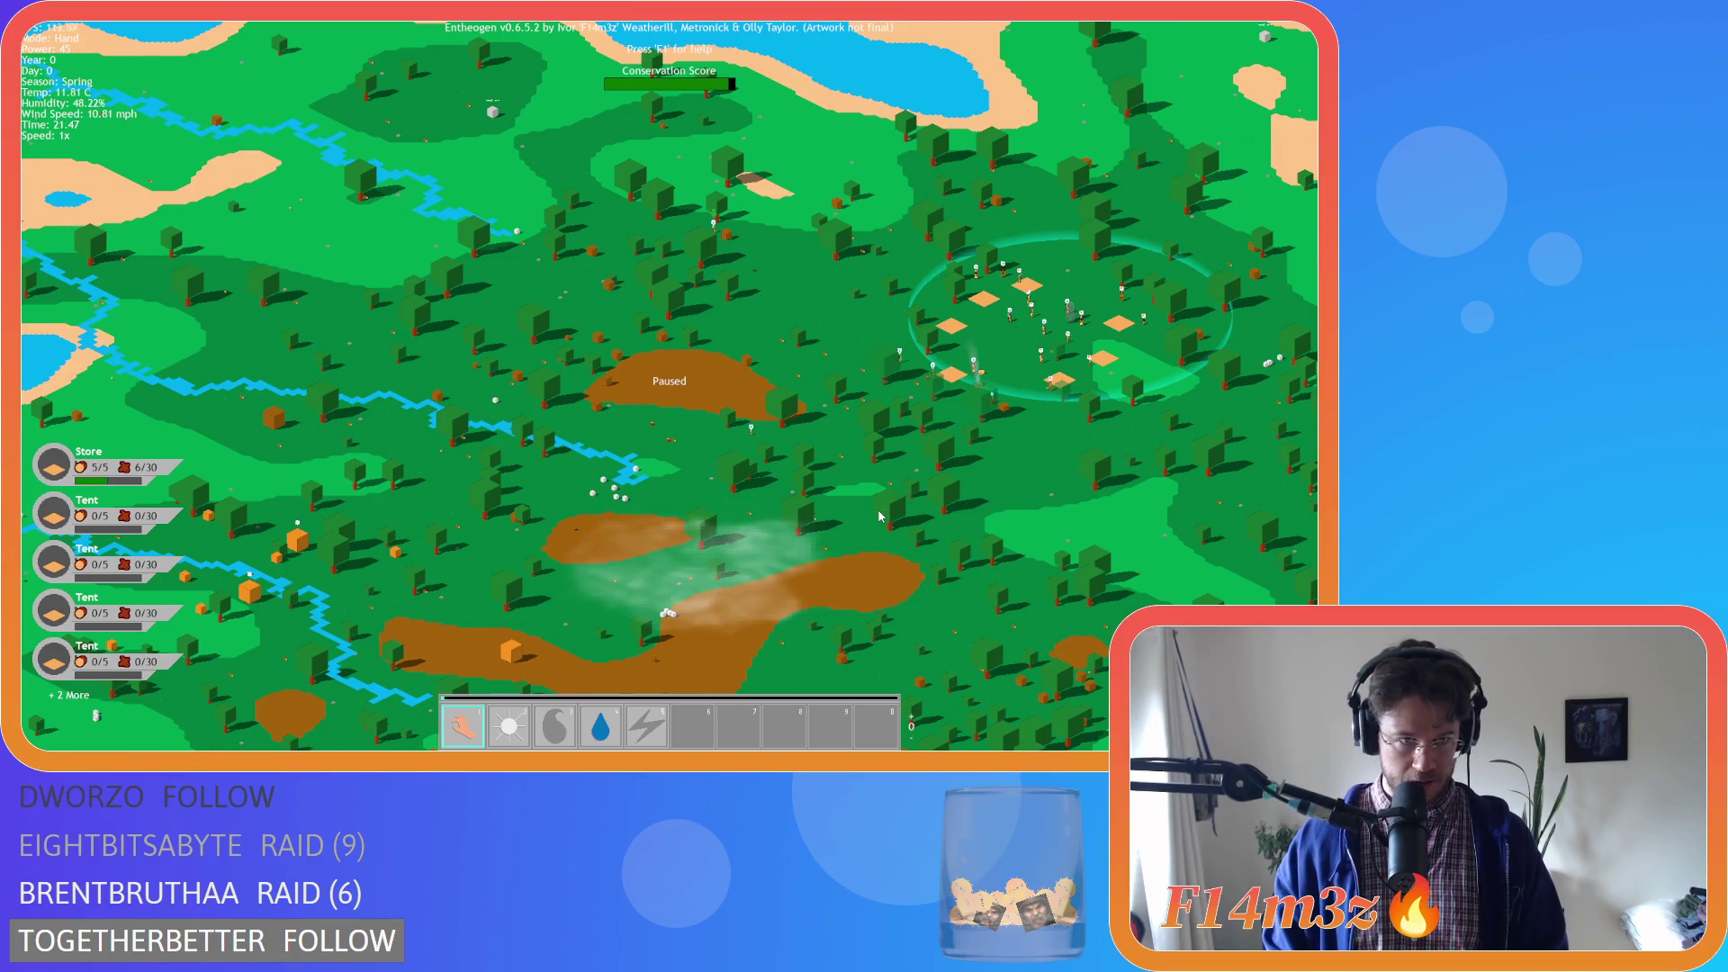
{"action": "scroll", "coordinate": [880, 514], "scroll_direction": "down", "scroll_amount": 5}
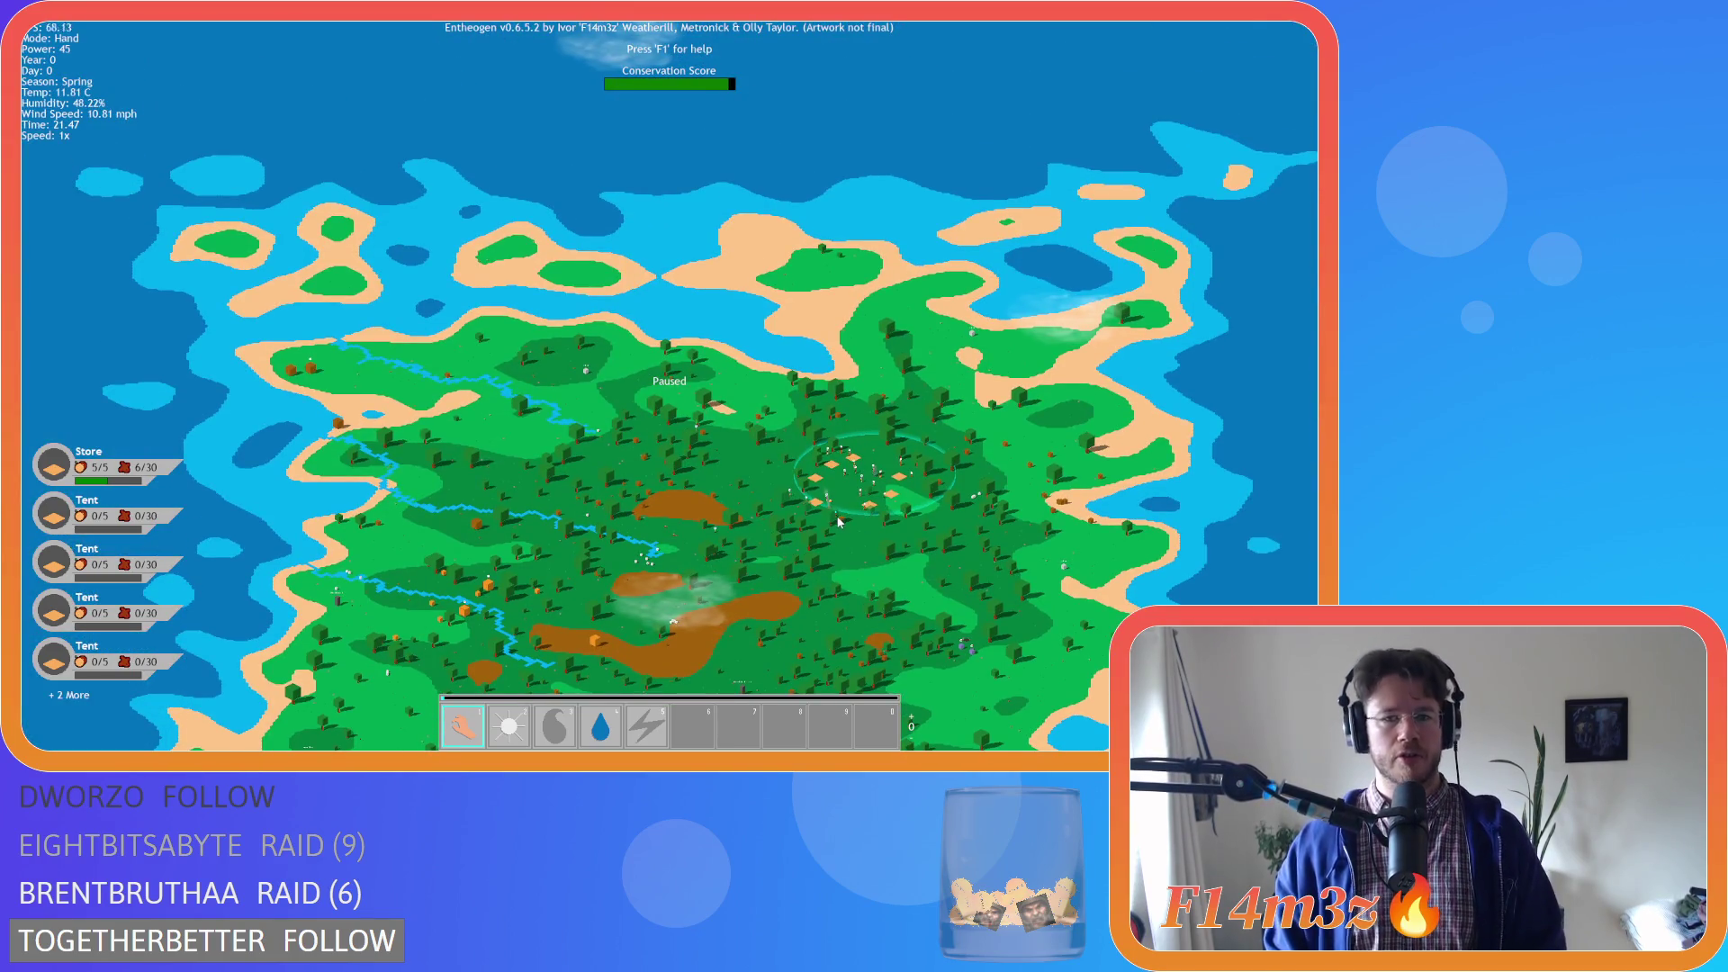
{"action": "key", "text": "s"}
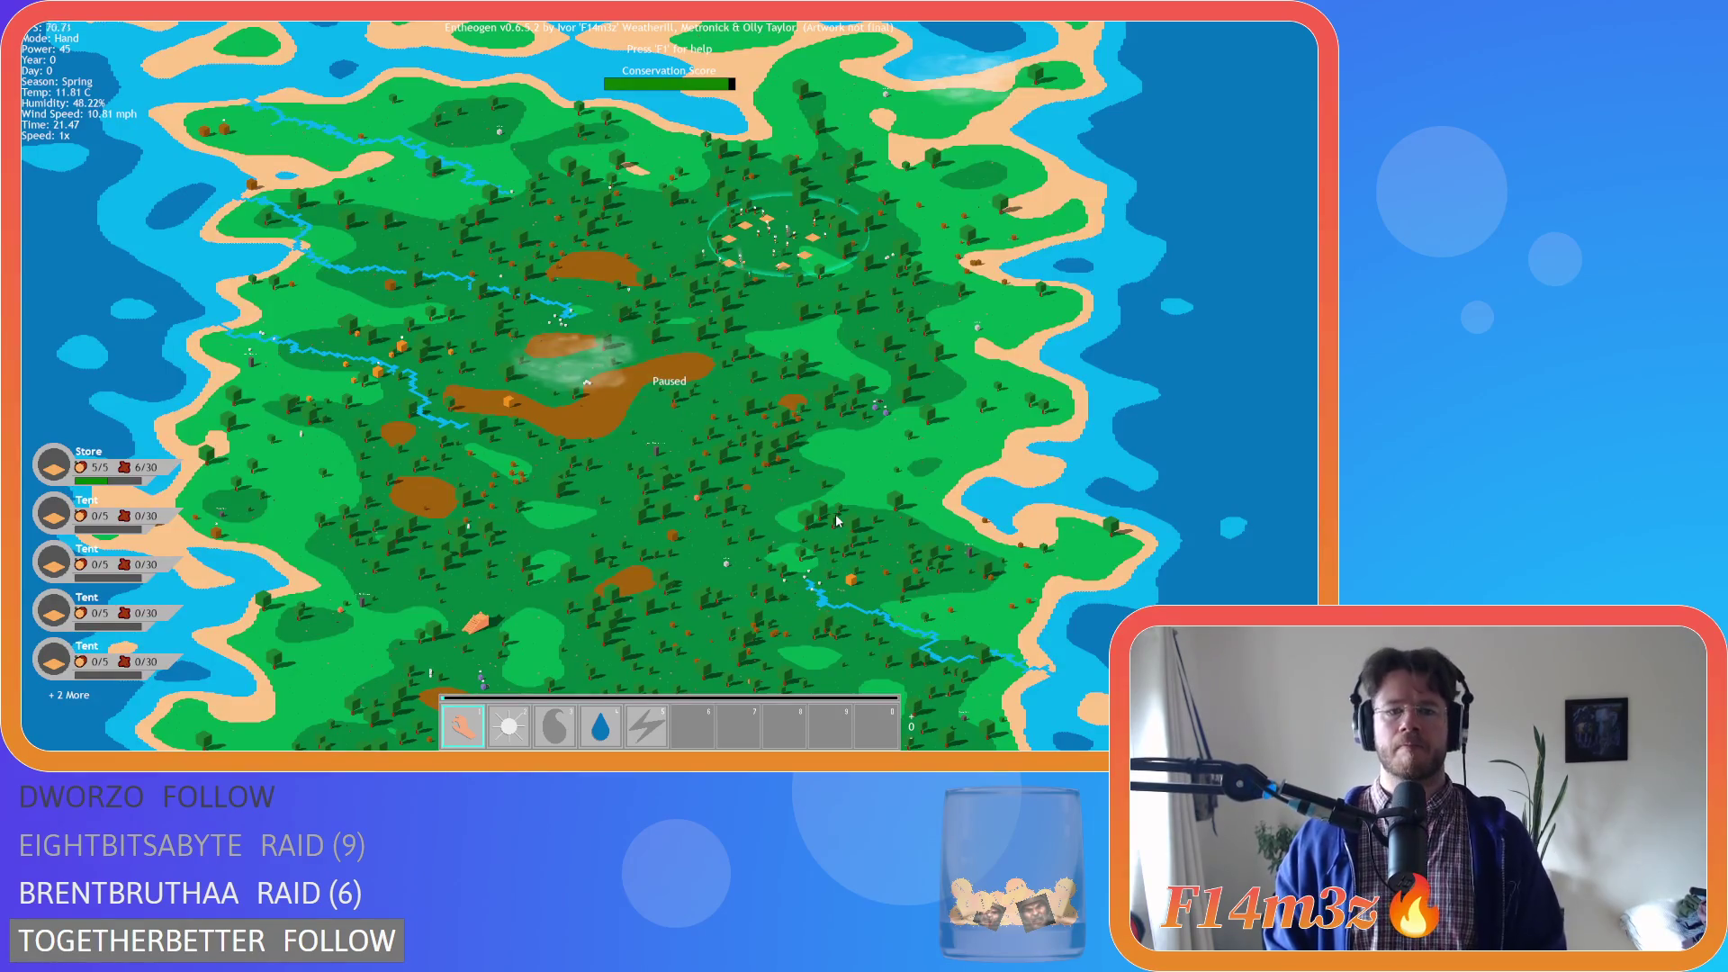
{"action": "scroll", "coordinate": [666, 484], "scroll_direction": "up", "scroll_amount": 5}
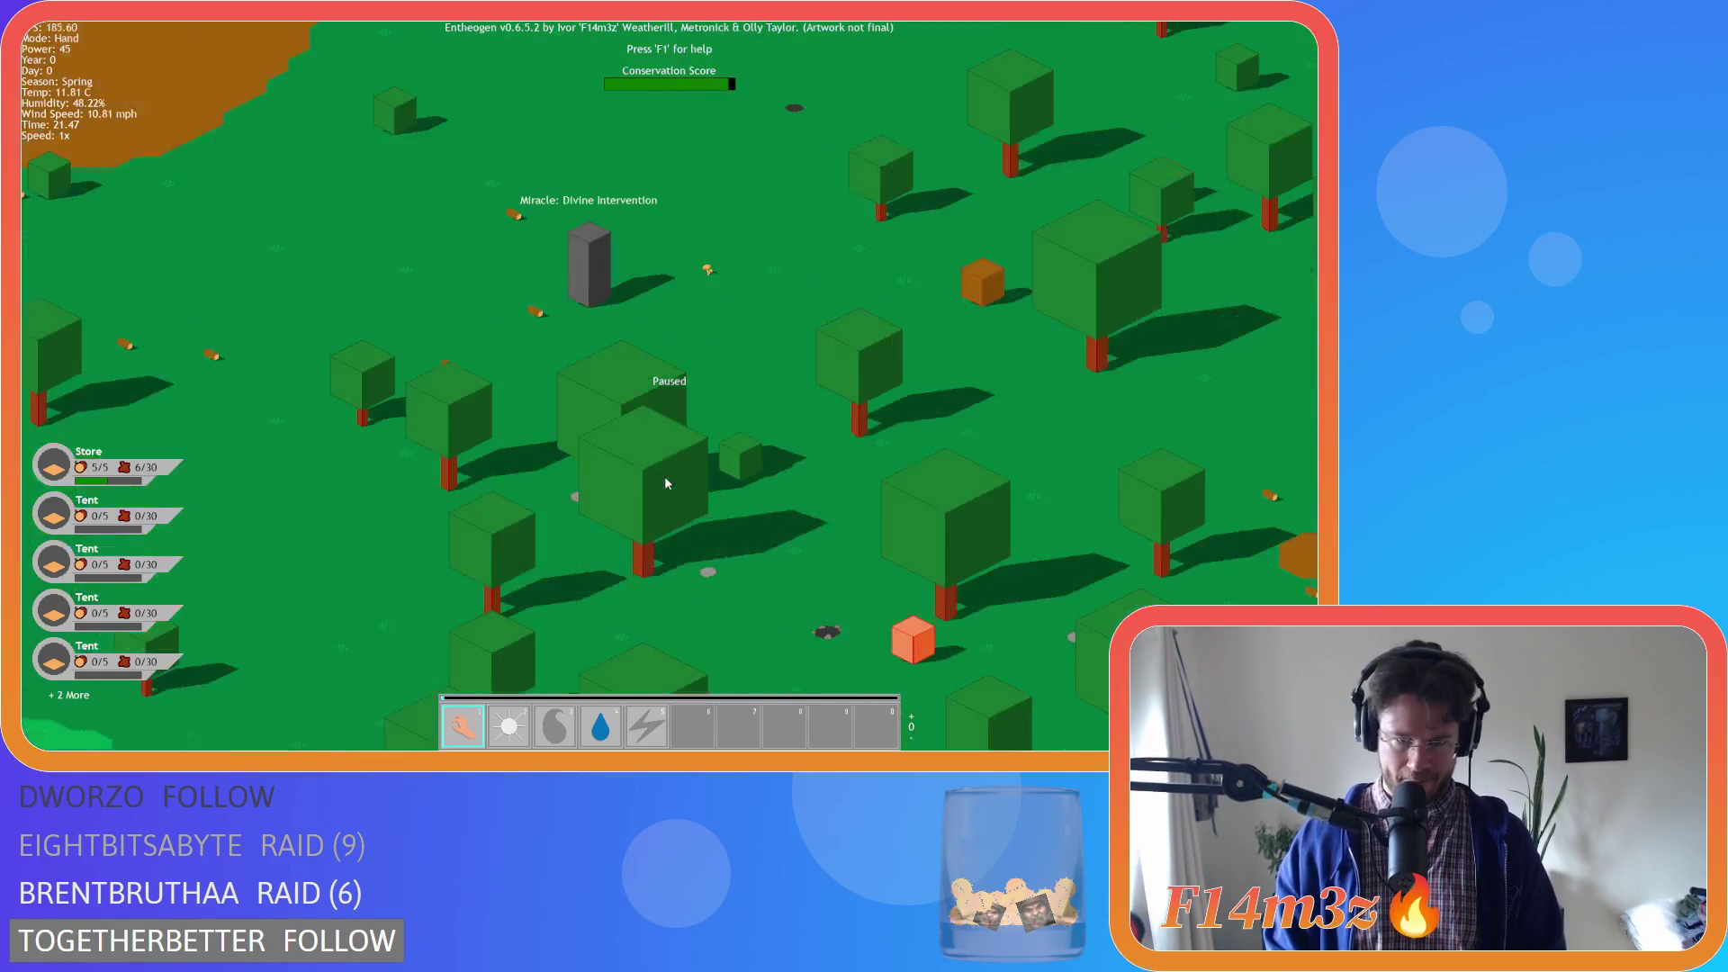
{"action": "scroll", "coordinate": [660, 462], "scroll_direction": "down", "scroll_amount": 5}
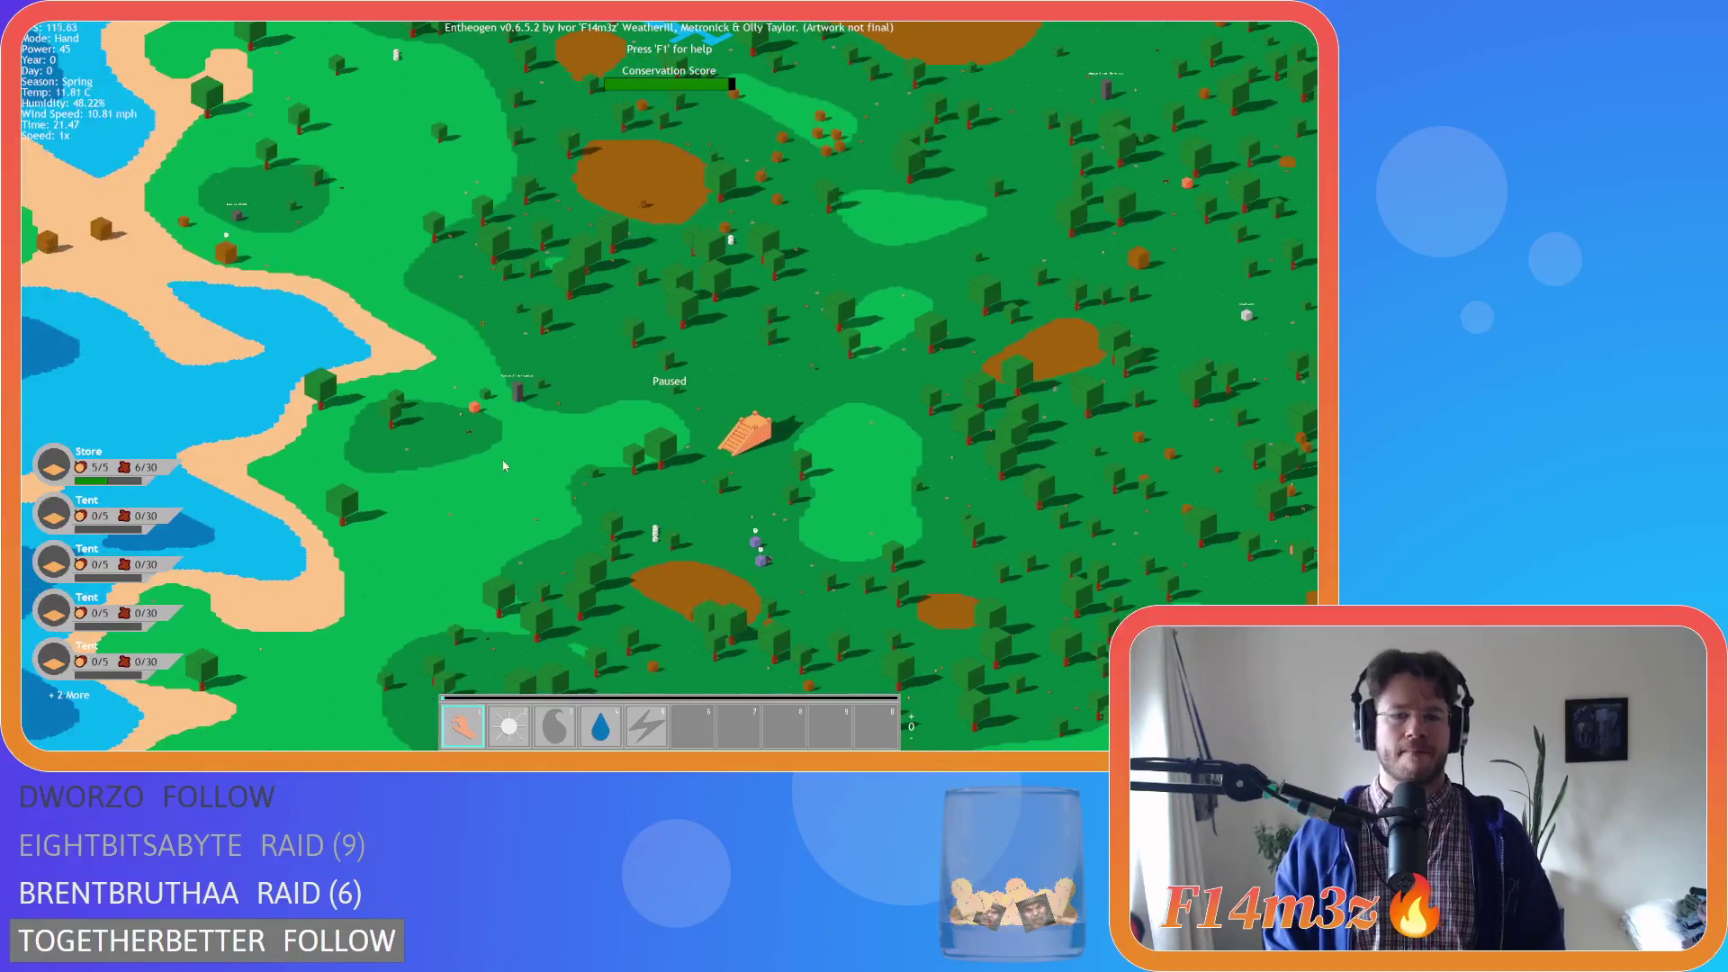
{"action": "scroll", "coordinate": [495, 457], "scroll_direction": "up", "scroll_amount": 5}
{"action": "scroll", "coordinate": [542, 446], "scroll_direction": "down", "scroll_amount": 5}
{"action": "scroll", "coordinate": [732, 465], "scroll_direction": "up", "scroll_amount": 3}
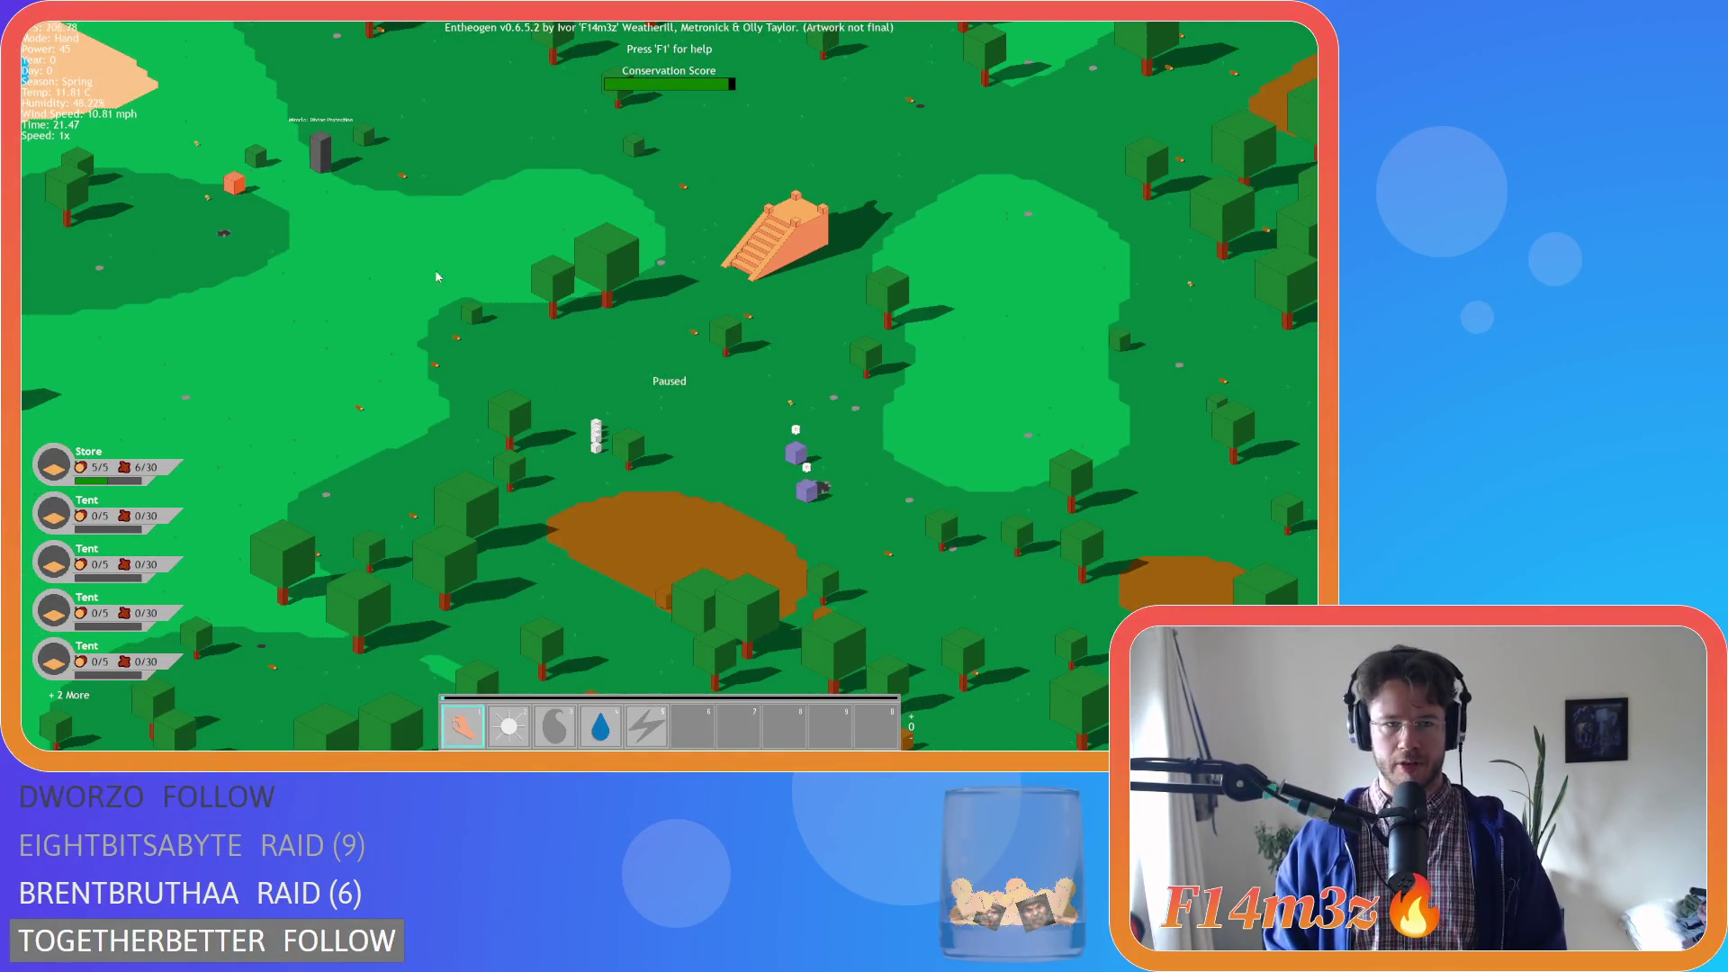
{"action": "scroll", "coordinate": [435, 276], "scroll_direction": "up", "scroll_amount": 3}
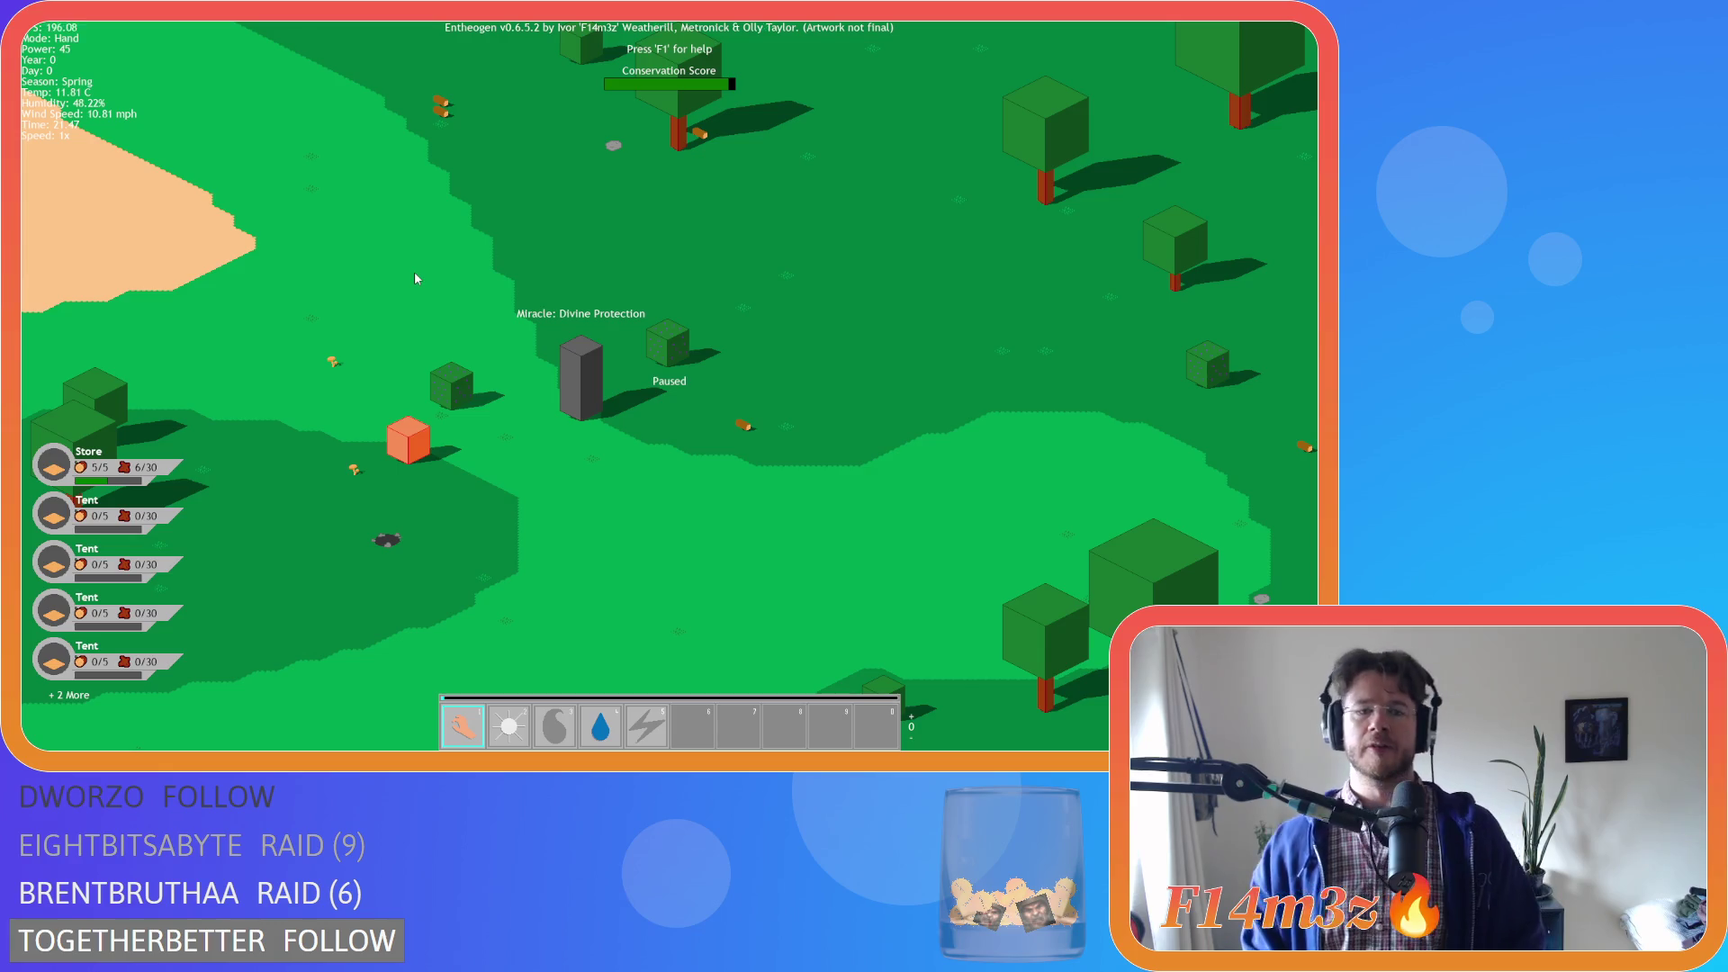
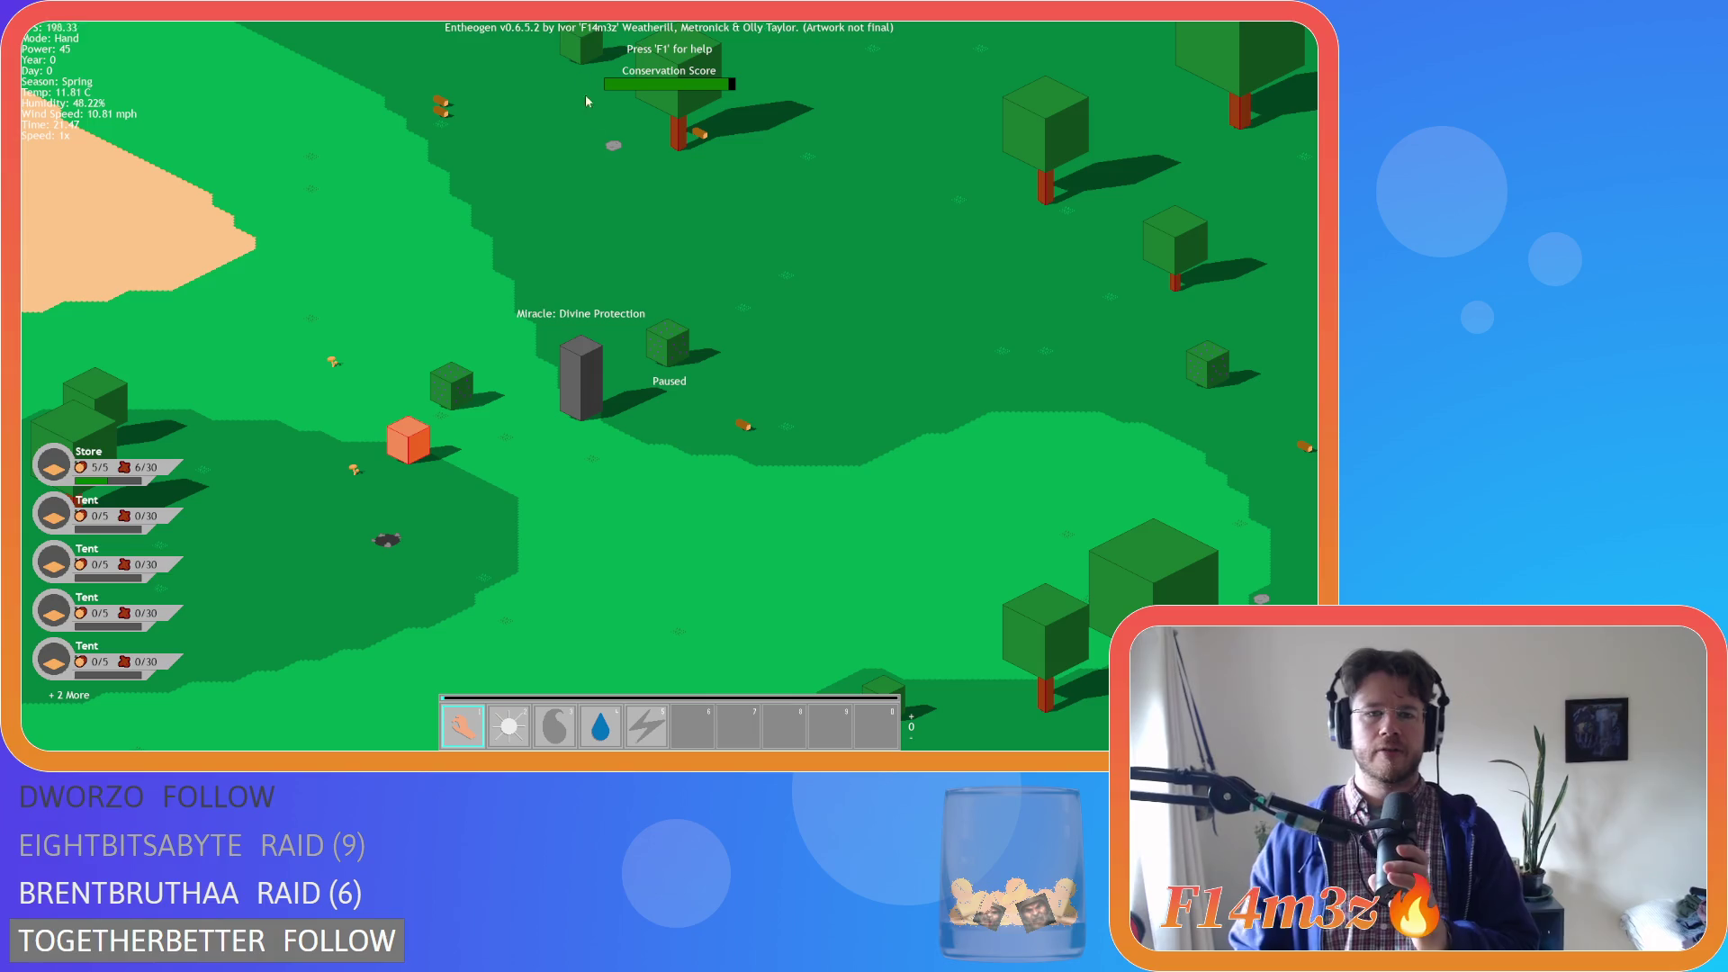
Resume the paused game, move the view to the tribe's village and zoom in and out
{"action": "key", "text": "space"}
{"action": "left_click", "coordinate": [574, 375]}
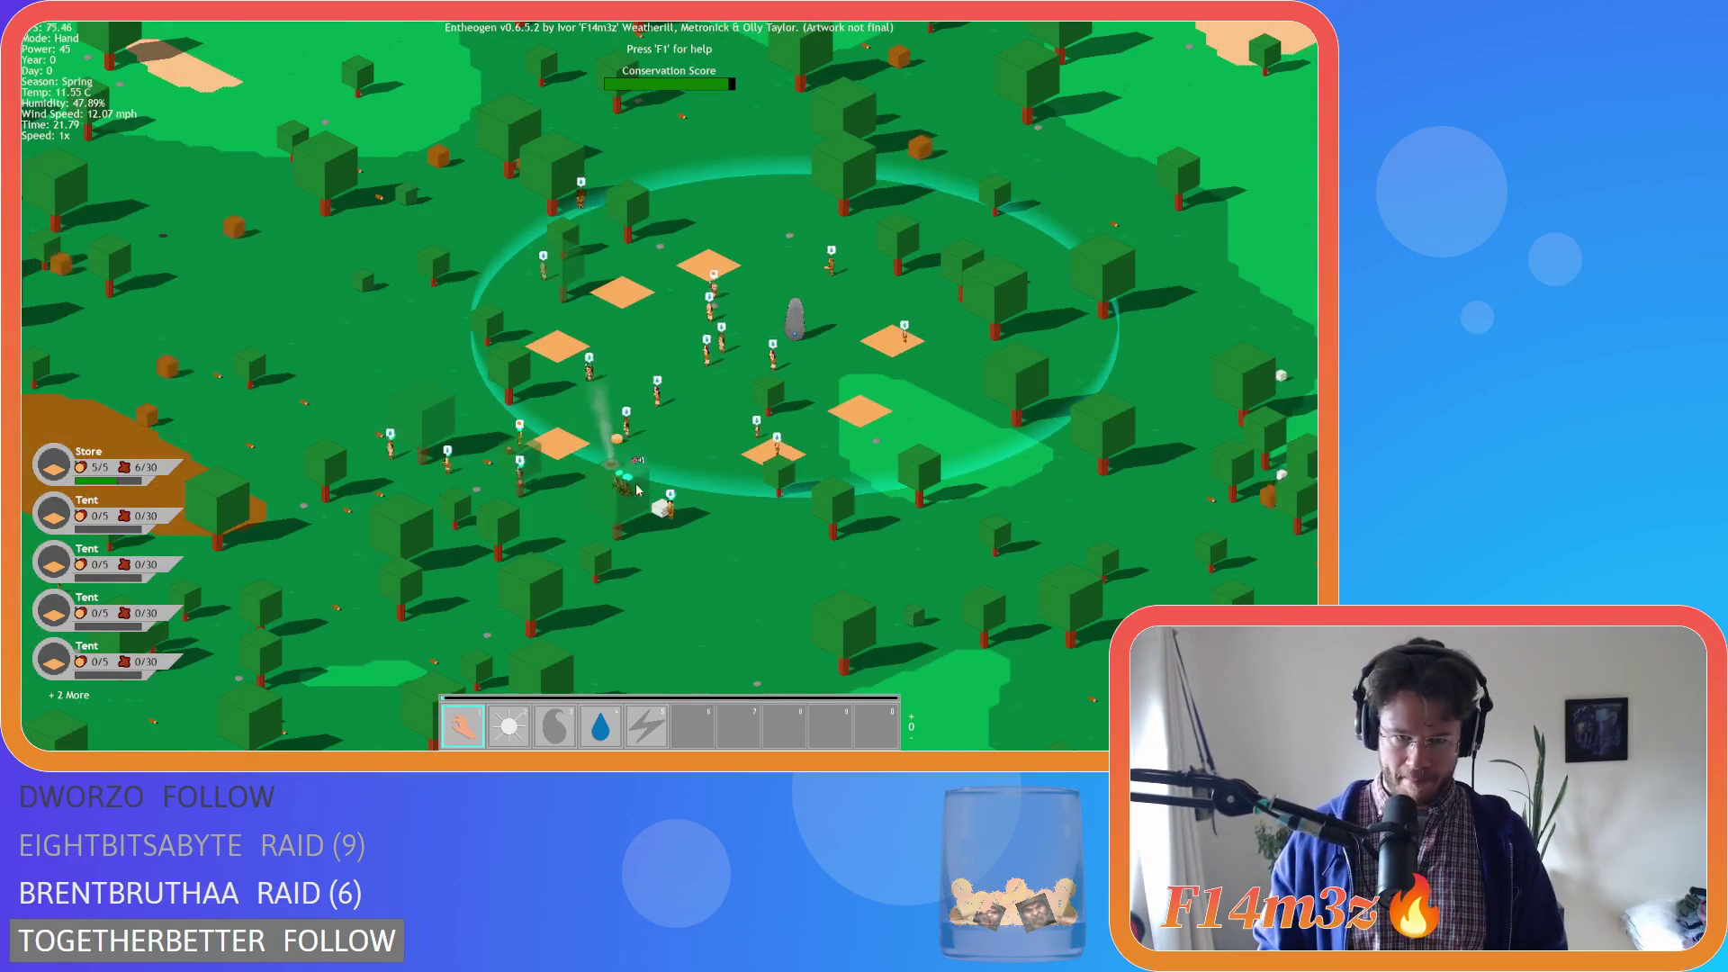
{"action": "scroll", "coordinate": [512, 490], "scroll_direction": "down", "scroll_amount": 10}
{"action": "scroll", "coordinate": [512, 490], "scroll_direction": "up", "scroll_amount": 10}
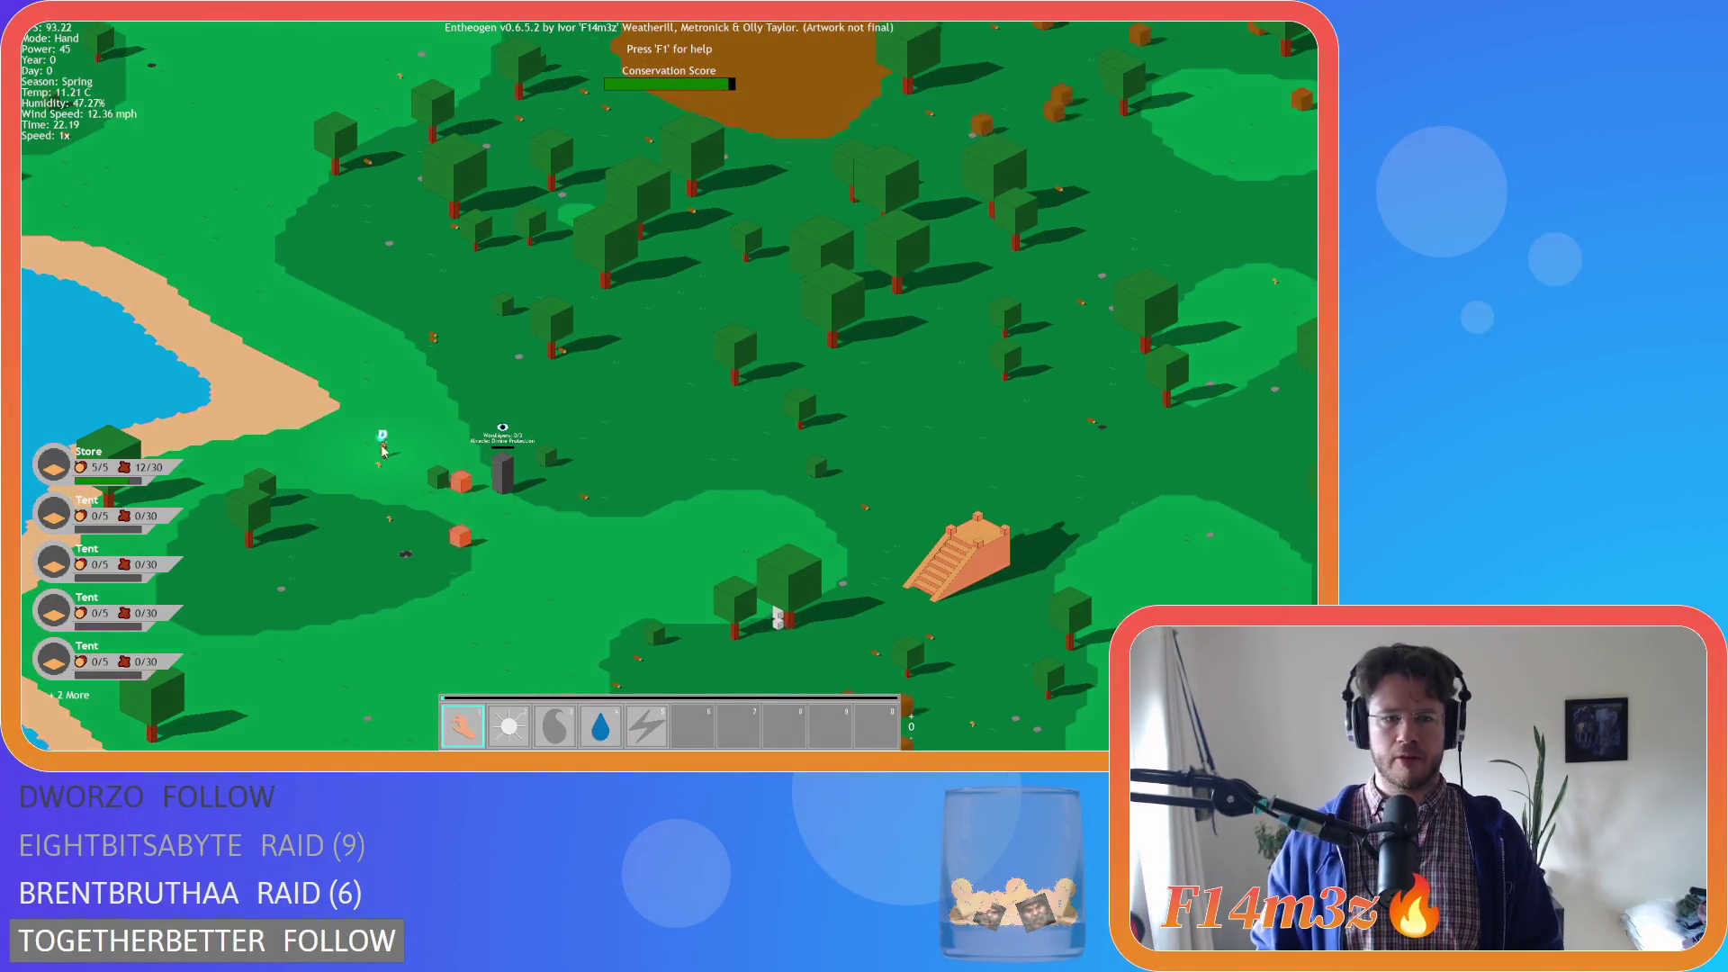
{"action": "scroll", "coordinate": [454, 423], "scroll_direction": "down", "scroll_amount": 10}
{"action": "scroll", "coordinate": [793, 349], "scroll_direction": "up", "scroll_amount": 10}
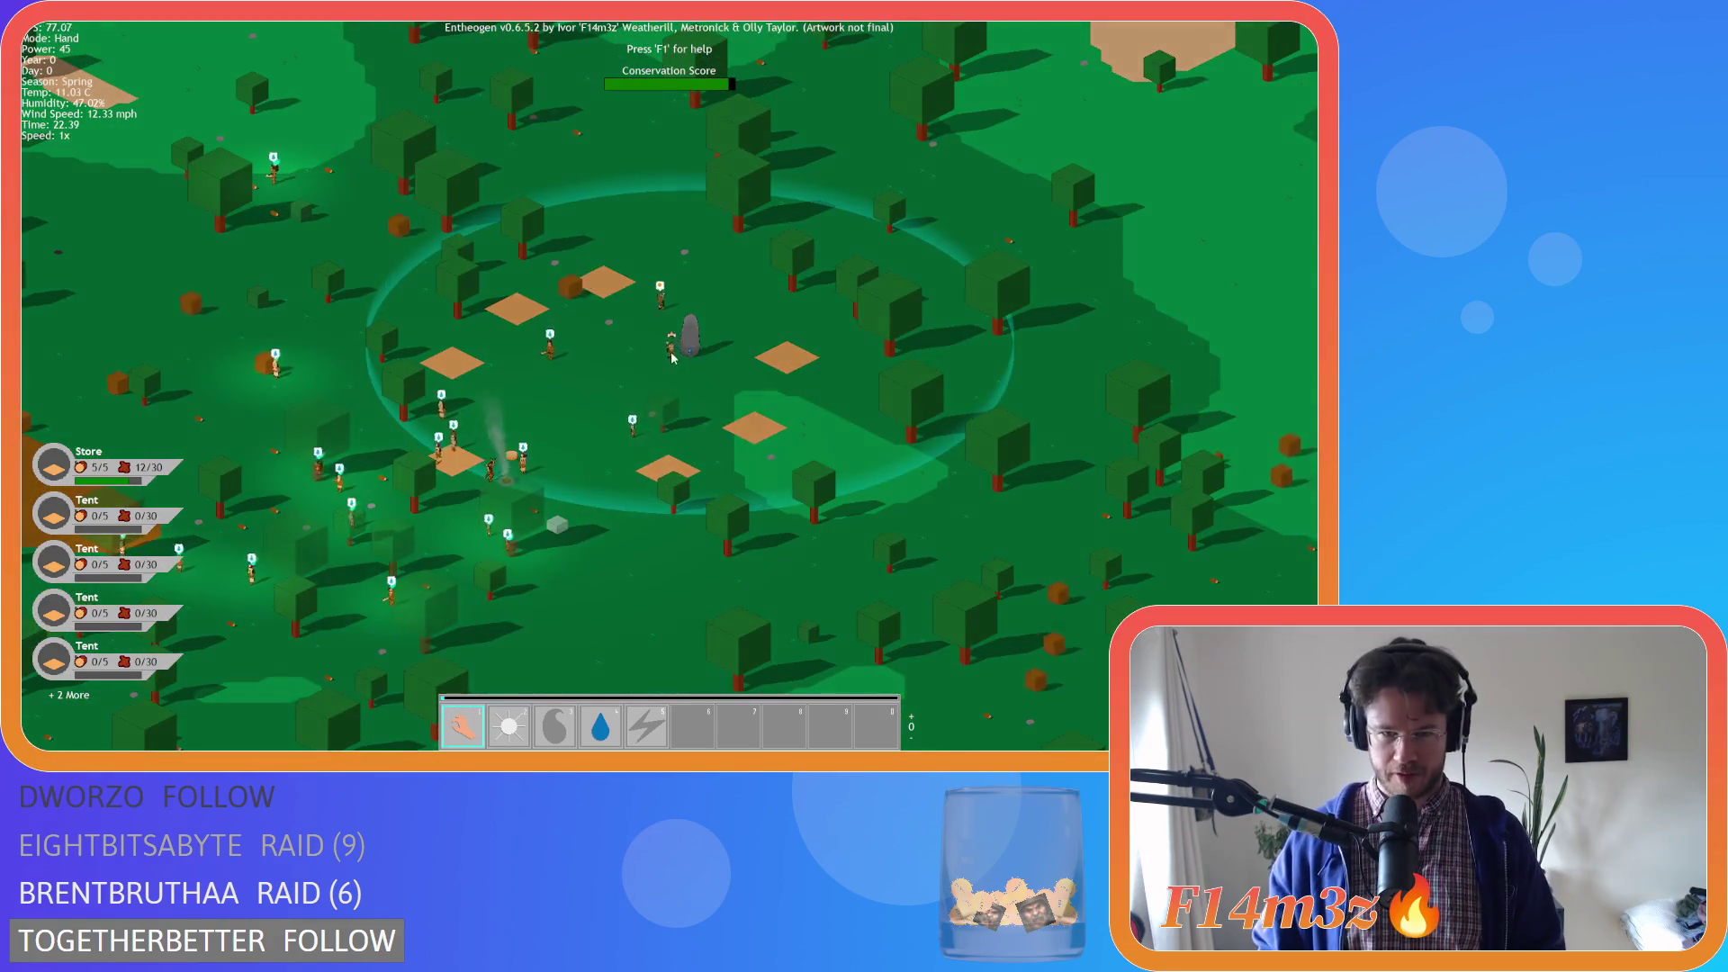
{"action": "scroll", "coordinate": [642, 357], "scroll_direction": "down", "scroll_amount": 10}
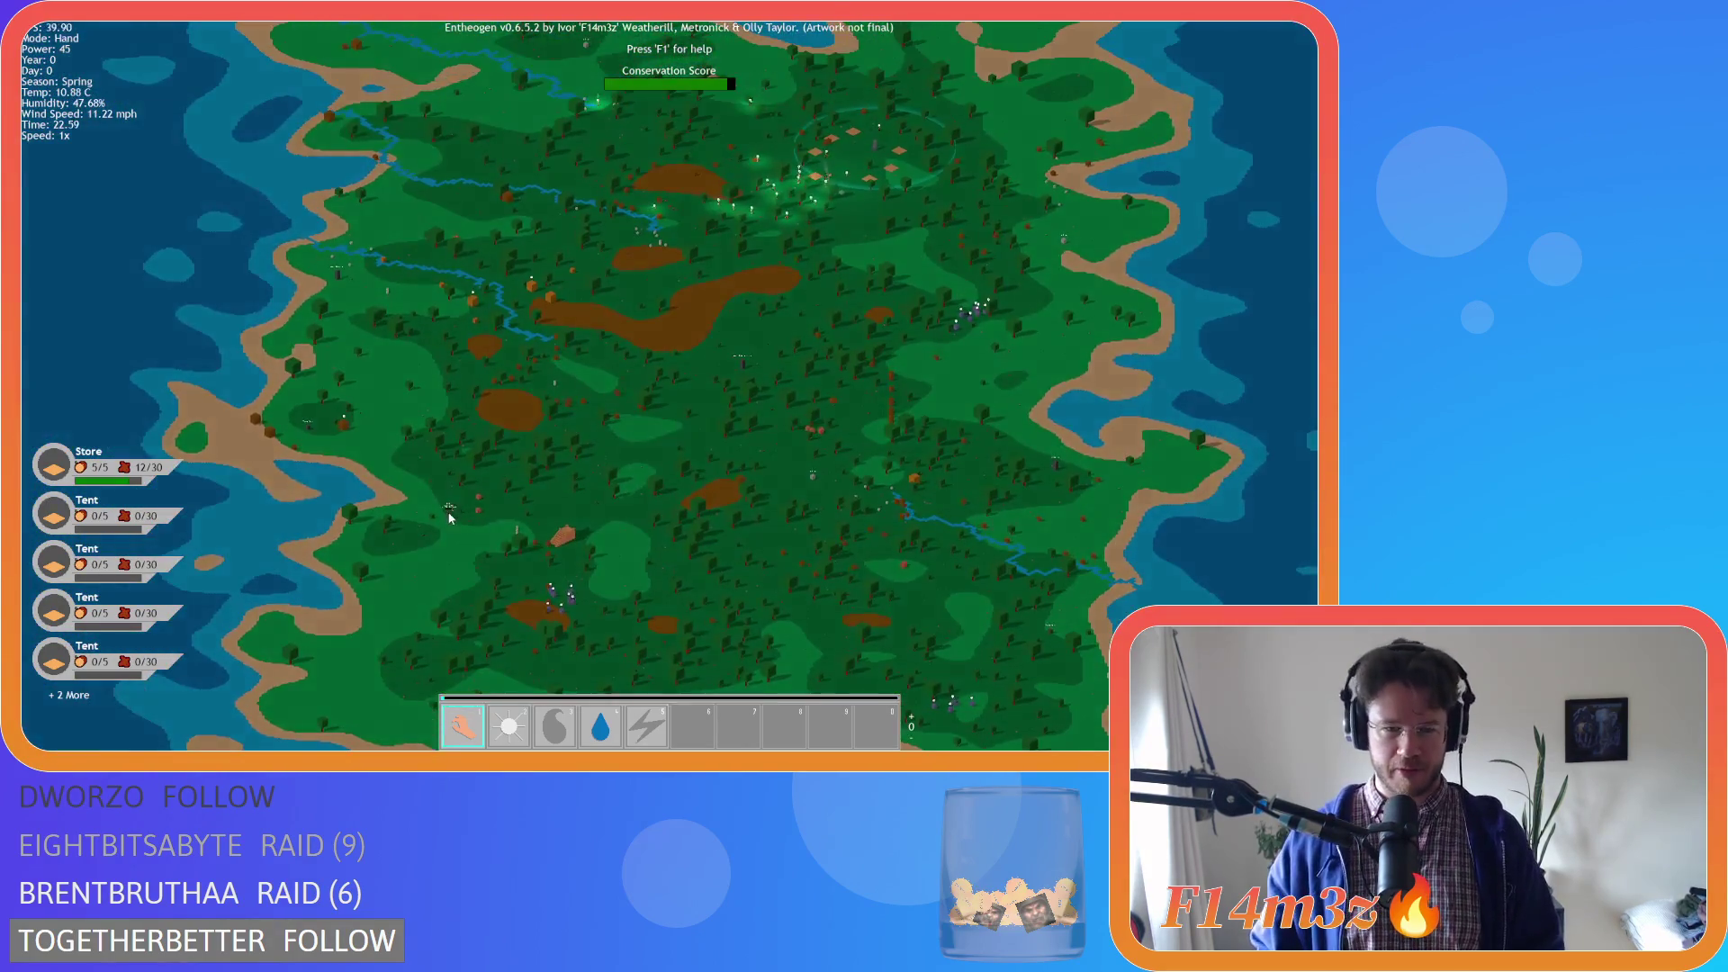
{"action": "scroll", "coordinate": [443, 517], "scroll_direction": "up", "scroll_amount": 10}
{"action": "scroll", "coordinate": [563, 446], "scroll_direction": "down", "scroll_amount": 5}
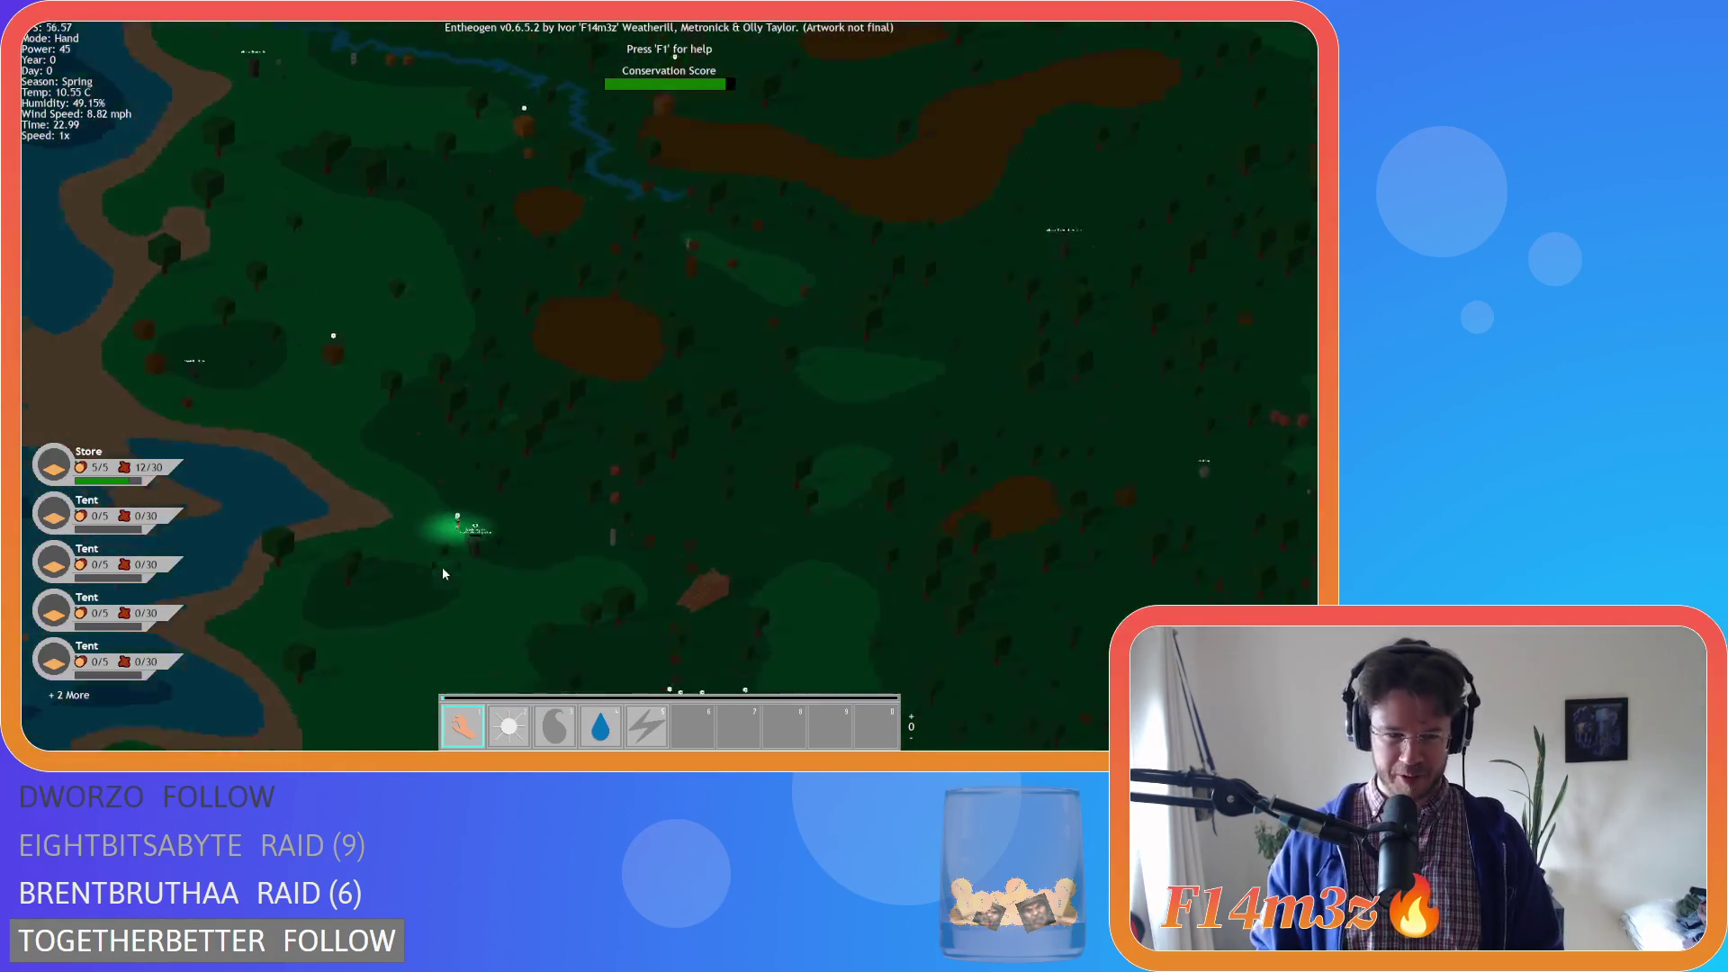
{"action": "scroll", "coordinate": [687, 370], "scroll_direction": "up", "scroll_amount": 5}
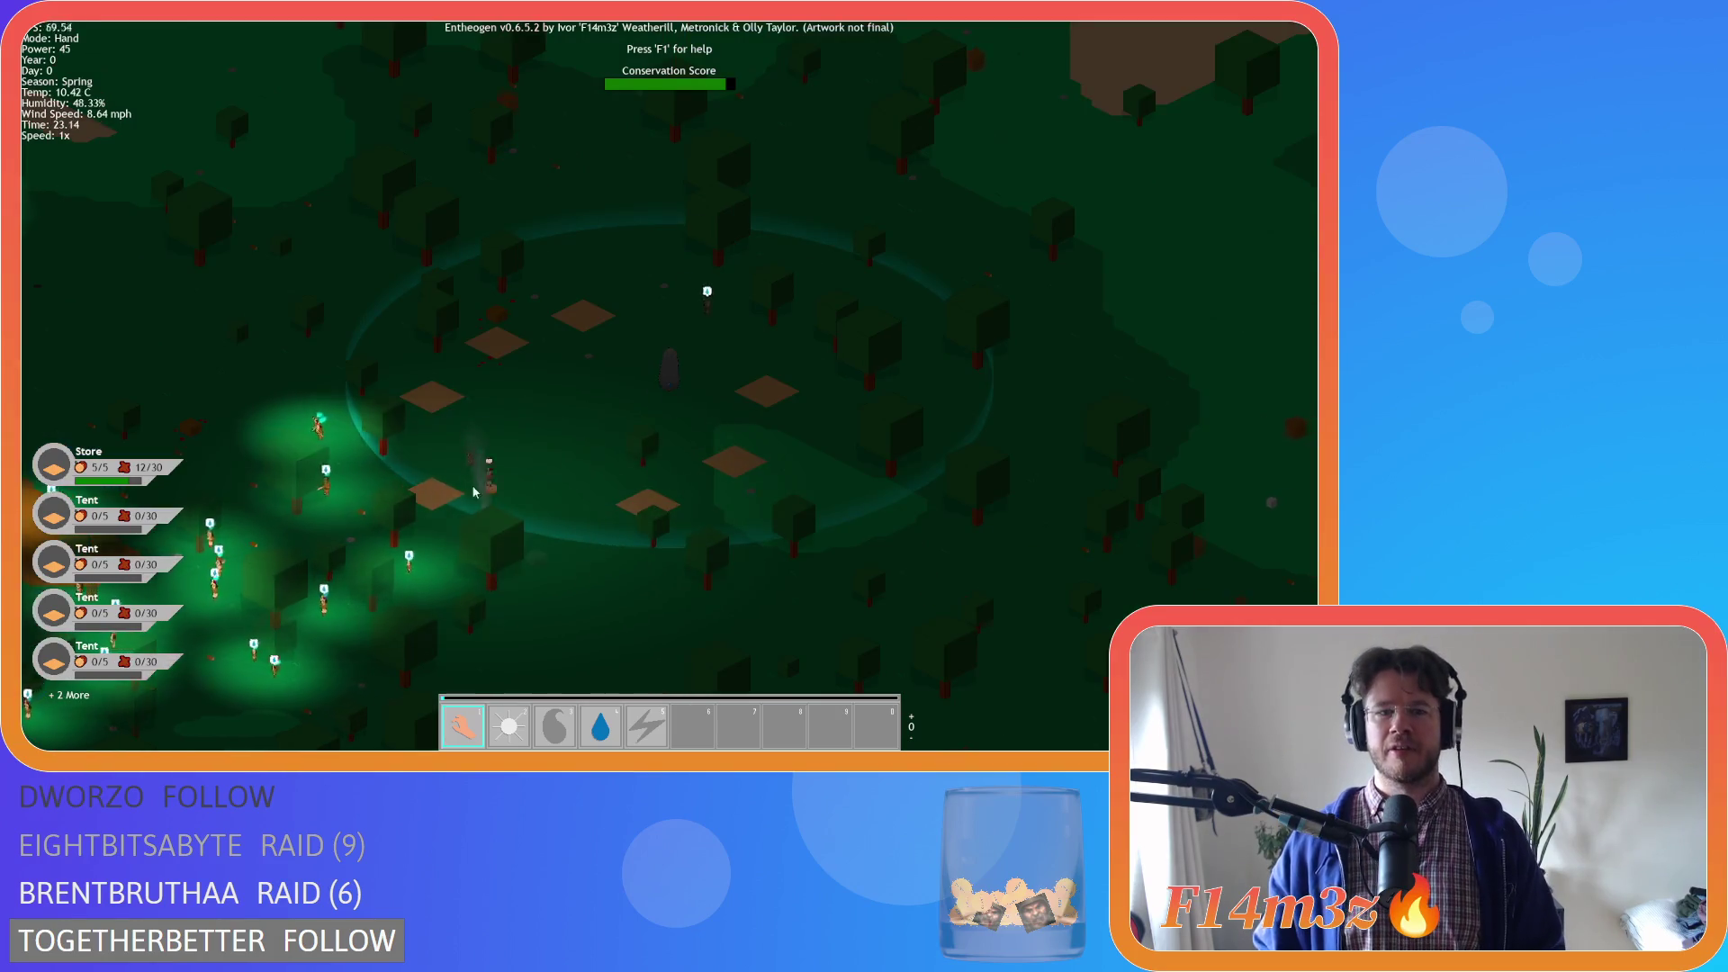
Pan left and right across the villagers toward the orange store
{"action": "key", "text": "a"}
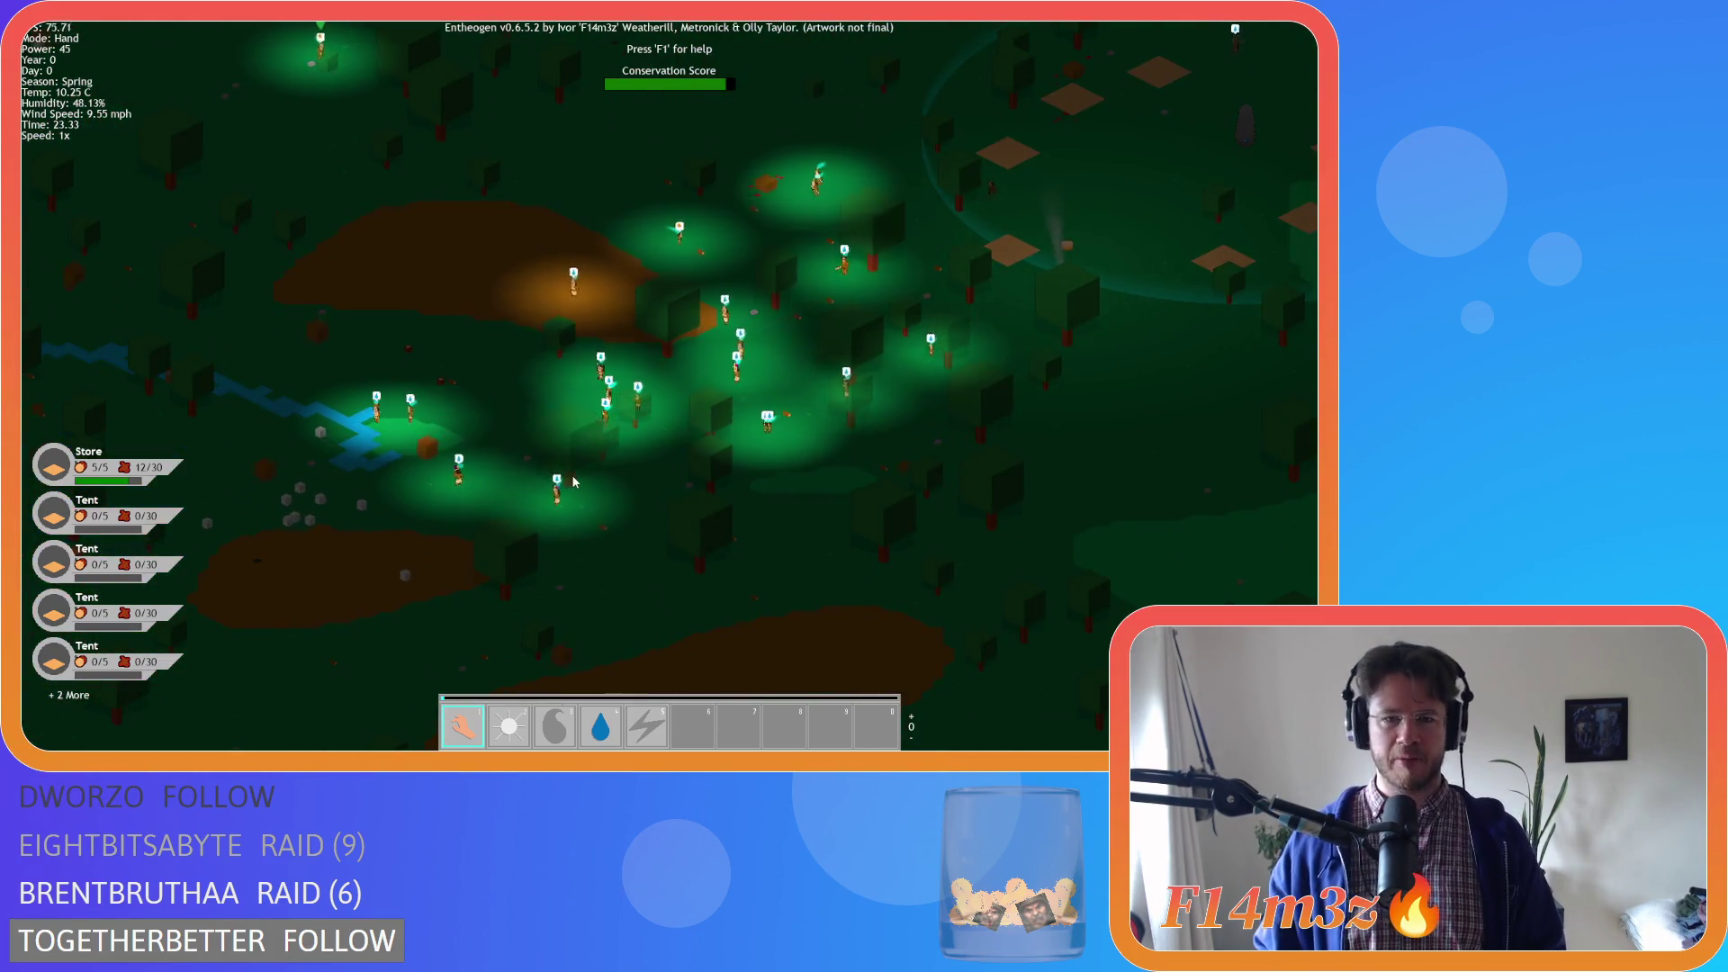
{"action": "scroll", "coordinate": [574, 477], "scroll_direction": "down", "scroll_amount": 5}
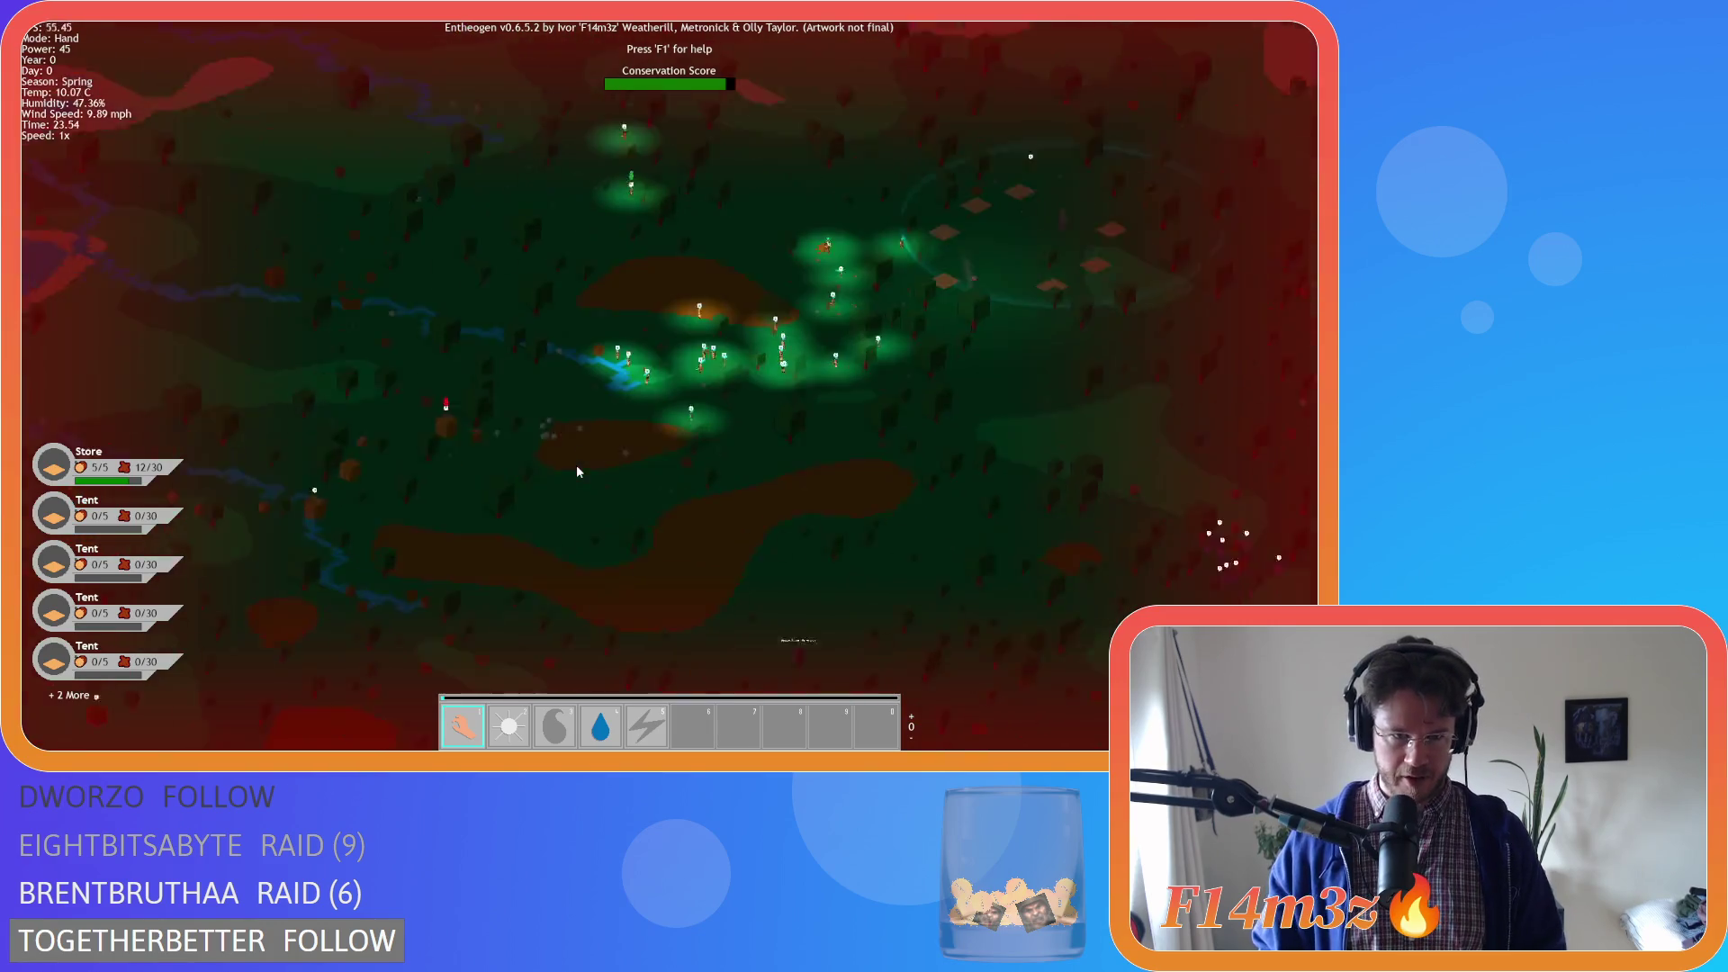
{"action": "scroll", "coordinate": [576, 464], "scroll_direction": "up", "scroll_amount": 4}
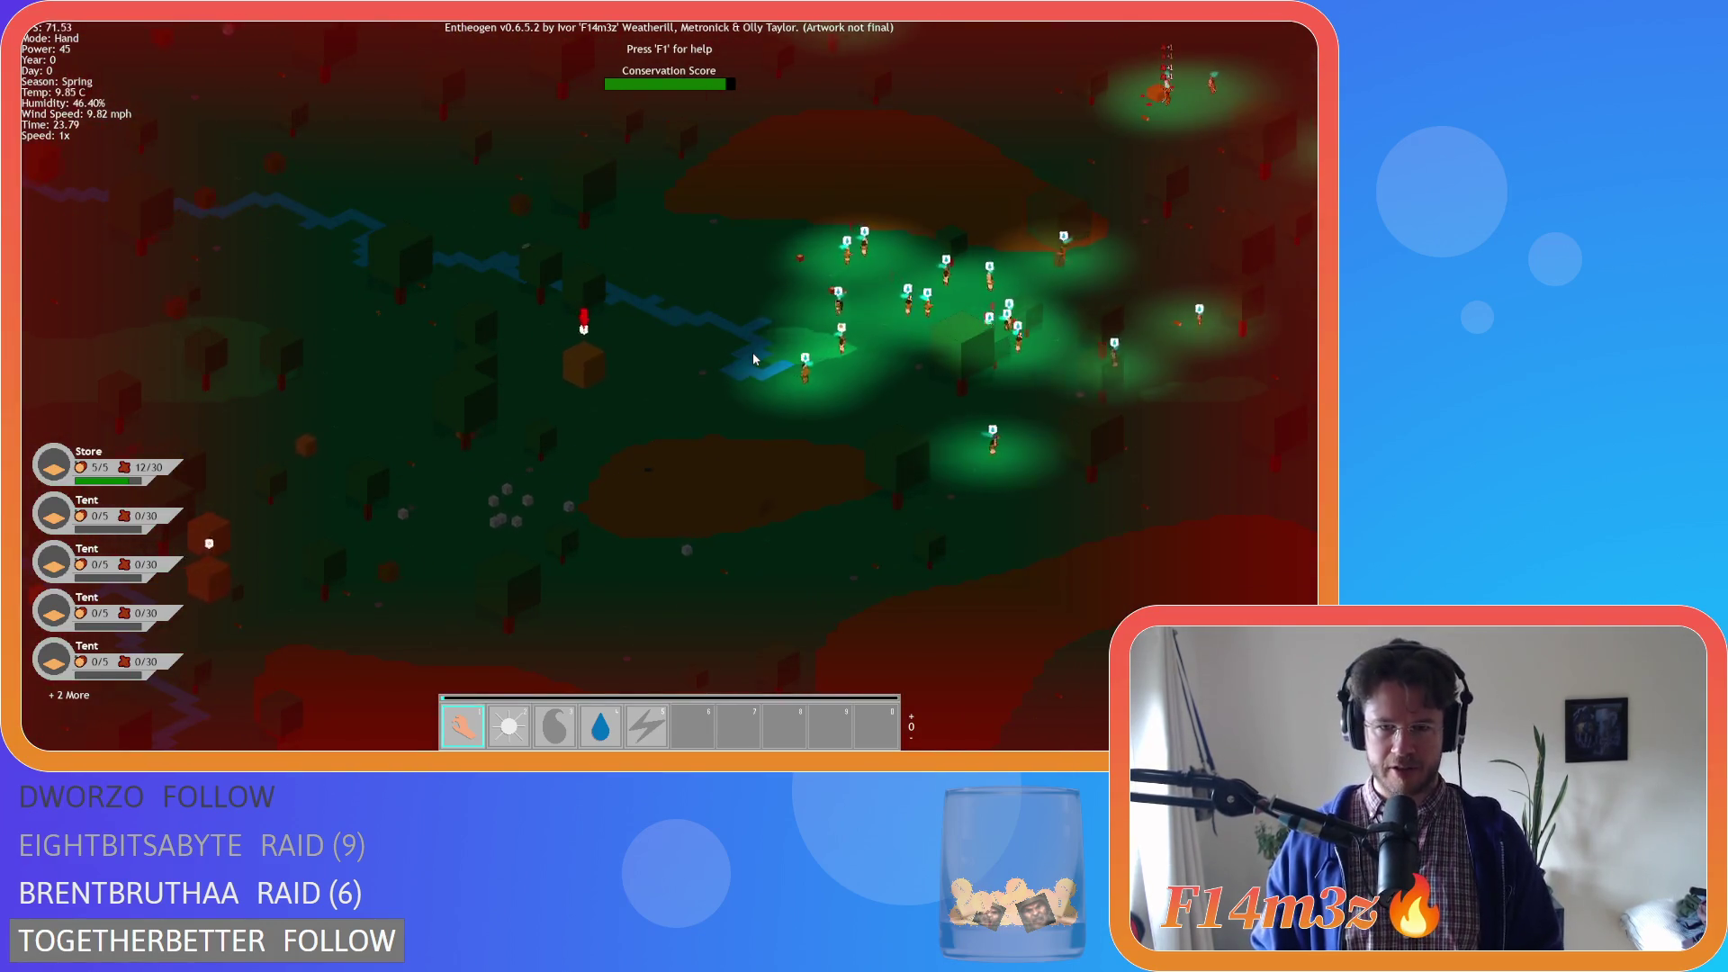
{"action": "key", "text": "d"}
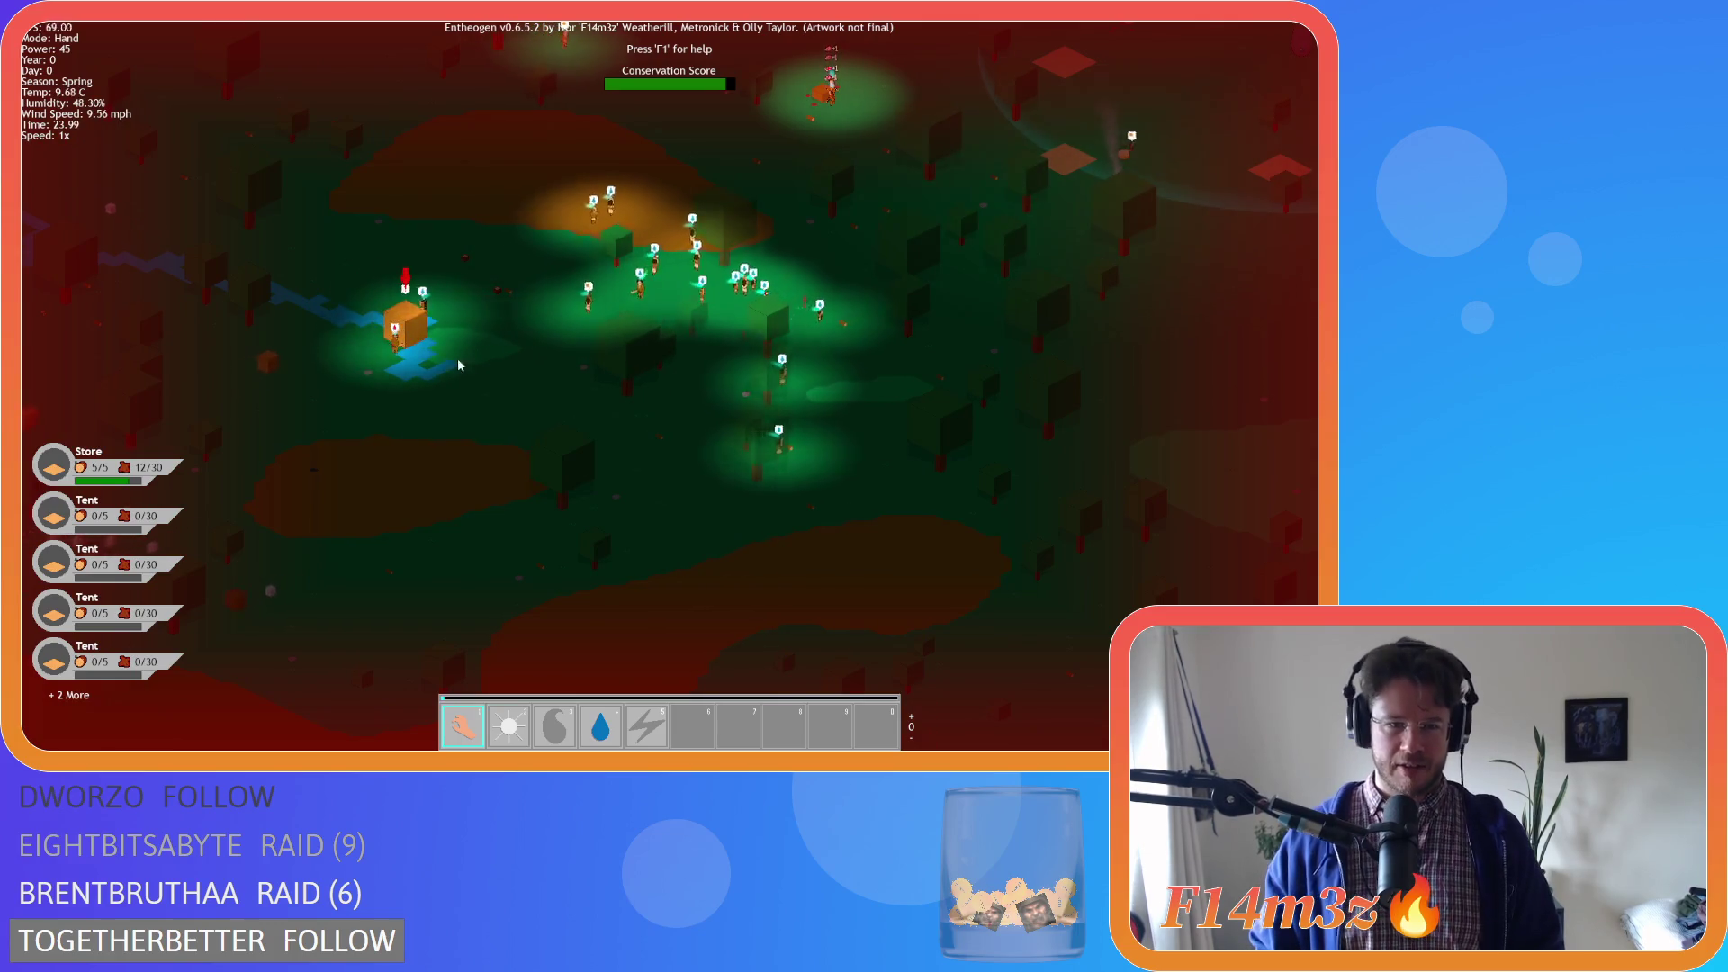
{"action": "scroll", "coordinate": [393, 354], "scroll_direction": "up", "scroll_amount": 3}
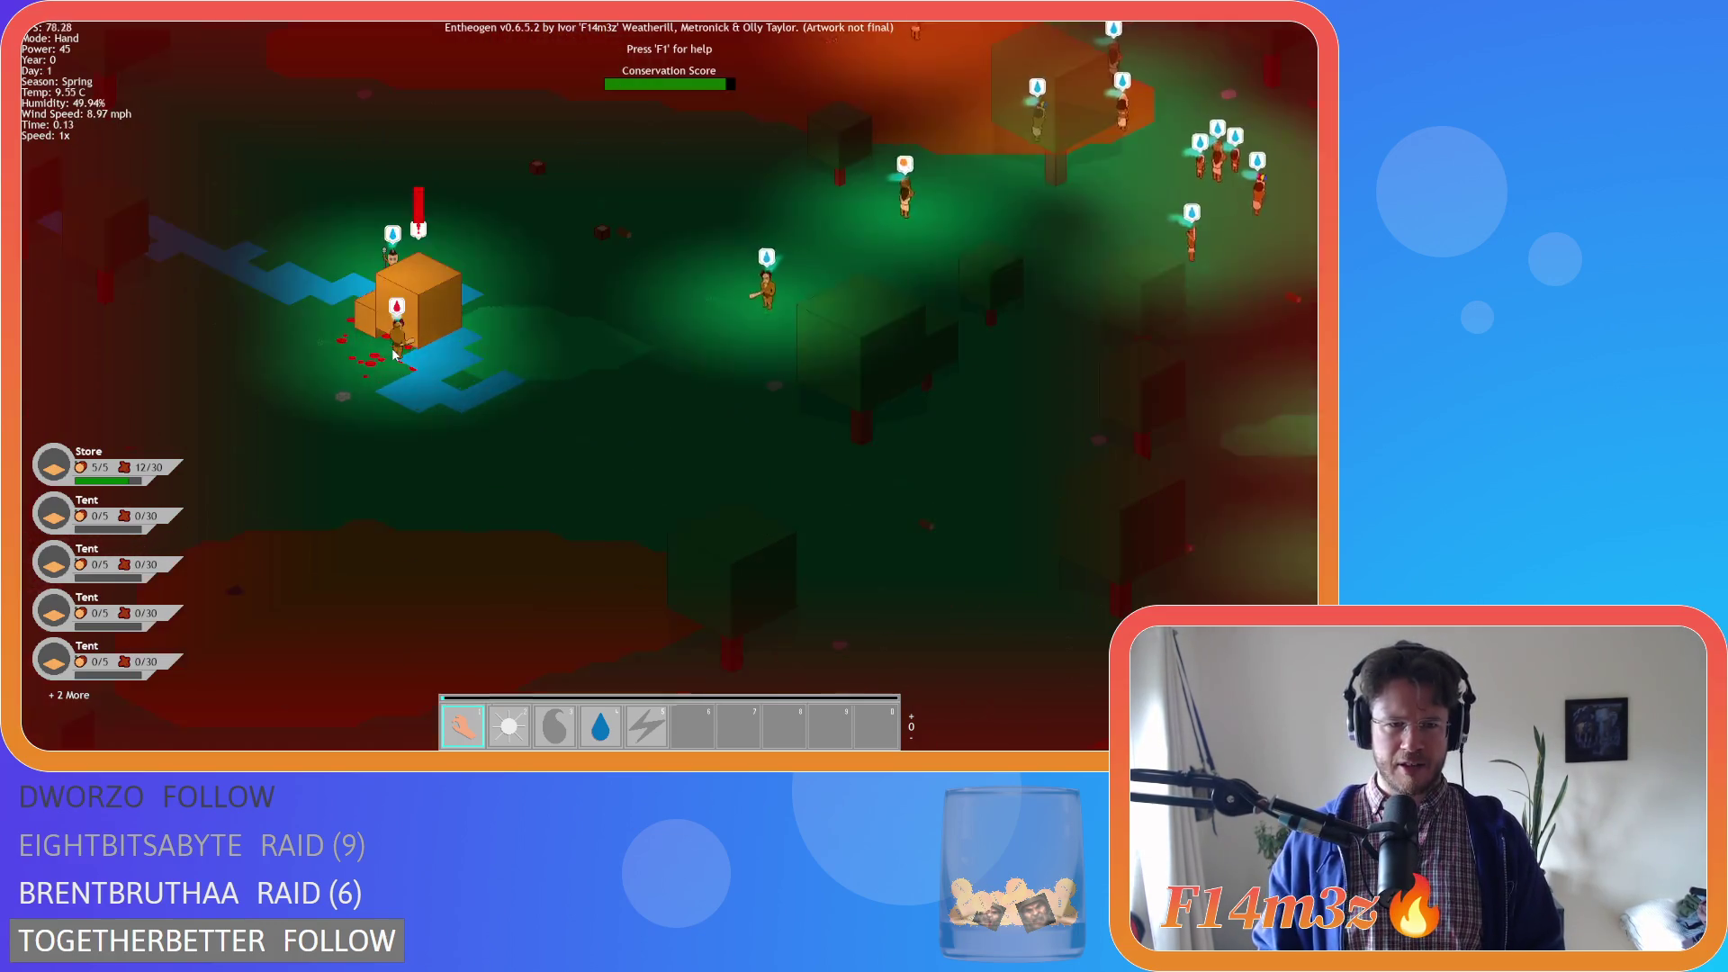
{"action": "left_click_drag", "start_coordinate": [393, 353], "coordinate": [519, 372]}
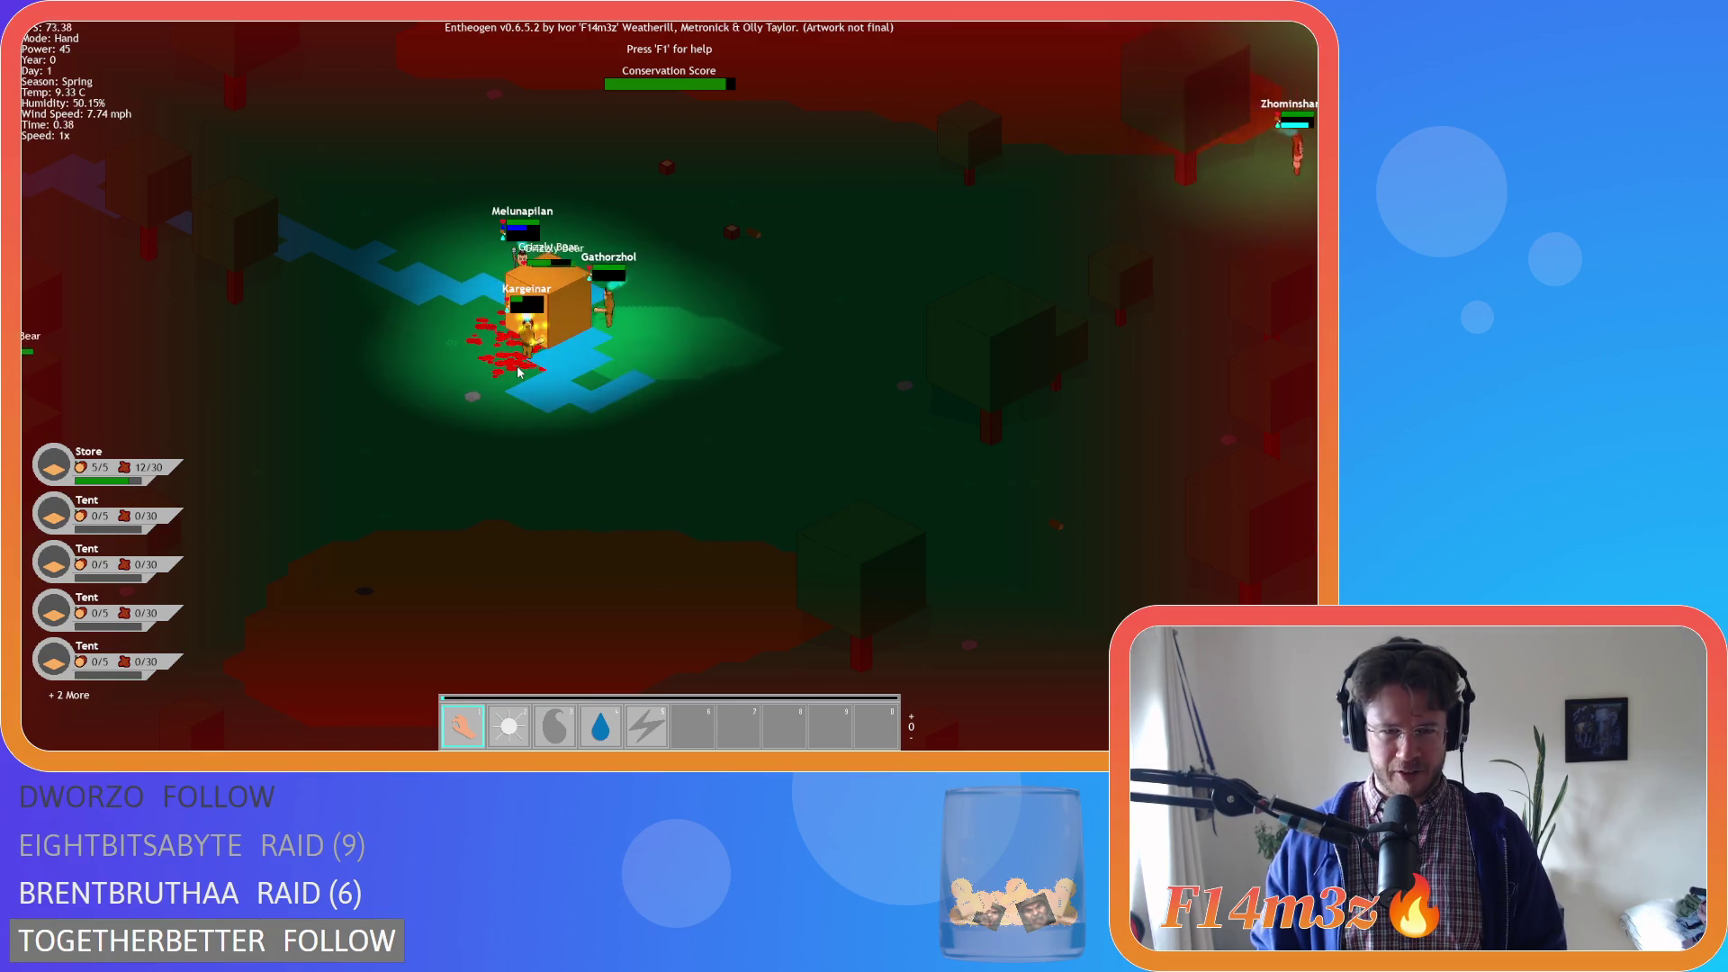
Toggle the red heat-map overlay off and on, then pan and rotate around the store and grizzly bears
{"action": "key", "text": "Tab"}
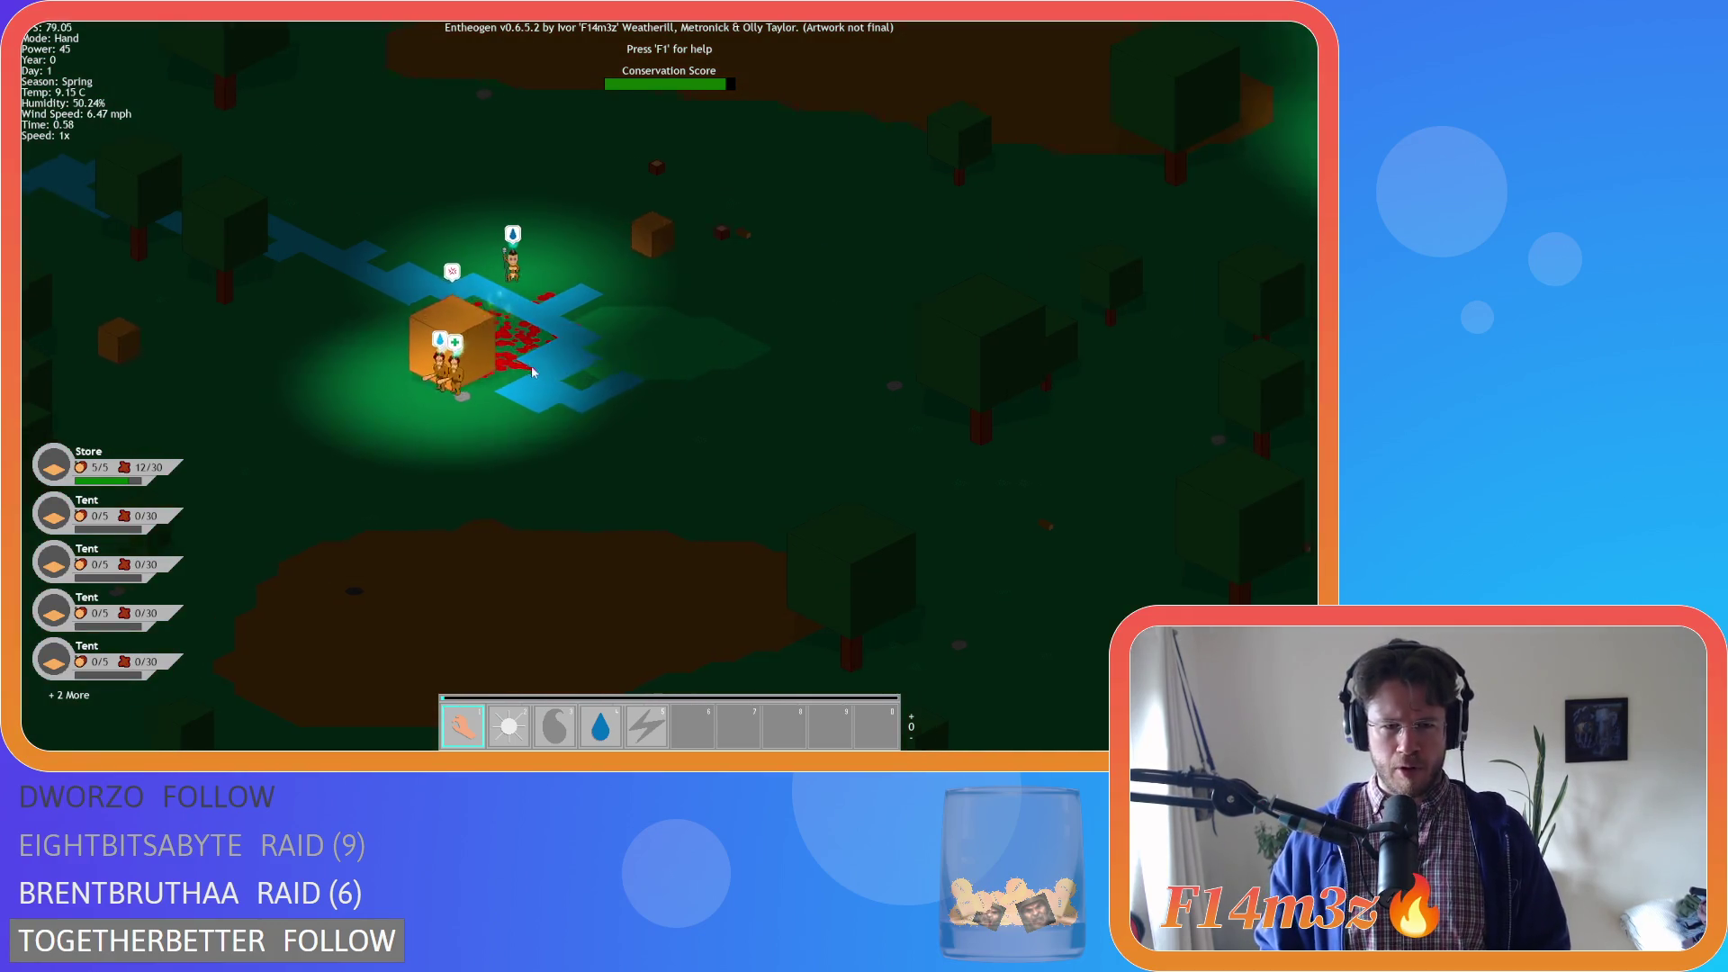
{"action": "key", "text": "Tab"}
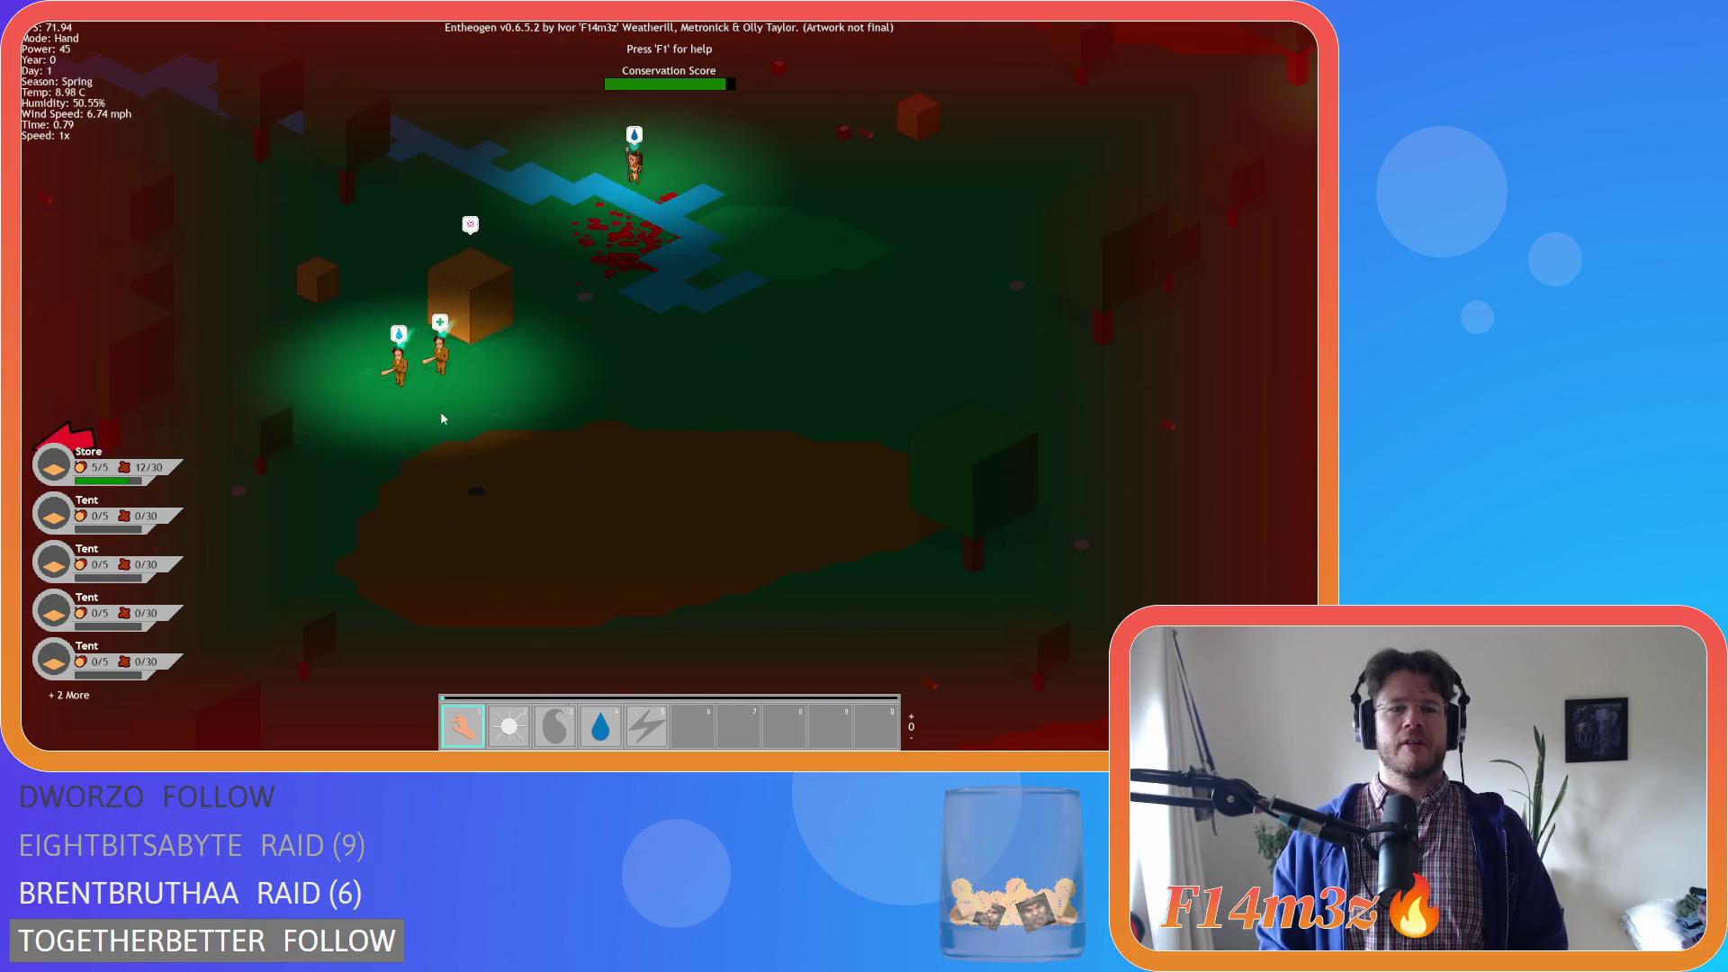
{"action": "key", "text": "a"}
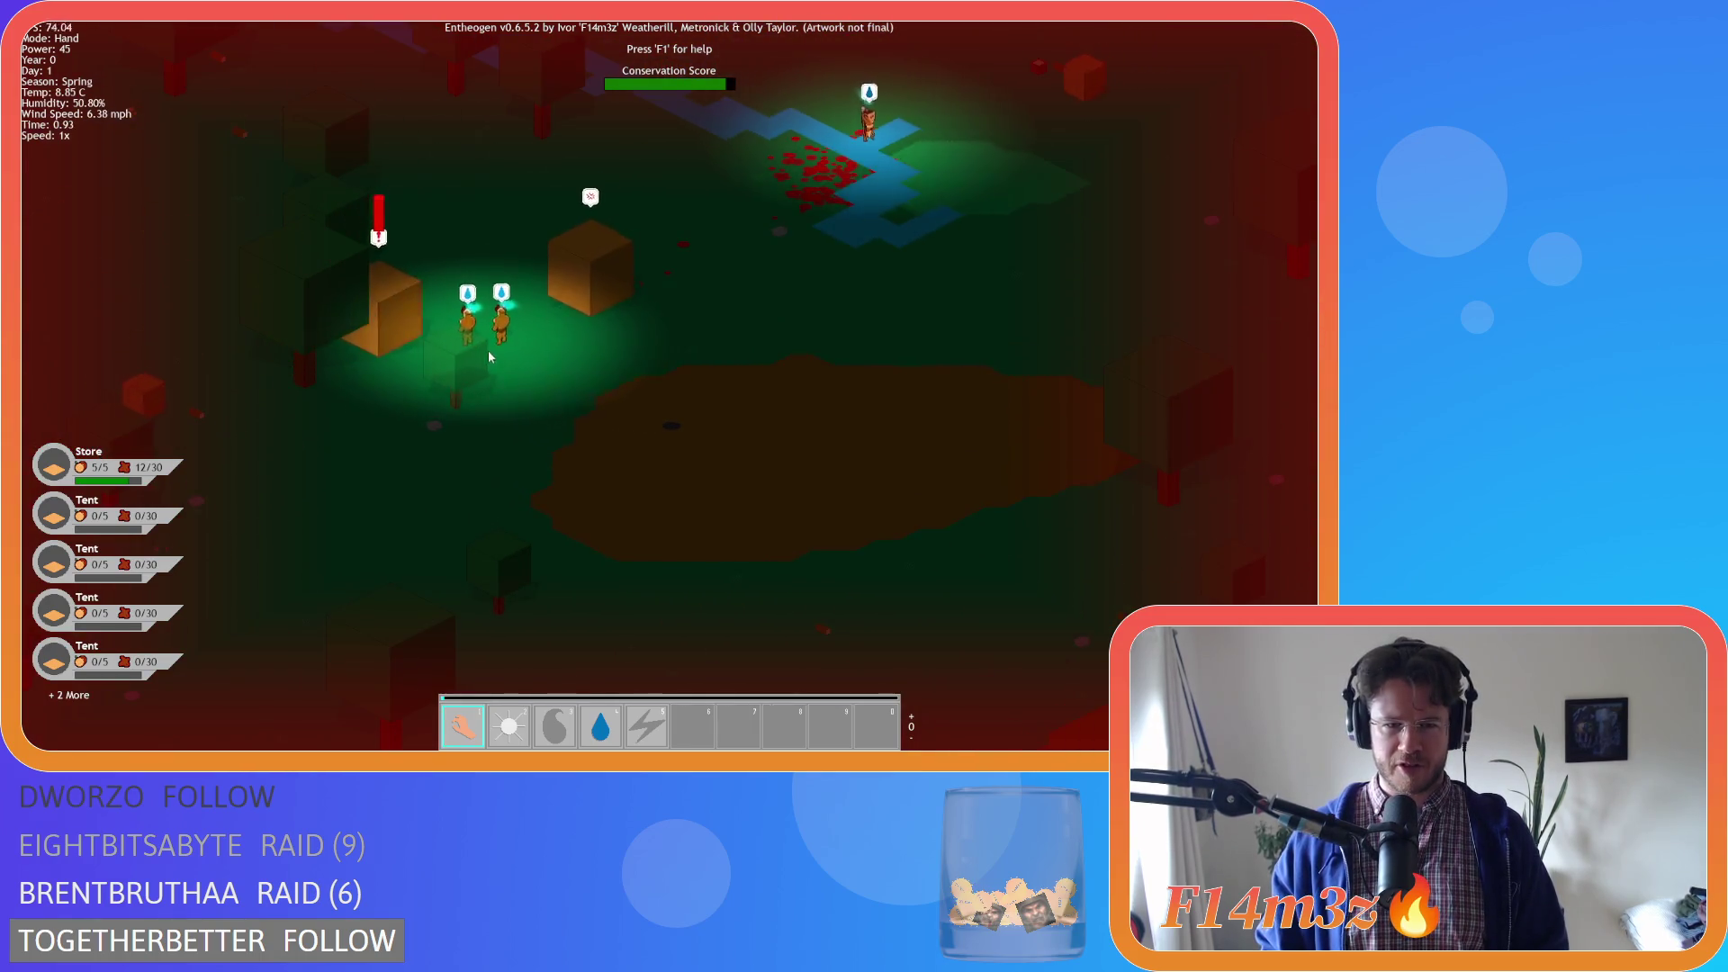
{"action": "key", "text": "q"}
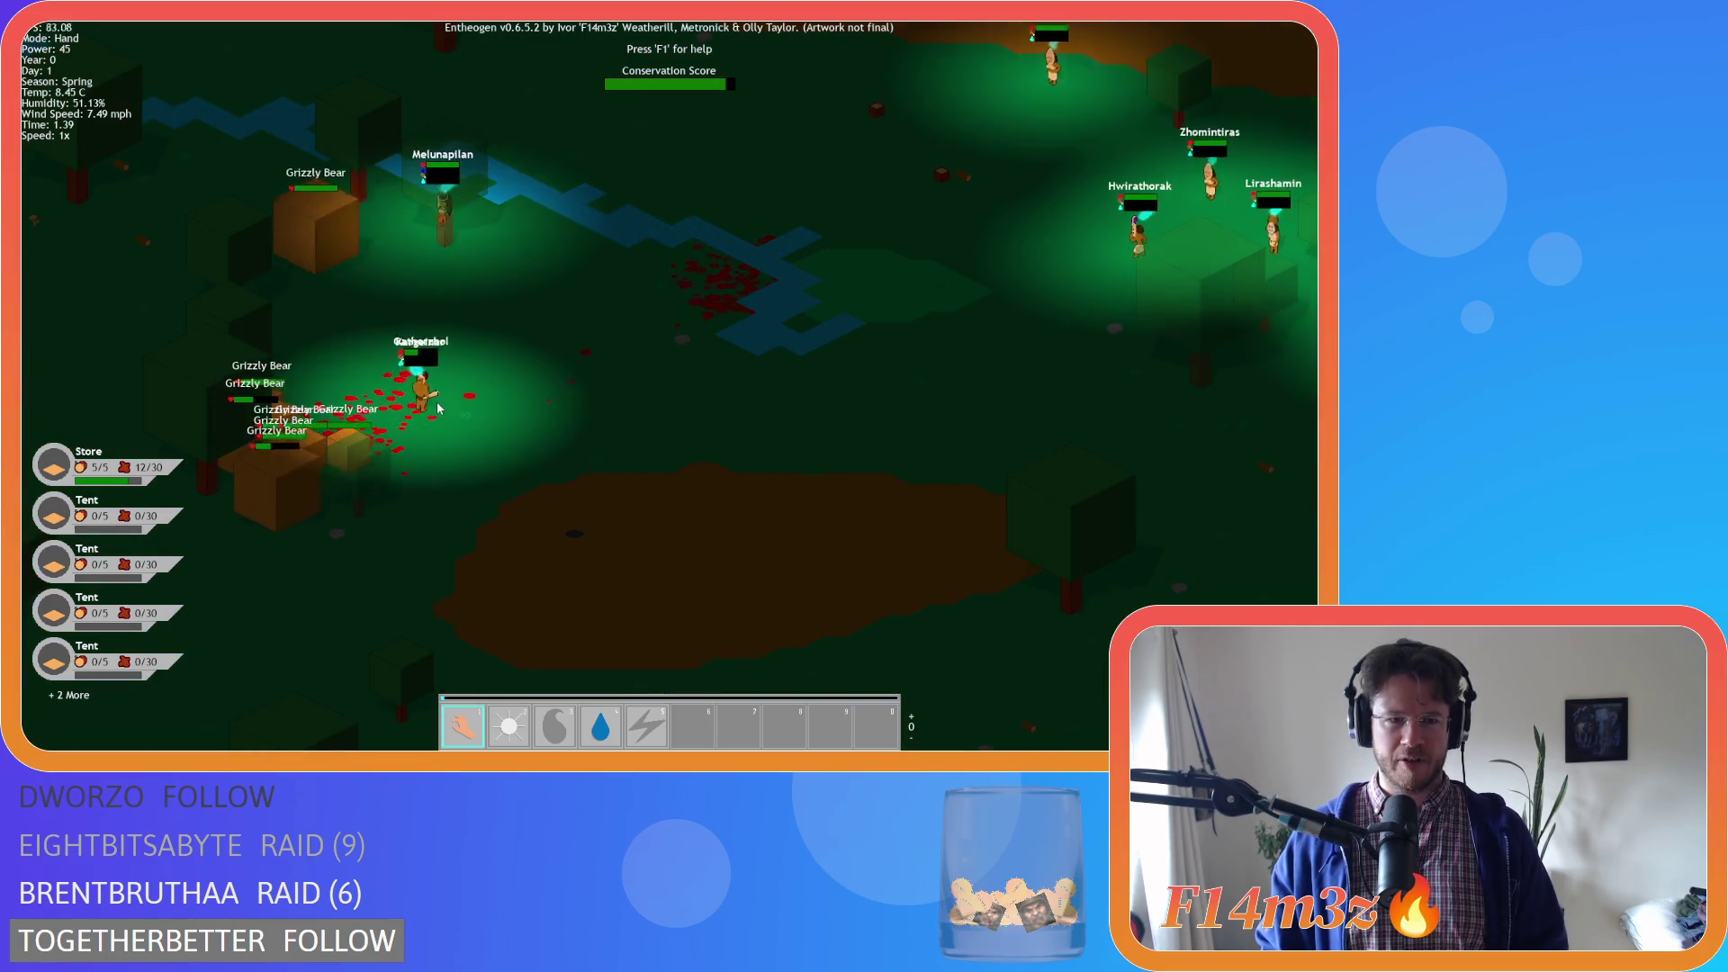
{"action": "key", "text": "a"}
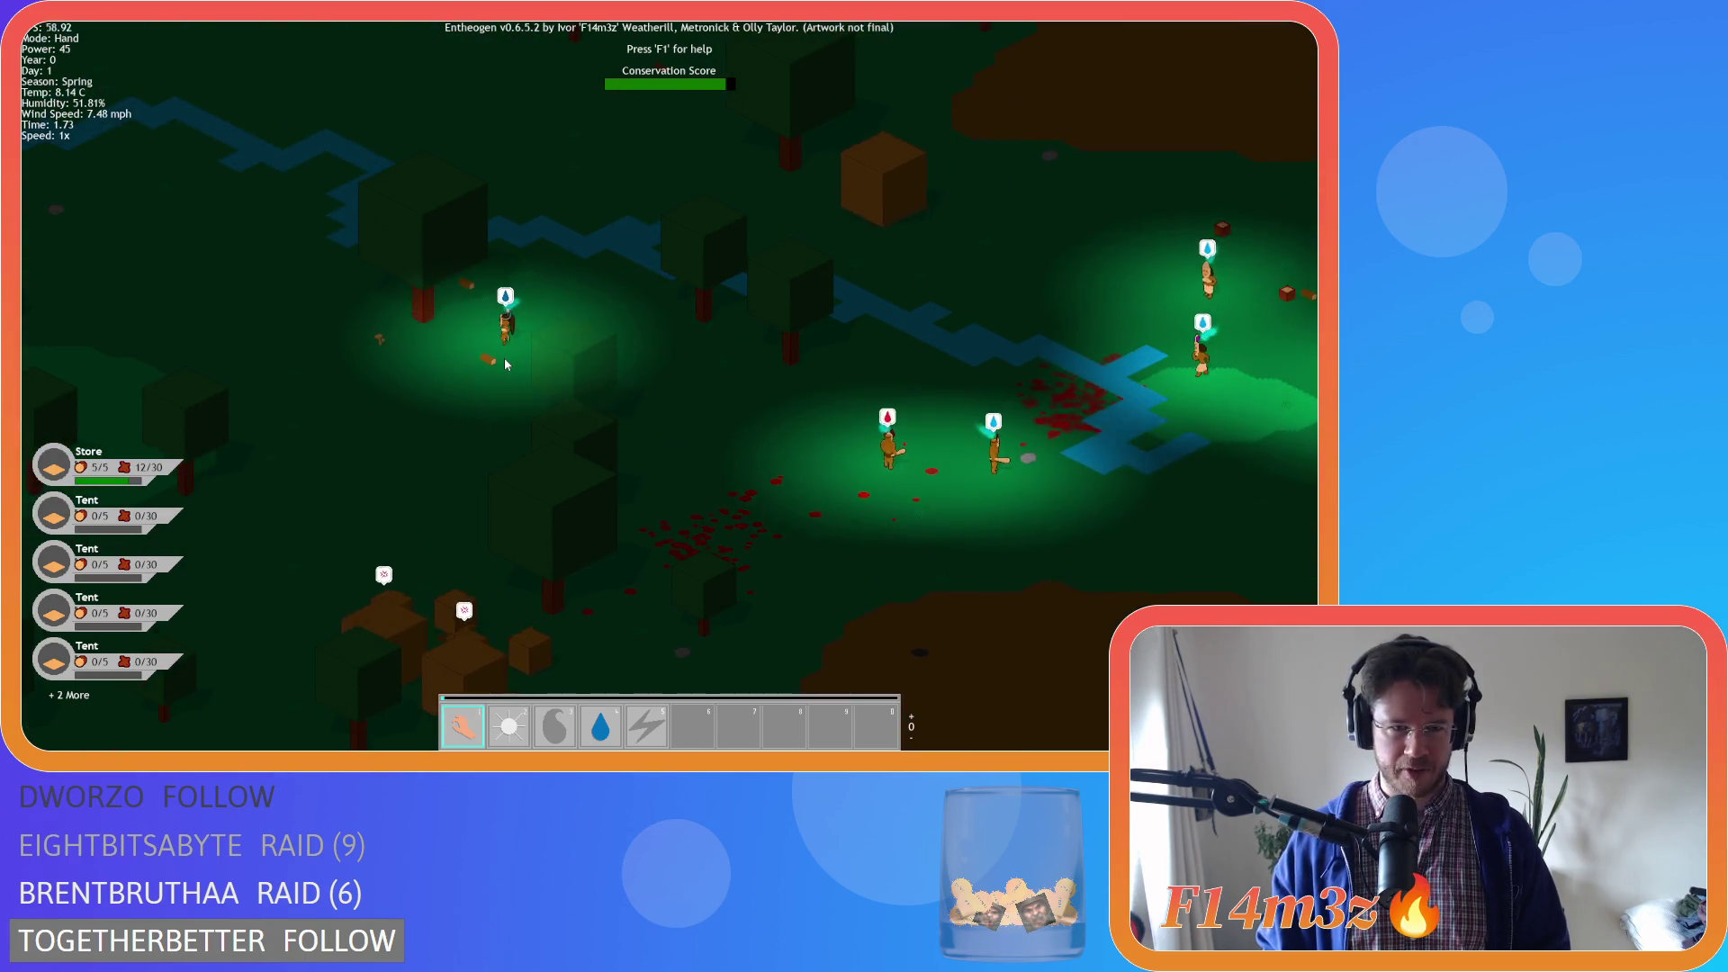
{"action": "key", "text": "d"}
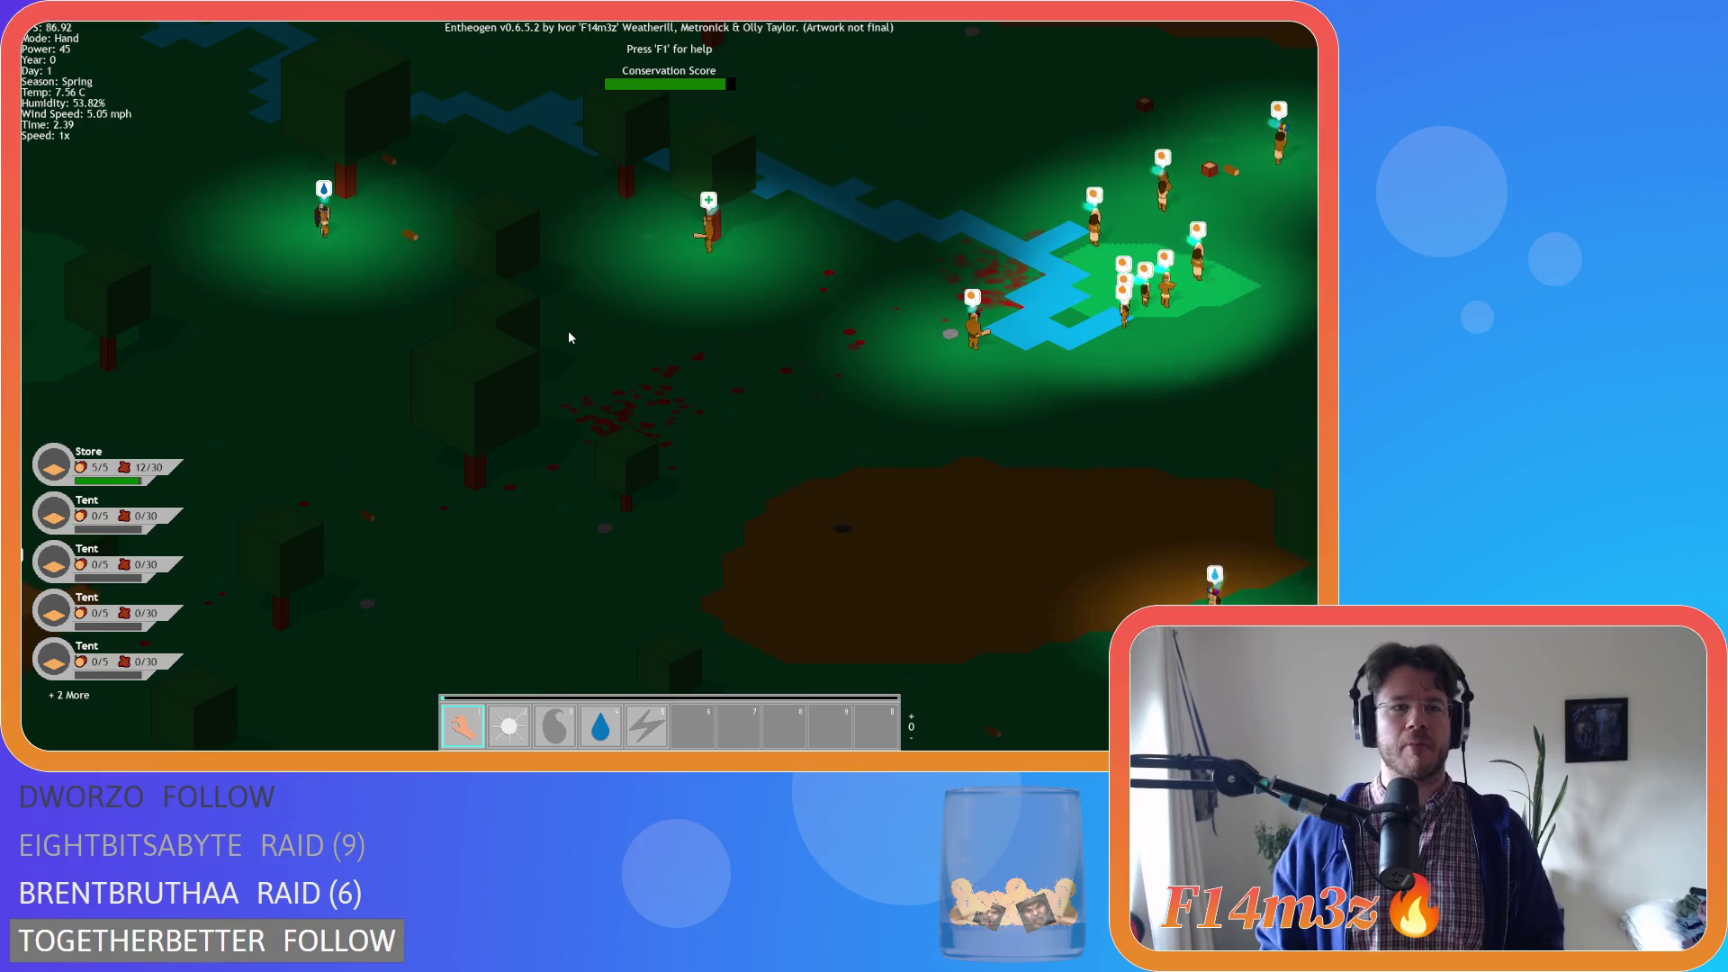
{"action": "key", "text": "d"}
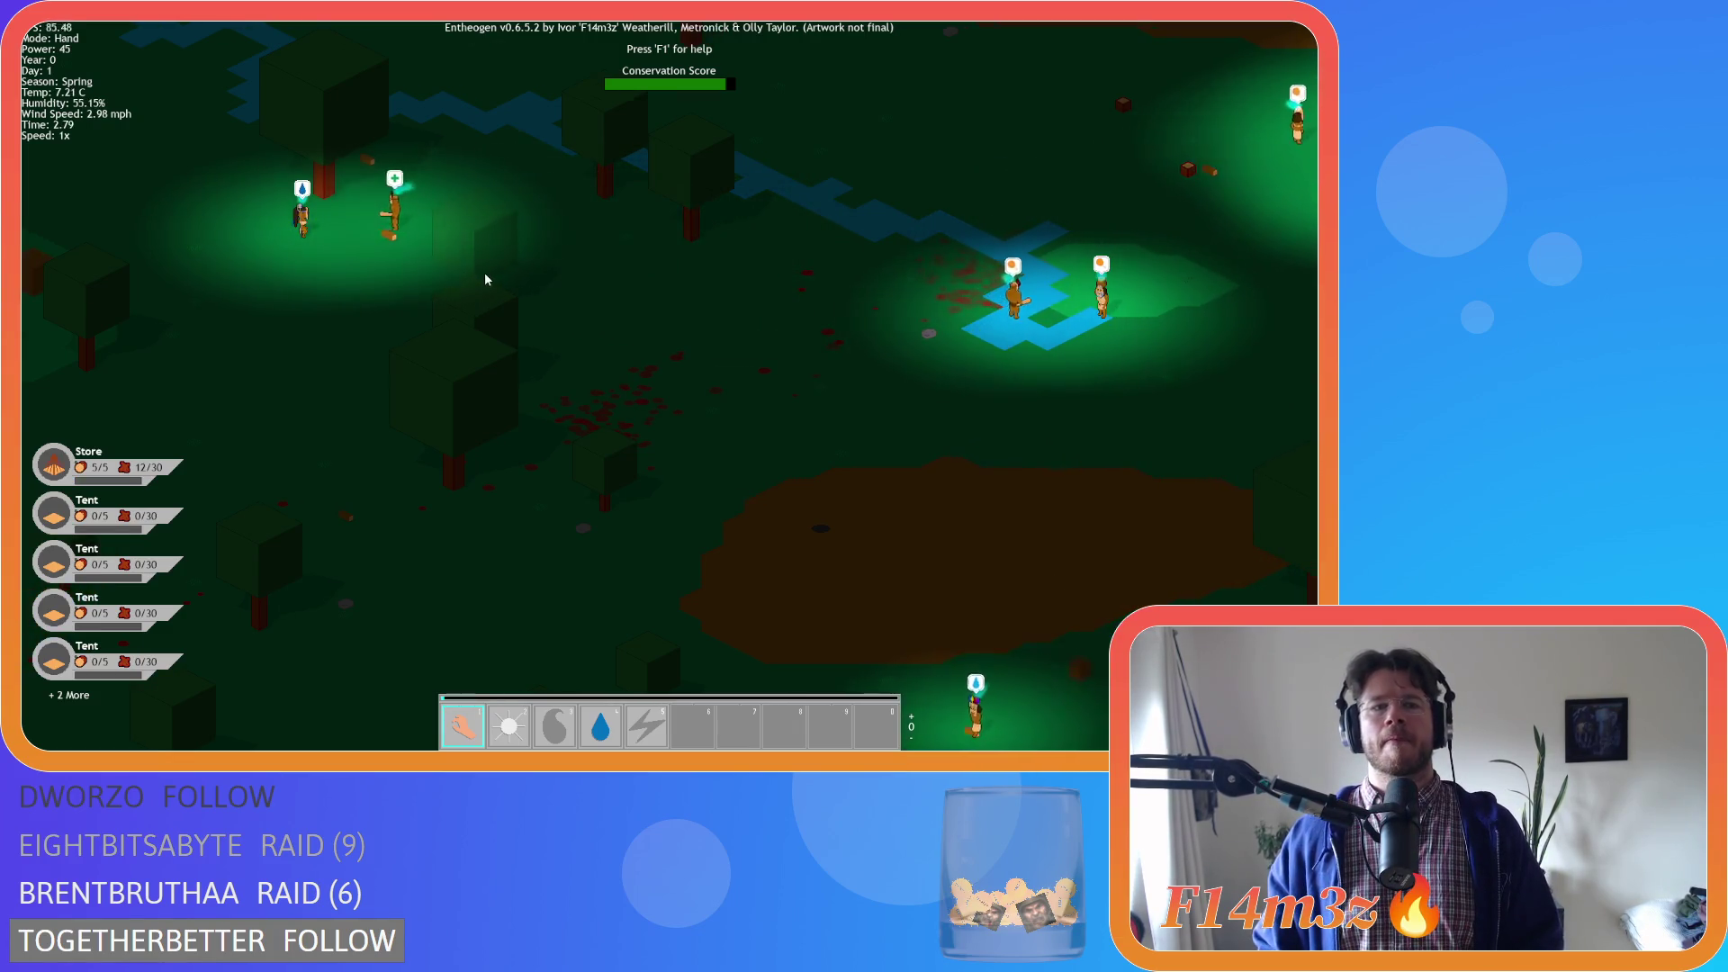
Zoom out to the island overview and back in repeatedly
{"action": "scroll", "coordinate": [434, 251], "scroll_direction": "down", "scroll_amount": 5}
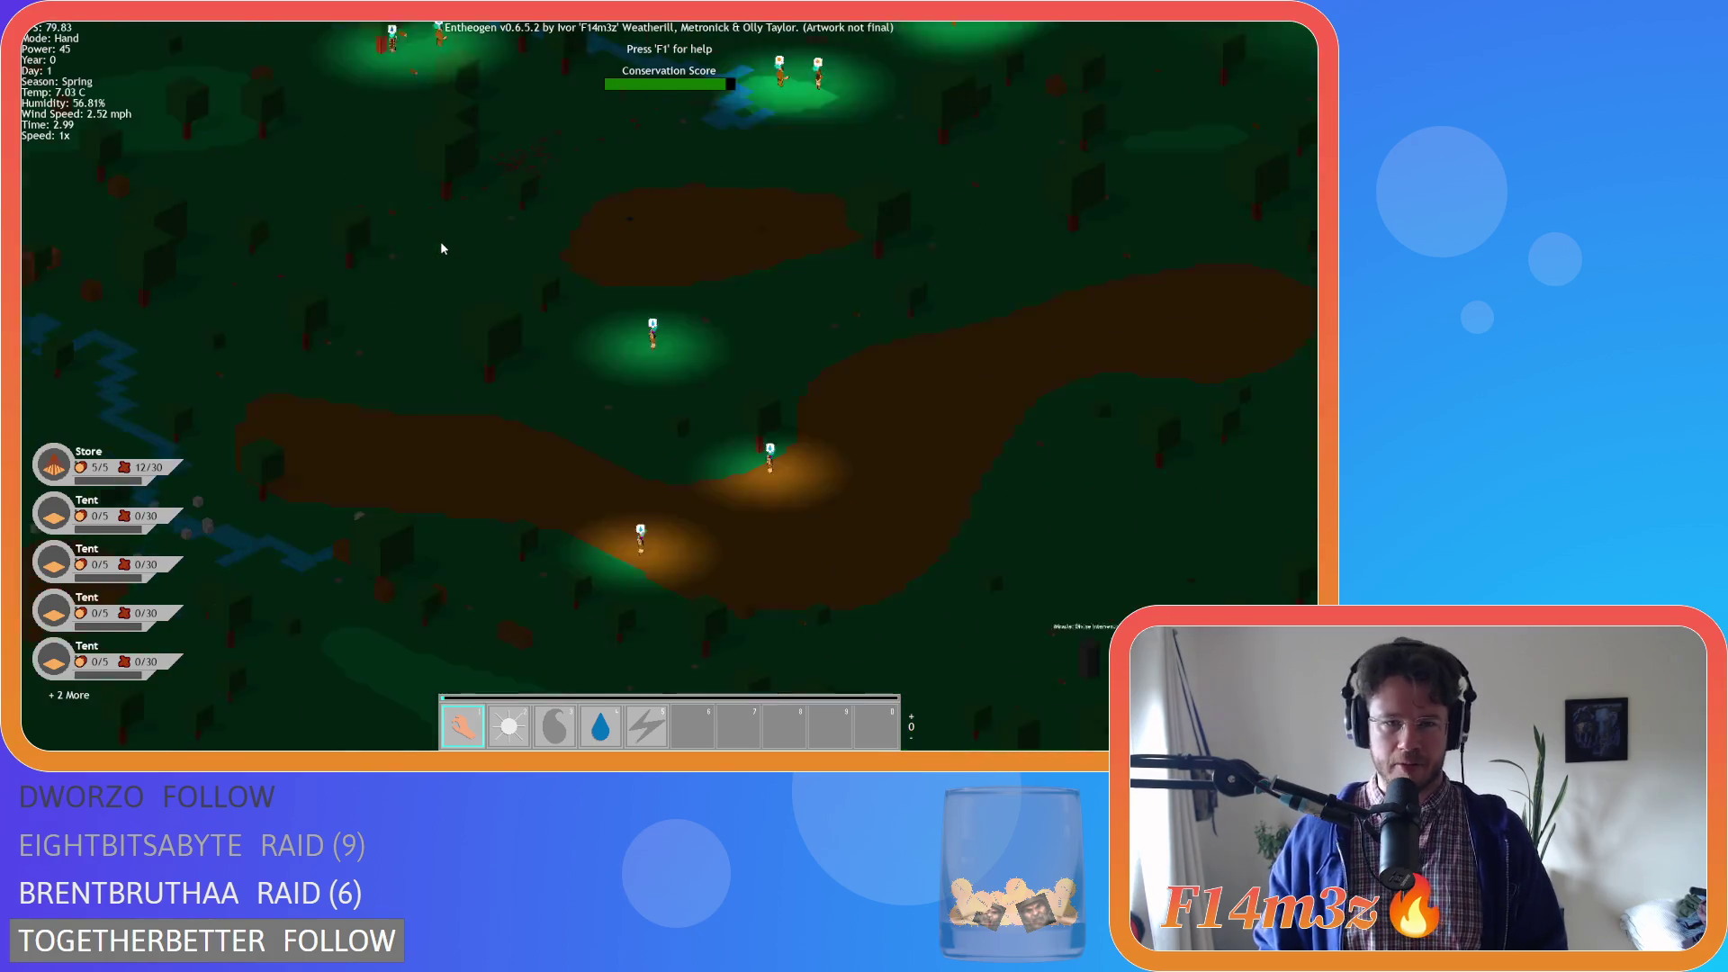
{"action": "key", "text": "s"}
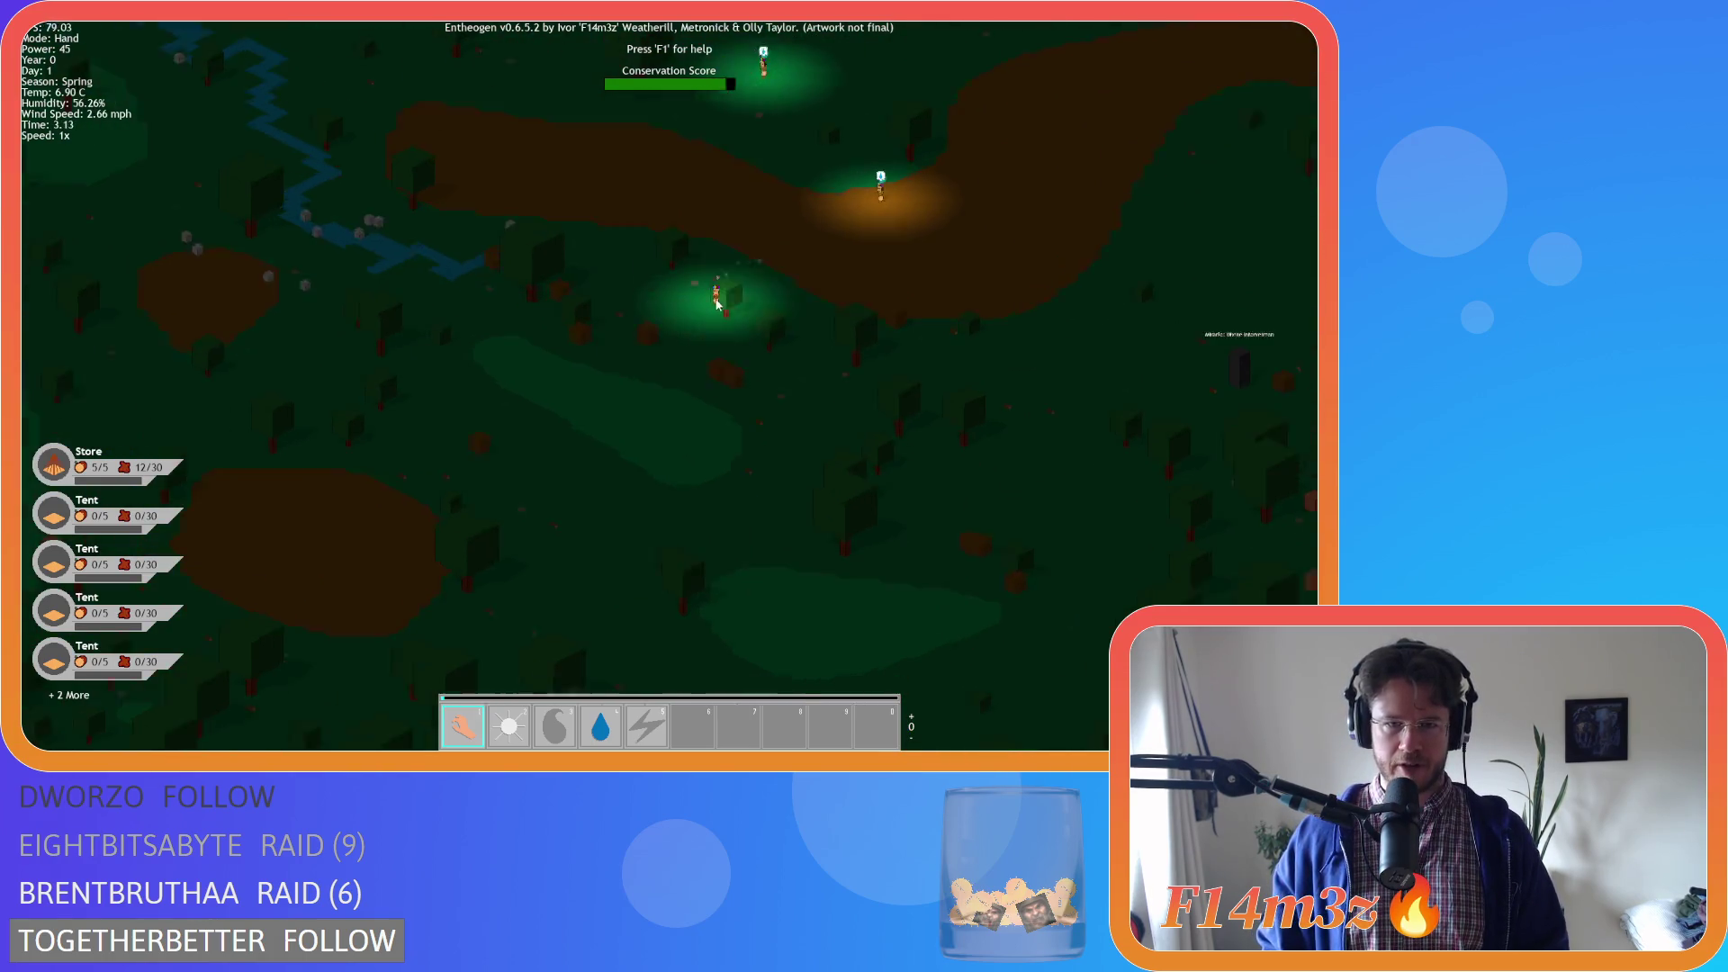
{"action": "scroll", "coordinate": [717, 304], "scroll_direction": "down", "scroll_amount": 5}
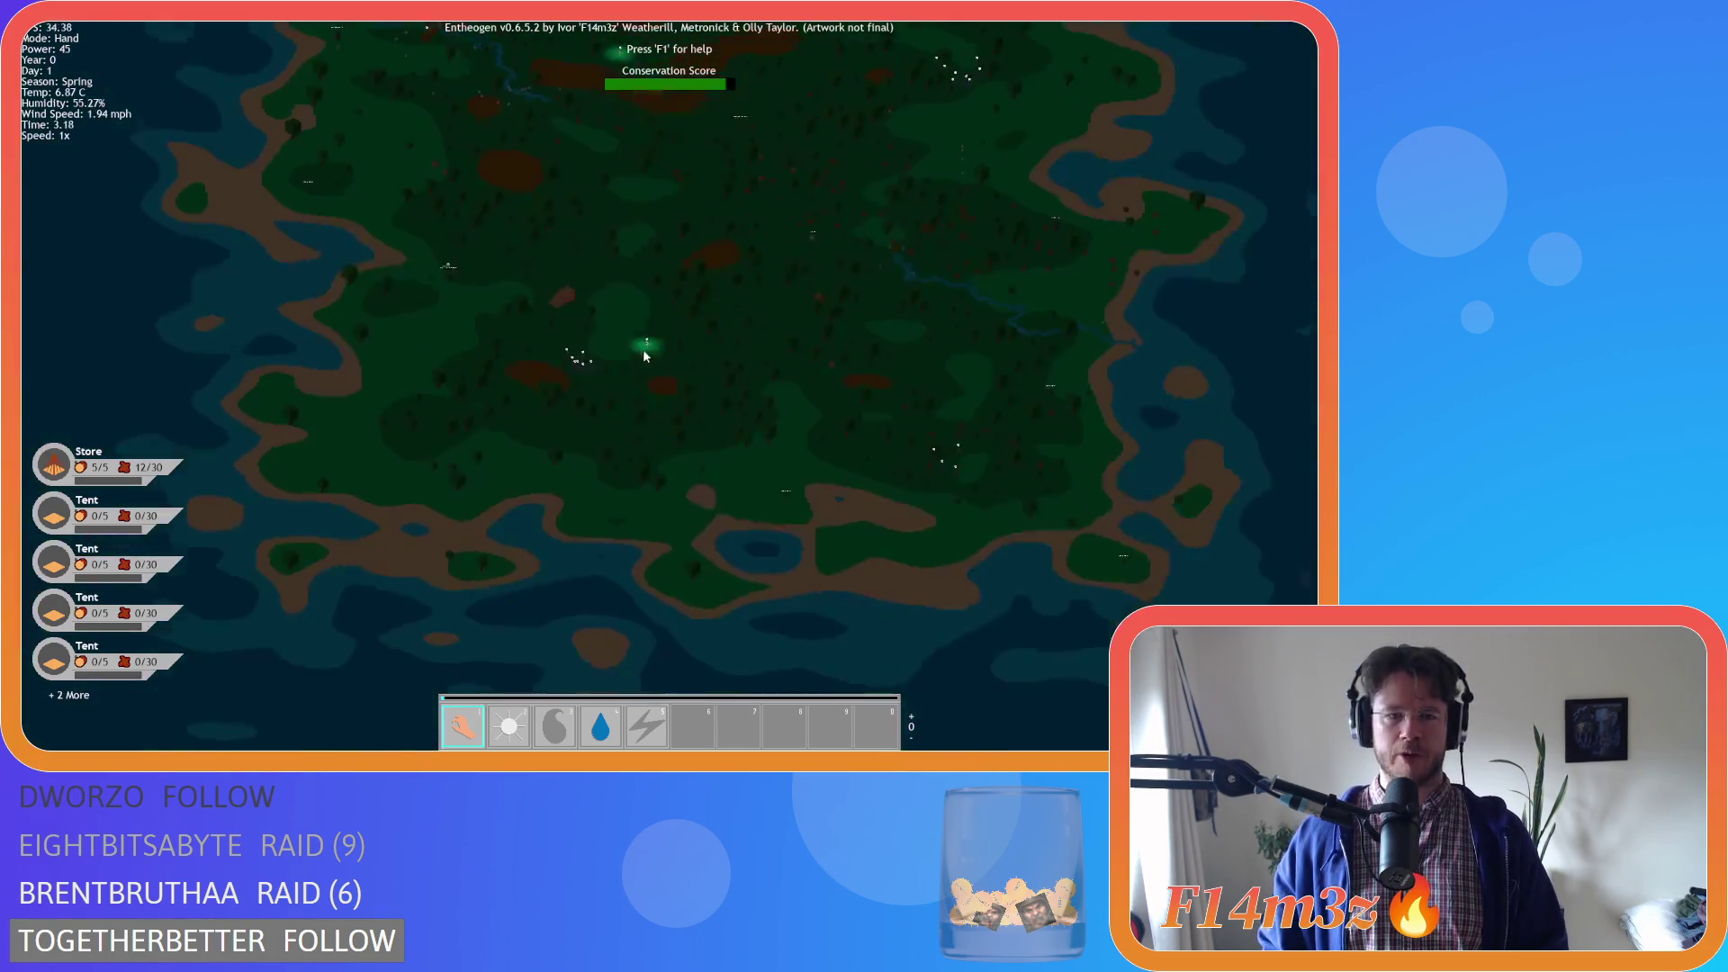
{"action": "scroll", "coordinate": [434, 320], "scroll_direction": "up", "scroll_amount": 8}
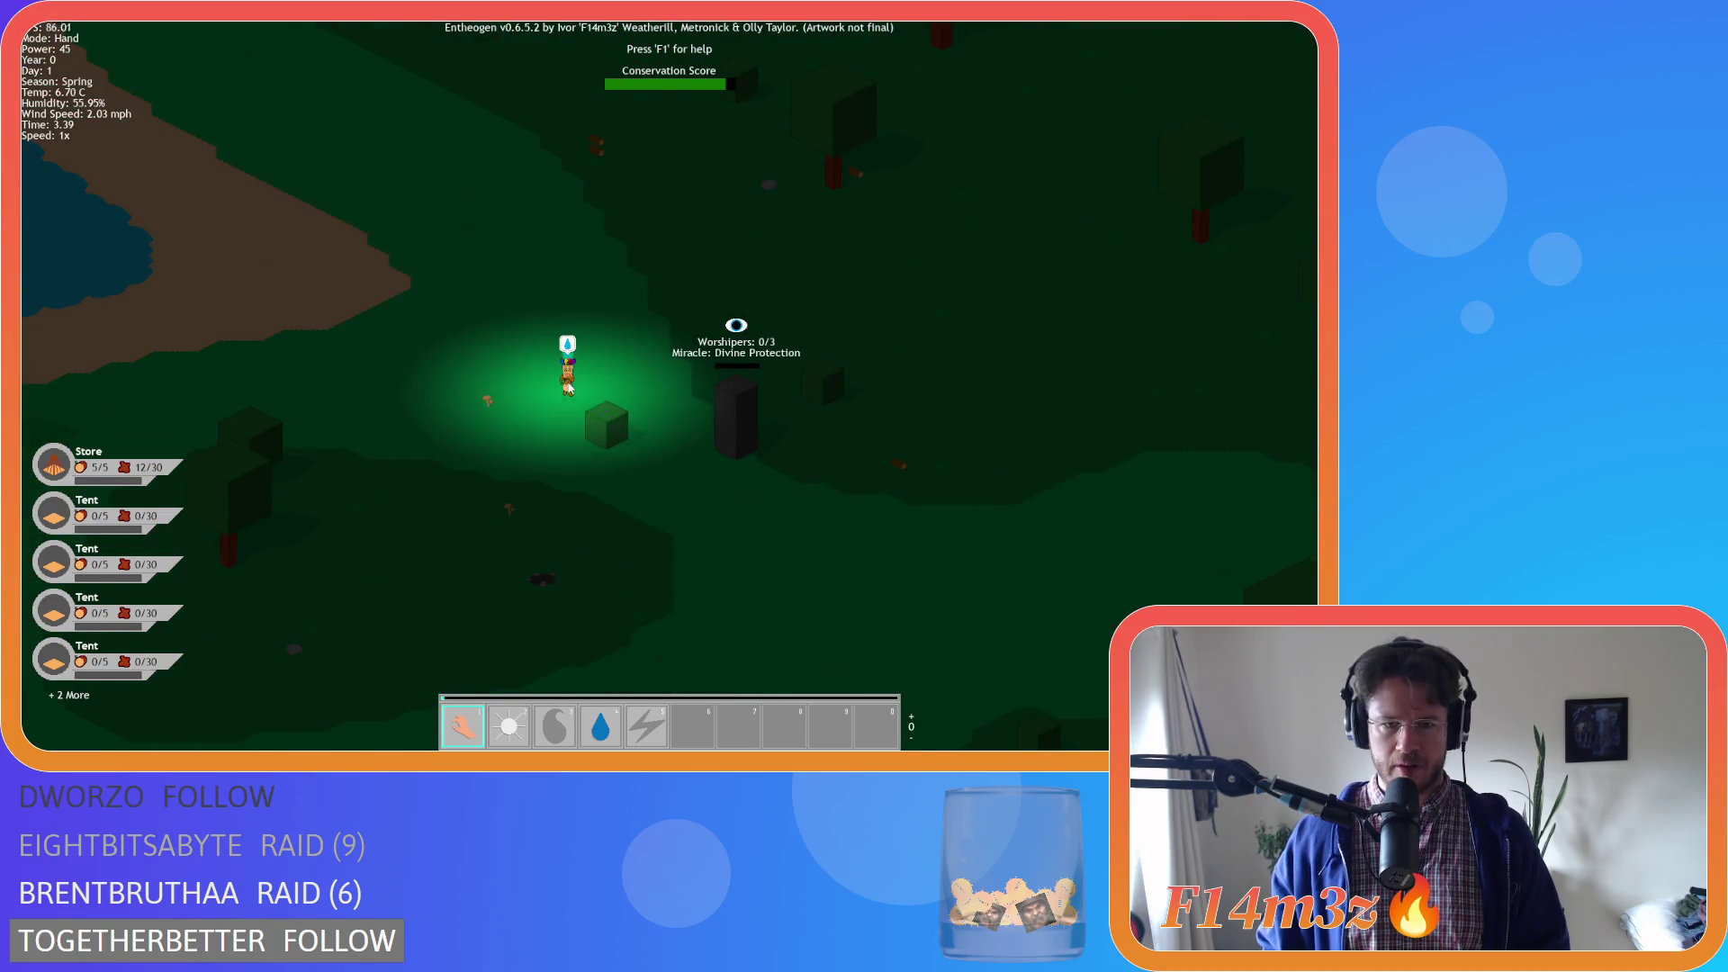
{"action": "scroll", "coordinate": [623, 340], "scroll_direction": "down", "scroll_amount": 5}
{"action": "scroll", "coordinate": [628, 327], "scroll_direction": "up", "scroll_amount": 3}
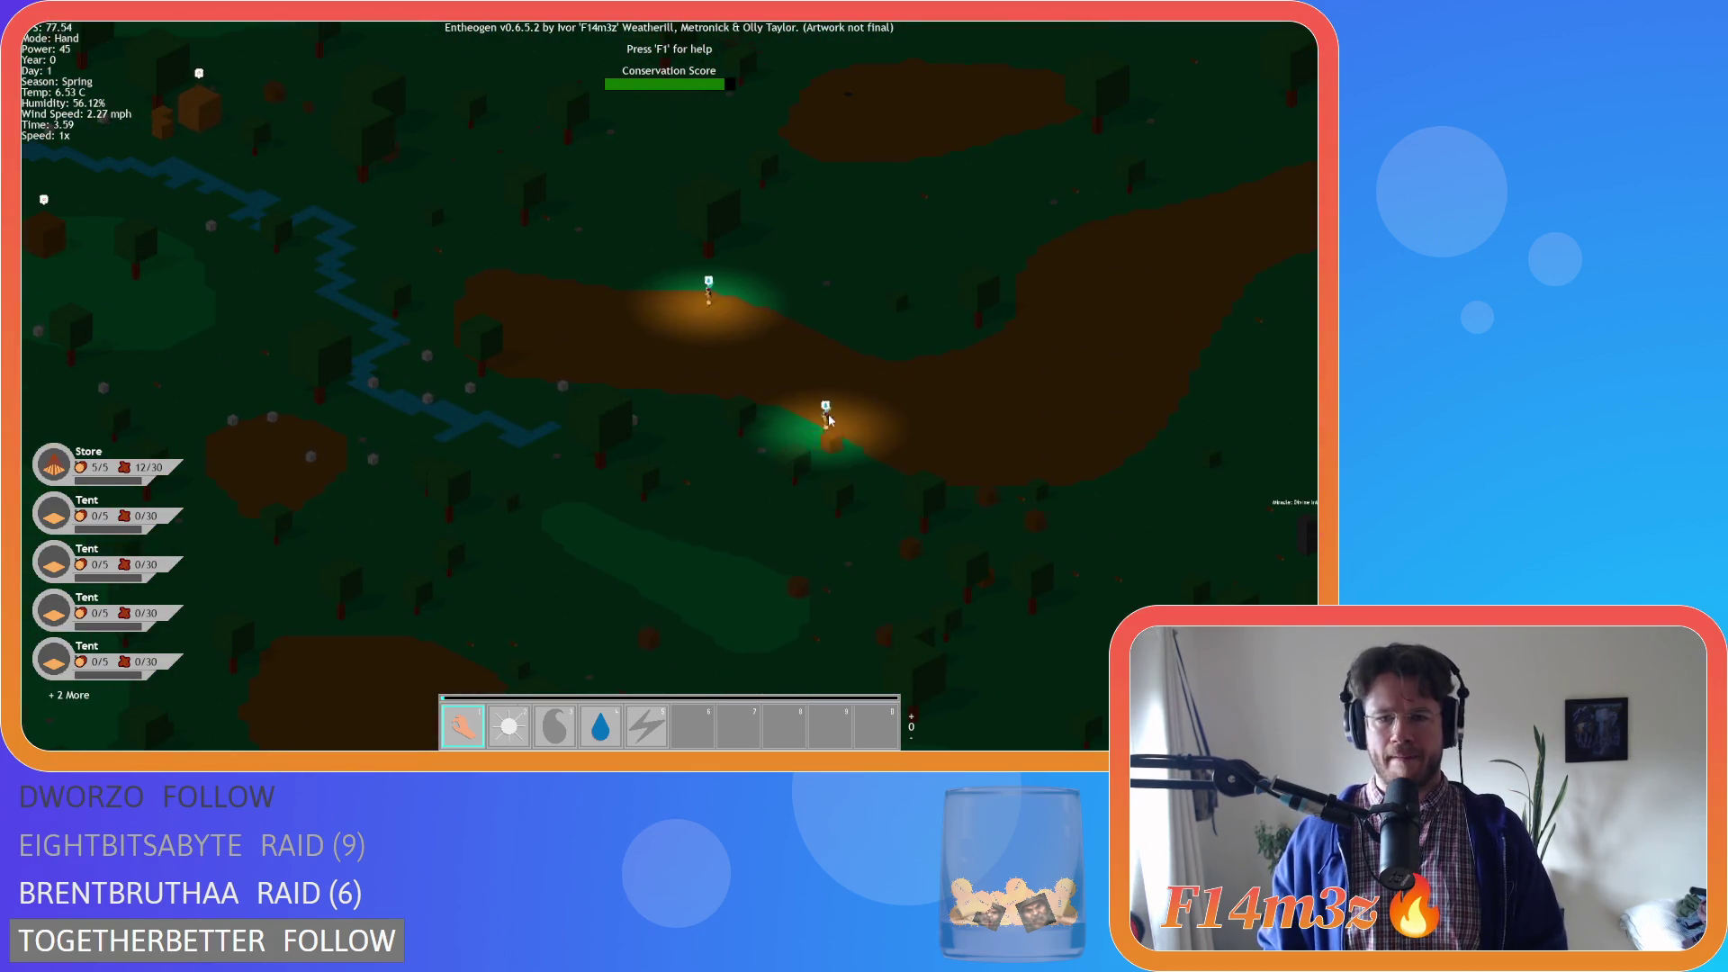
{"action": "scroll", "coordinate": [747, 387], "scroll_direction": "down", "scroll_amount": 5}
{"action": "scroll", "coordinate": [727, 487], "scroll_direction": "up", "scroll_amount": 6}
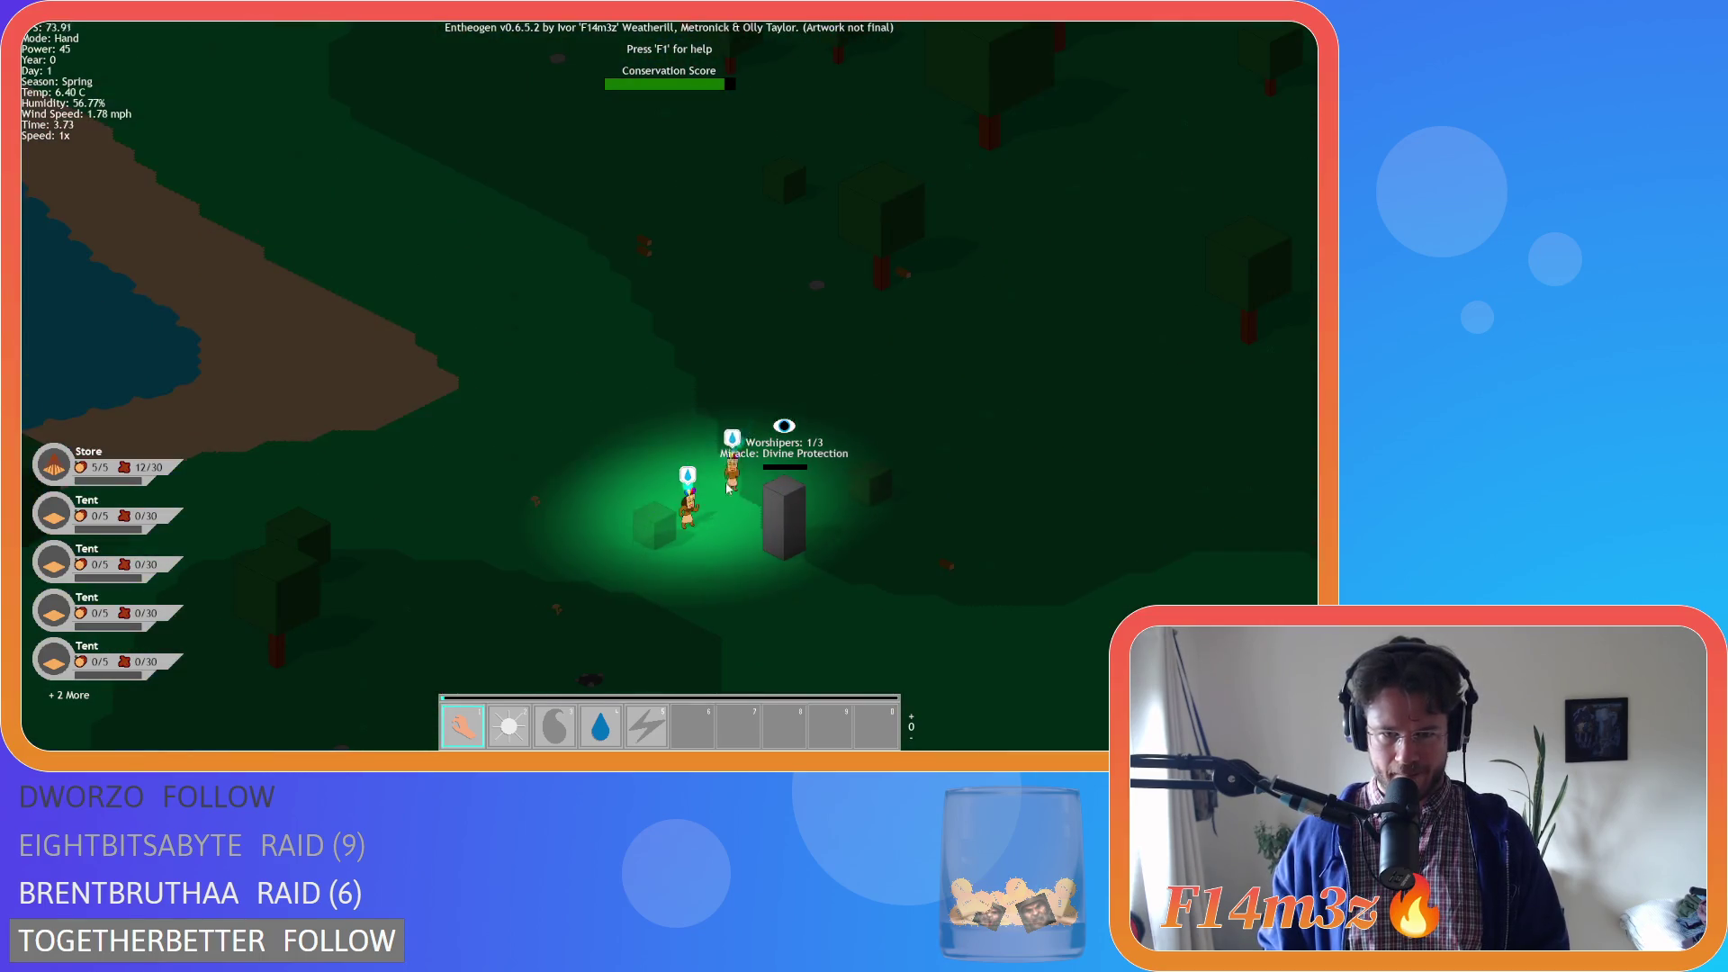
{"action": "scroll", "coordinate": [727, 487], "scroll_direction": "down", "scroll_amount": 5}
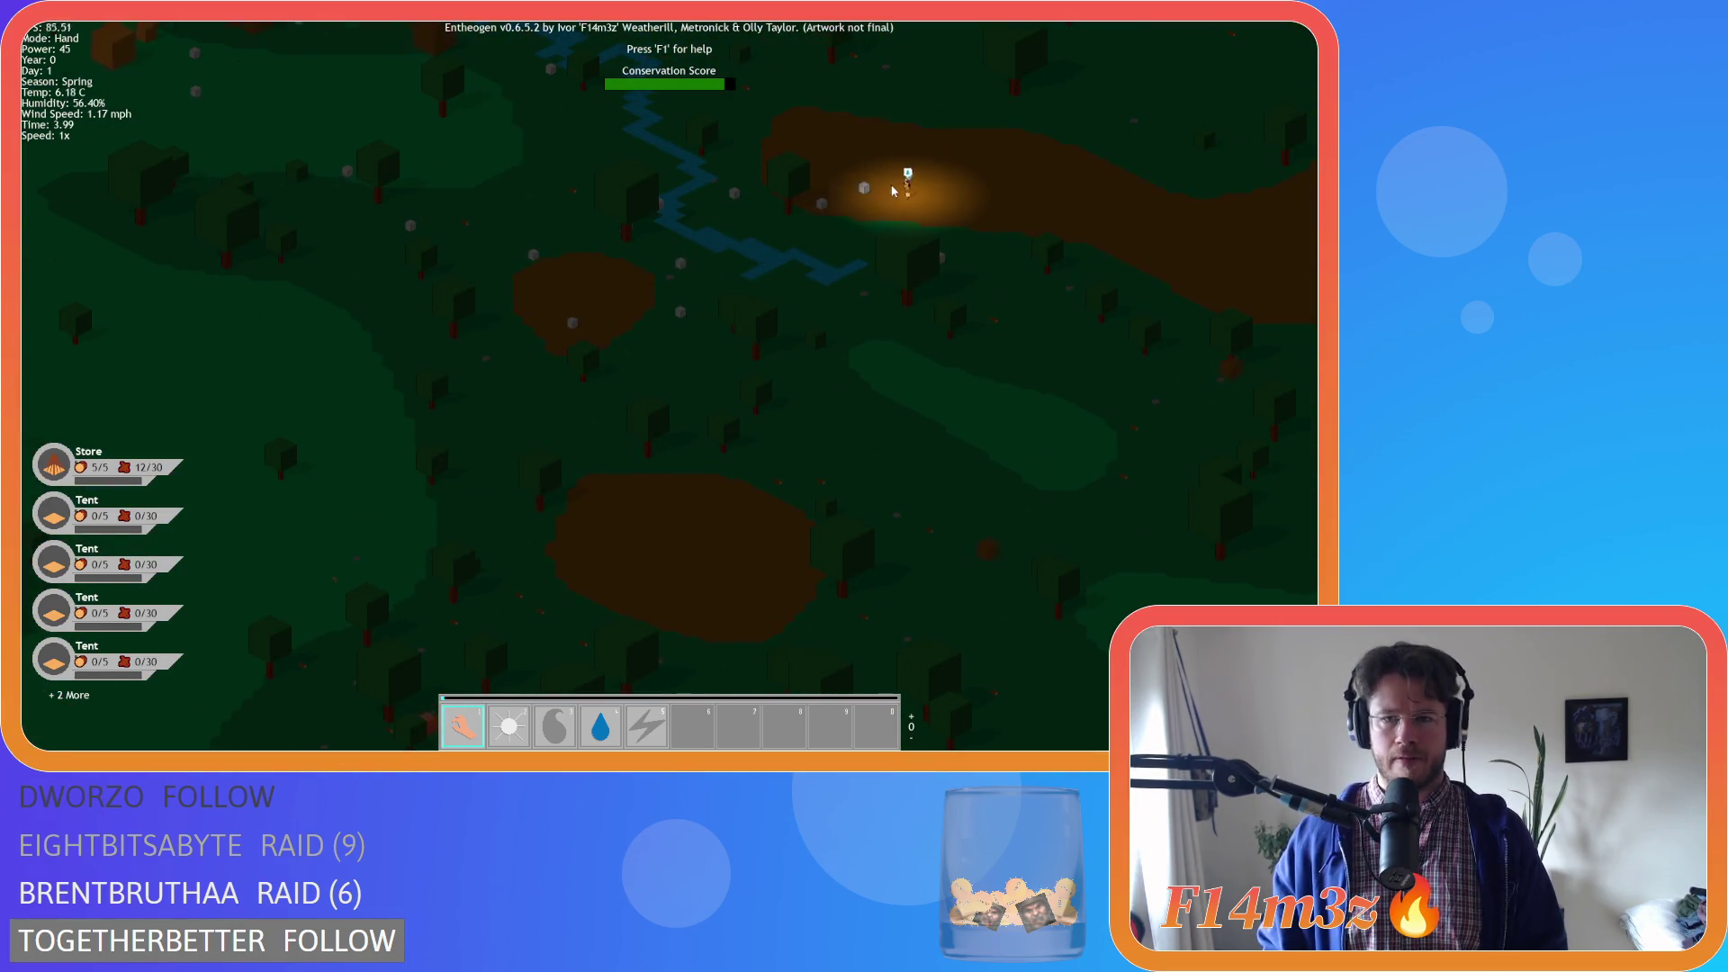
{"action": "scroll", "coordinate": [873, 302], "scroll_direction": "up", "scroll_amount": 6}
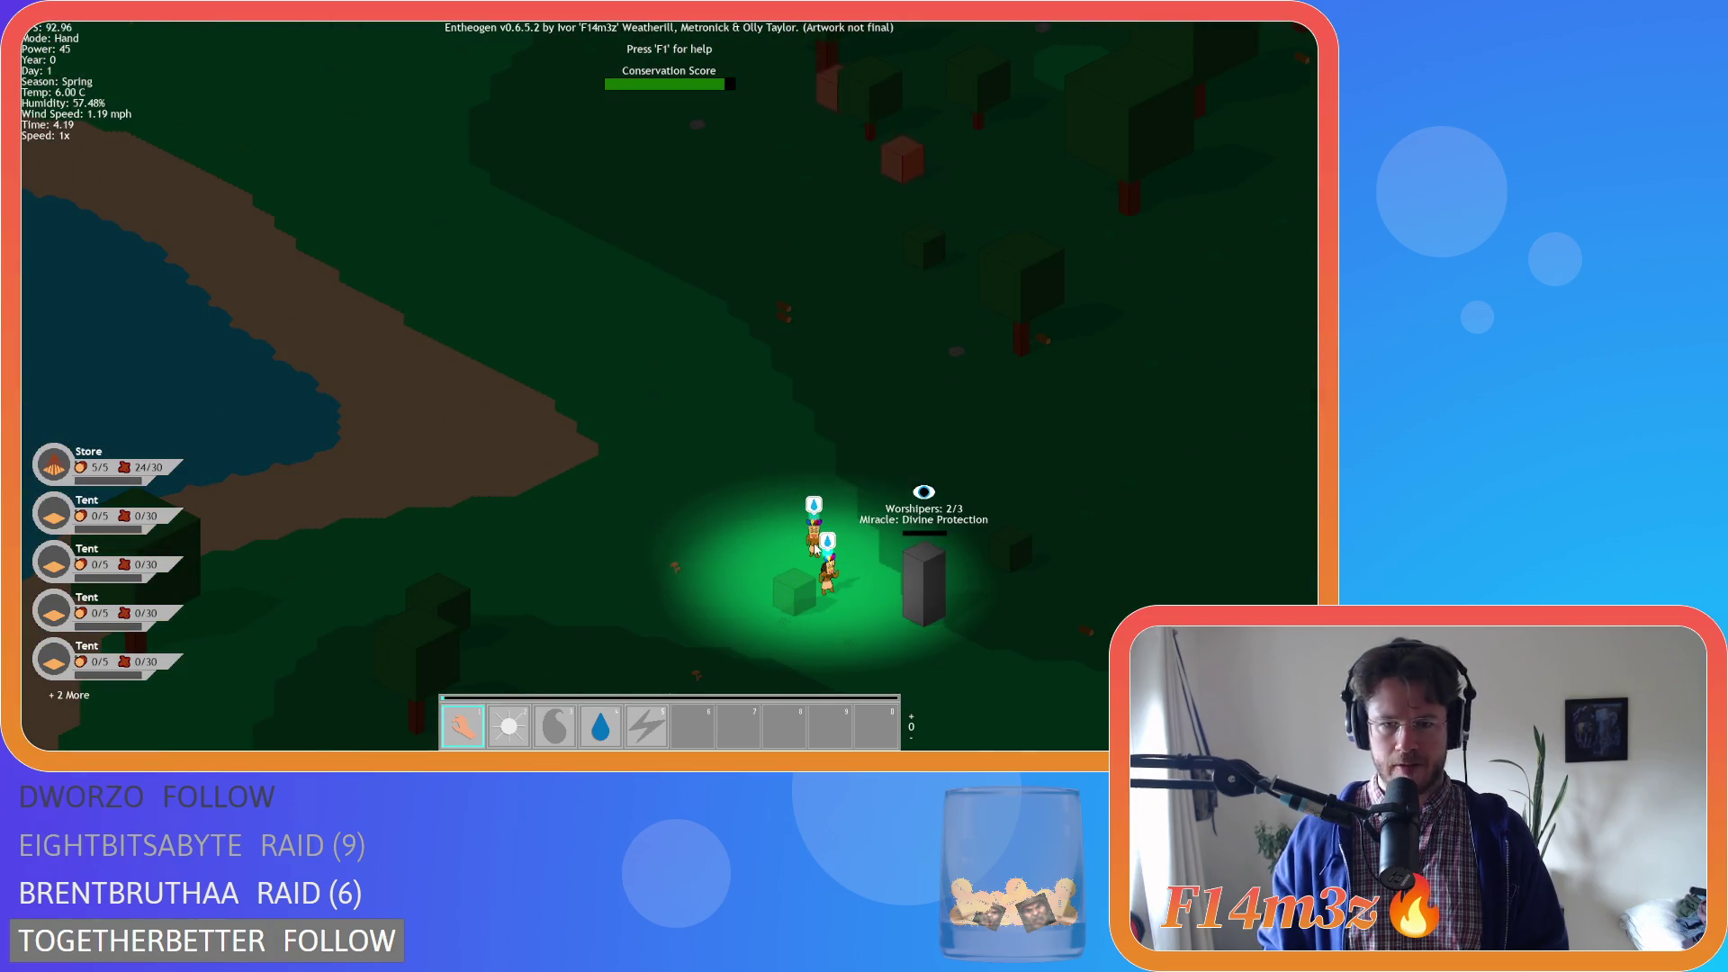
Pan past the shrine to the lit village and zoom back in on the tent camp
{"action": "key", "text": "d"}
{"action": "key", "text": "s"}
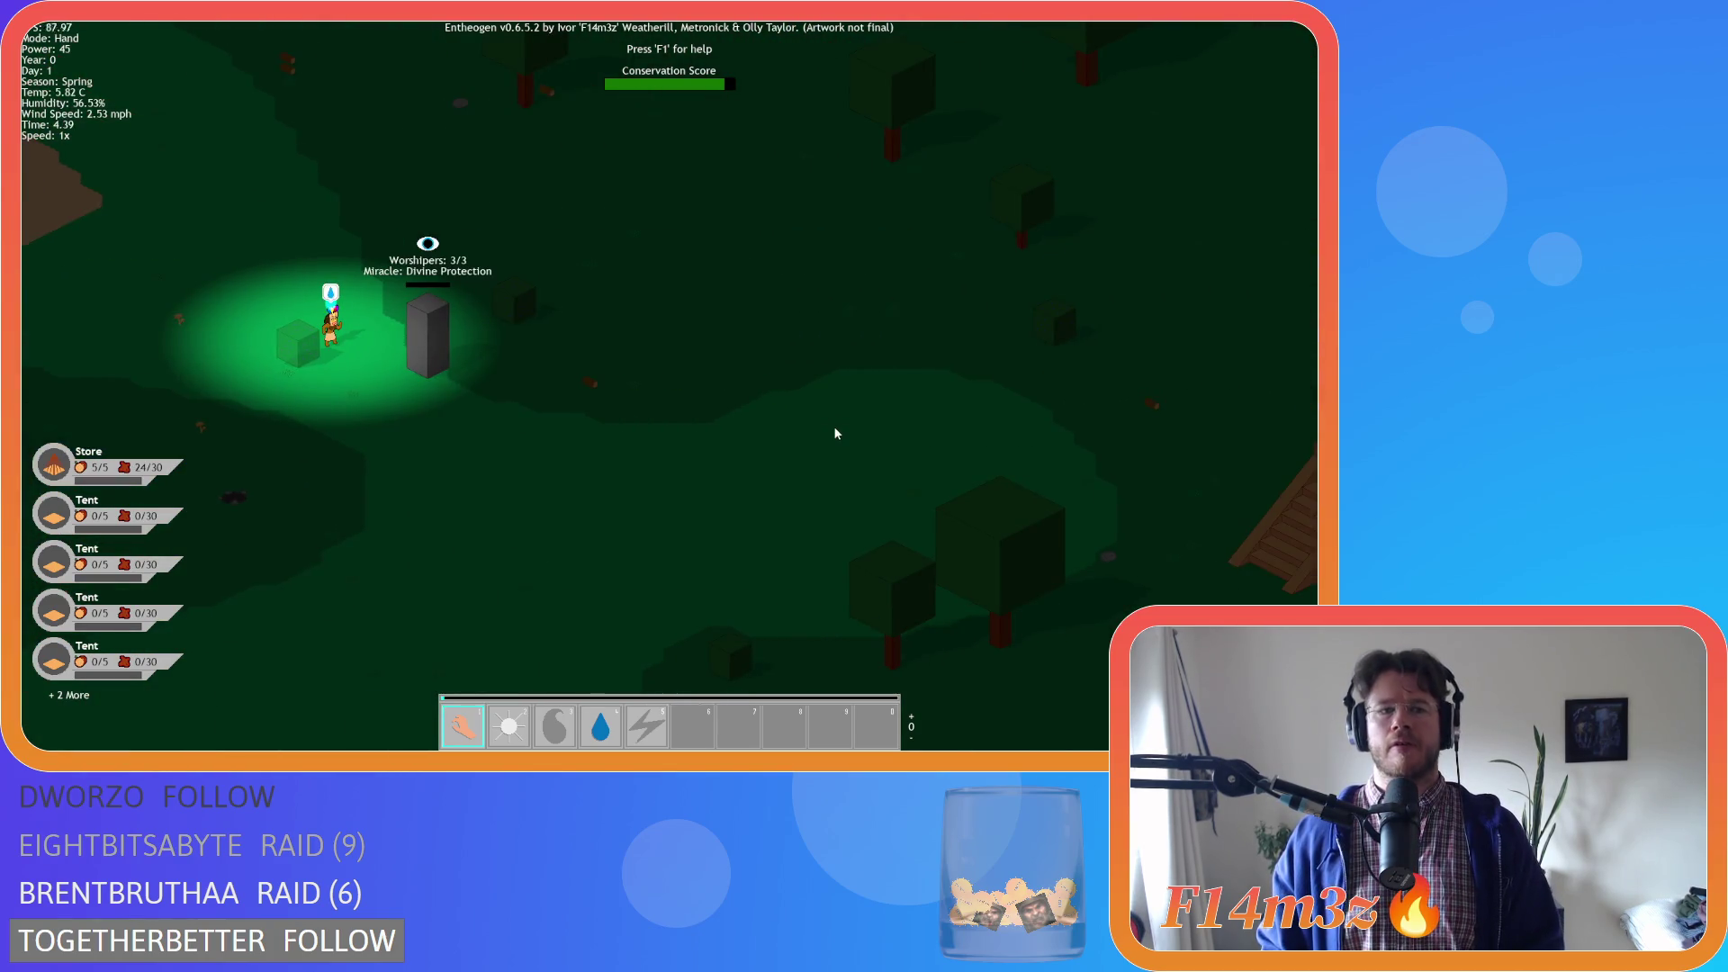
{"action": "scroll", "coordinate": [833, 425], "scroll_direction": "down", "scroll_amount": 5}
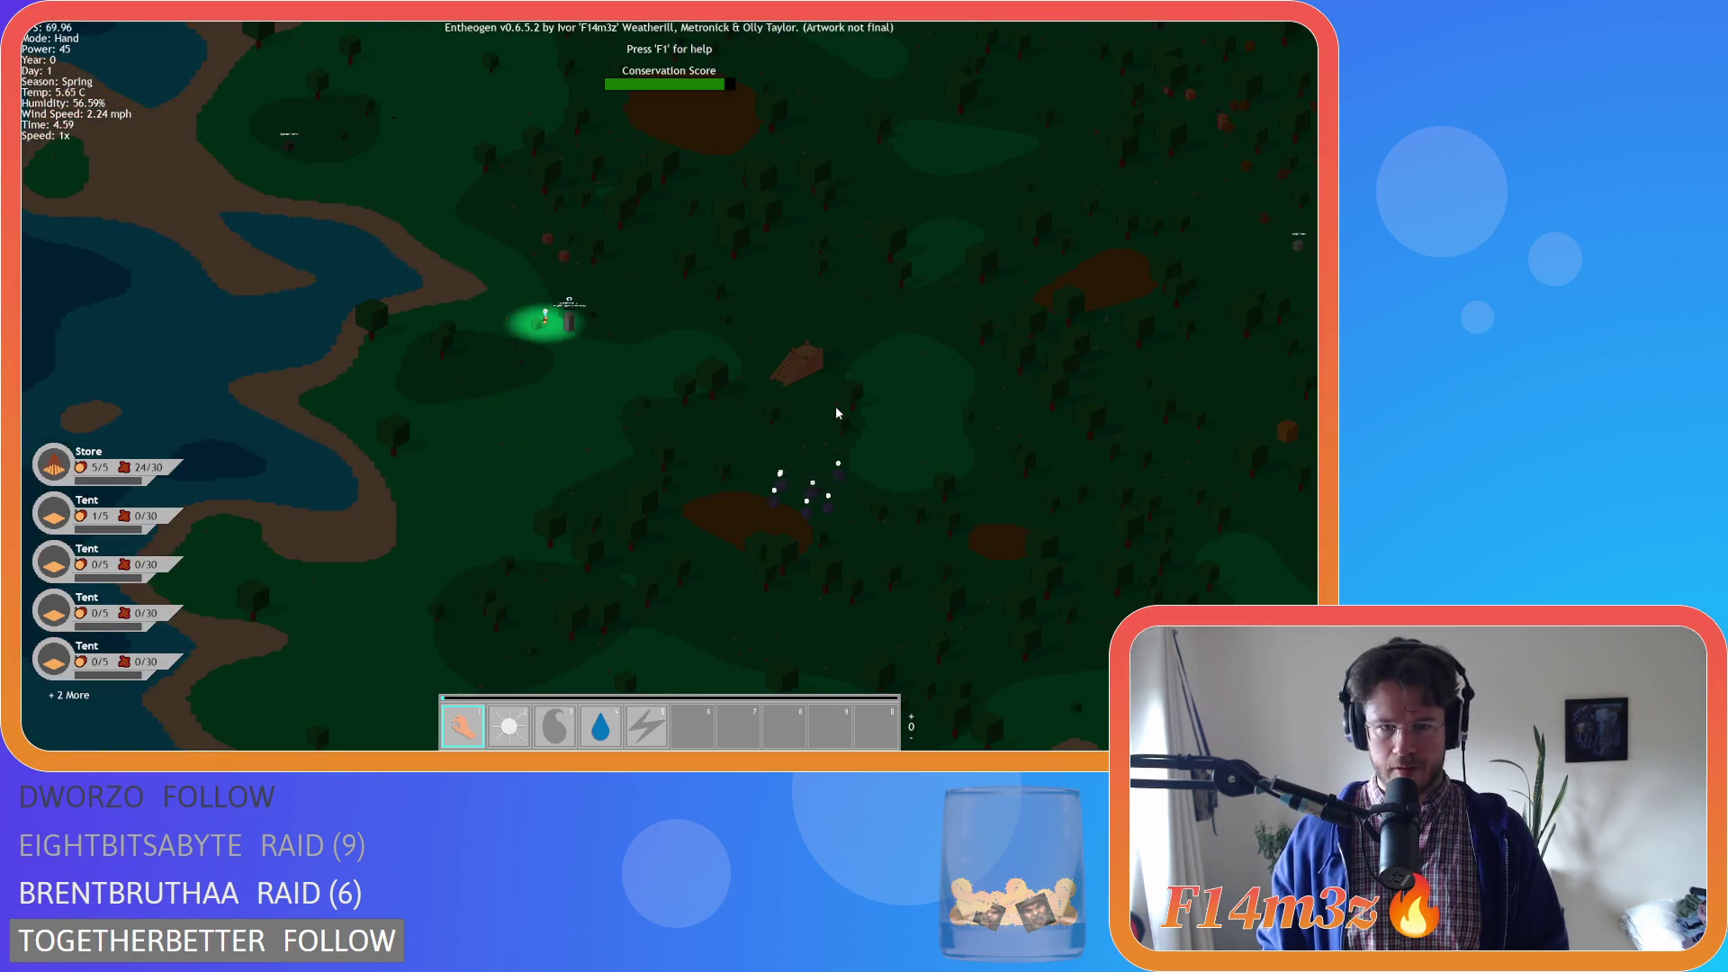
{"action": "key", "text": "s"}
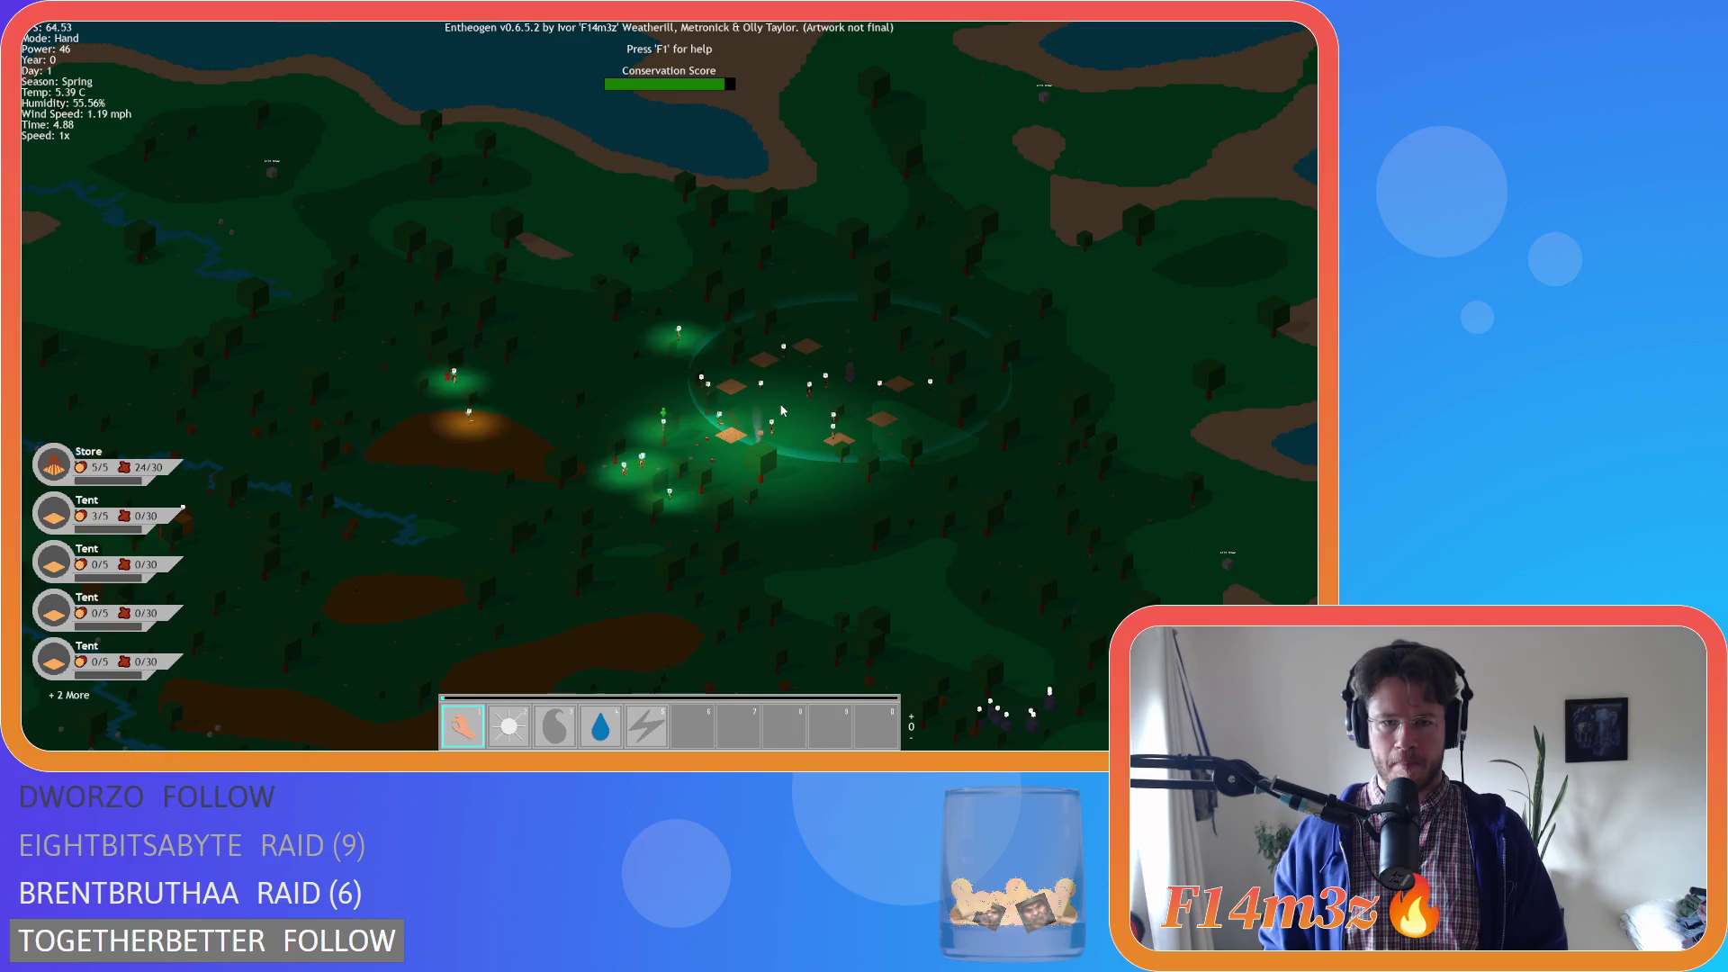
{"action": "scroll", "coordinate": [806, 410], "scroll_direction": "up", "scroll_amount": 5}
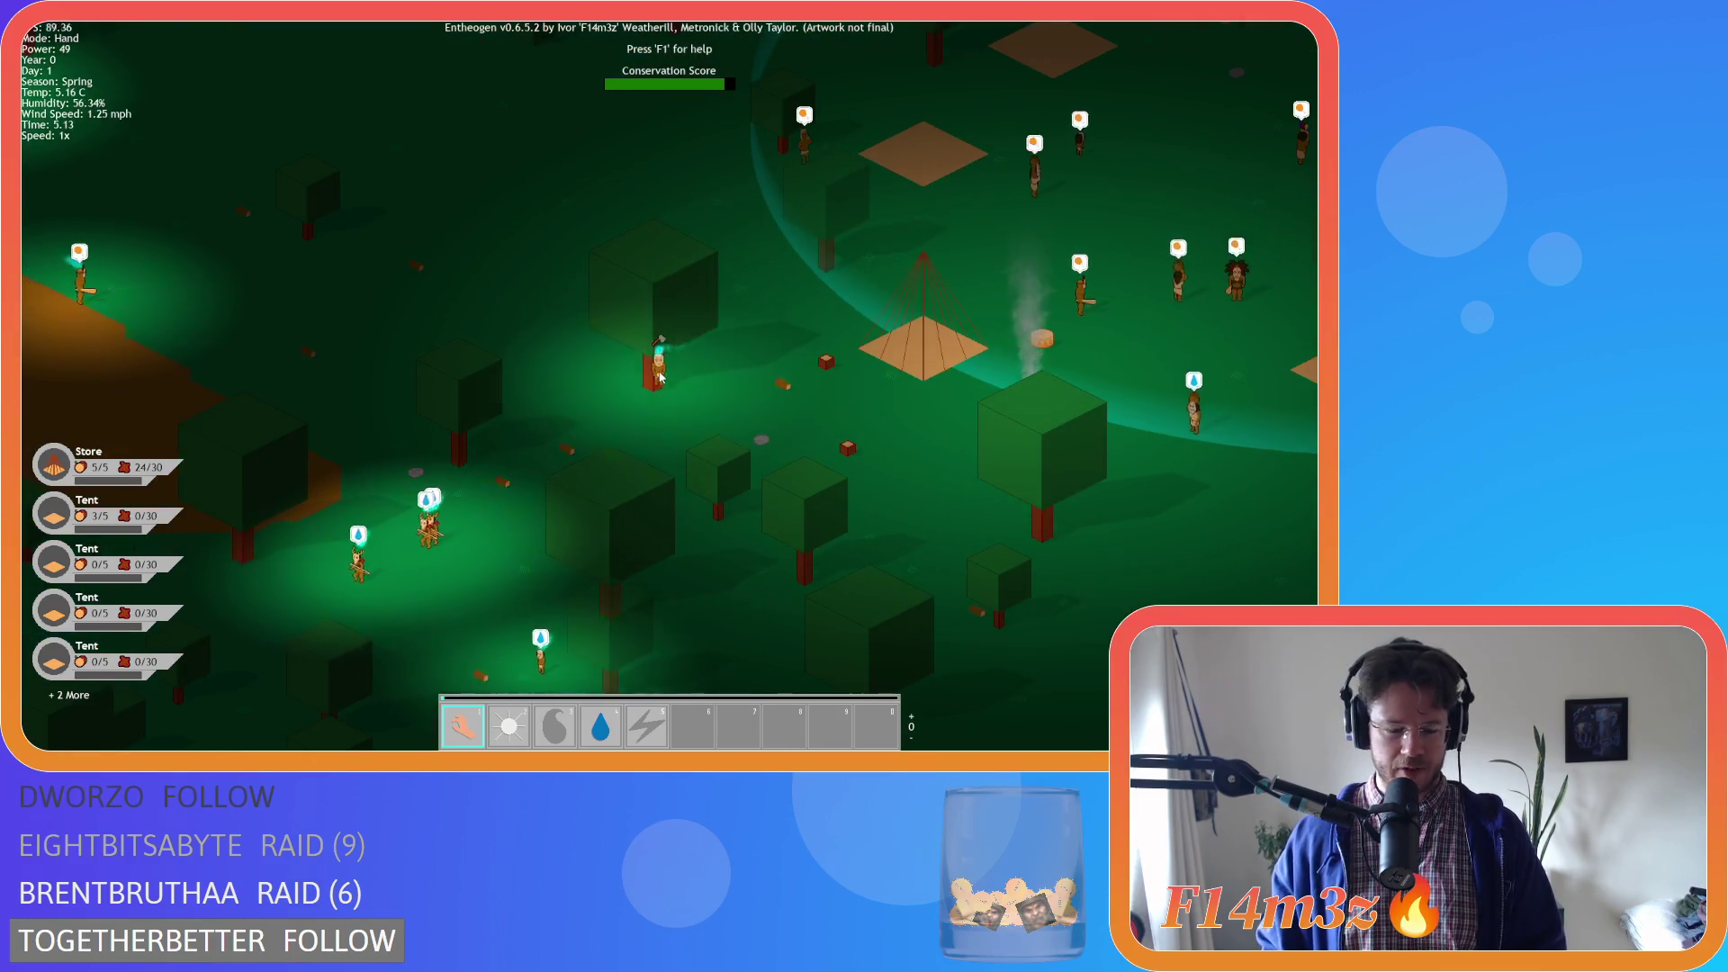
Pick up the water-drop villager, carry it toward the campfire and drop it near the camp
{"action": "key", "text": "w"}
{"action": "key", "text": "d"}
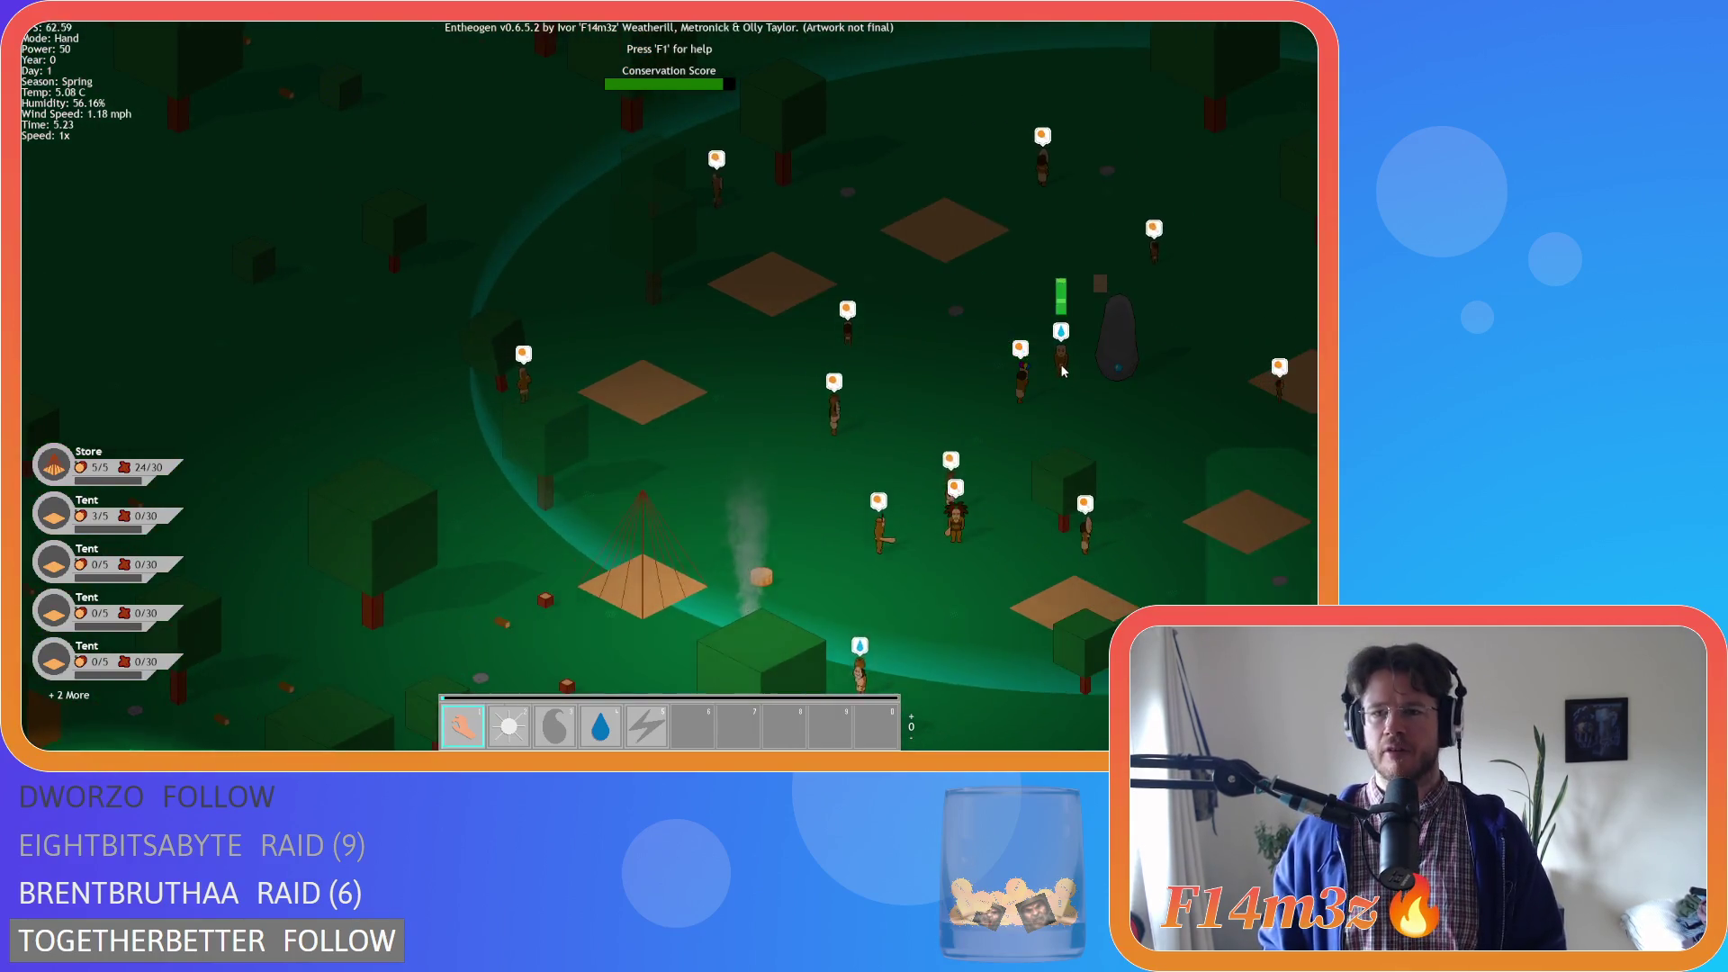
{"action": "left_click_drag", "start_coordinate": [1063, 371], "coordinate": [998, 374]}
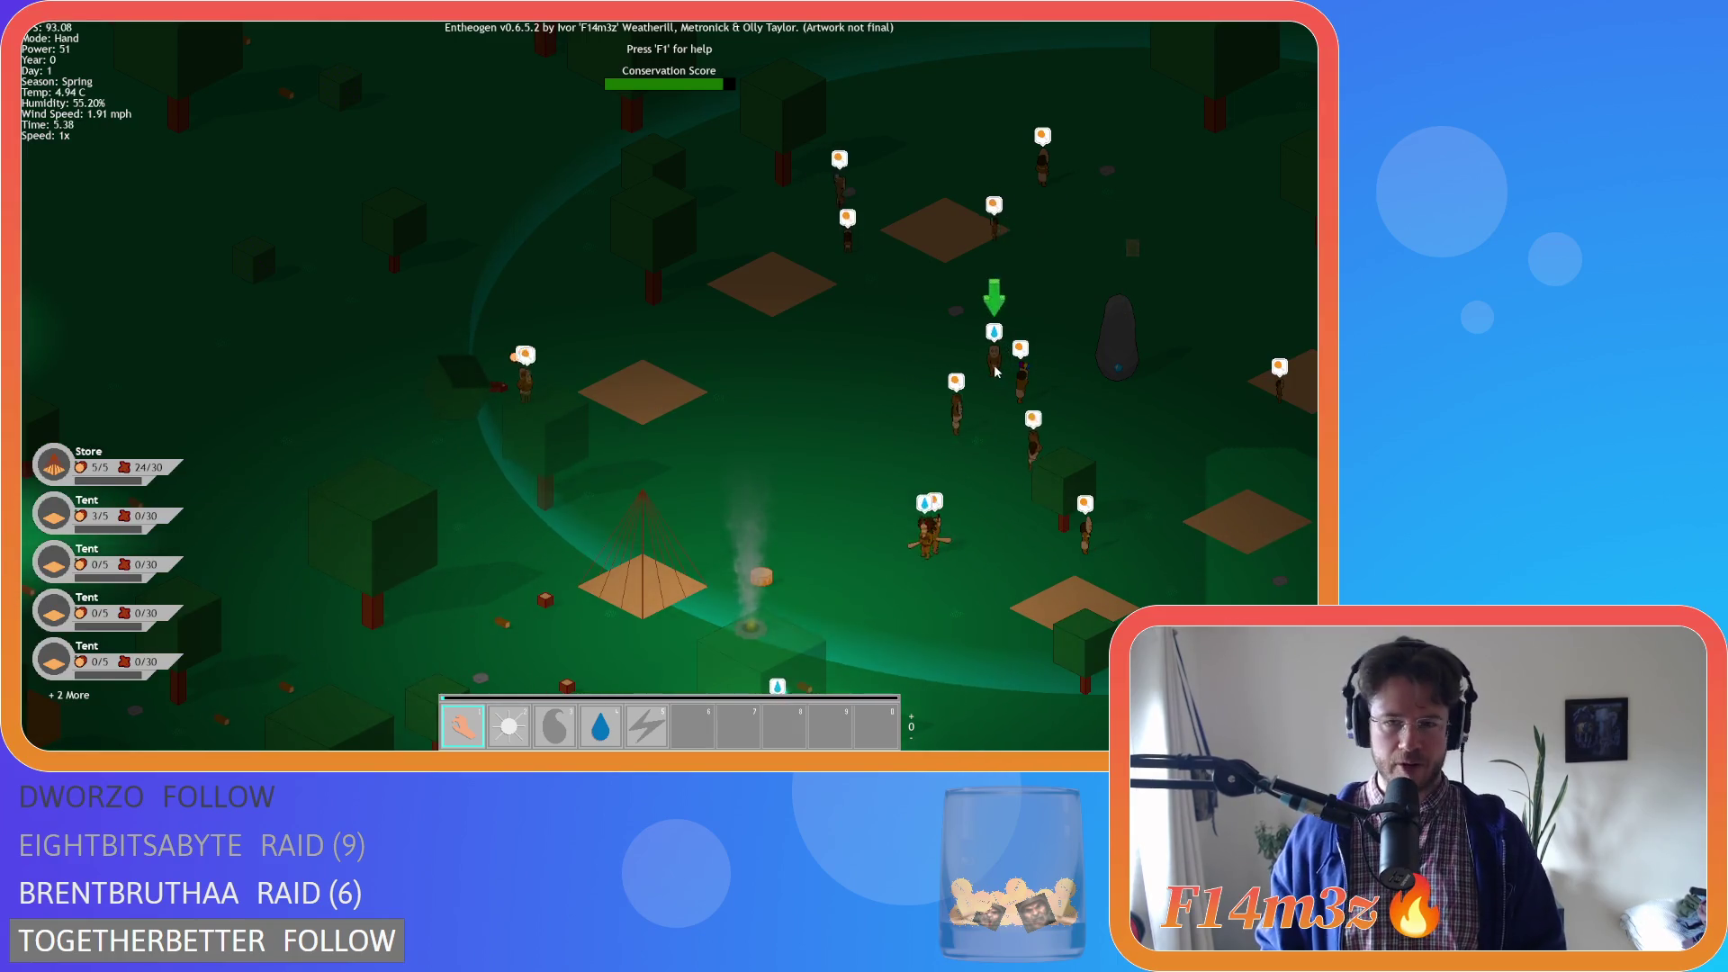
{"action": "left_click", "coordinate": [996, 370]}
{"action": "key", "text": "s"}
{"action": "key", "text": "a"}
{"action": "left_click_drag", "start_coordinate": [969, 376], "coordinate": [1026, 384]}
{"action": "key", "text": "a"}
{"action": "left_click", "coordinate": [614, 119]}
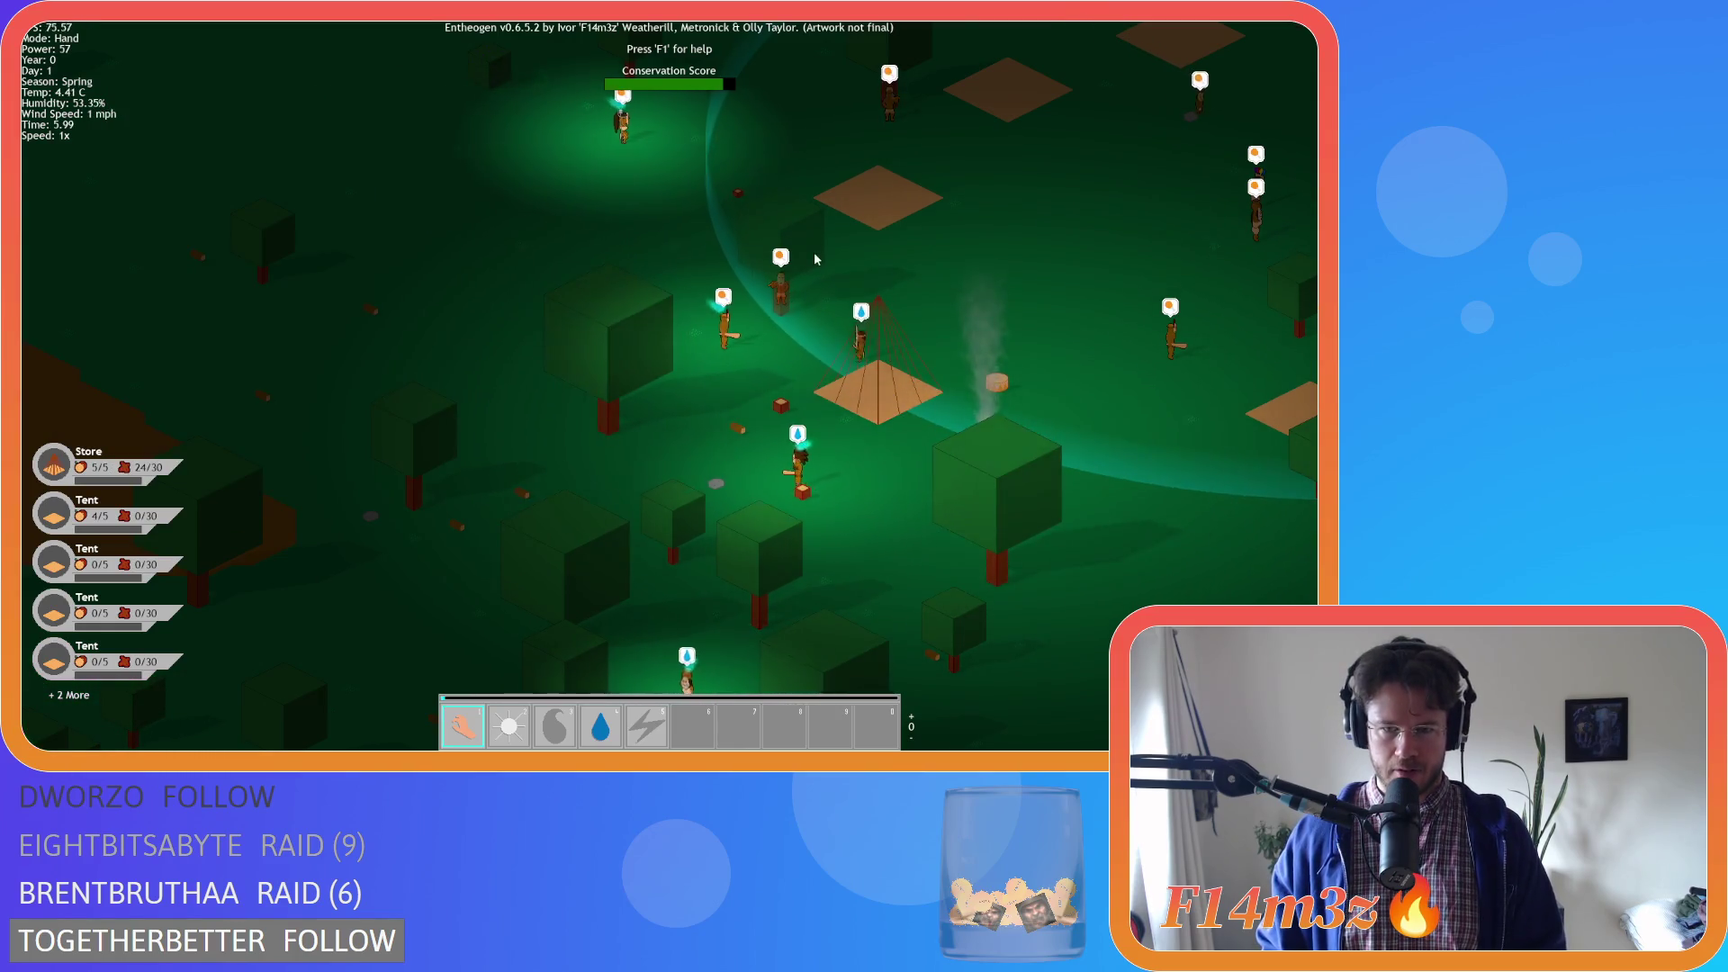
Nudge a nearby villager left, then survey the forest and river south of the camp
{"action": "key", "text": "s"}
{"action": "key", "text": "a"}
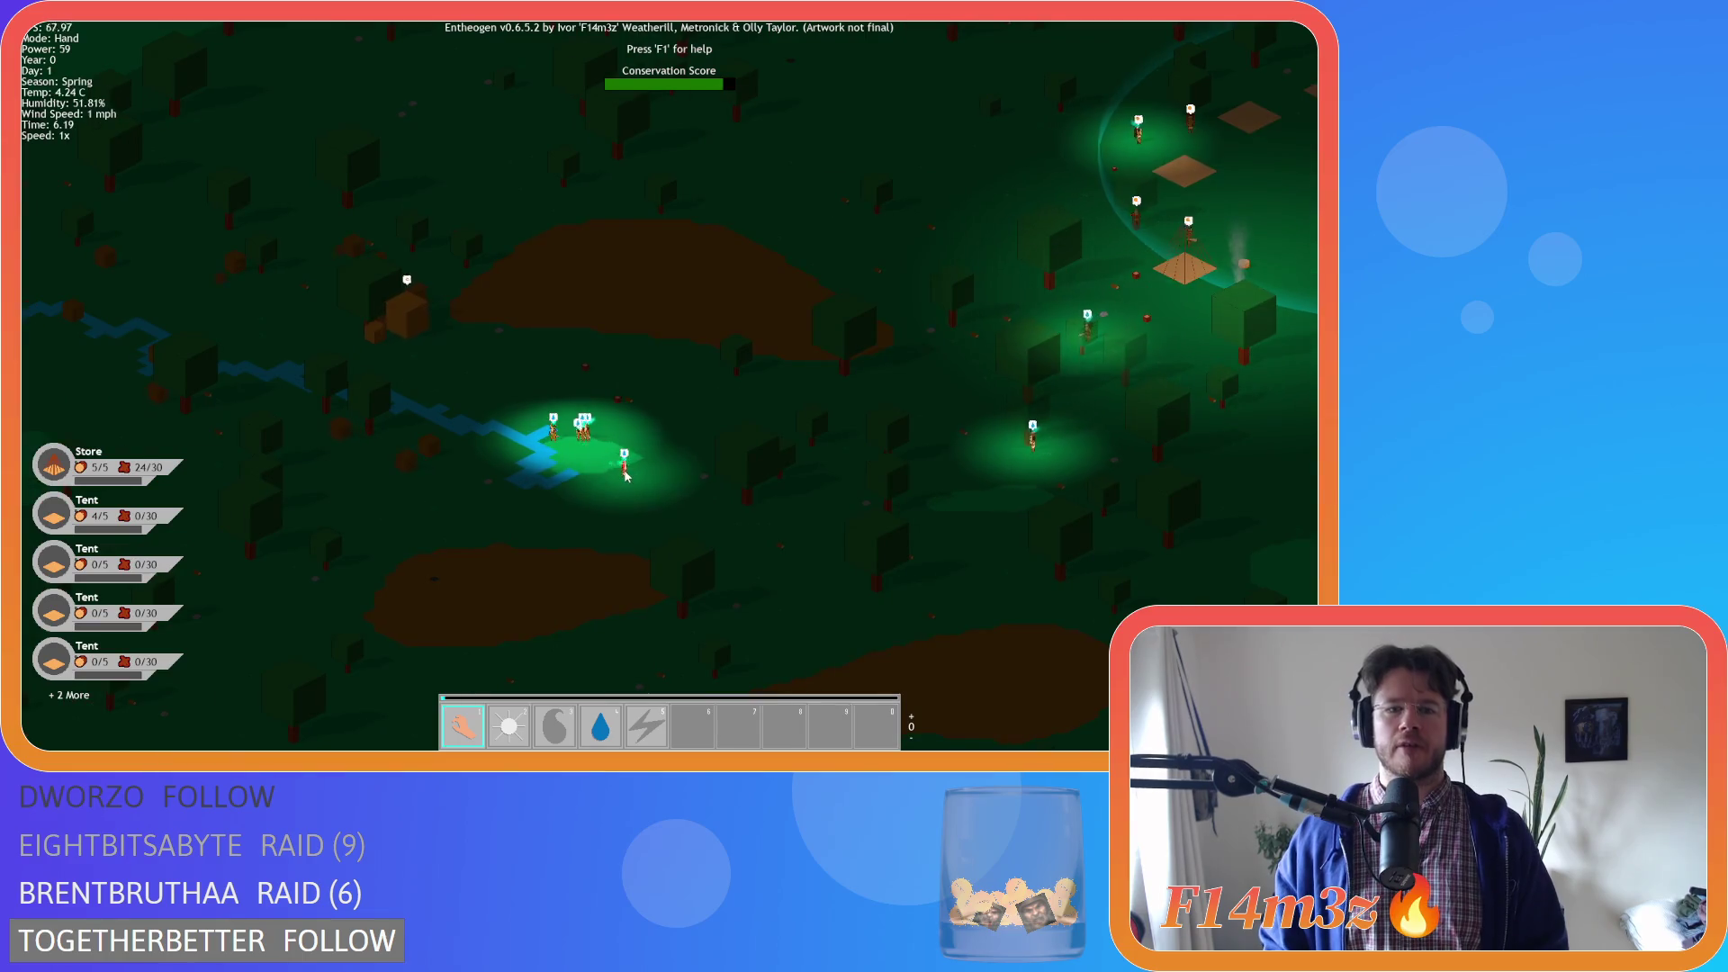
{"action": "left_click_drag", "start_coordinate": [625, 475], "coordinate": [610, 474]}
{"action": "key", "text": "s"}
{"action": "key", "text": "a"}
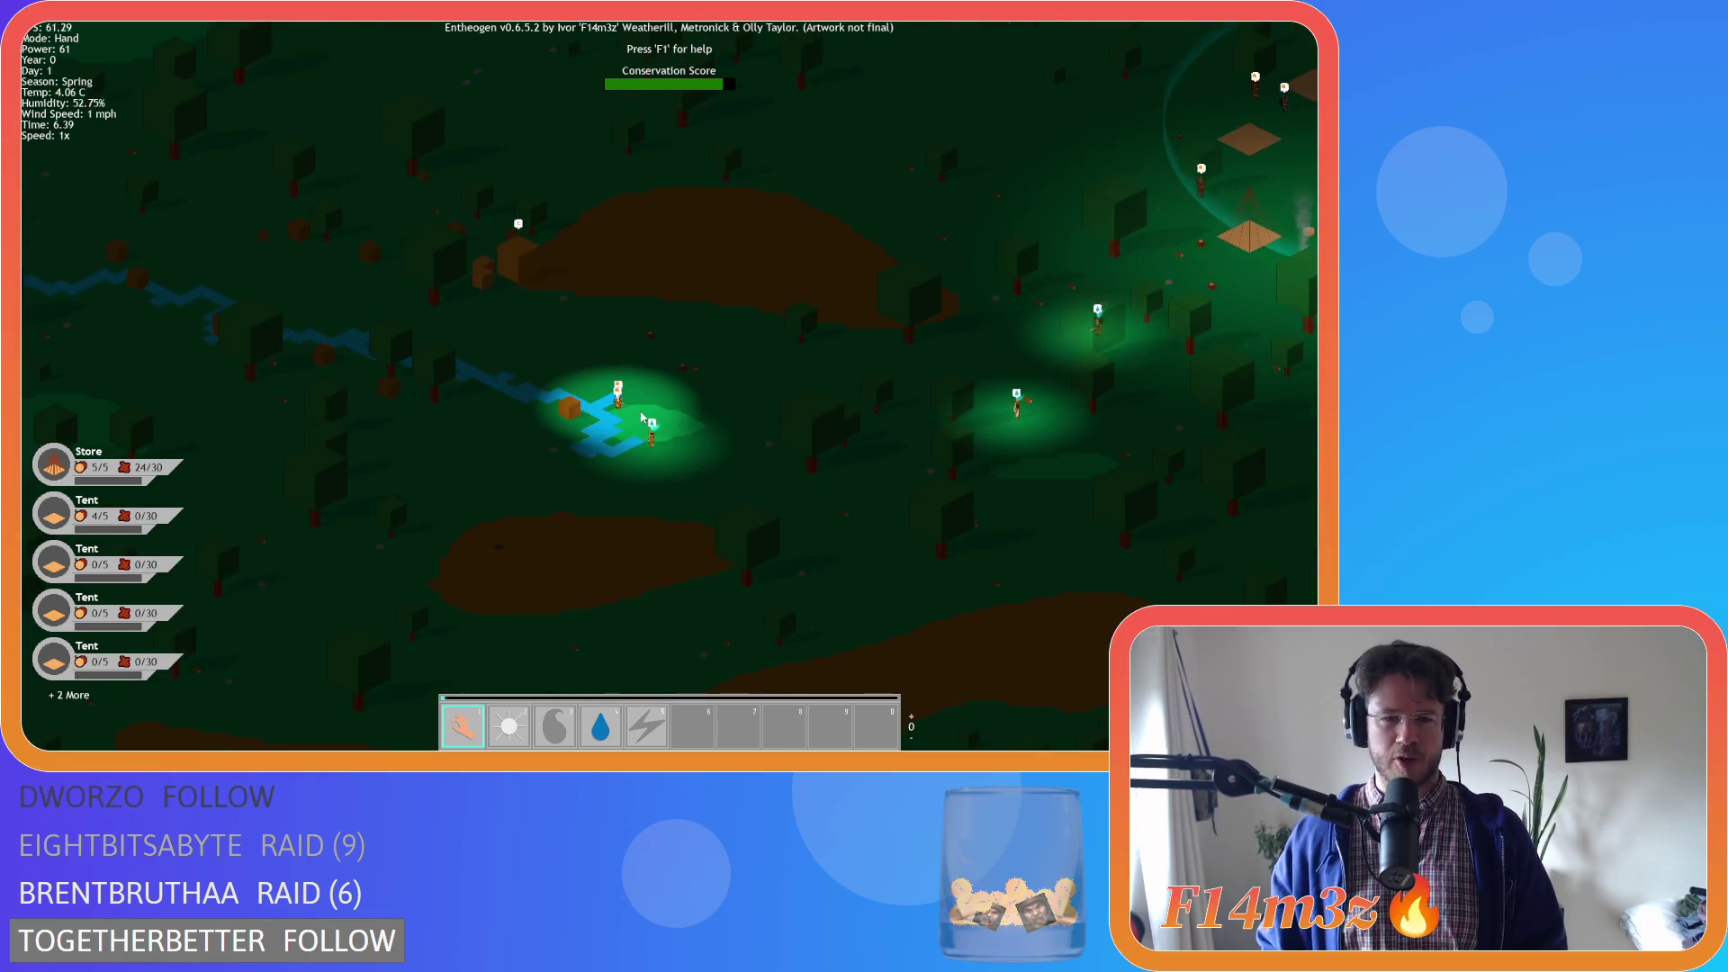
{"action": "key", "text": "s"}
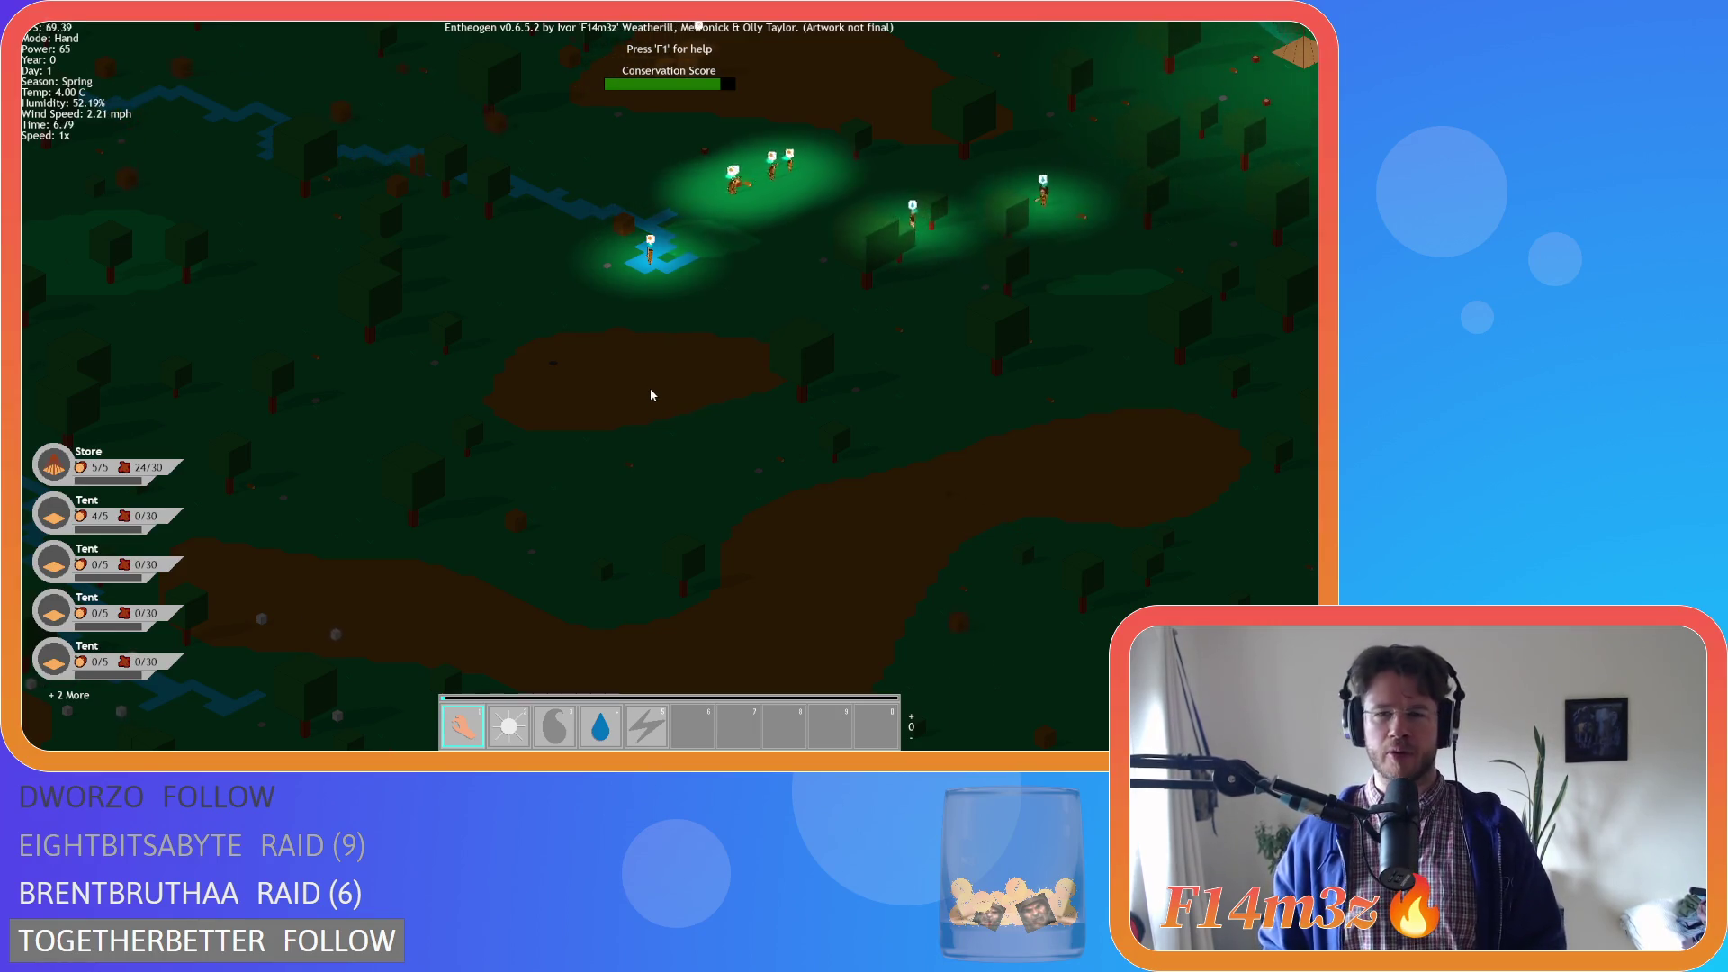
{"action": "key", "text": "w"}
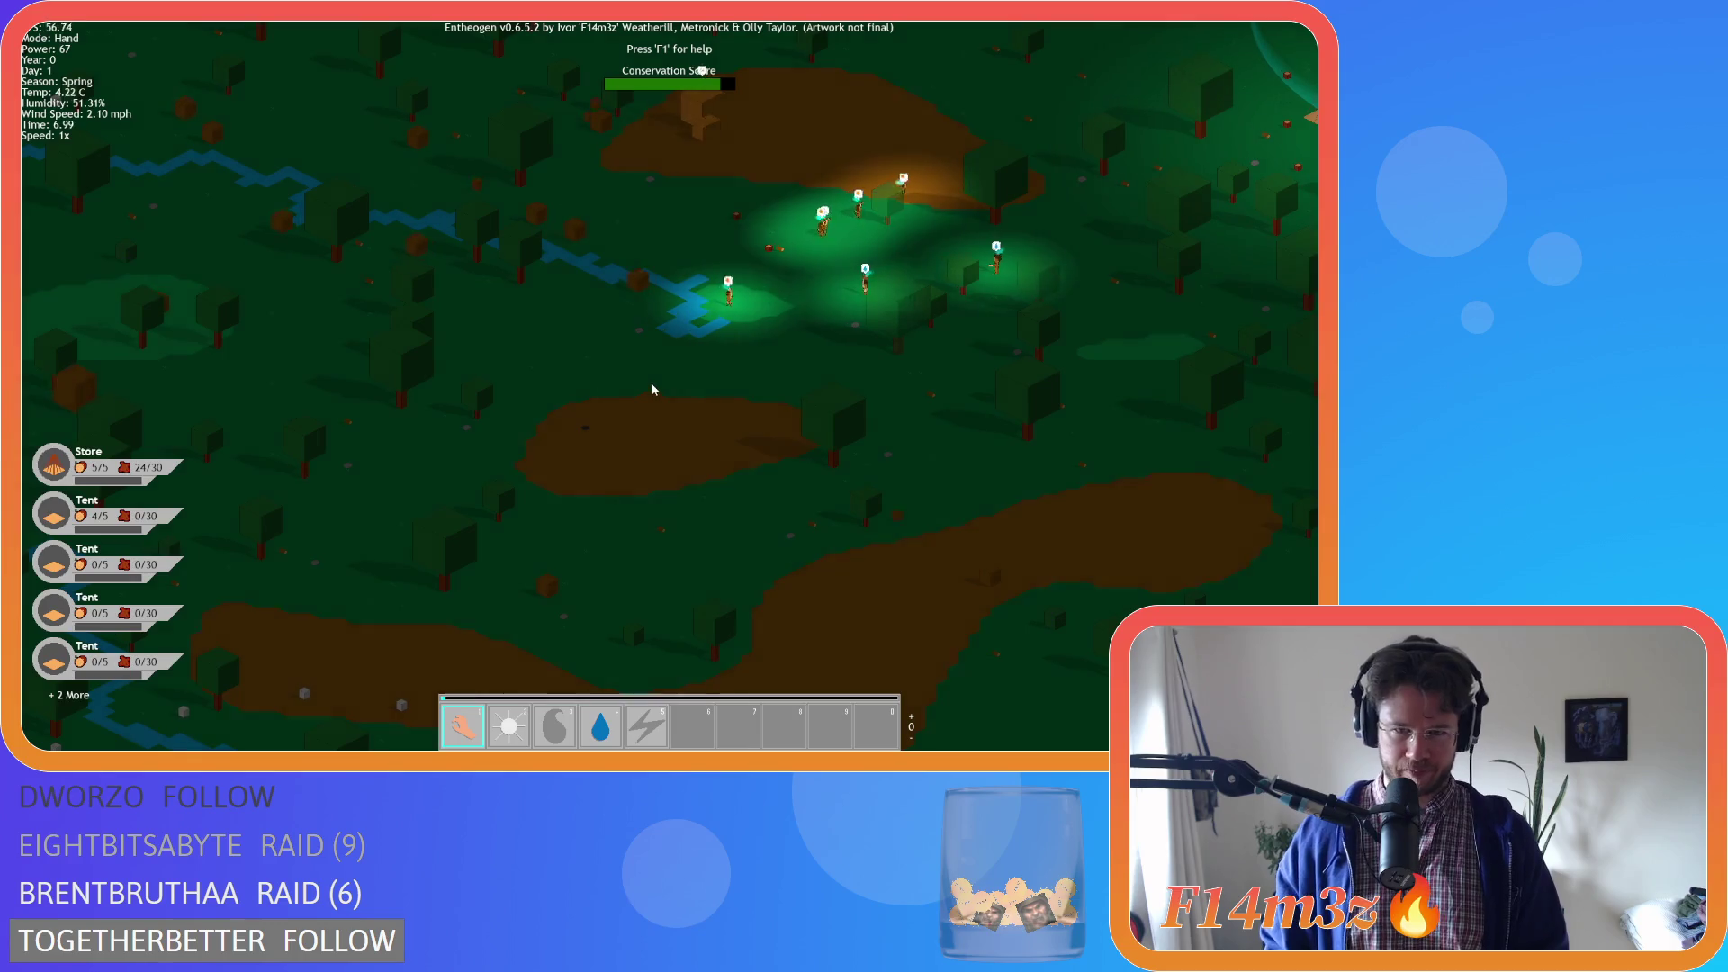
{"action": "scroll", "coordinate": [654, 383], "scroll_direction": "down", "scroll_amount": 3}
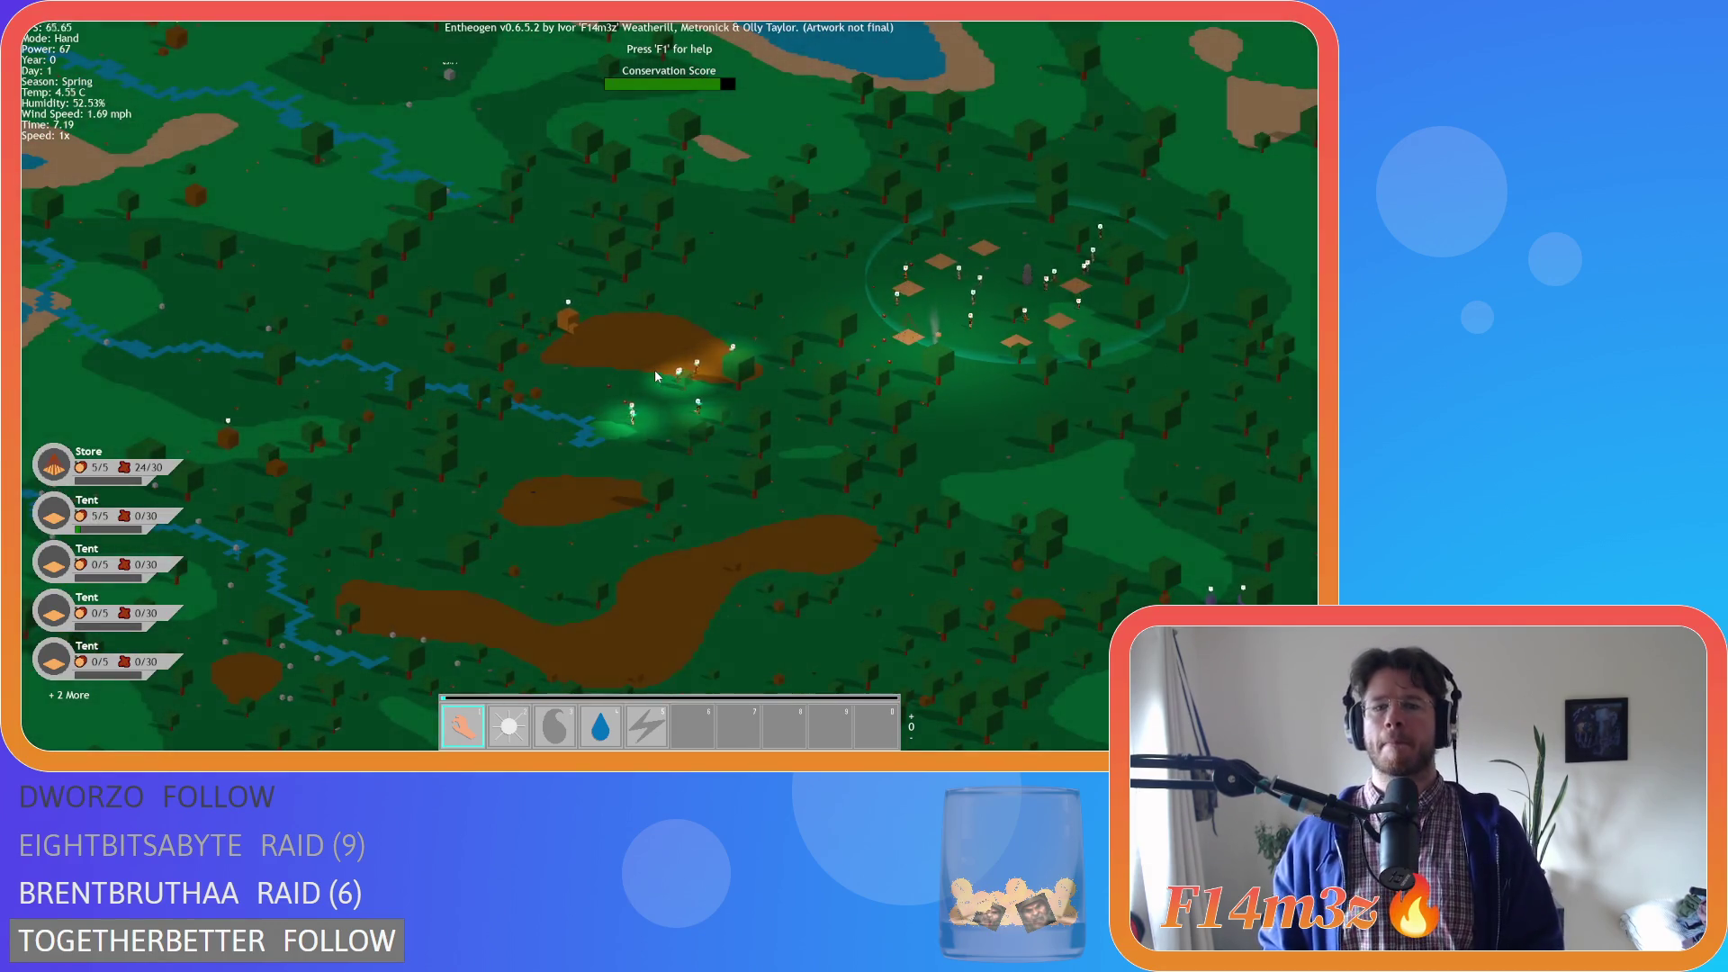
Zoom in and out, then bring the camp ring nearer the view centre
{"action": "scroll", "coordinate": [650, 405], "scroll_direction": "down", "scroll_amount": 5}
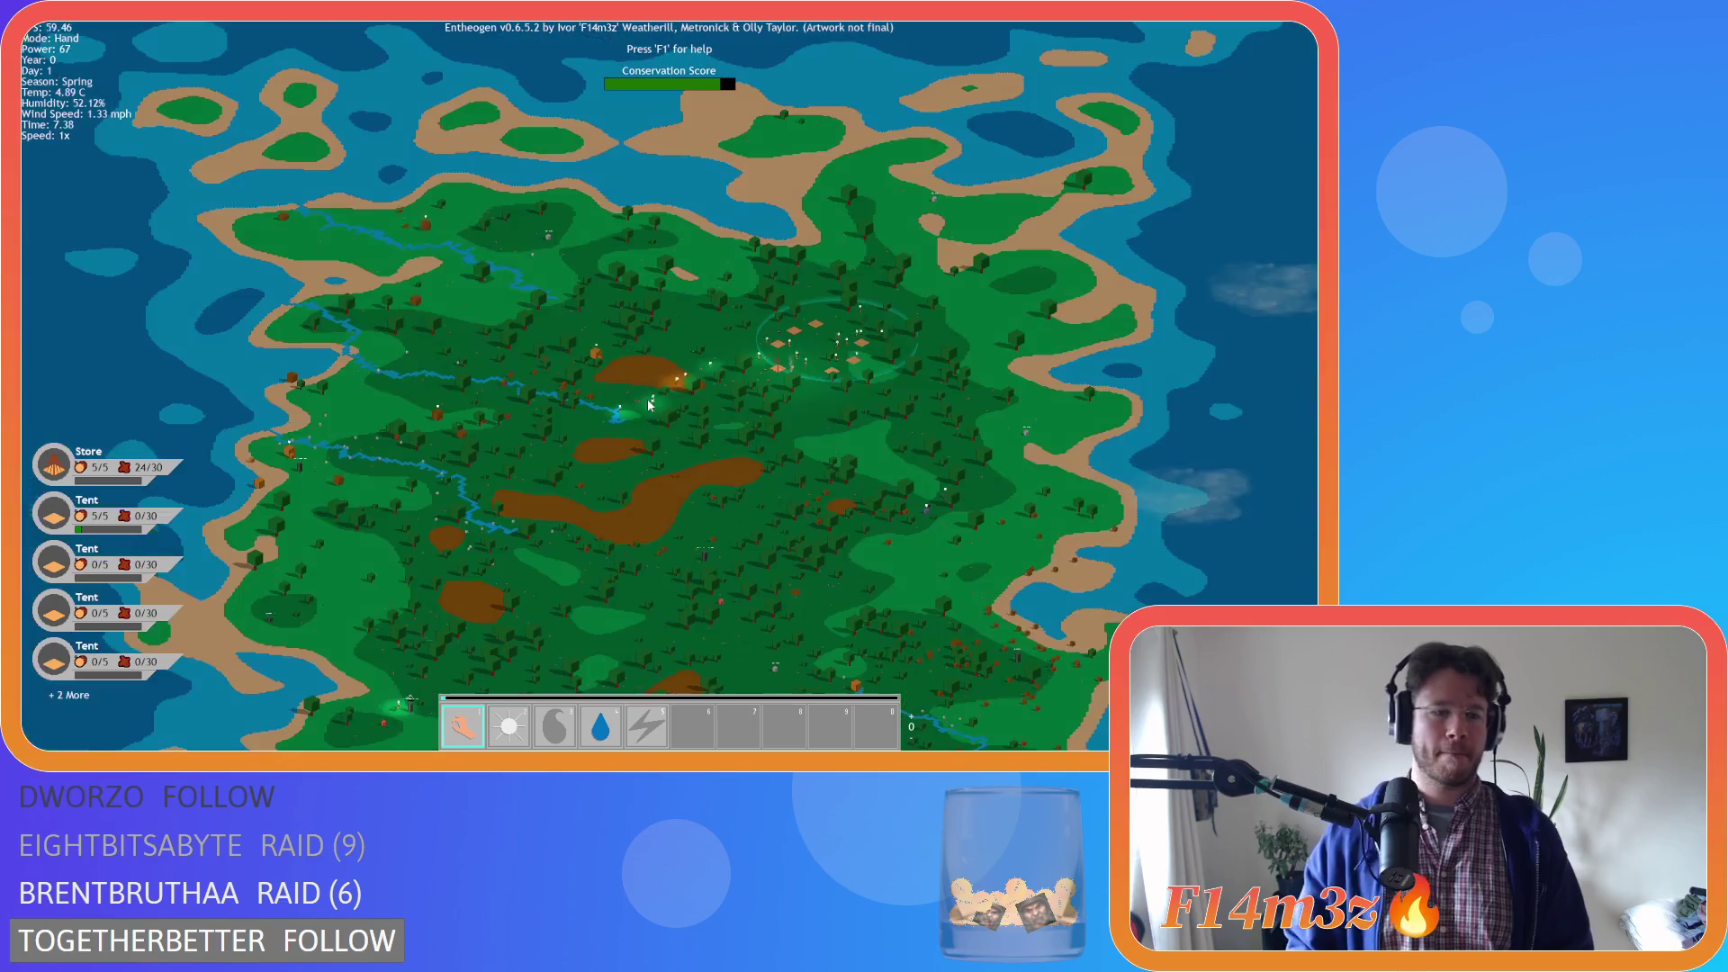
{"action": "scroll", "coordinate": [441, 567], "scroll_direction": "up", "scroll_amount": 5}
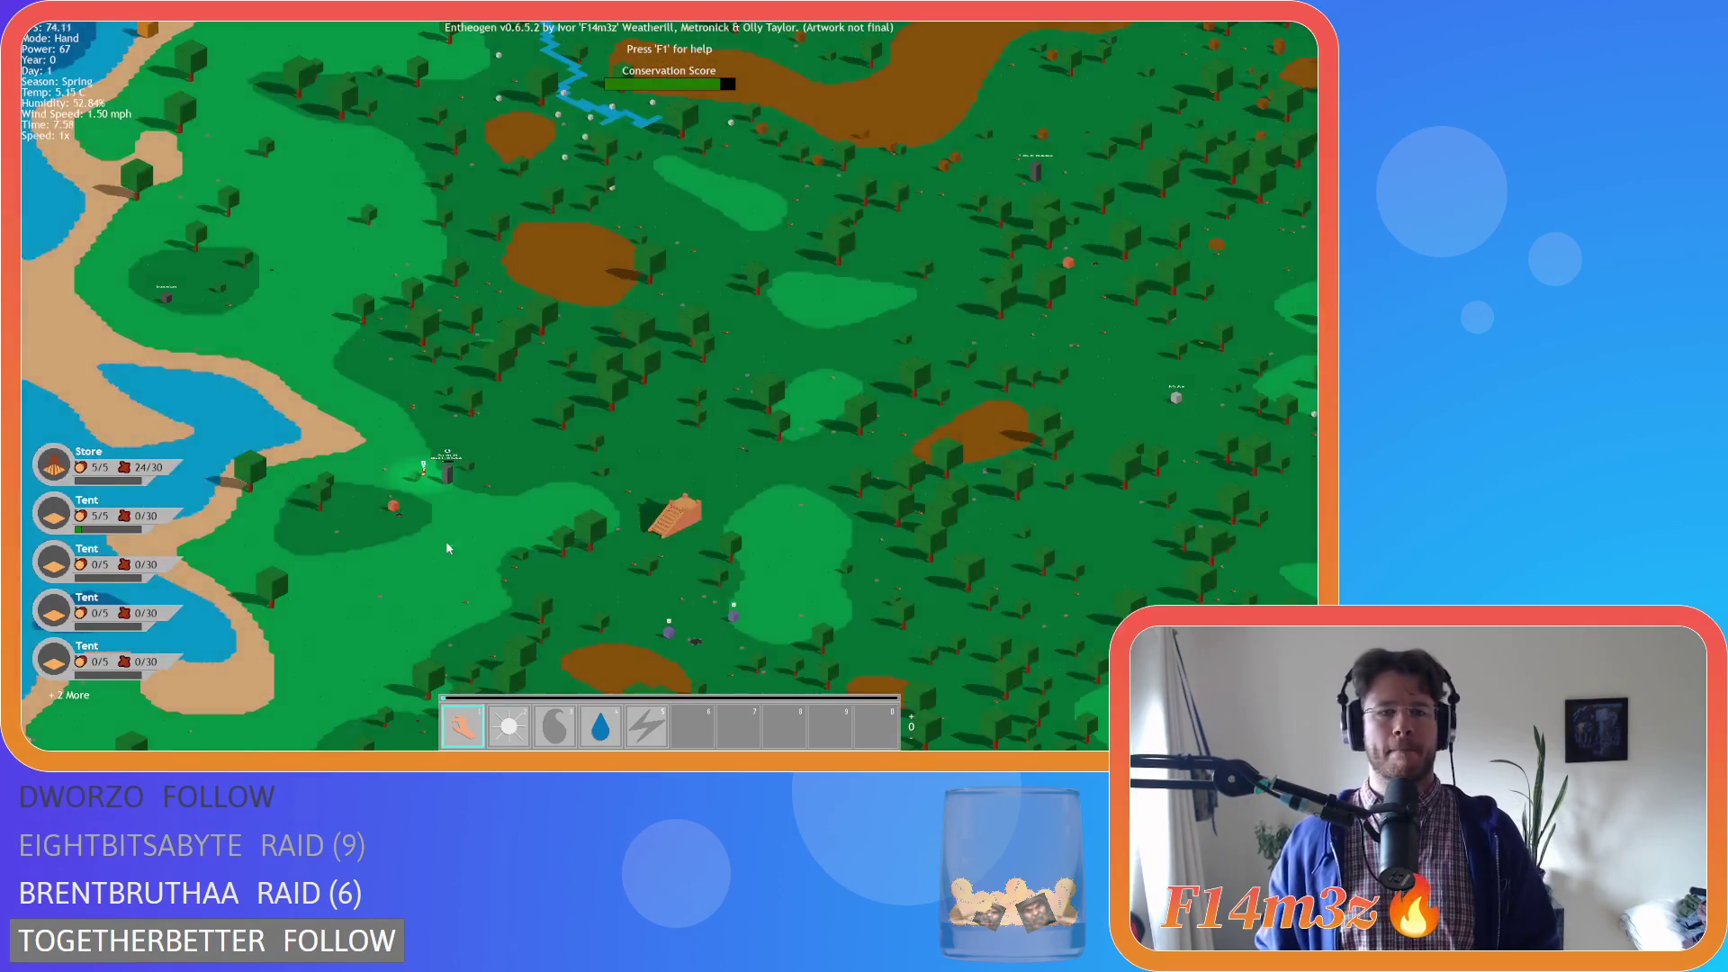
{"action": "scroll", "coordinate": [449, 558], "scroll_direction": "up", "scroll_amount": 3}
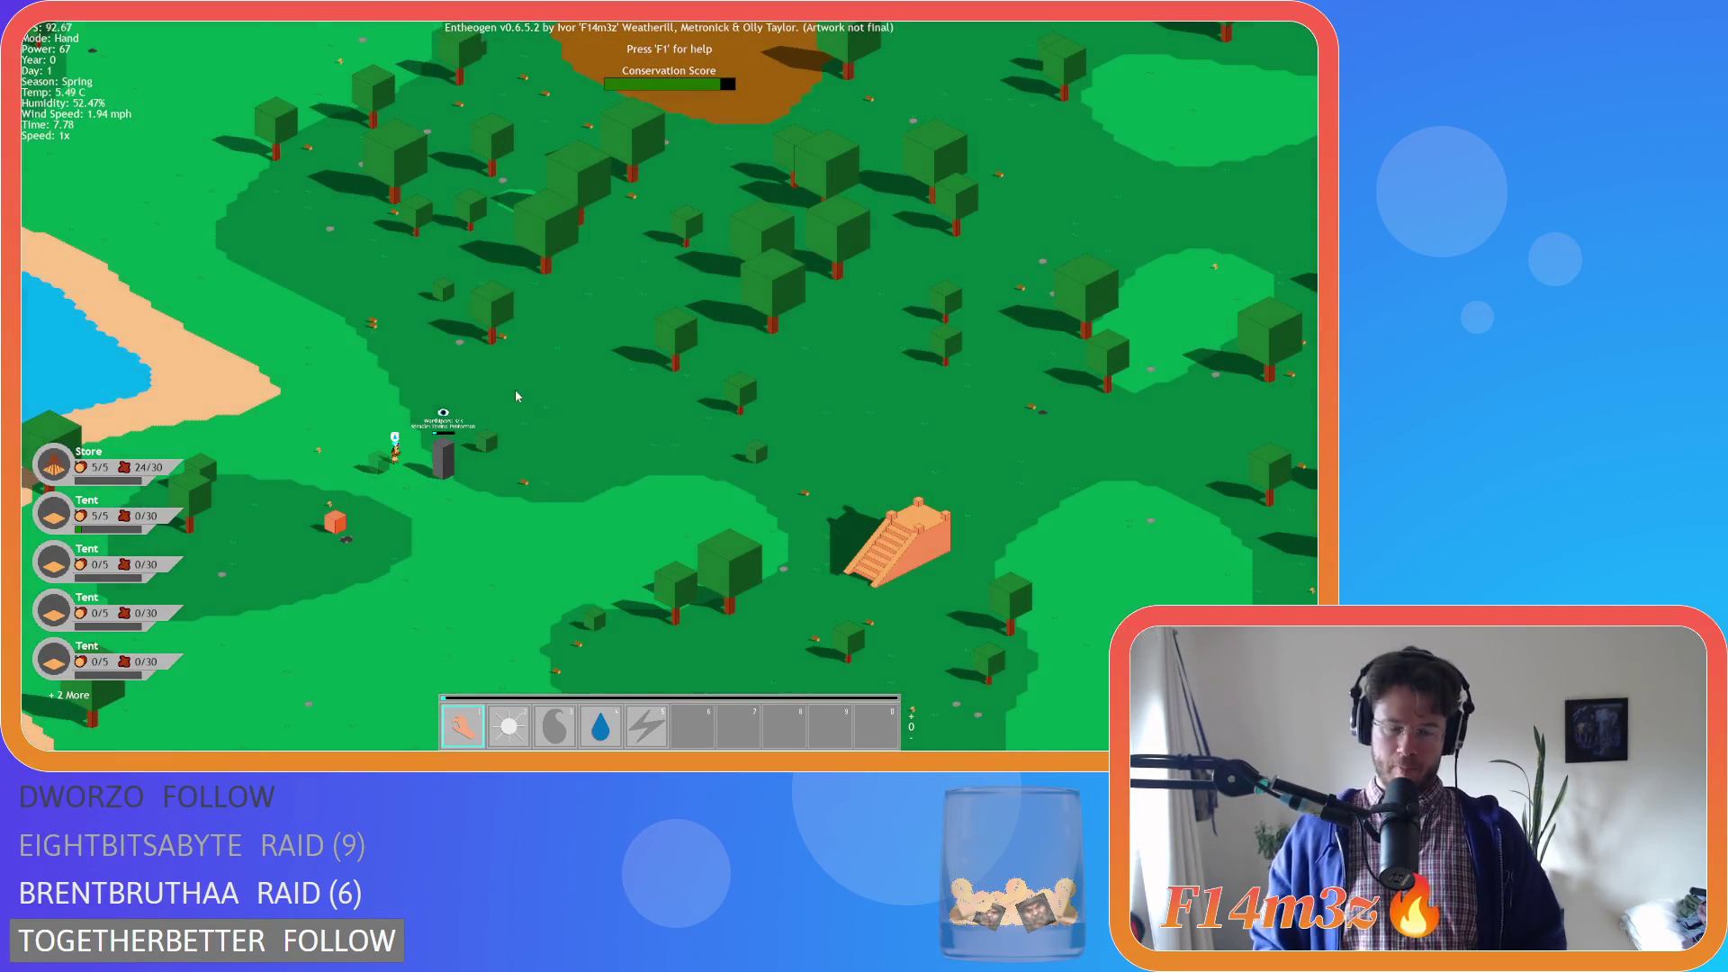
{"action": "scroll", "coordinate": [518, 396], "scroll_direction": "down", "scroll_amount": 5}
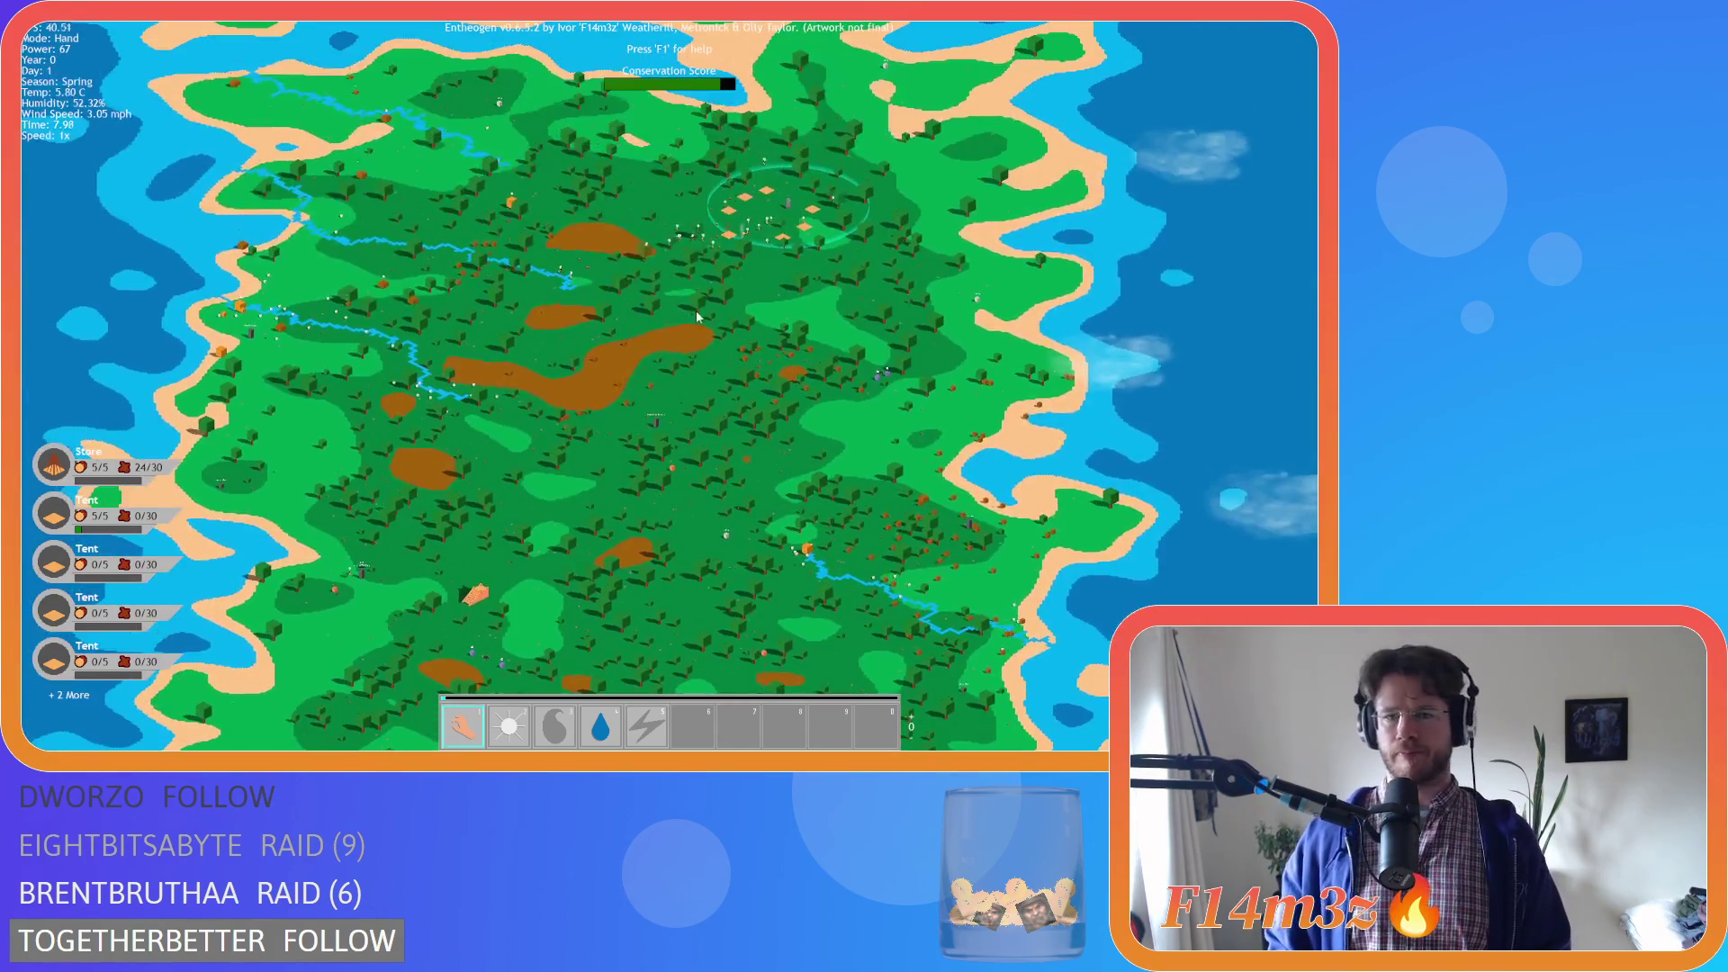
{"action": "scroll", "coordinate": [788, 253], "scroll_direction": "up", "scroll_amount": 3}
{"action": "scroll", "coordinate": [788, 253], "scroll_direction": "up", "scroll_amount": 3}
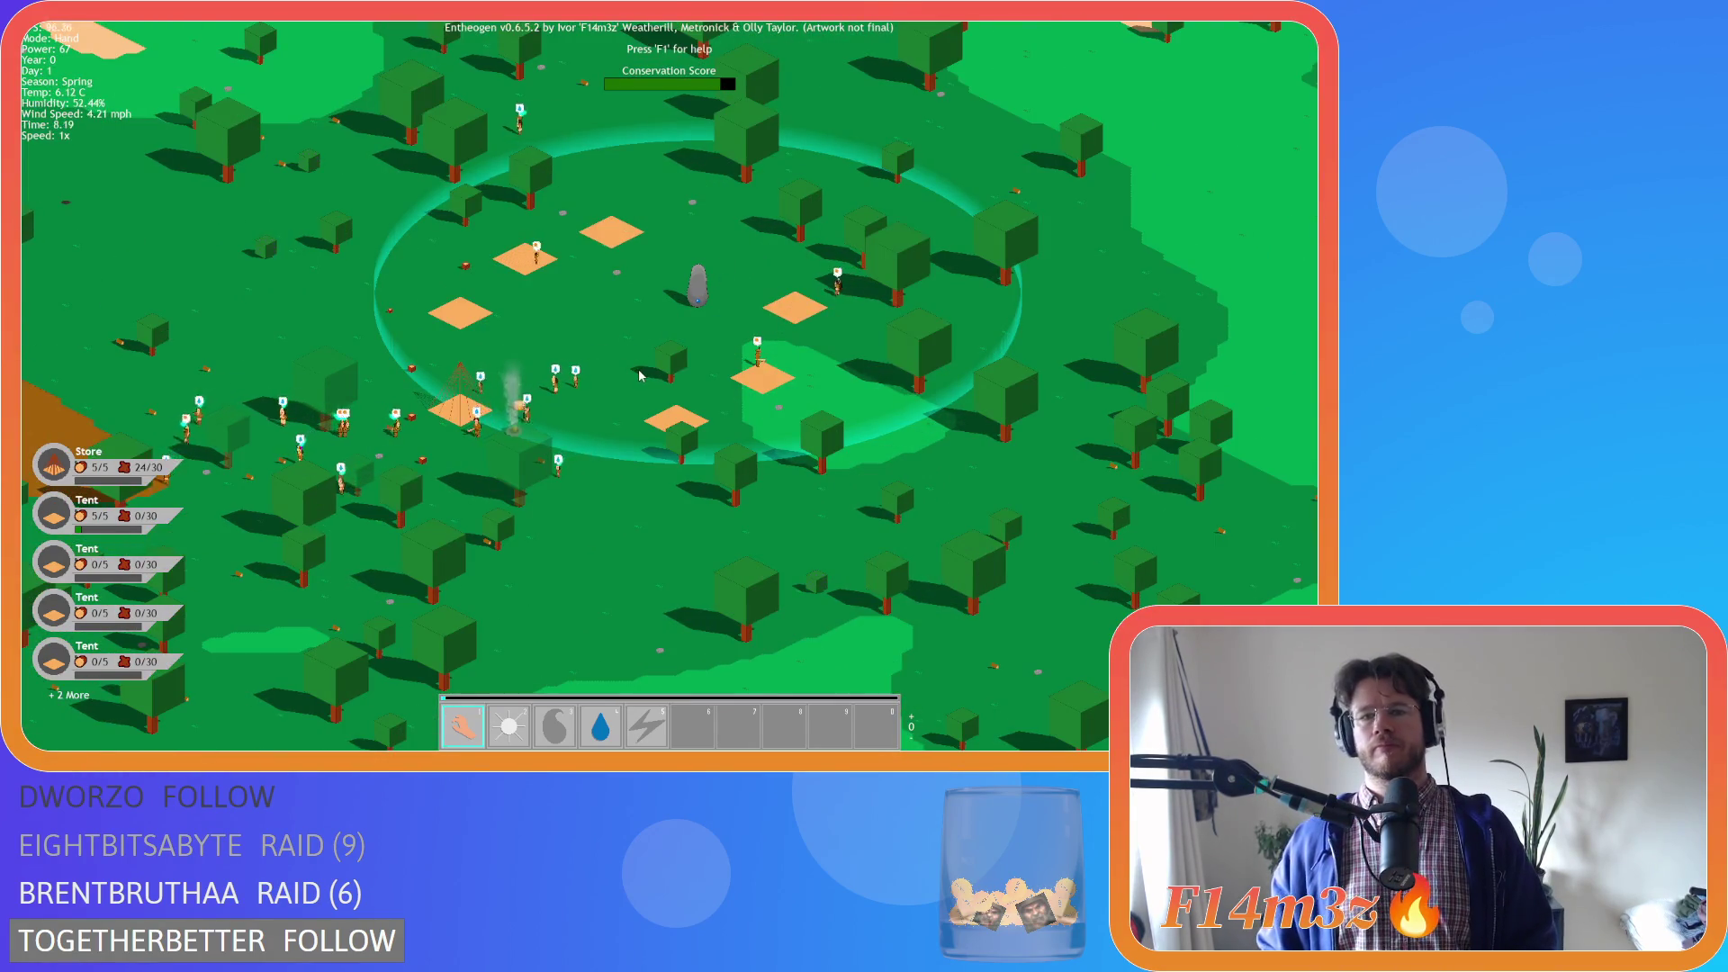
{"action": "key", "text": "a"}
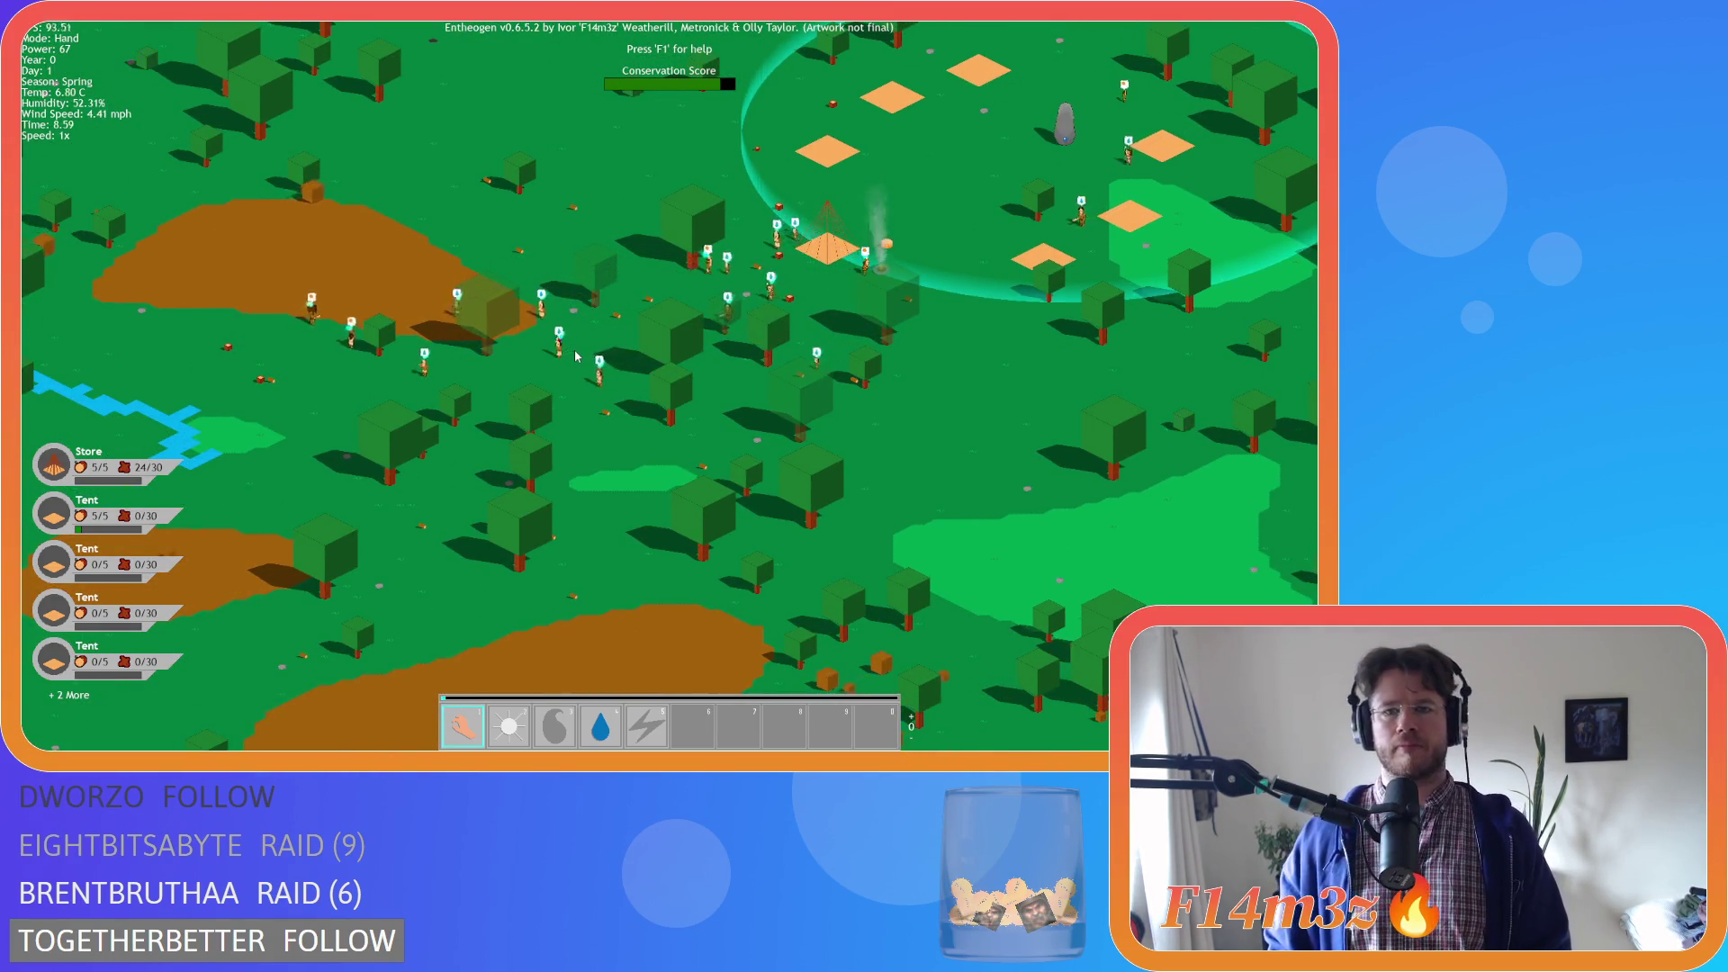
{"action": "key", "text": "d"}
Shift the overview so the camp ring sits toward the upper centre, then look northeast of it
{"action": "mouse_move", "coordinate": [722, 353]}
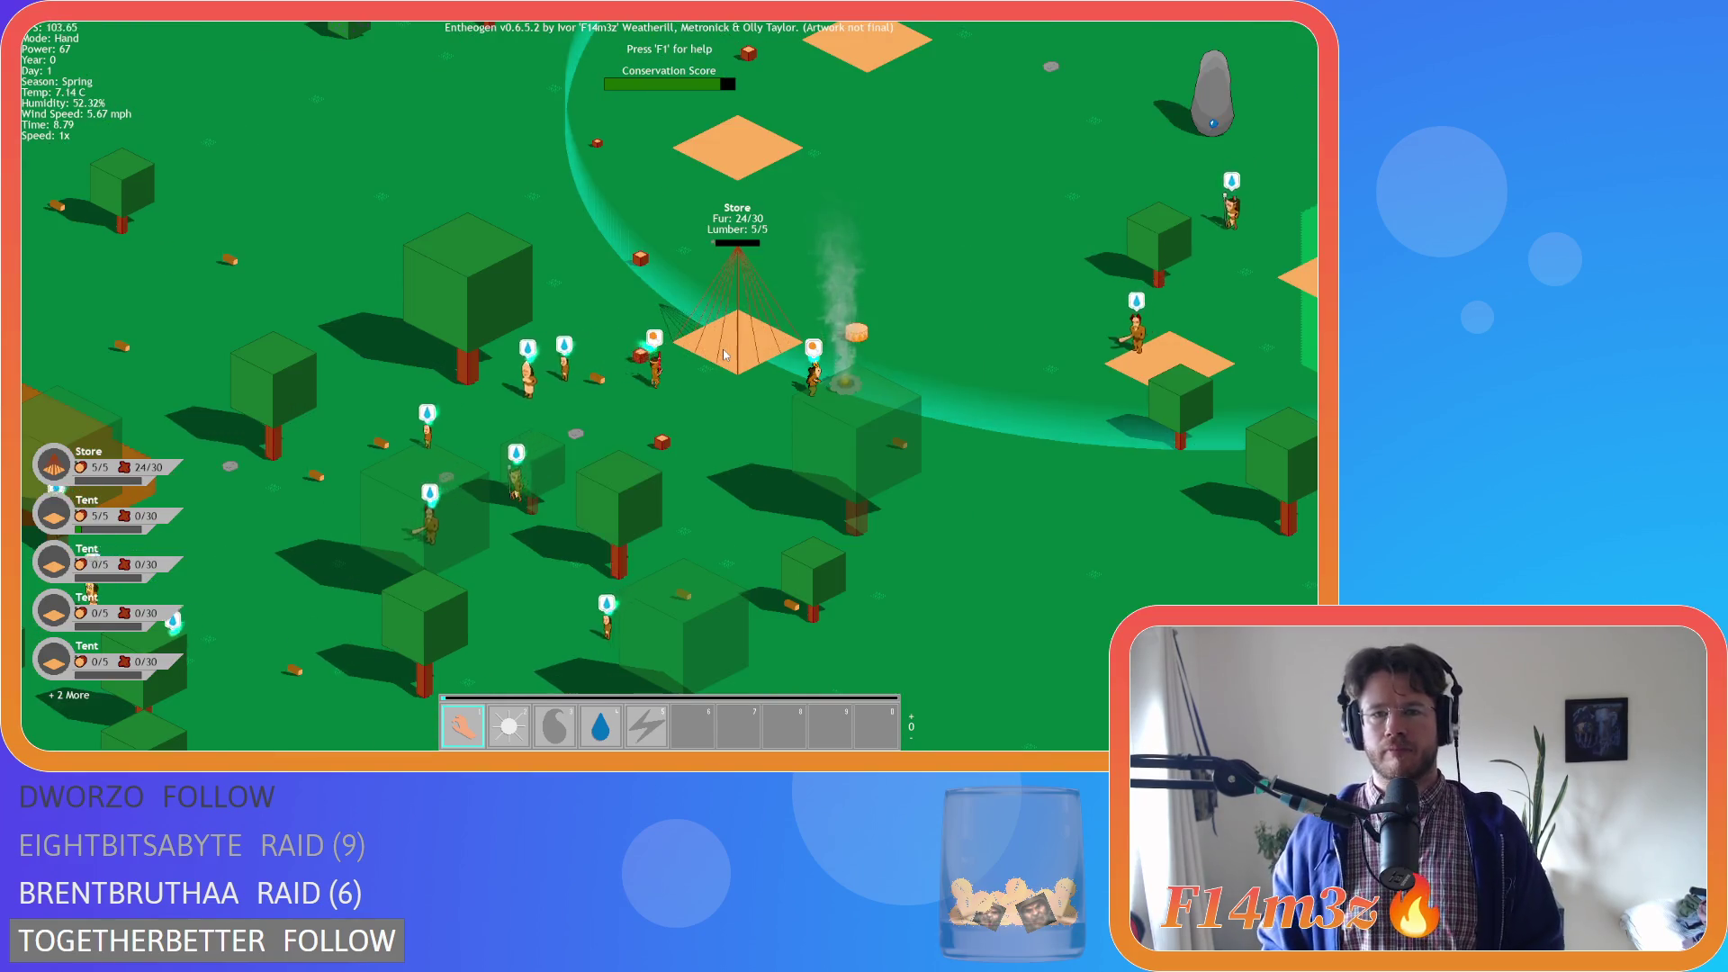
{"action": "key", "text": "w"}
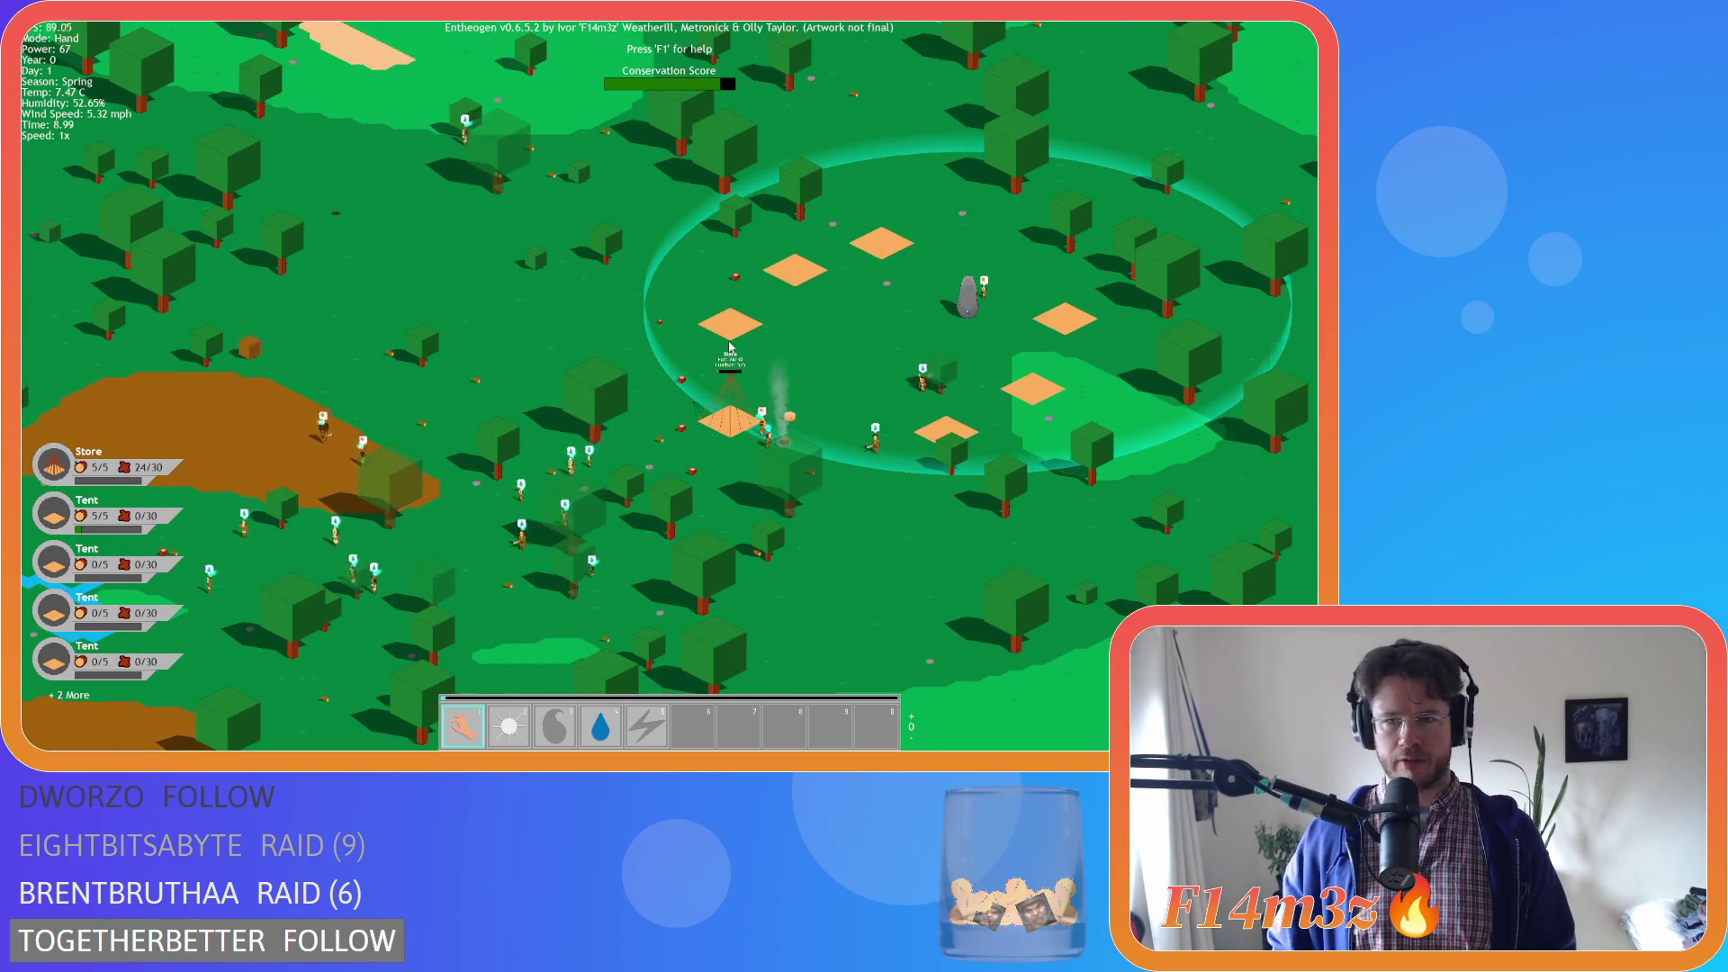
{"action": "scroll", "coordinate": [729, 346], "scroll_direction": "down", "scroll_amount": 5}
{"action": "key", "text": "s"}
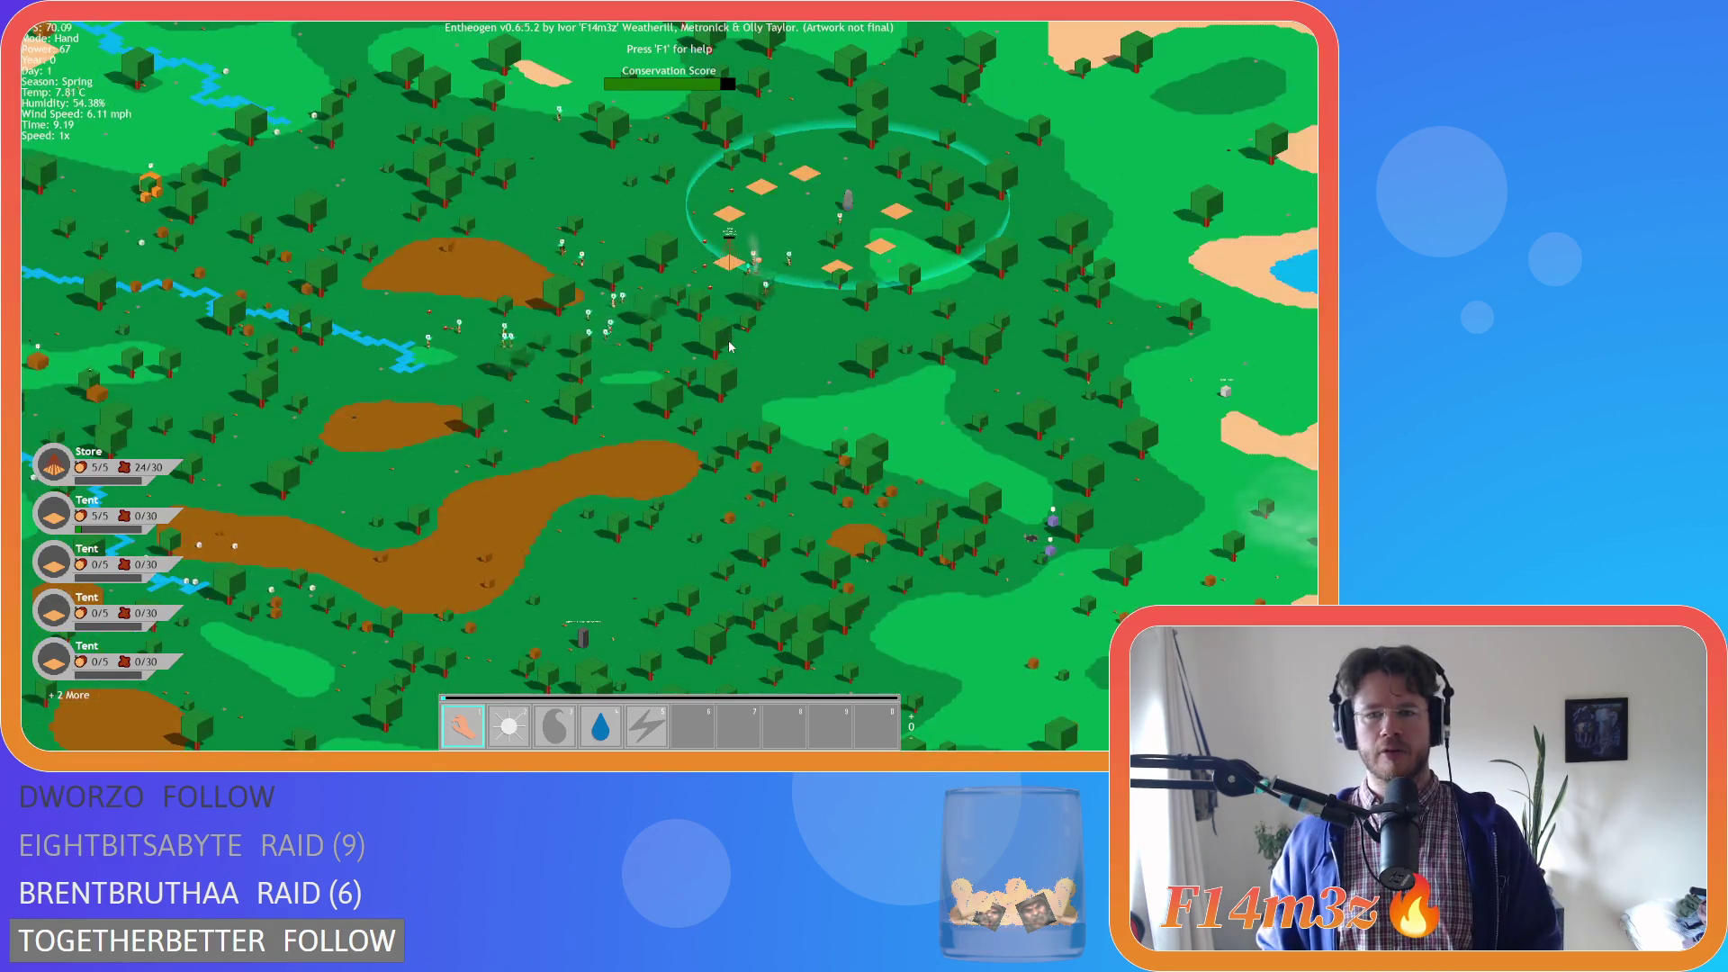
{"action": "key", "text": "a"}
{"action": "scroll", "coordinate": [728, 347], "scroll_direction": "up", "scroll_amount": 5}
{"action": "key", "text": "w"}
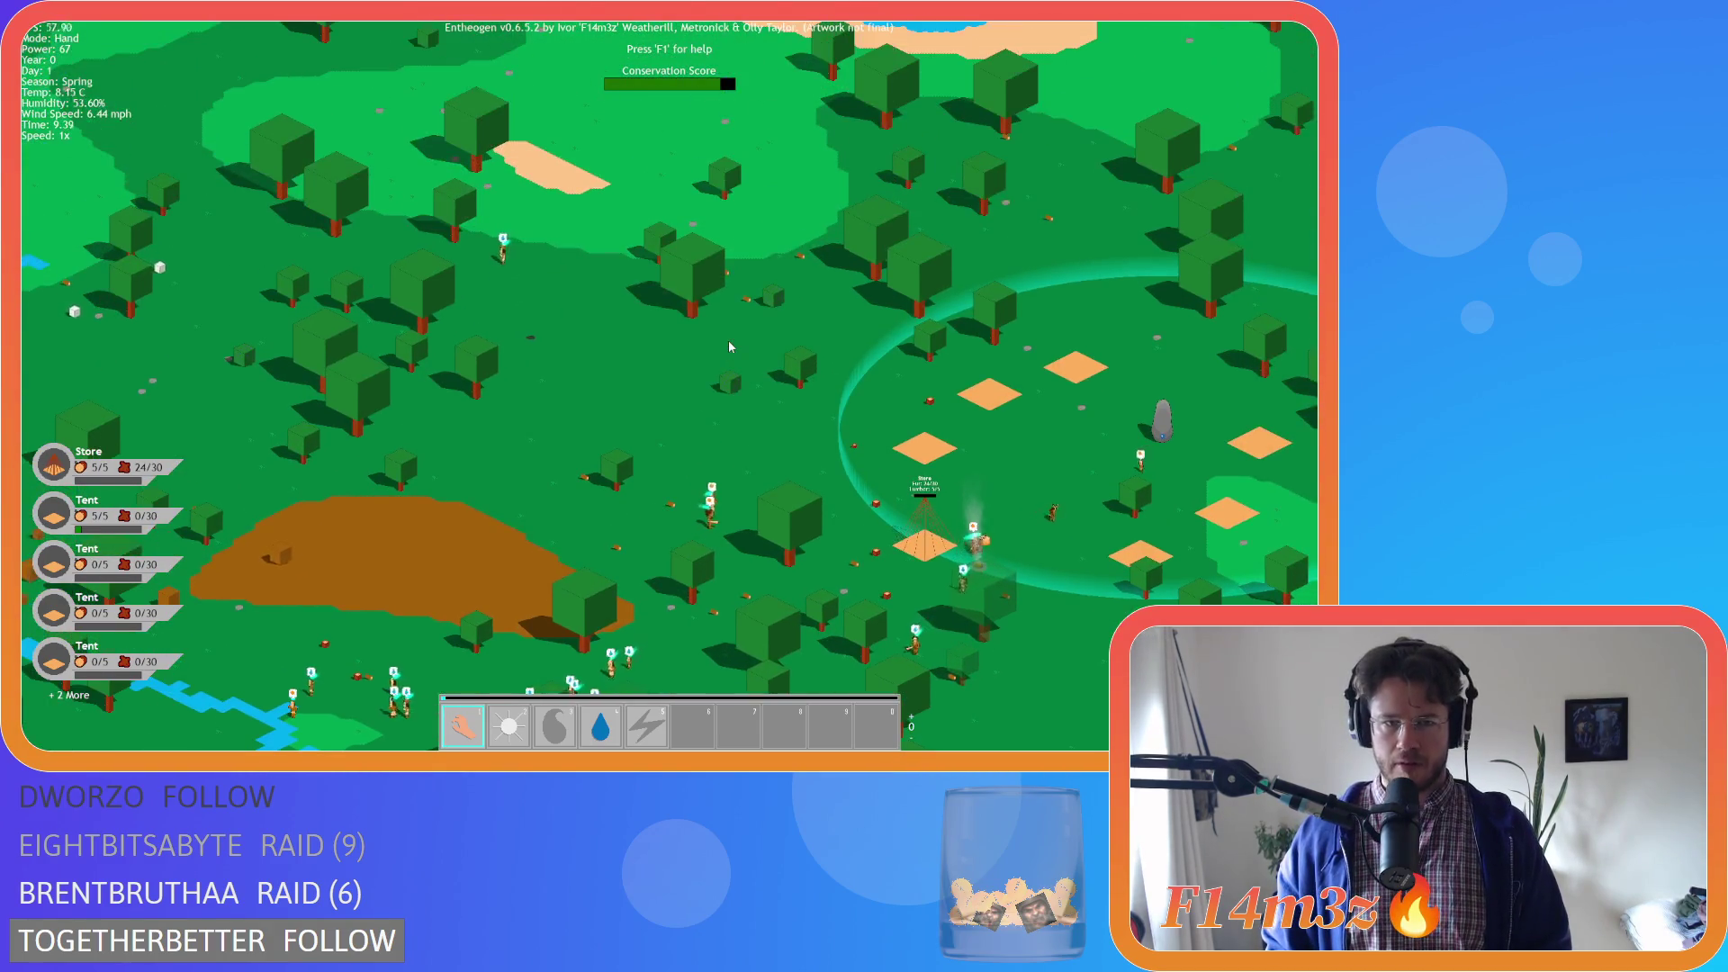
{"action": "key", "text": "s"}
{"action": "key", "text": "d"}
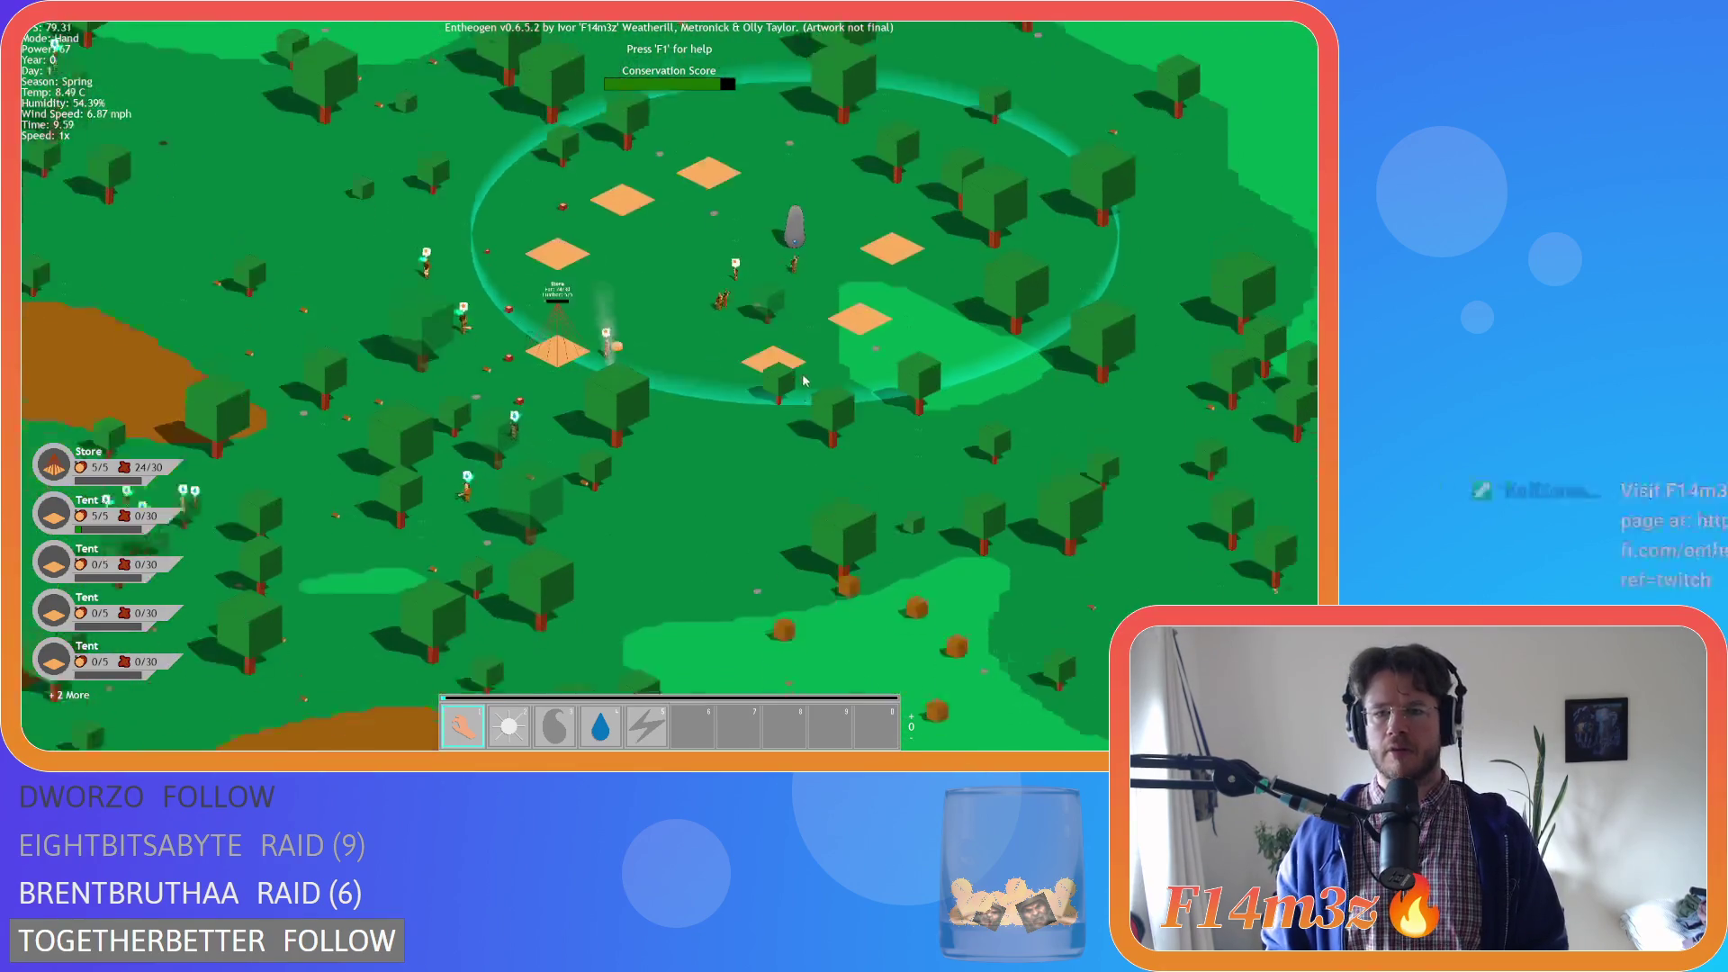
{"action": "key", "text": "s"}
{"action": "key", "text": "w"}
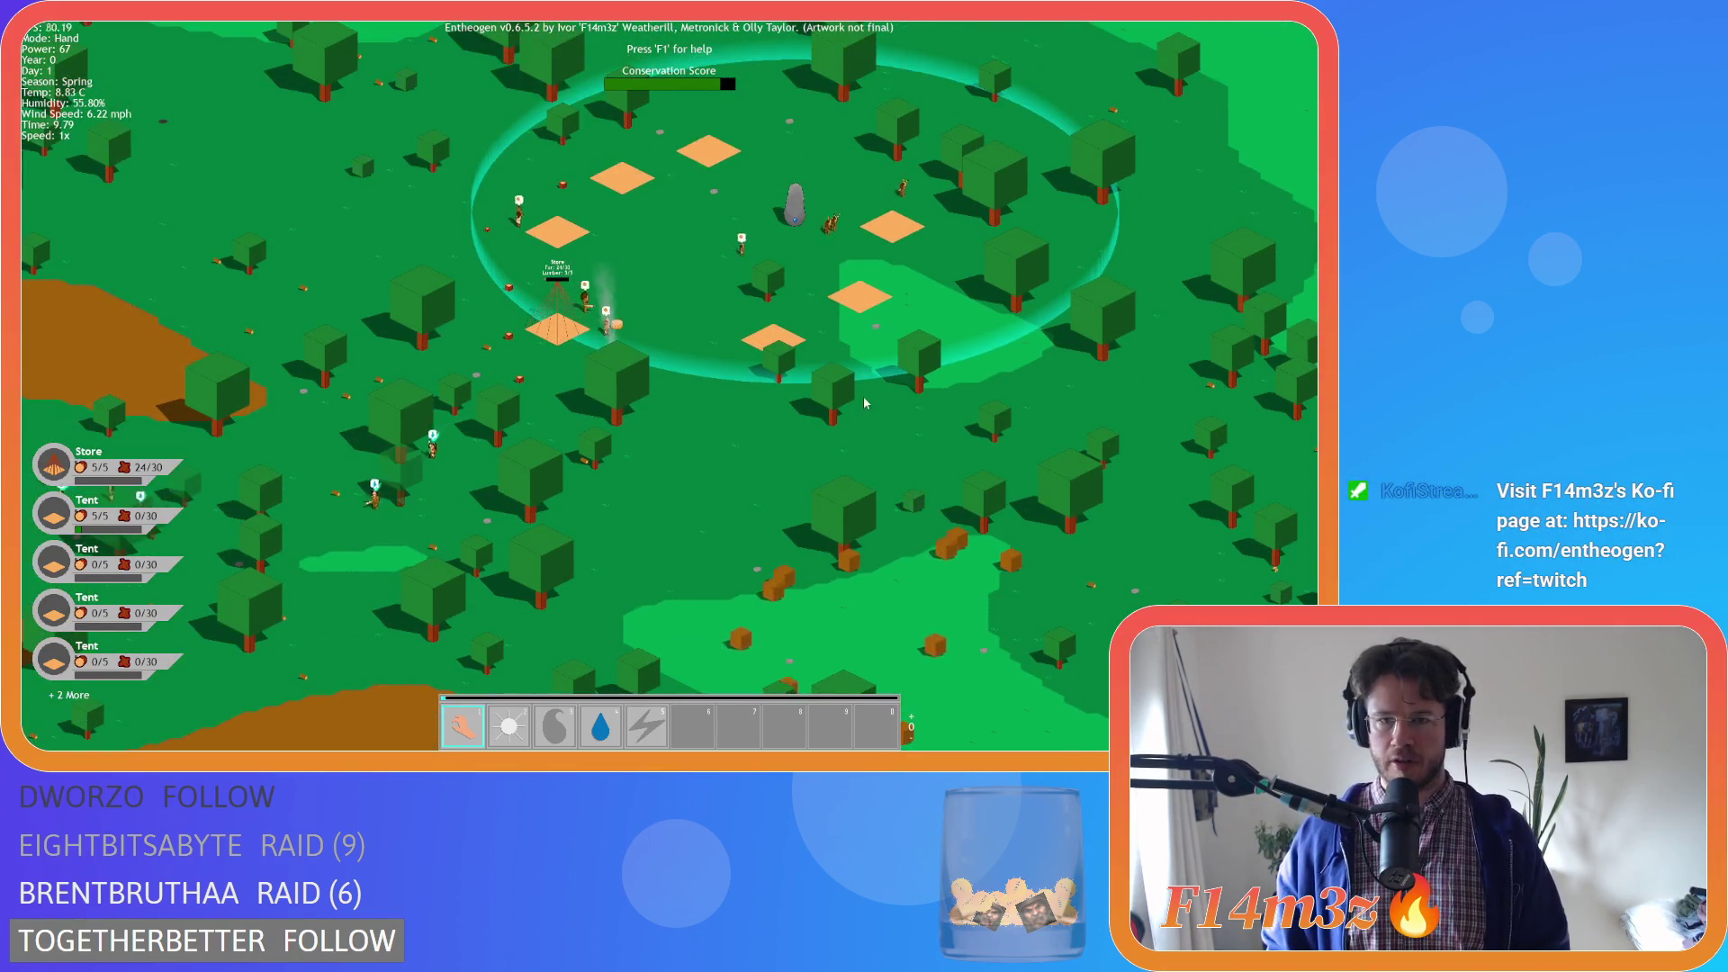
{"action": "key", "text": "w"}
{"action": "key", "text": "d"}
Inspect a hunting villager's details, close them, and zoom back over the camp
{"action": "left_click", "coordinate": [858, 319]}
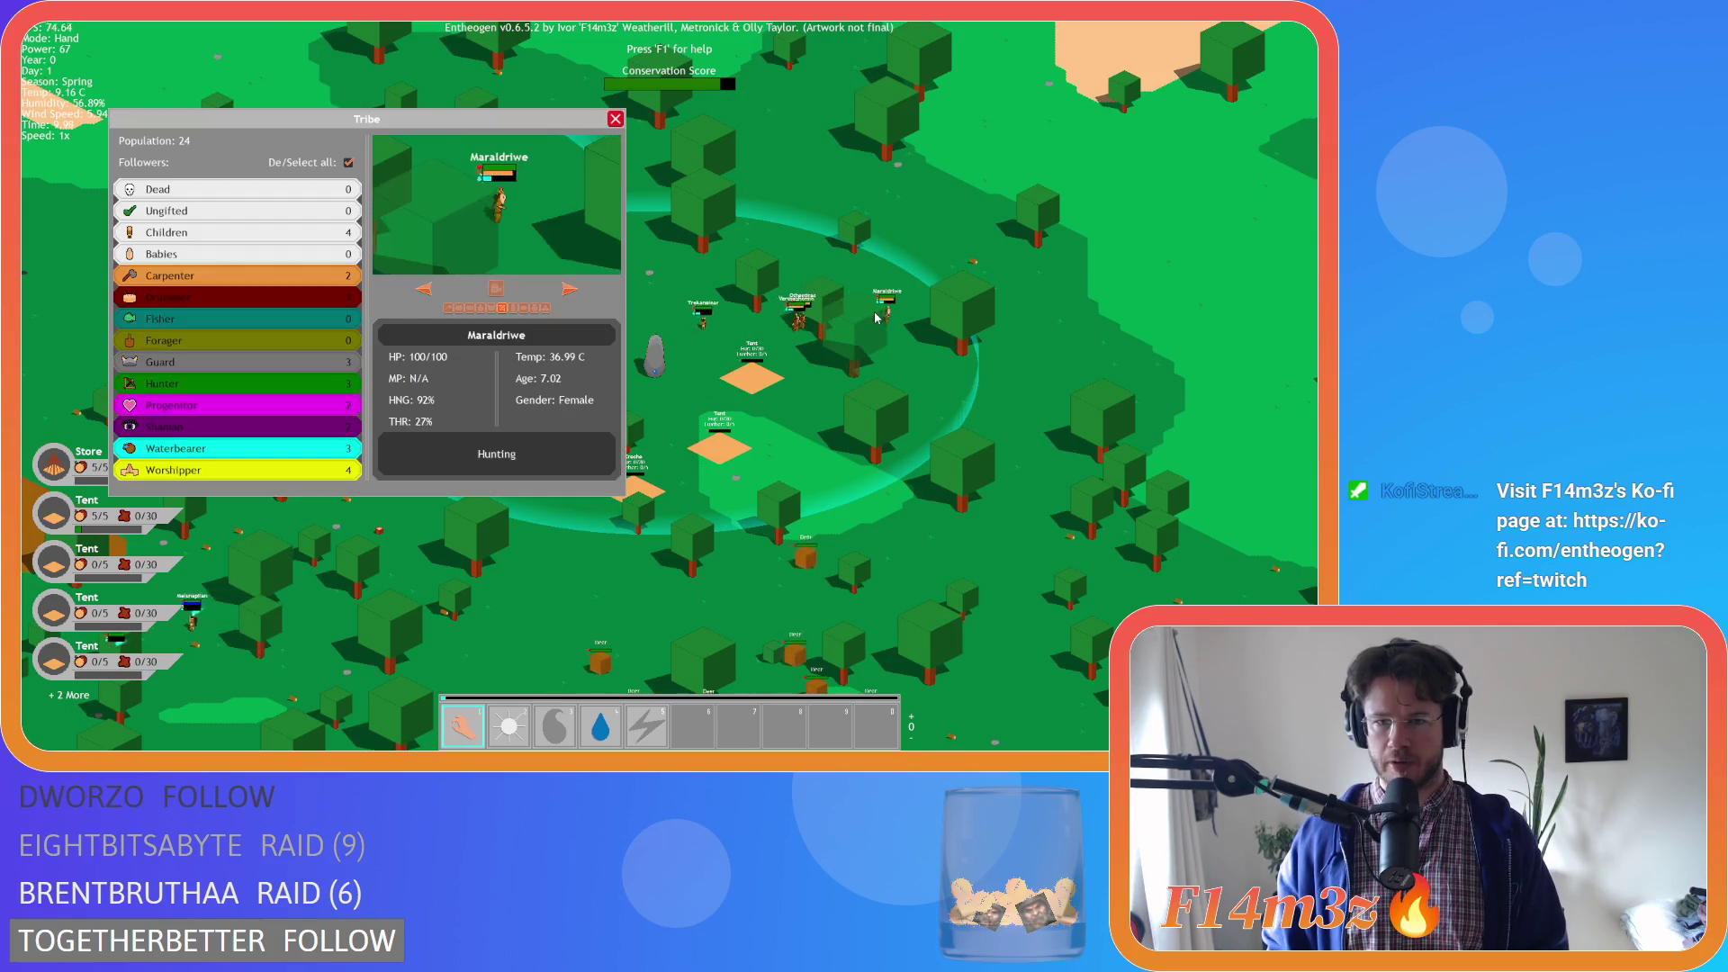
{"action": "key", "text": "a"}
{"action": "left_click", "coordinate": [892, 335]}
{"action": "key", "text": "d"}
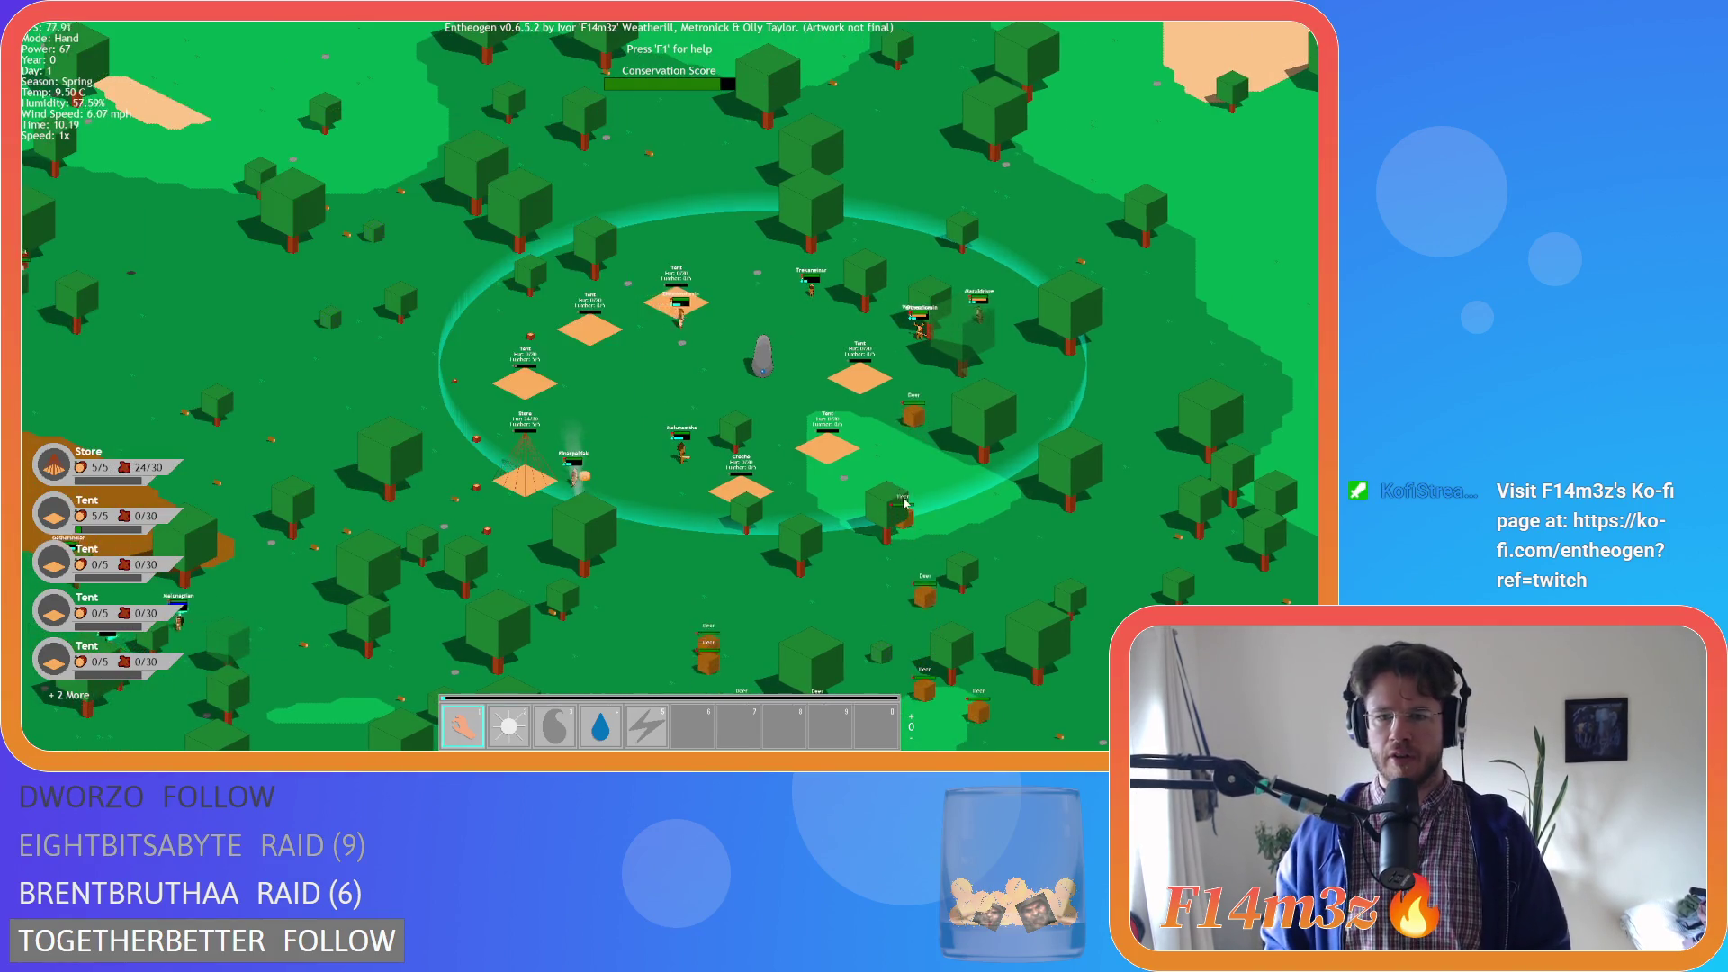
{"action": "scroll", "coordinate": [967, 569], "scroll_direction": "up", "scroll_amount": 2}
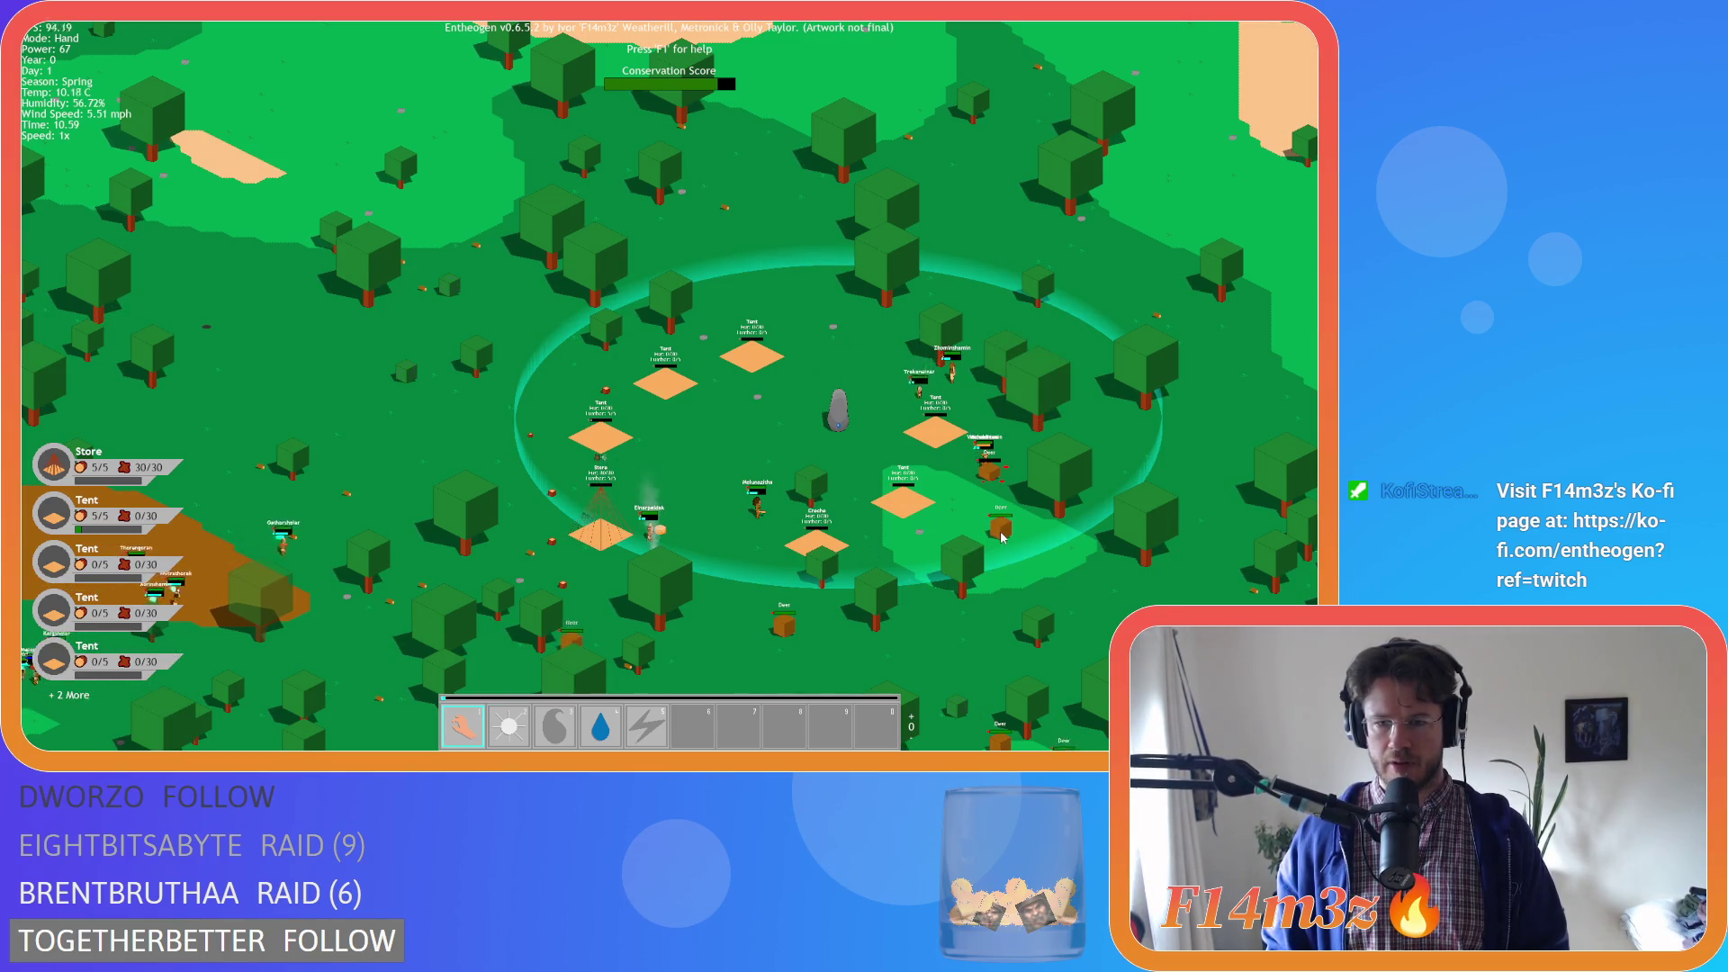
{"action": "scroll", "coordinate": [1002, 537], "scroll_direction": "up", "scroll_amount": 4}
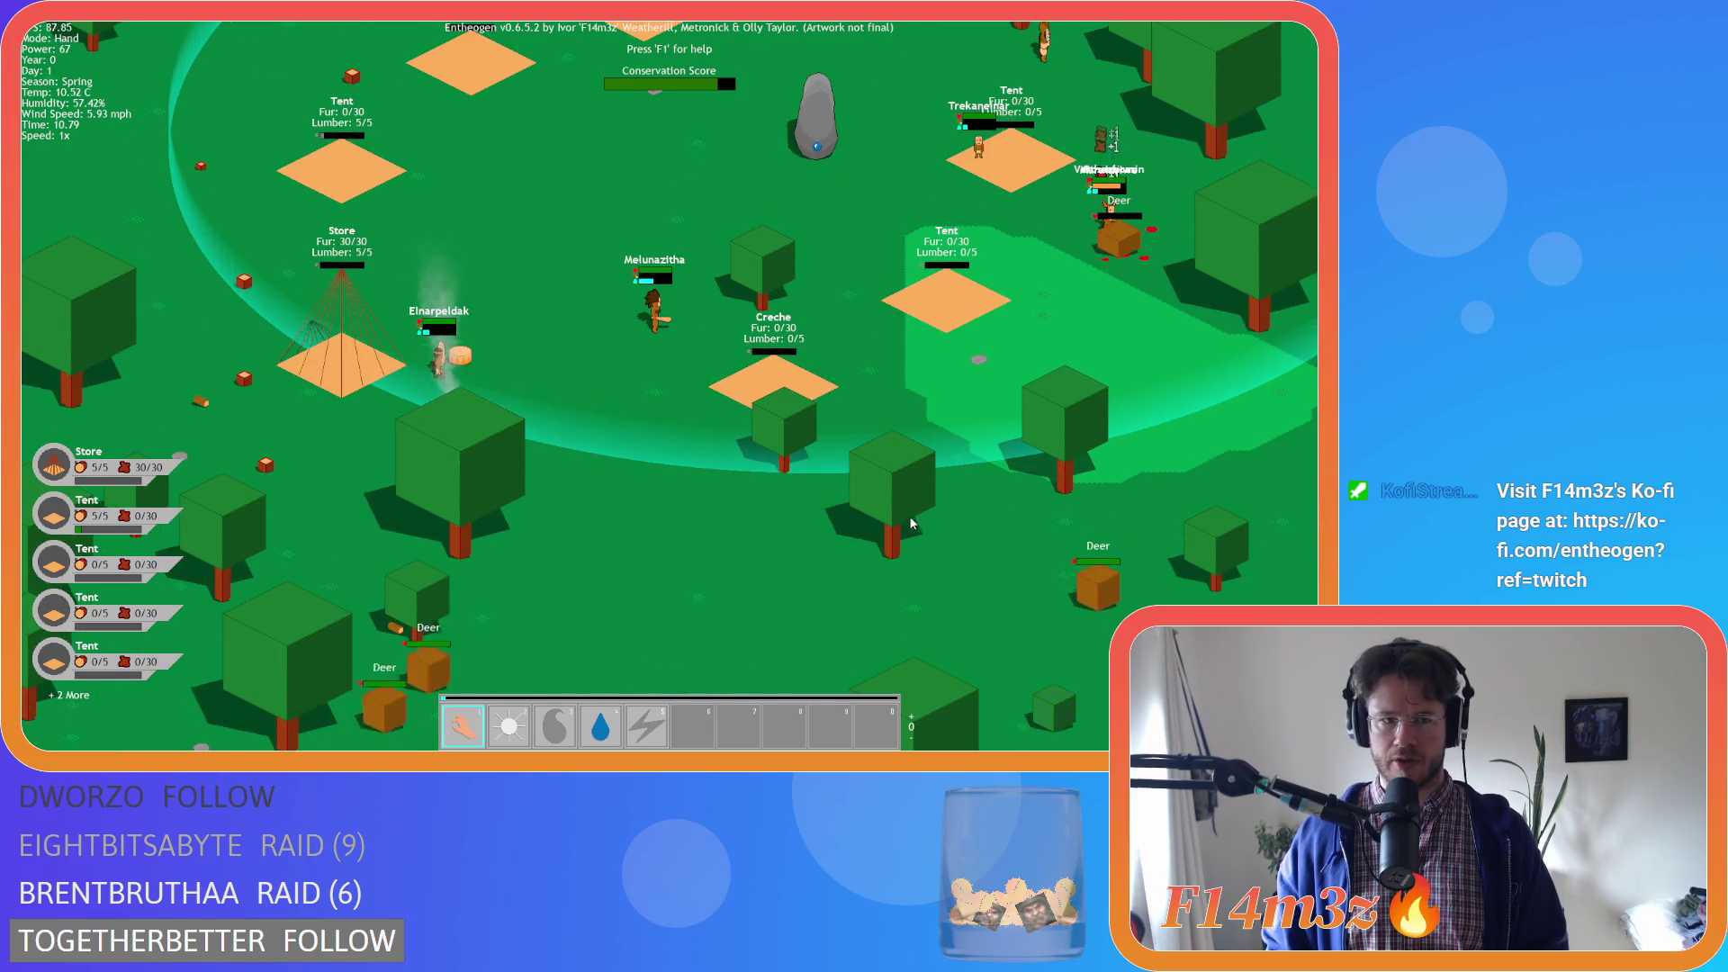
{"action": "scroll", "coordinate": [800, 477], "scroll_direction": "down", "scroll_amount": 5}
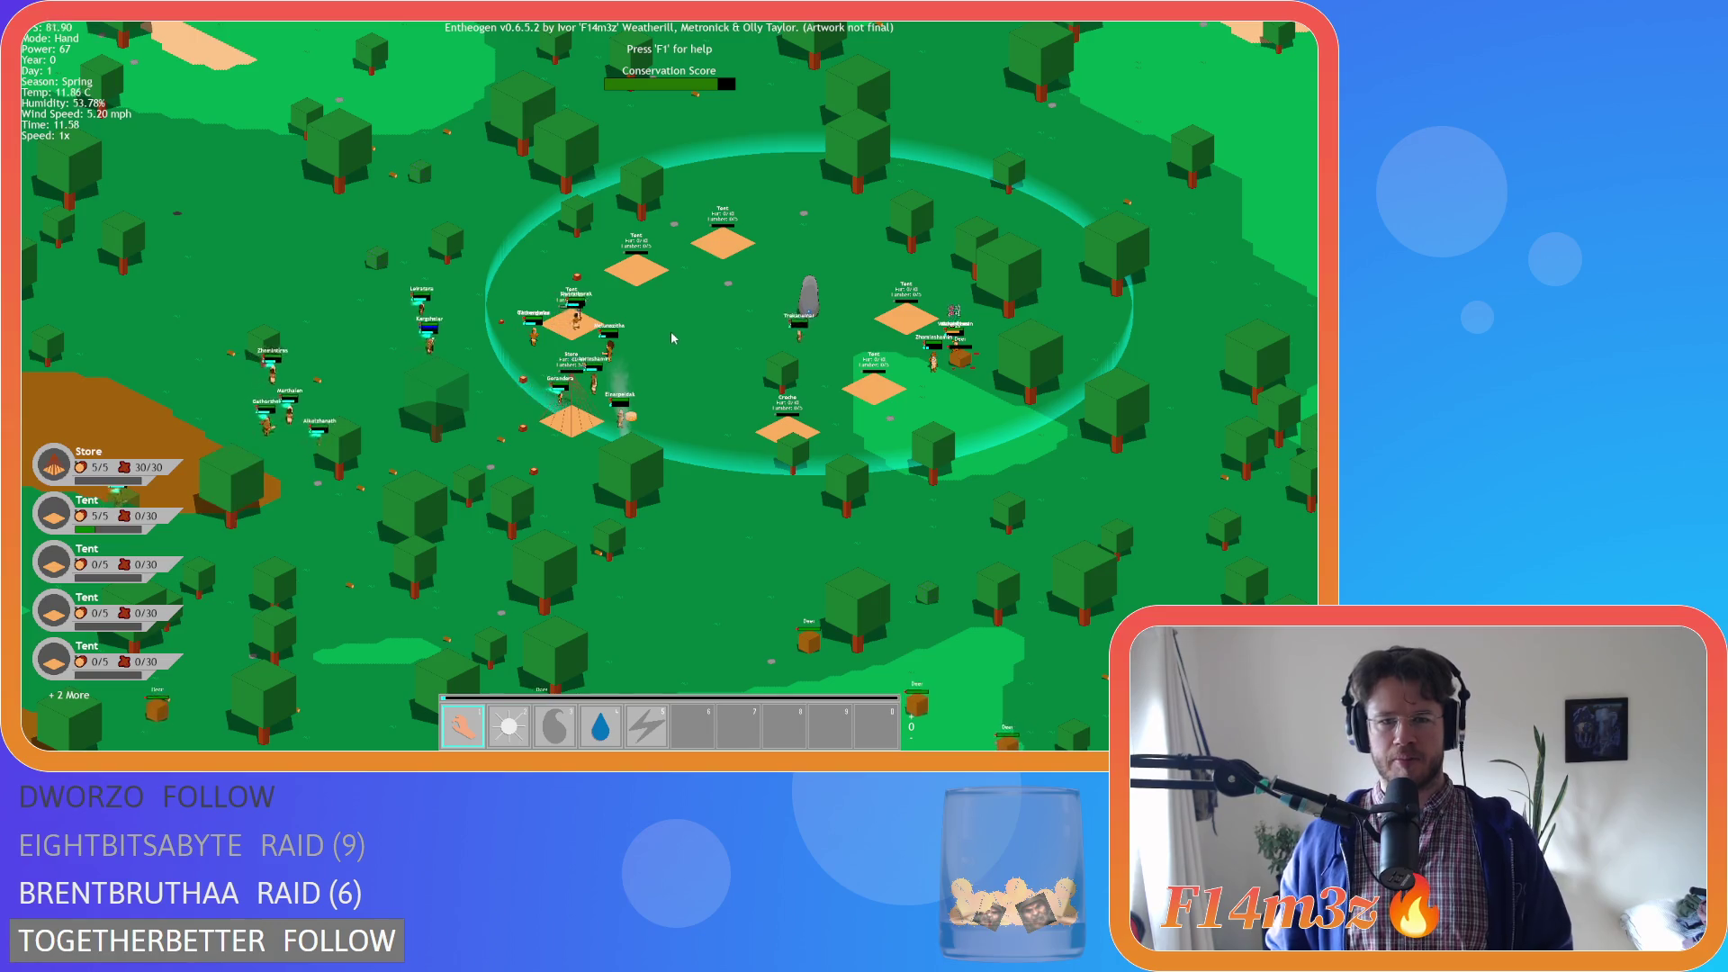
Survey the land south, southeast, west and north of the village
{"action": "key", "text": "s"}
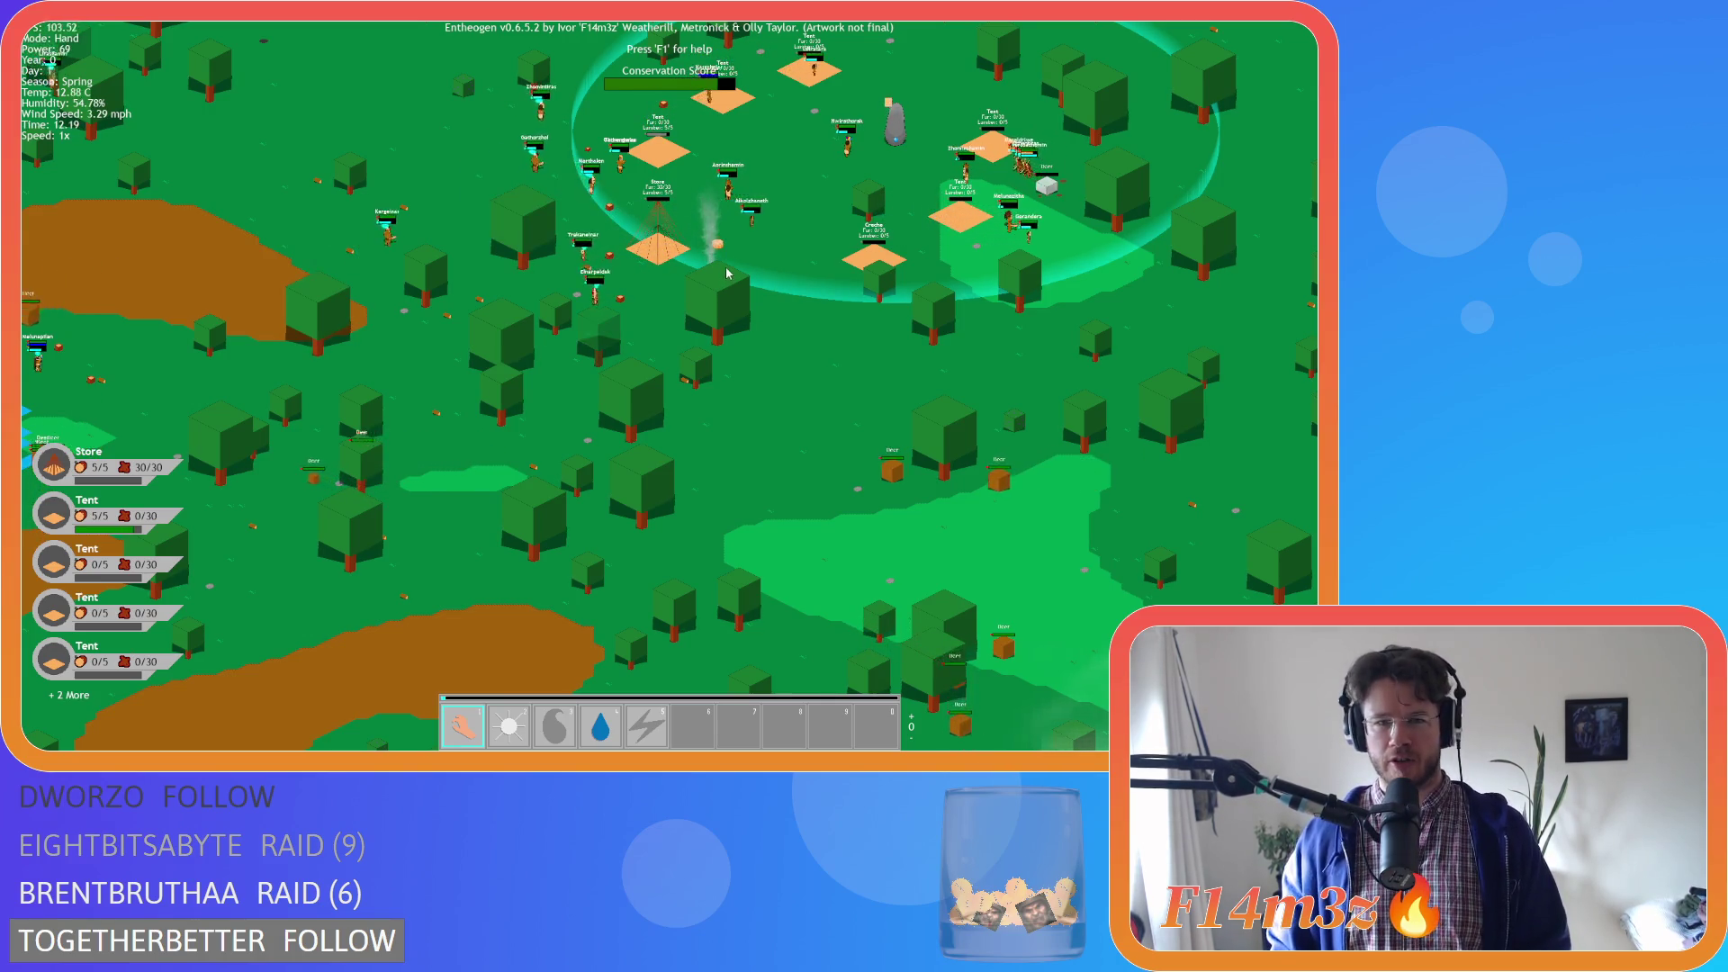
{"action": "key", "text": "w"}
{"action": "key", "text": "s"}
{"action": "key", "text": "d"}
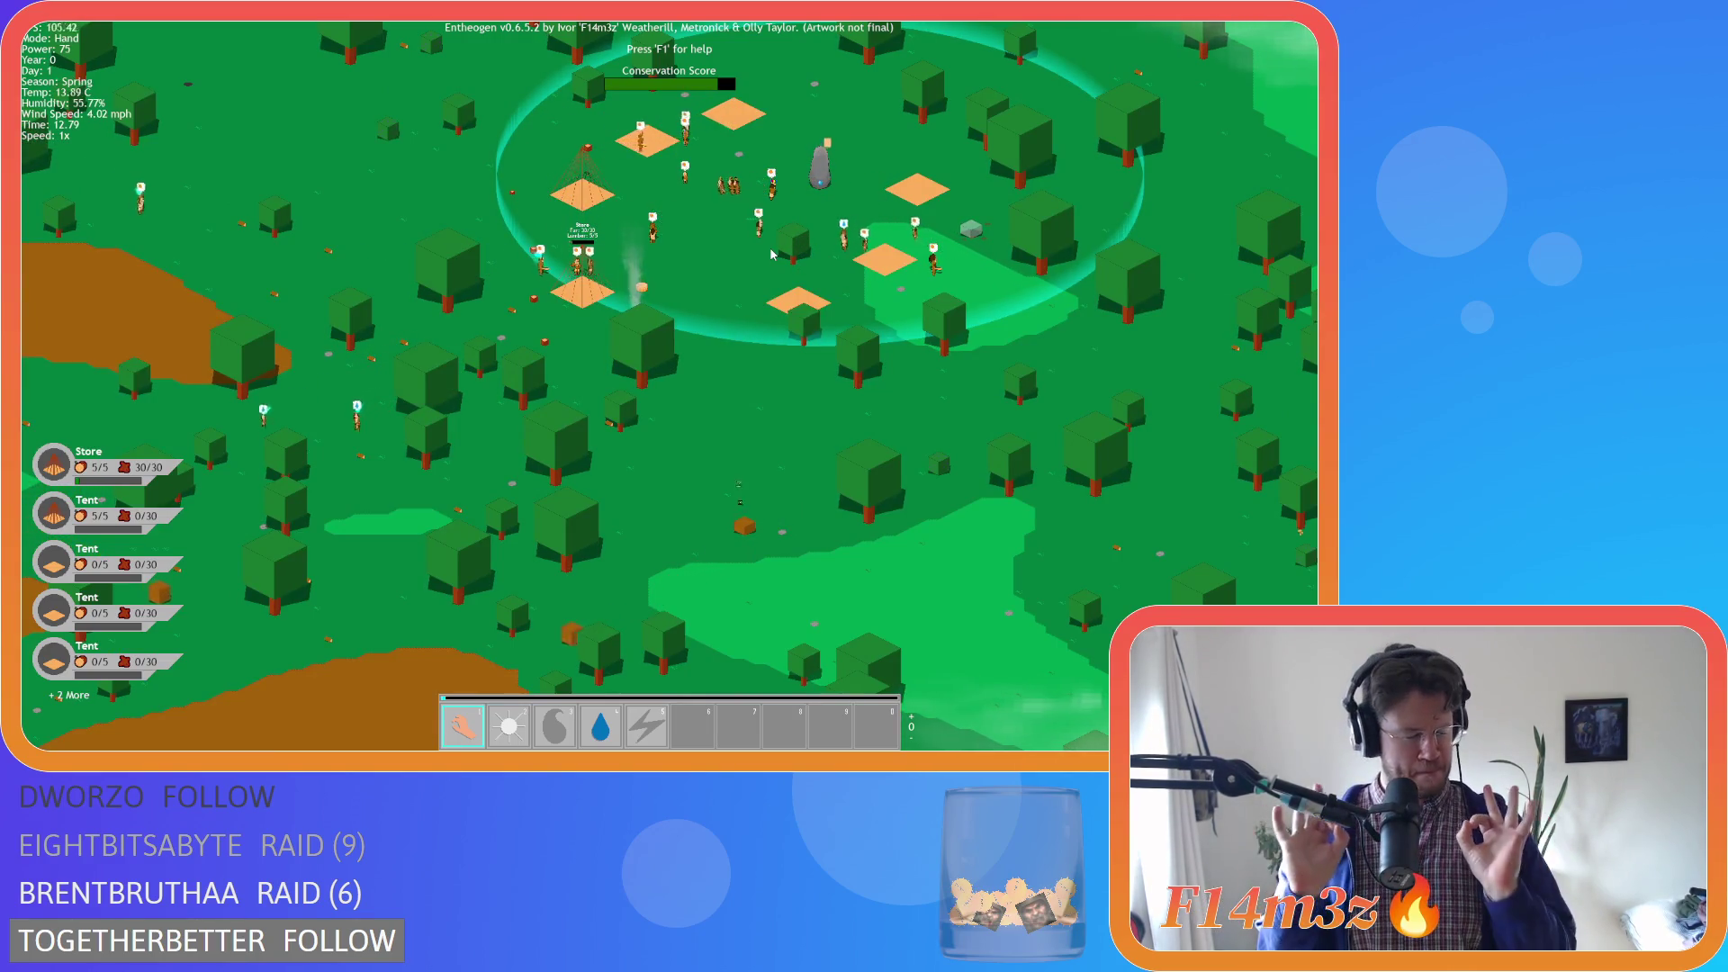
{"action": "key", "text": "s"}
{"action": "key", "text": "d"}
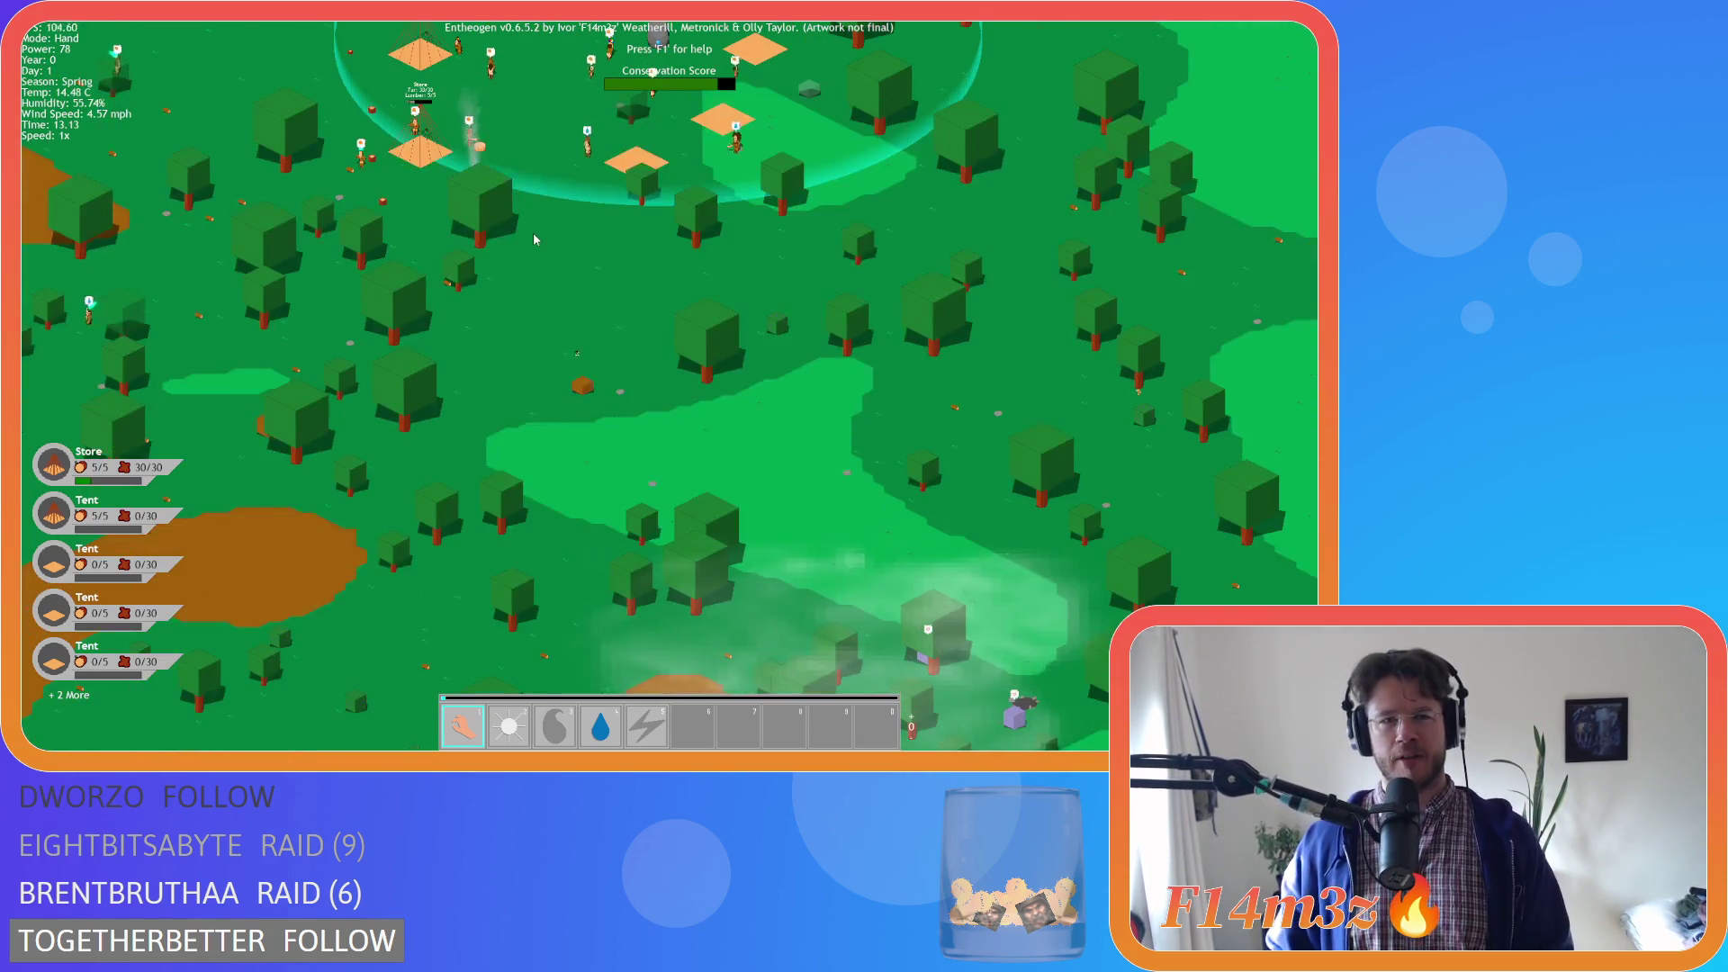
{"action": "key", "text": "w"}
{"action": "key", "text": "a"}
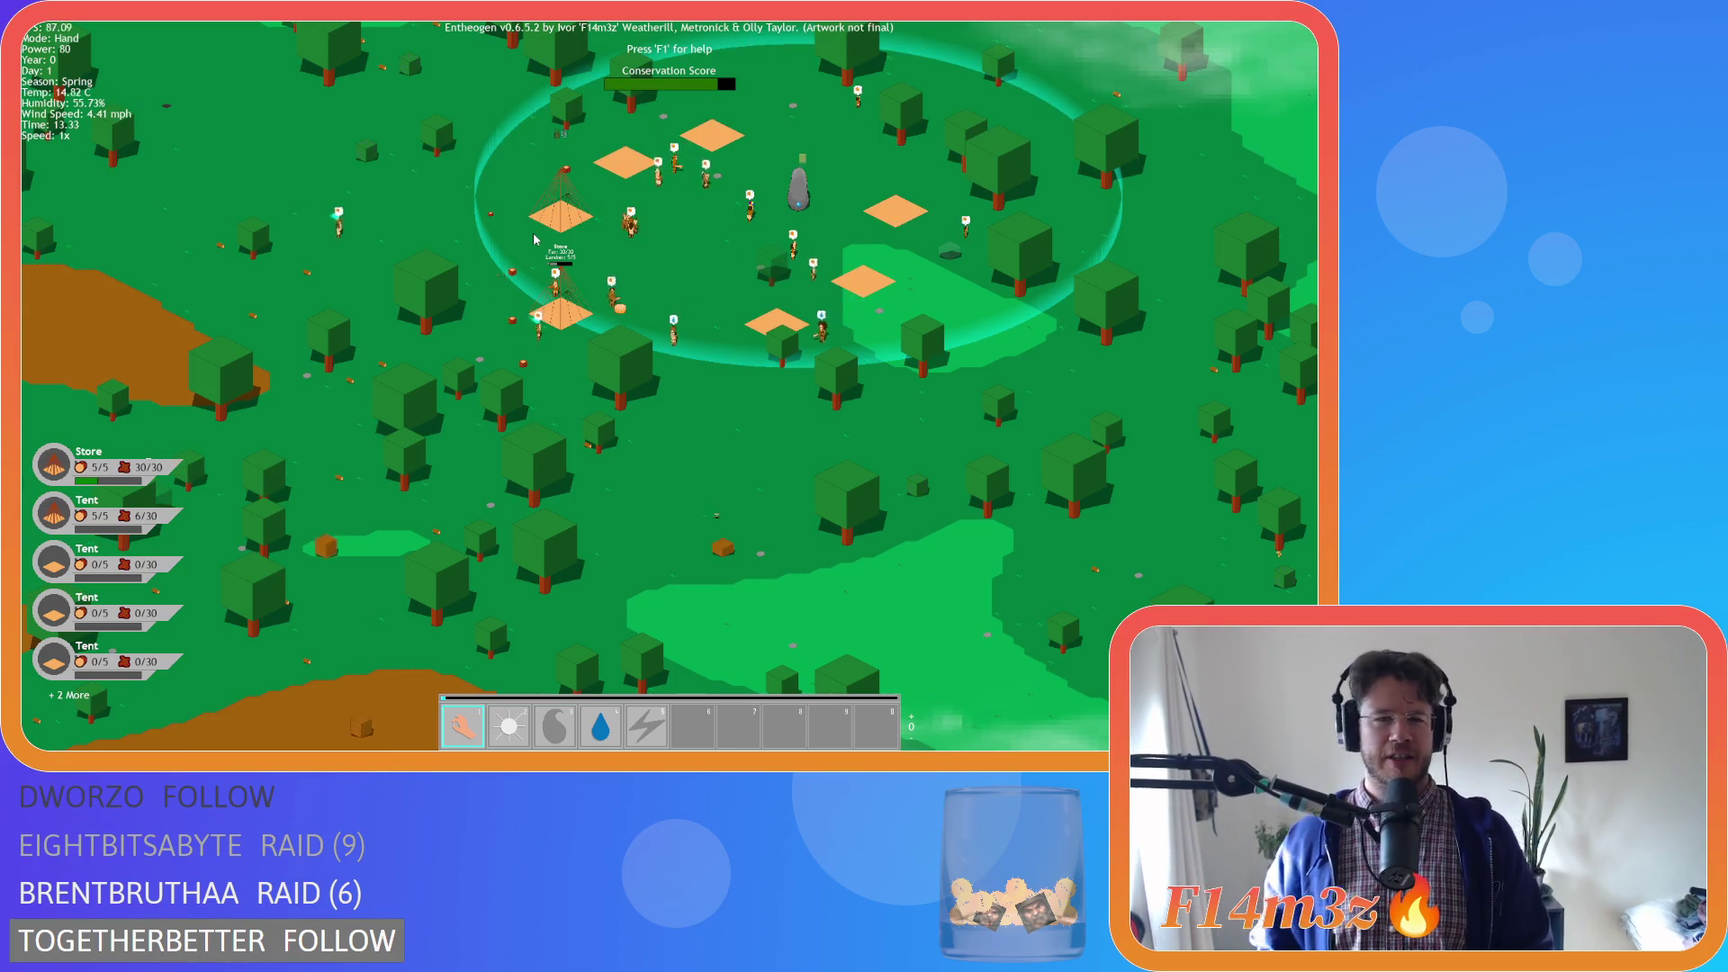
{"action": "key", "text": "a"}
{"action": "key", "text": "s"}
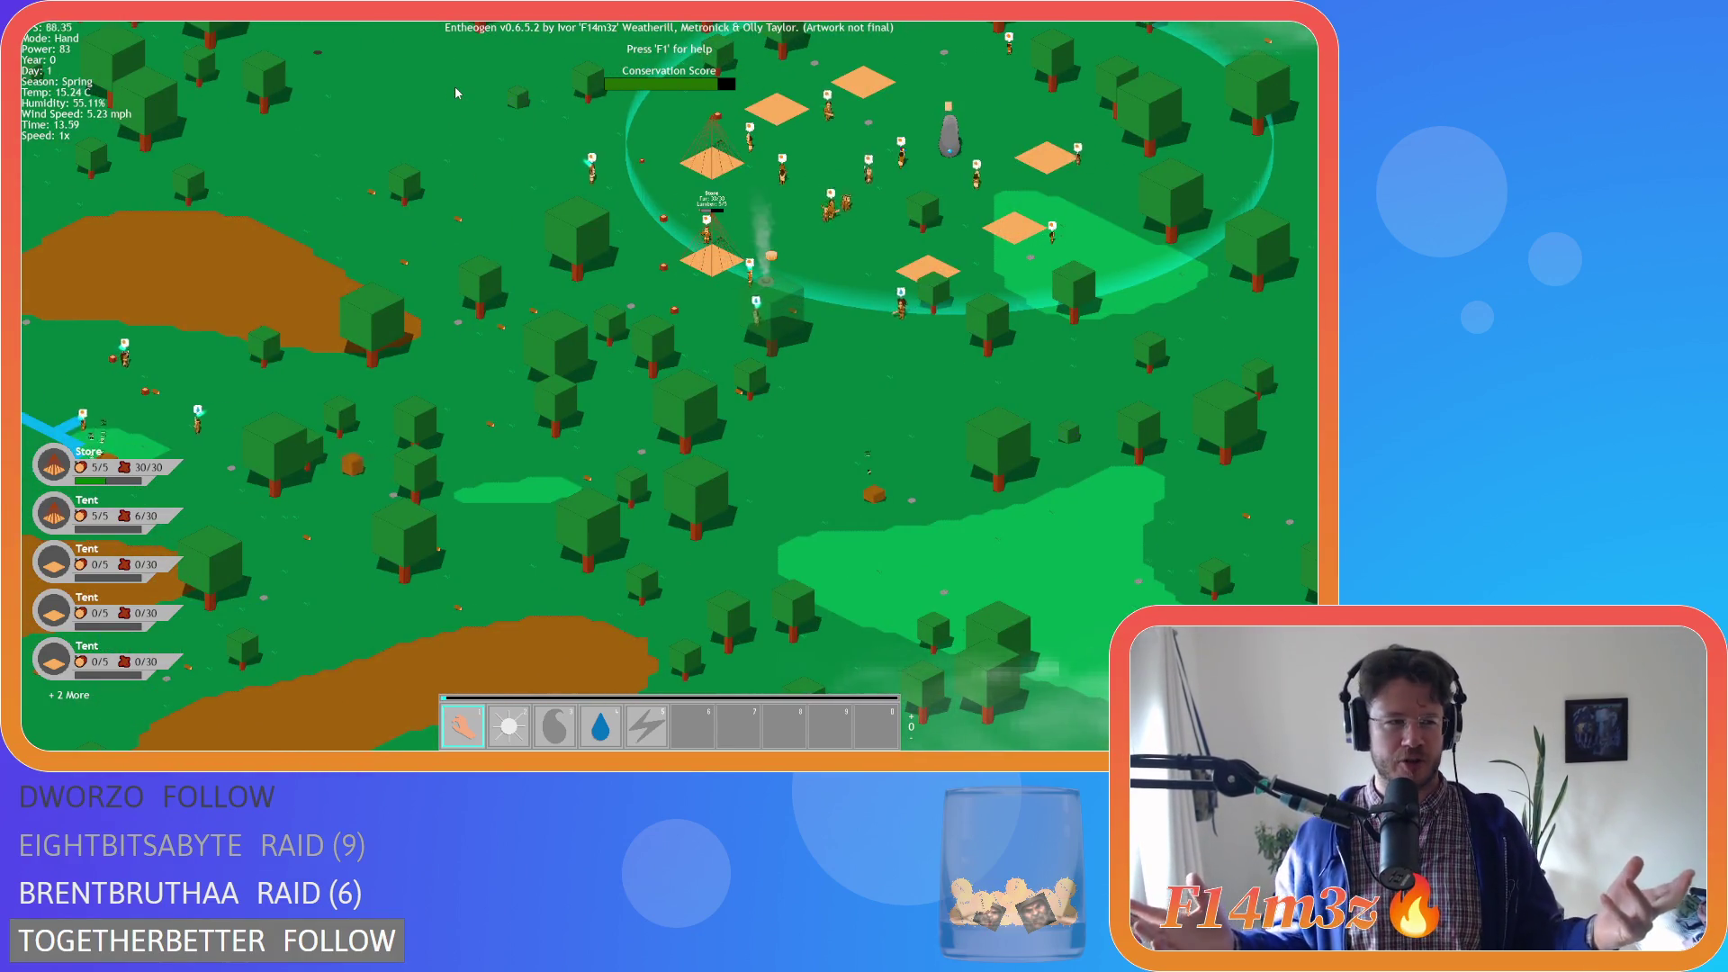
{"action": "key", "text": "w"}
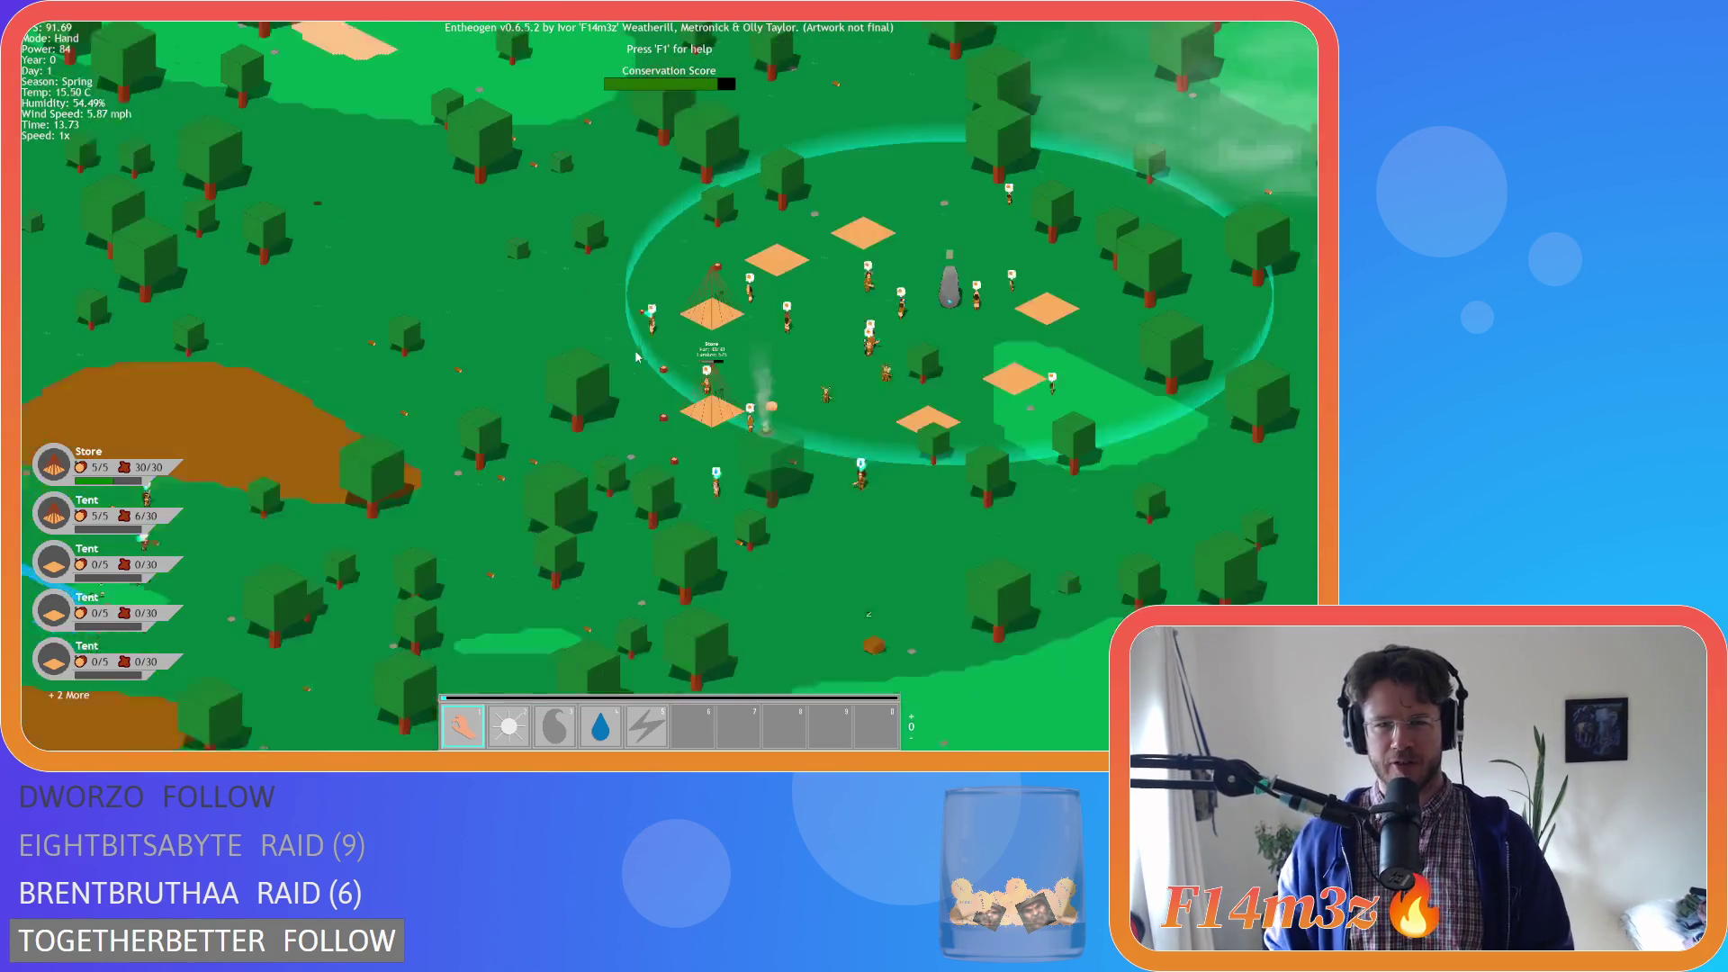
{"action": "key", "text": "s"}
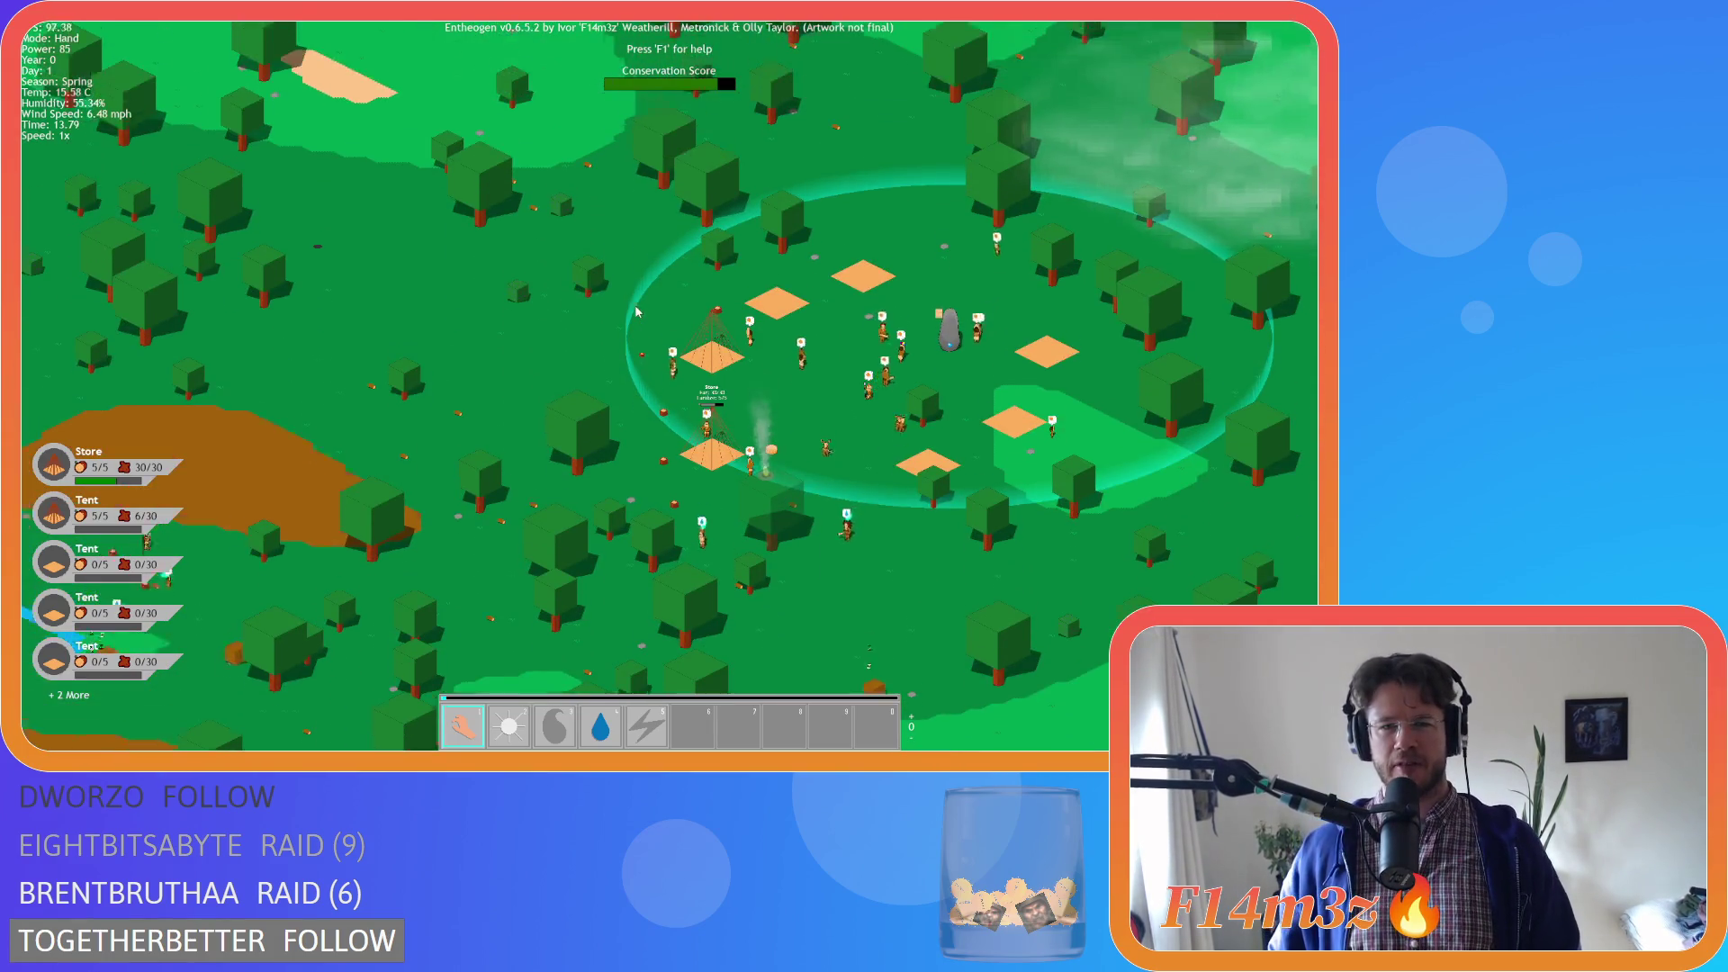
{"action": "key", "text": "s"}
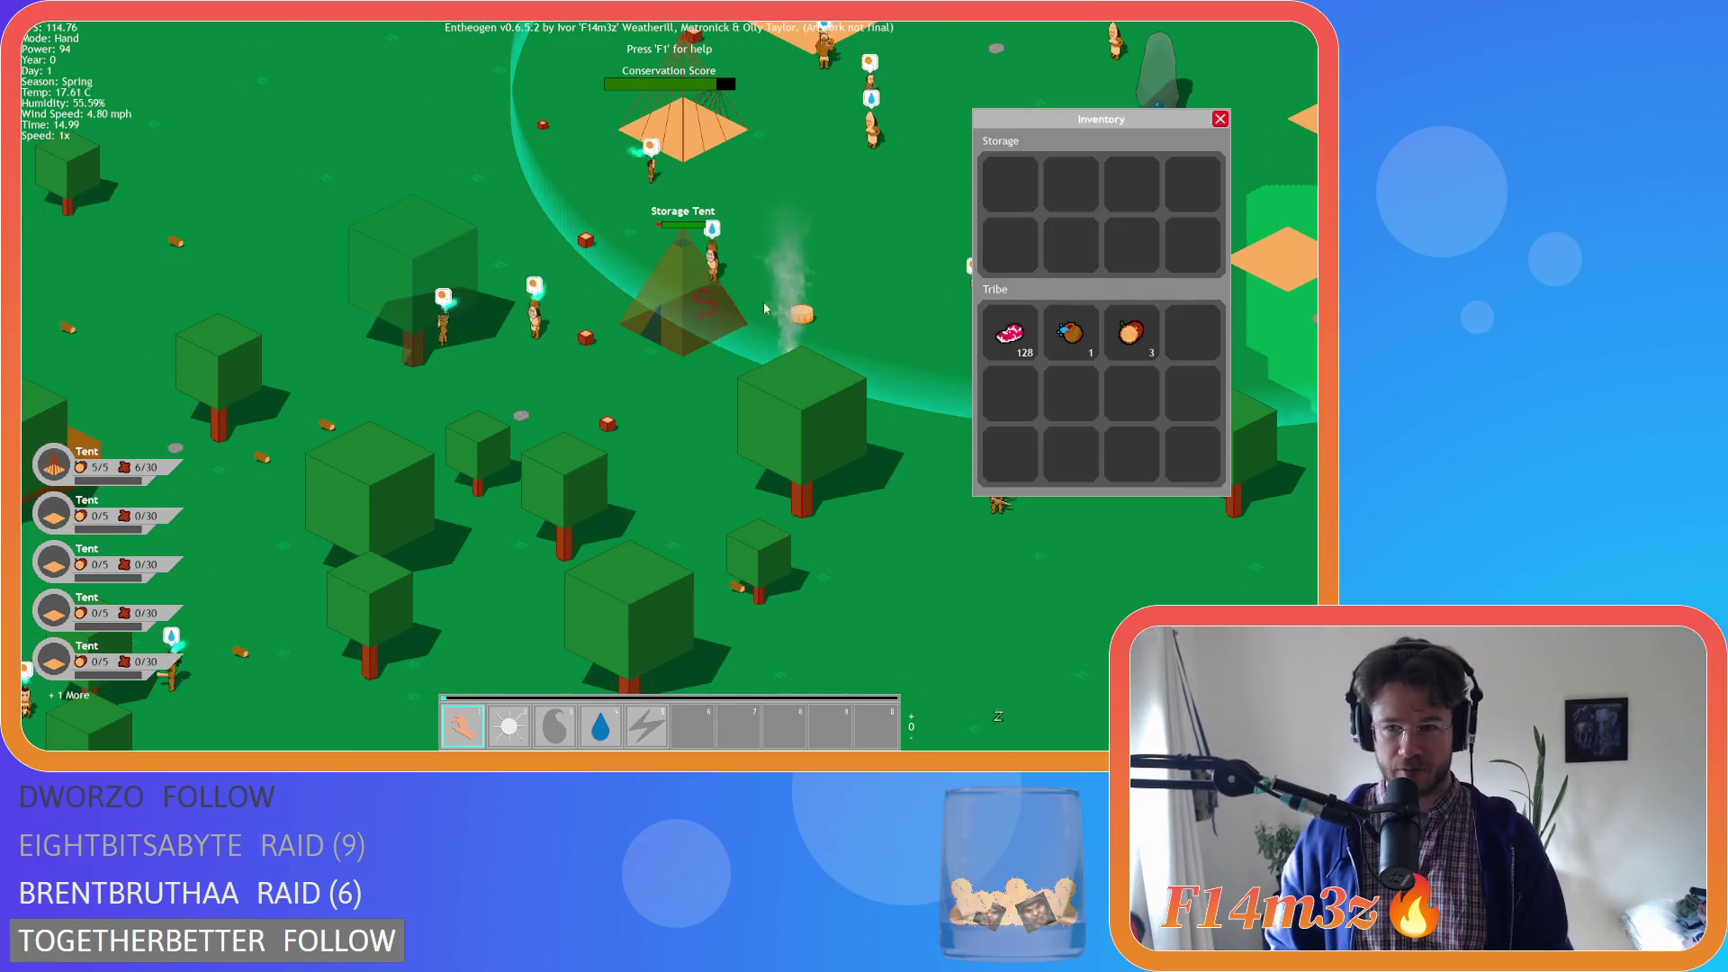
Close the inventory, shift the view over the camp and zoom in and out
{"action": "left_click_drag", "start_coordinate": [747, 322], "coordinate": [789, 221]}
{"action": "scroll", "coordinate": [757, 247], "scroll_direction": "down", "scroll_amount": 5}
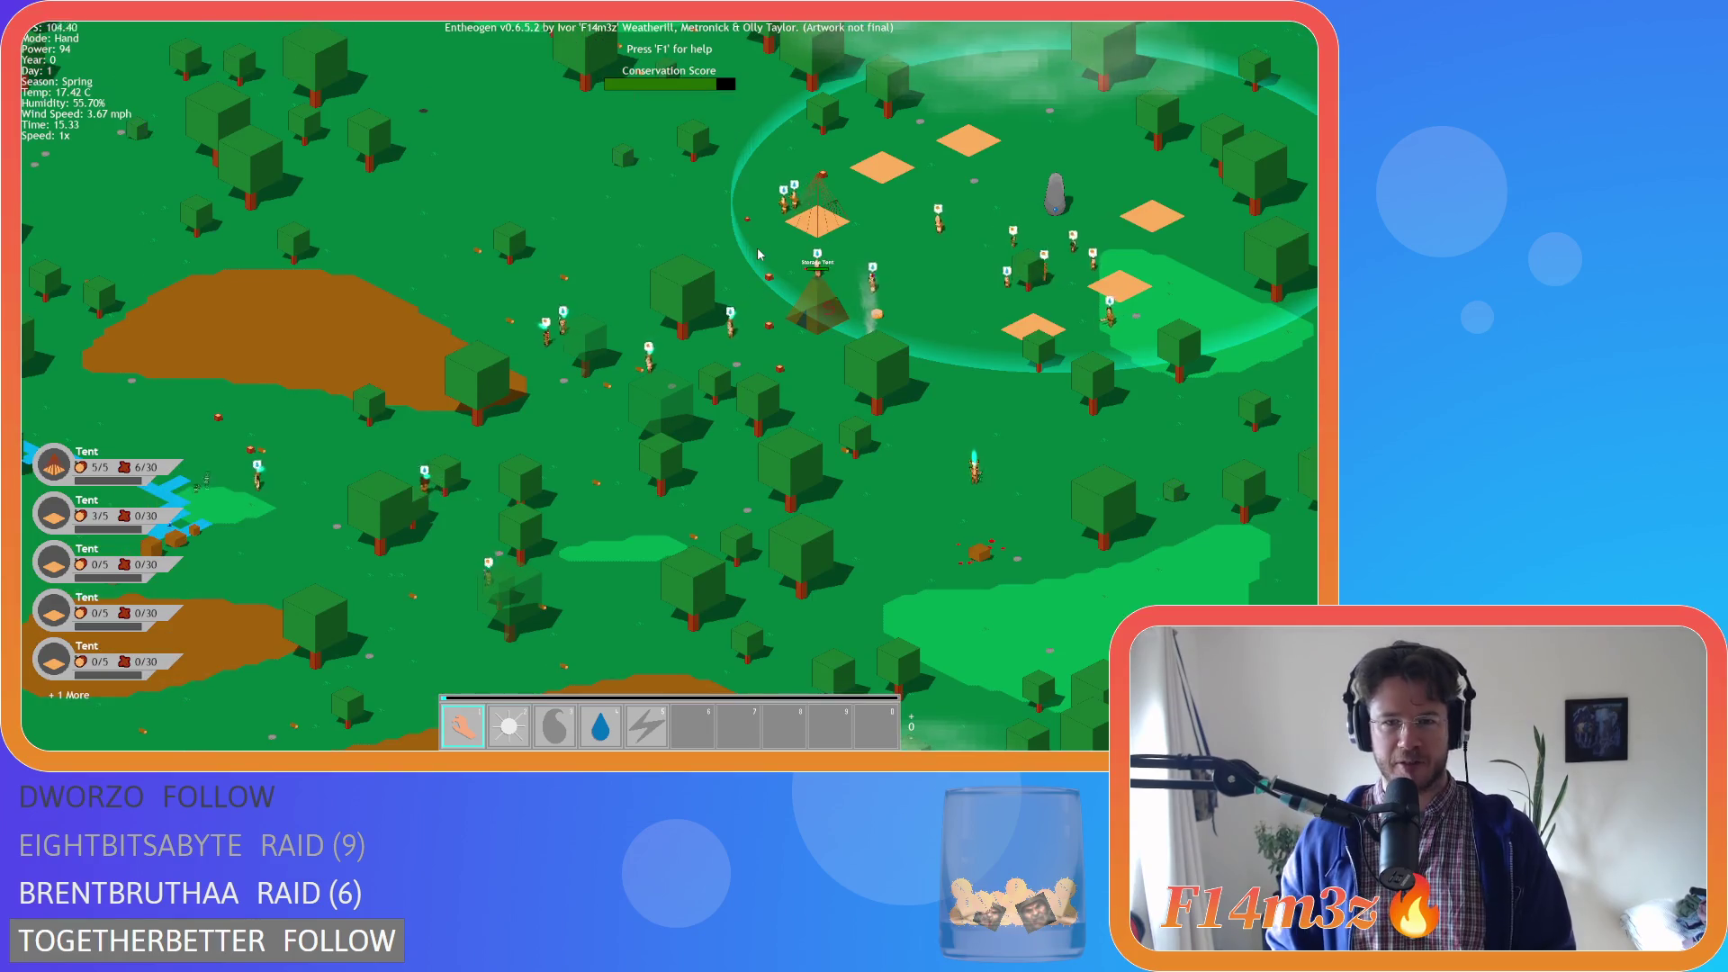
{"action": "scroll", "coordinate": [758, 254], "scroll_direction": "up", "scroll_amount": 5}
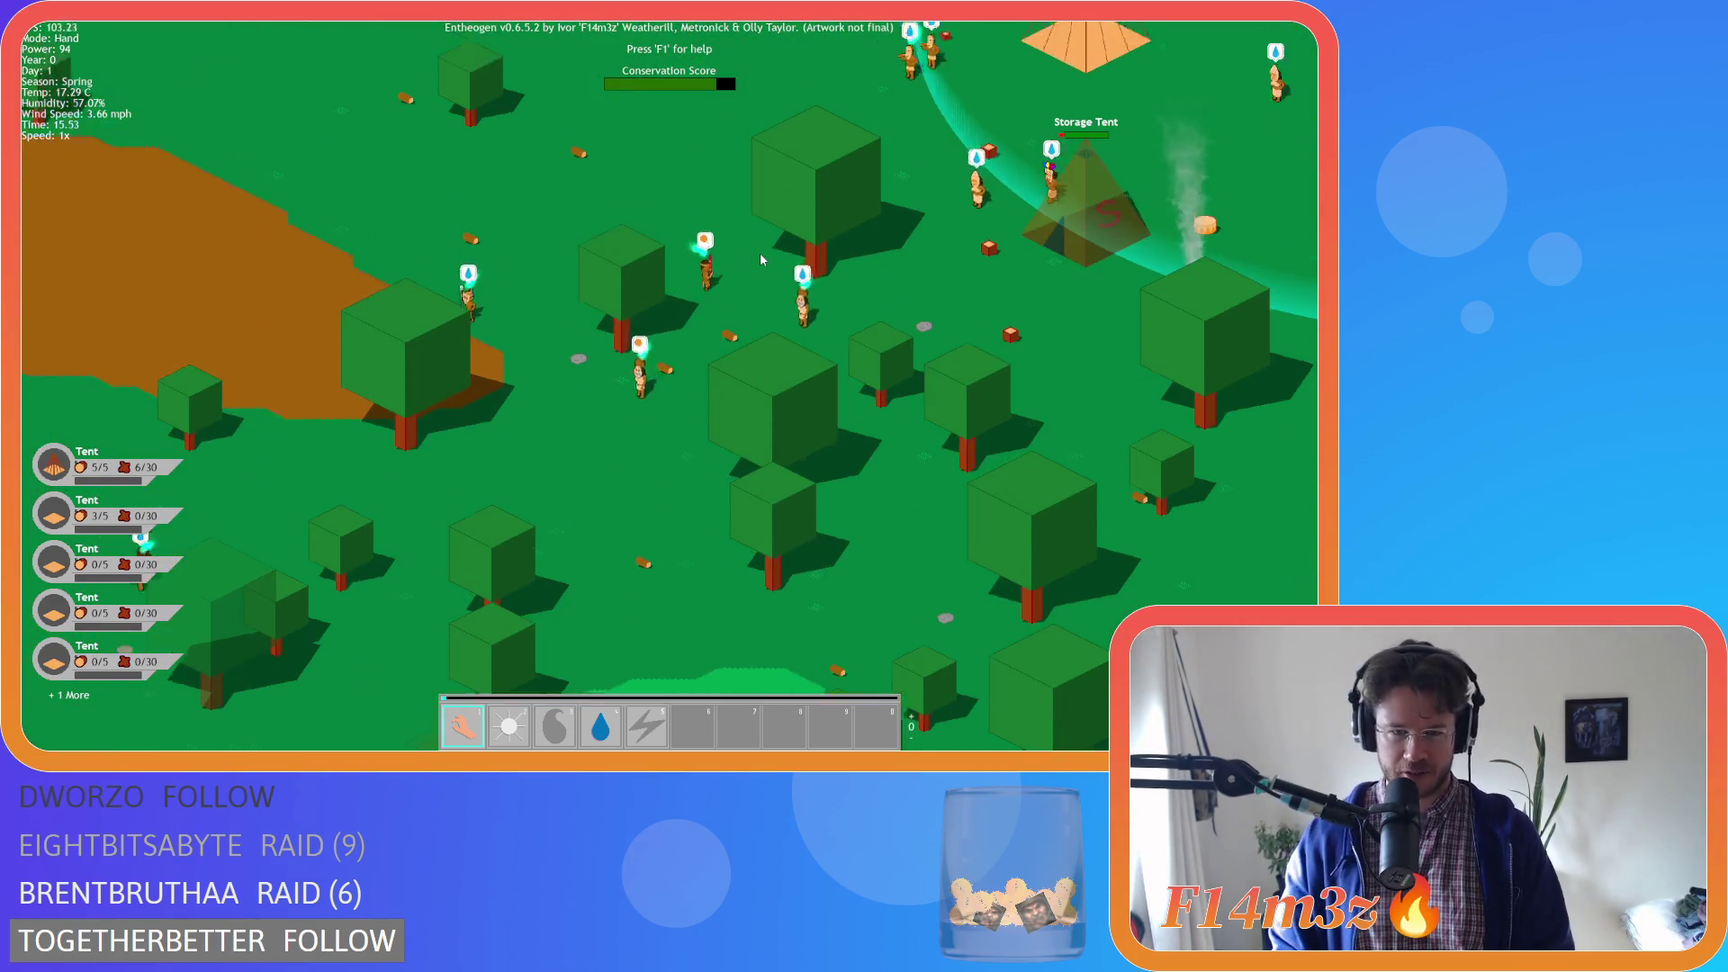
{"action": "scroll", "coordinate": [761, 261], "scroll_direction": "down", "scroll_amount": 5}
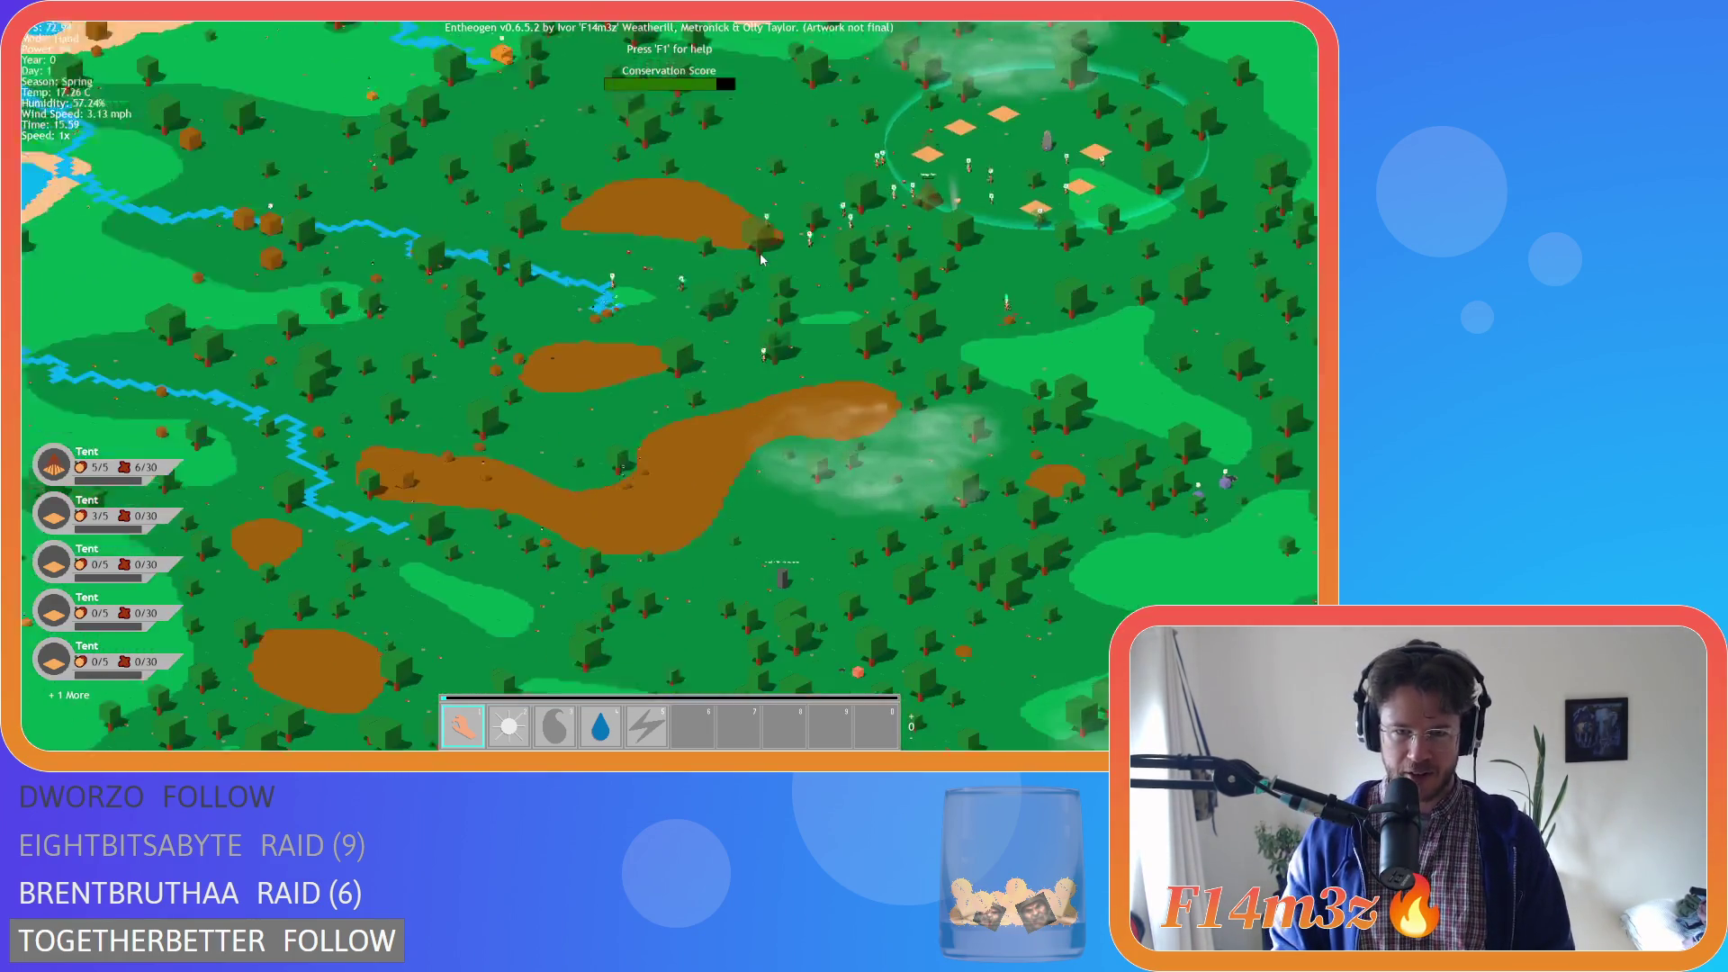
{"action": "scroll", "coordinate": [763, 262], "scroll_direction": "up", "scroll_amount": 2}
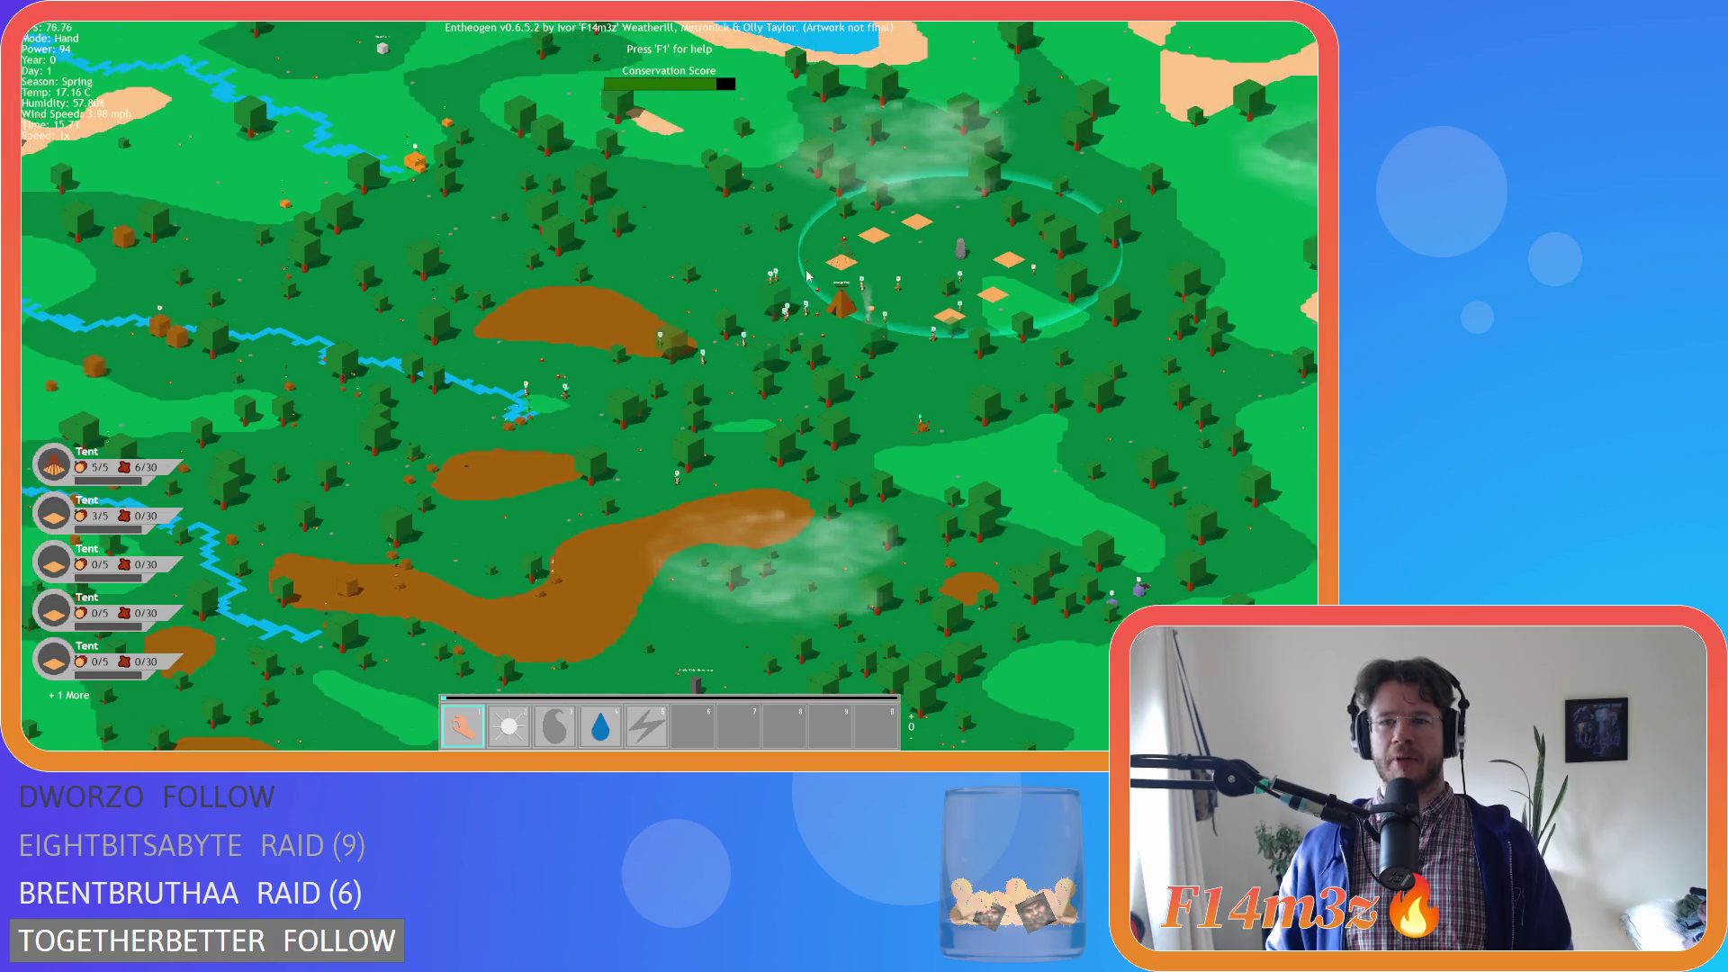
{"action": "scroll", "coordinate": [806, 275], "scroll_direction": "up", "scroll_amount": 5}
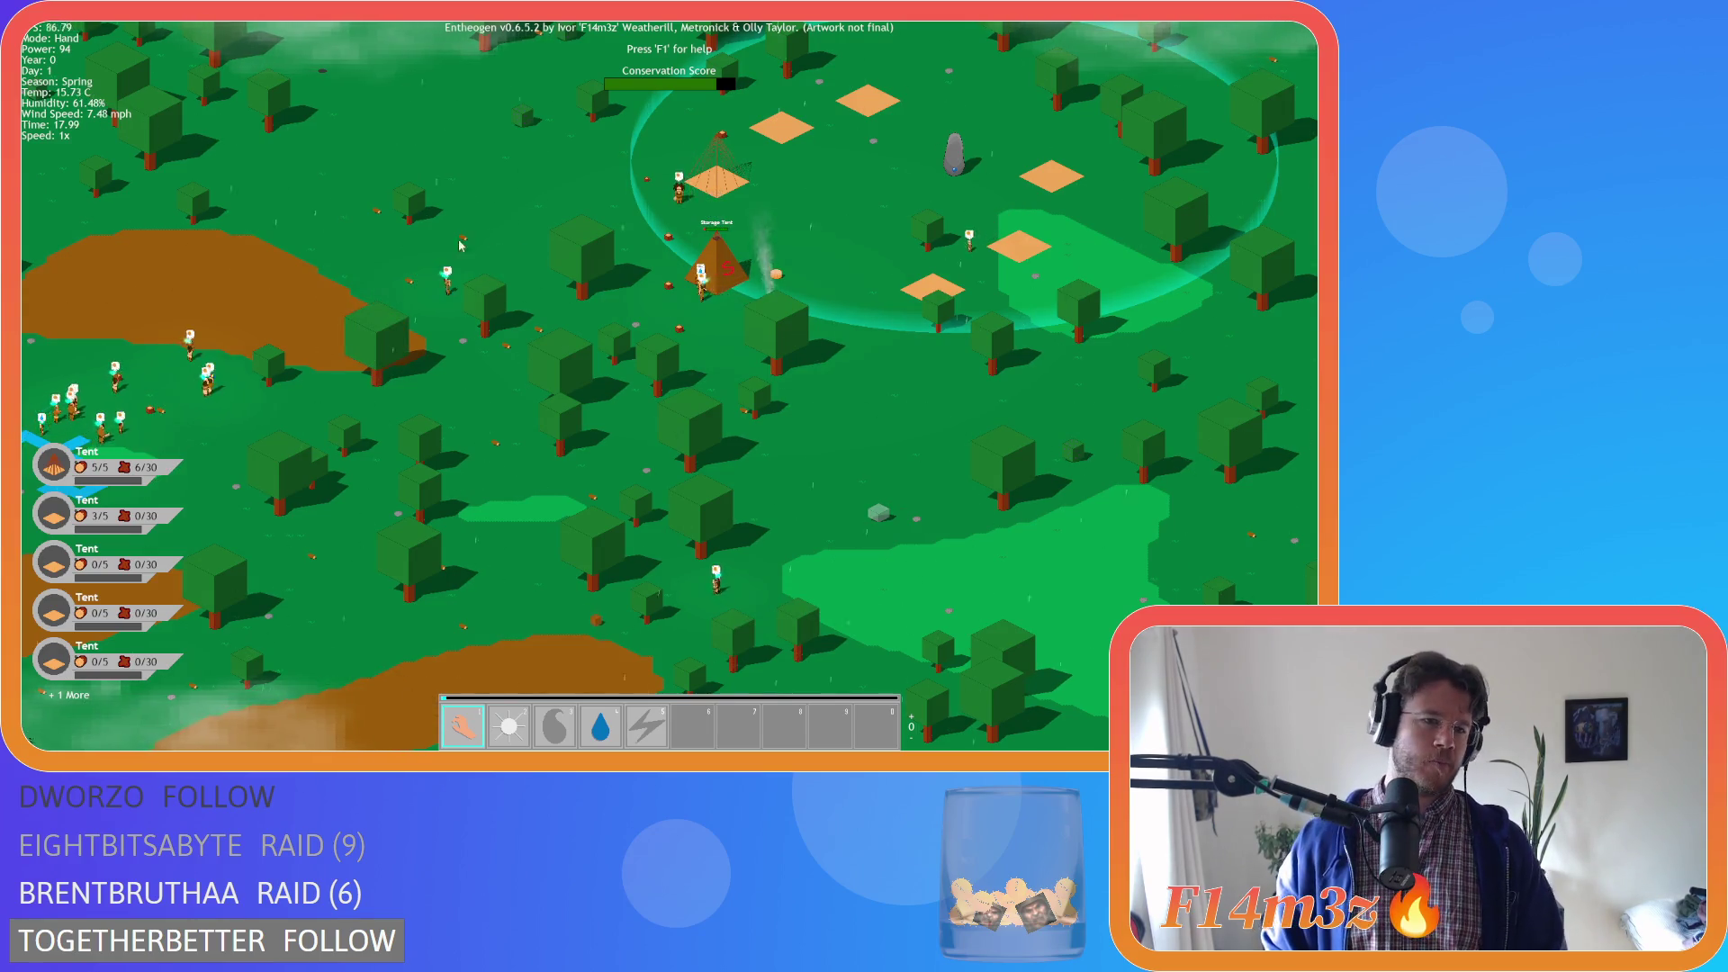
Move the new Storage Tent to the upper right, then zoom out to the whole island
{"action": "scroll", "coordinate": [469, 248], "scroll_direction": "down", "scroll_amount": 5}
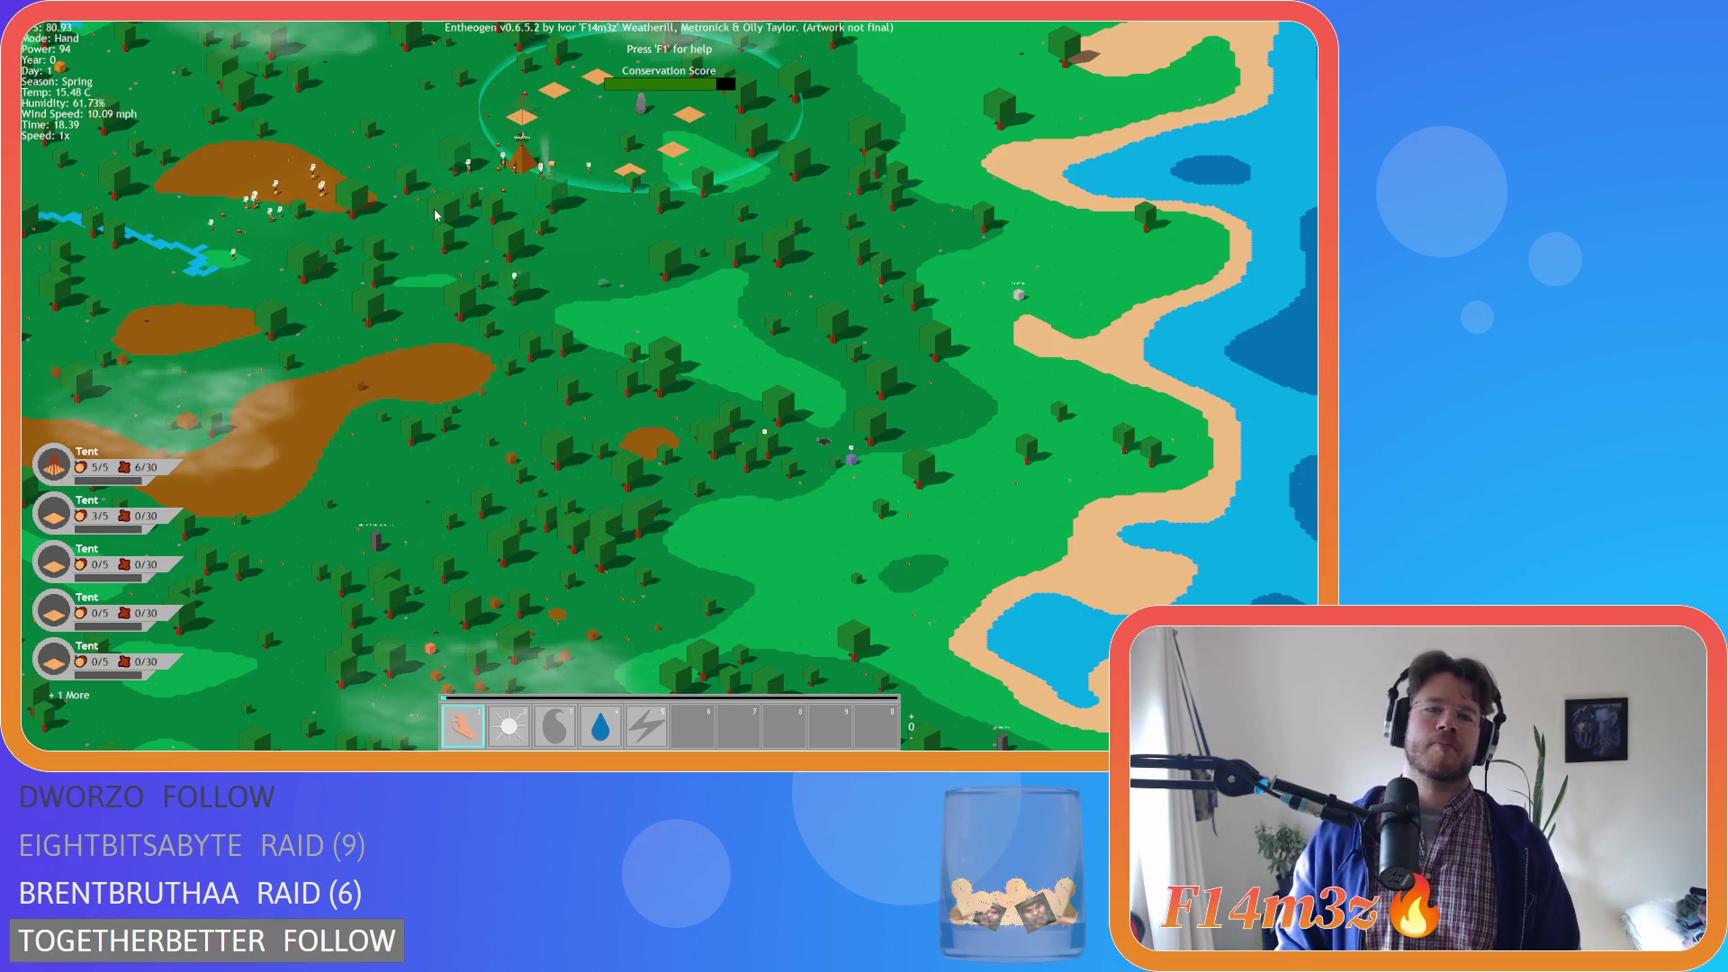
{"action": "scroll", "coordinate": [488, 125], "scroll_direction": "up", "scroll_amount": 5}
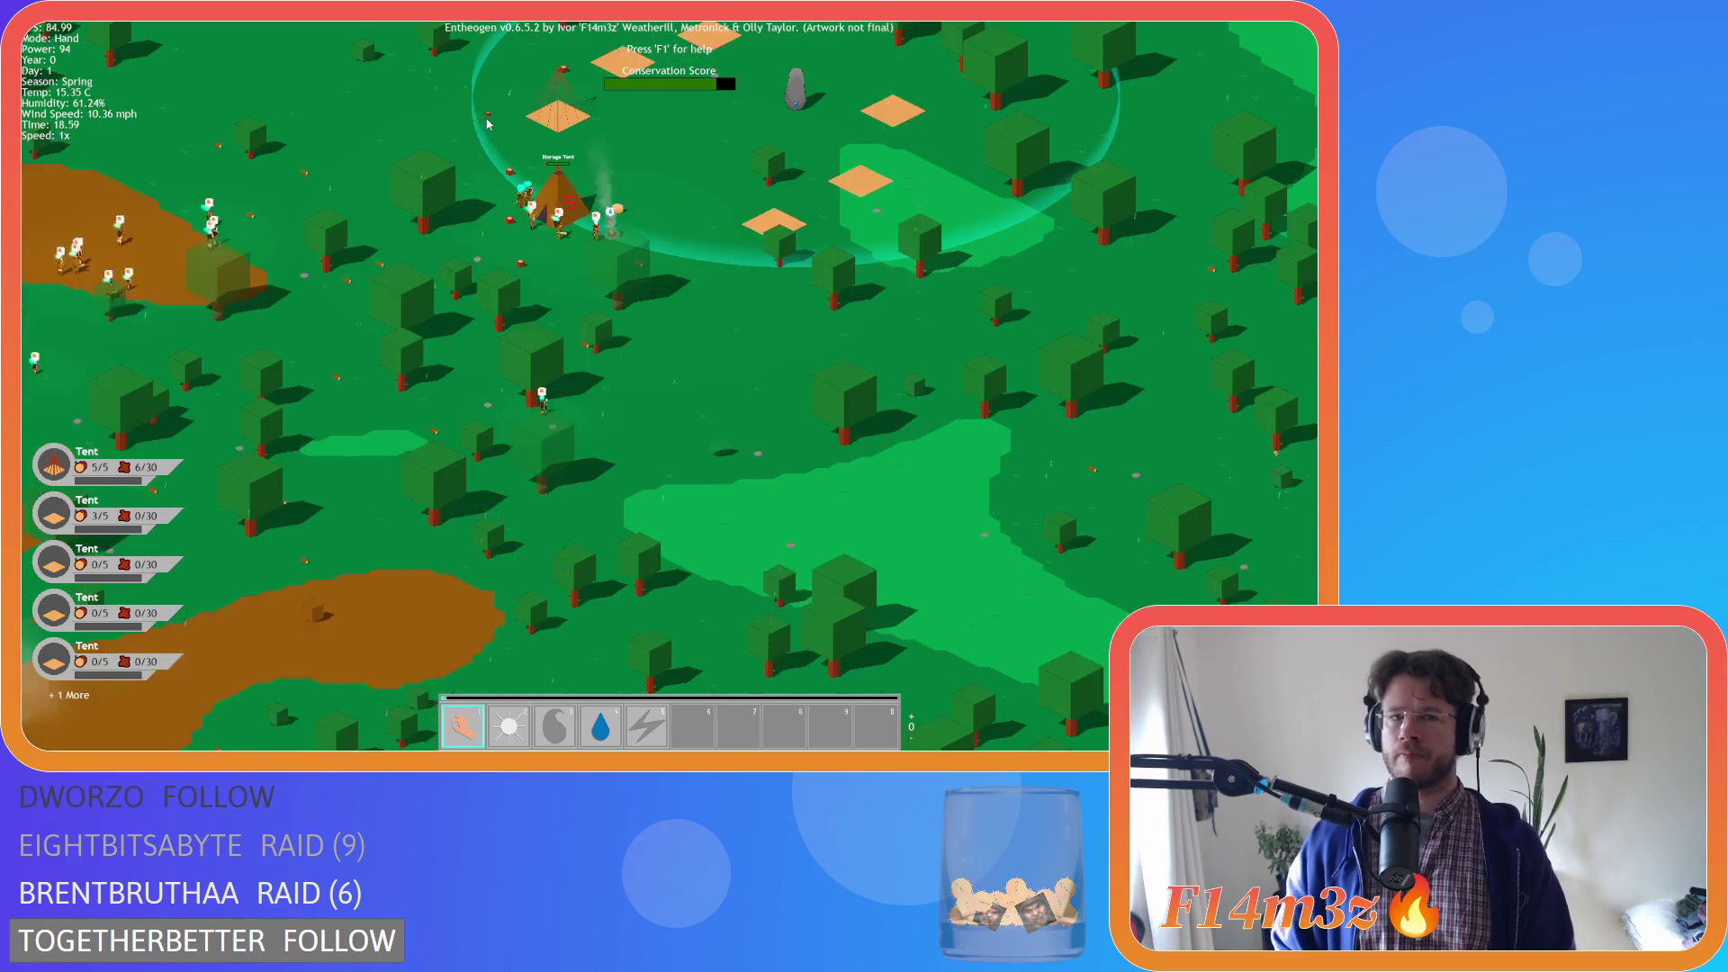
{"action": "scroll", "coordinate": [522, 217], "scroll_direction": "up", "scroll_amount": 3}
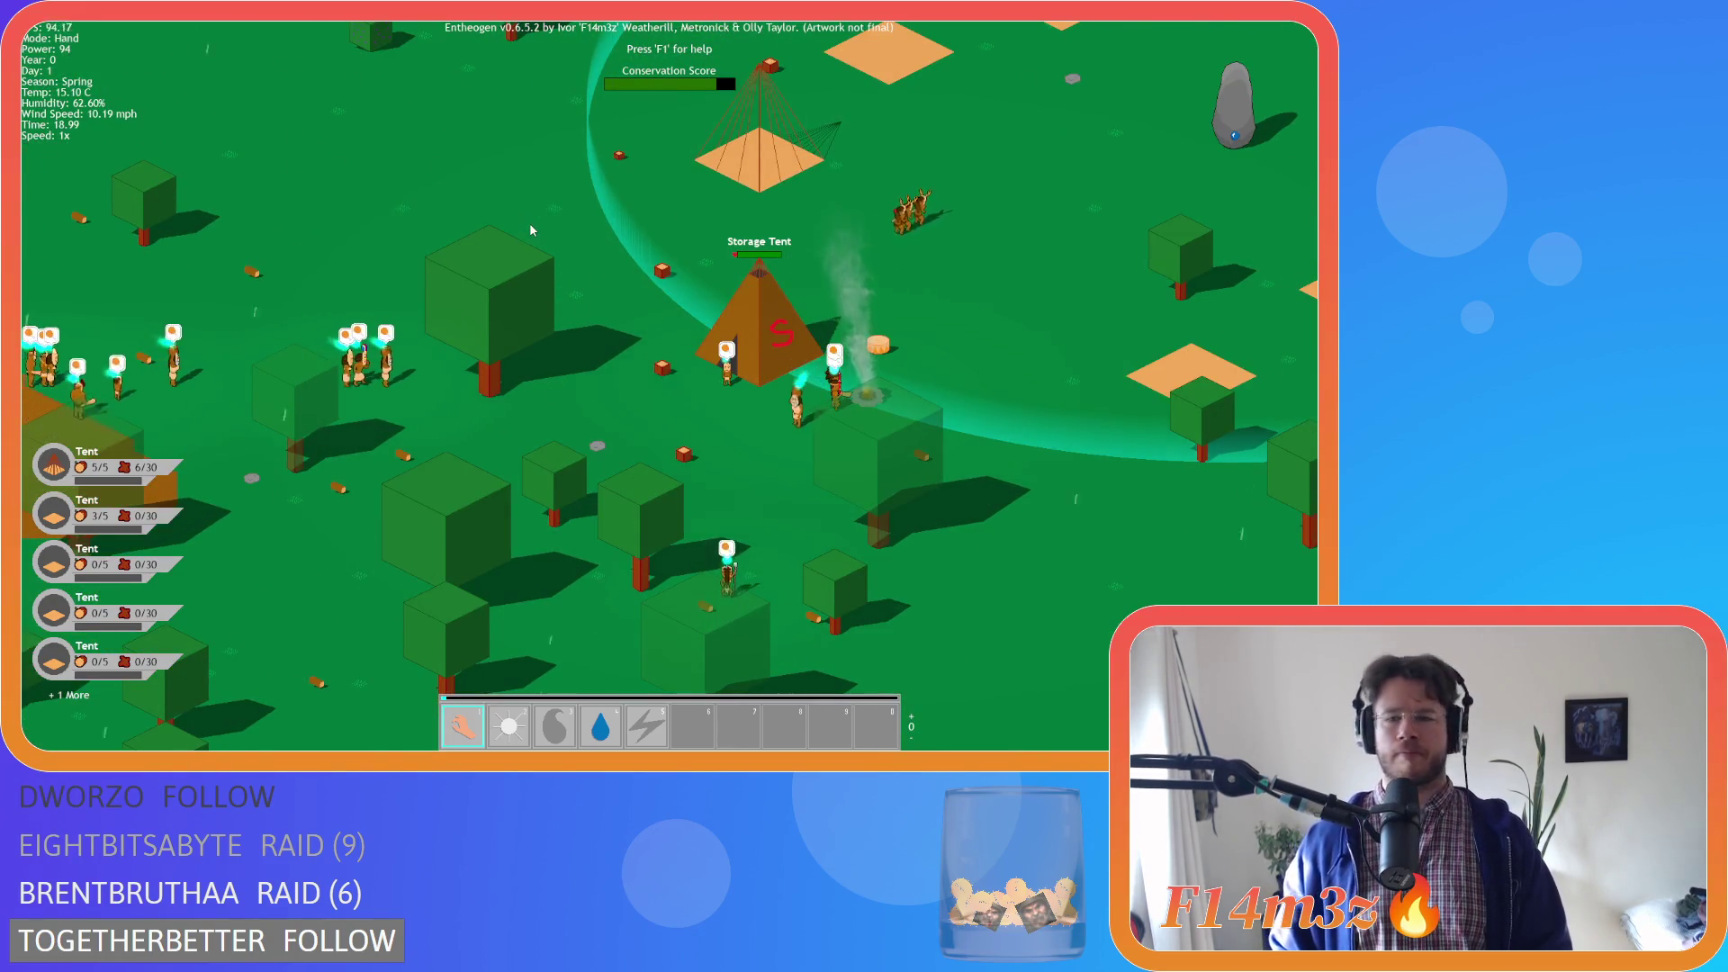
{"action": "key", "text": "a"}
{"action": "key", "text": "s"}
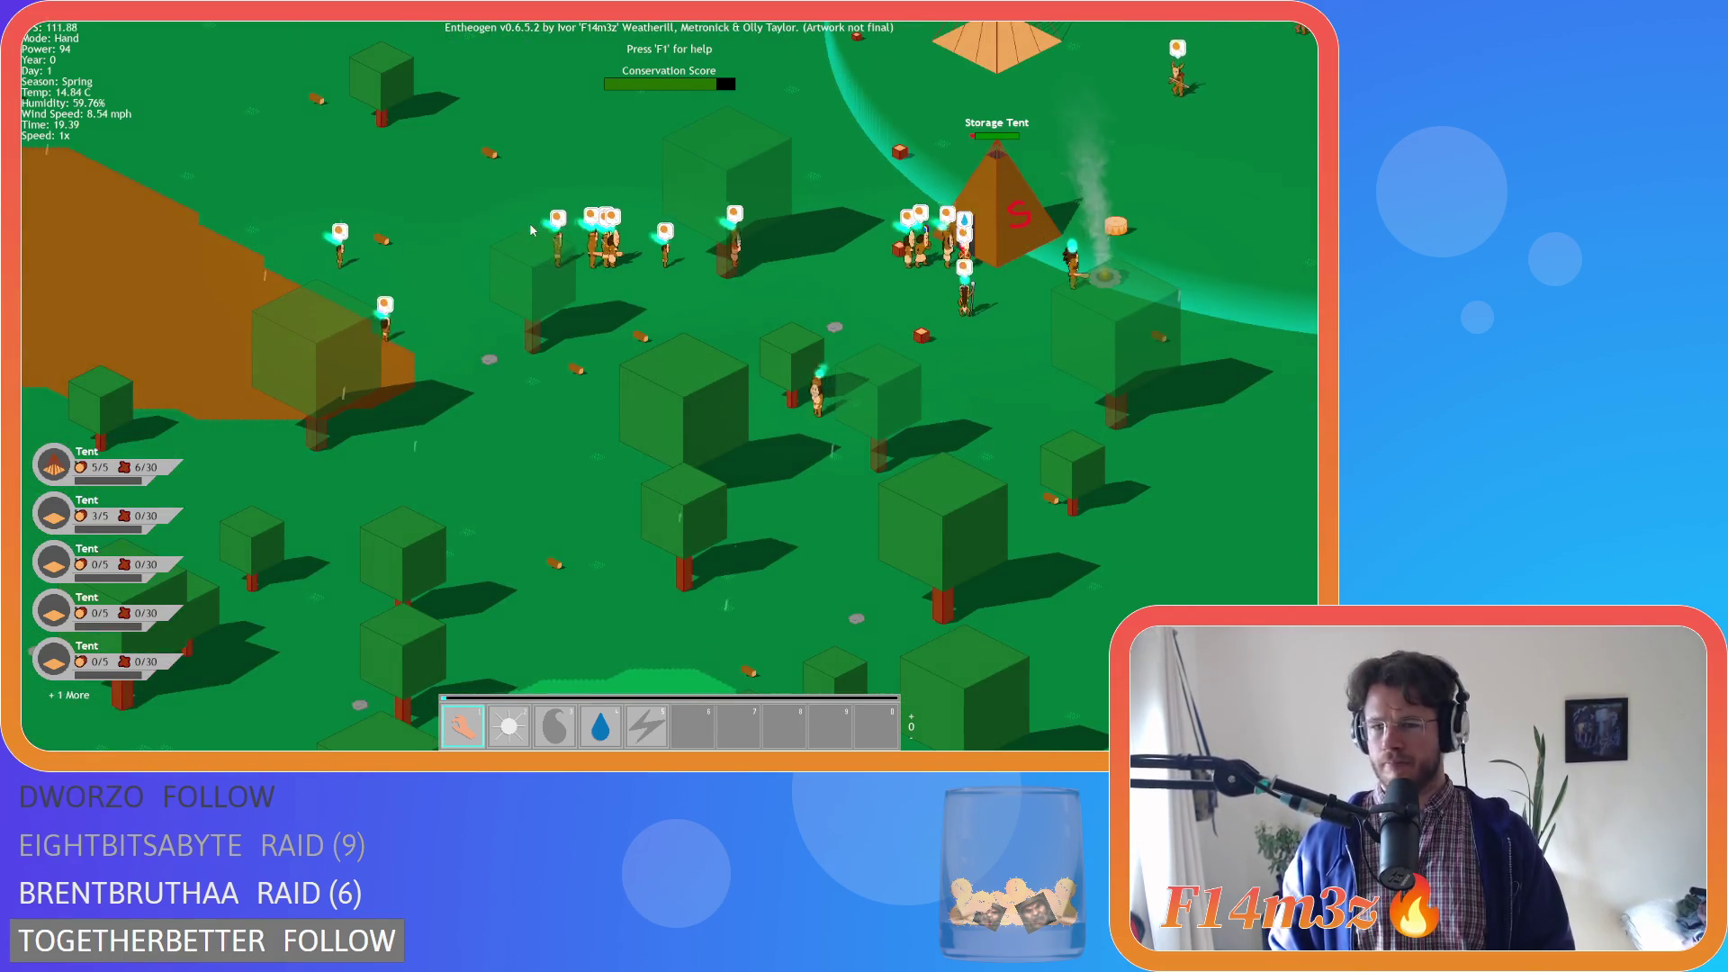
{"action": "scroll", "coordinate": [531, 230], "scroll_direction": "down", "scroll_amount": 10}
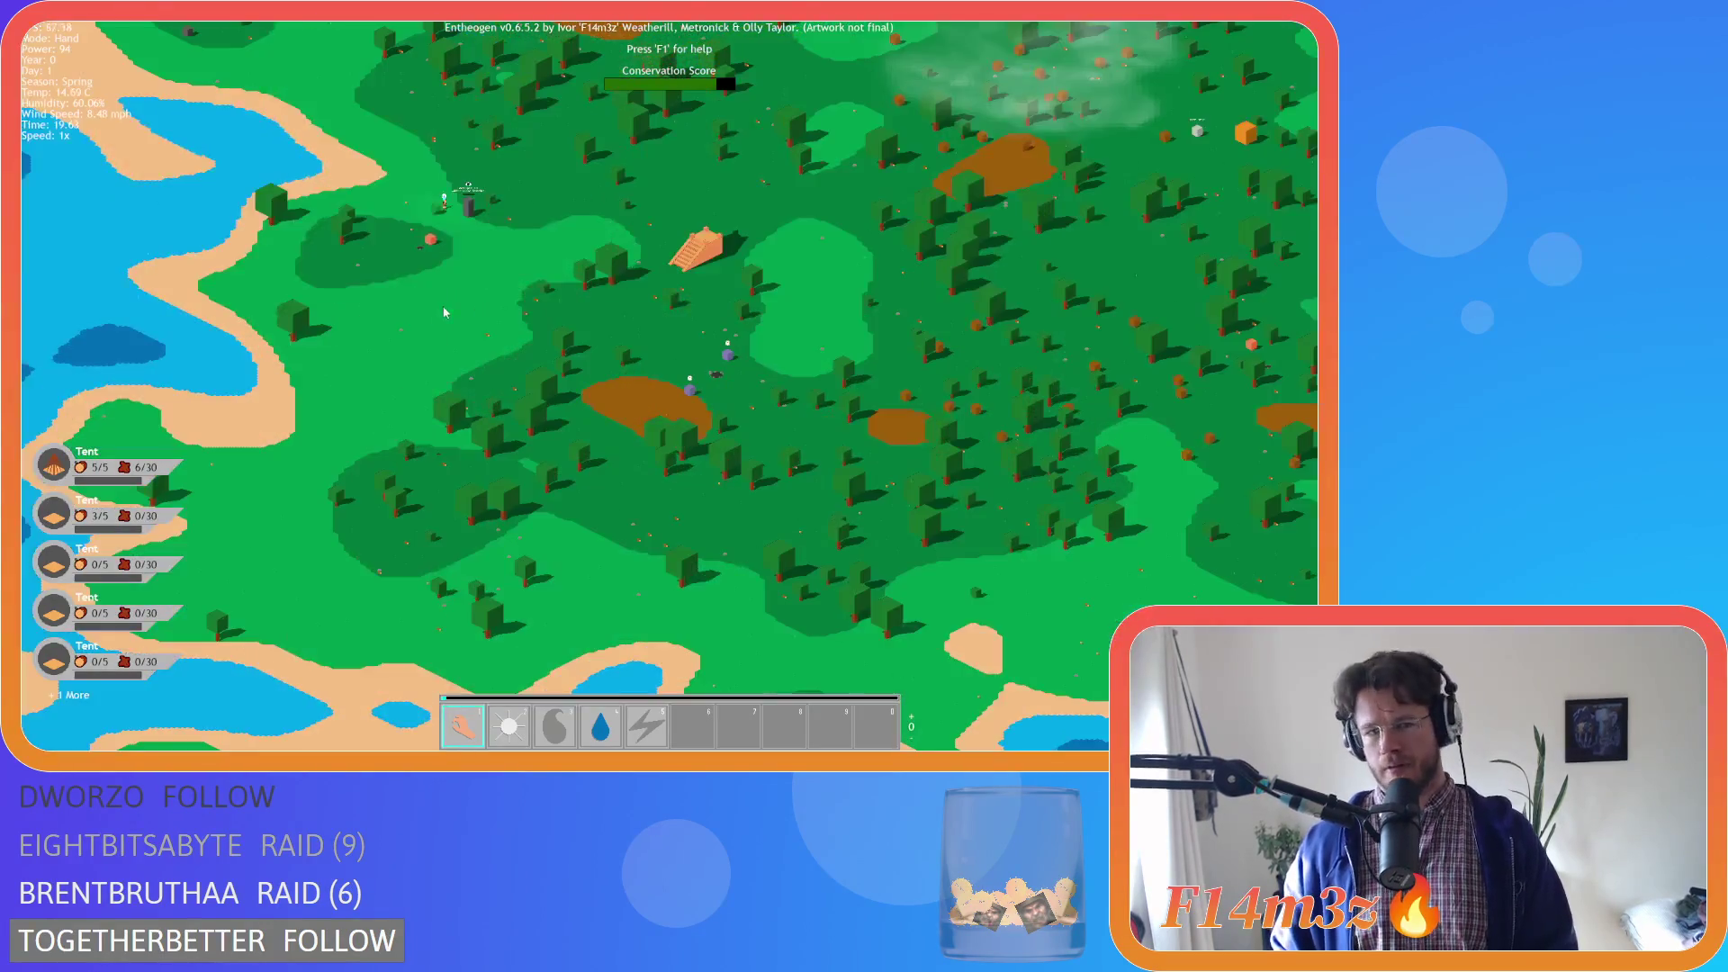
Zoom in on the obelisk's worshippers and Divine Protection label, then recentre on the village
{"action": "scroll", "coordinate": [444, 313], "scroll_direction": "up", "scroll_amount": 10}
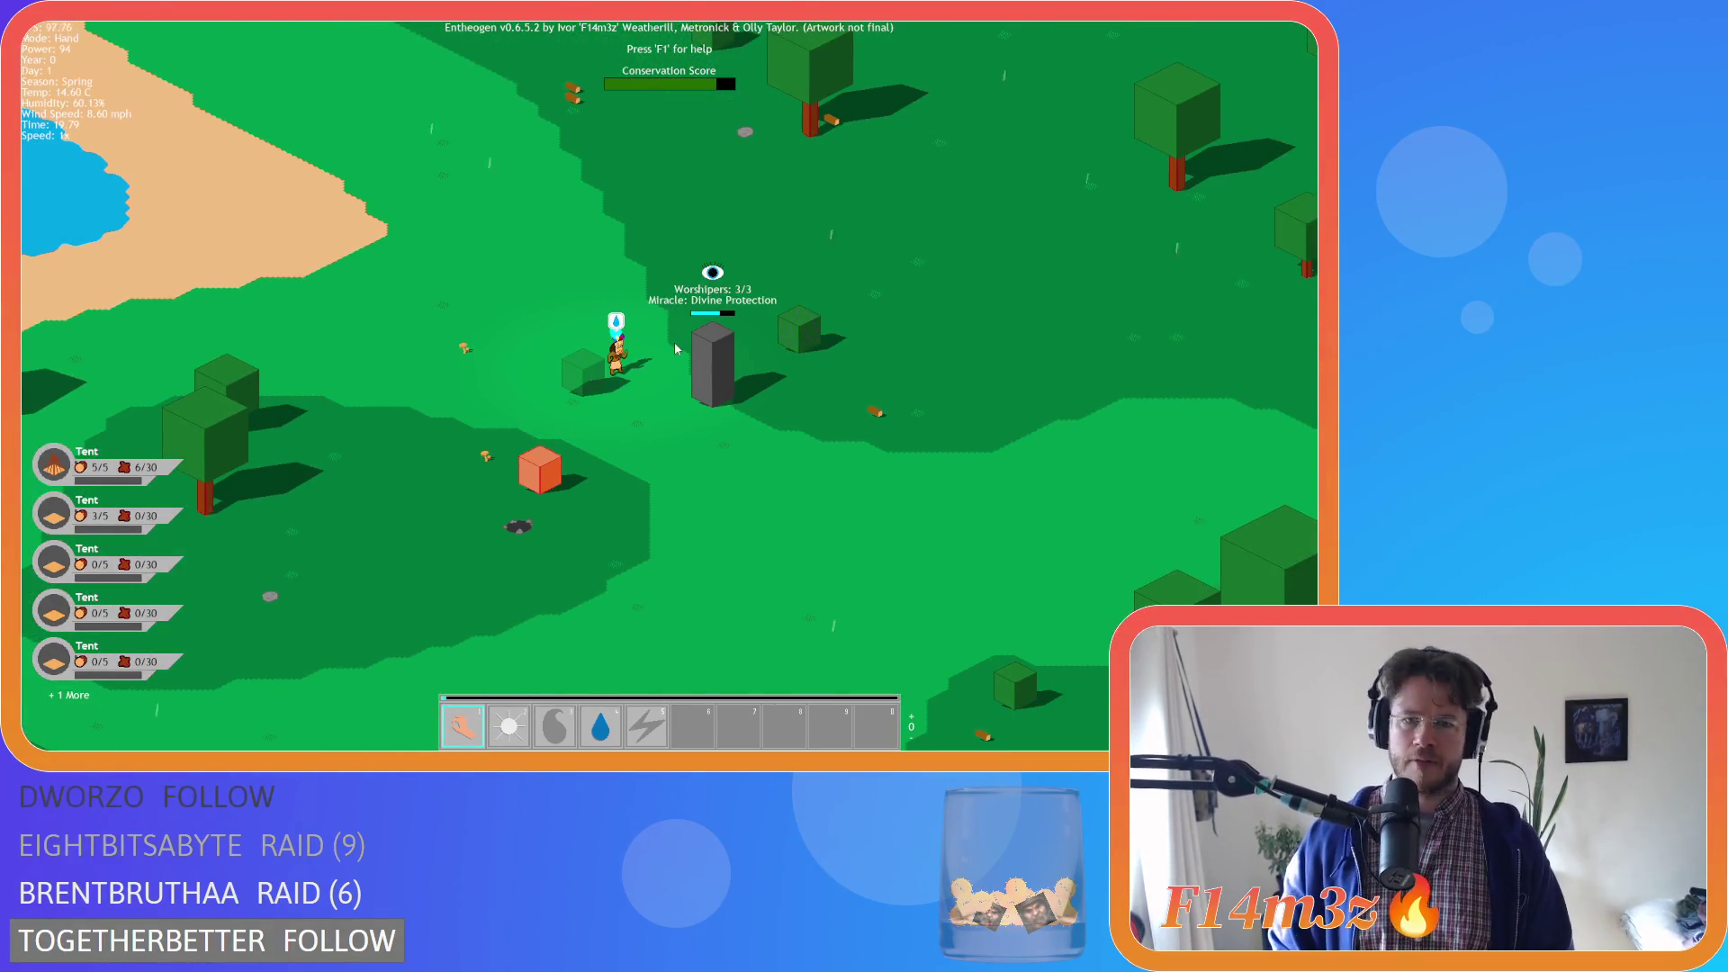
{"action": "scroll", "coordinate": [674, 348], "scroll_direction": "down", "scroll_amount": 10}
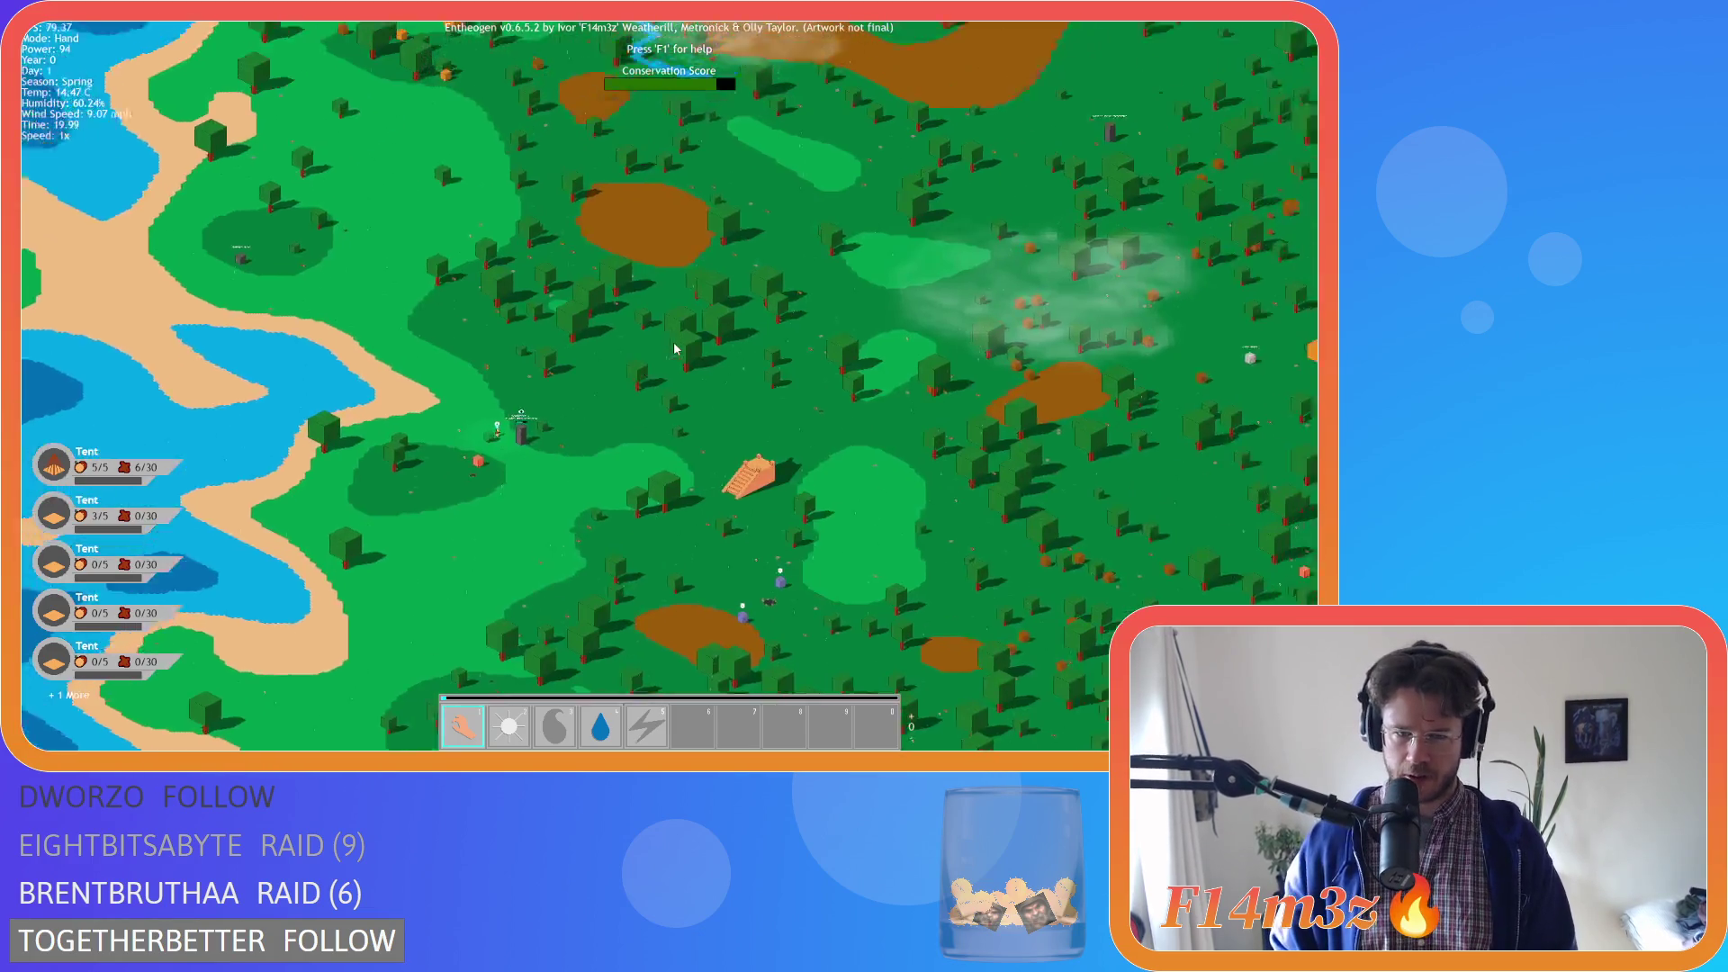
{"action": "key", "text": "space"}
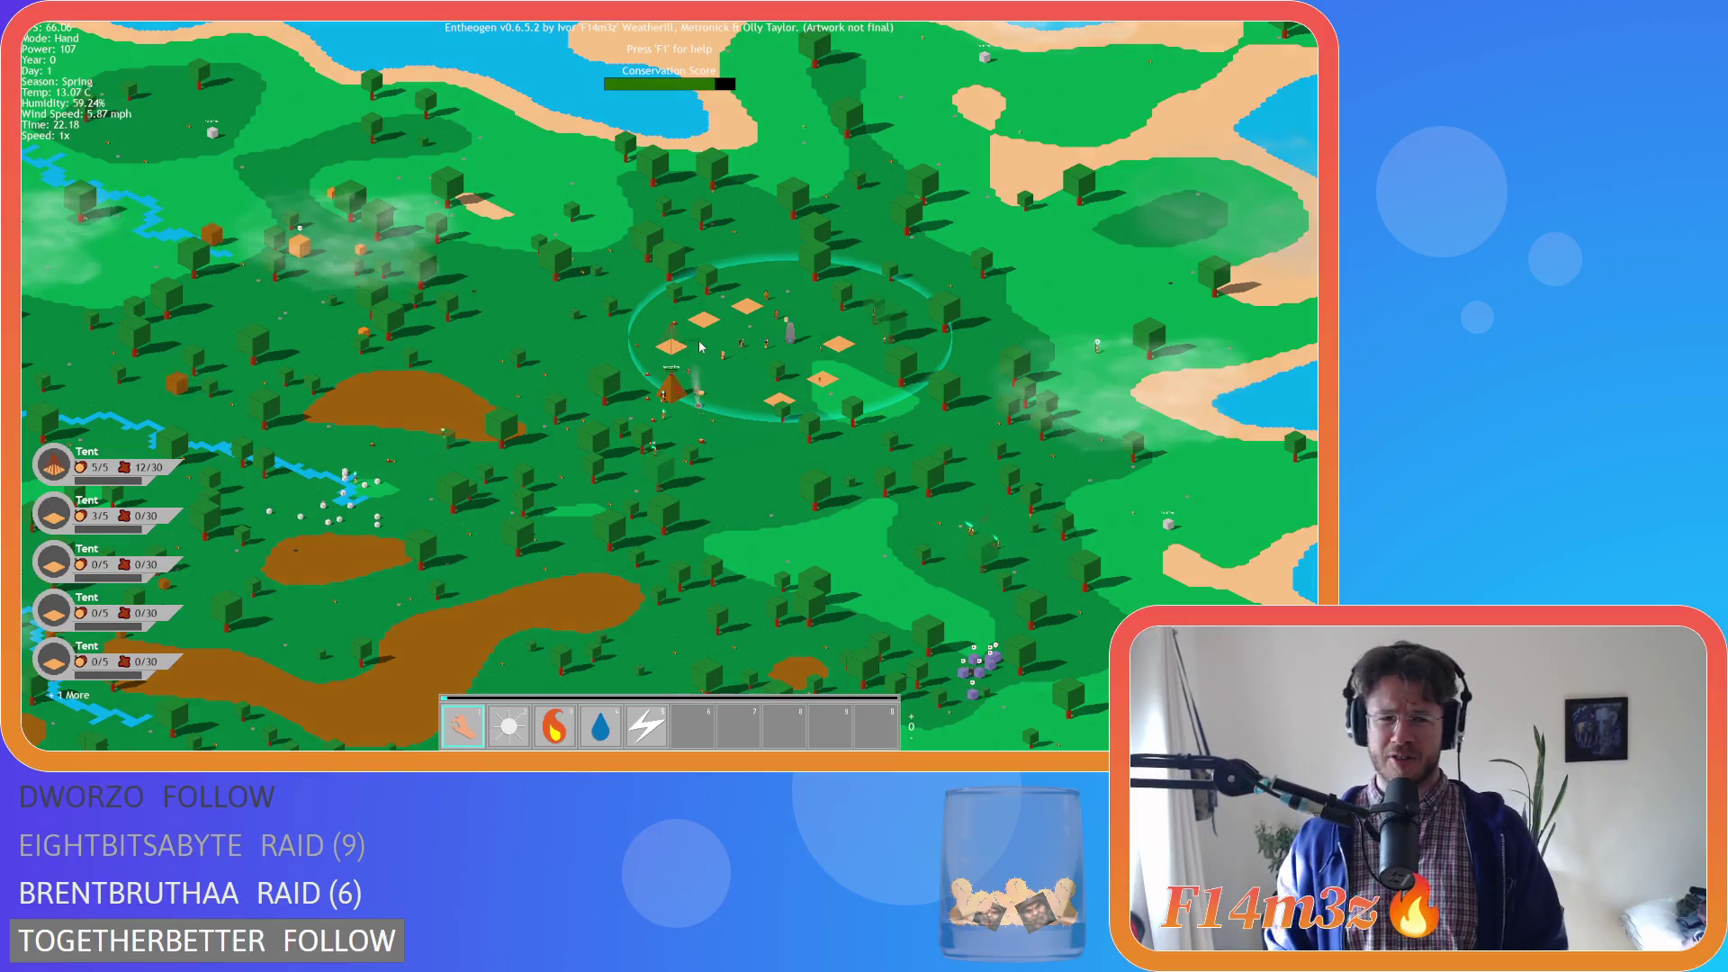
{"action": "scroll", "coordinate": [855, 387], "scroll_direction": "down", "scroll_amount": 5}
{"action": "scroll", "coordinate": [919, 414], "scroll_direction": "up", "scroll_amount": 5}
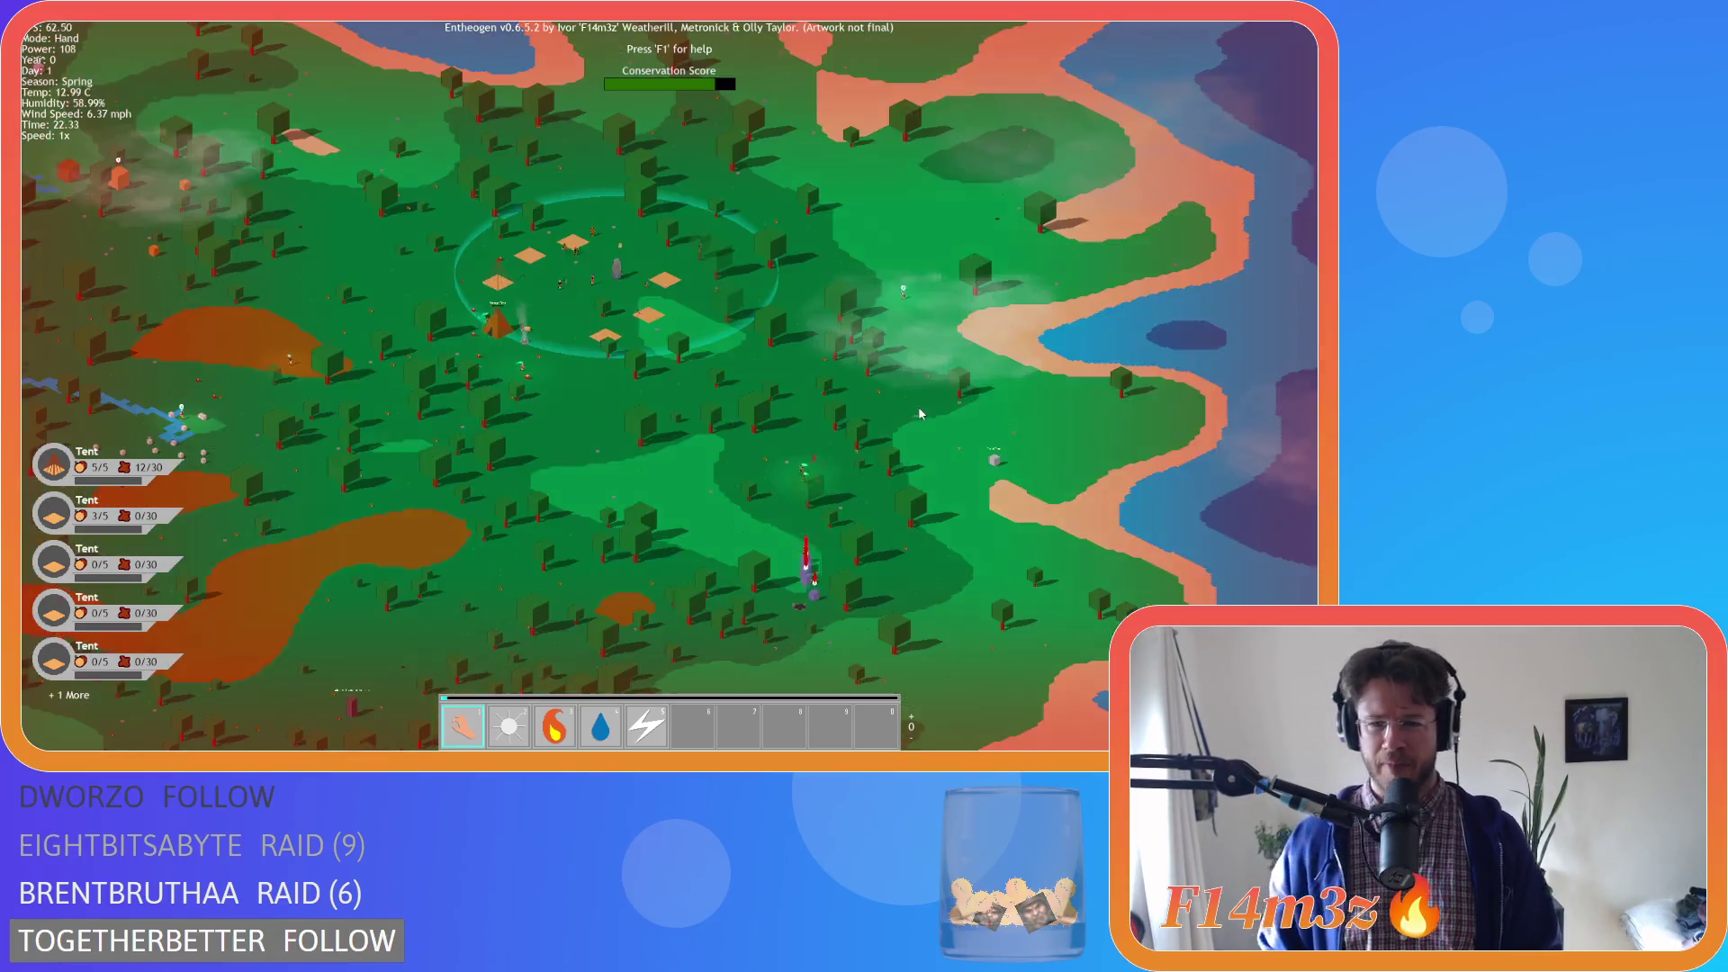
{"action": "scroll", "coordinate": [920, 414], "scroll_direction": "up", "scroll_amount": 3}
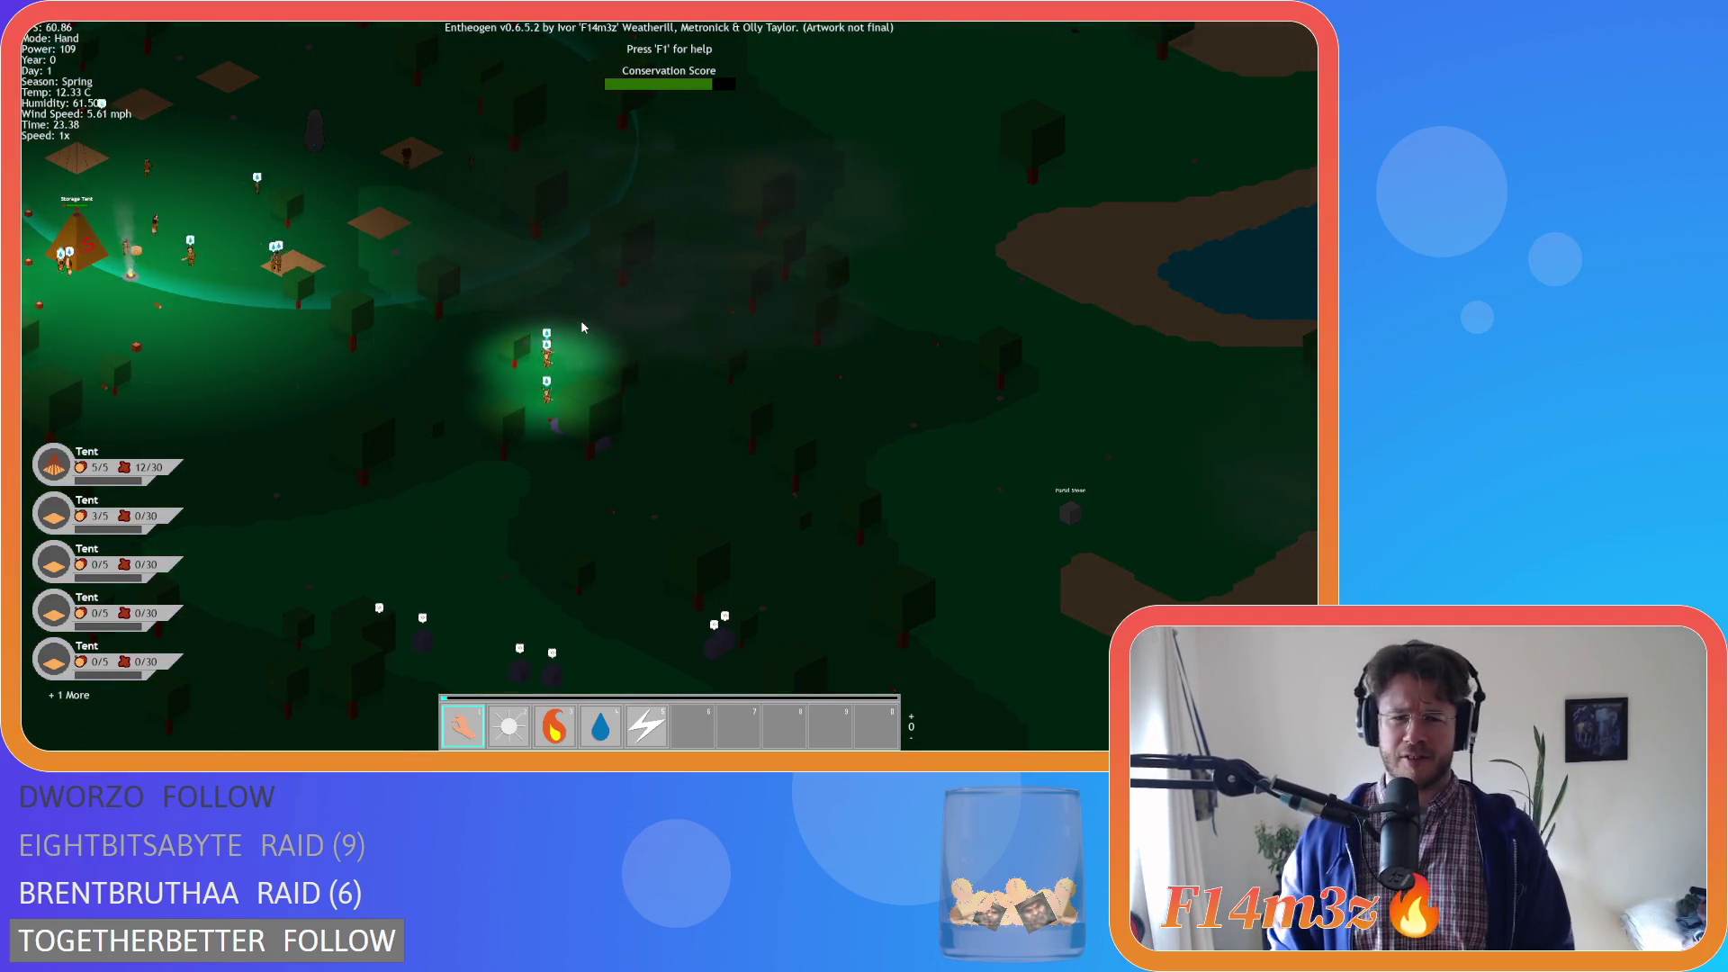
Pan south over the forest and zoom in and out through the night
{"action": "key", "text": "s"}
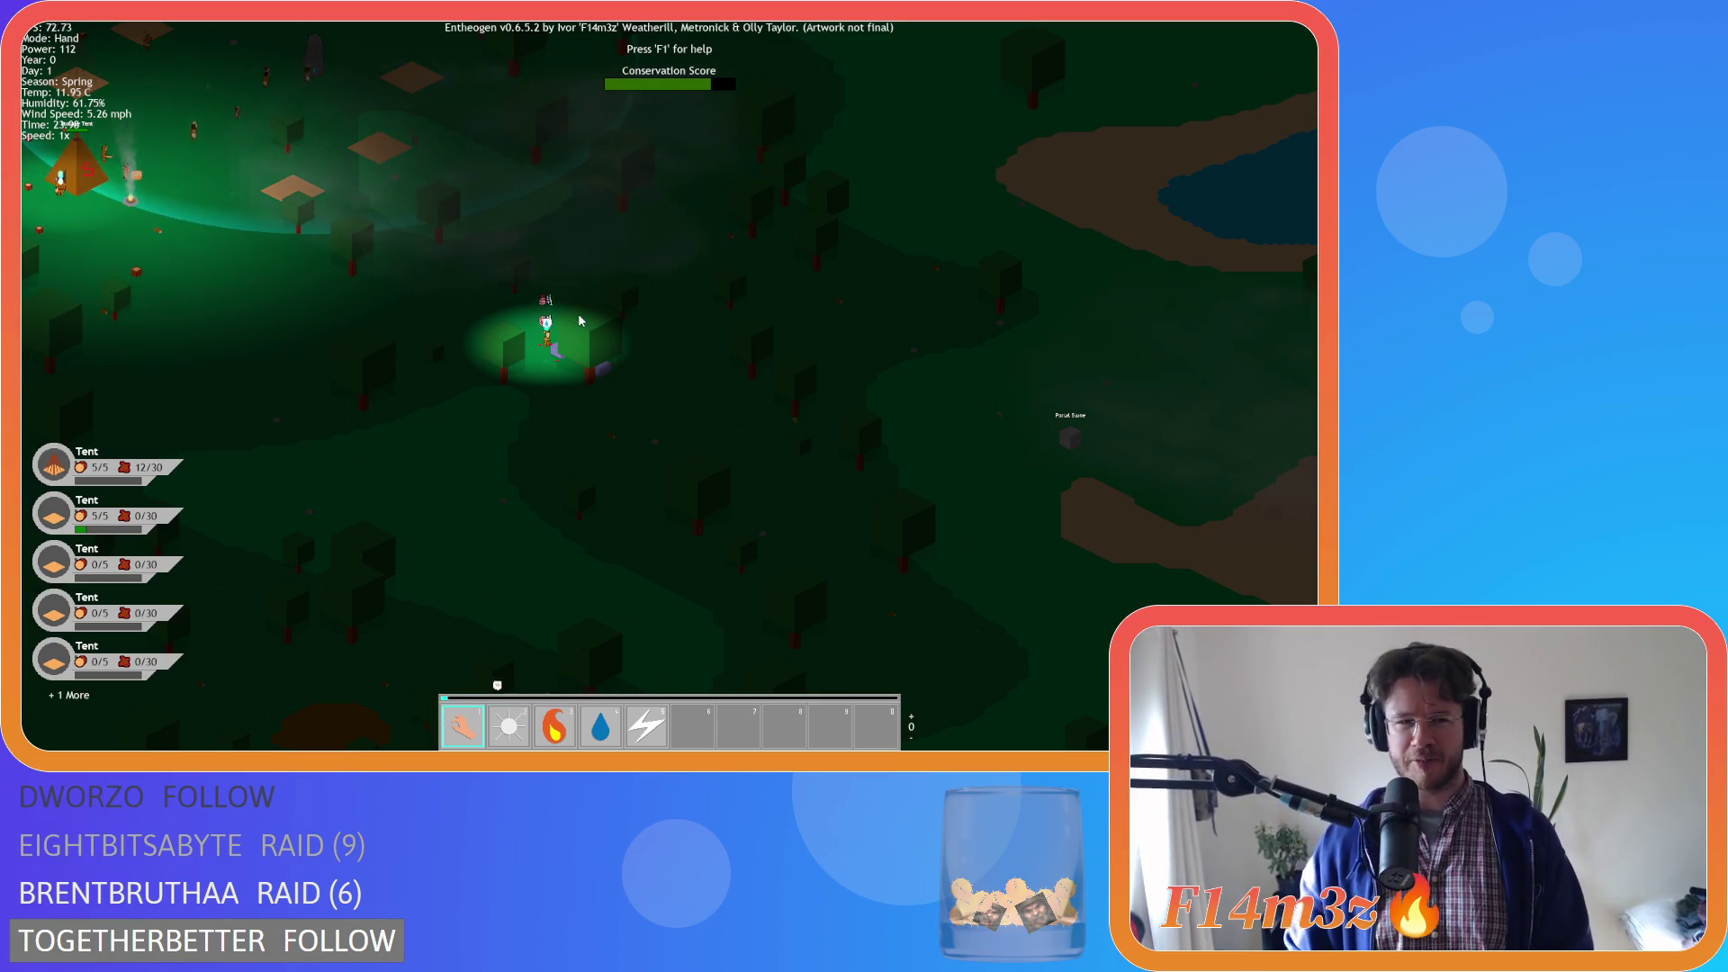
{"action": "scroll", "coordinate": [581, 321], "scroll_direction": "down", "scroll_amount": 5}
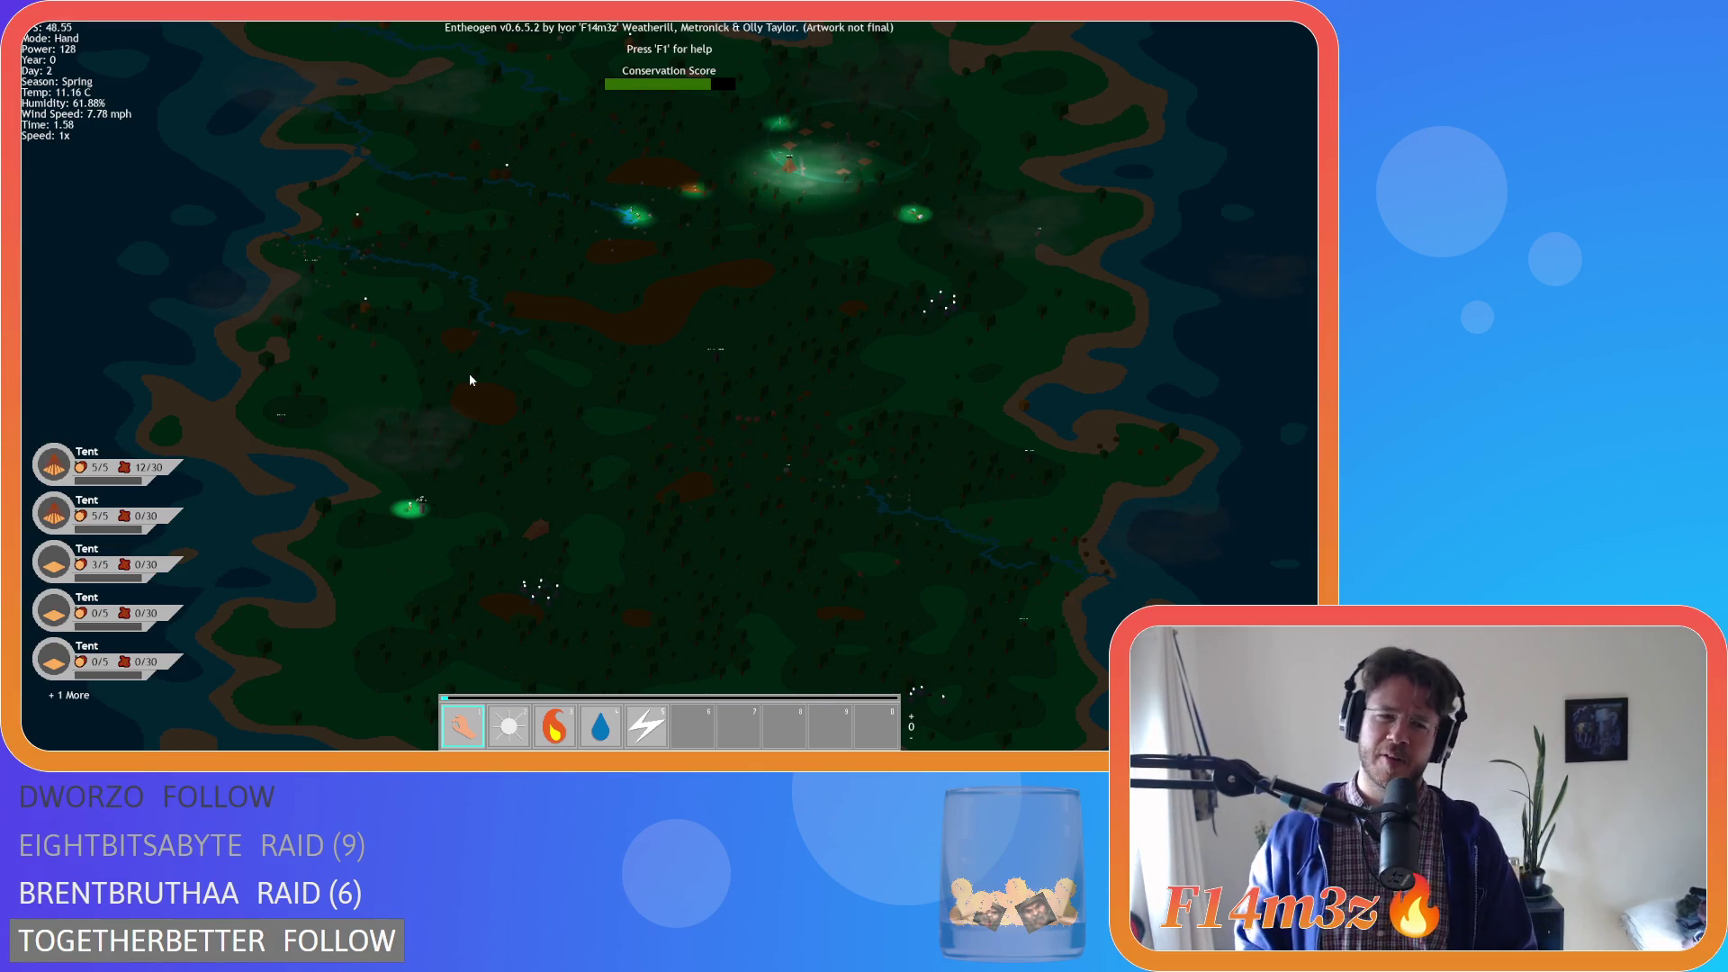
{"action": "scroll", "coordinate": [478, 490], "scroll_direction": "up", "scroll_amount": 3}
{"action": "scroll", "coordinate": [444, 377], "scroll_direction": "up", "scroll_amount": 3}
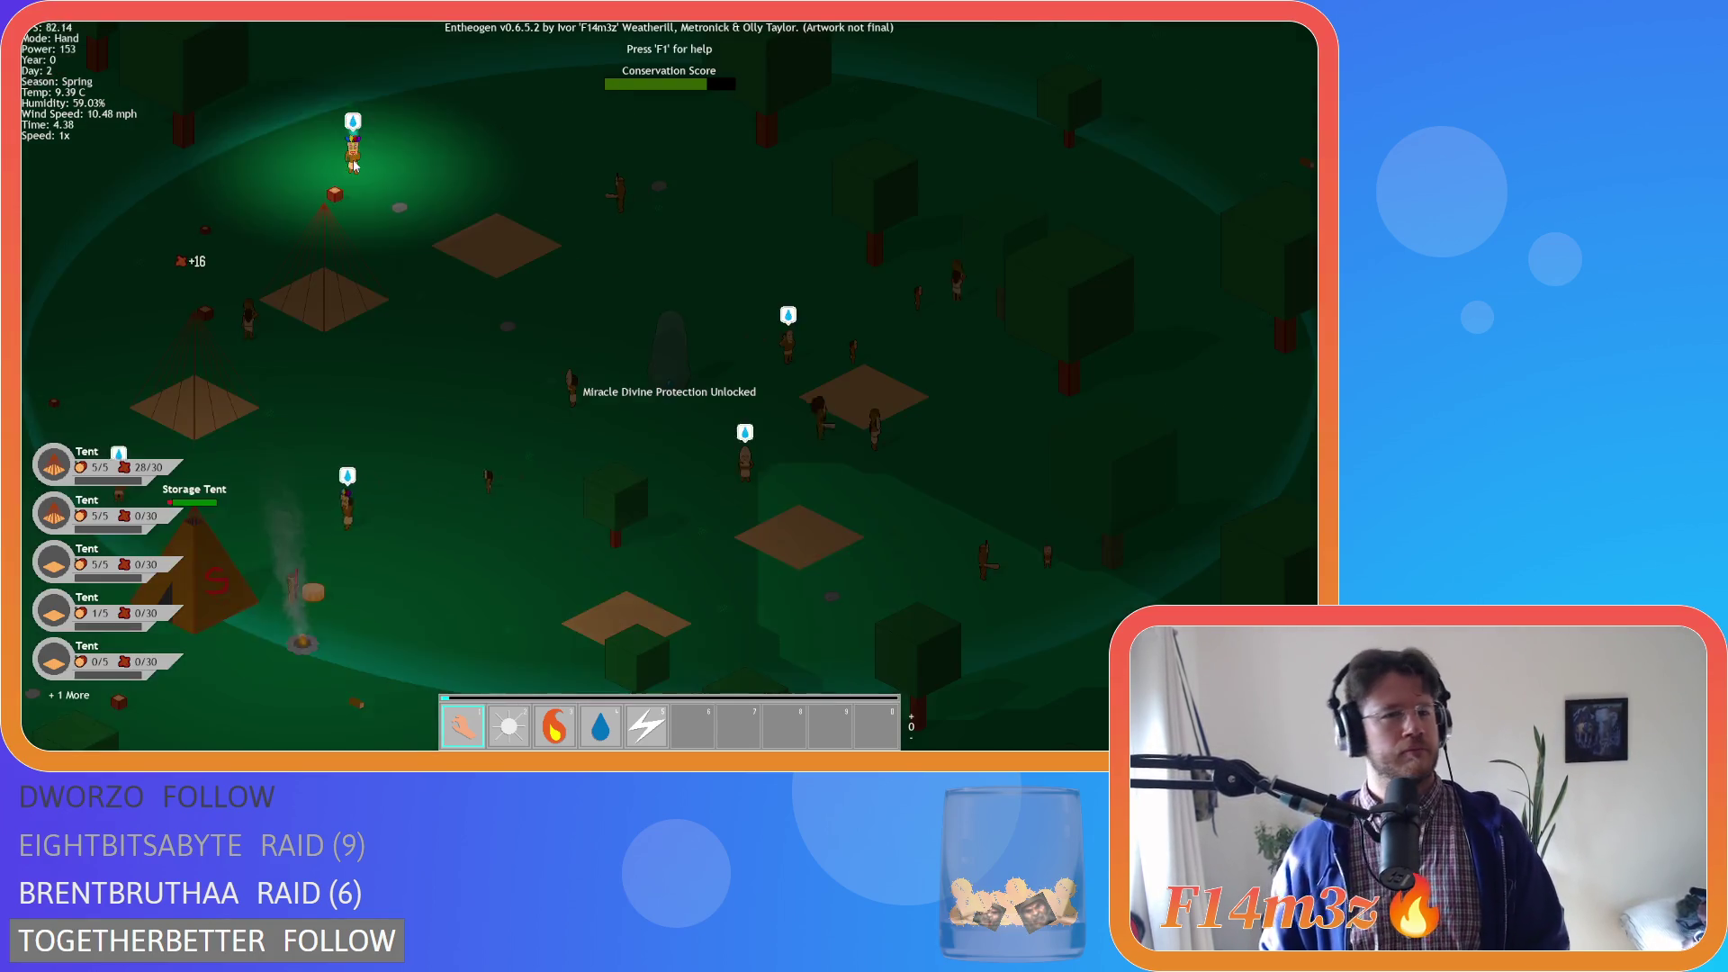
{"action": "scroll", "coordinate": [472, 402], "scroll_direction": "down", "scroll_amount": 10}
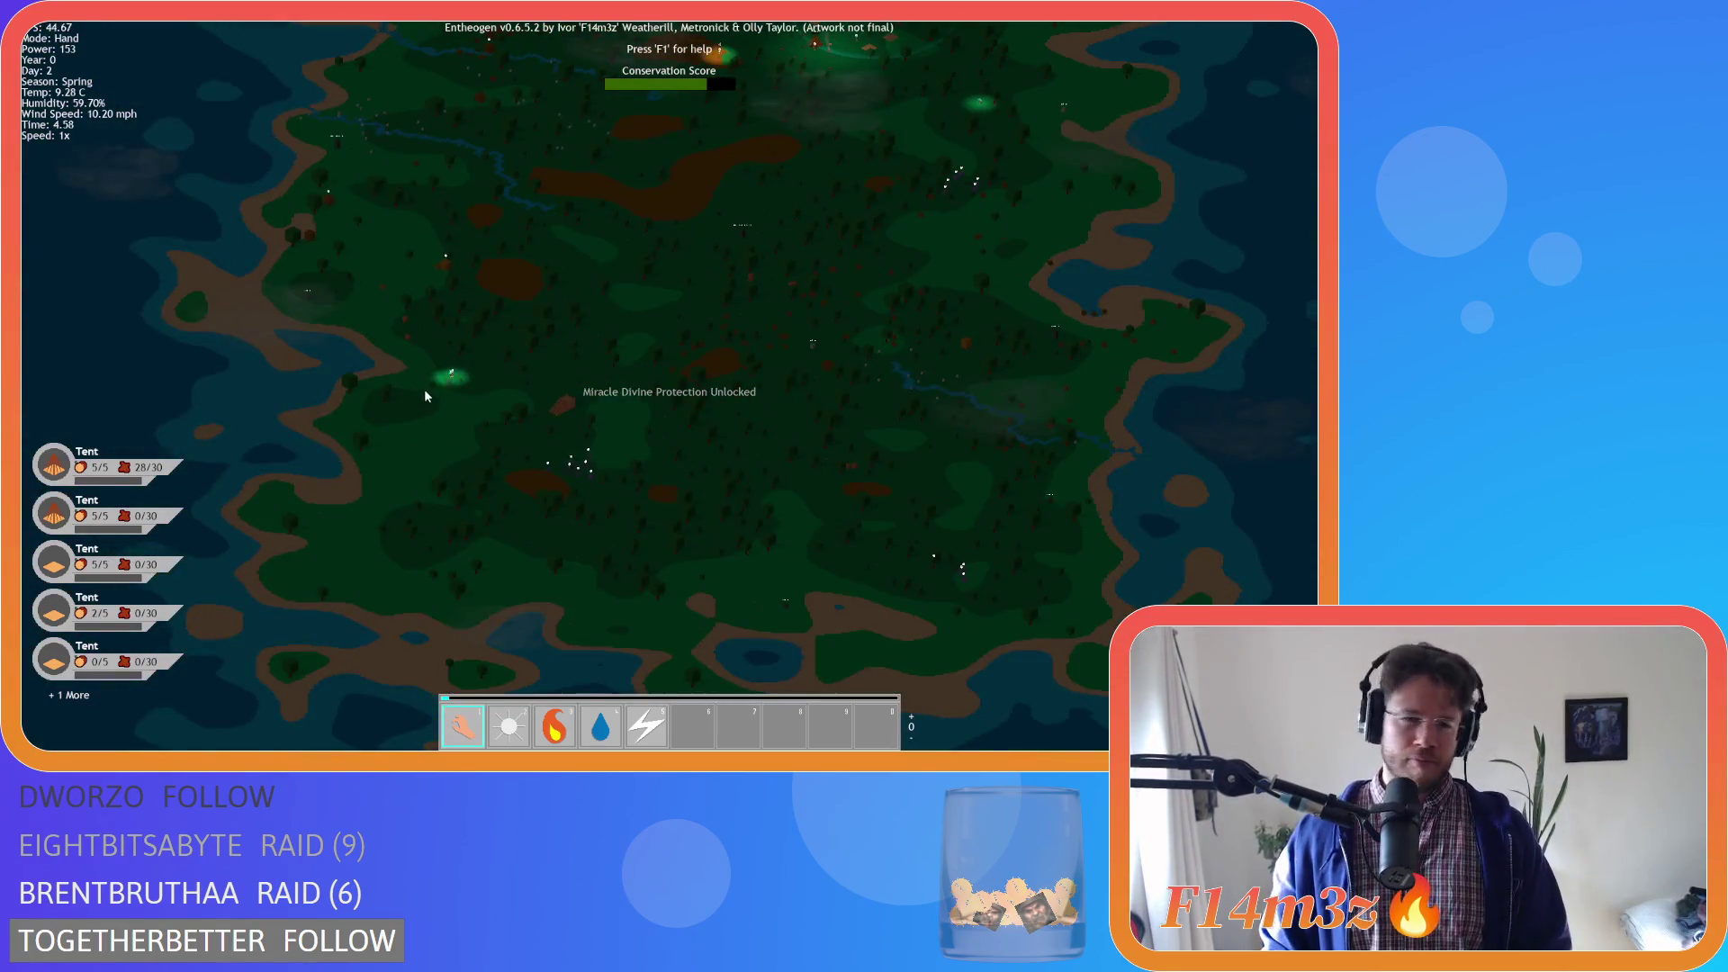
{"action": "scroll", "coordinate": [453, 376], "scroll_direction": "up", "scroll_amount": 10}
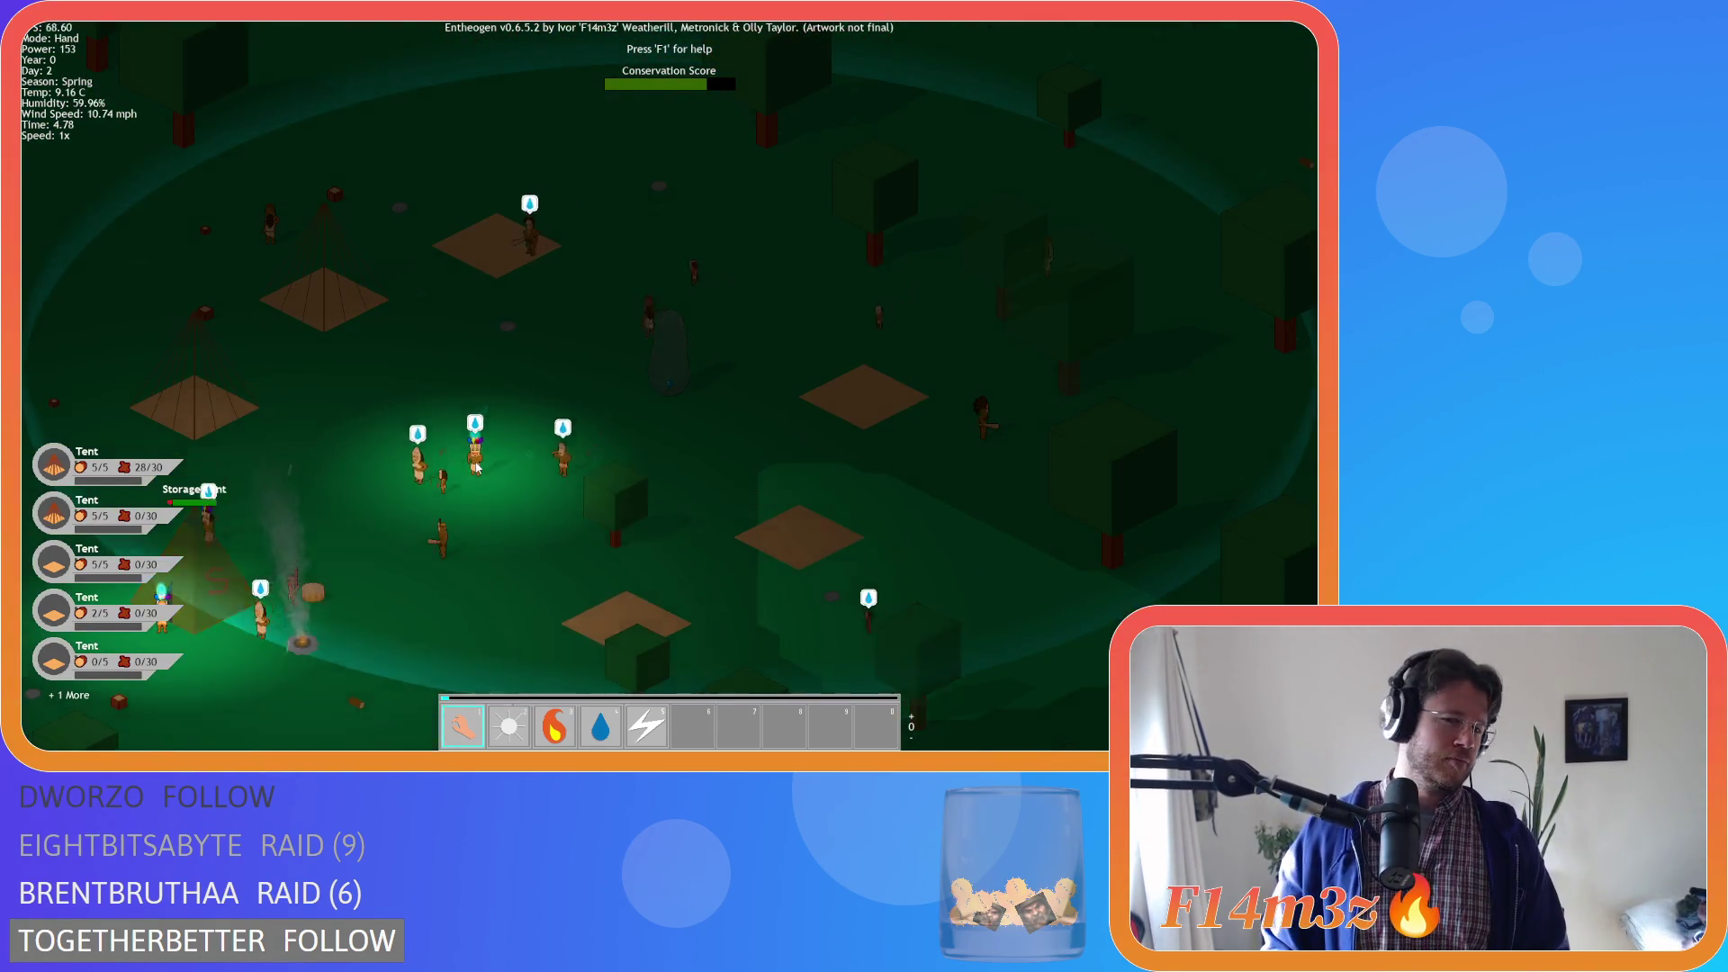
{"action": "scroll", "coordinate": [475, 467], "scroll_direction": "down", "scroll_amount": 10}
{"action": "scroll", "coordinate": [479, 542], "scroll_direction": "up", "scroll_amount": 10}
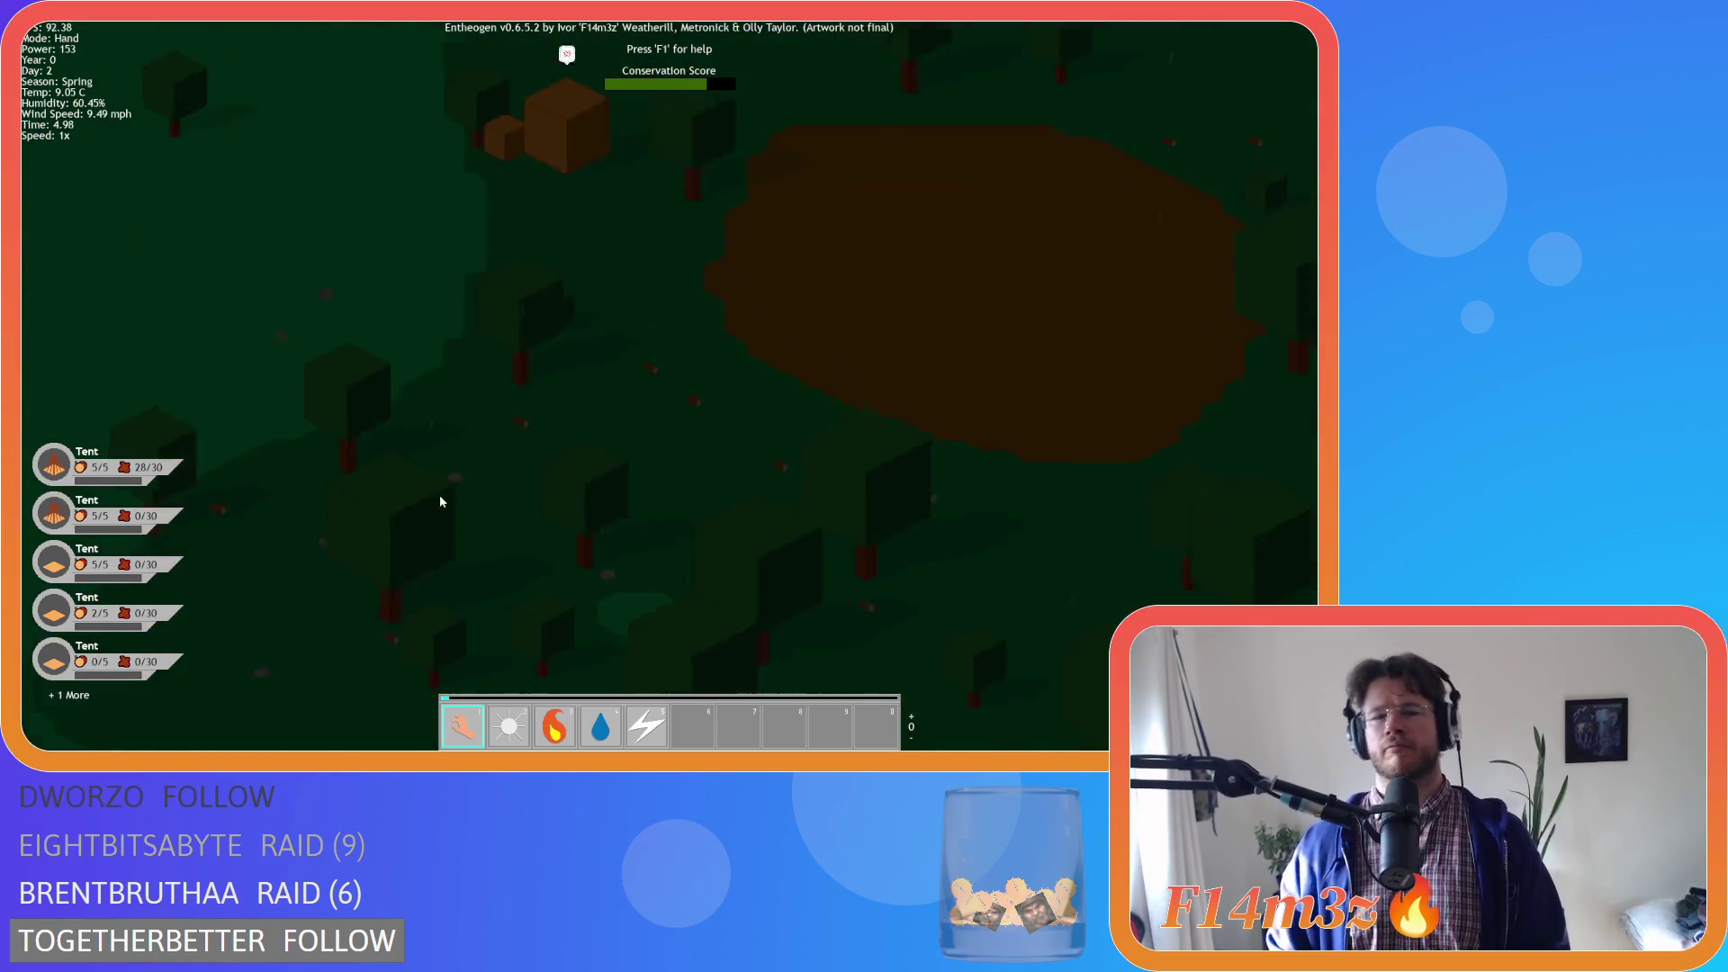
{"action": "scroll", "coordinate": [448, 493], "scroll_direction": "down", "scroll_amount": 3}
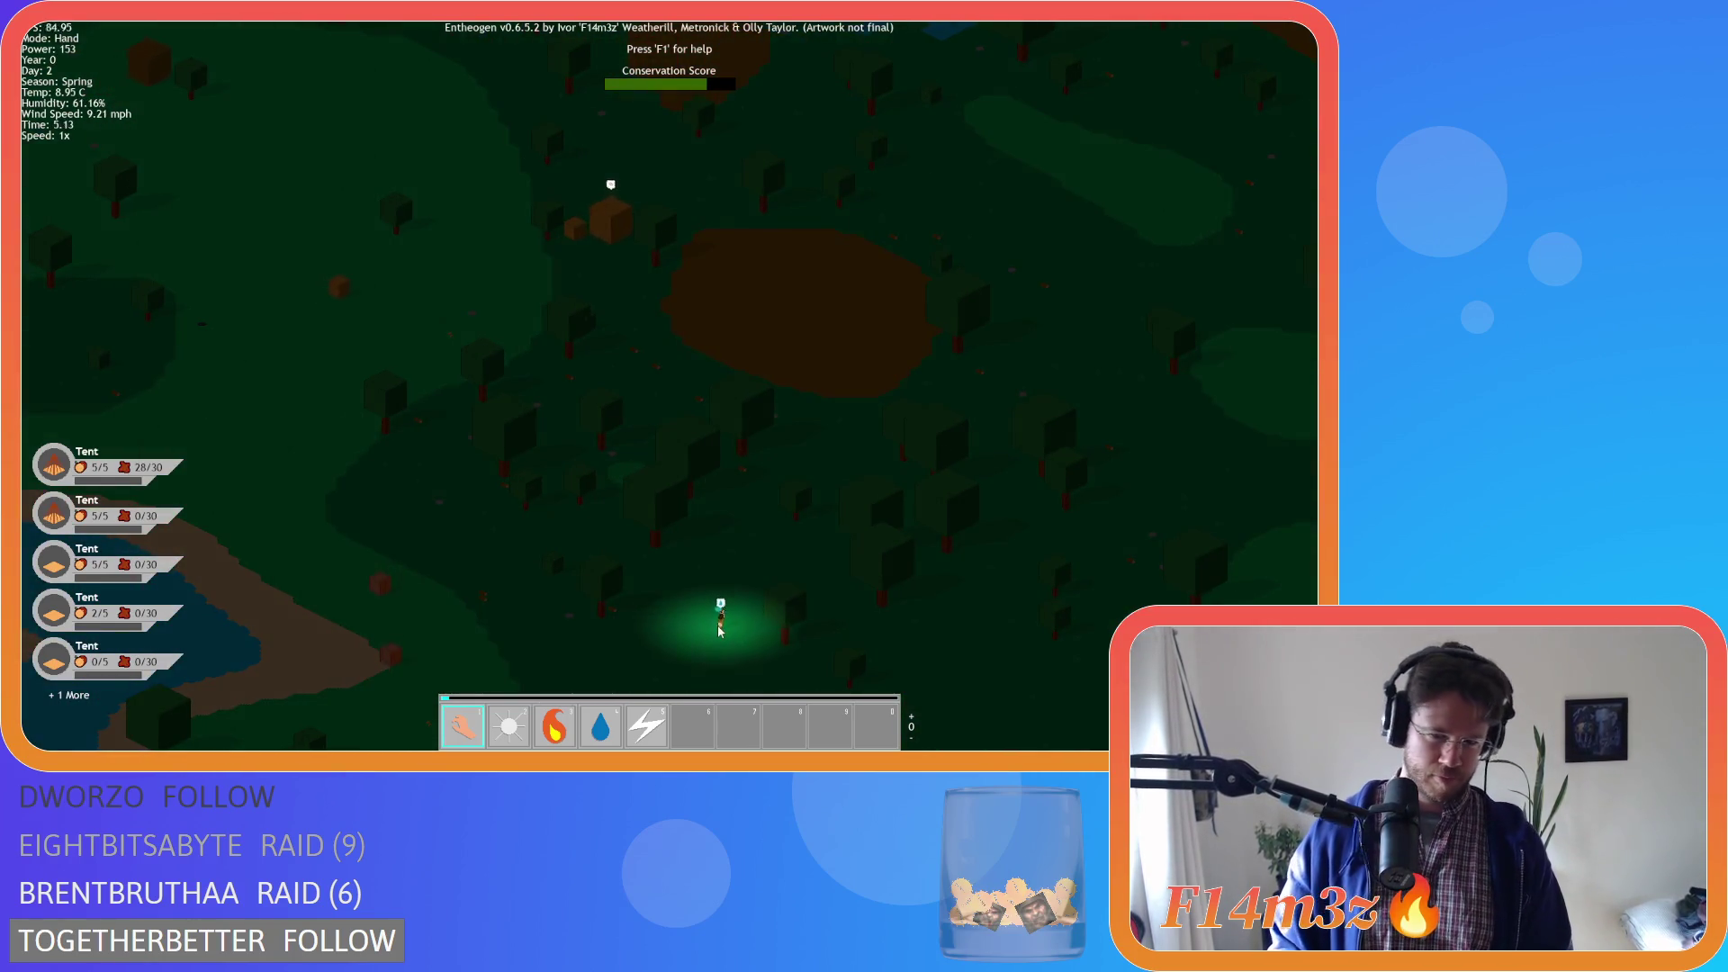
Return to the village, carry a villager toward the lake, and zoom in on the camp at dawn
{"action": "key", "text": "space"}
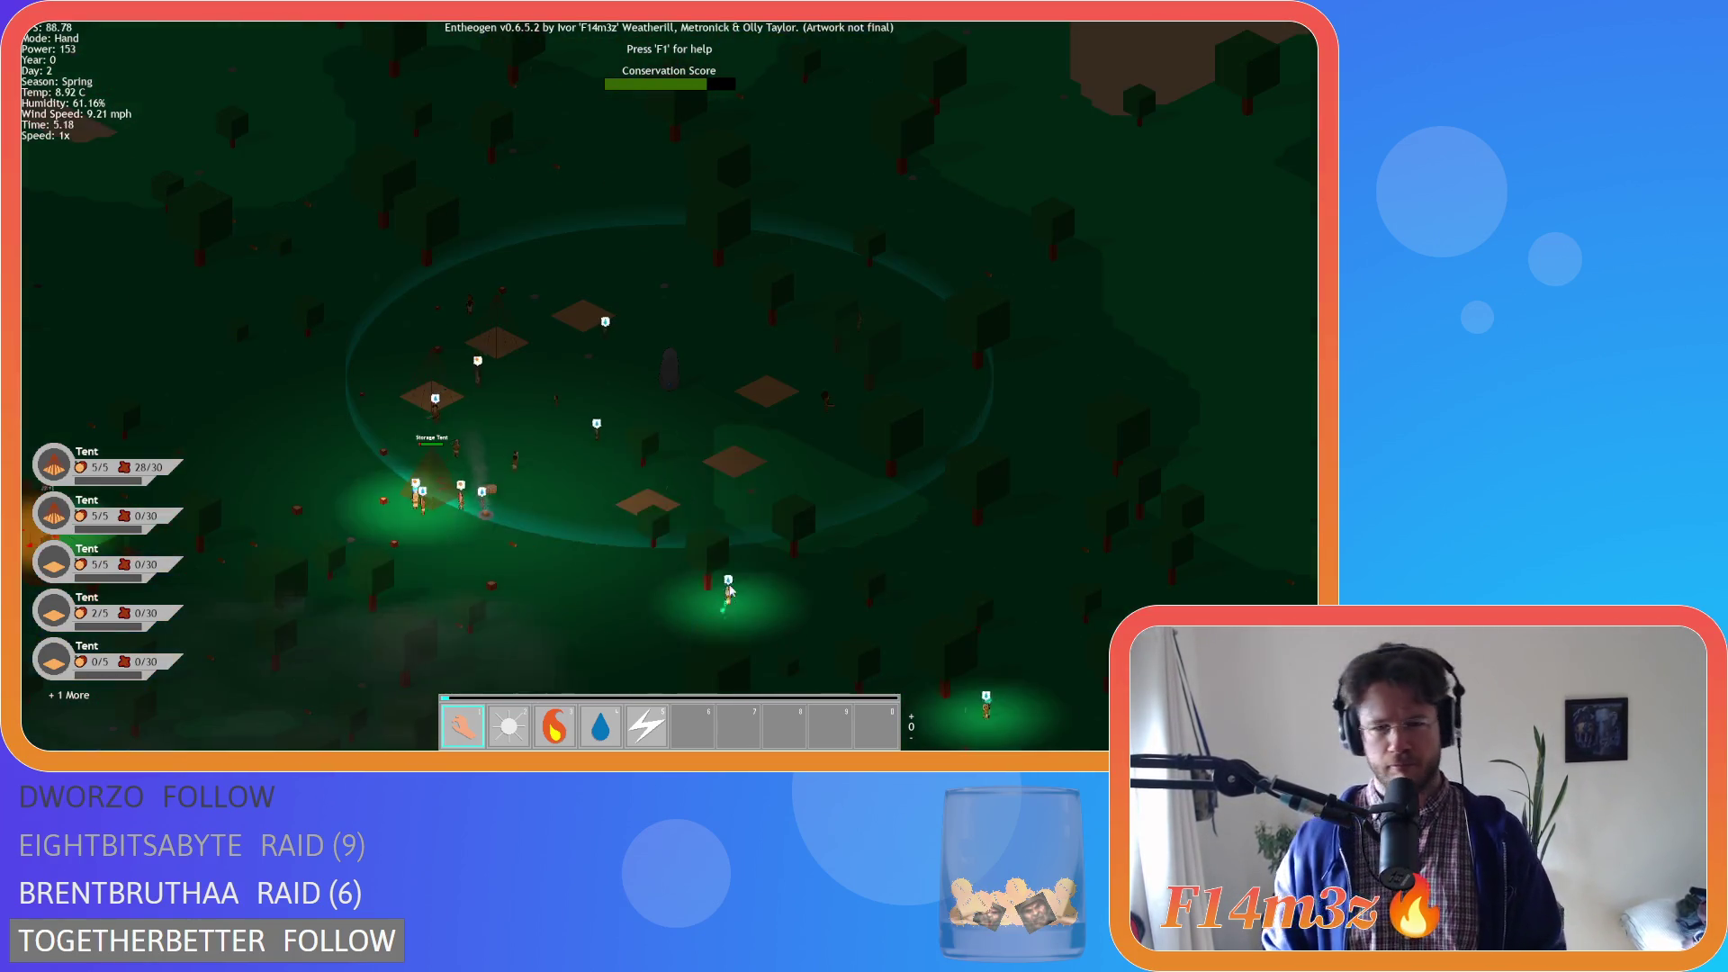
{"action": "scroll", "coordinate": [509, 383], "scroll_direction": "down", "scroll_amount": 5}
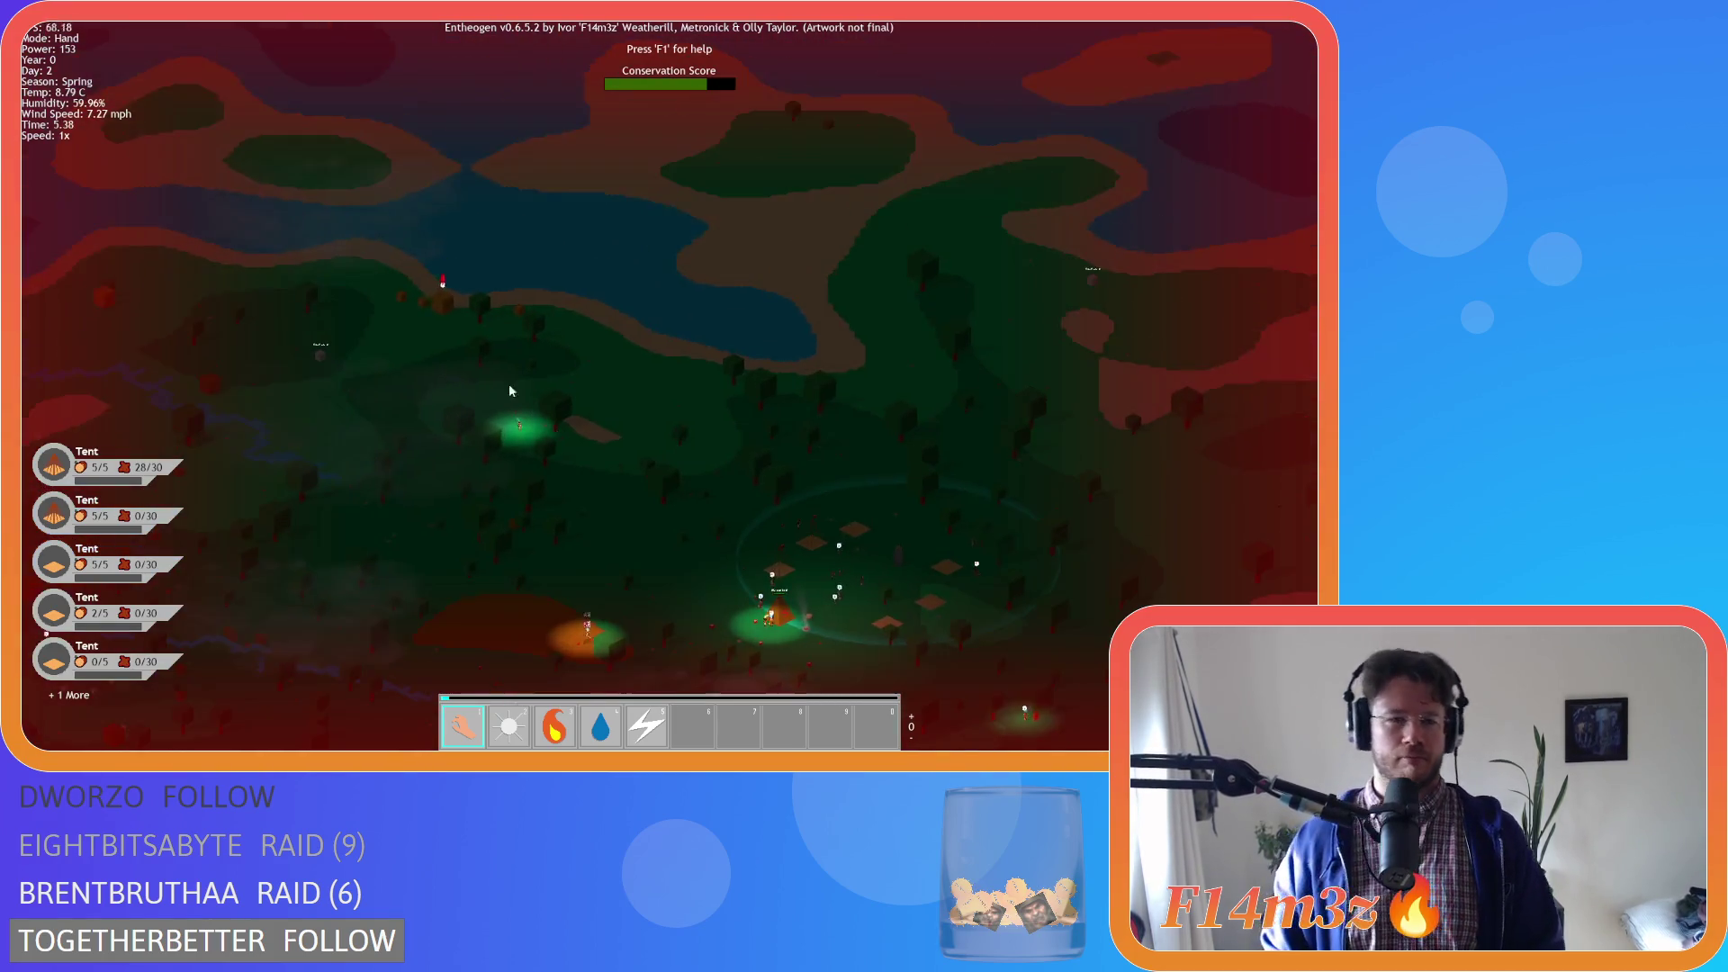
{"action": "scroll", "coordinate": [450, 343], "scroll_direction": "up", "scroll_amount": 5}
{"action": "scroll", "coordinate": [713, 529], "scroll_direction": "up", "scroll_amount": 2}
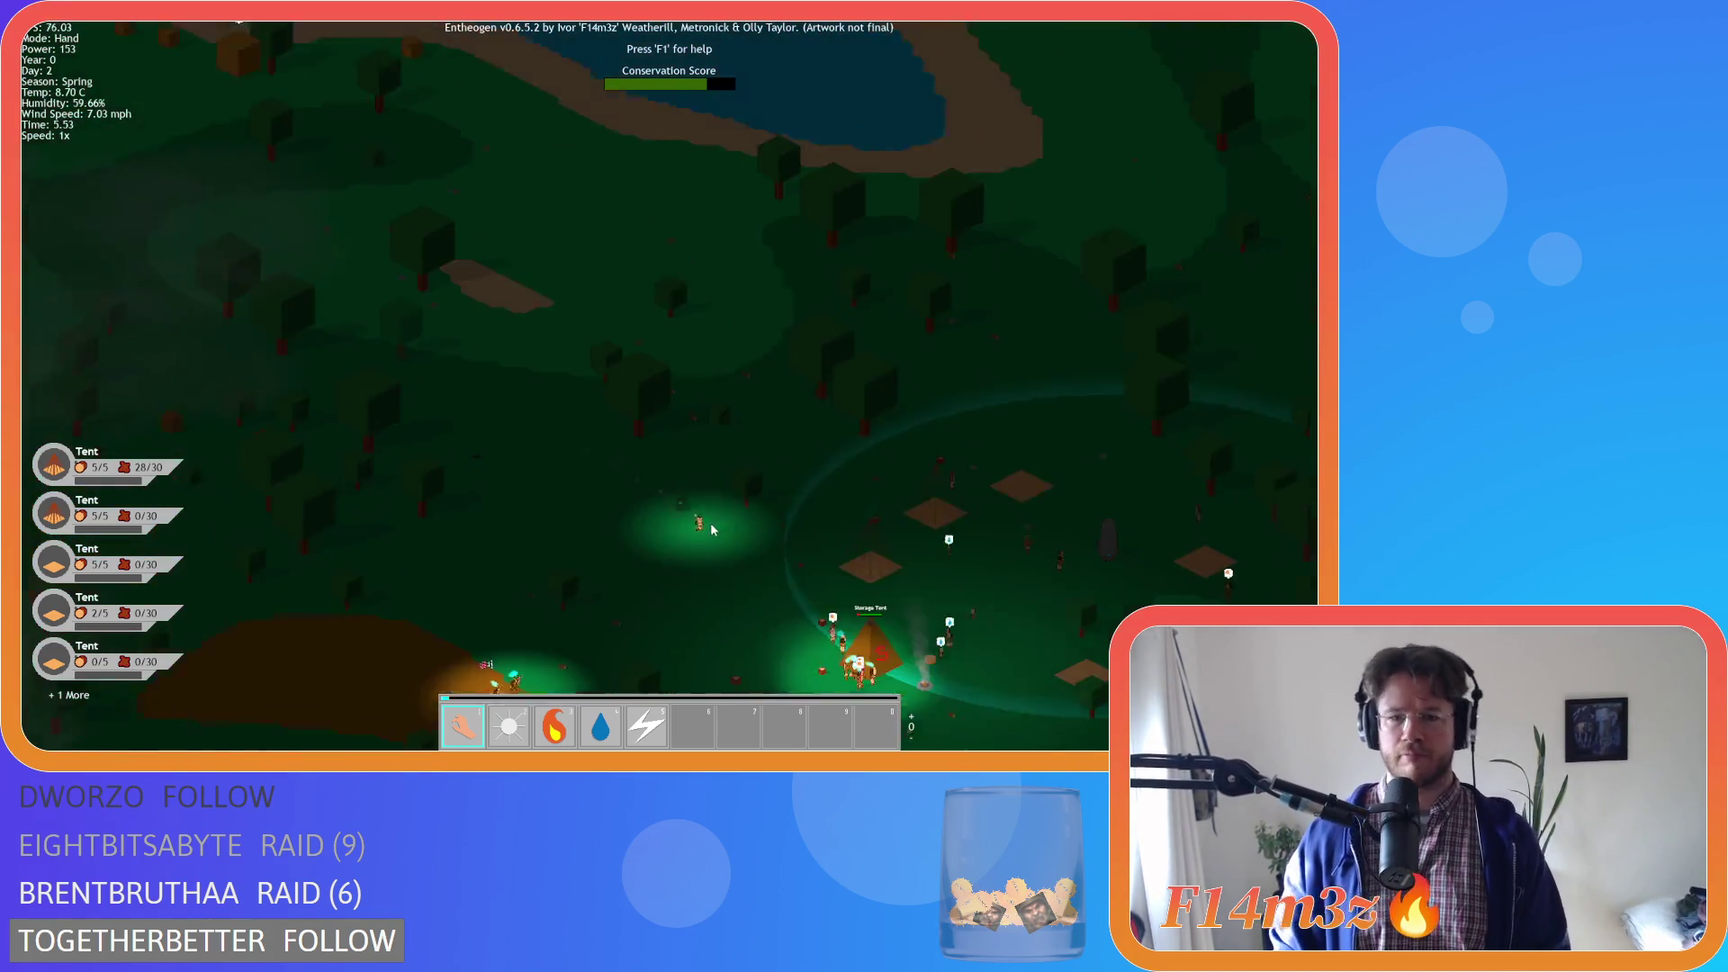
{"action": "scroll", "coordinate": [712, 529], "scroll_direction": "down", "scroll_amount": 5}
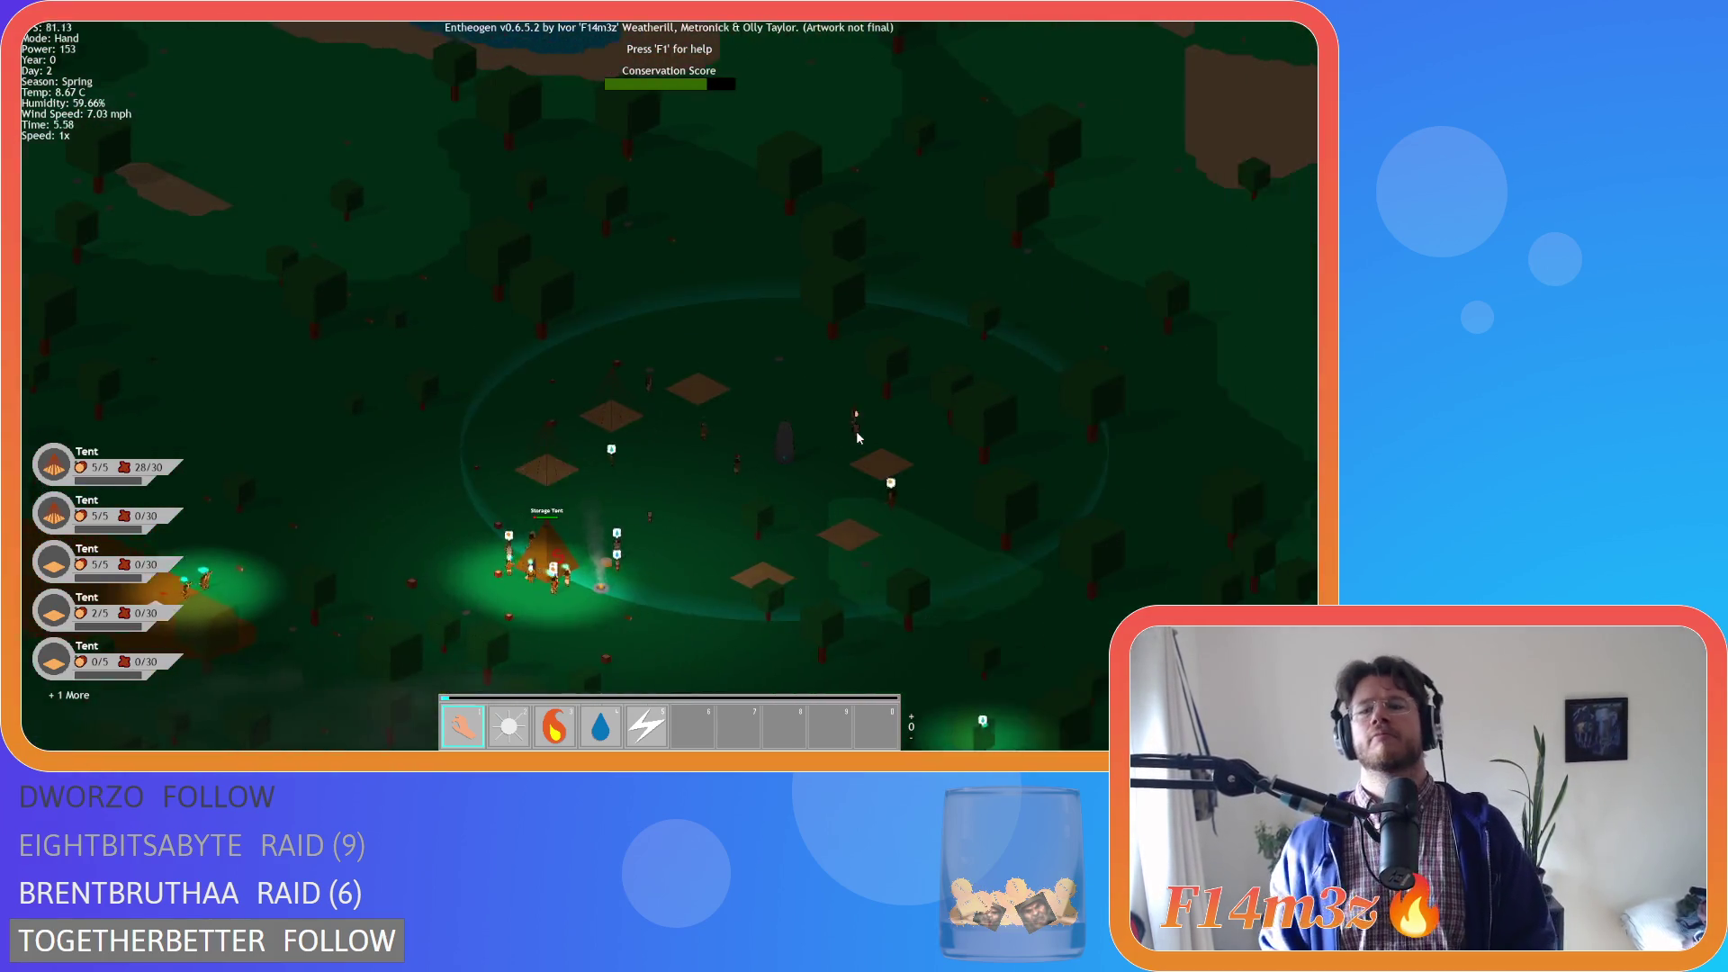
{"action": "scroll", "coordinate": [857, 432], "scroll_direction": "up", "scroll_amount": 5}
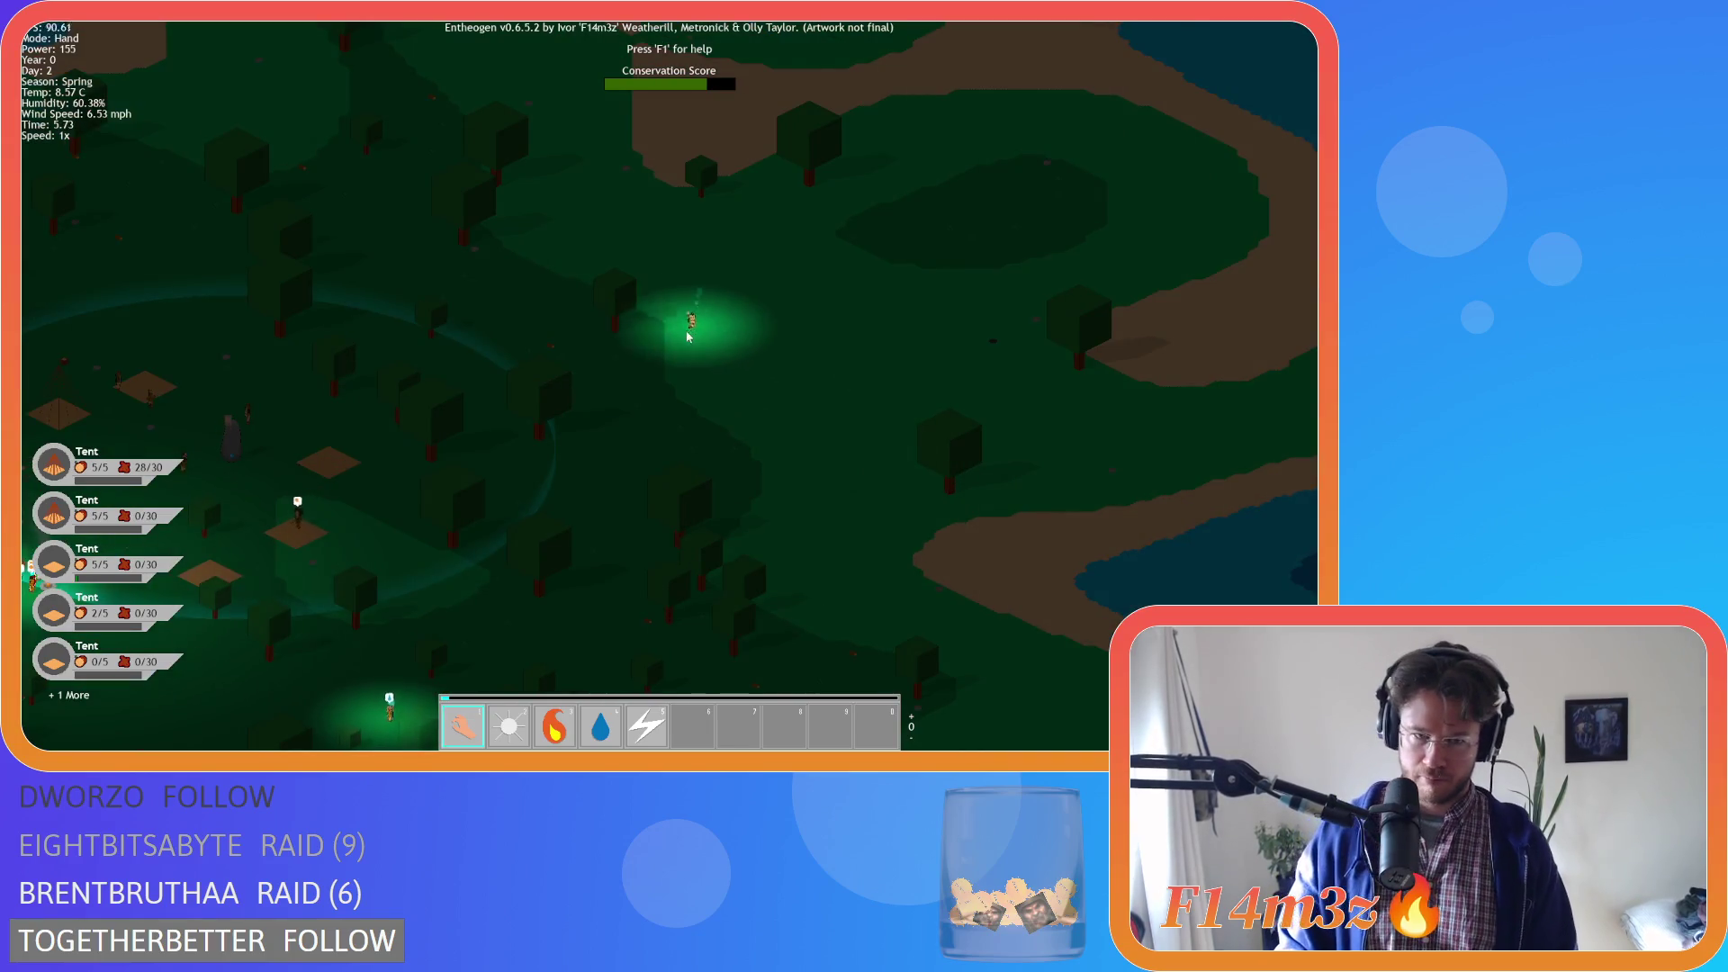
{"action": "mouse_move", "coordinate": [688, 337]}
{"action": "left_mouse_down"}
{"action": "mouse_move", "coordinate": [713, 387]}
{"action": "mouse_move", "coordinate": [790, 436]}
{"action": "mouse_move", "coordinate": [713, 455]}
{"action": "mouse_move", "coordinate": [764, 506]}
{"action": "left_mouse_up"}
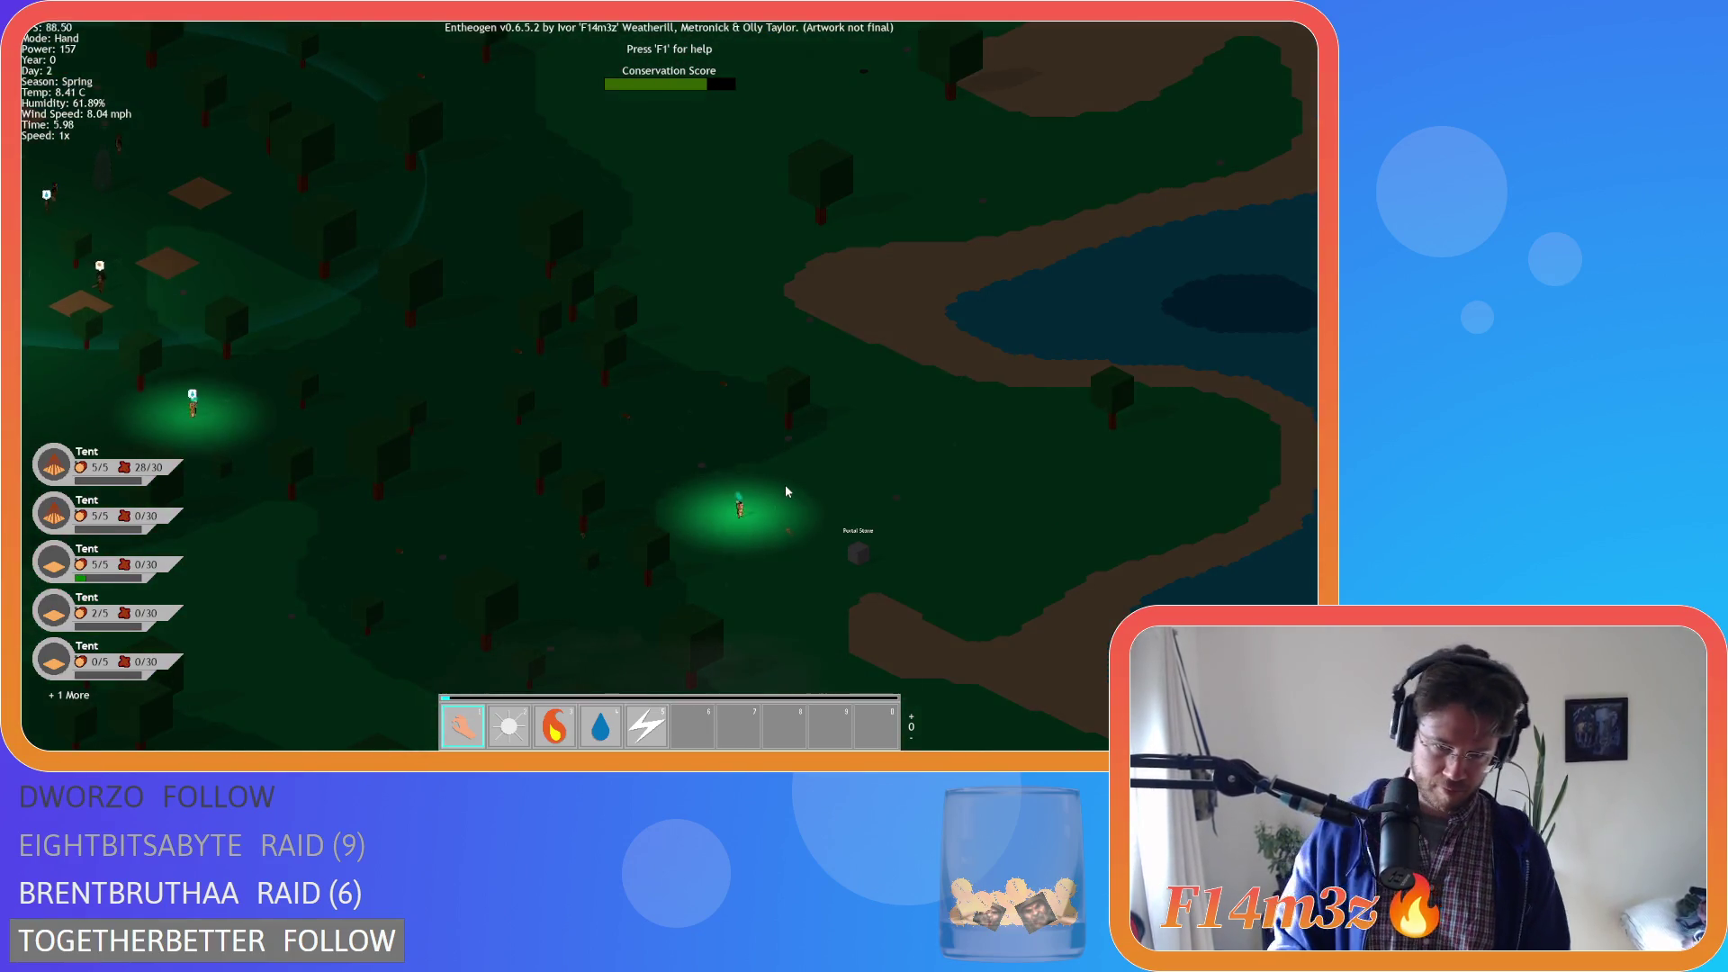
{"action": "scroll", "coordinate": [596, 441], "scroll_direction": "down", "scroll_amount": 5}
{"action": "scroll", "coordinate": [506, 461], "scroll_direction": "up", "scroll_amount": 5}
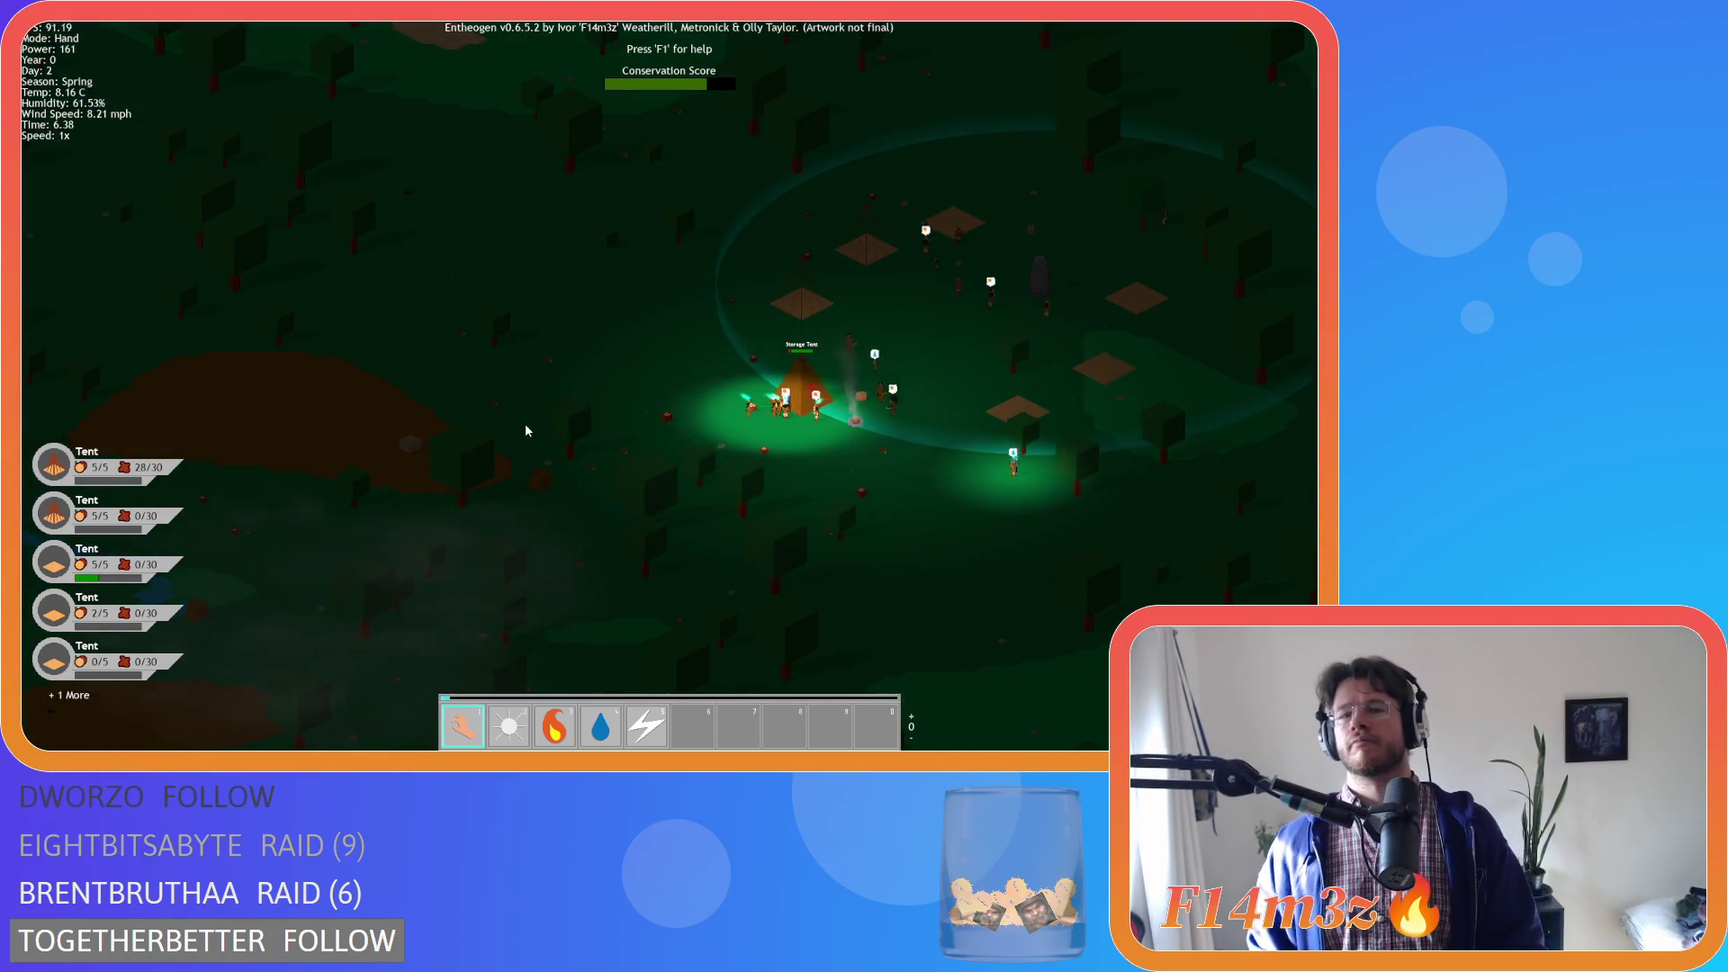
{"action": "scroll", "coordinate": [736, 432], "scroll_direction": "up", "scroll_amount": 4}
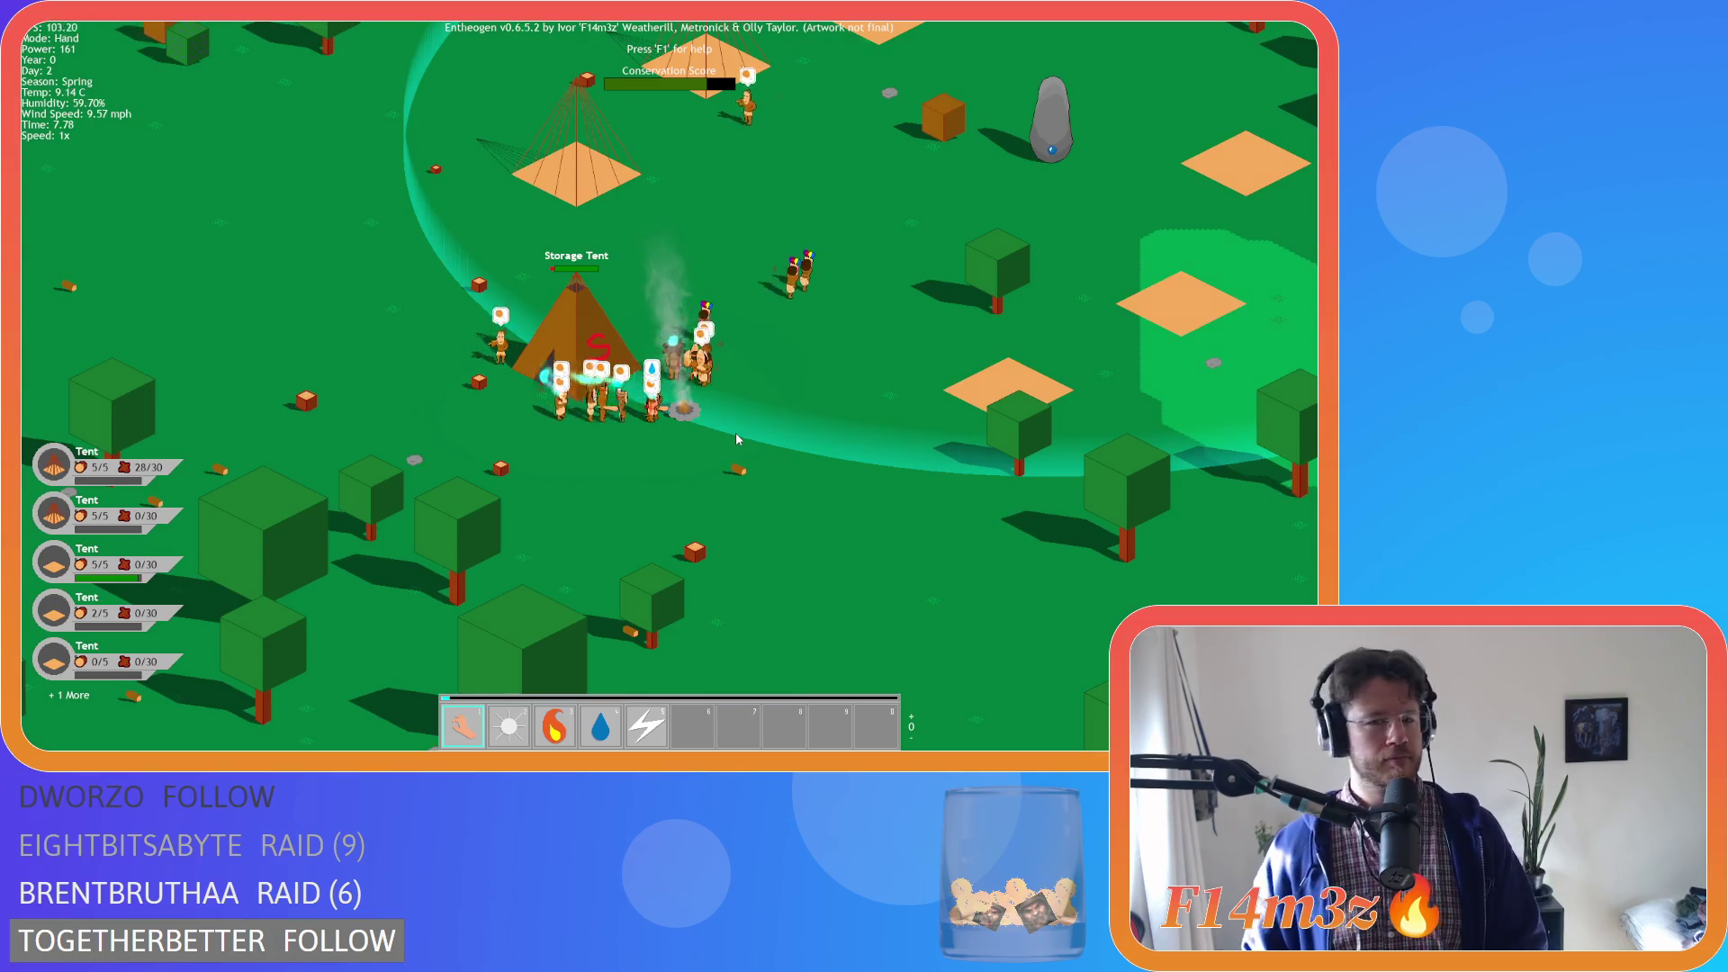
{"action": "key", "text": "i"}
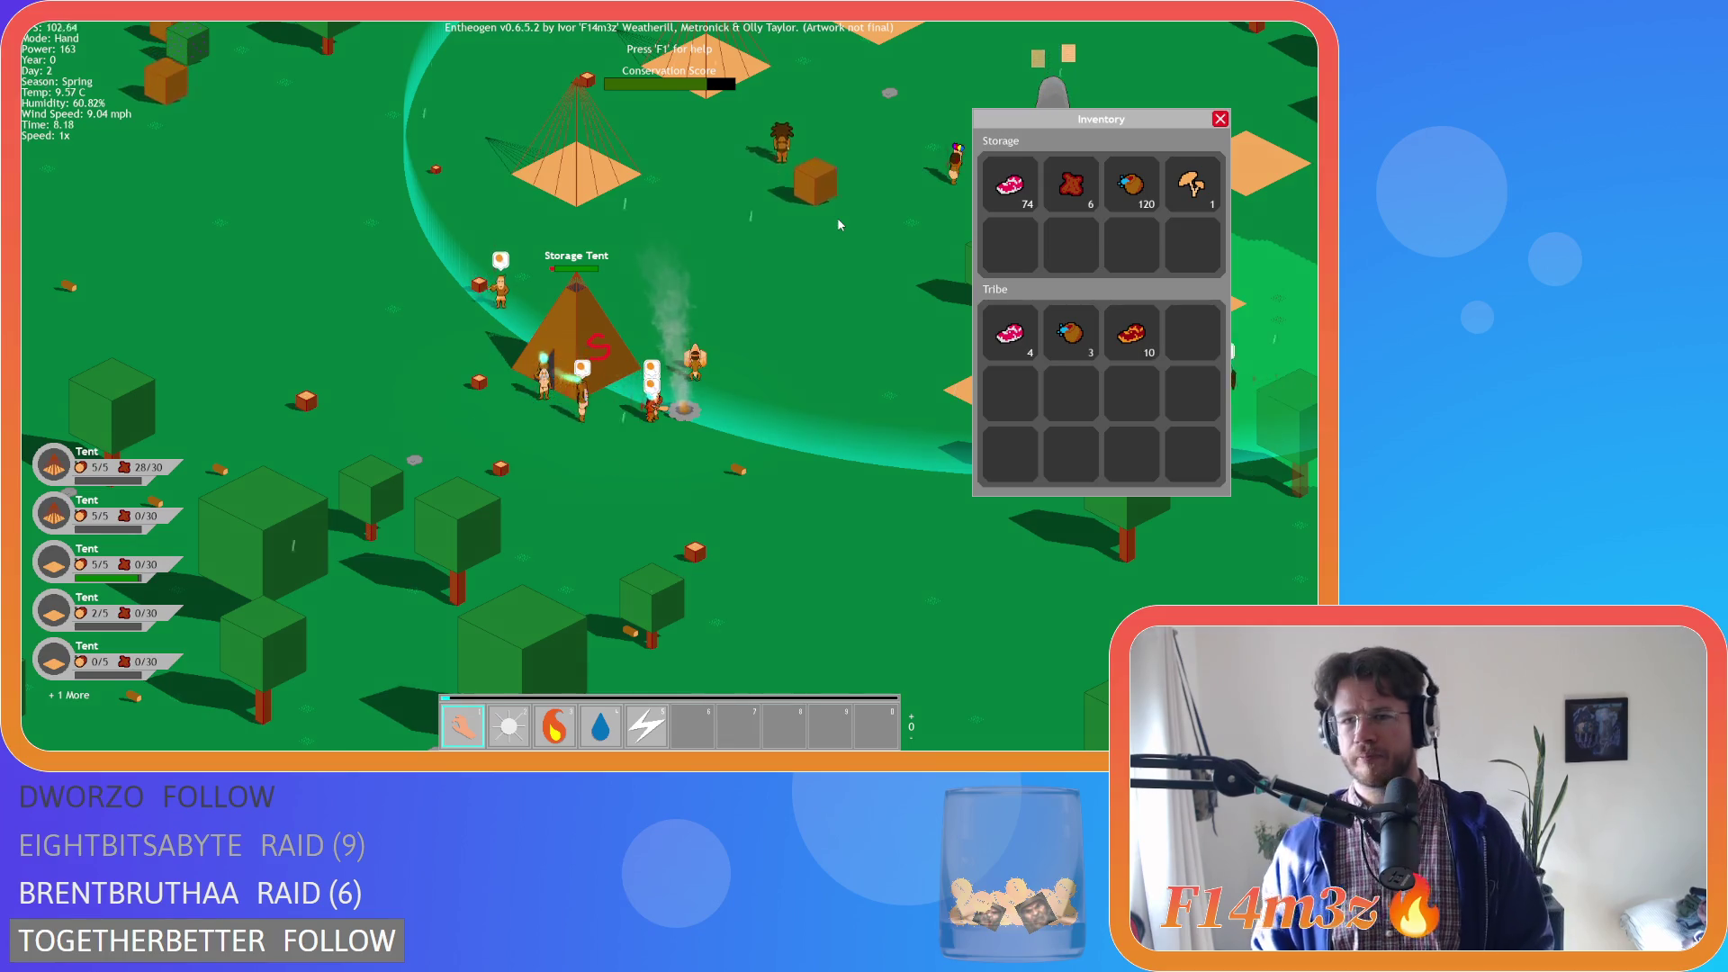
{"action": "key", "text": "w"}
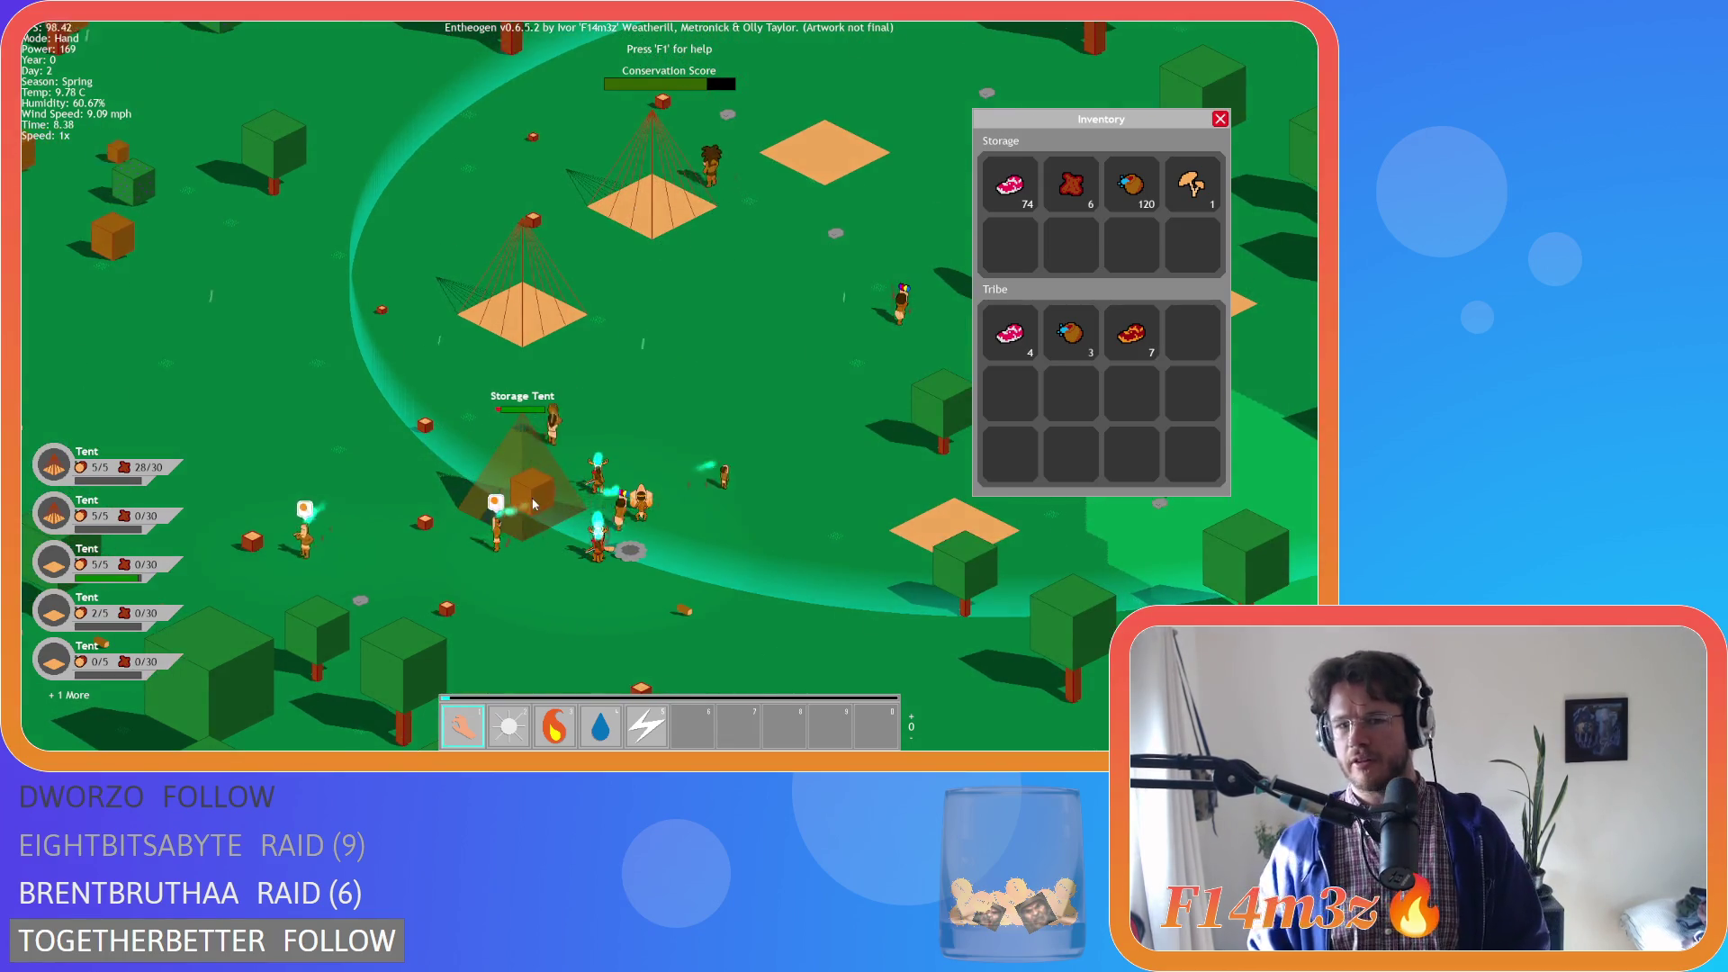
{"action": "scroll", "coordinate": [534, 505], "scroll_direction": "down", "scroll_amount": 5}
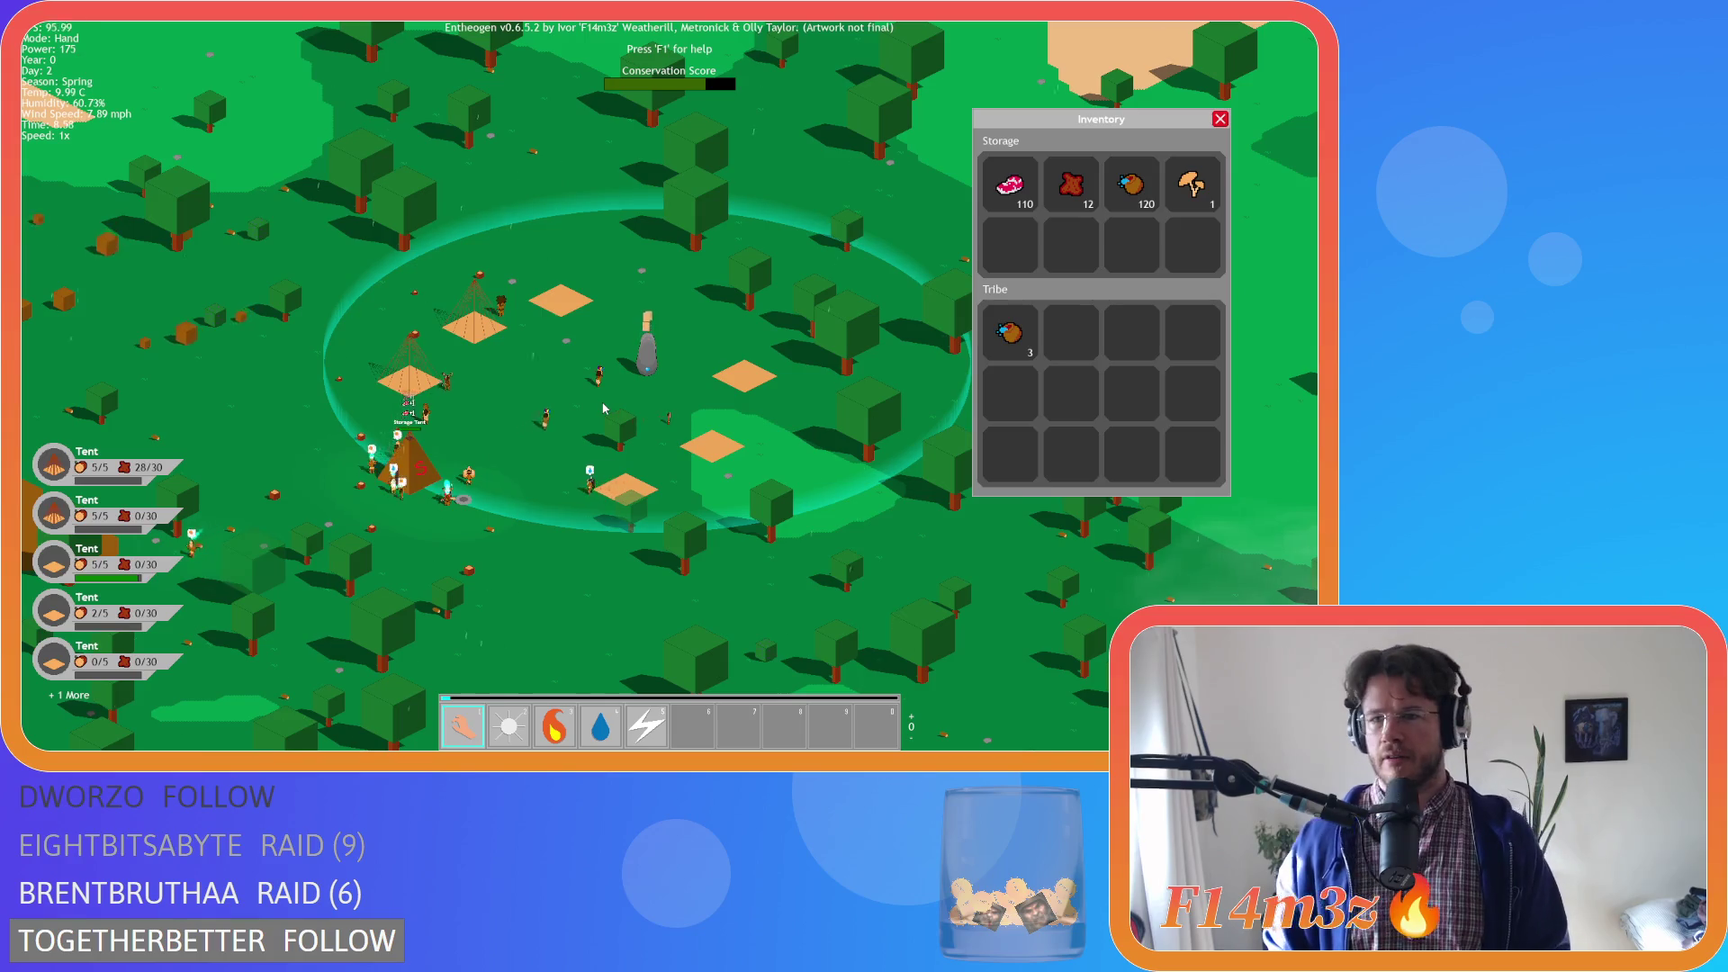
{"action": "key", "text": "a"}
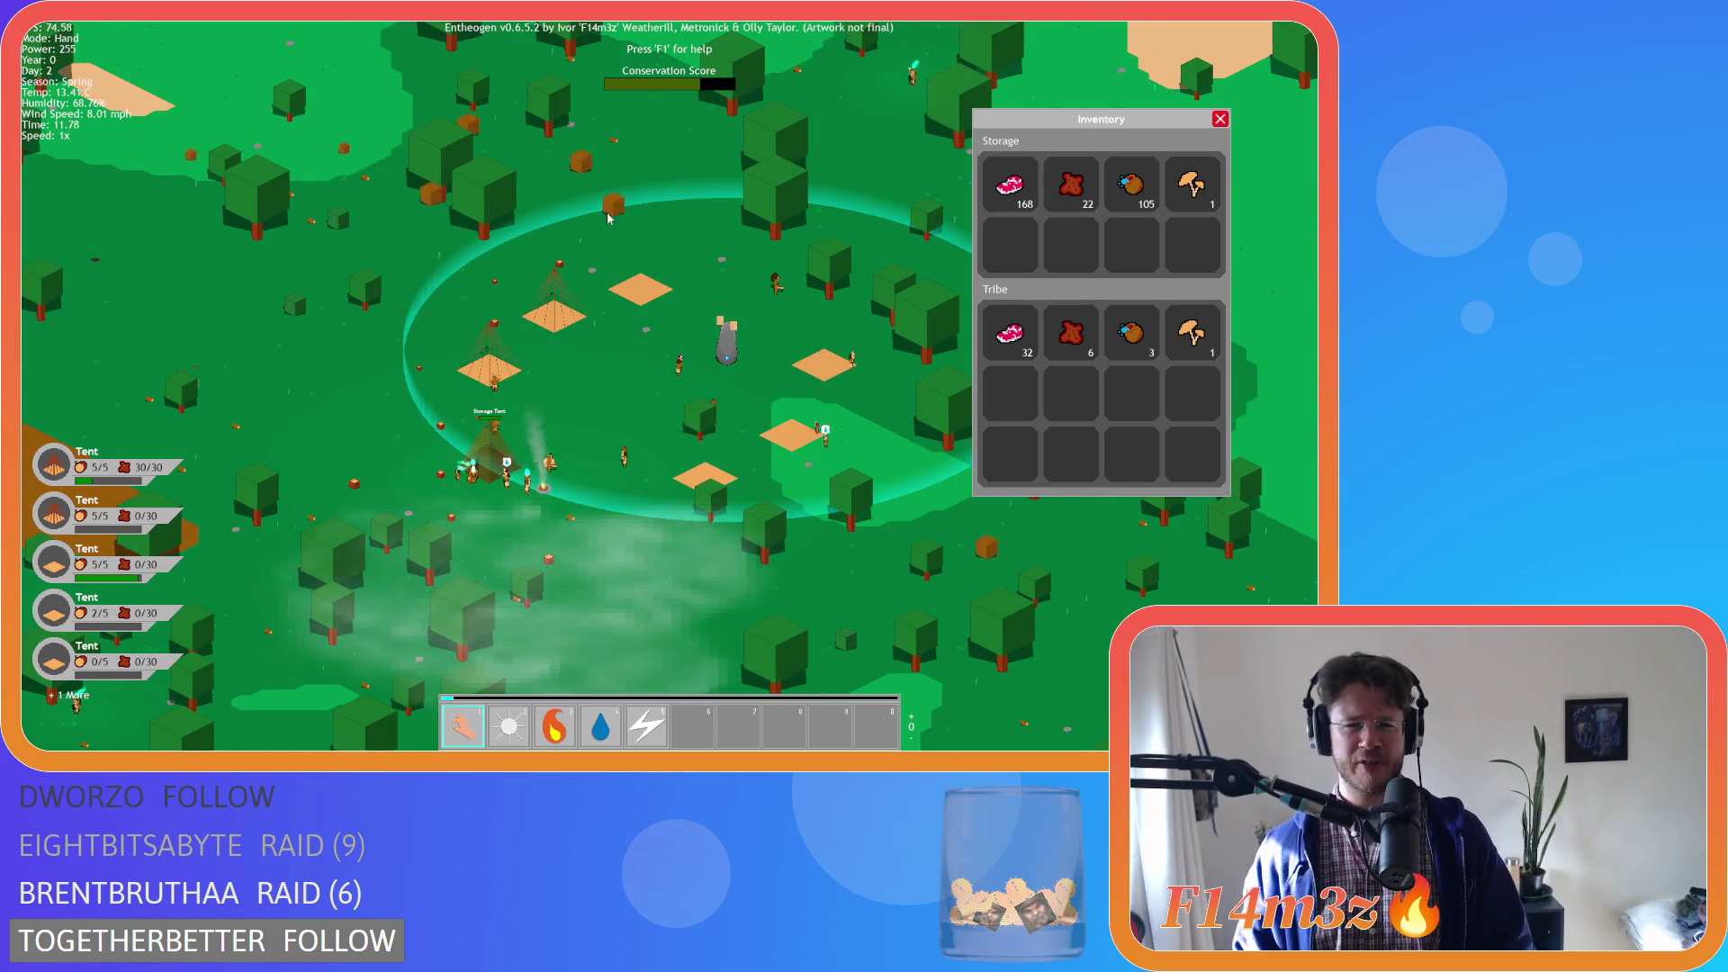
{"action": "left_click_drag", "start_coordinate": [608, 218], "coordinate": [513, 382]}
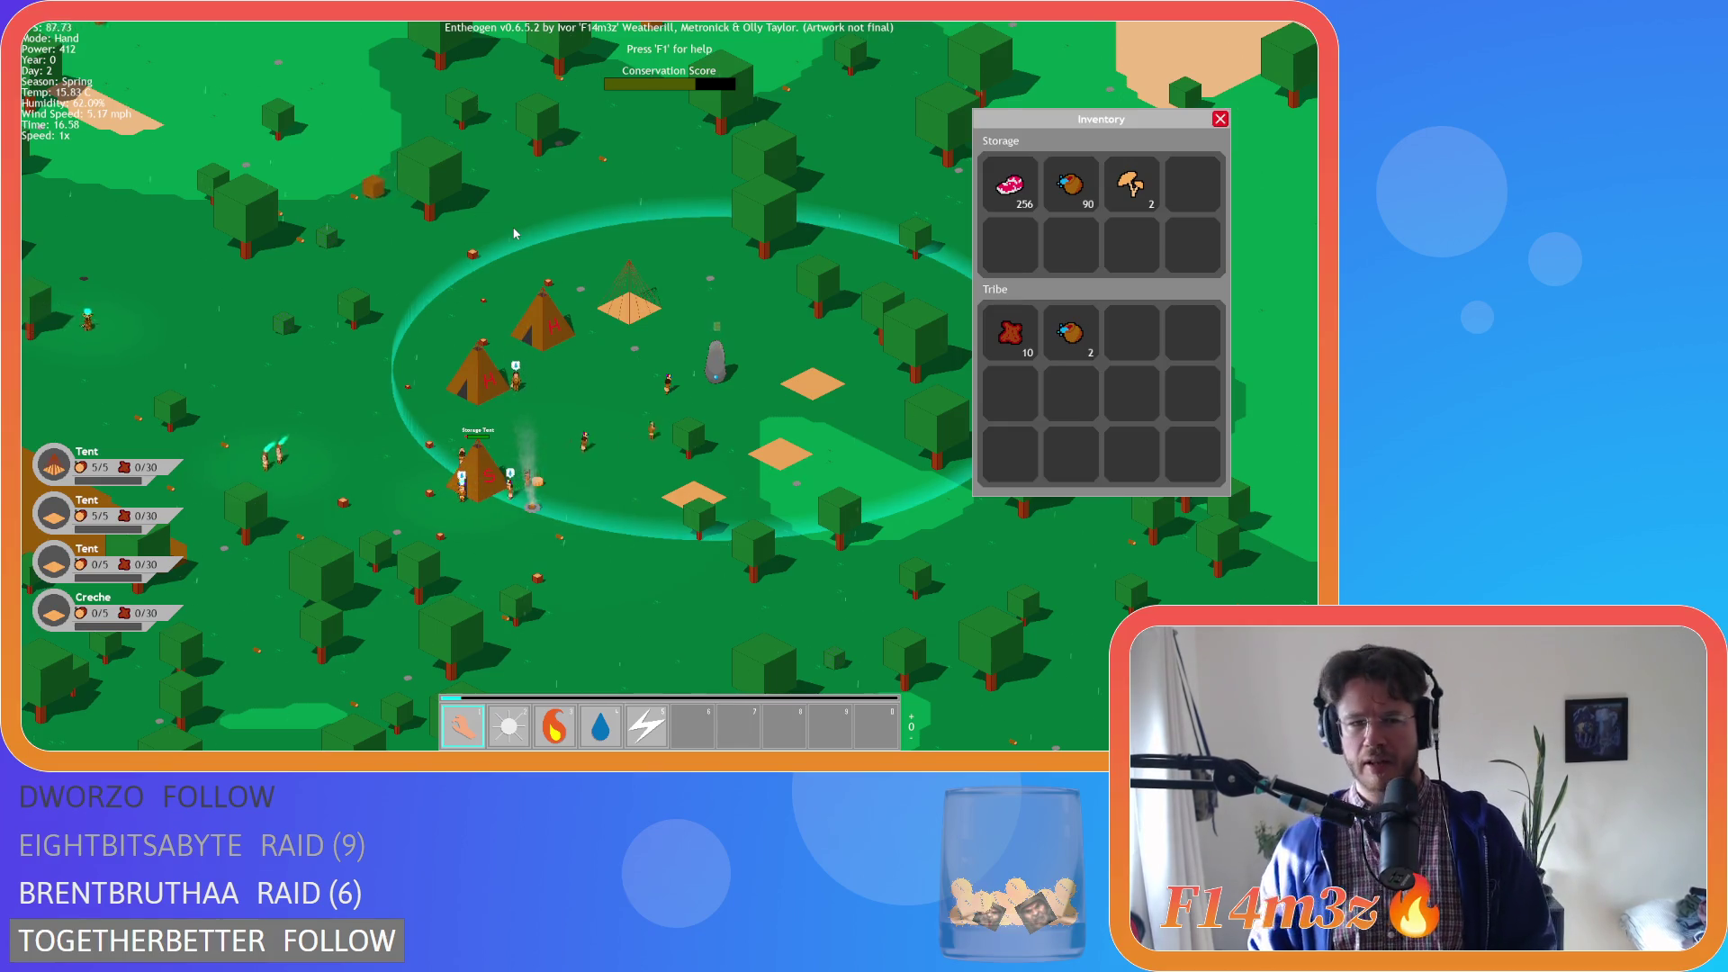
Zoom in and out over the camp and its sleeping tents, then move the view away
{"action": "scroll", "coordinate": [473, 282], "scroll_direction": "down", "scroll_amount": 5}
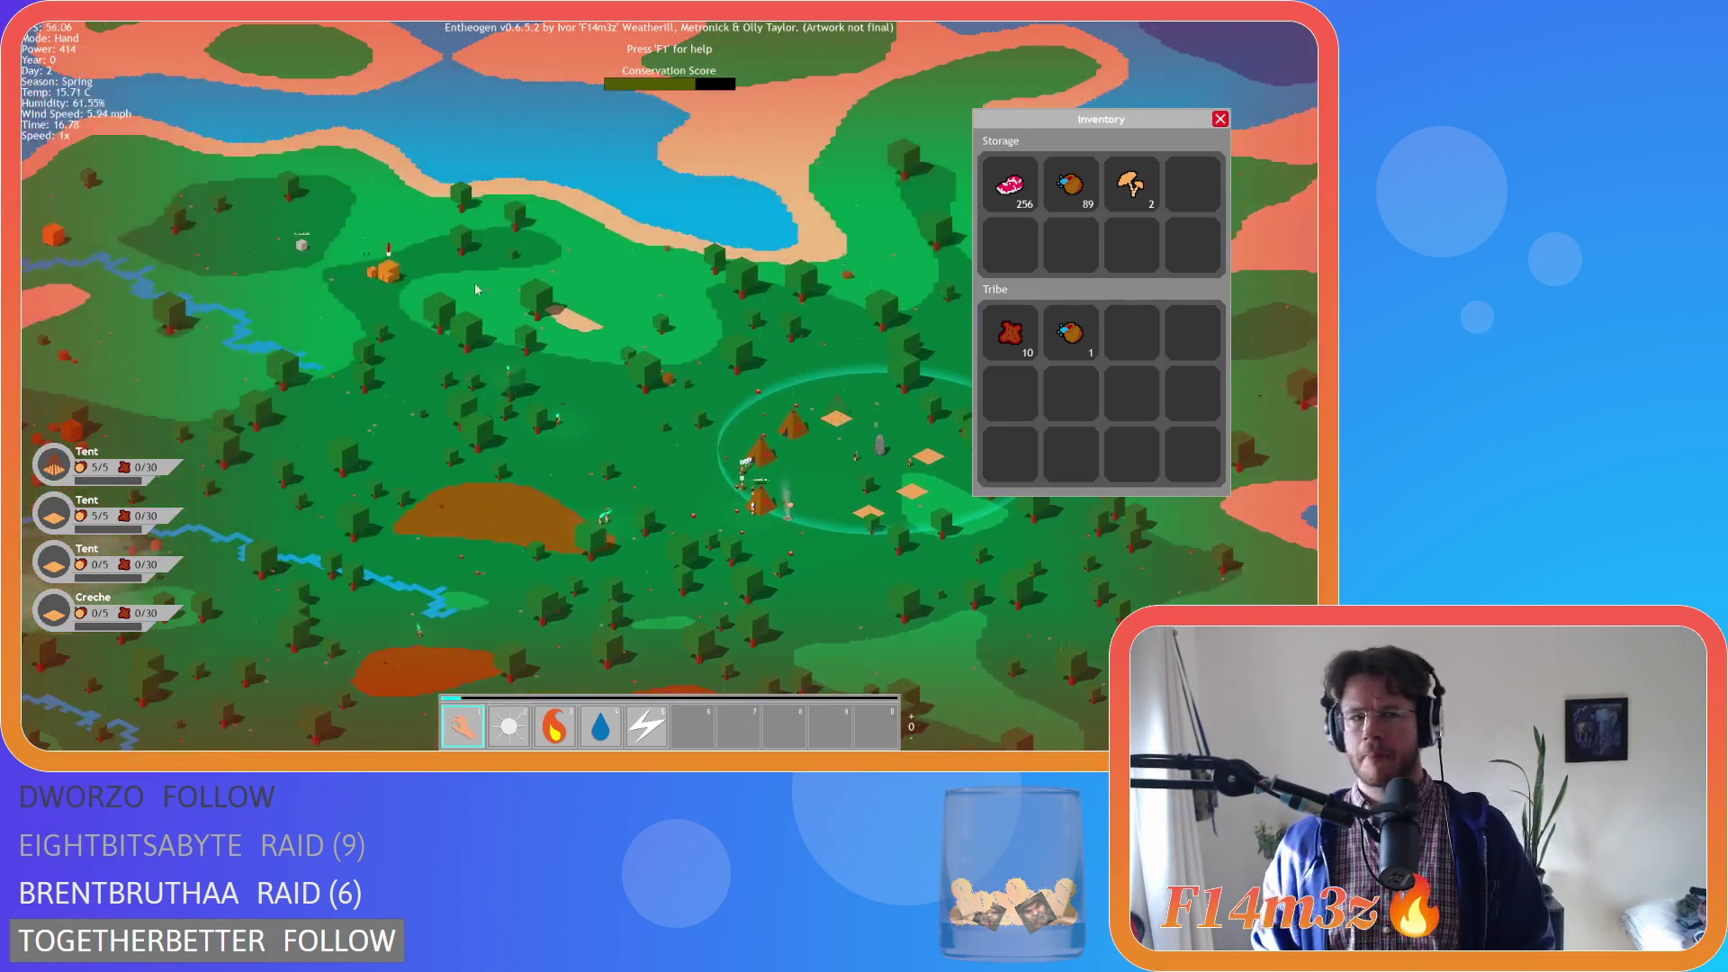
{"action": "scroll", "coordinate": [490, 351], "scroll_direction": "up", "scroll_amount": 5}
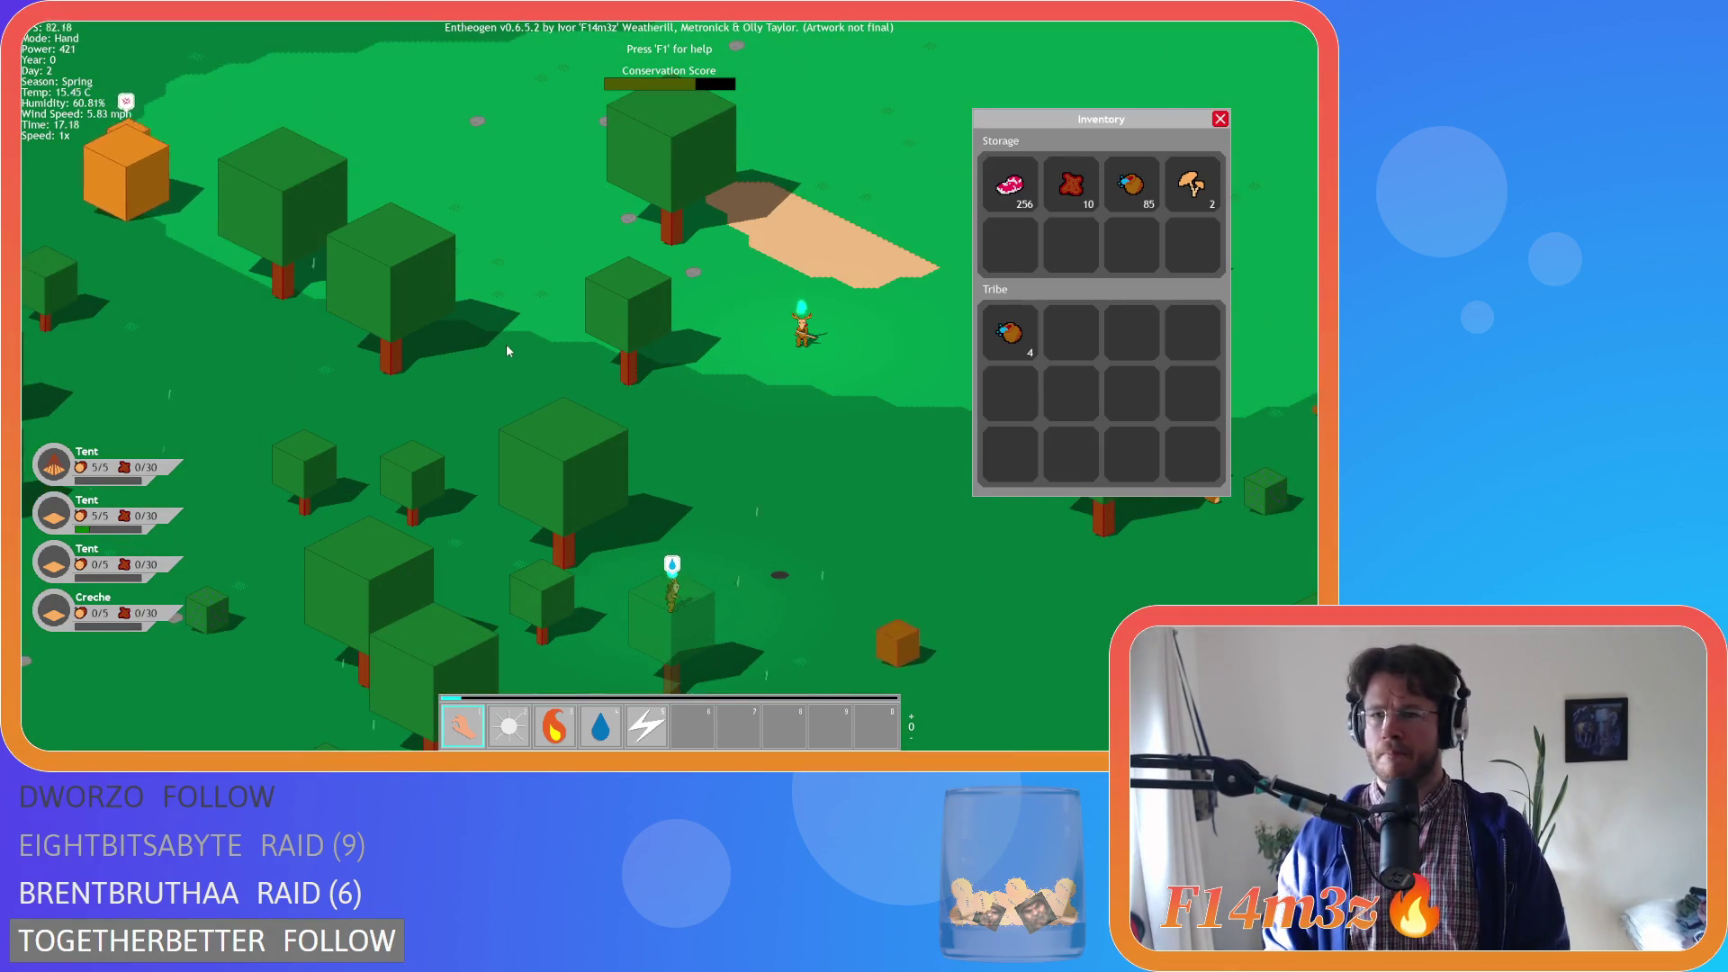
{"action": "scroll", "coordinate": [506, 351], "scroll_direction": "down", "scroll_amount": 4}
{"action": "scroll", "coordinate": [583, 325], "scroll_direction": "up", "scroll_amount": 2}
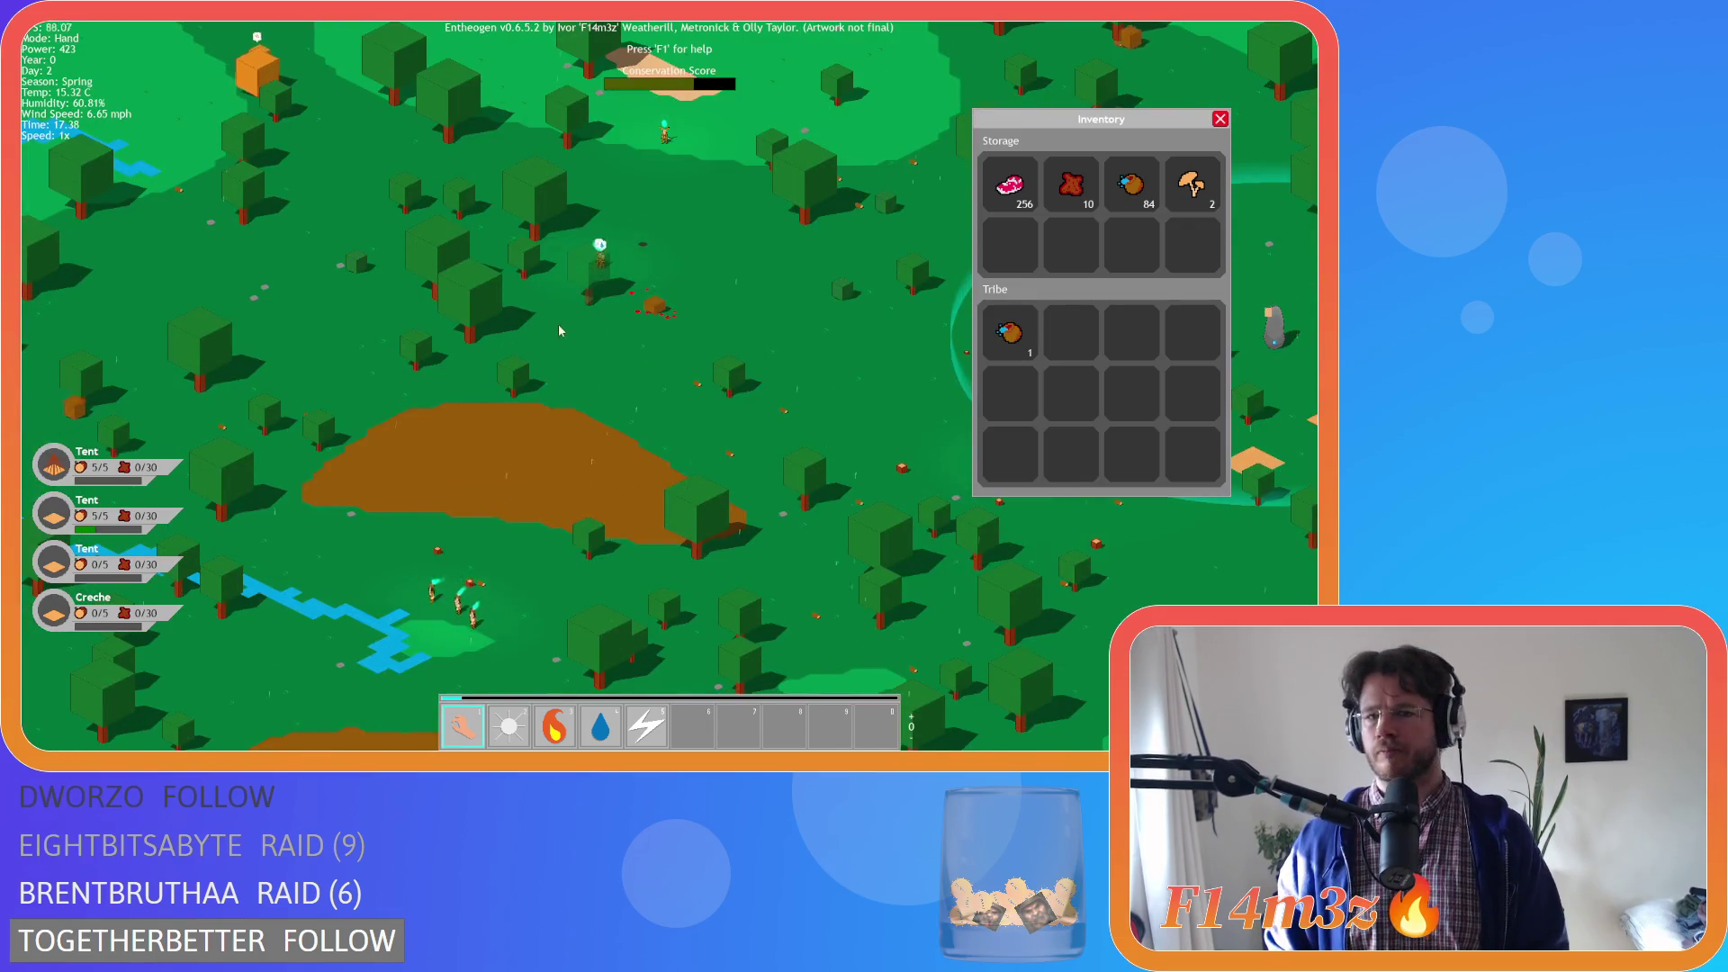
{"action": "key", "text": "s"}
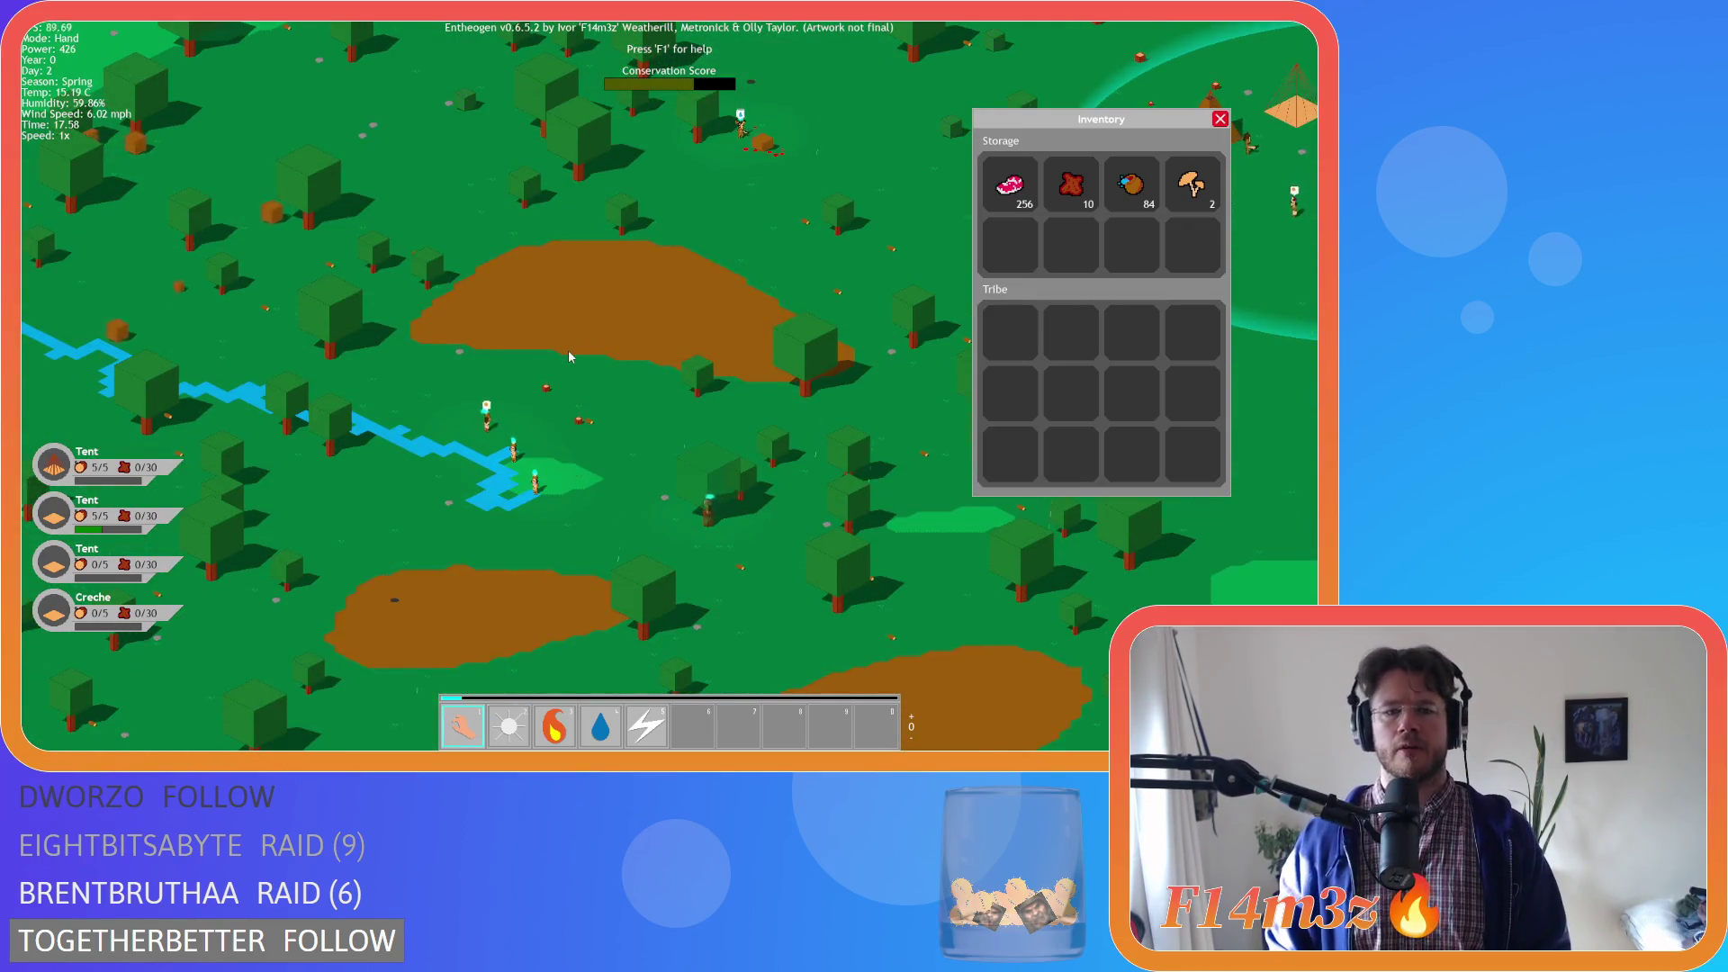
{"action": "scroll", "coordinate": [527, 378], "scroll_direction": "up", "scroll_amount": 2}
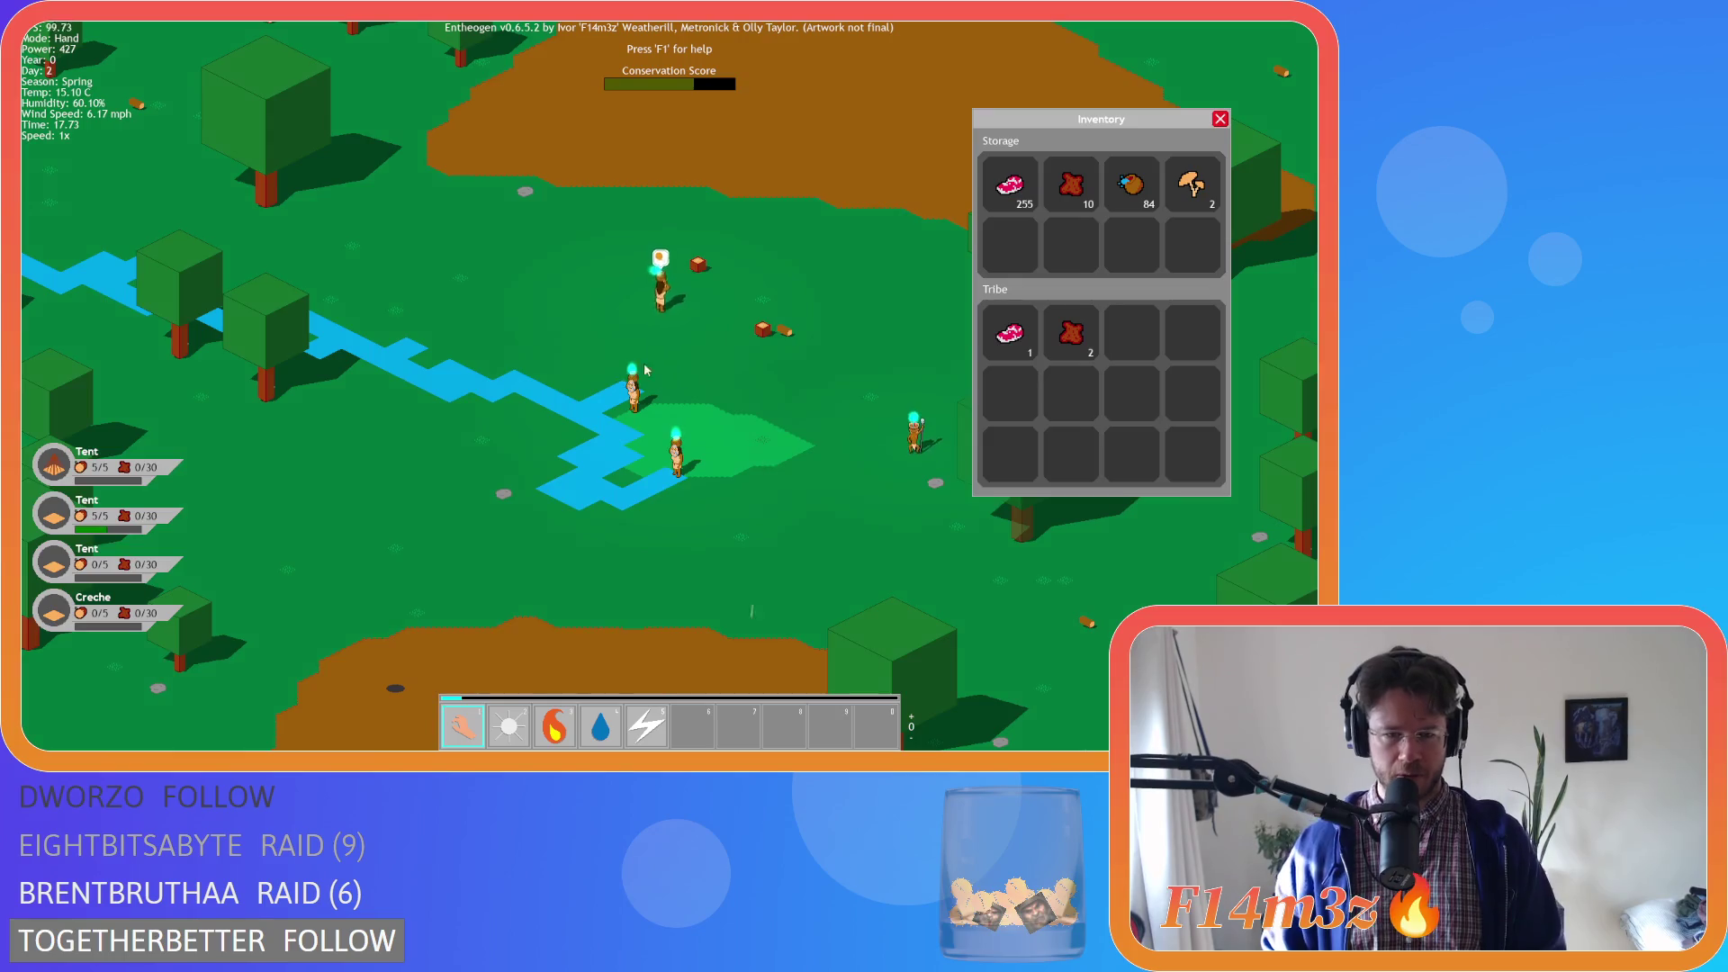
Return the view to the camp's storage tent and pick up the villager Kargshelar
{"action": "key", "text": "space"}
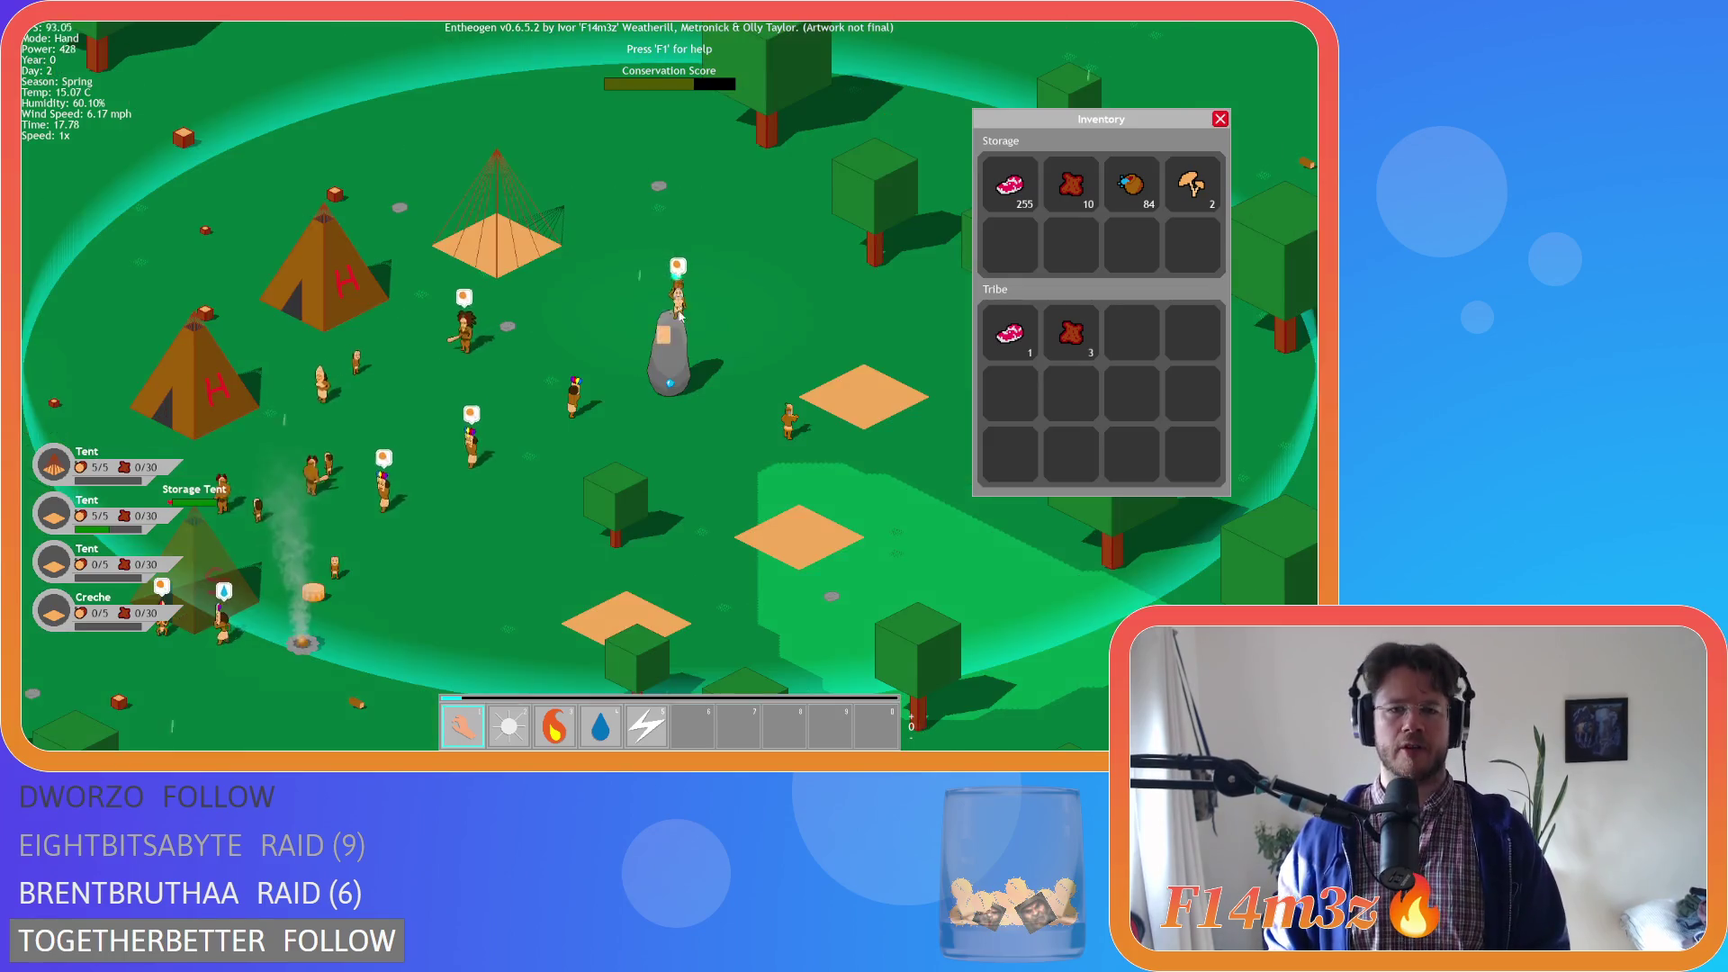
{"action": "key", "text": "Left"}
{"action": "key", "text": "Left"}
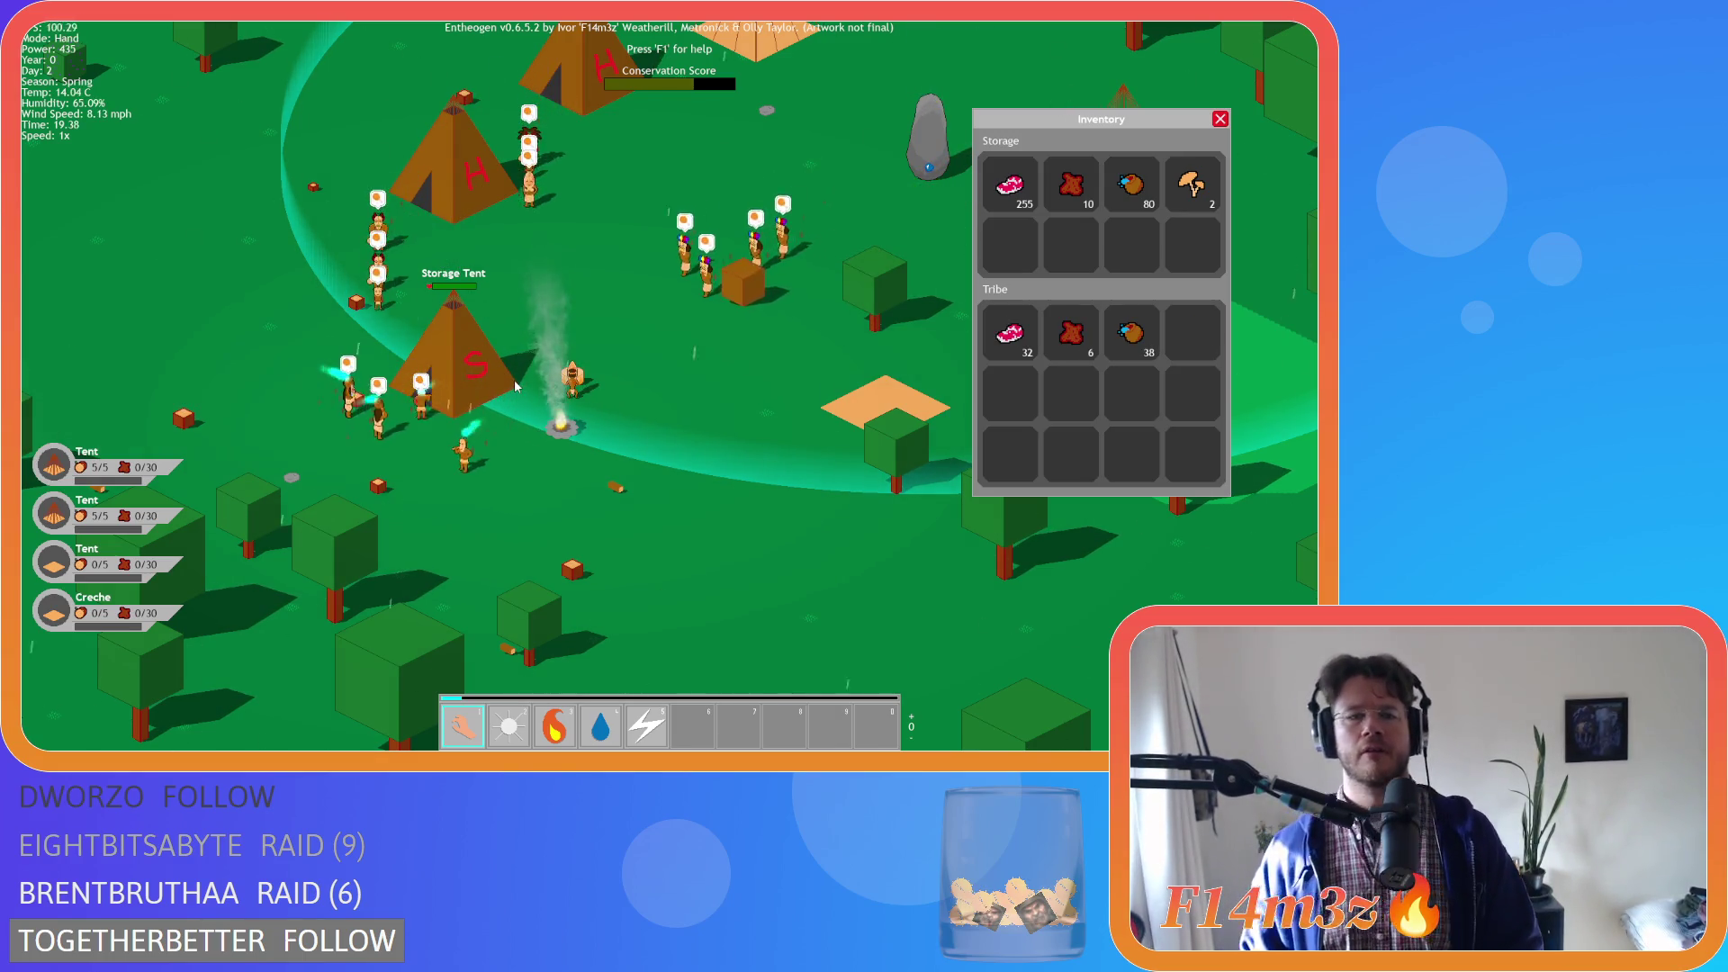
{"action": "key", "text": "w"}
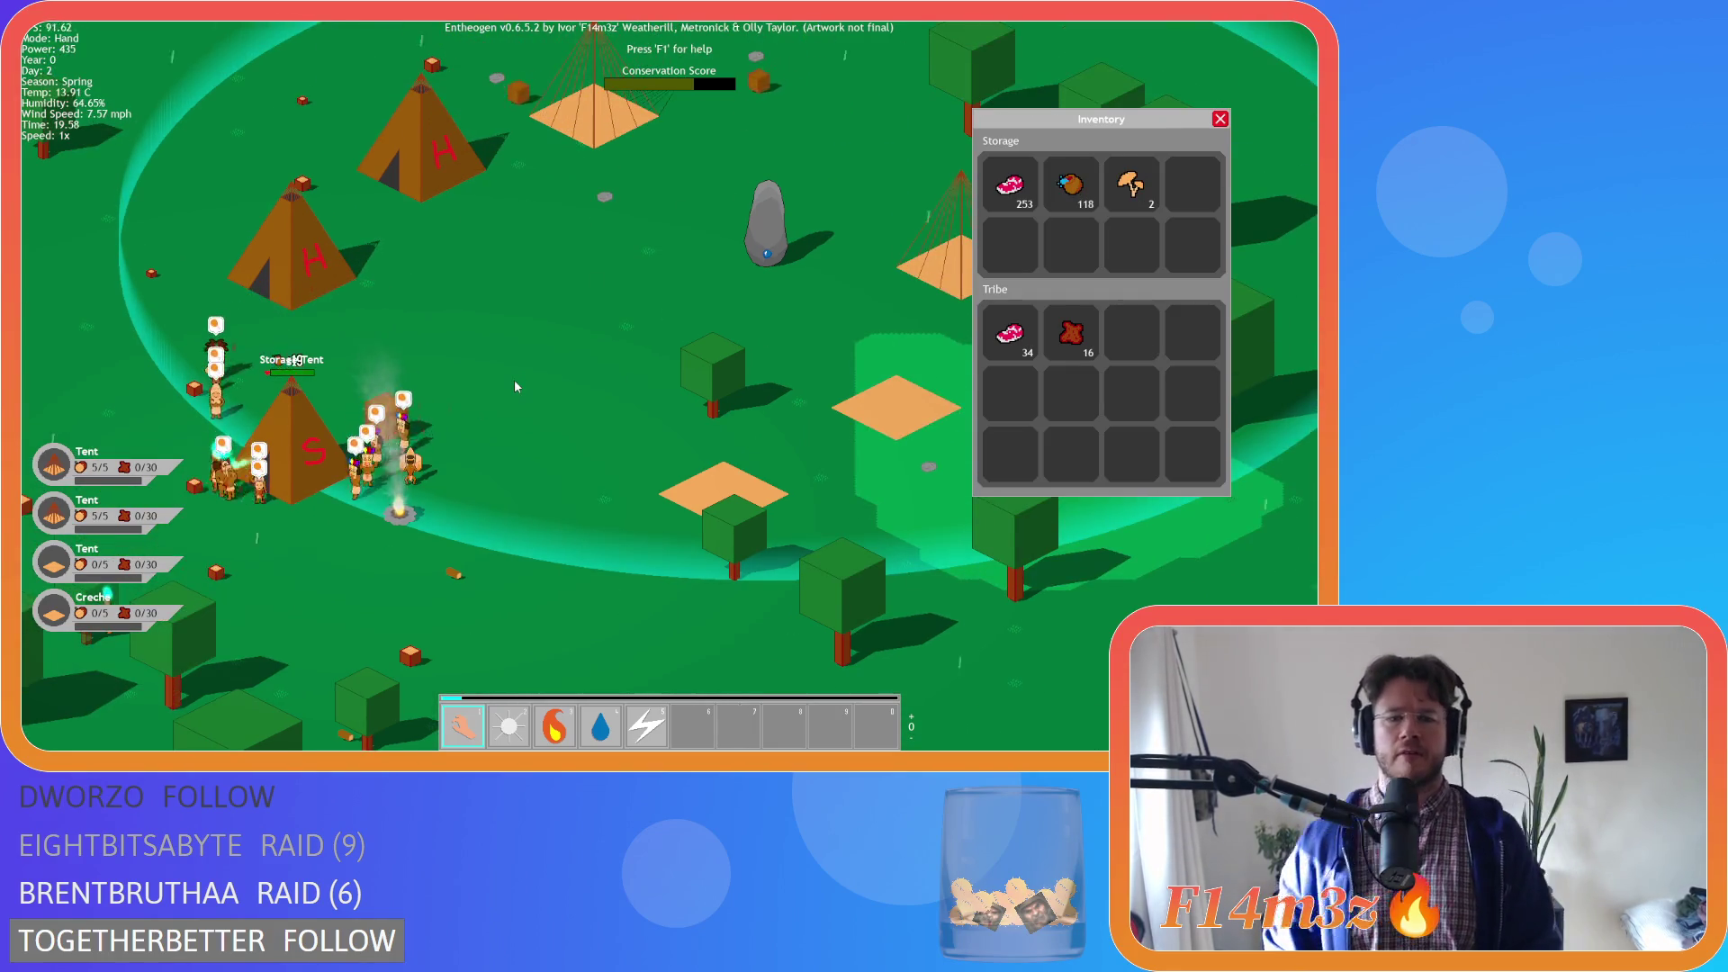
{"action": "scroll", "coordinate": [516, 382], "scroll_direction": "down", "scroll_amount": 5}
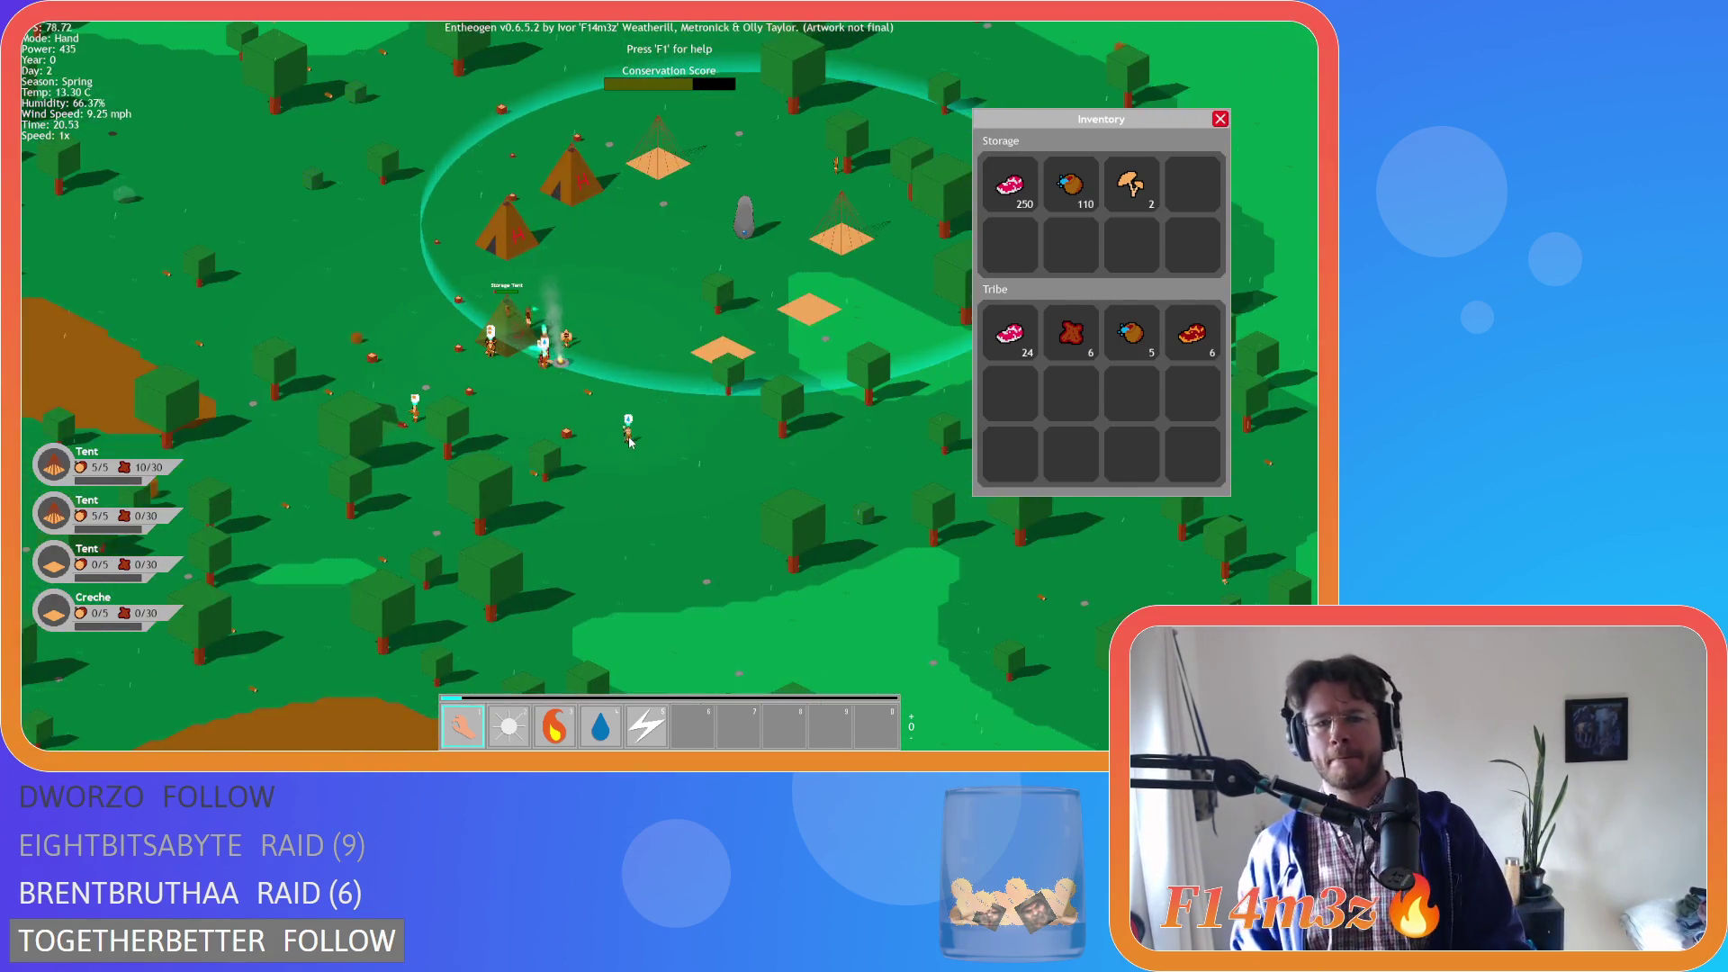
{"action": "left_click", "coordinate": [629, 441]}
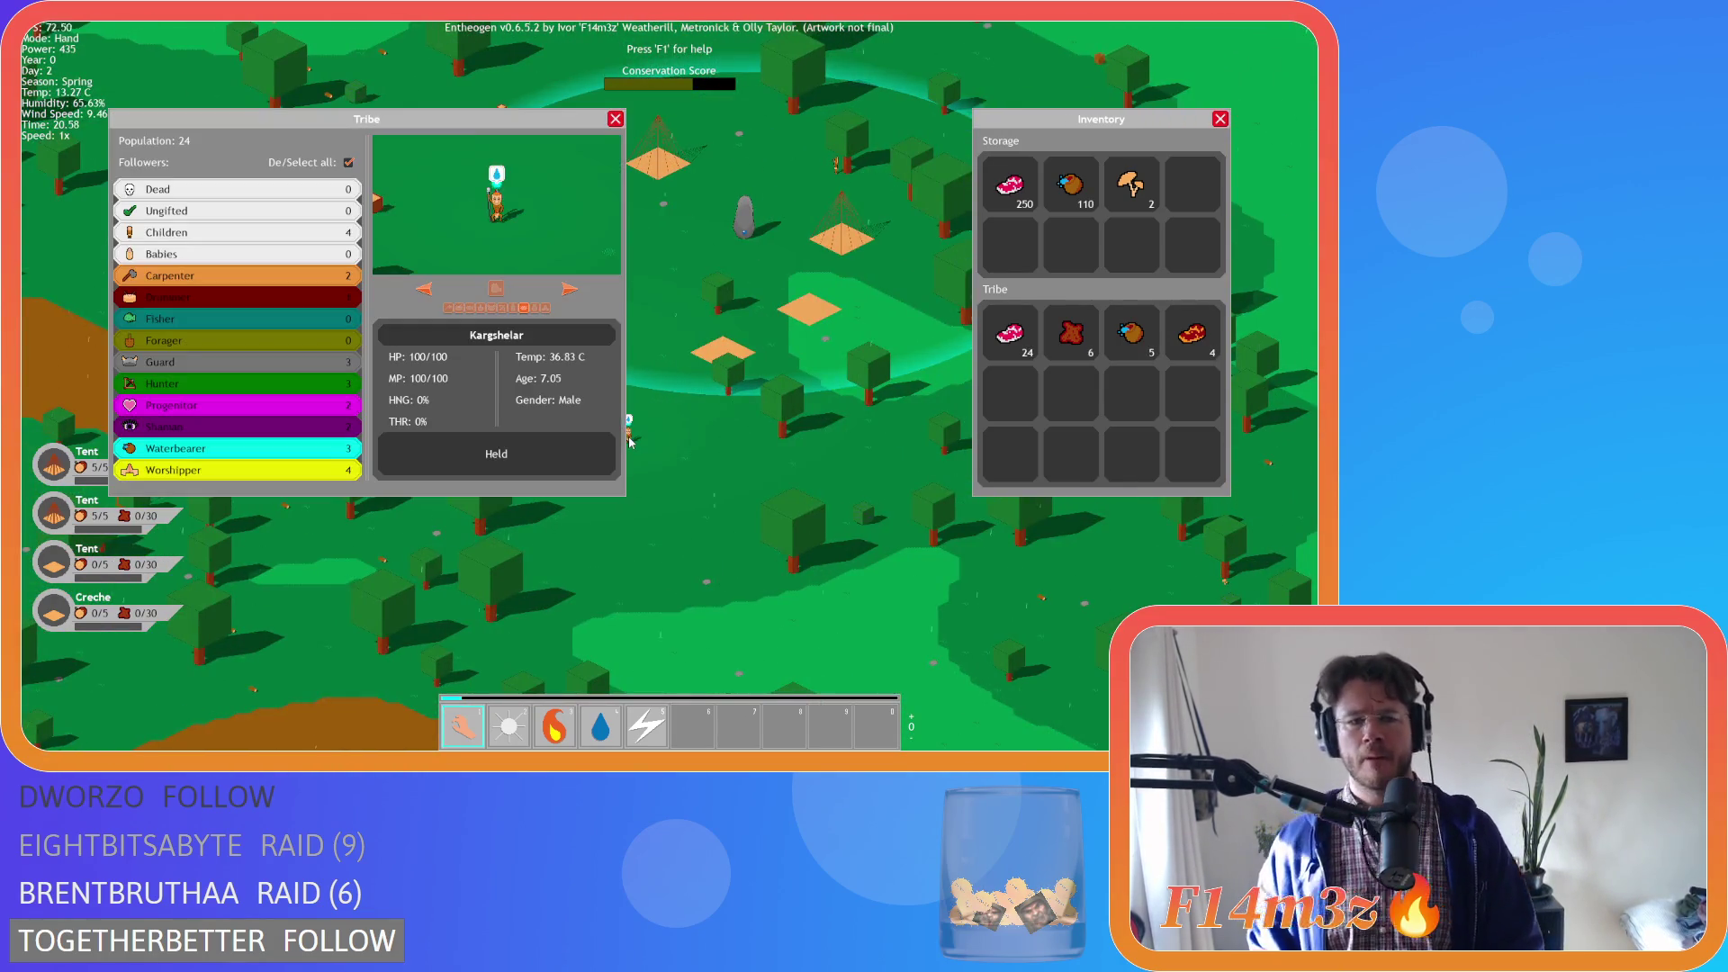
Drop Kargshelar to dismiss the Tribe panel and zoom back over the two sleeping tents
{"action": "left_click", "coordinate": [629, 430]}
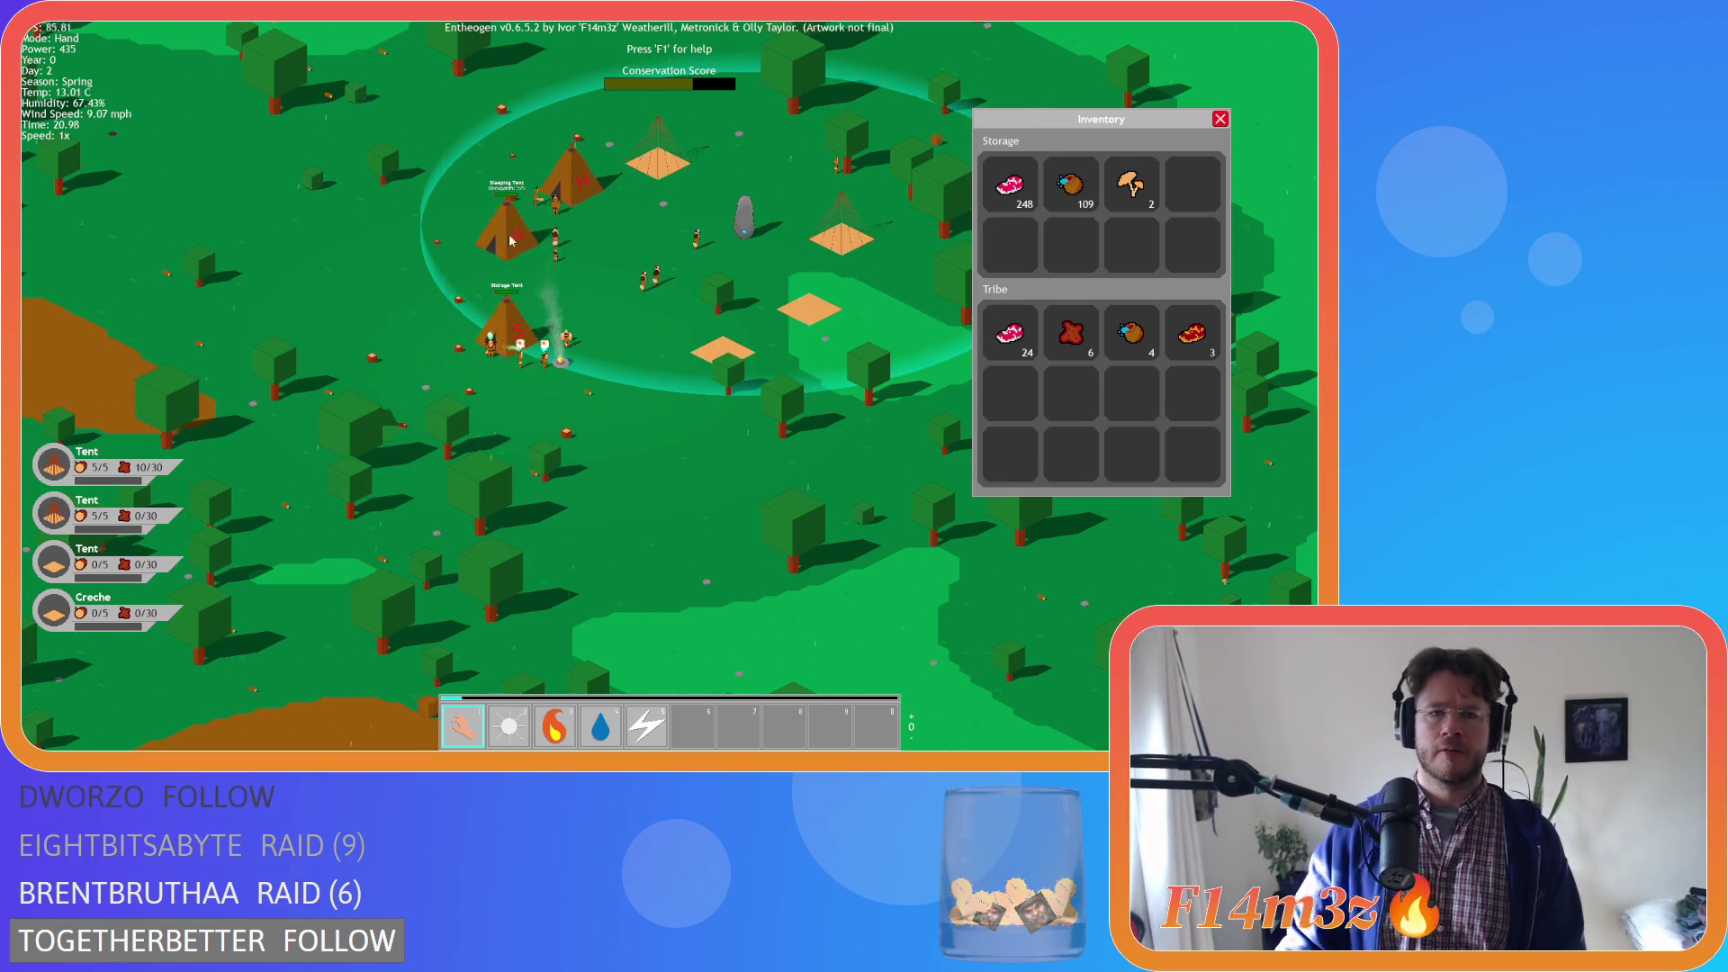
{"action": "scroll", "coordinate": [585, 195], "scroll_direction": "up", "scroll_amount": 2}
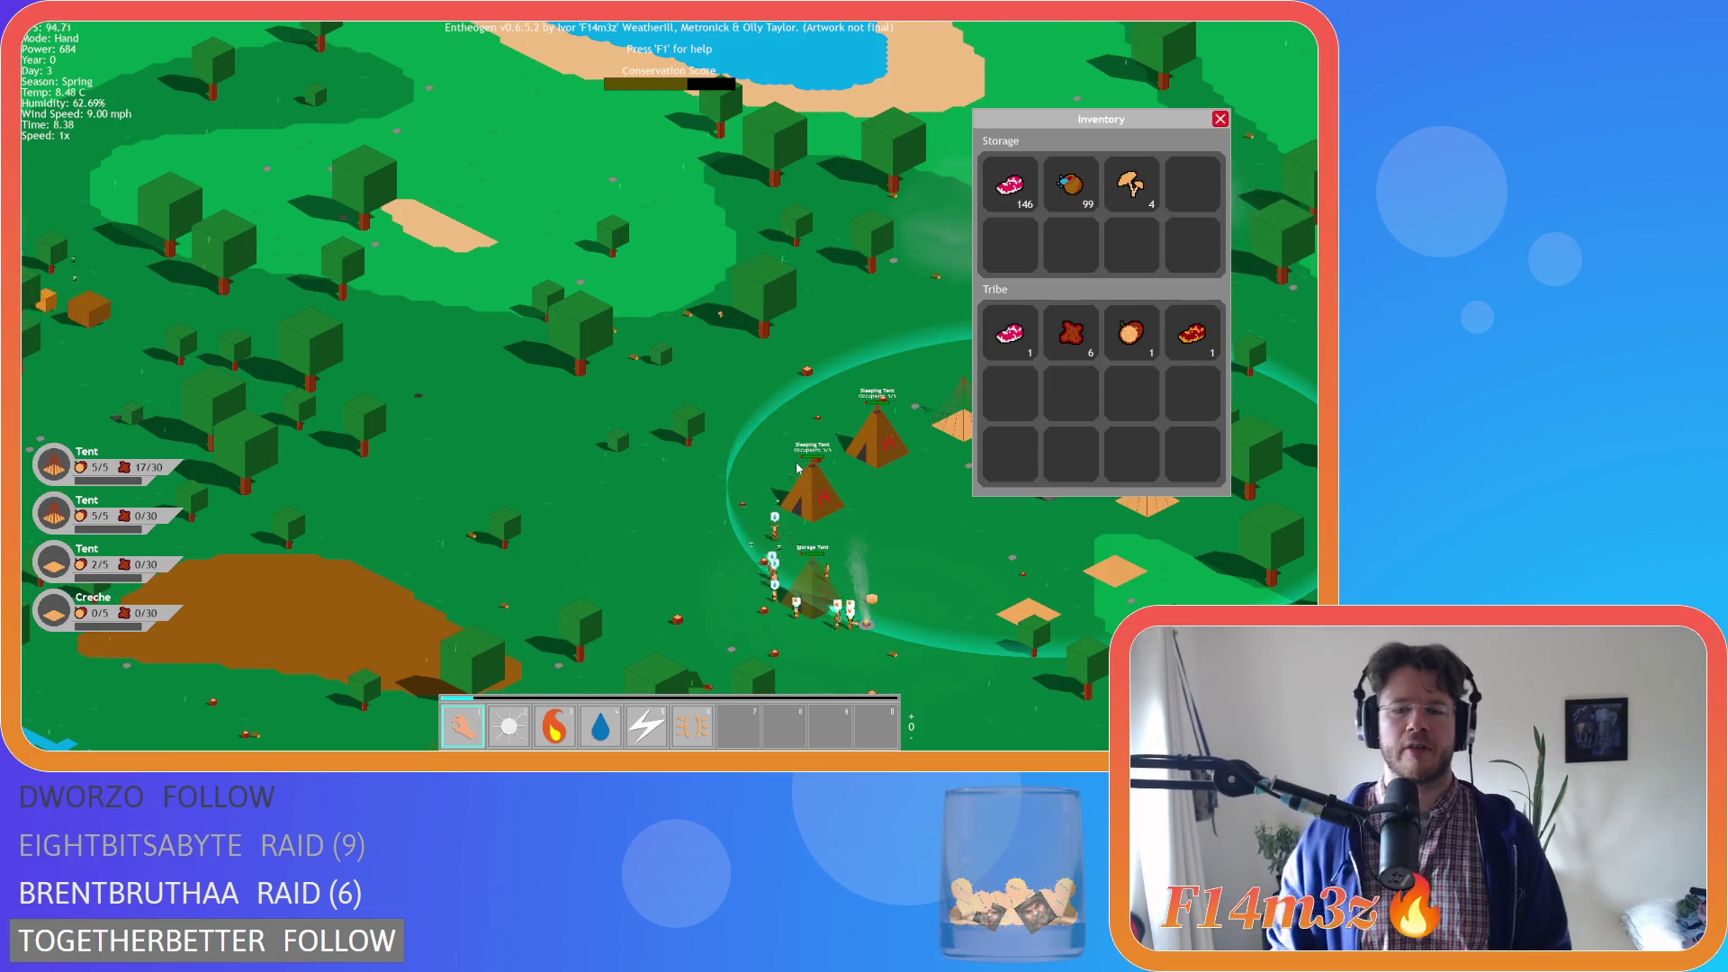
Close the inventory window and pan the view down and right of the camp
{"action": "key", "text": "s"}
{"action": "key", "text": "d"}
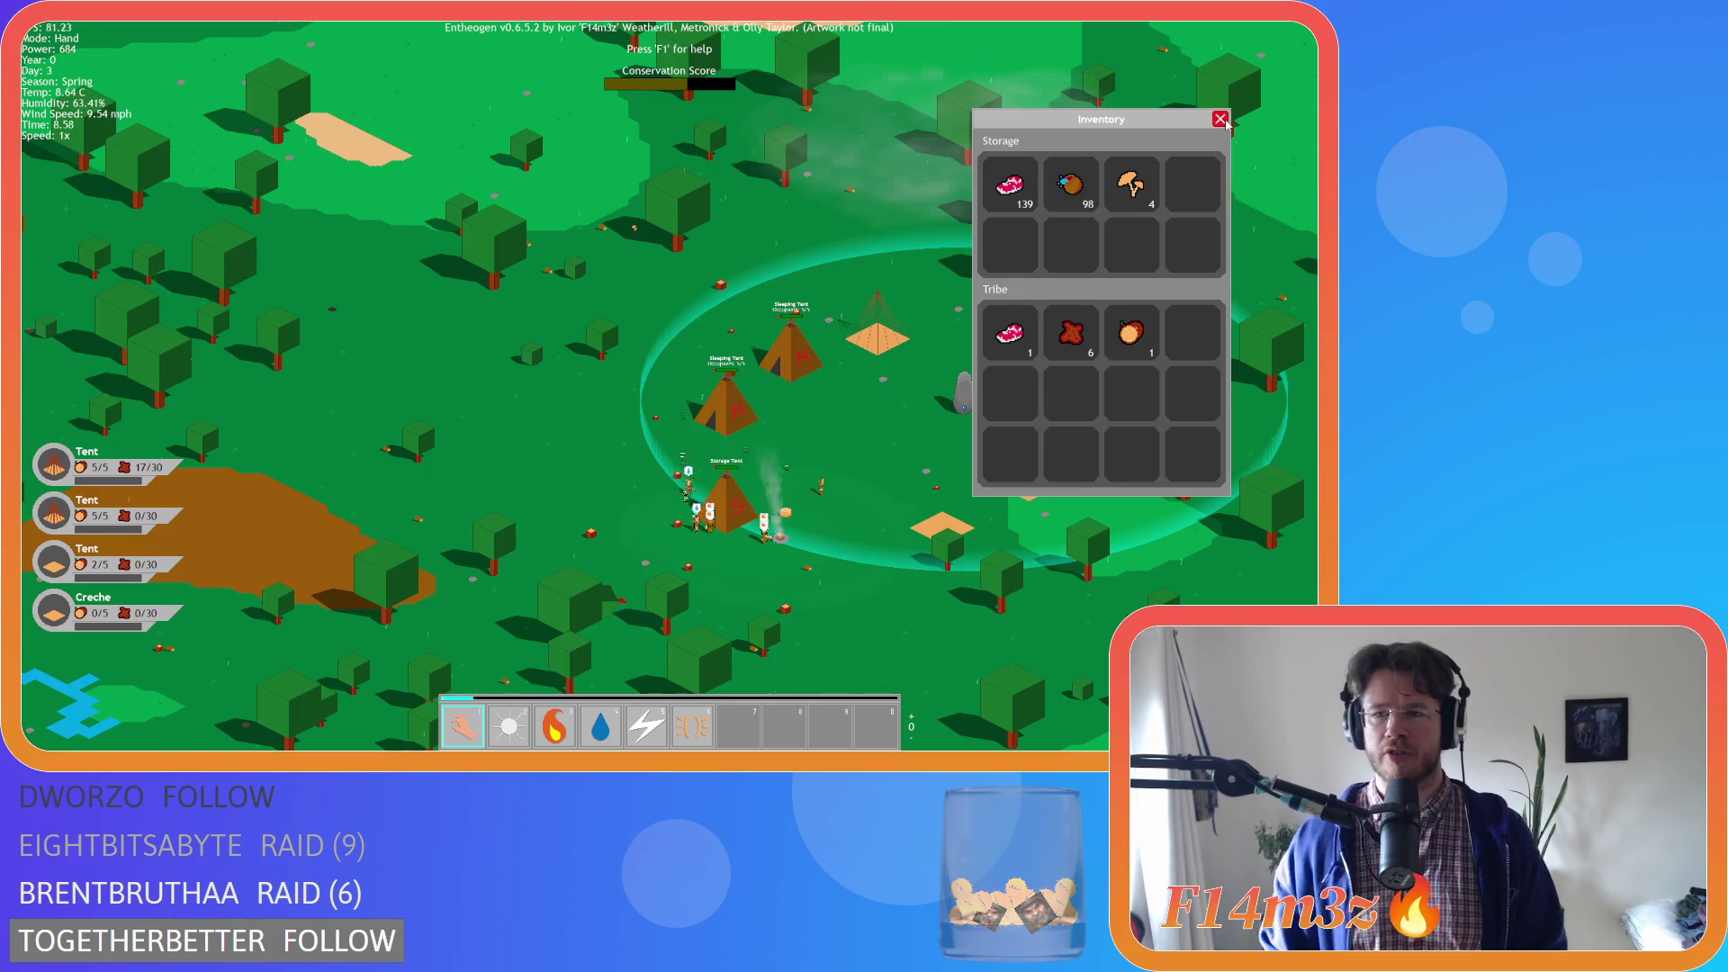
{"action": "left_click", "coordinate": [1222, 120]}
{"action": "key", "text": "s"}
{"action": "key", "text": "d"}
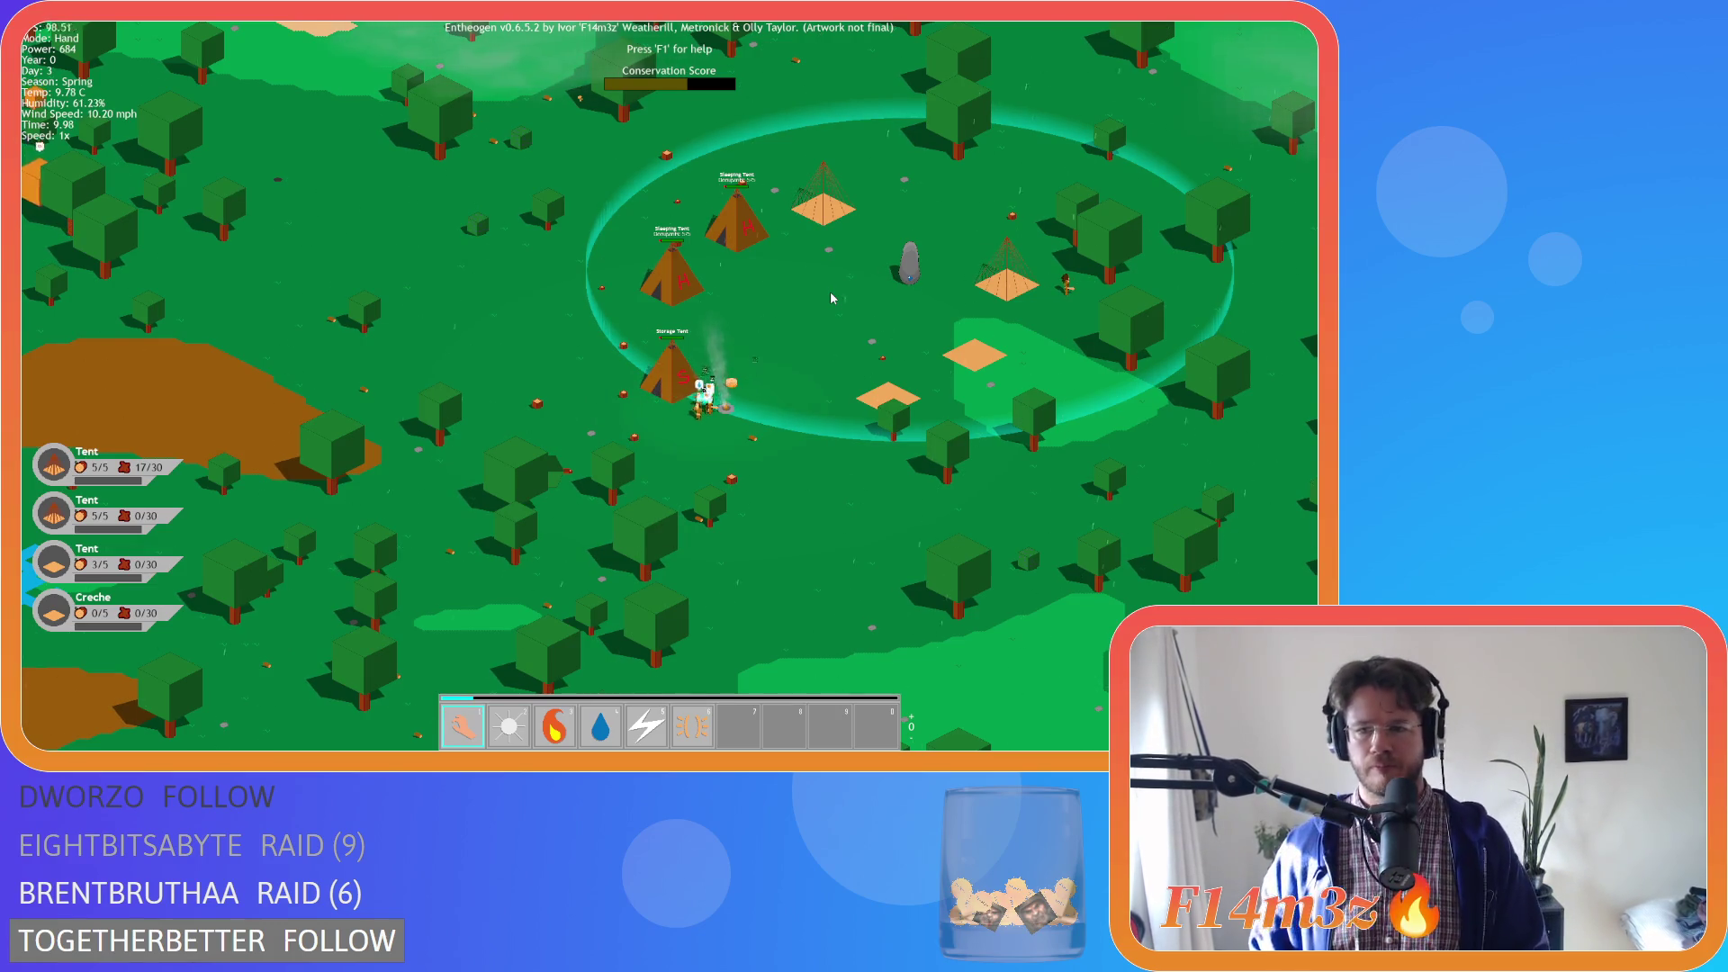
{"action": "key", "text": "d"}
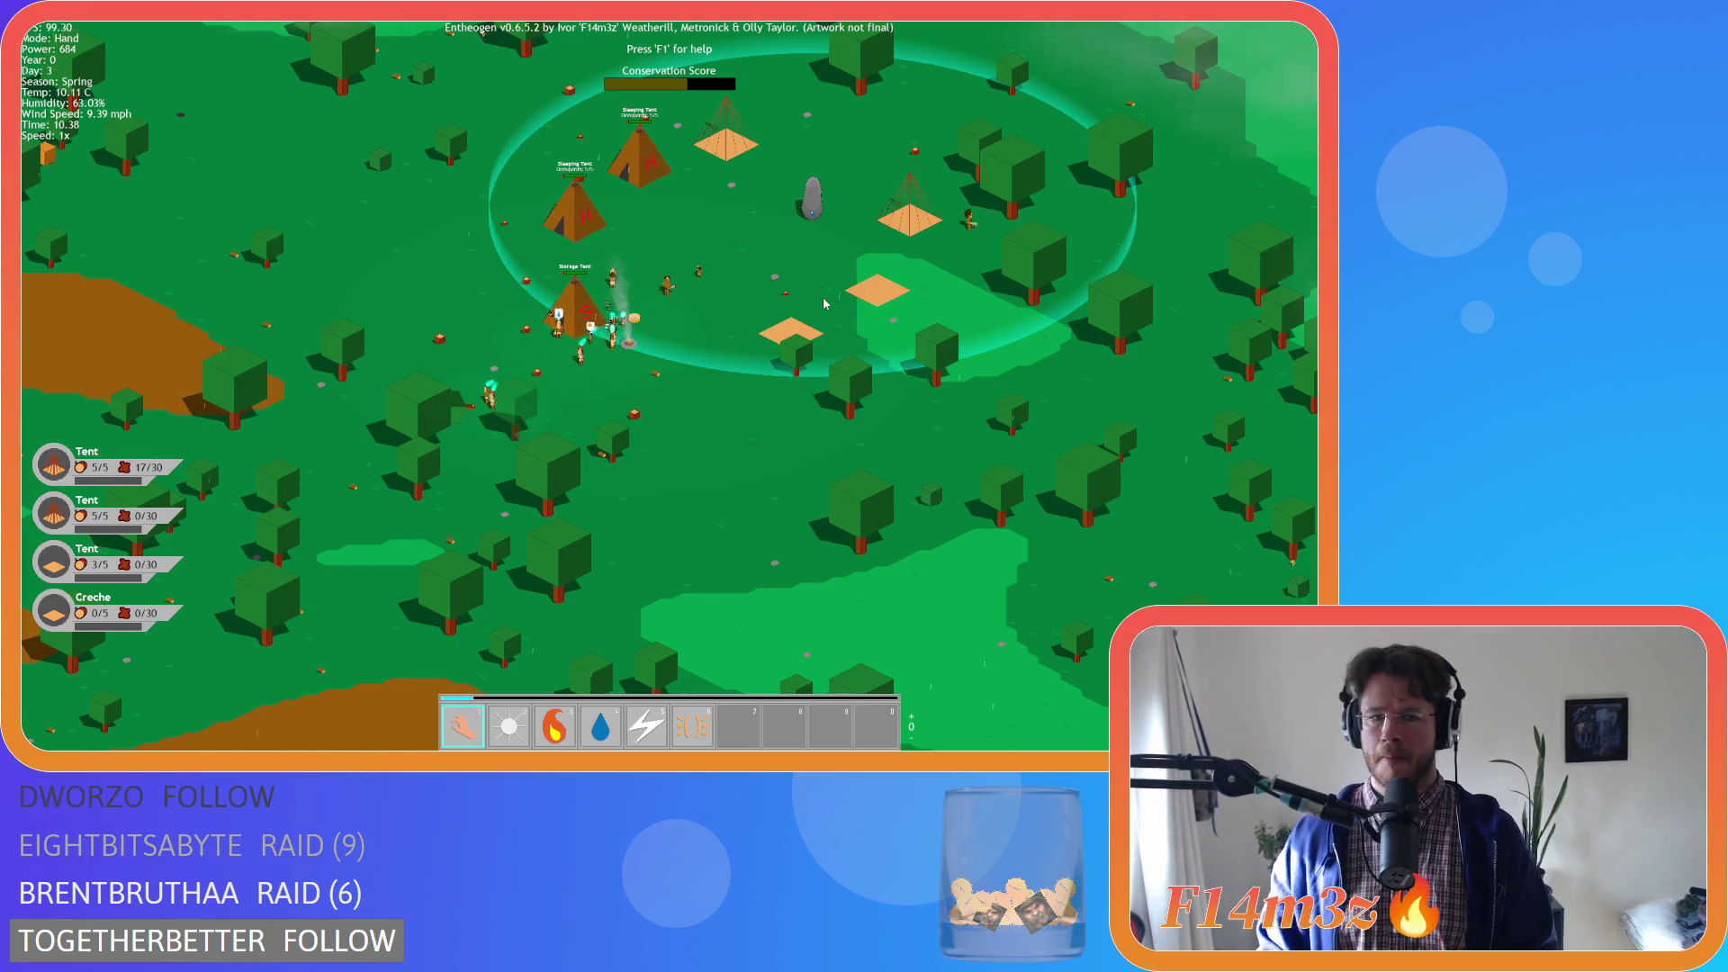
{"action": "key", "text": "a"}
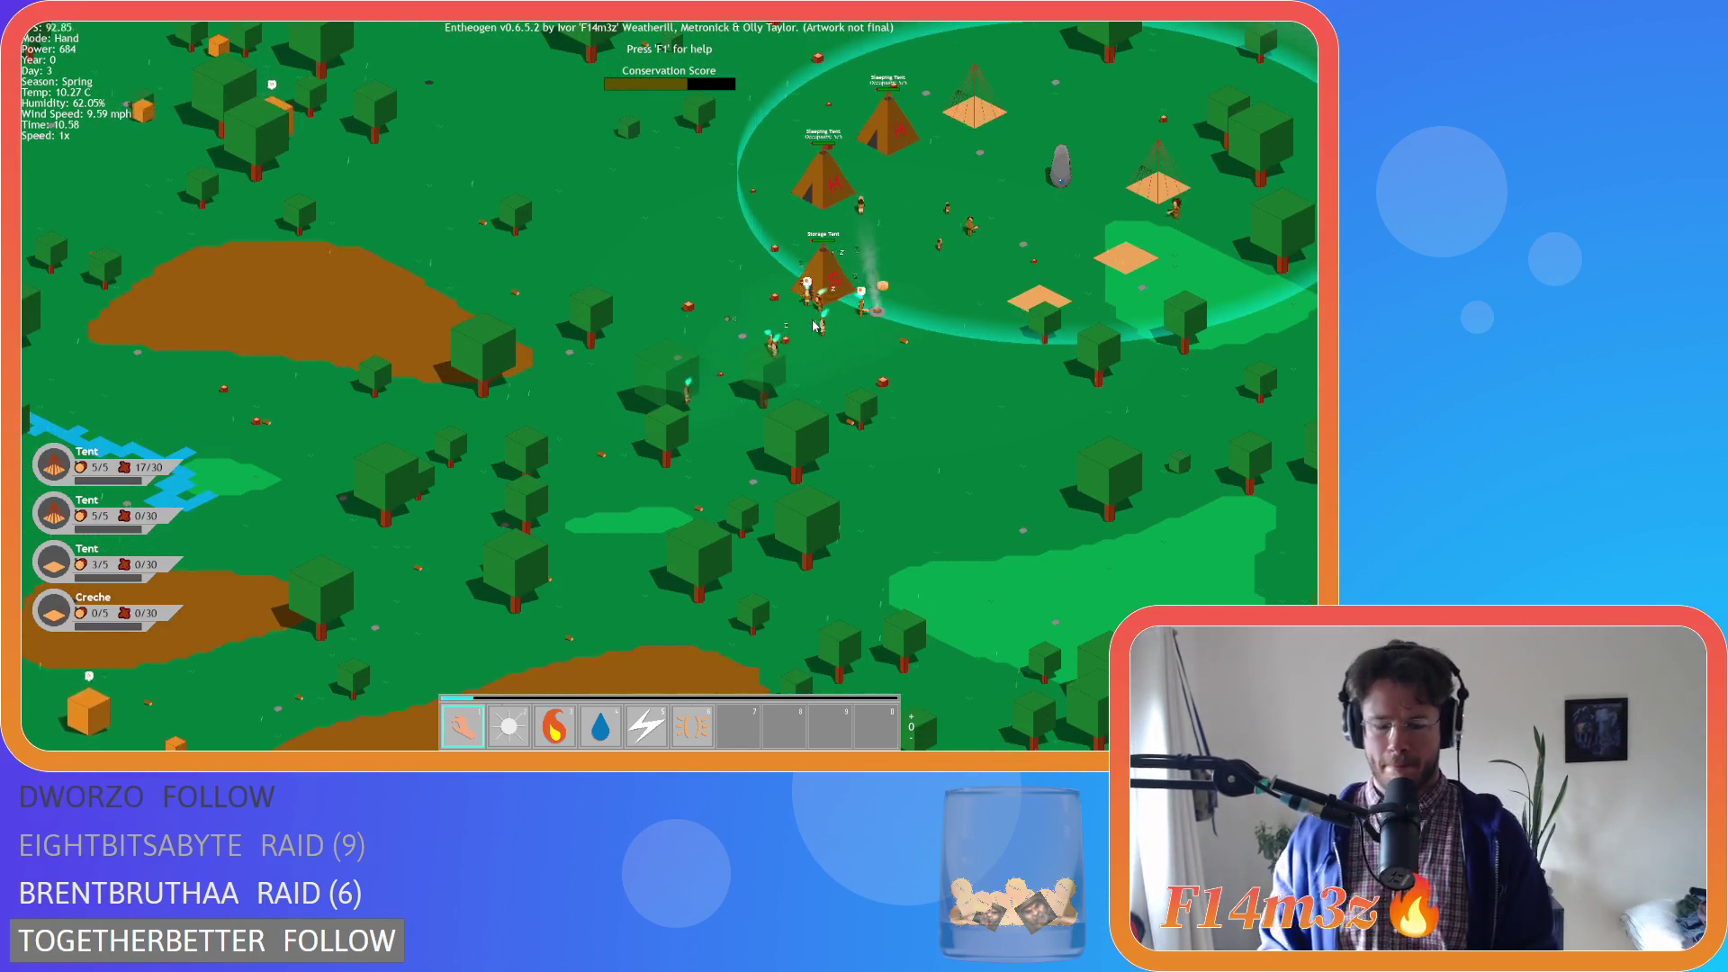
Check the storage and tribe inventory, then pan across the forest
{"action": "left_click", "coordinate": [813, 327]}
{"action": "left_click", "coordinate": [813, 326]}
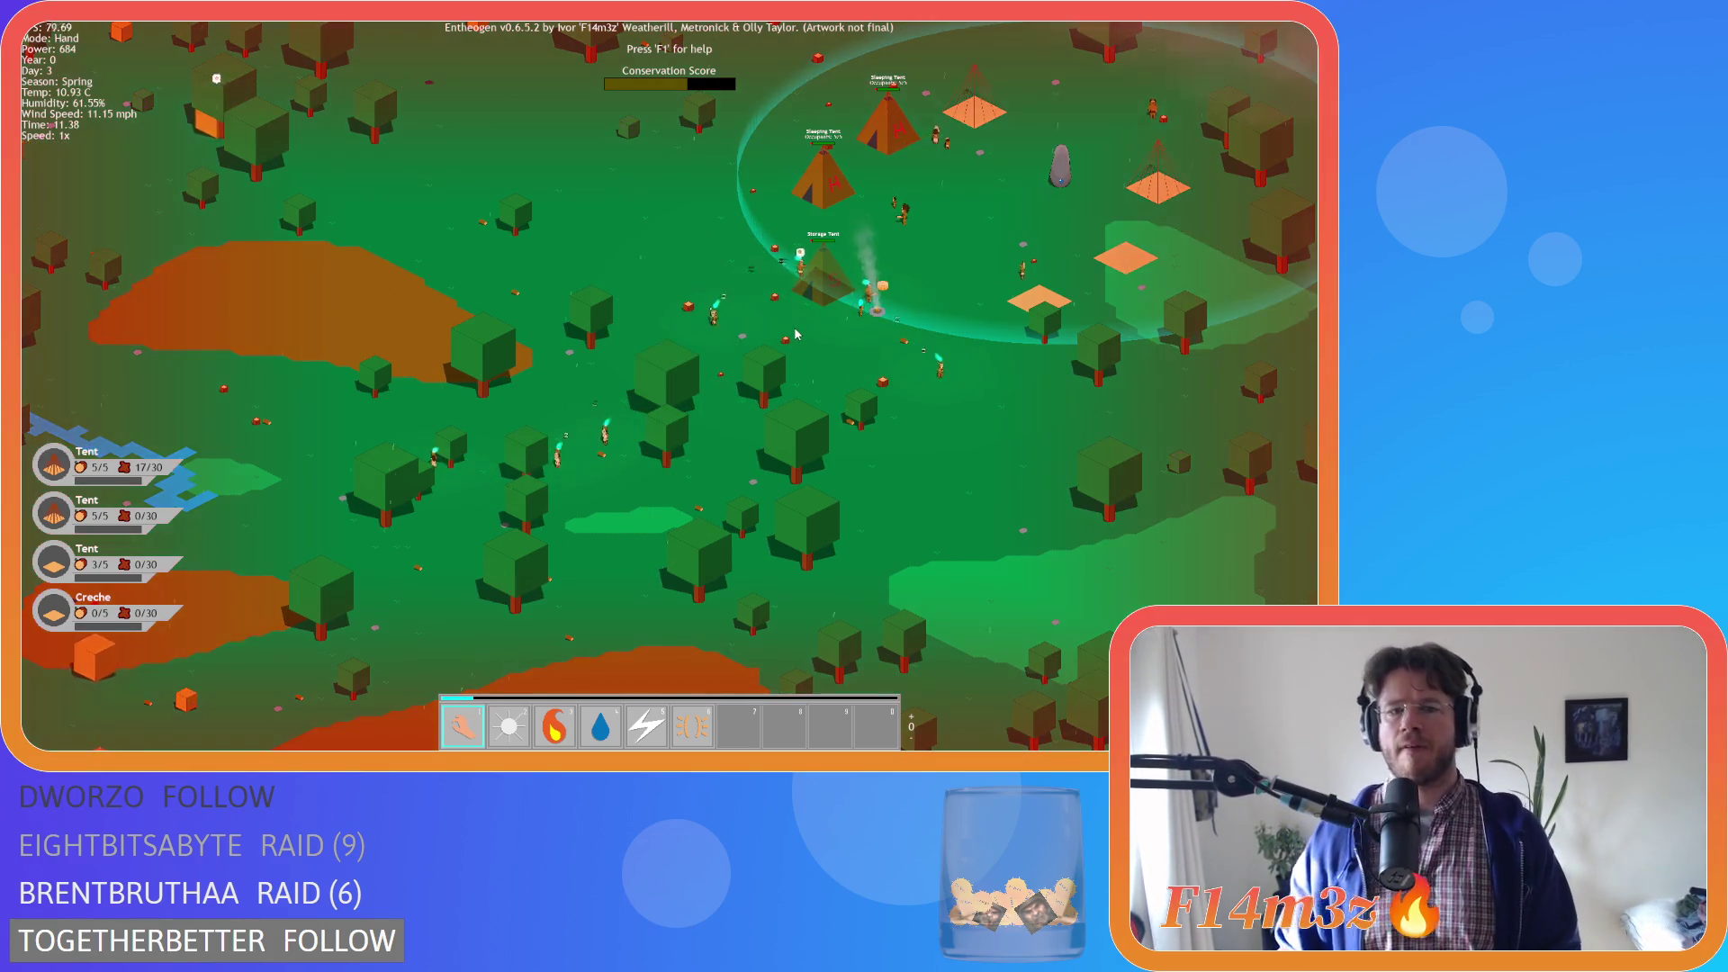
{"action": "key", "text": "a"}
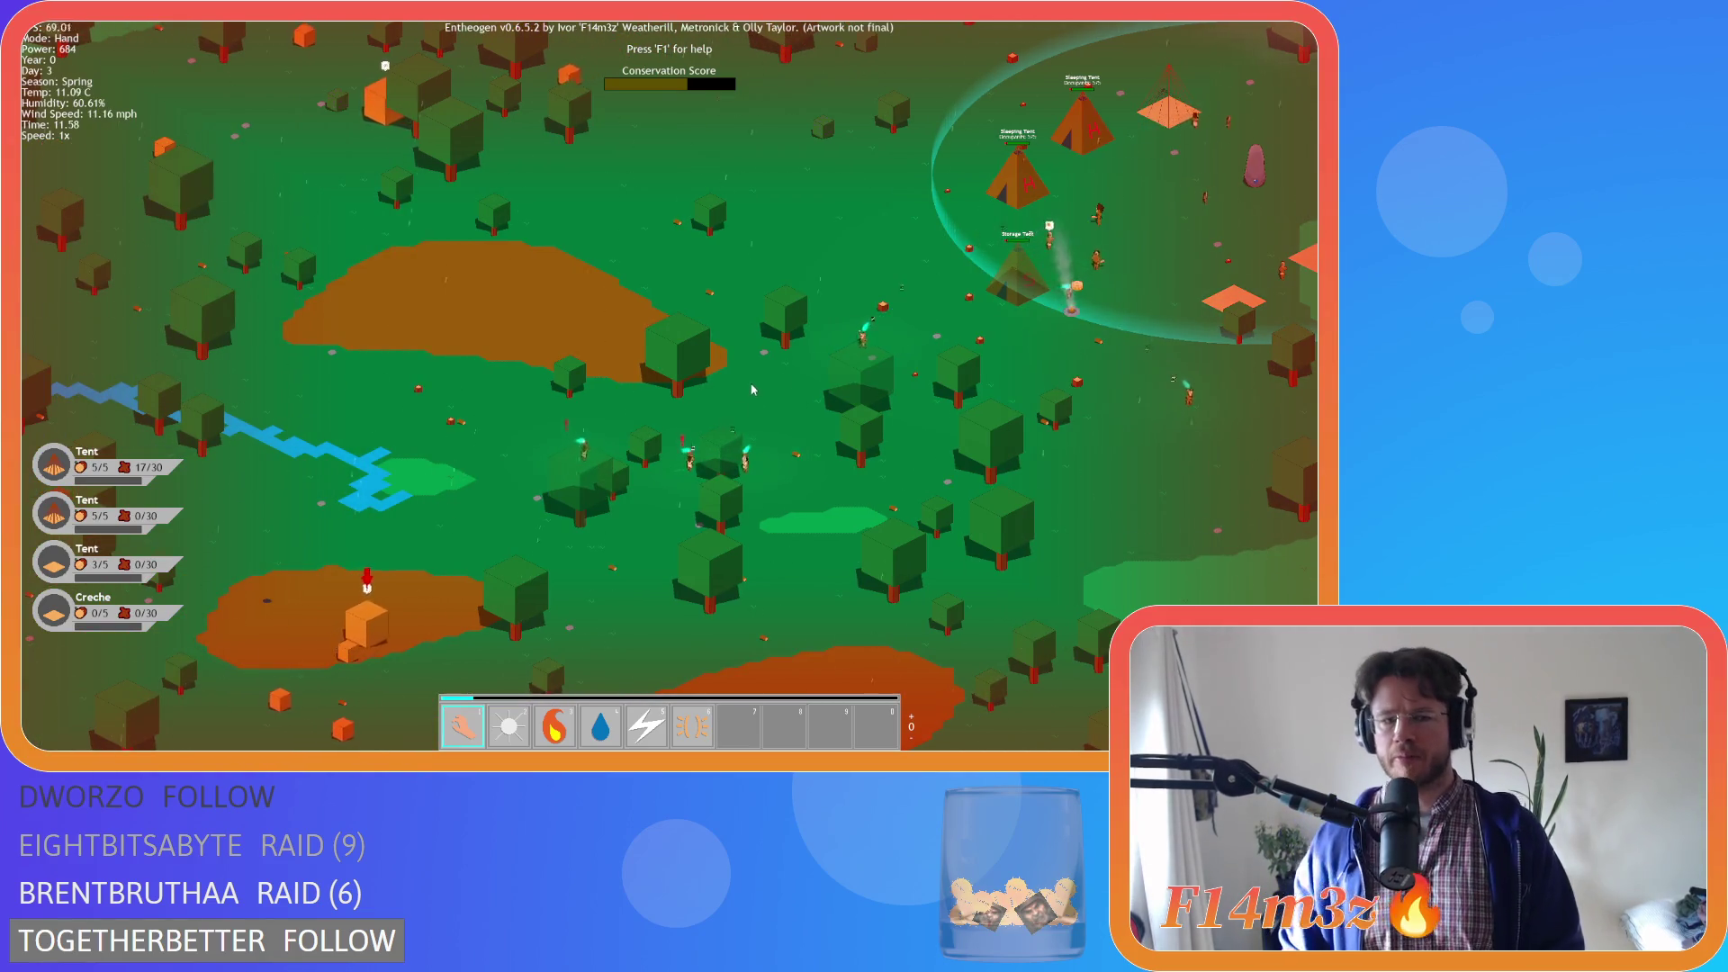
{"action": "key", "text": "d"}
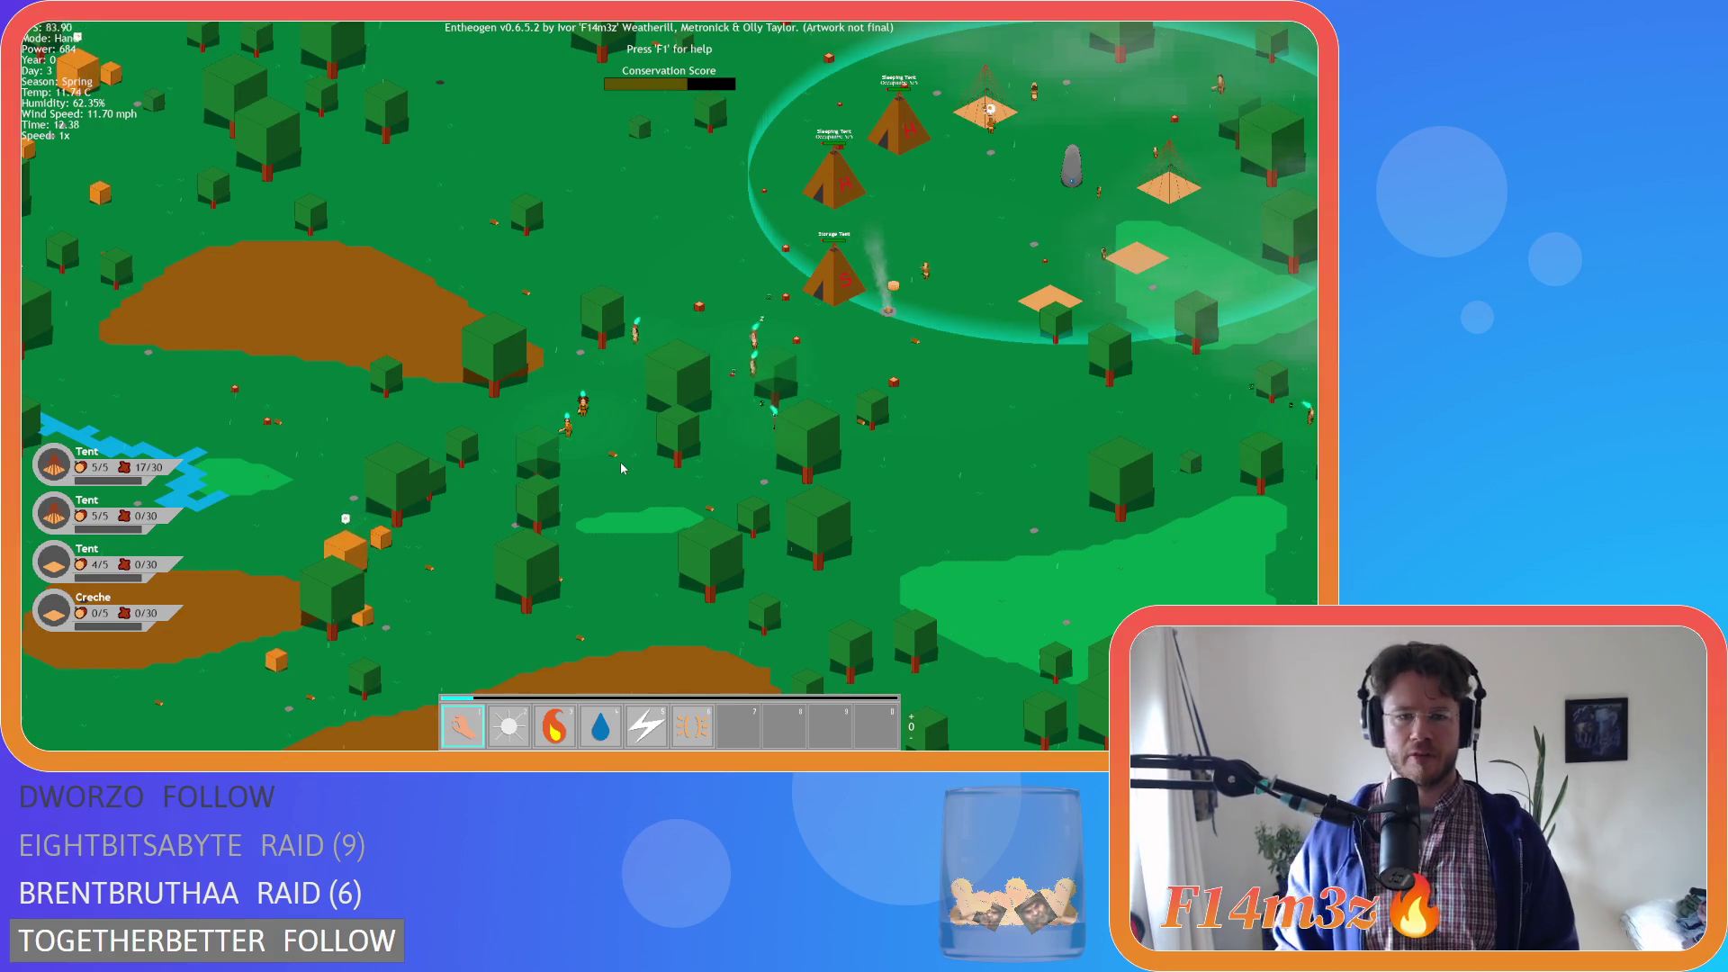
{"action": "key", "text": "w"}
{"action": "key", "text": "a"}
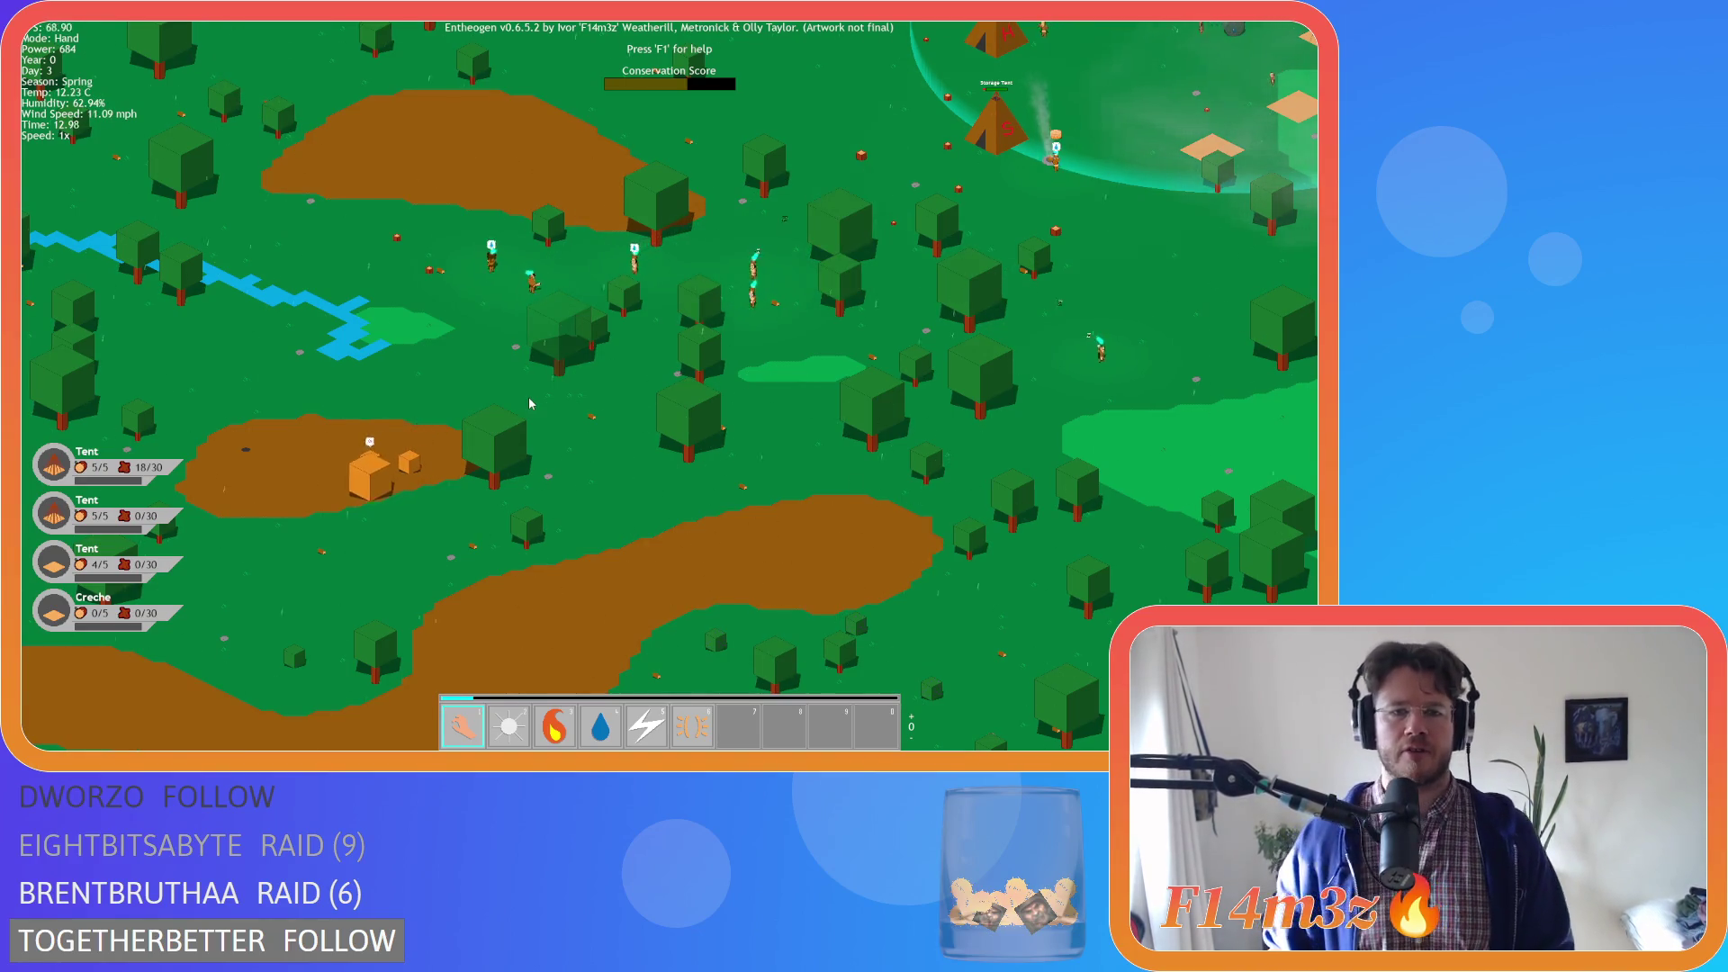
Pan toward the river and bring up the Tribe panel for Melunazitha near the stream
{"action": "scroll", "coordinate": [523, 410], "scroll_direction": "down", "scroll_amount": 5}
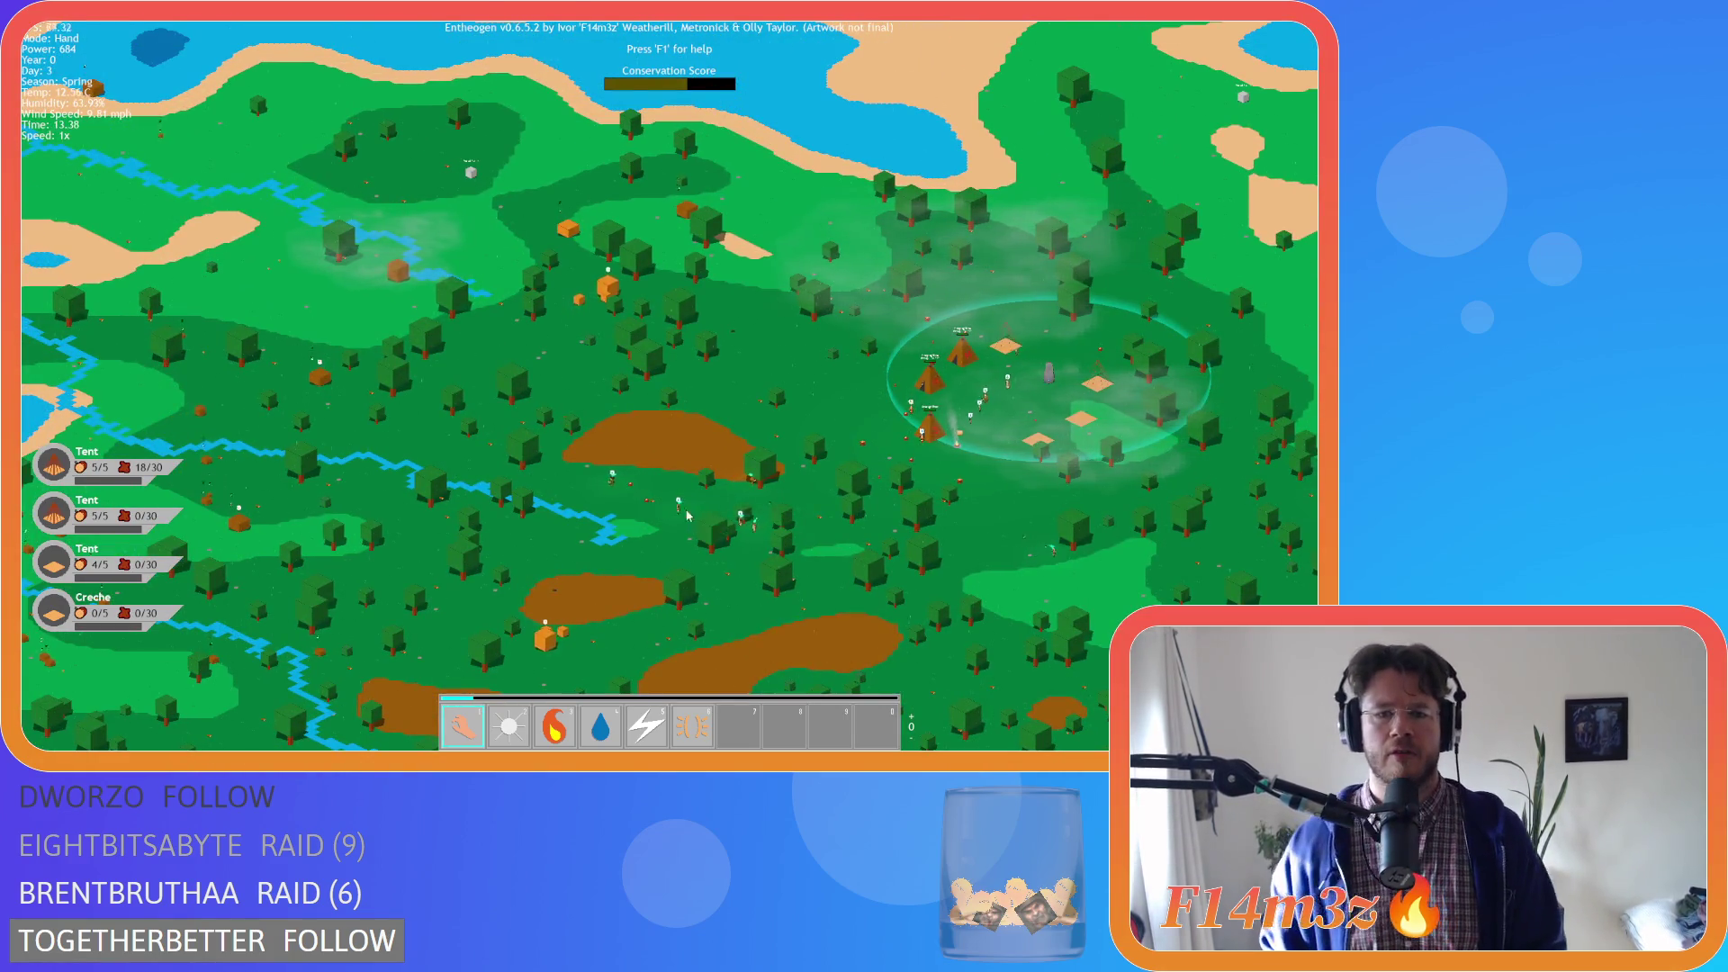
{"action": "scroll", "coordinate": [747, 490], "scroll_direction": "up", "scroll_amount": 5}
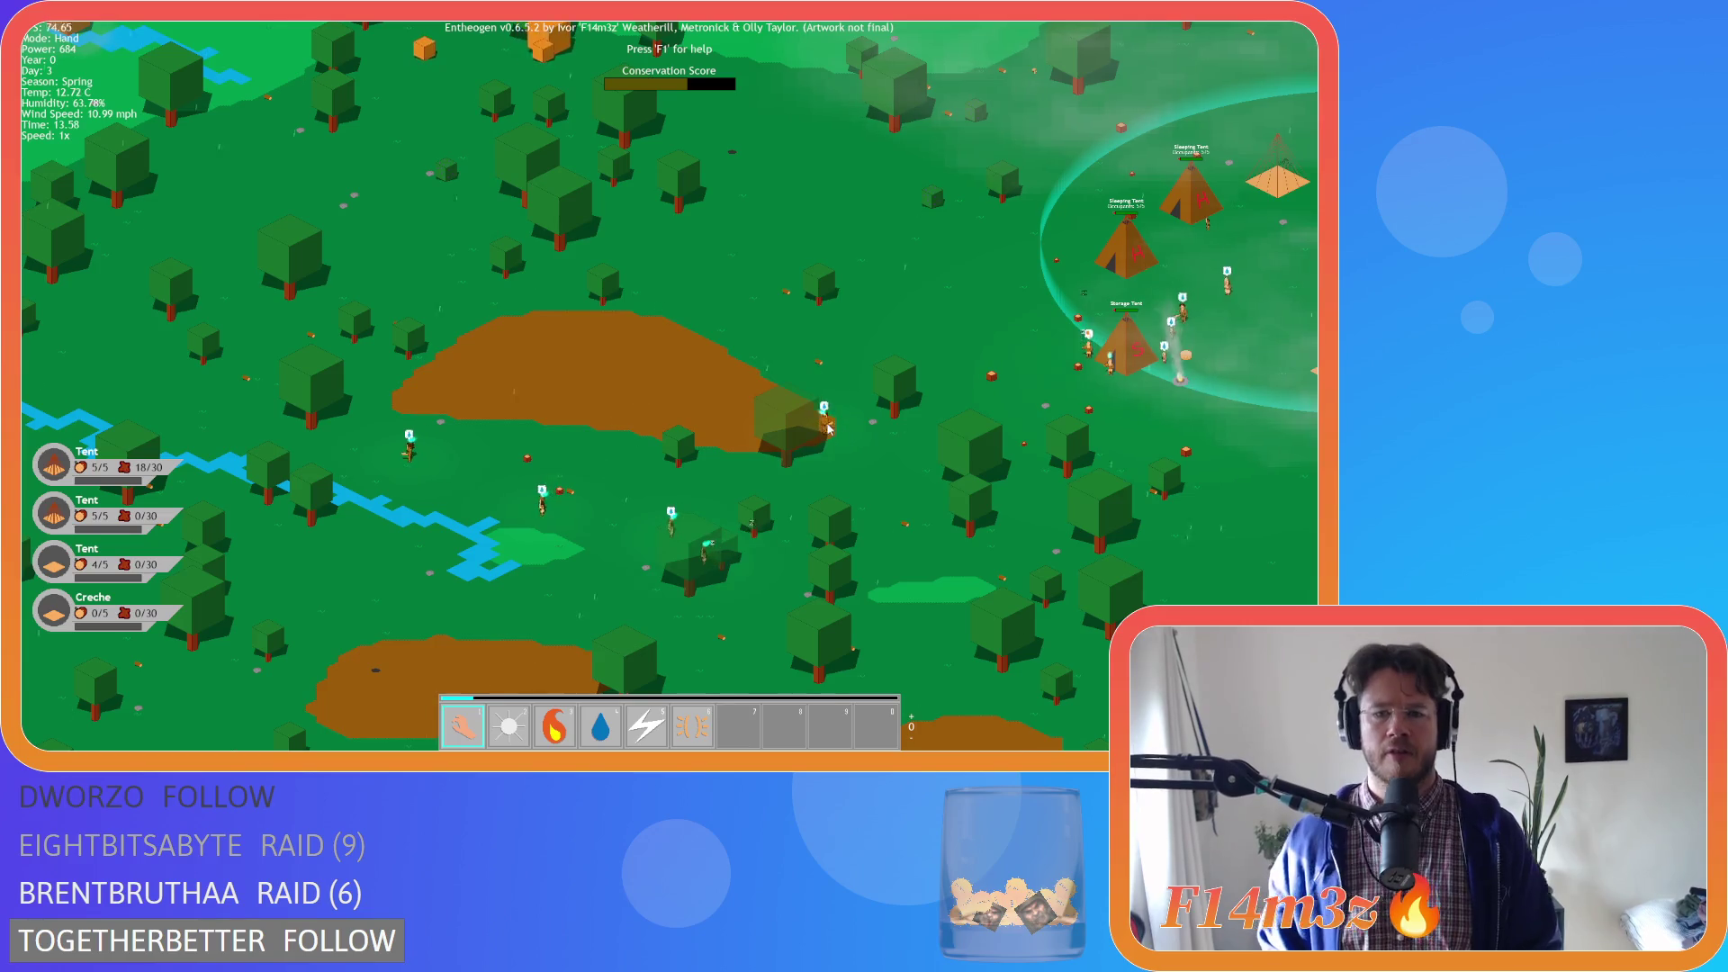
{"action": "key", "text": "a"}
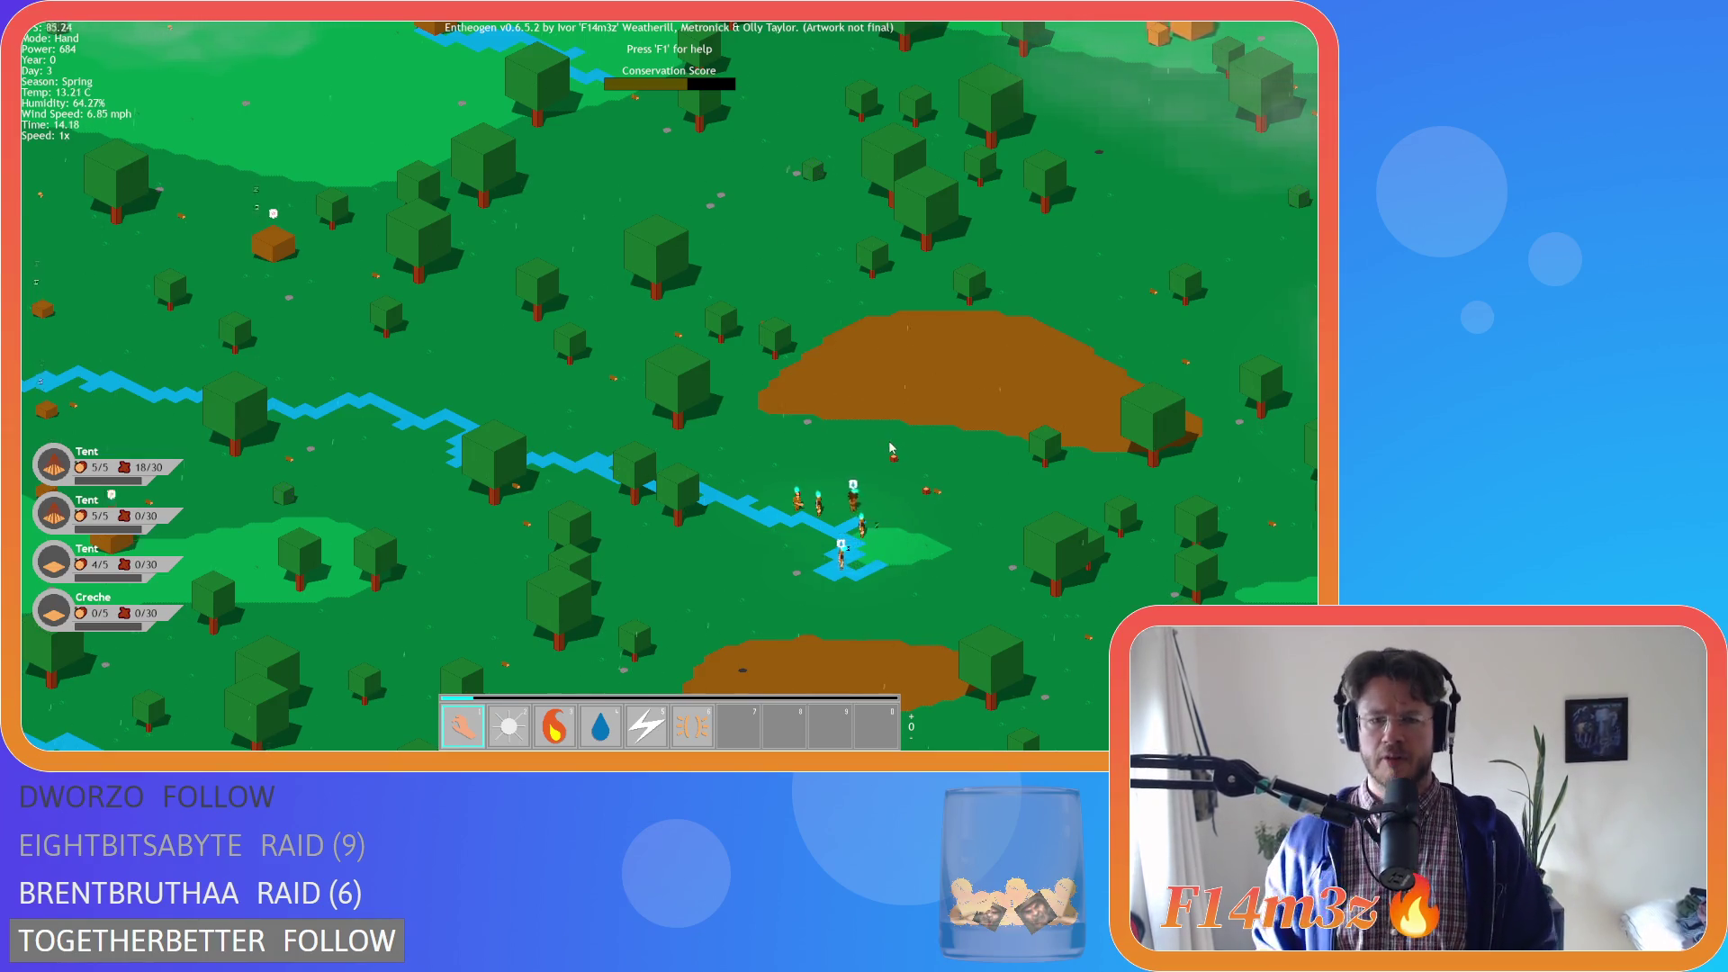
{"action": "left_click", "coordinate": [830, 491]}
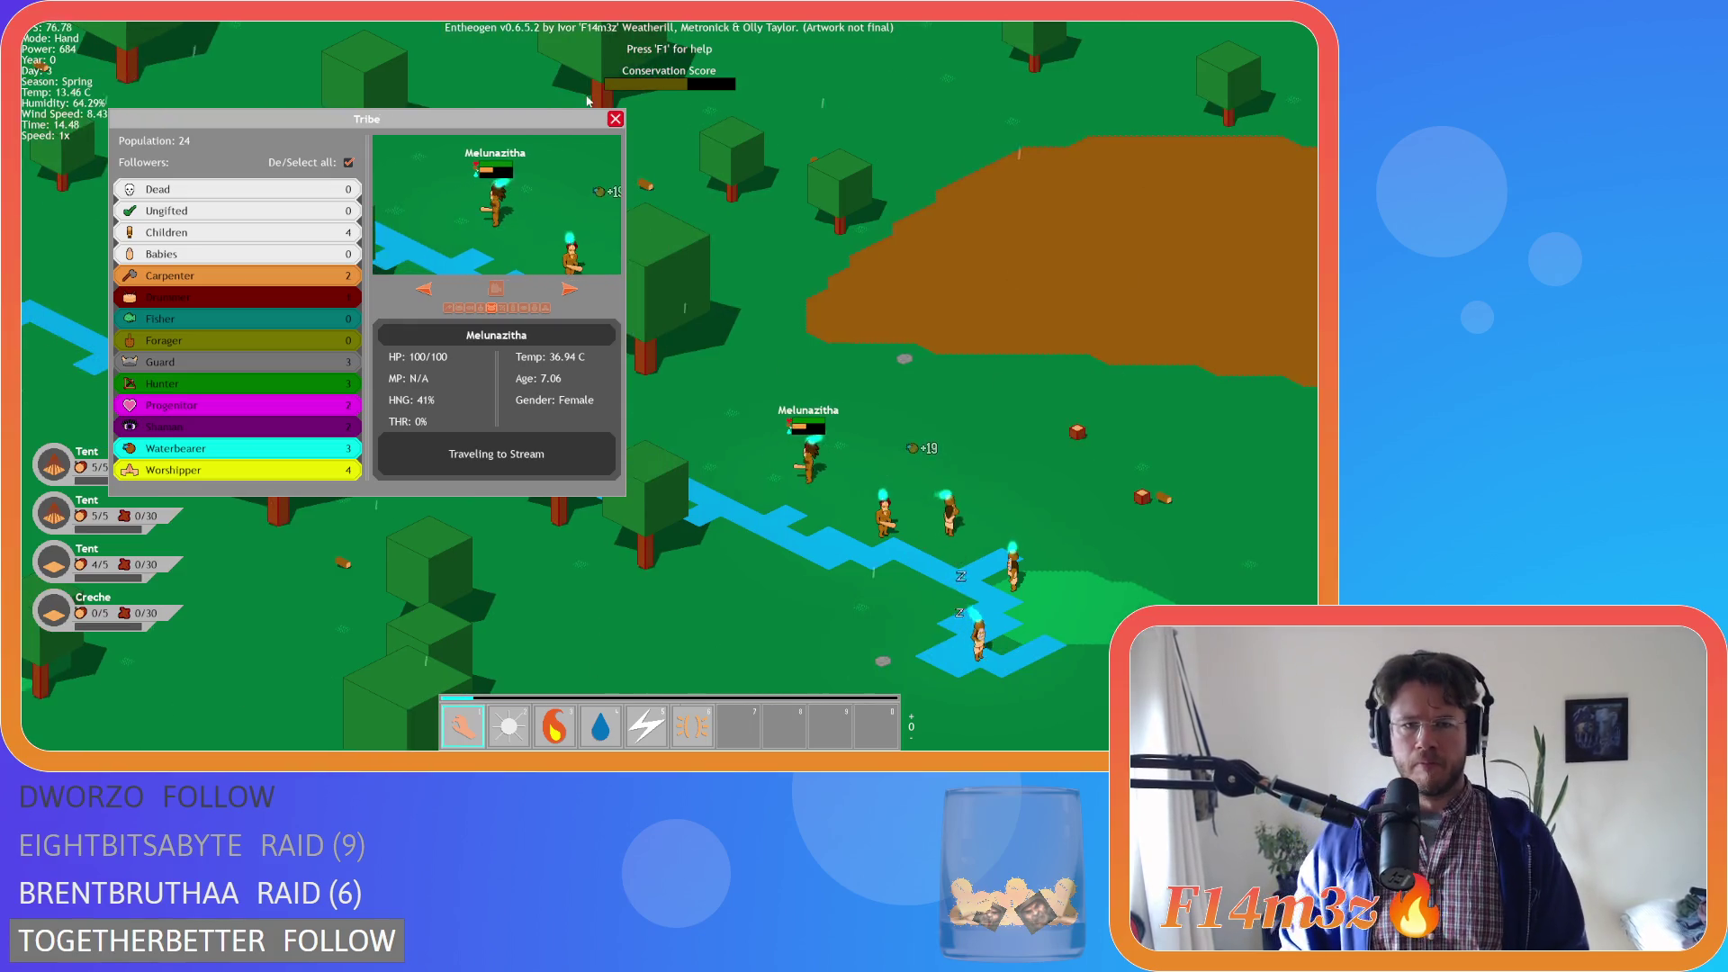
{"action": "left_click", "coordinate": [616, 119]}
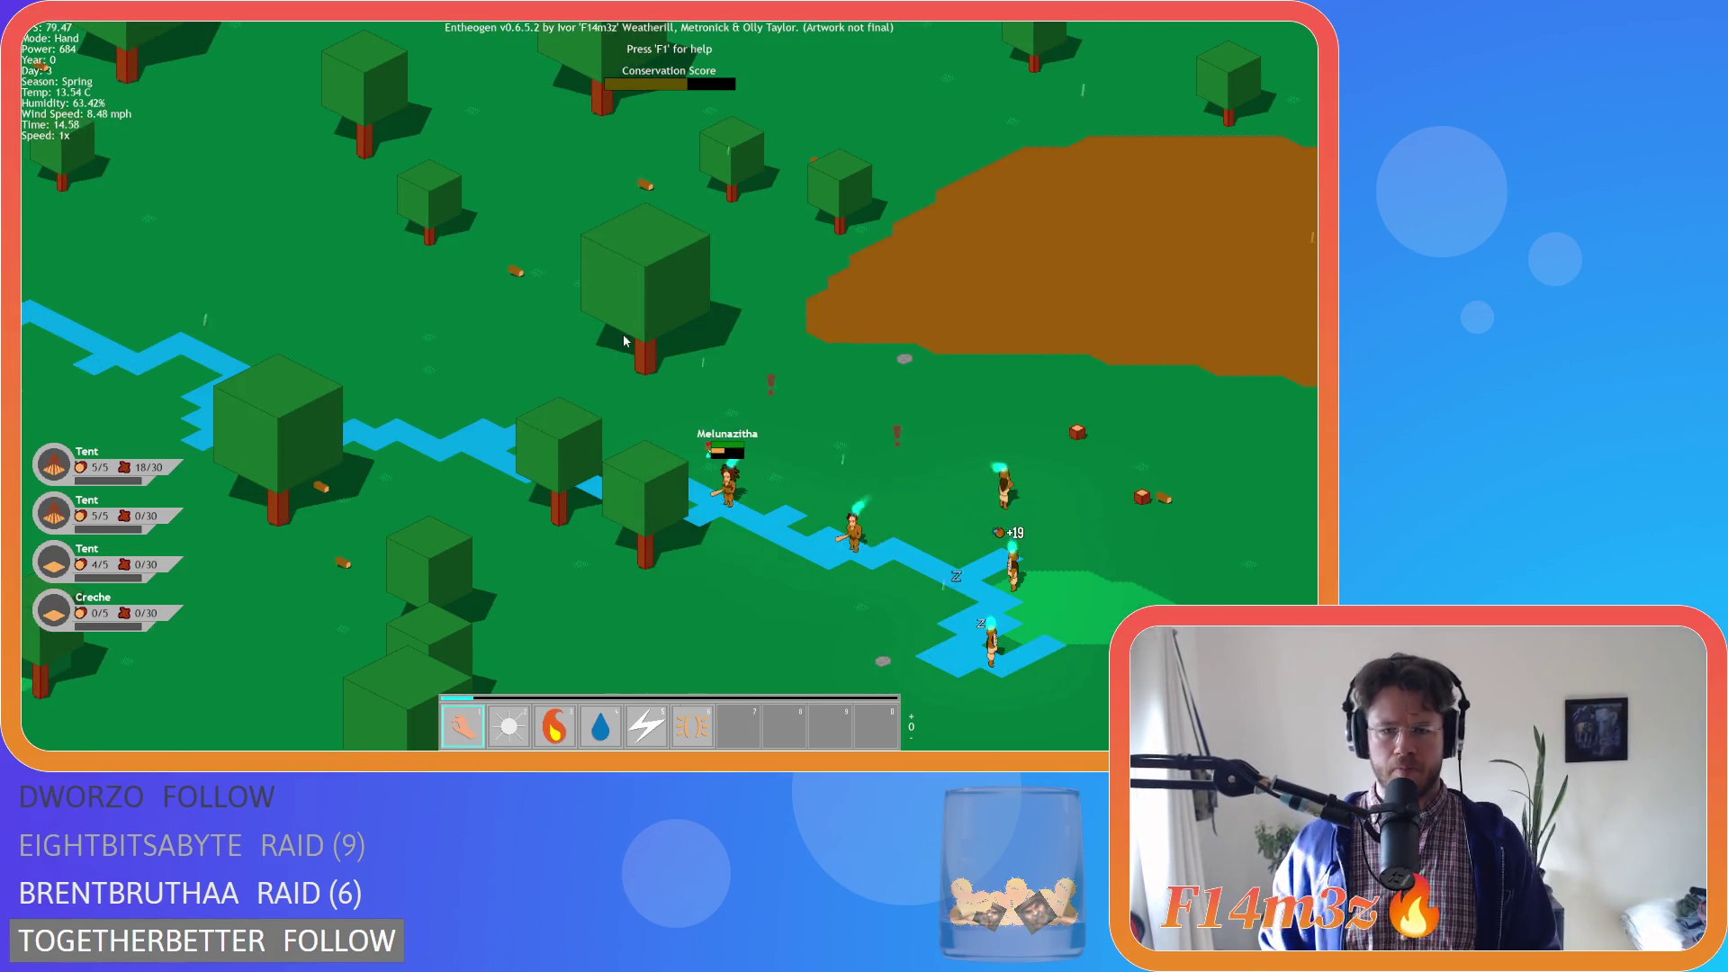
{"action": "scroll", "coordinate": [644, 384], "scroll_direction": "down", "scroll_amount": 5}
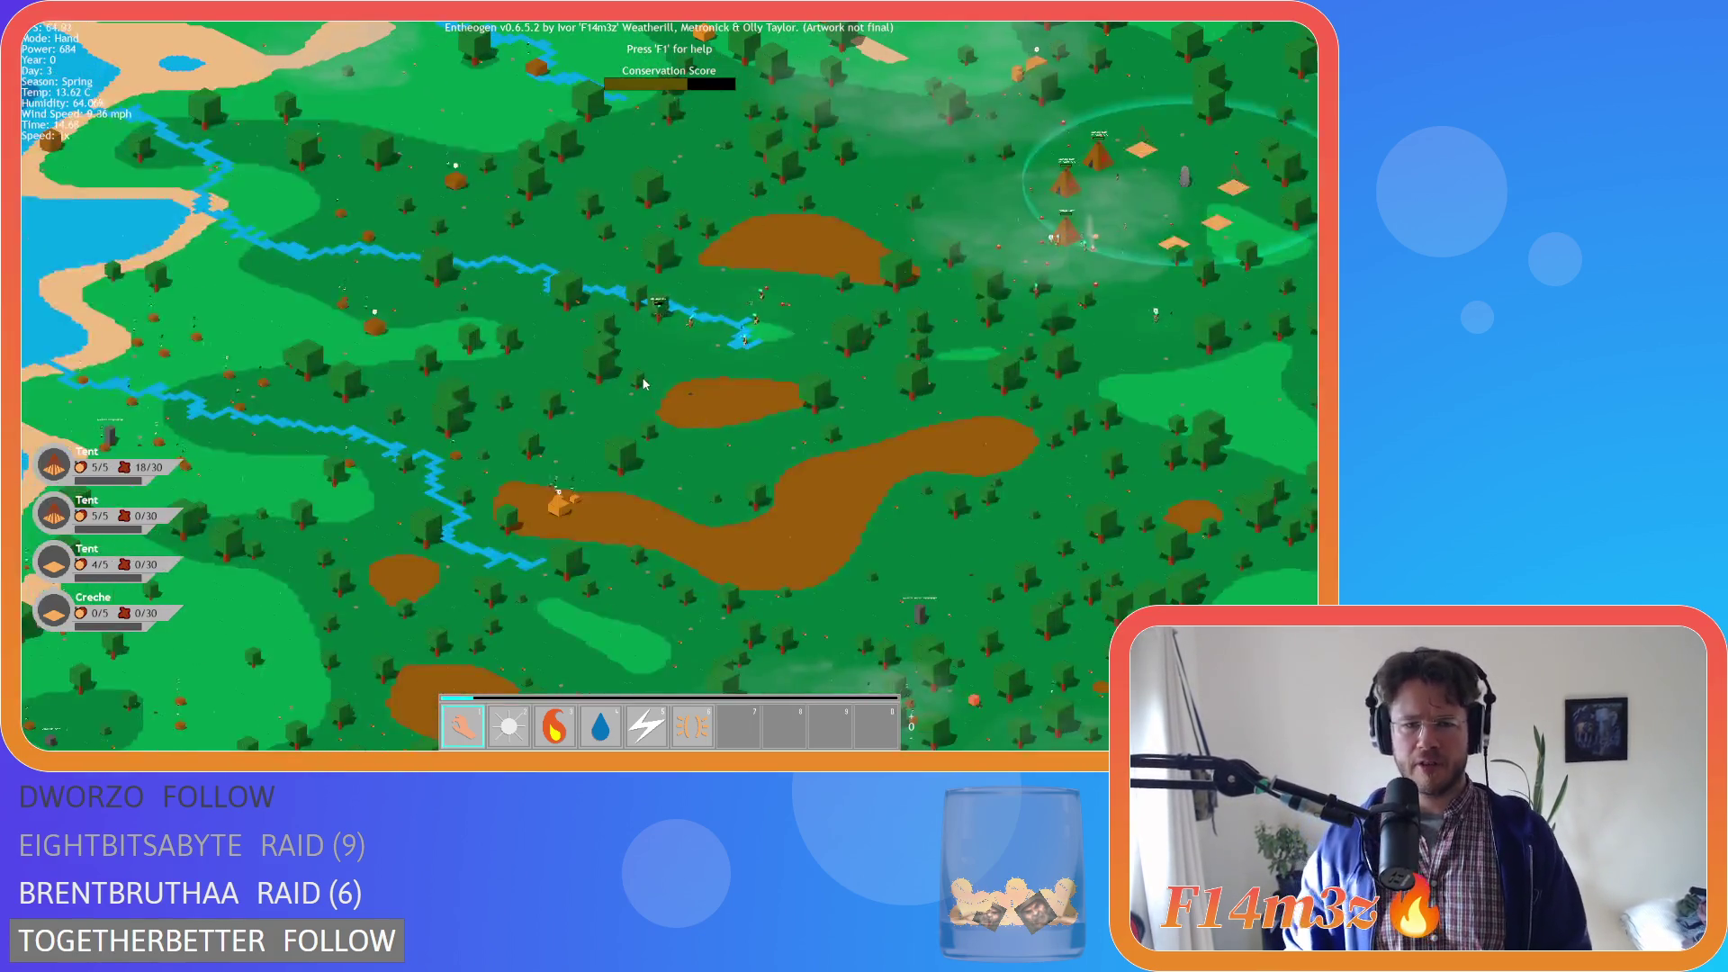
{"action": "scroll", "coordinate": [645, 384], "scroll_direction": "up", "scroll_amount": 3}
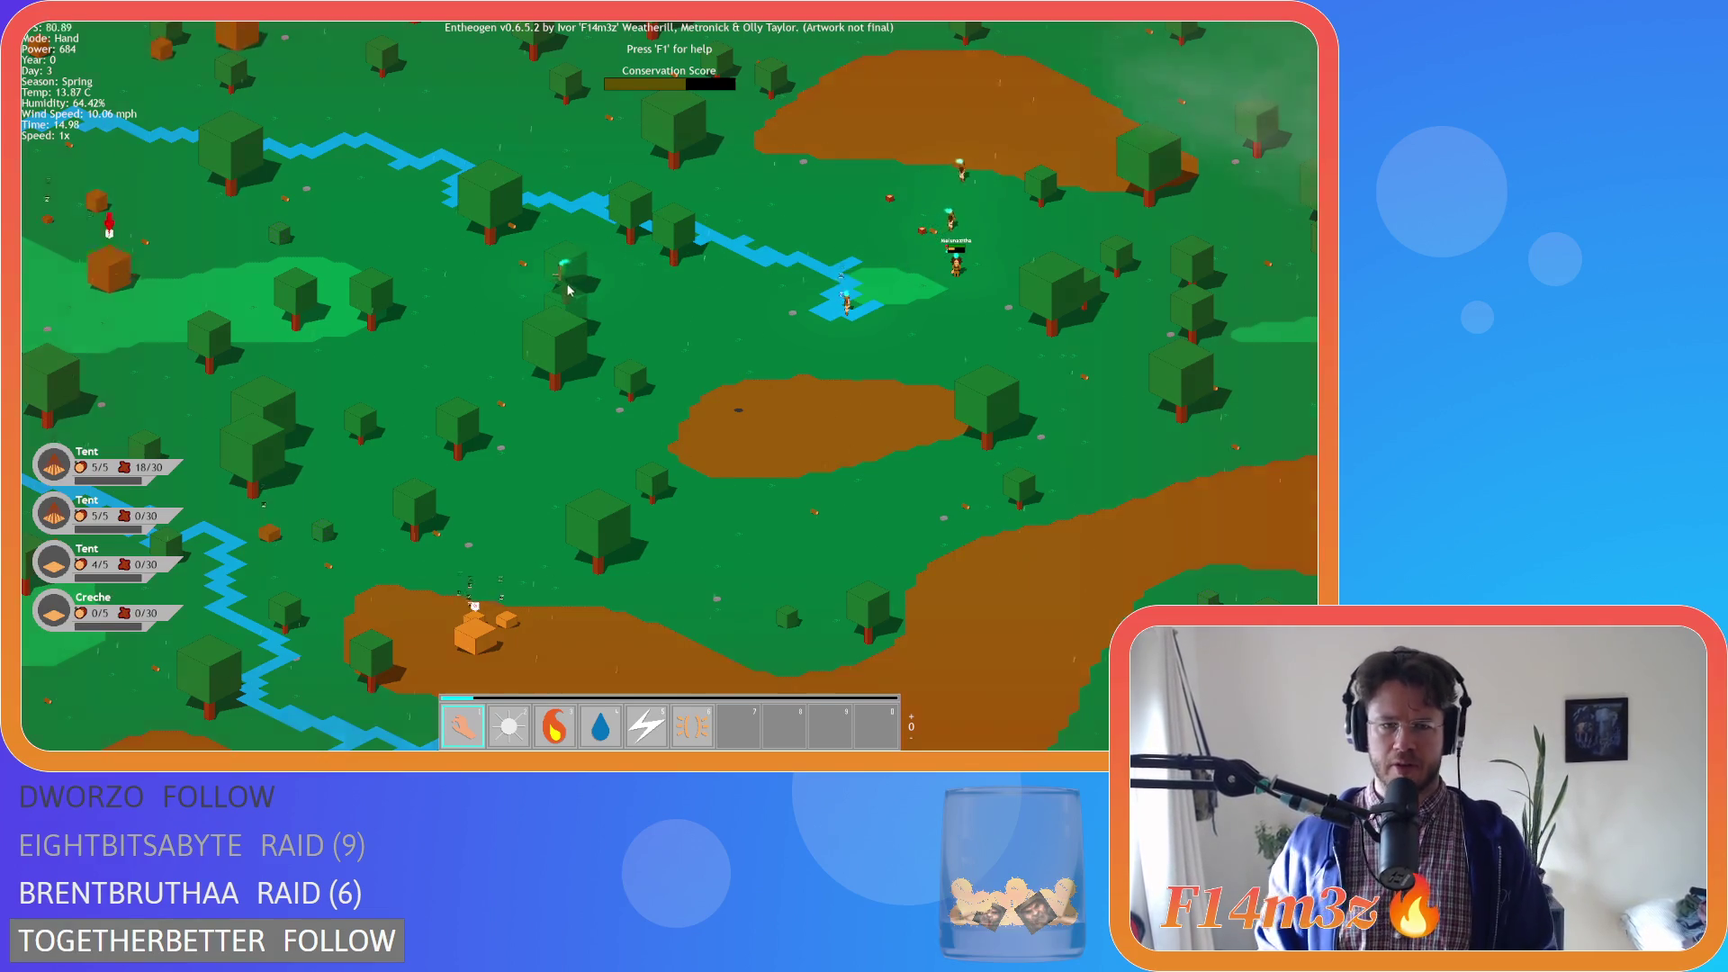
{"action": "key", "text": "w"}
{"action": "key", "text": "d"}
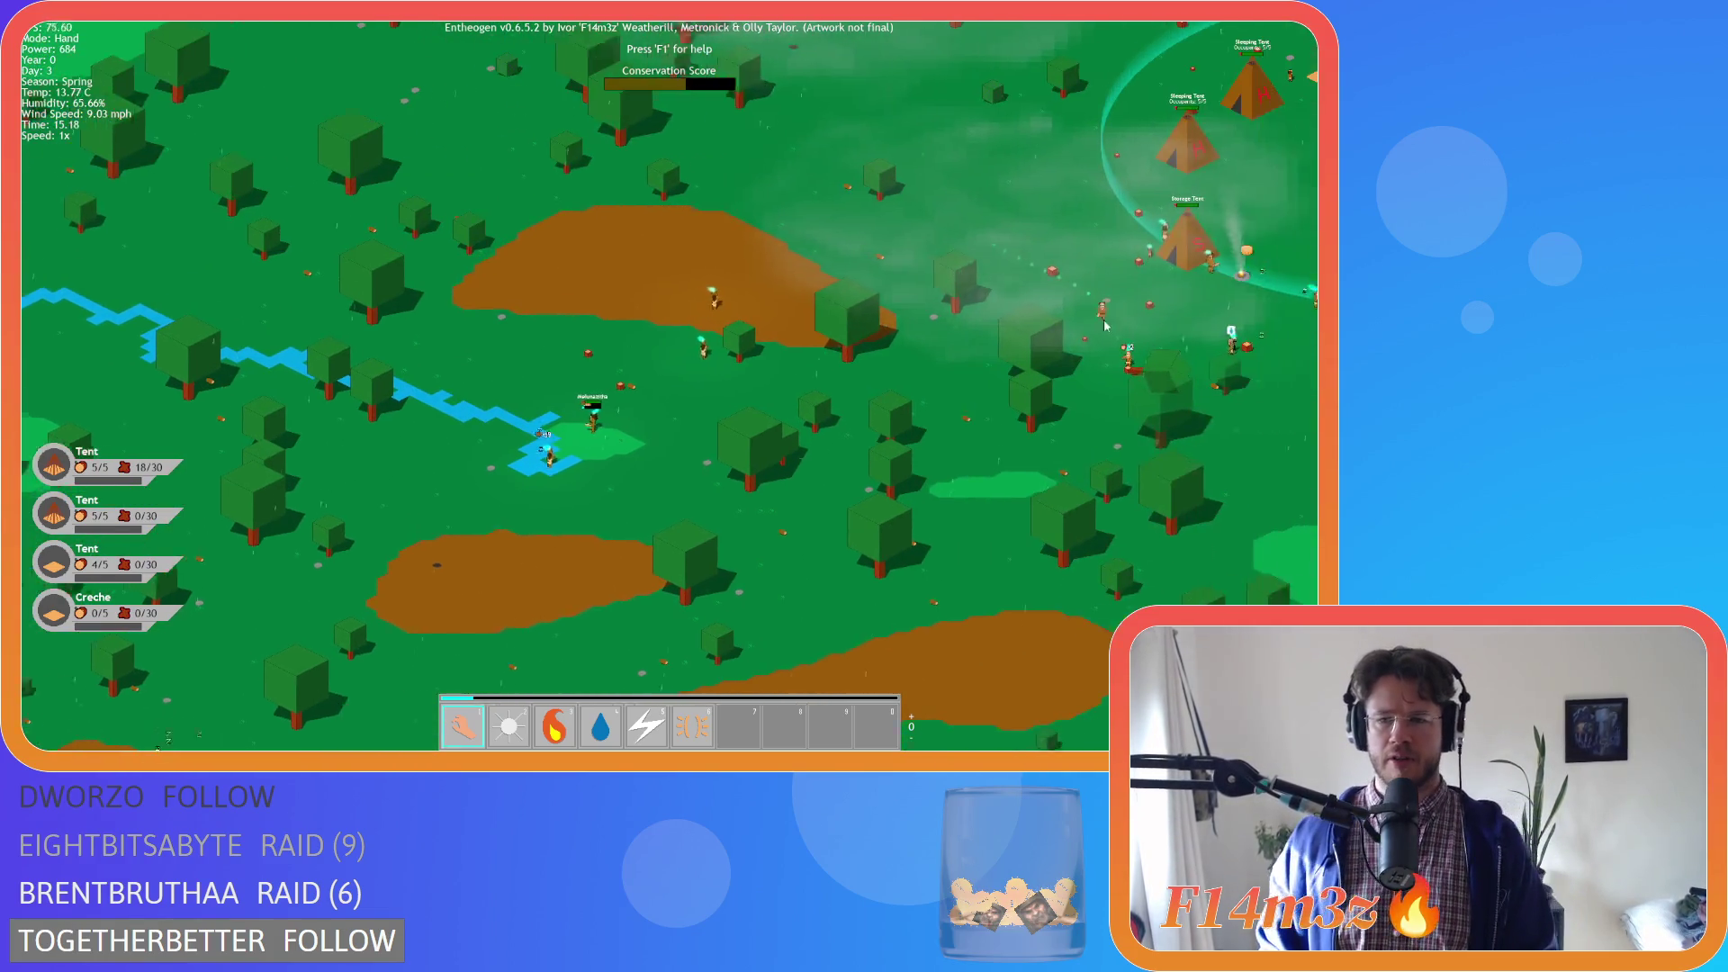
{"action": "key", "text": "w"}
{"action": "key", "text": "d"}
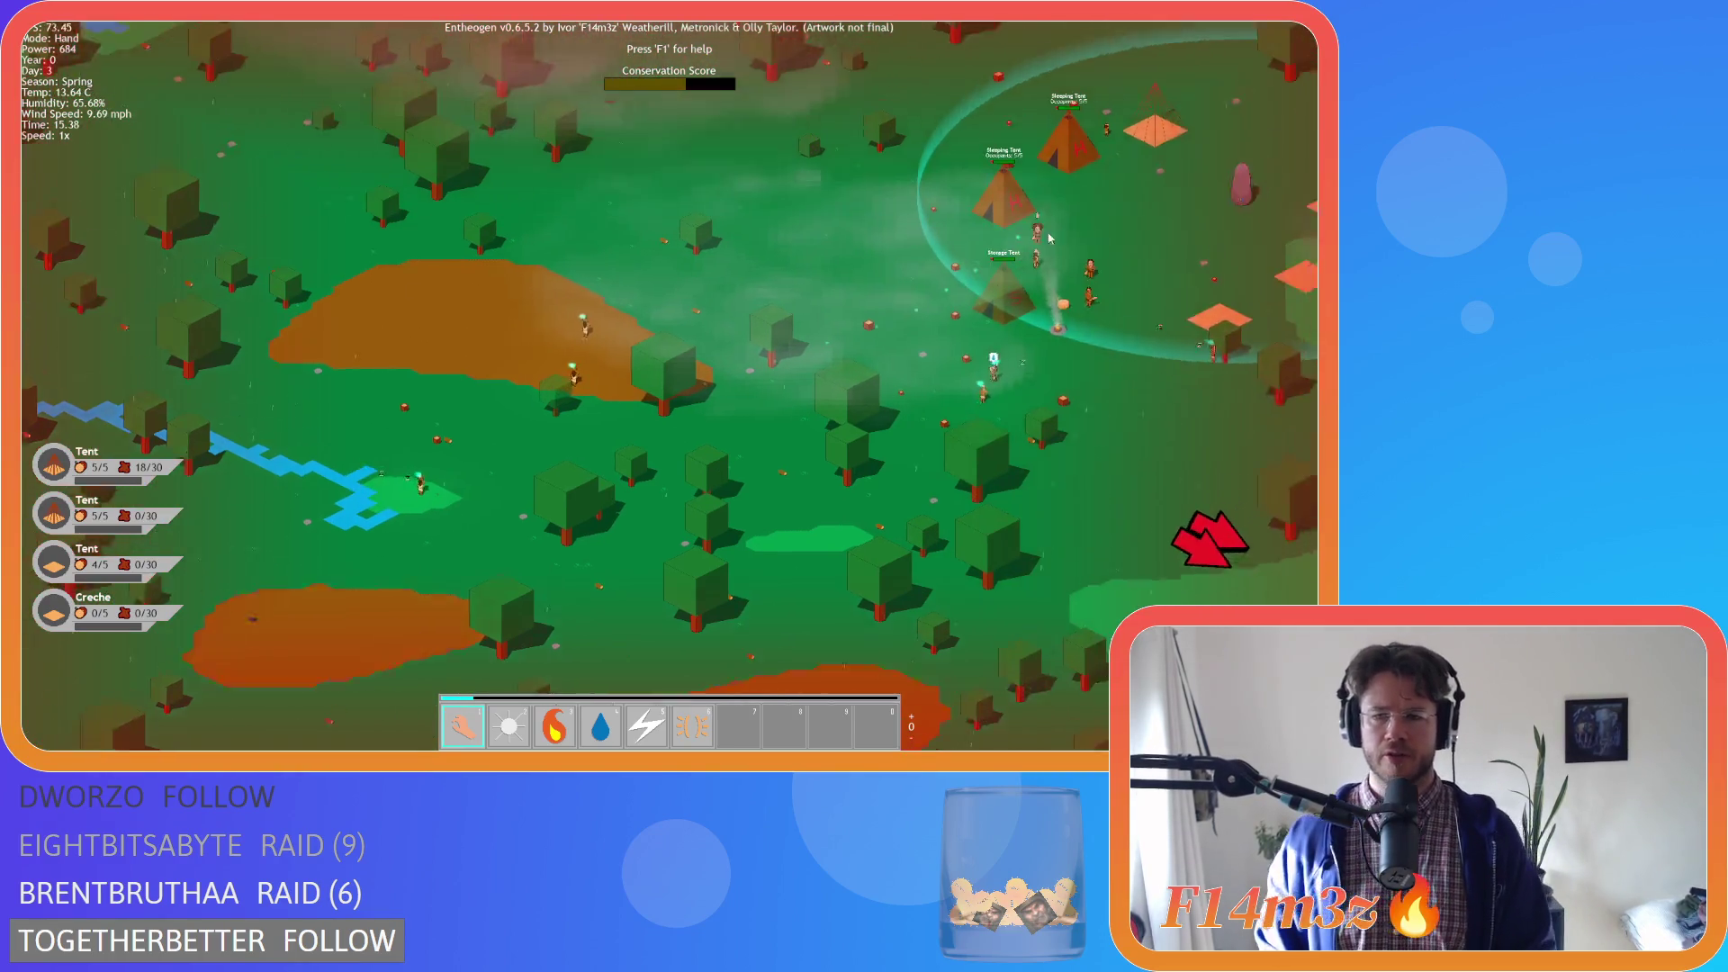
{"action": "key", "text": "d"}
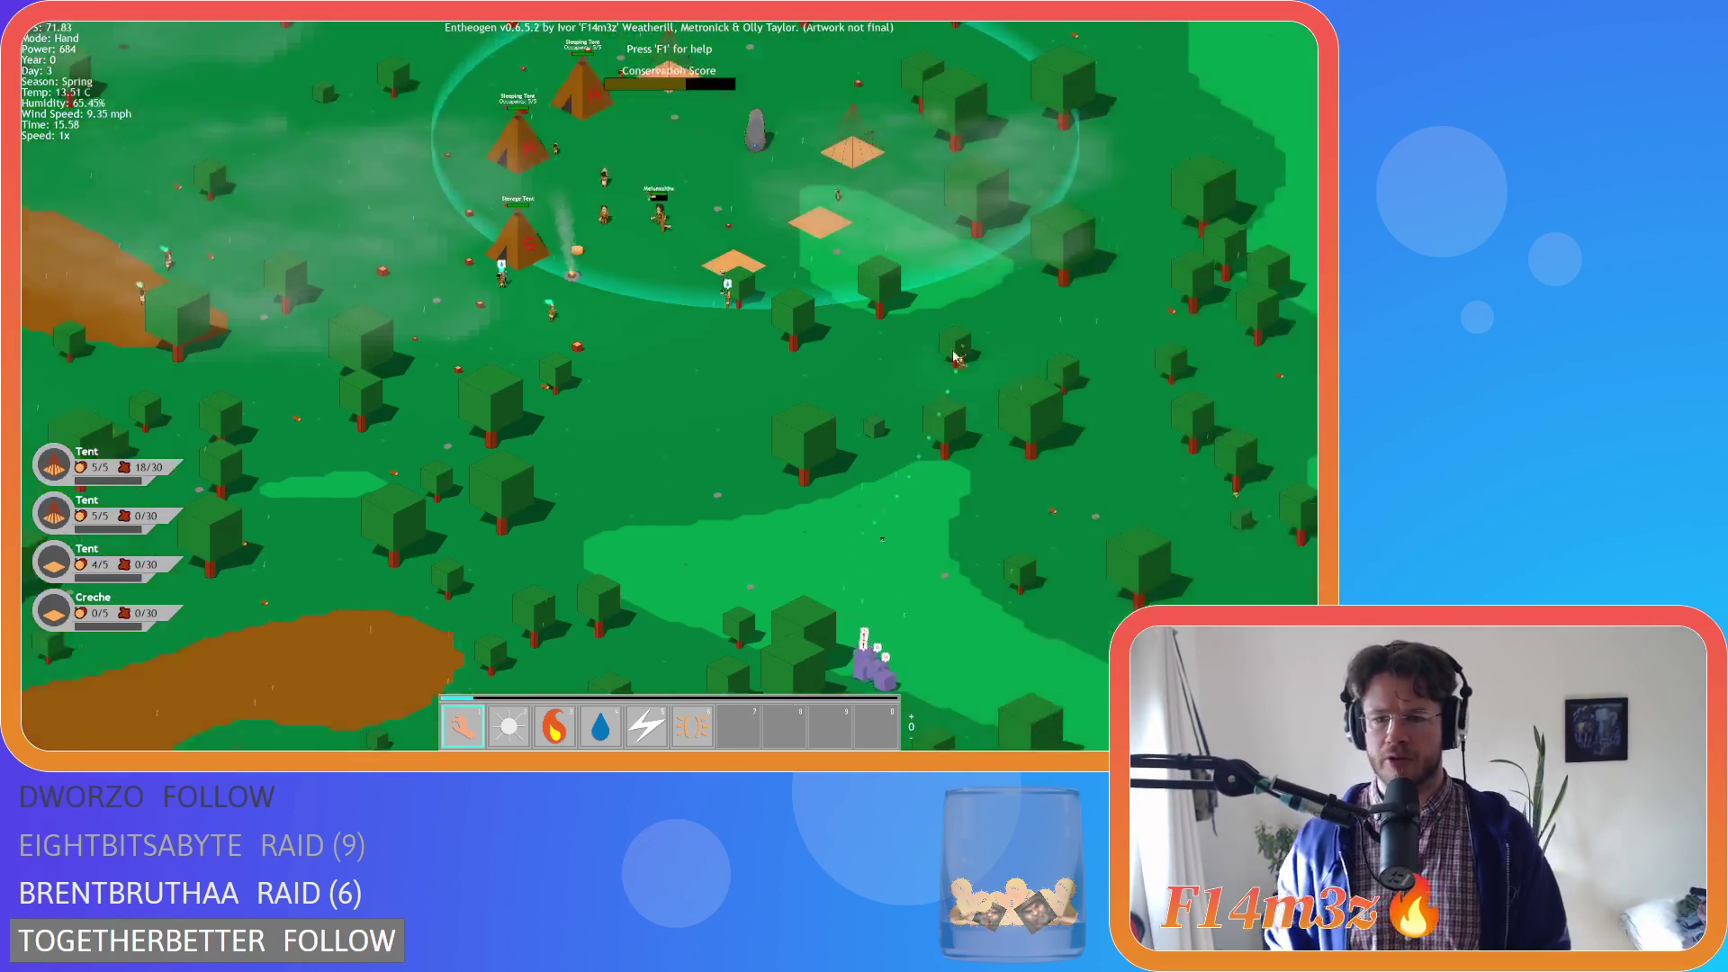
{"action": "key", "text": "w"}
{"action": "key", "text": "d"}
{"action": "key", "text": "a"}
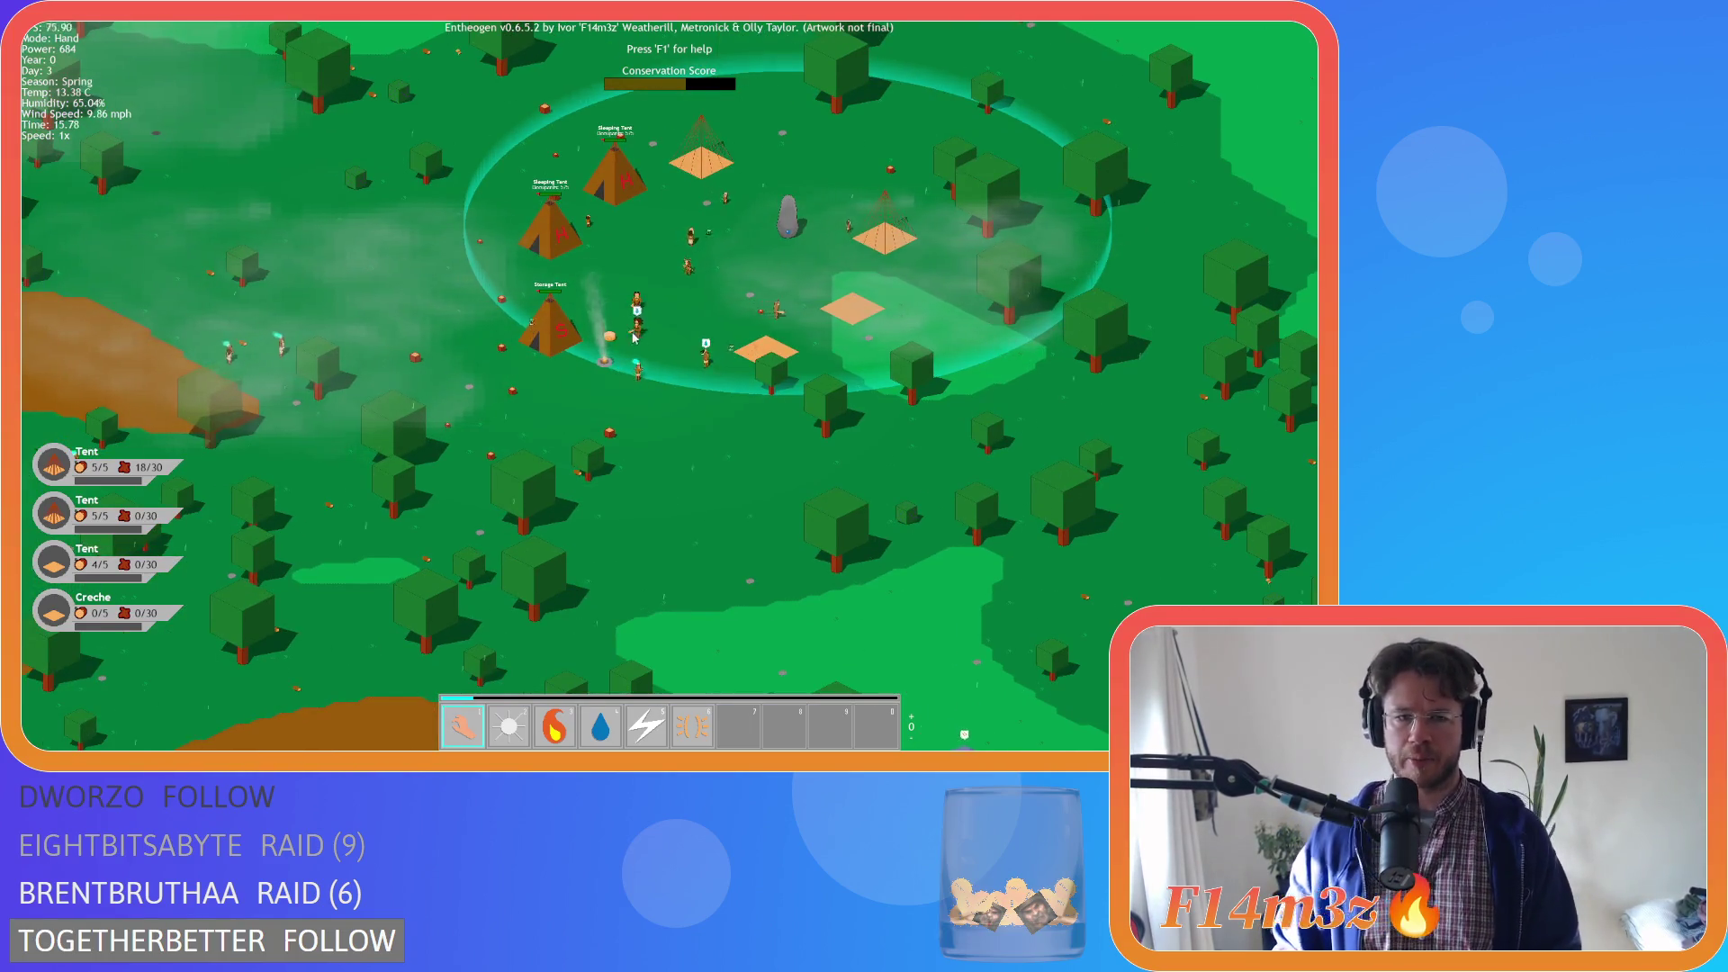
{"action": "key", "text": "a"}
{"action": "key", "text": "s"}
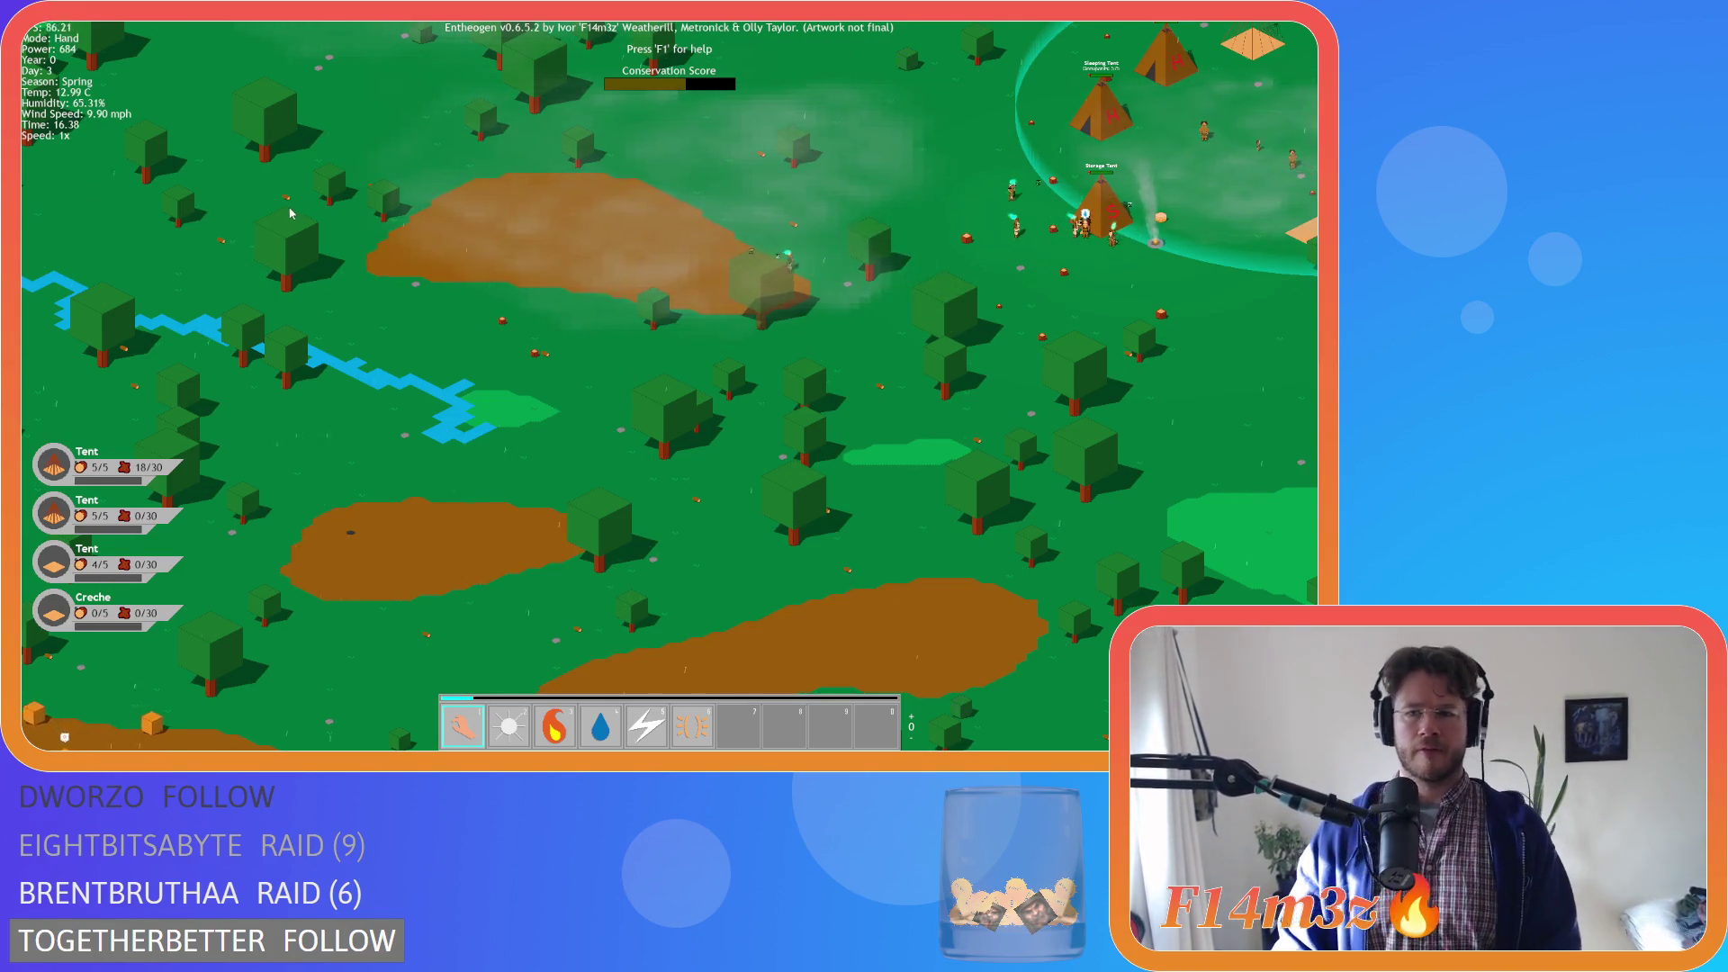
{"action": "scroll", "coordinate": [404, 240], "scroll_direction": "down", "scroll_amount": 5}
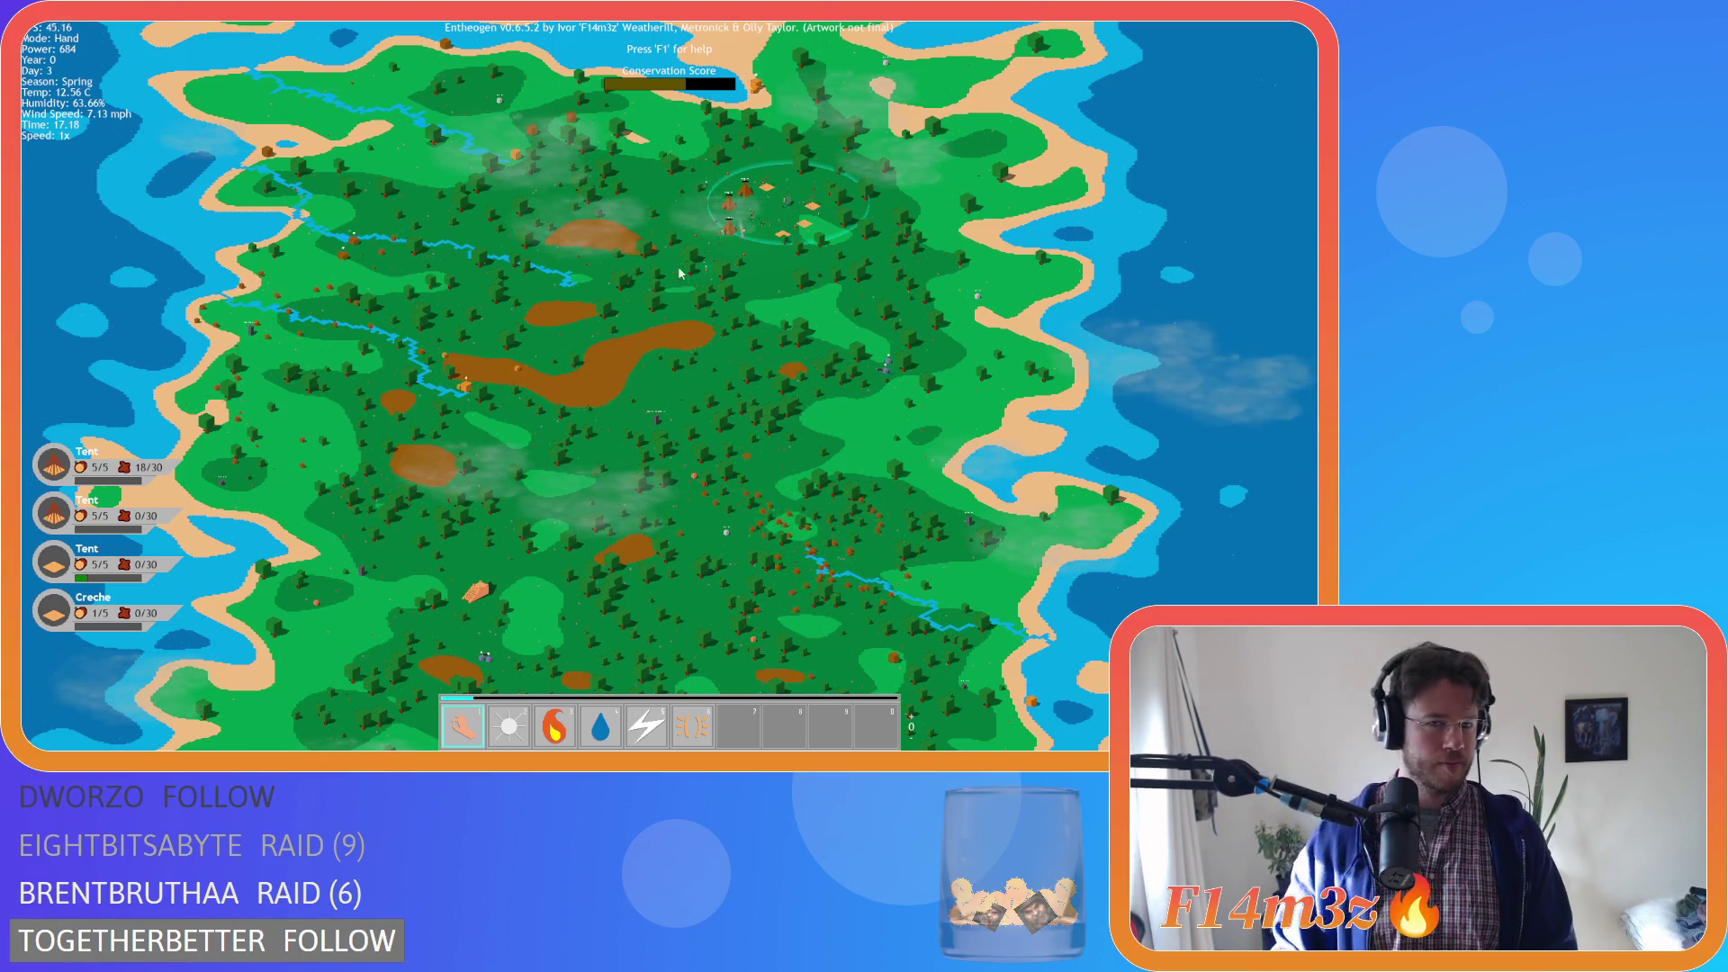
{"action": "scroll", "coordinate": [678, 267], "scroll_direction": "up", "scroll_amount": 5}
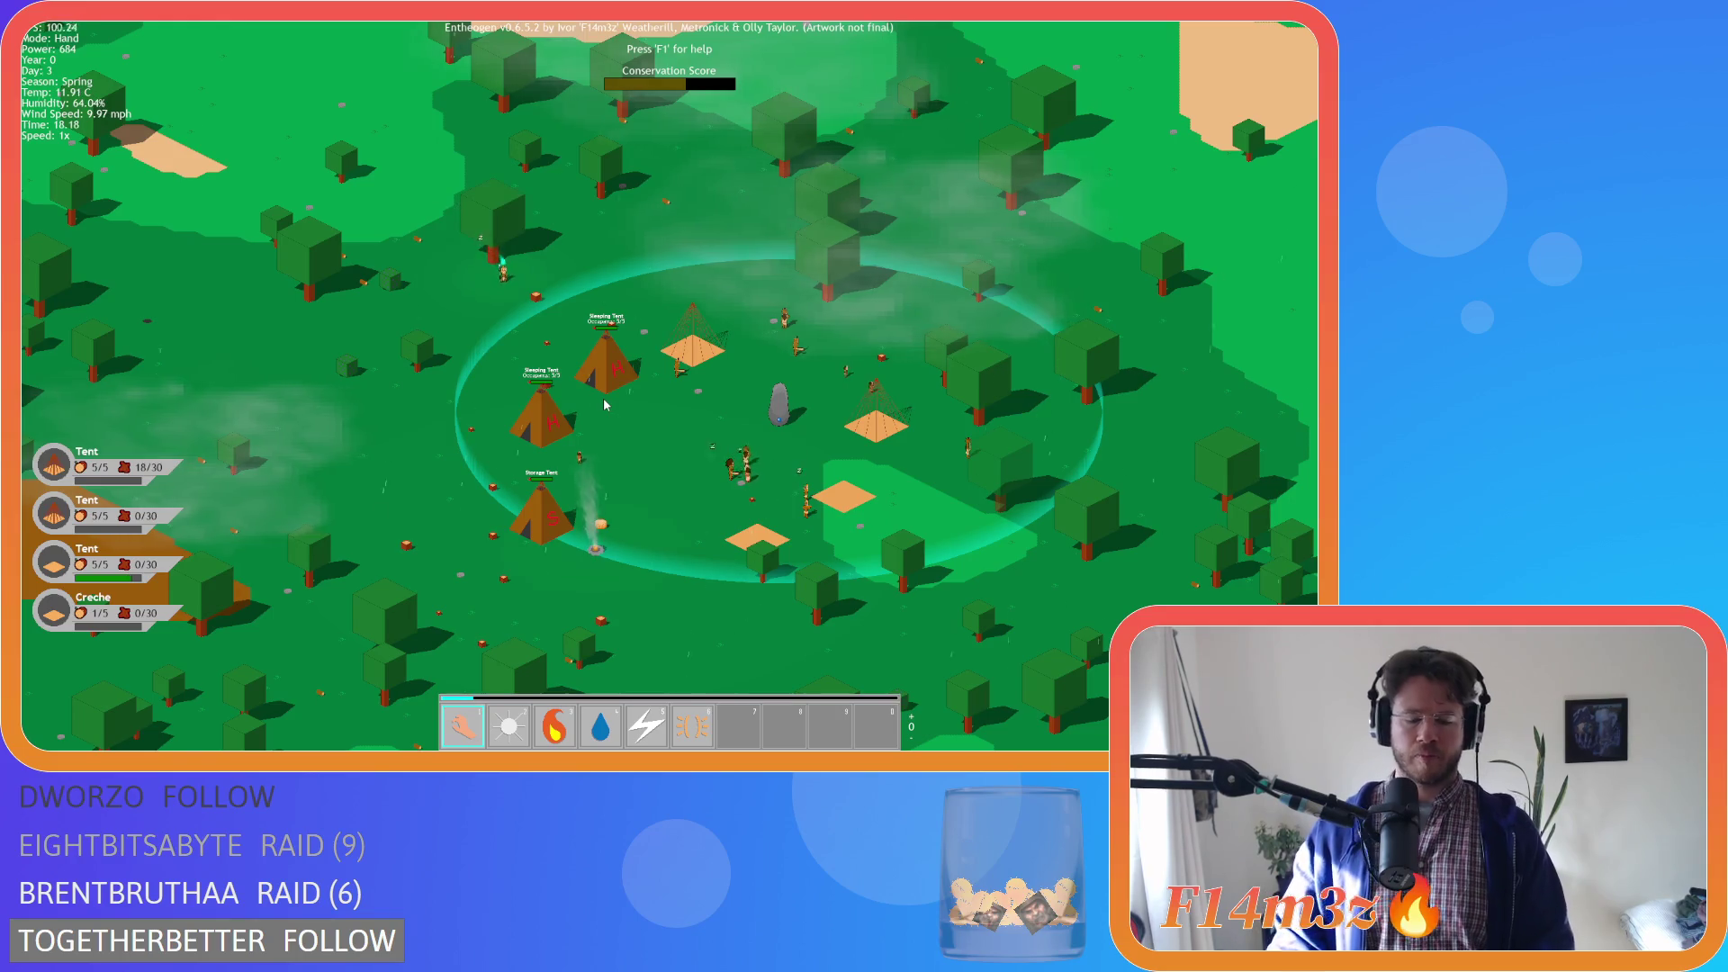
{"action": "key", "text": "F1"}
{"action": "key", "text": "Escape"}
Open the camp details and check the occupants of both tents
{"action": "left_click", "coordinate": [604, 396]}
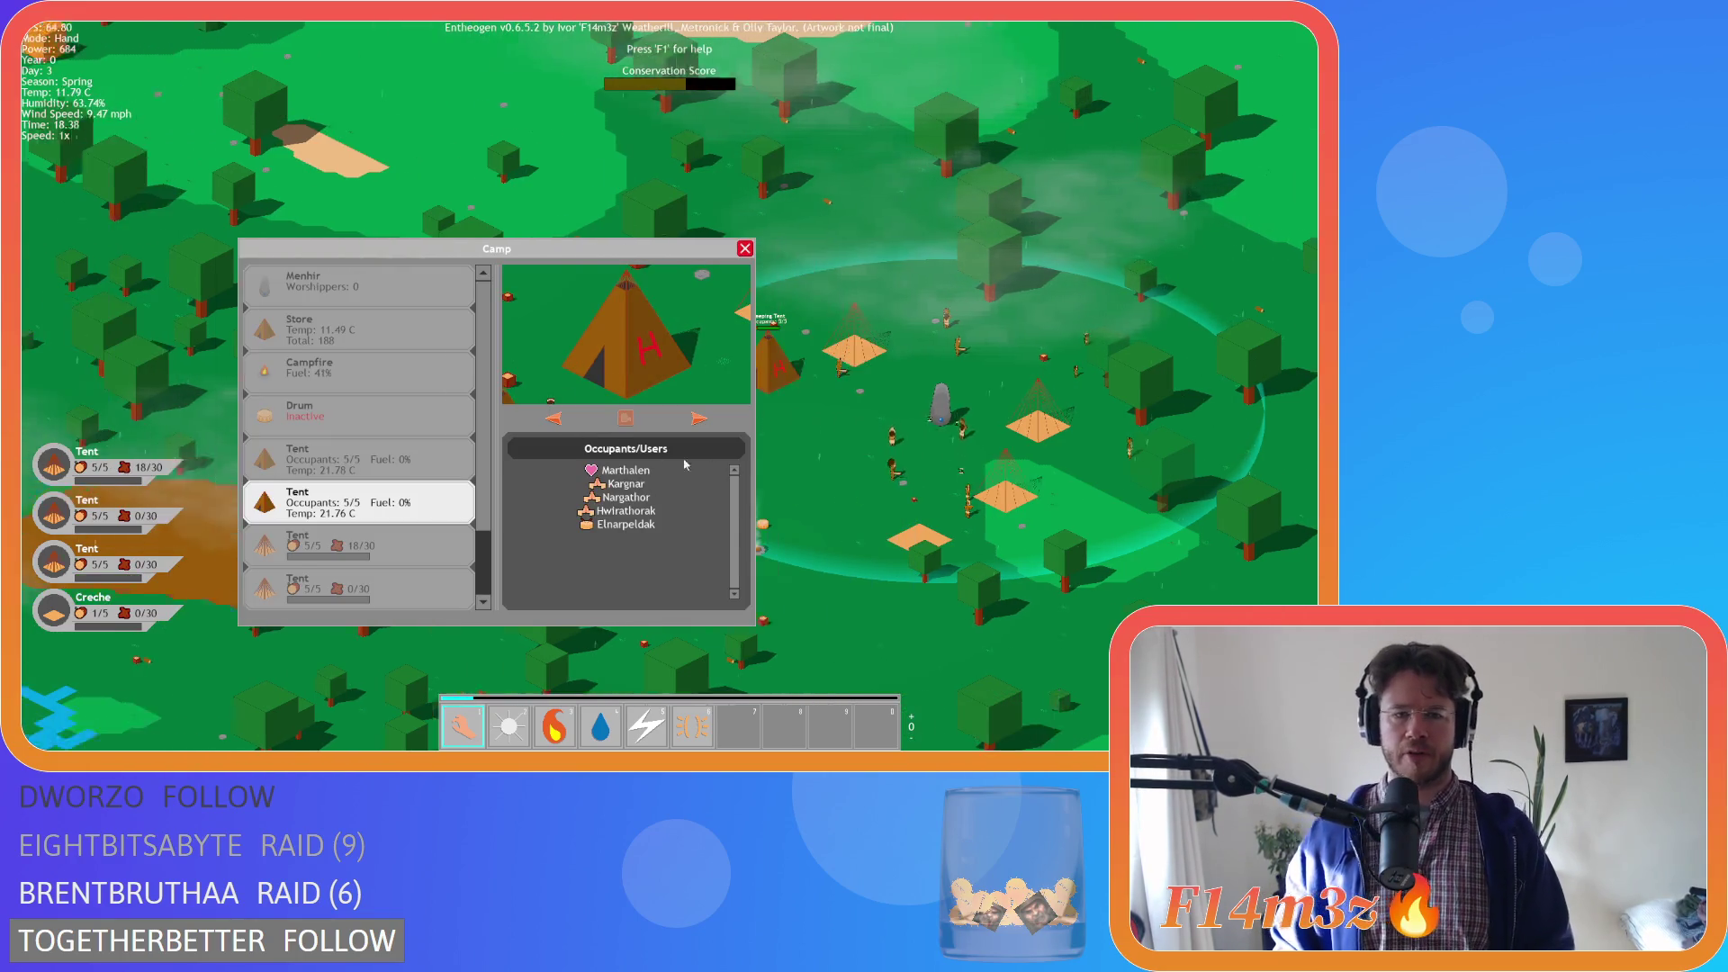
{"action": "left_click", "coordinate": [781, 440]}
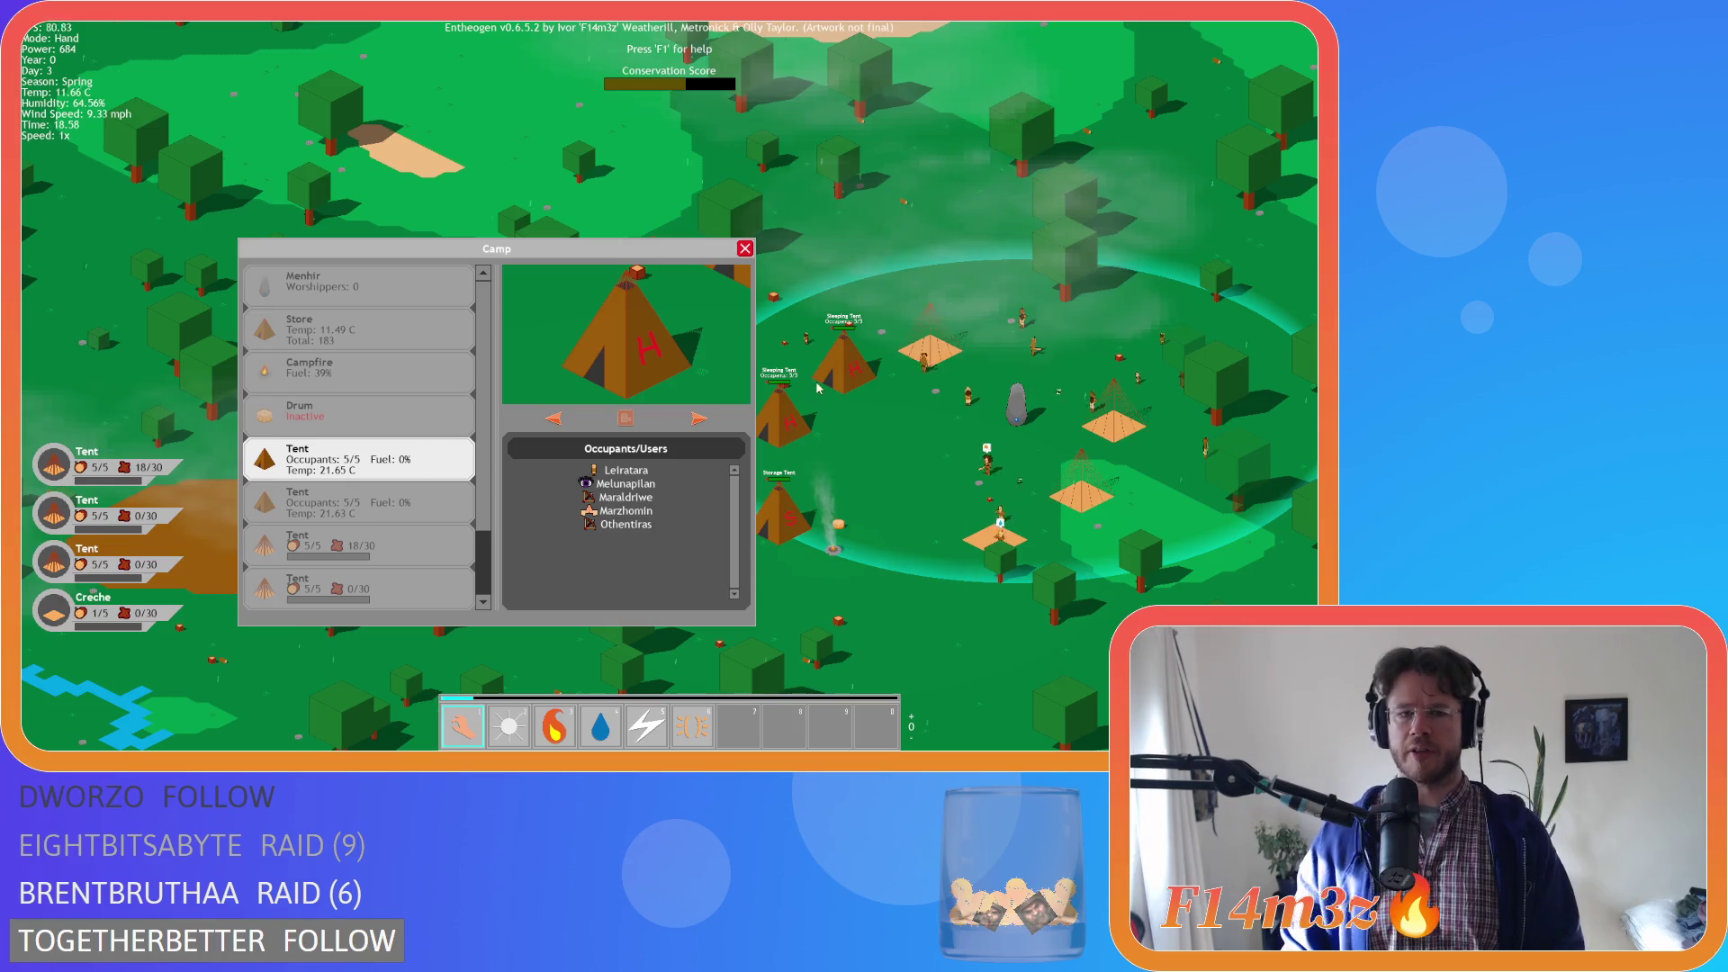
{"action": "left_click", "coordinate": [847, 379]}
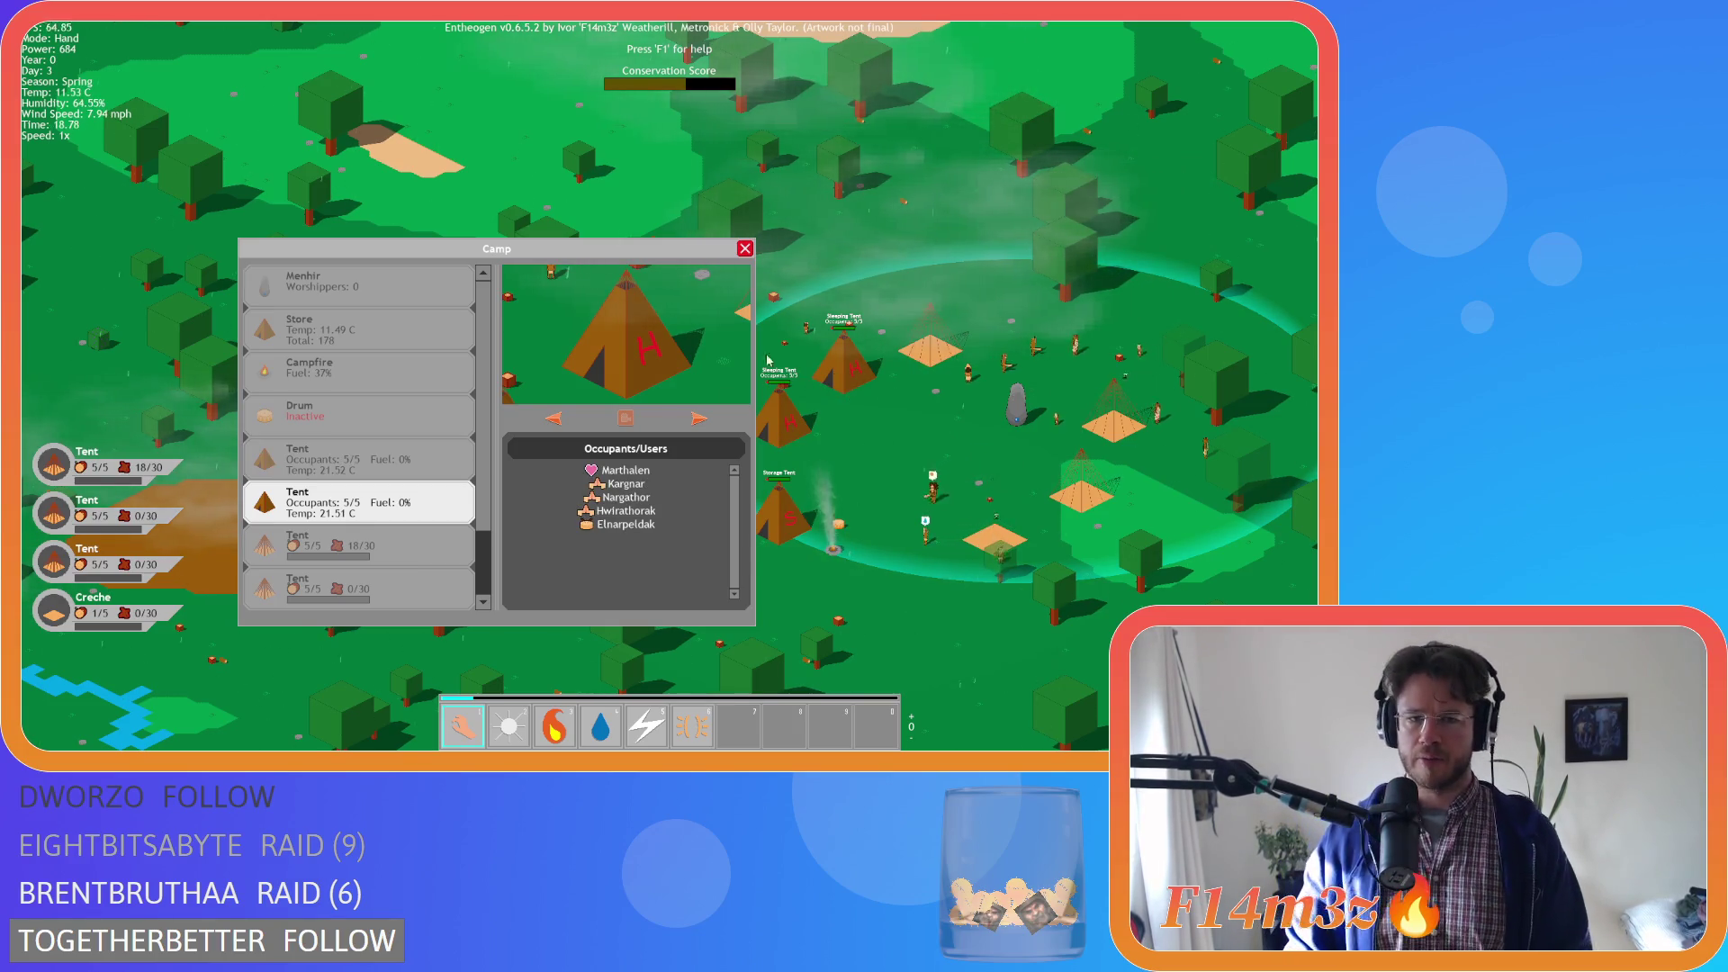
{"action": "left_click", "coordinate": [745, 250]}
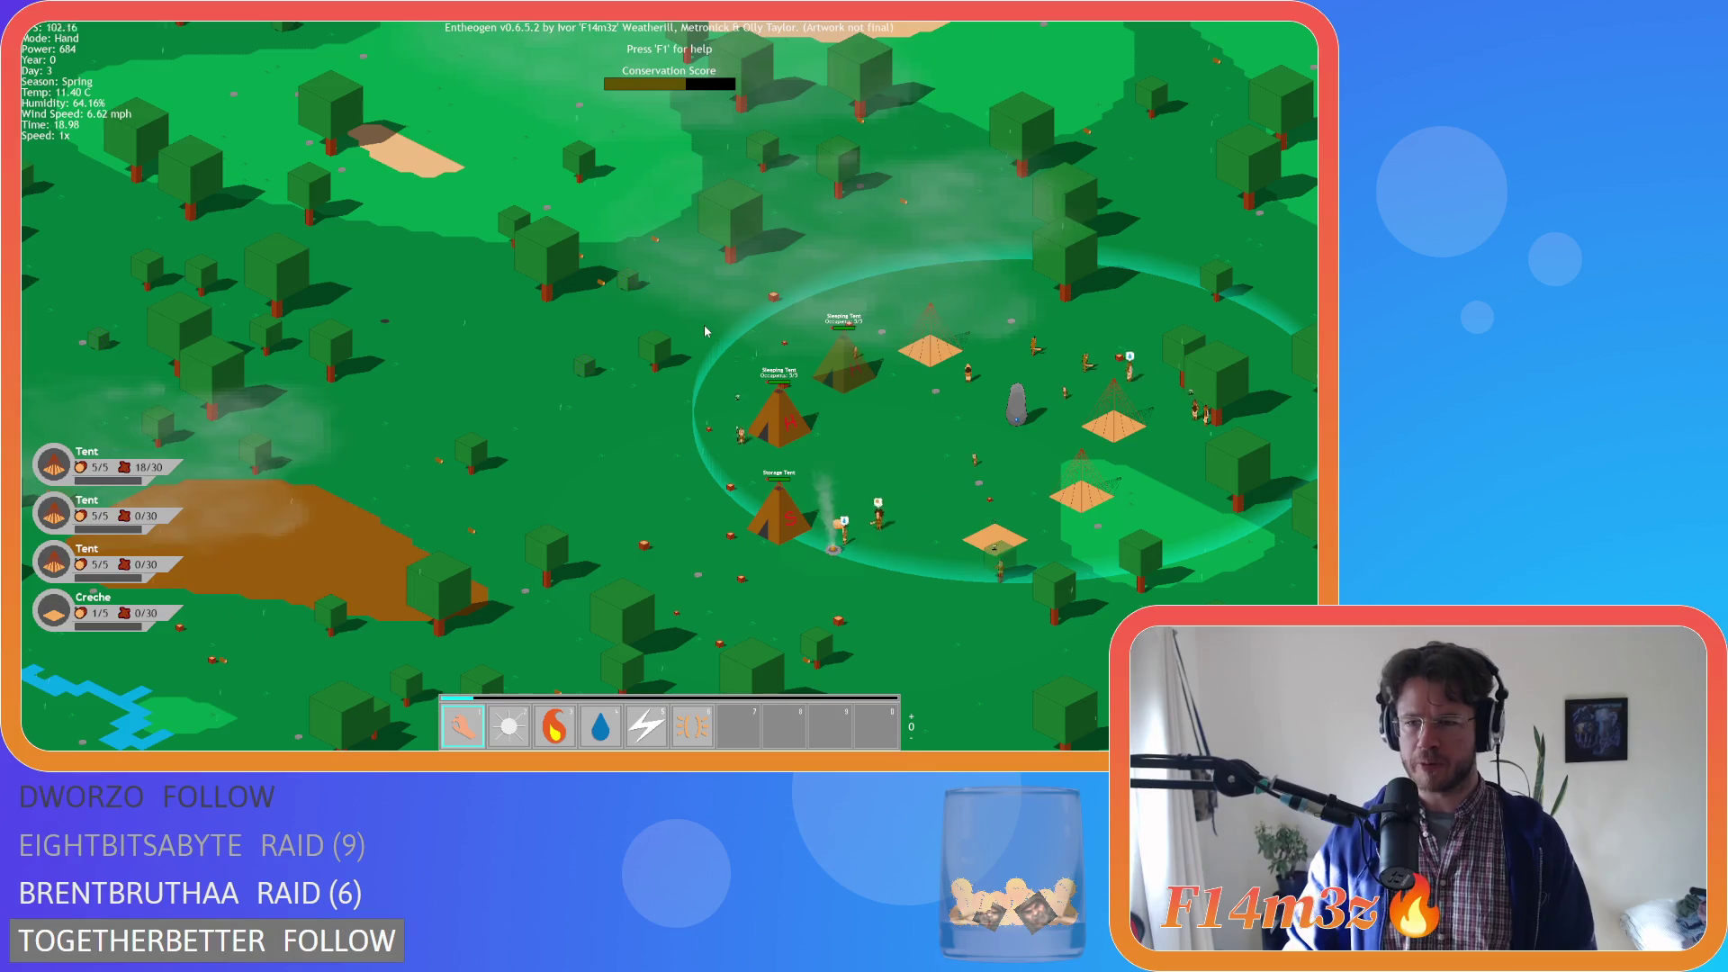
Quicksave the game with F5
{"action": "scroll", "coordinate": [705, 298], "scroll_direction": "down", "scroll_amount": 10}
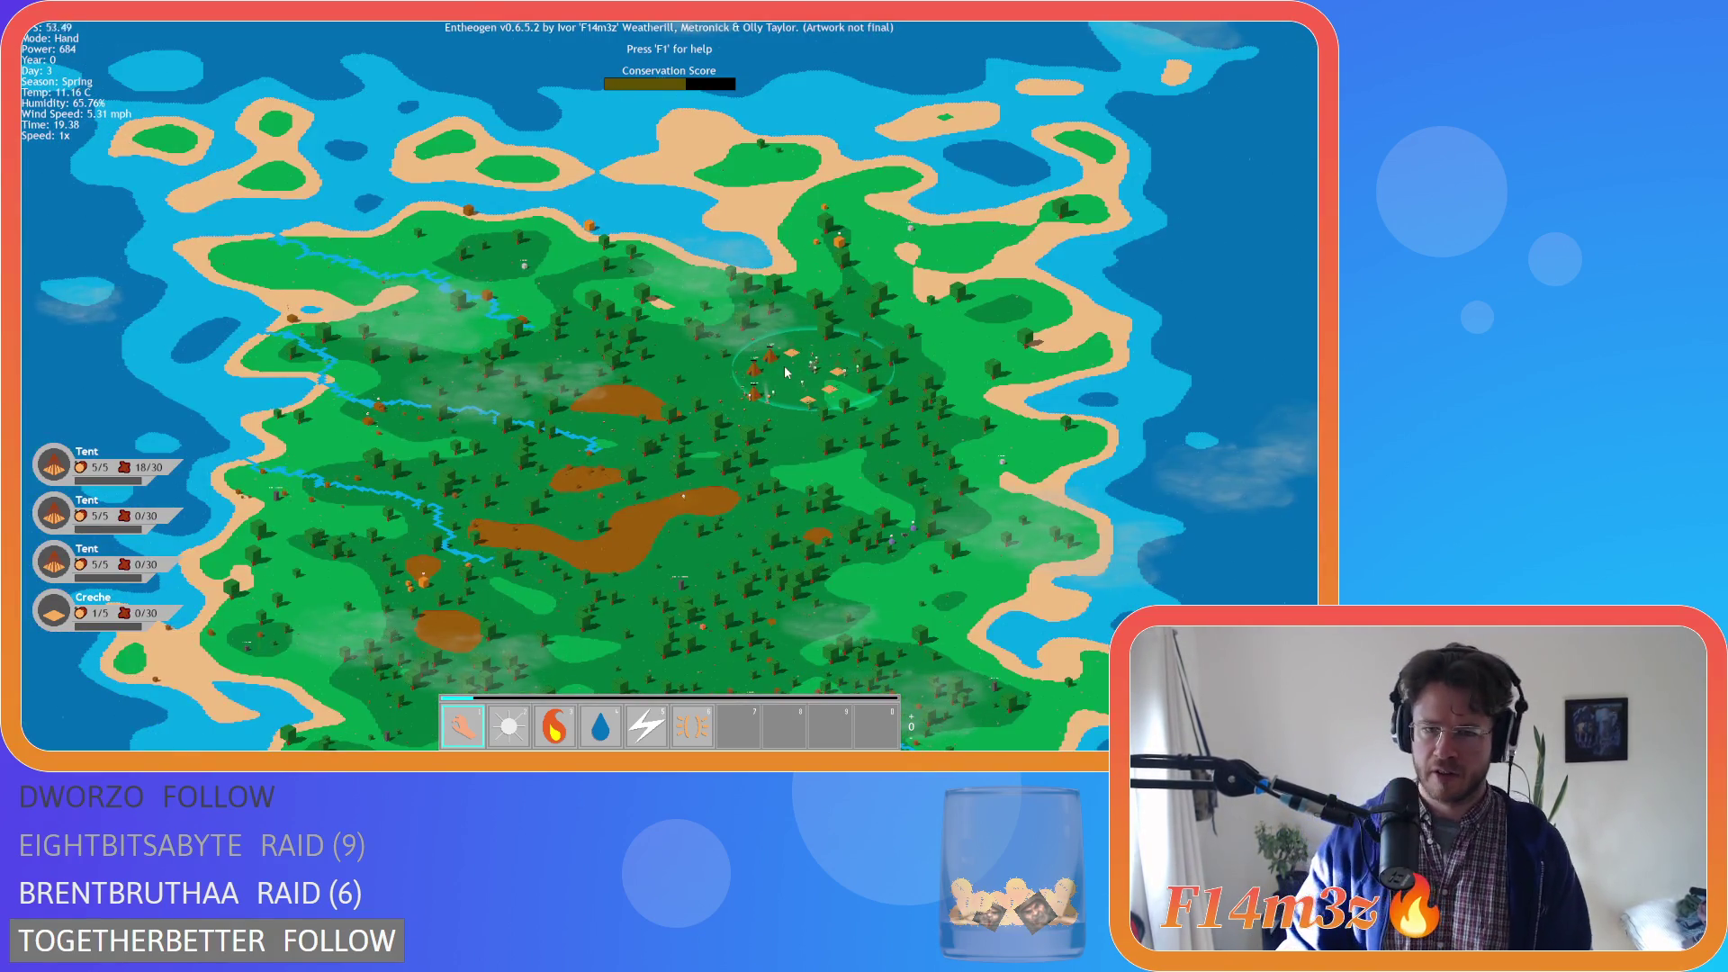
{"action": "scroll", "coordinate": [785, 371], "scroll_direction": "up", "scroll_amount": 10}
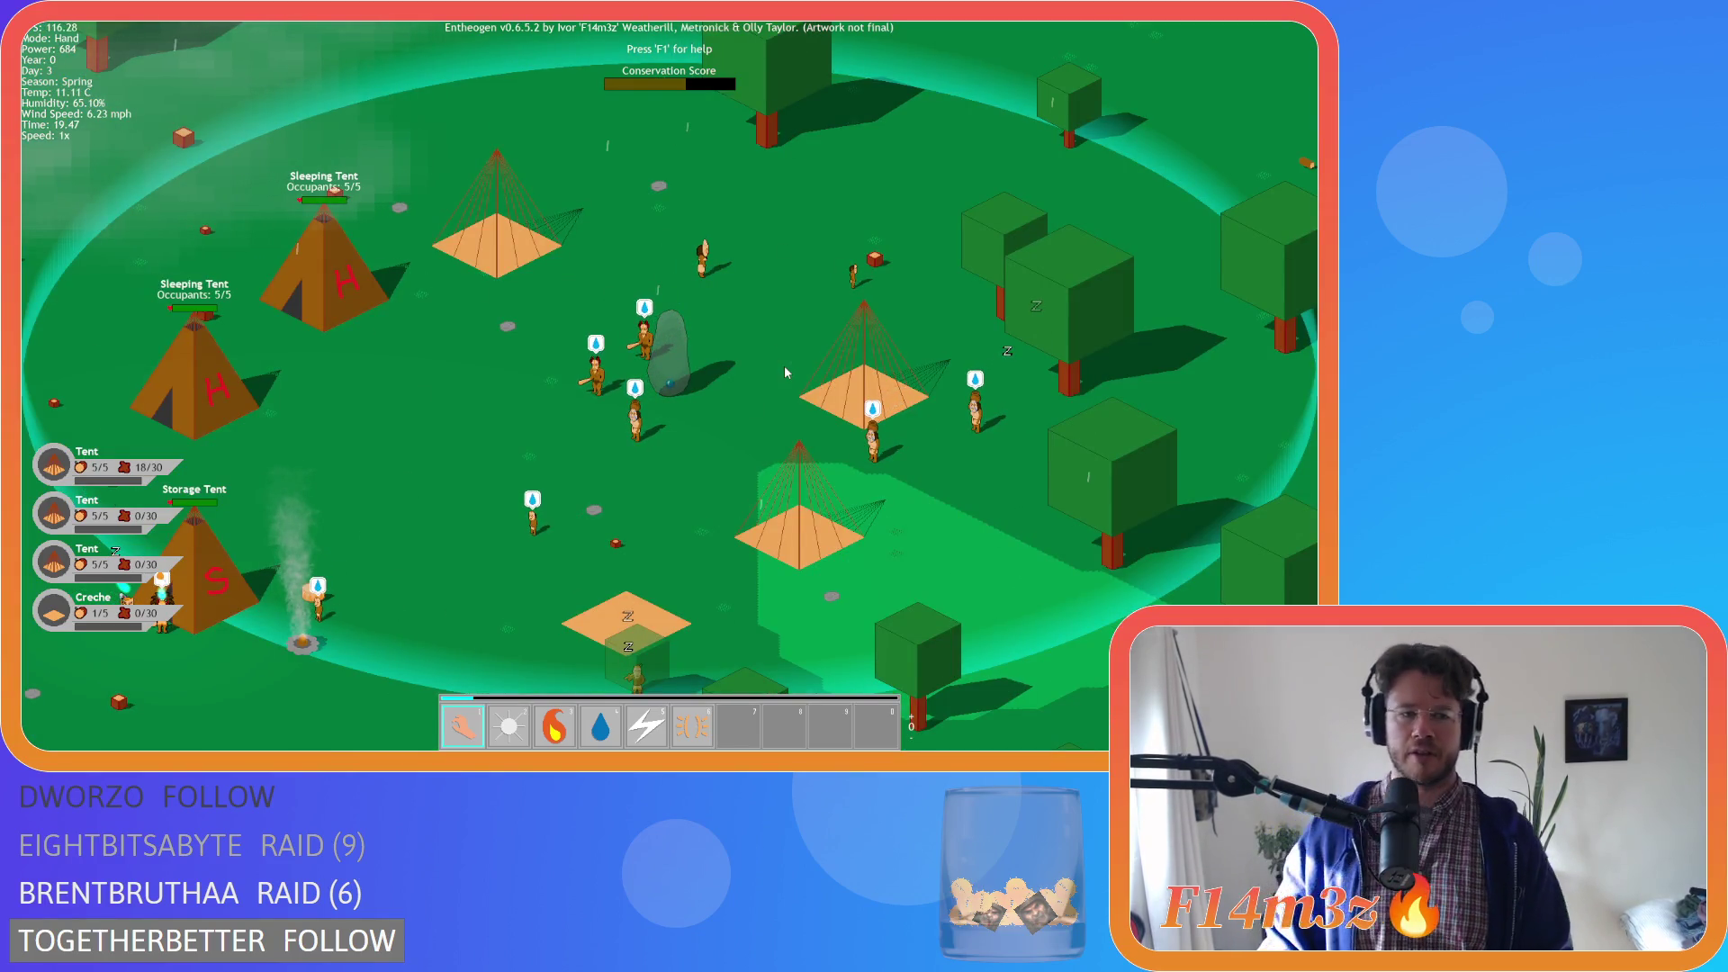
{"action": "key", "text": "F5"}
Open the Storage and Tribe inventory from the storage tile
{"action": "scroll", "coordinate": [785, 372], "scroll_direction": "down", "scroll_amount": 5}
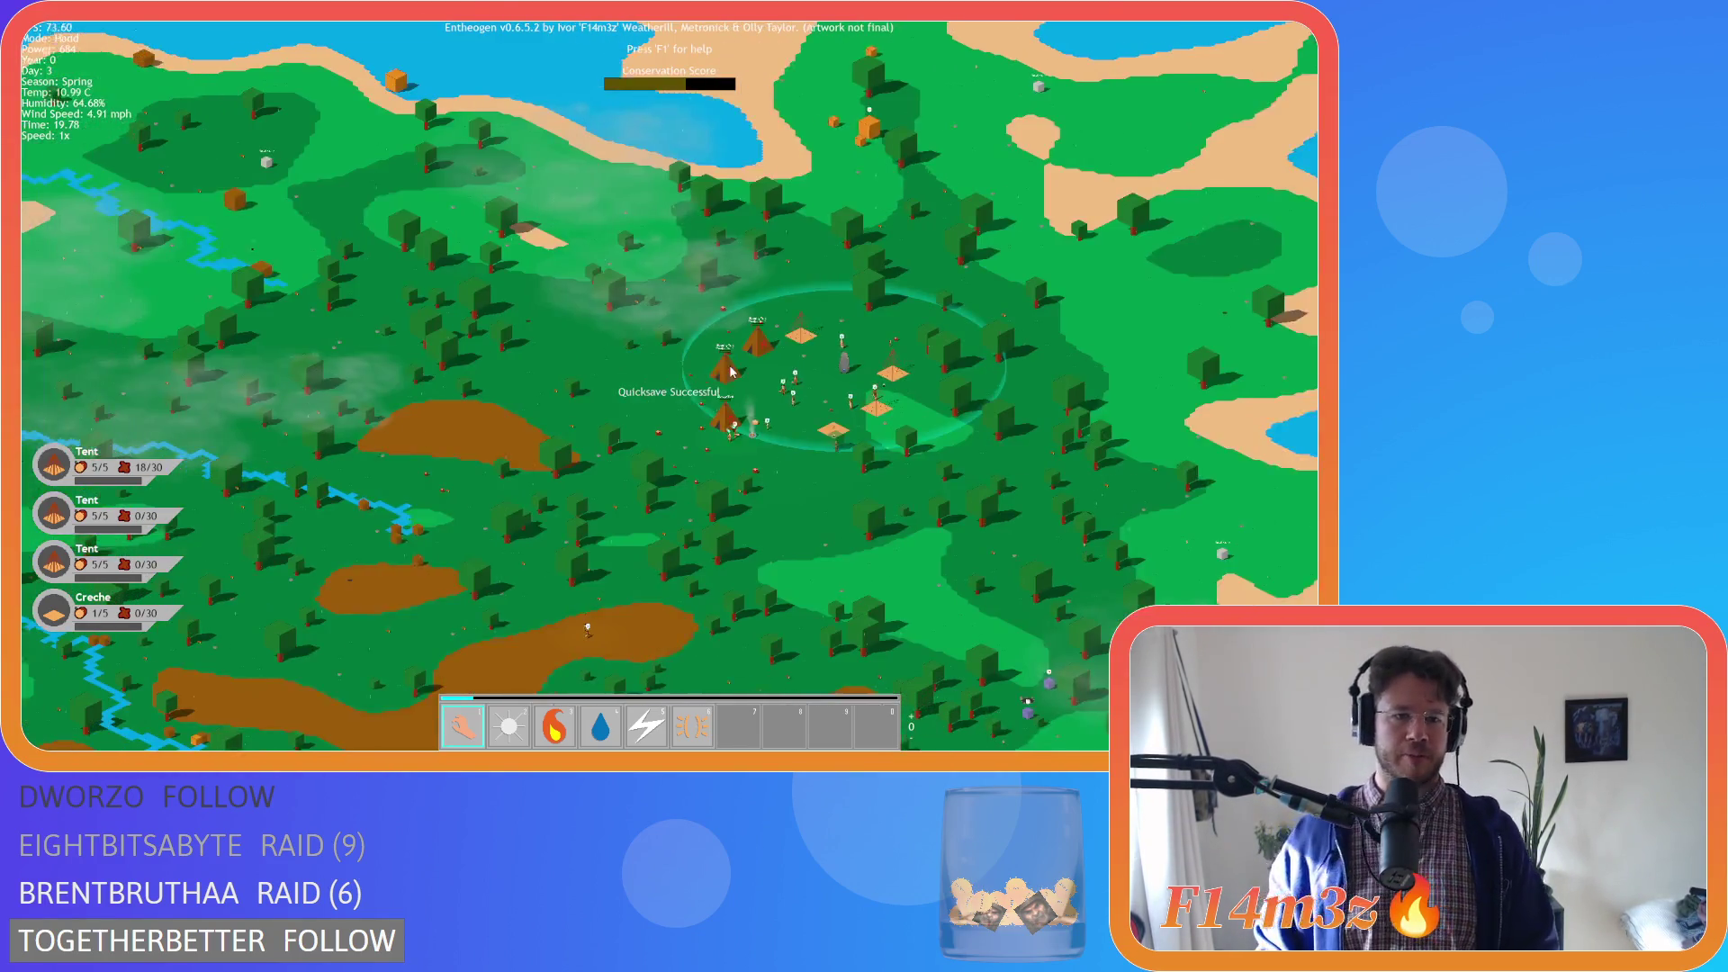
{"action": "scroll", "coordinate": [722, 372], "scroll_direction": "down", "scroll_amount": 5}
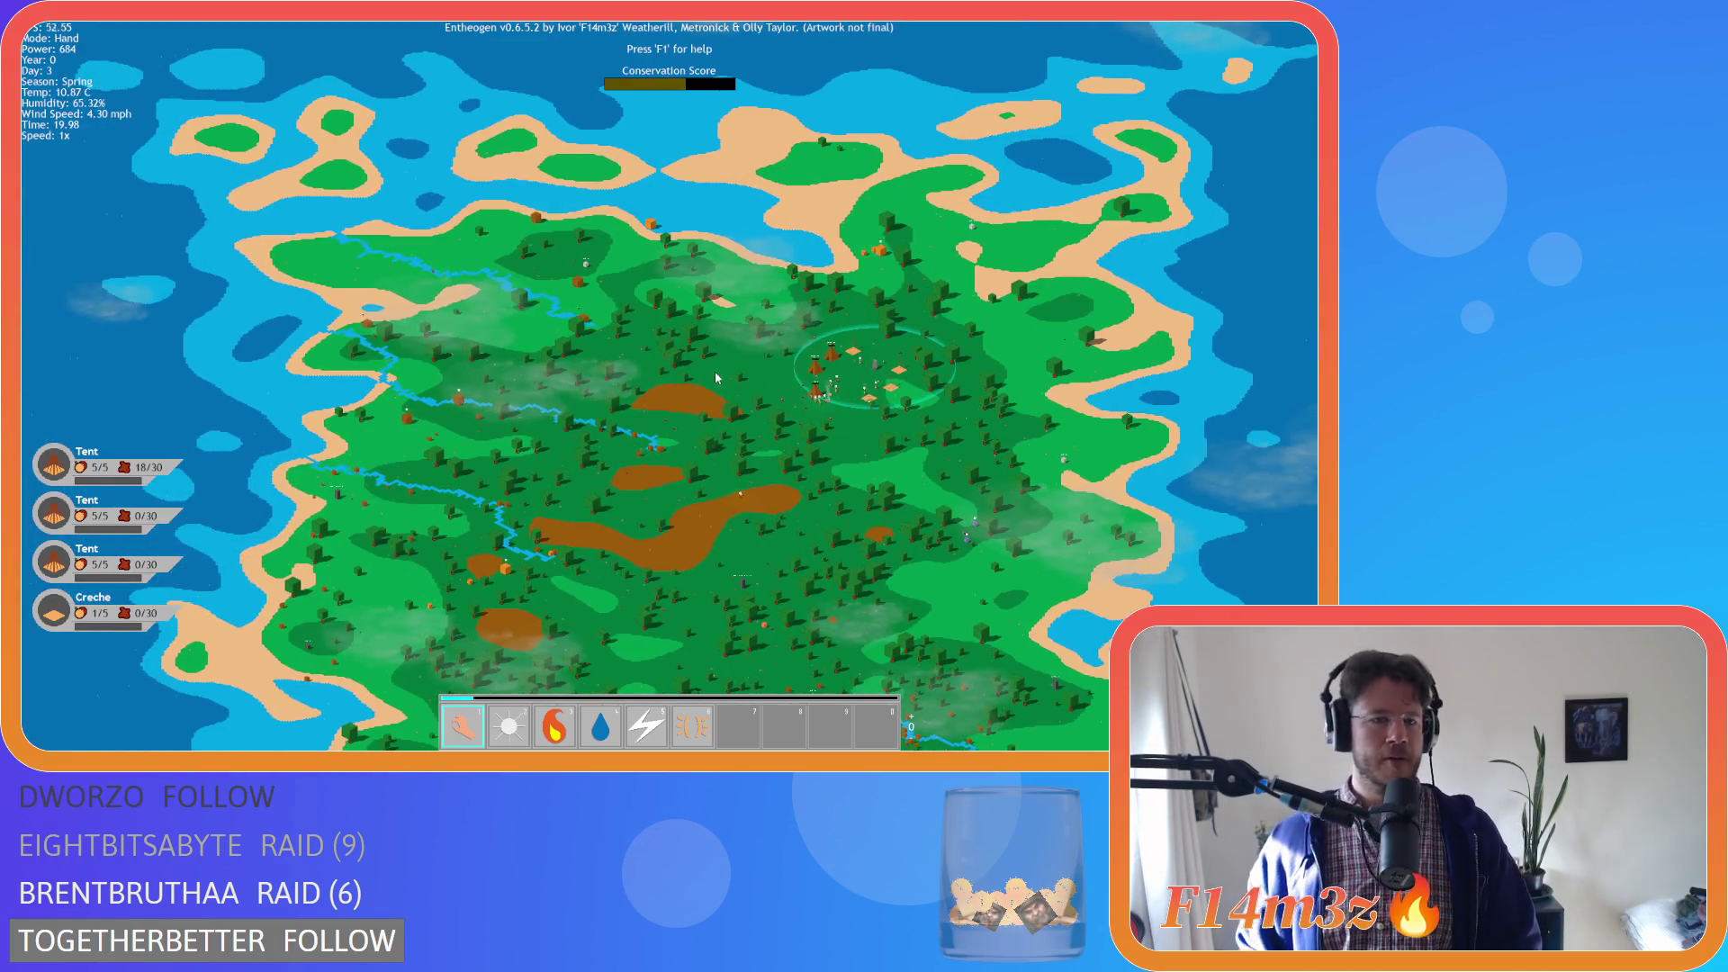
{"action": "scroll", "coordinate": [794, 387], "scroll_direction": "up", "scroll_amount": 6}
{"action": "left_click", "coordinate": [746, 423]}
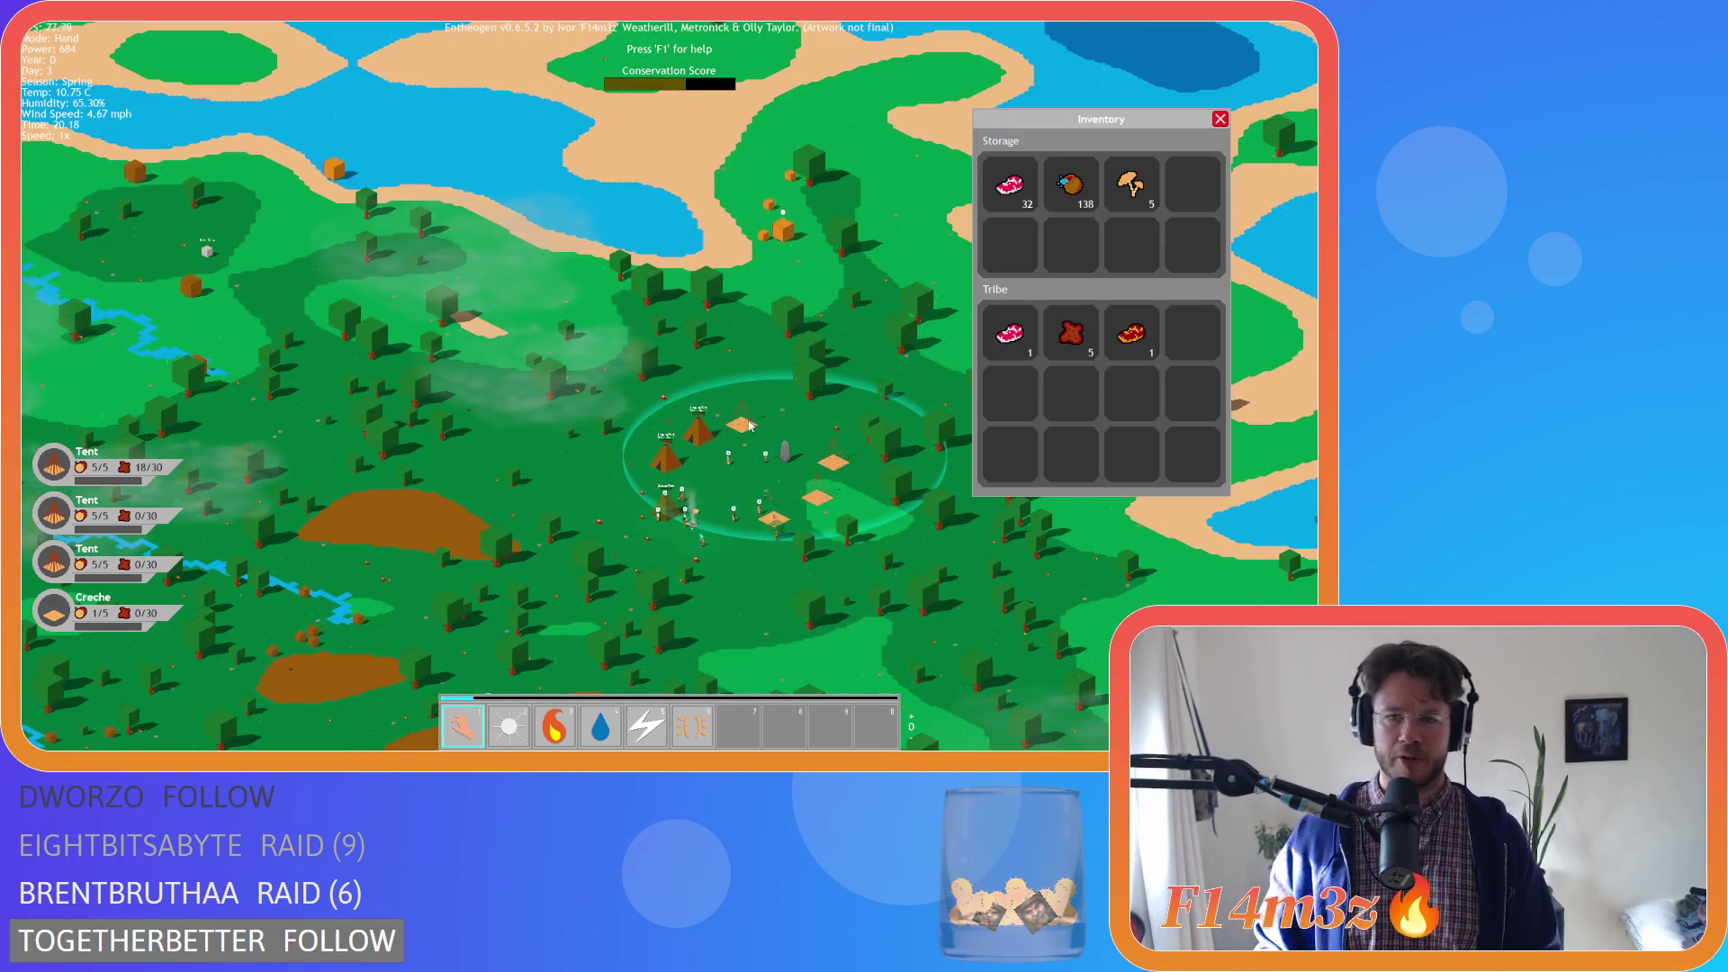
Pan across the forest to bring the clearing and the glowing villager into view
{"action": "scroll", "coordinate": [736, 439], "scroll_direction": "up", "scroll_amount": 3}
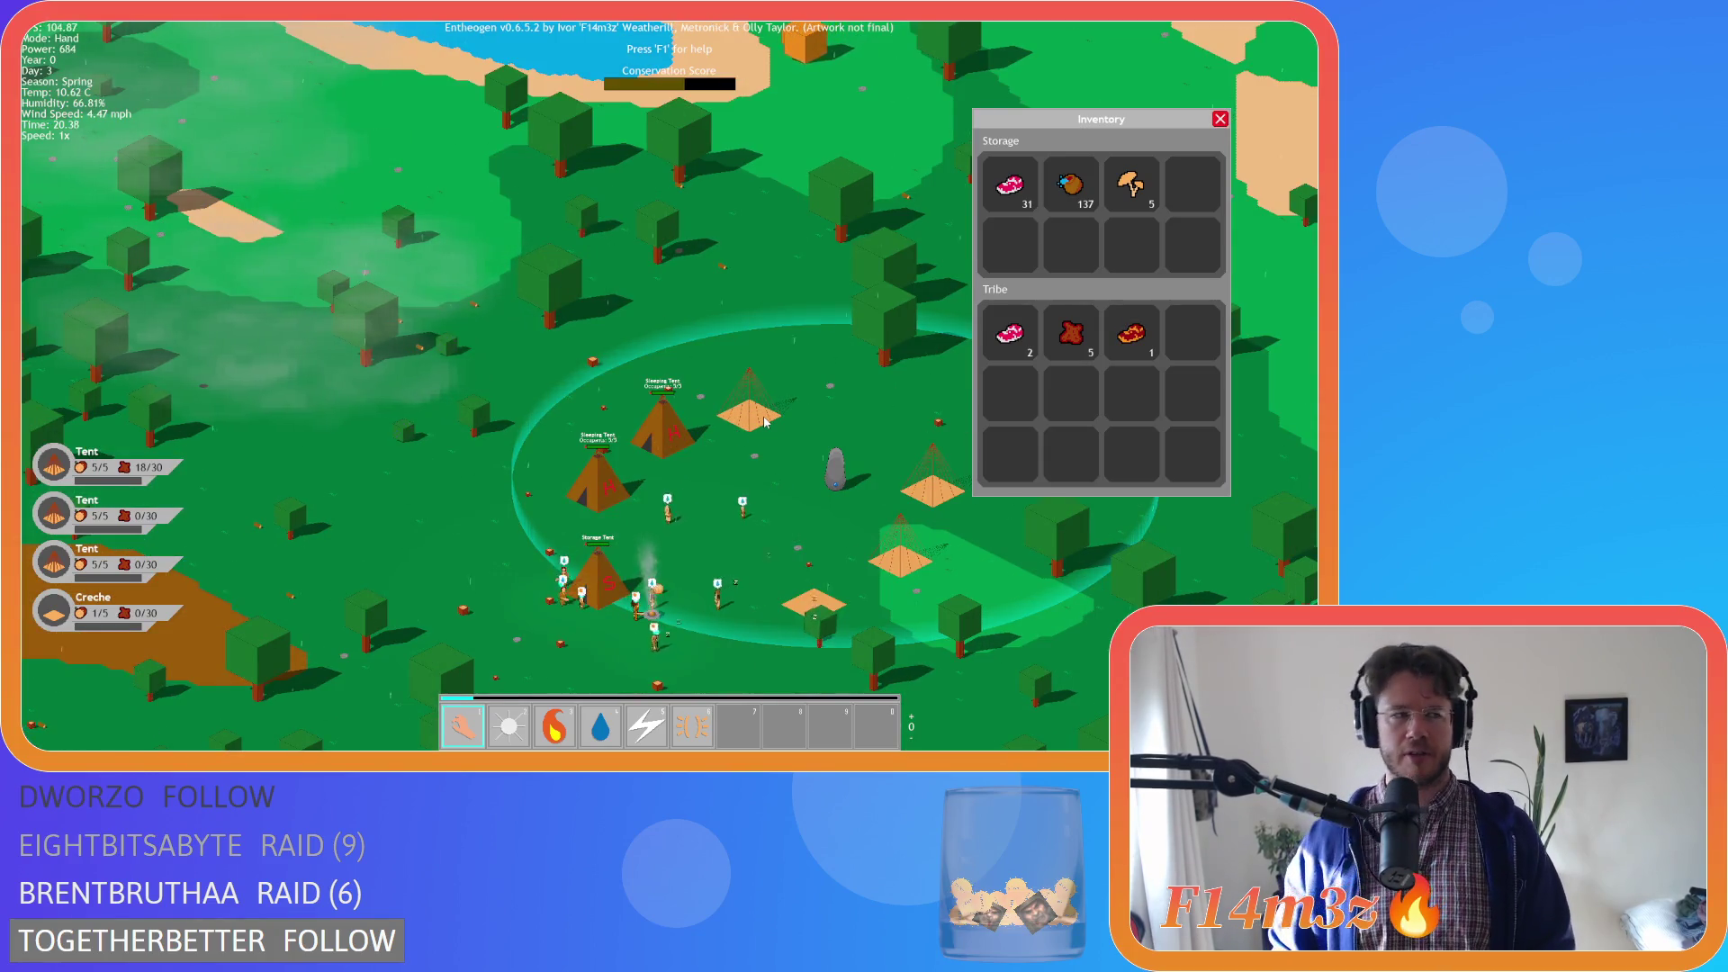
{"action": "key", "text": "s"}
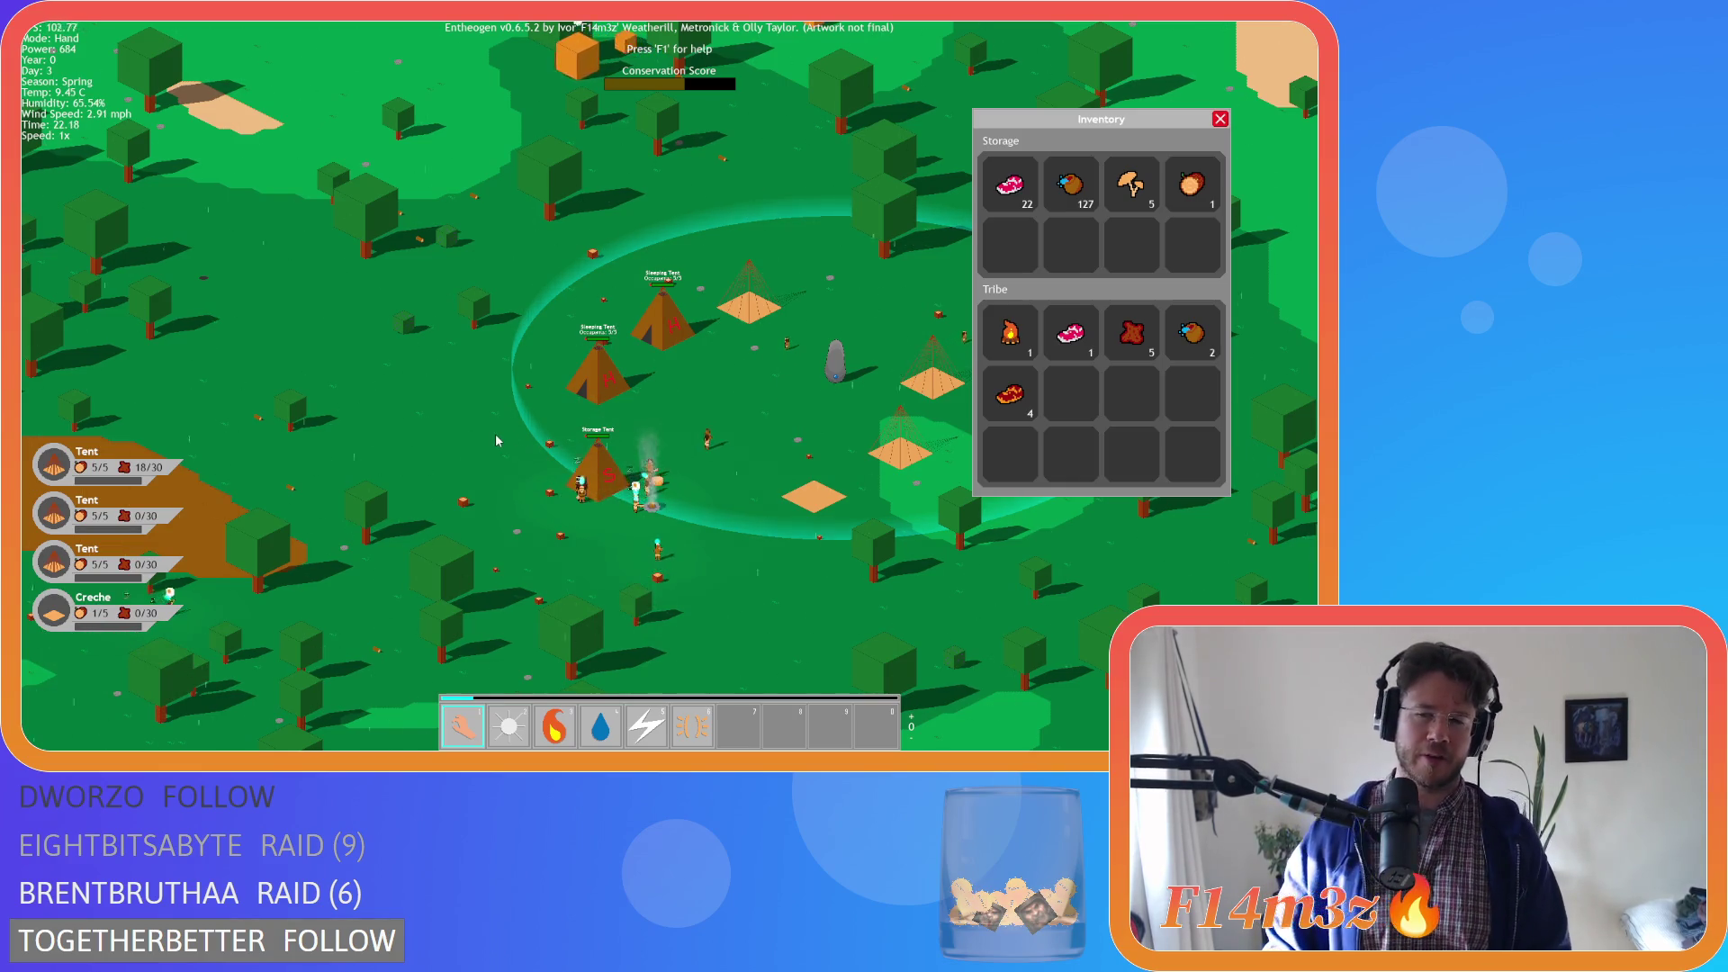
{"action": "left_click_drag", "start_coordinate": [496, 438], "coordinate": [593, 361]}
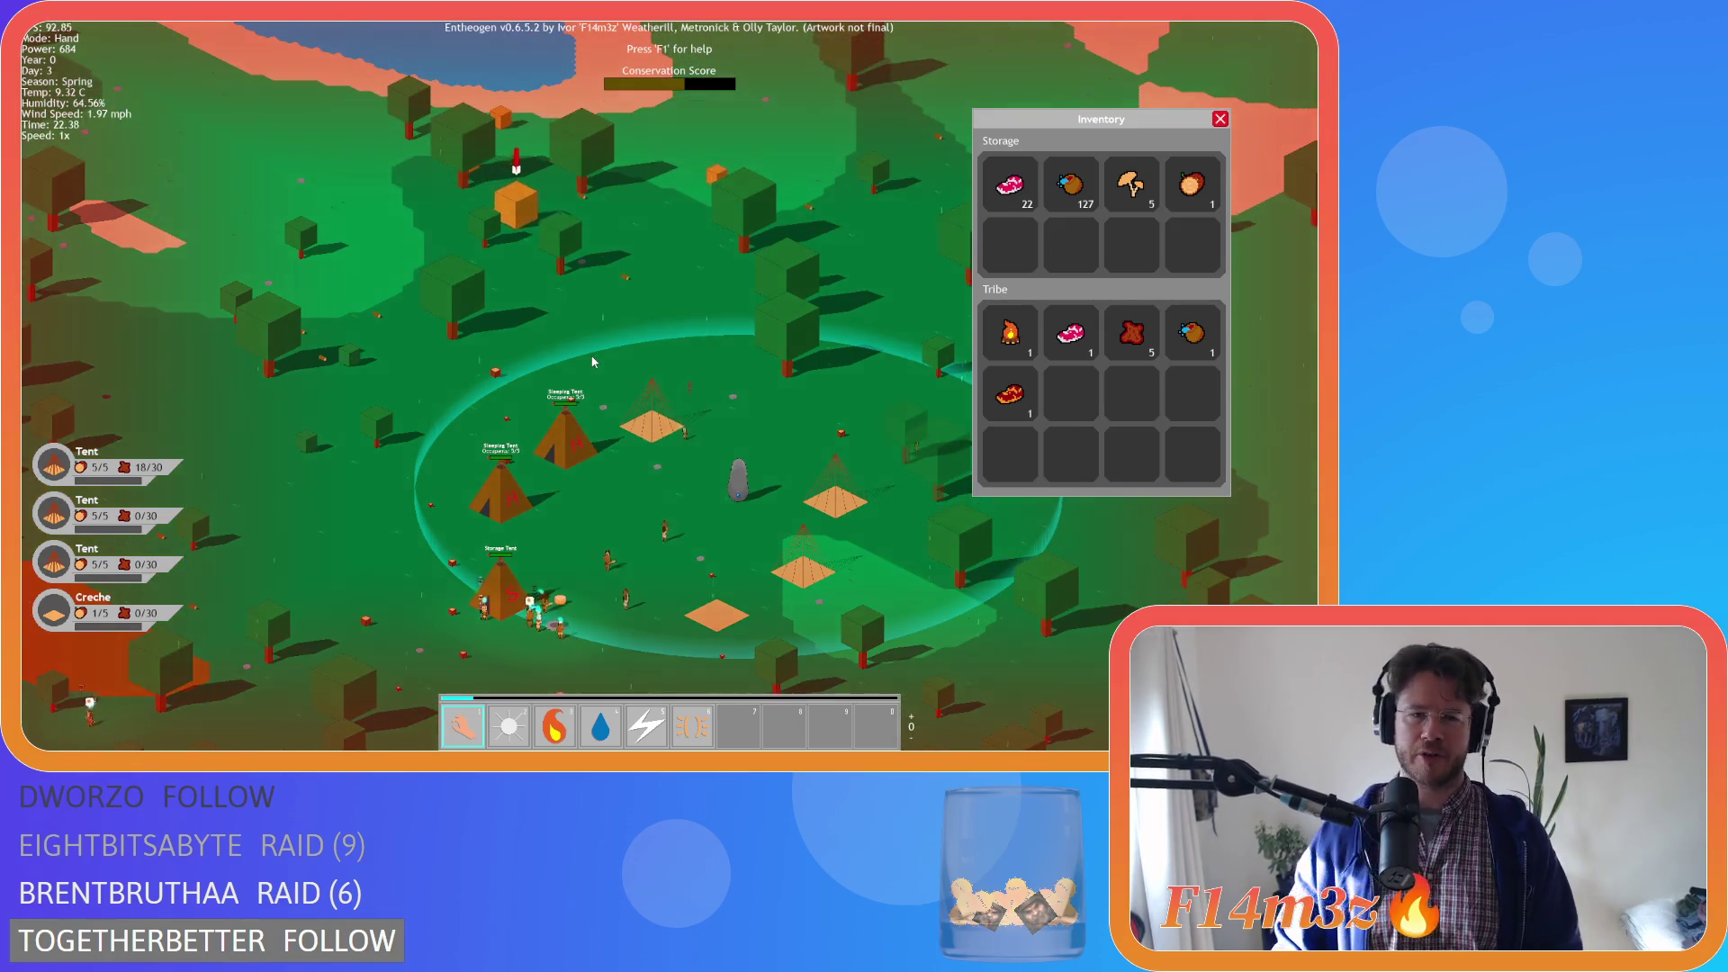
{"action": "key", "text": "d"}
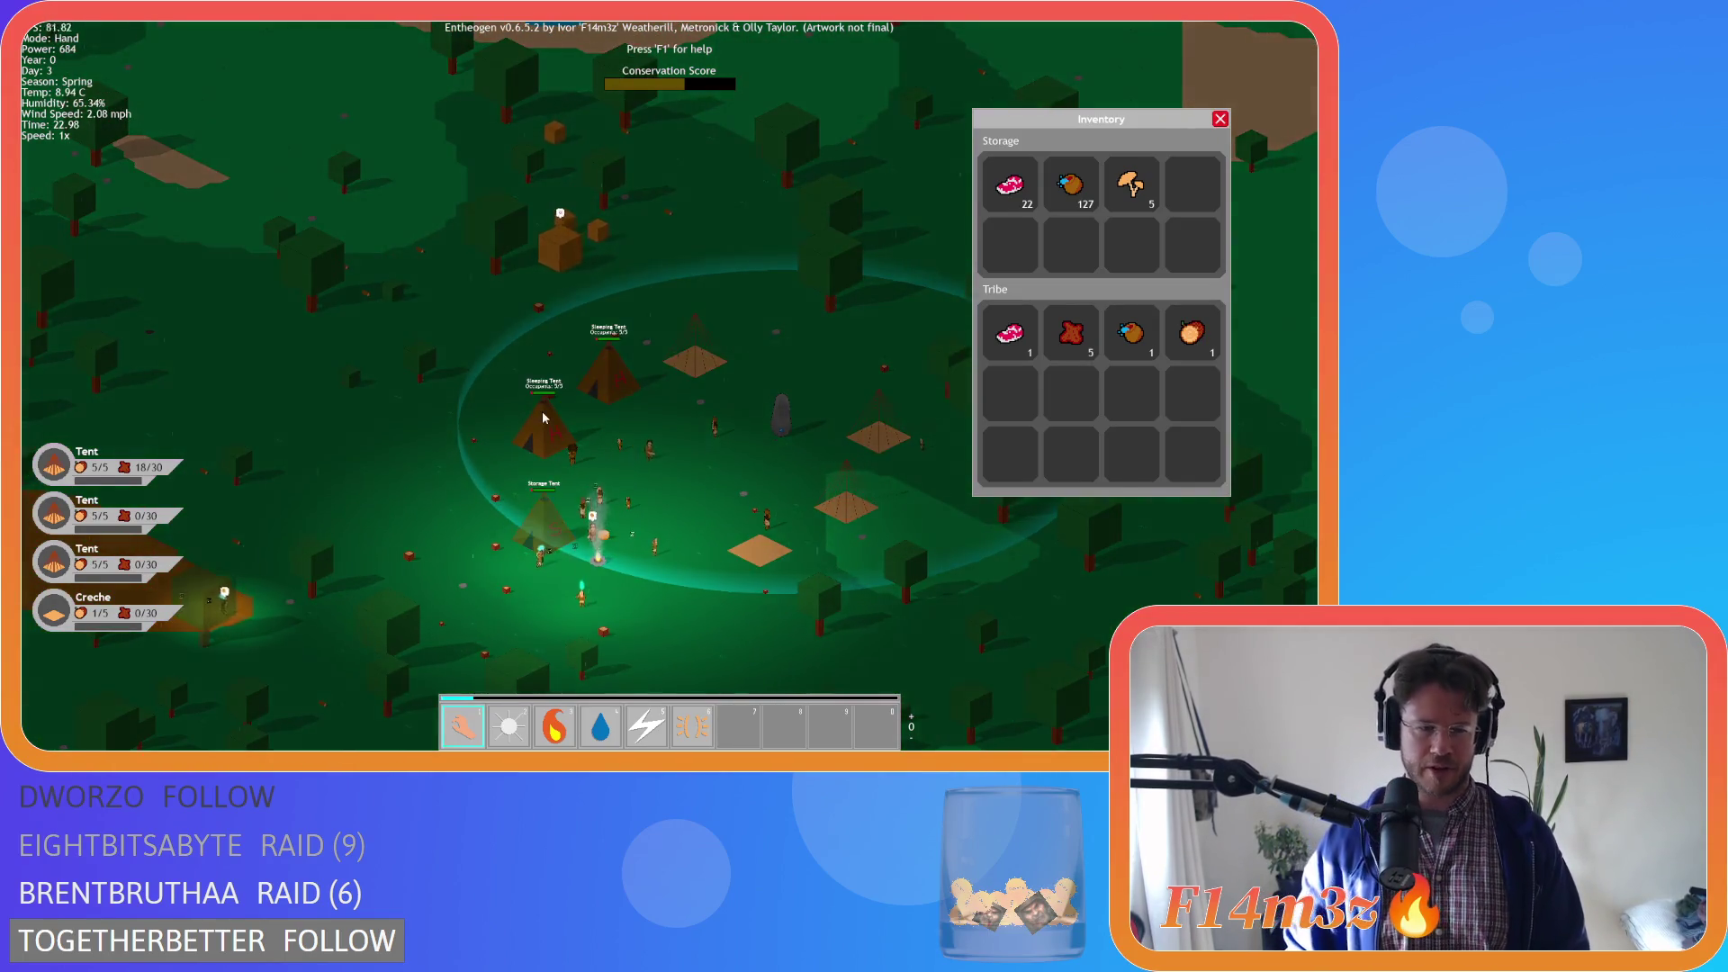
{"action": "key", "text": "a"}
{"action": "key", "text": "s"}
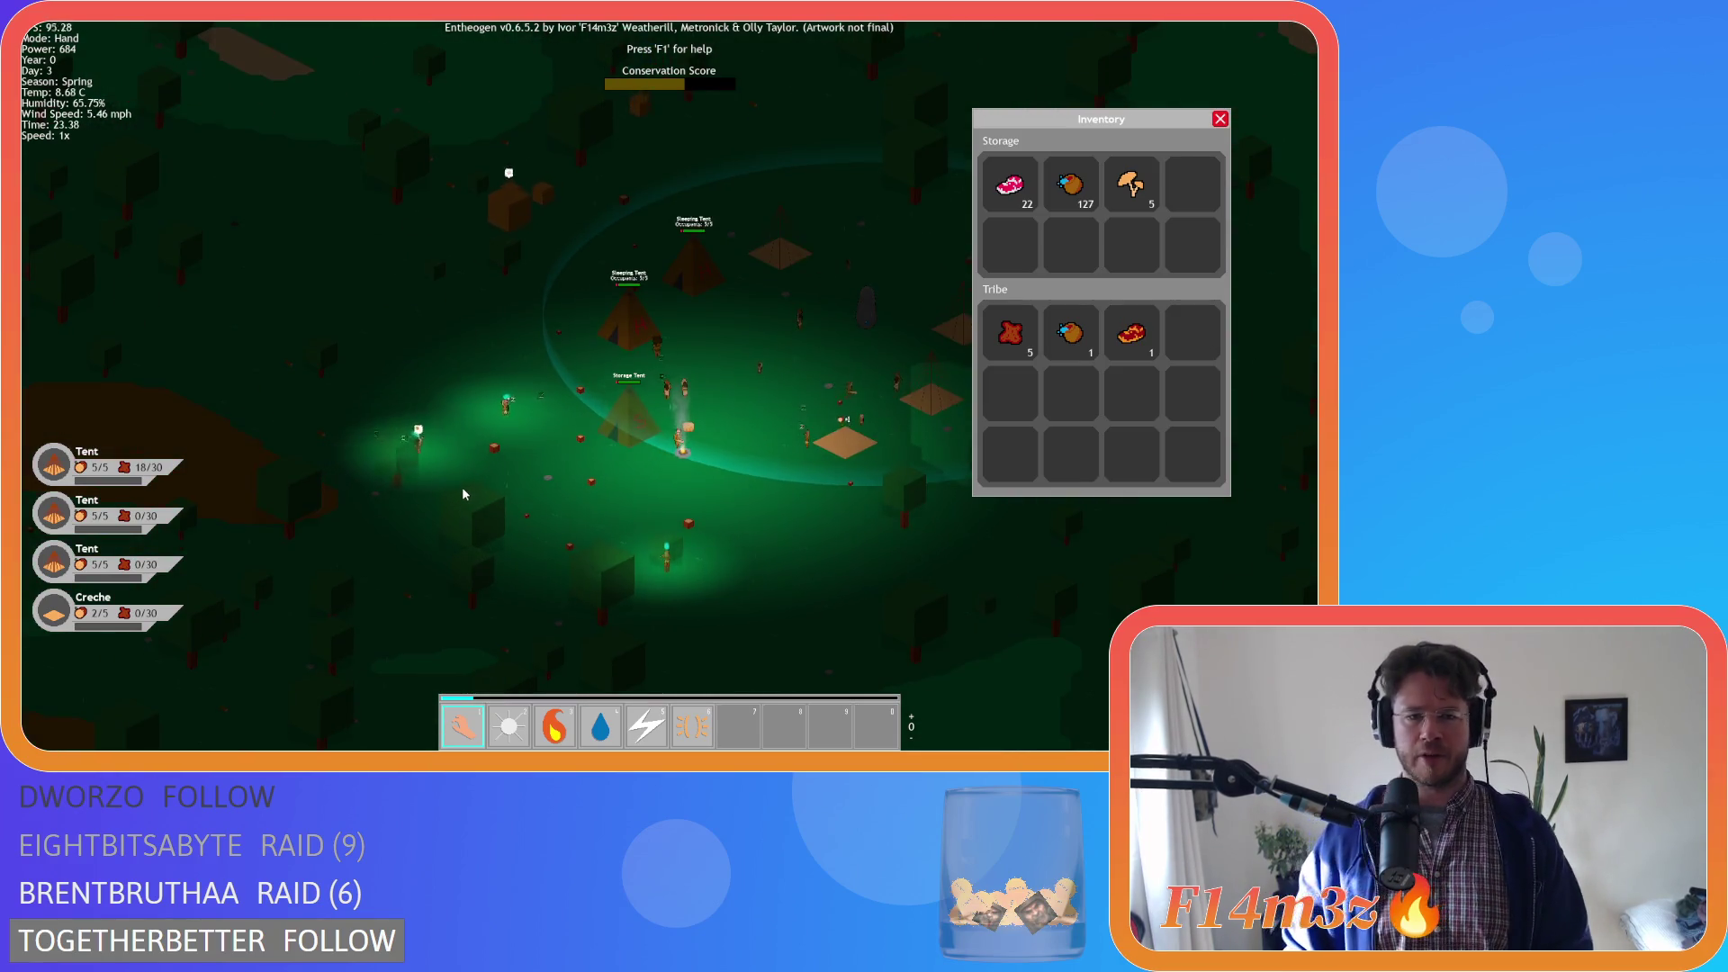
{"action": "key", "text": "a"}
{"action": "key", "text": "s"}
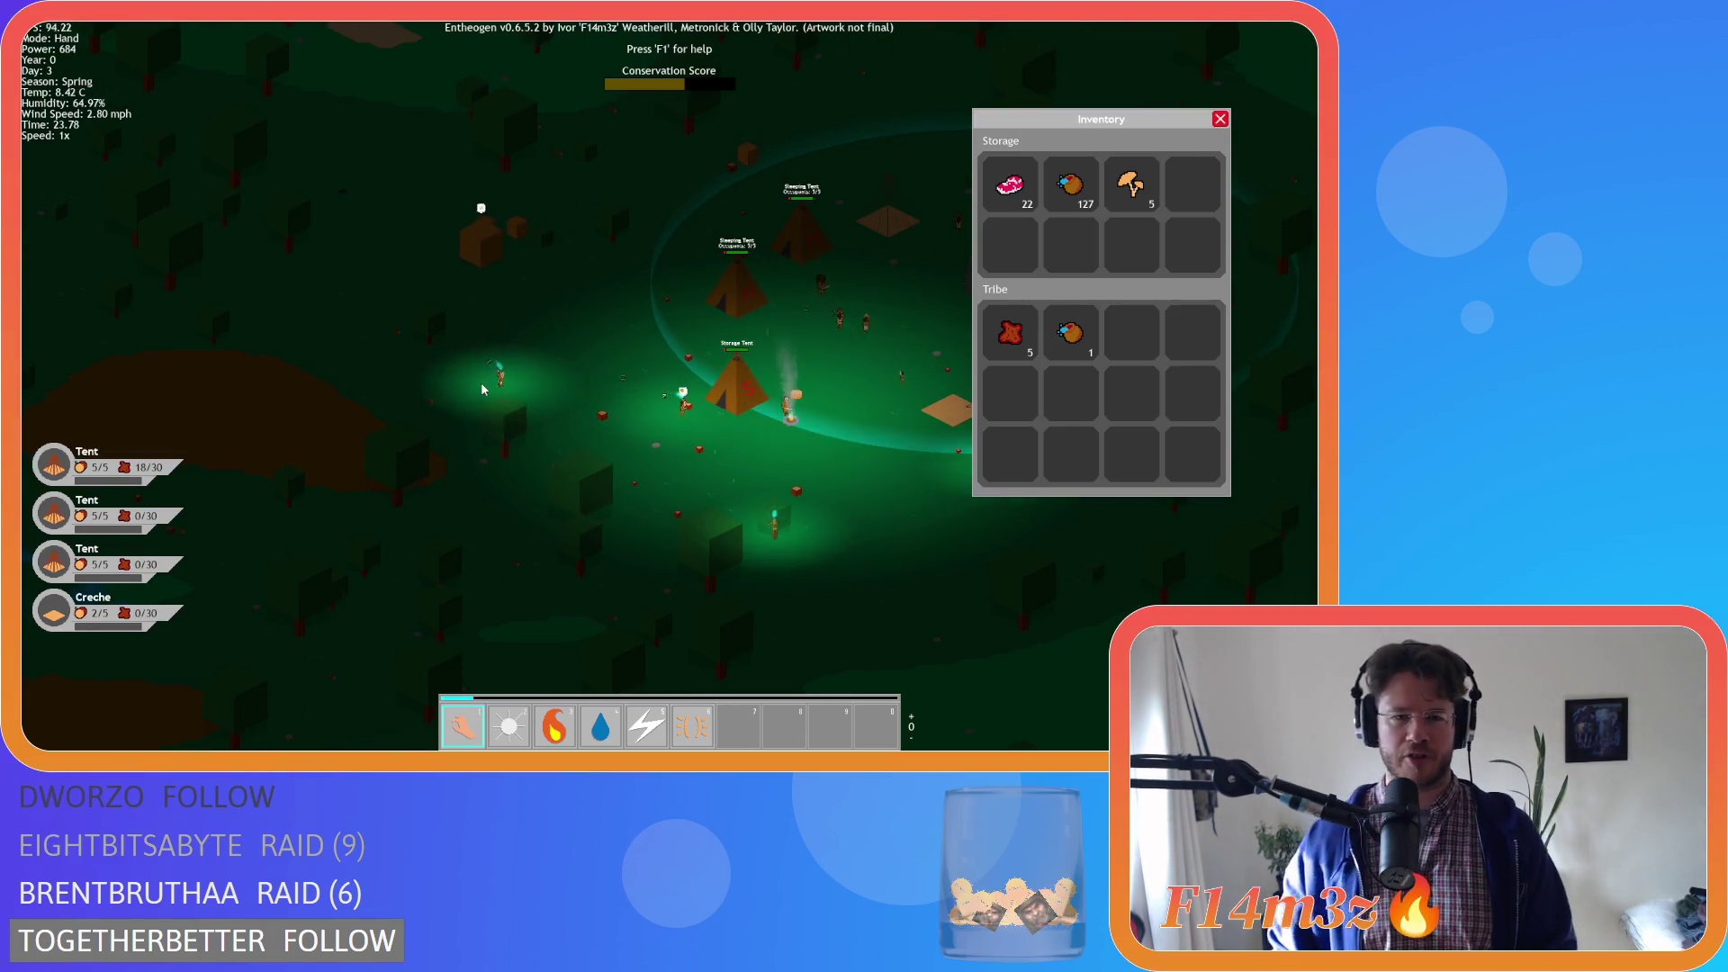
Carry the glowing villager from the clearing to beside the tents and recentre on the camp
{"action": "mouse_move", "coordinate": [509, 394]}
{"action": "left_mouse_down"}
{"action": "mouse_move", "coordinate": [771, 373]}
{"action": "mouse_move", "coordinate": [829, 332]}
{"action": "left_mouse_up"}
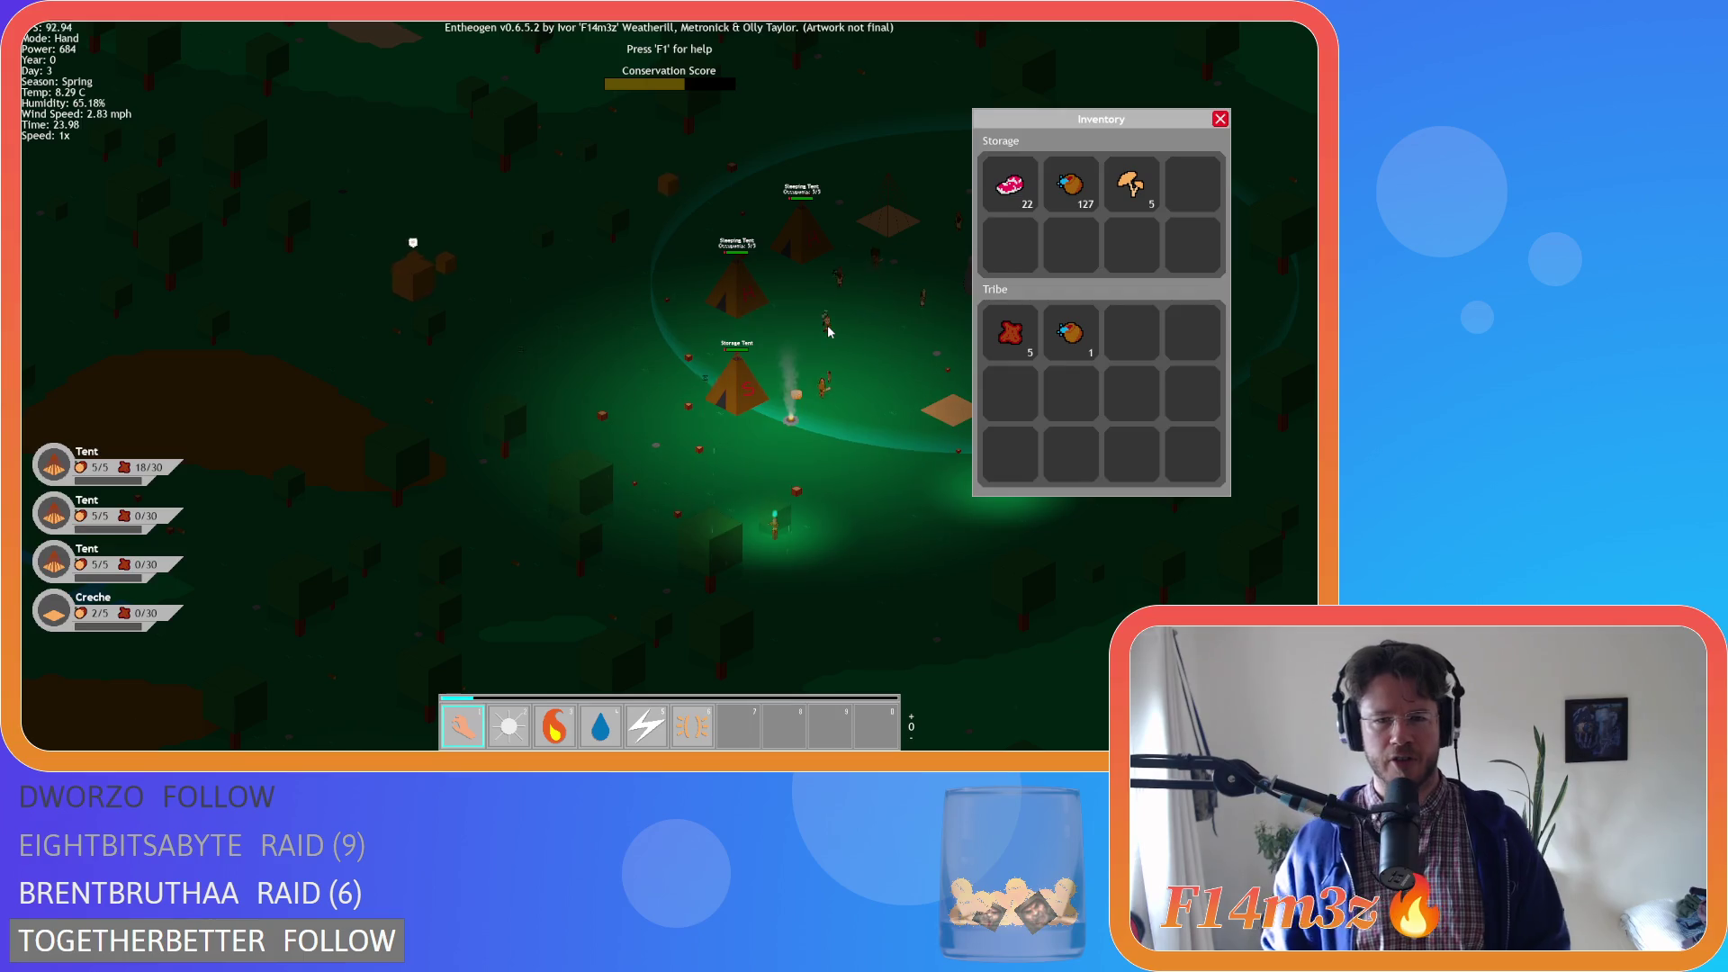
{"action": "key", "text": "d"}
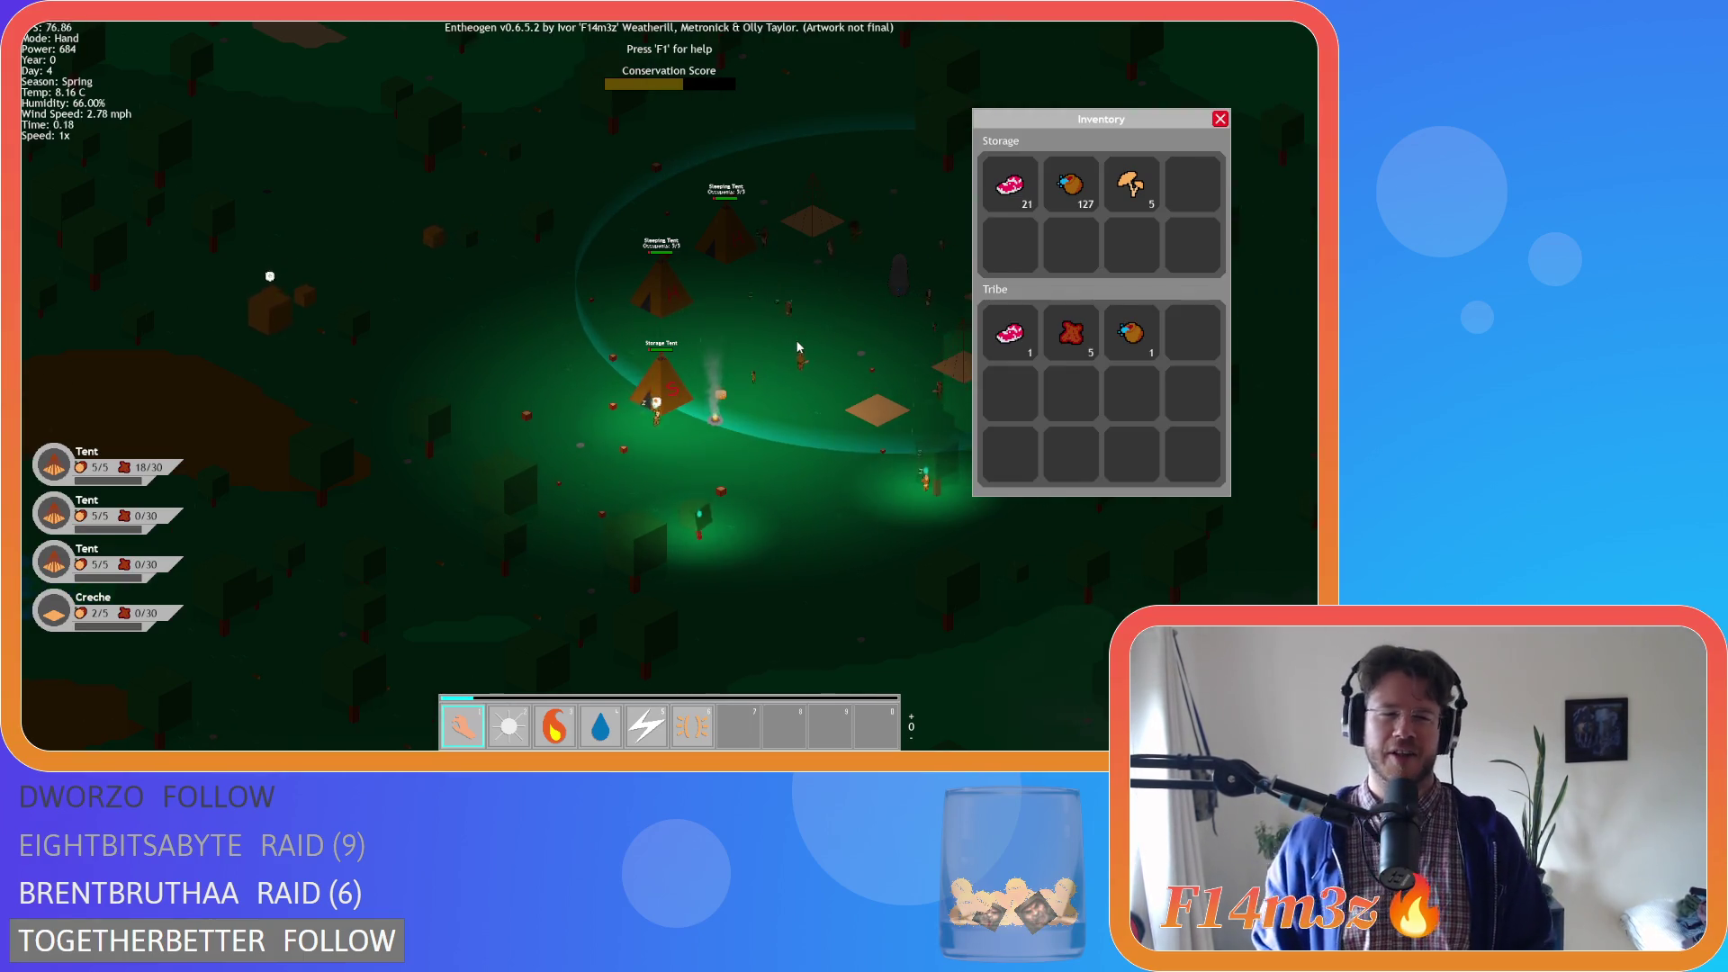
{"action": "key", "text": "d"}
{"action": "key", "text": "a"}
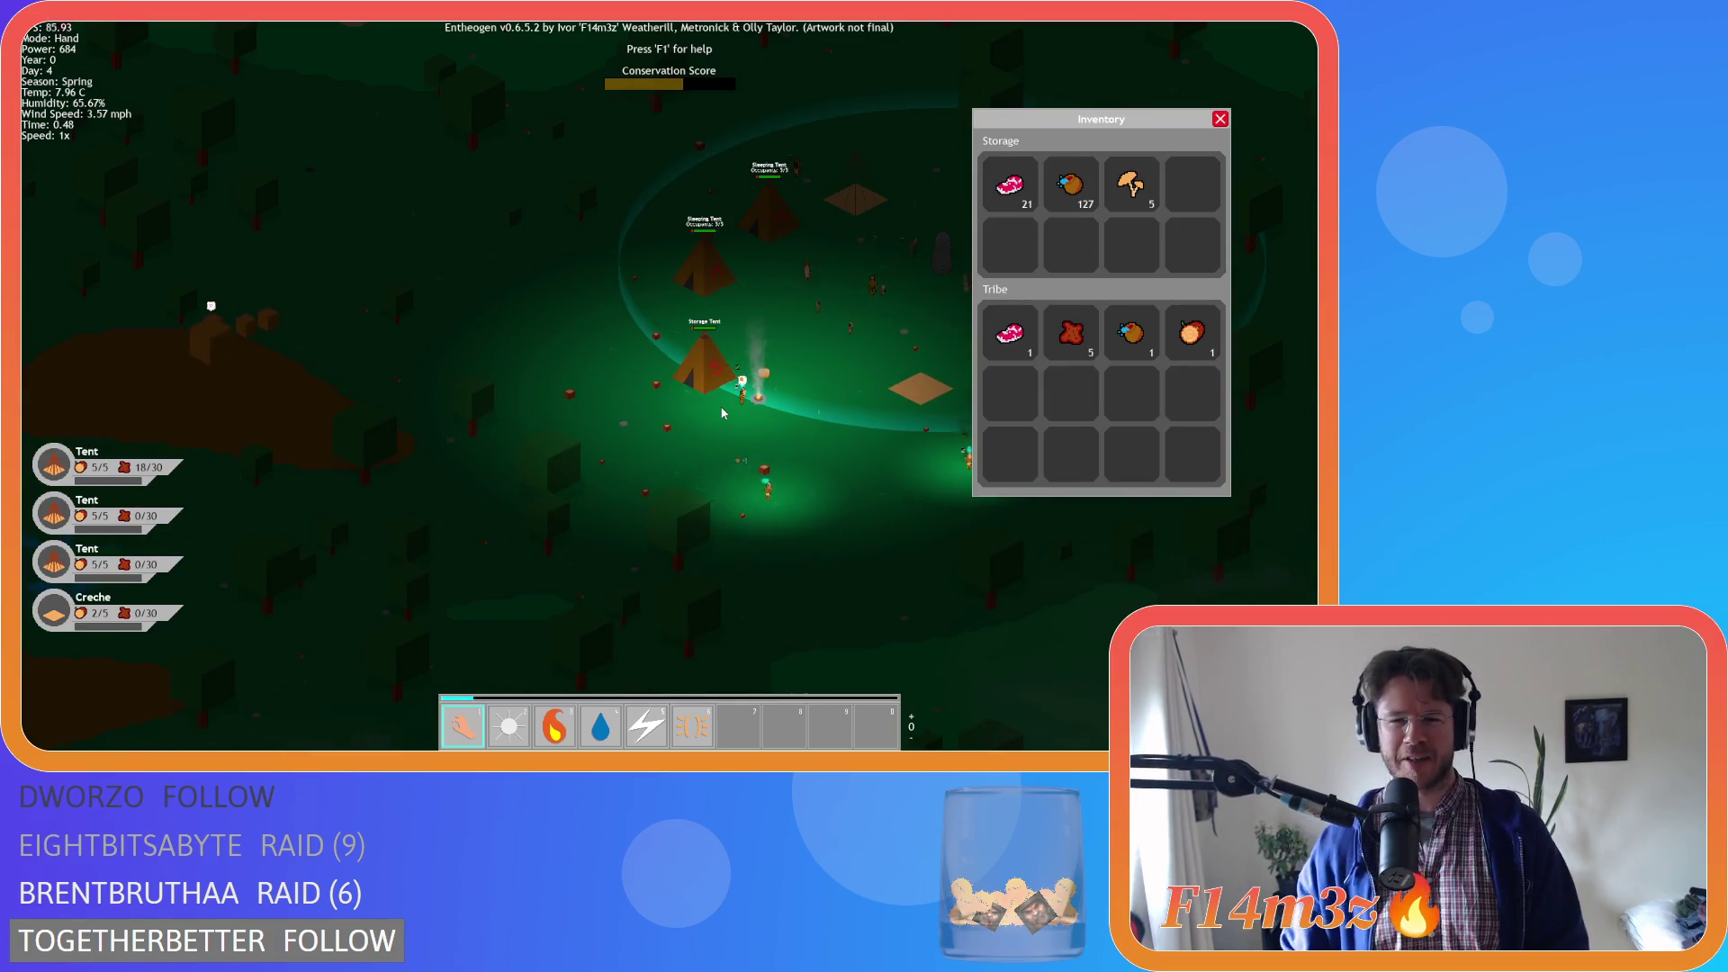
{"action": "key", "text": "d"}
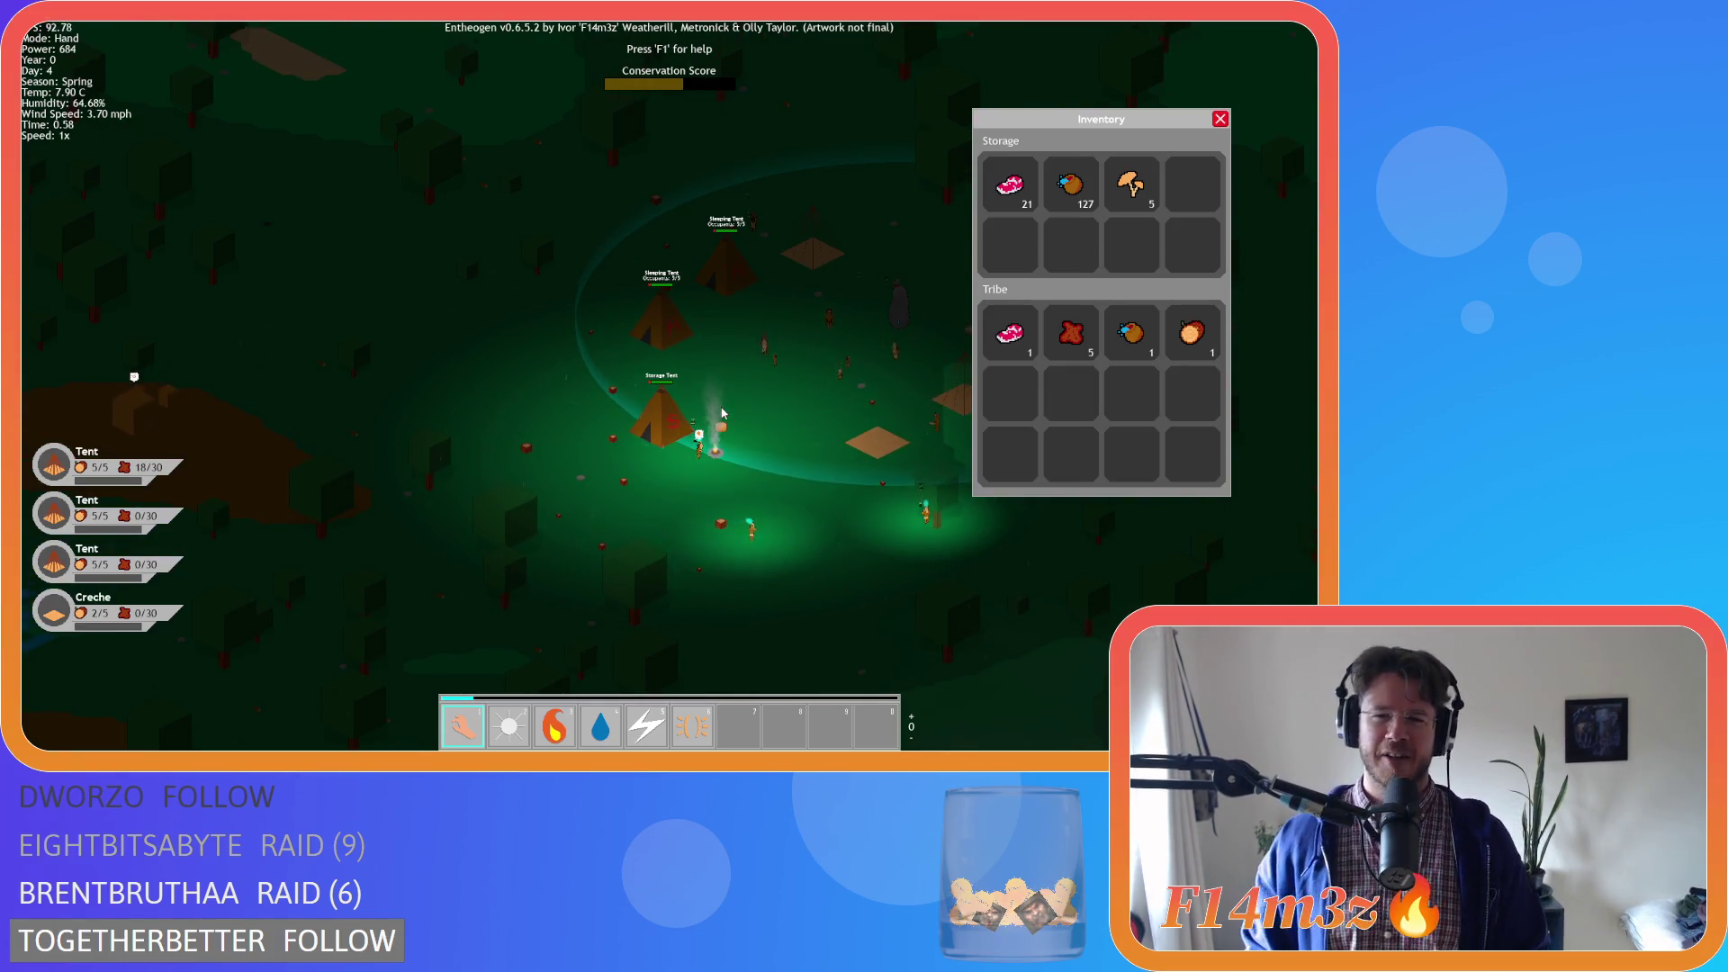
{"action": "key", "text": "s"}
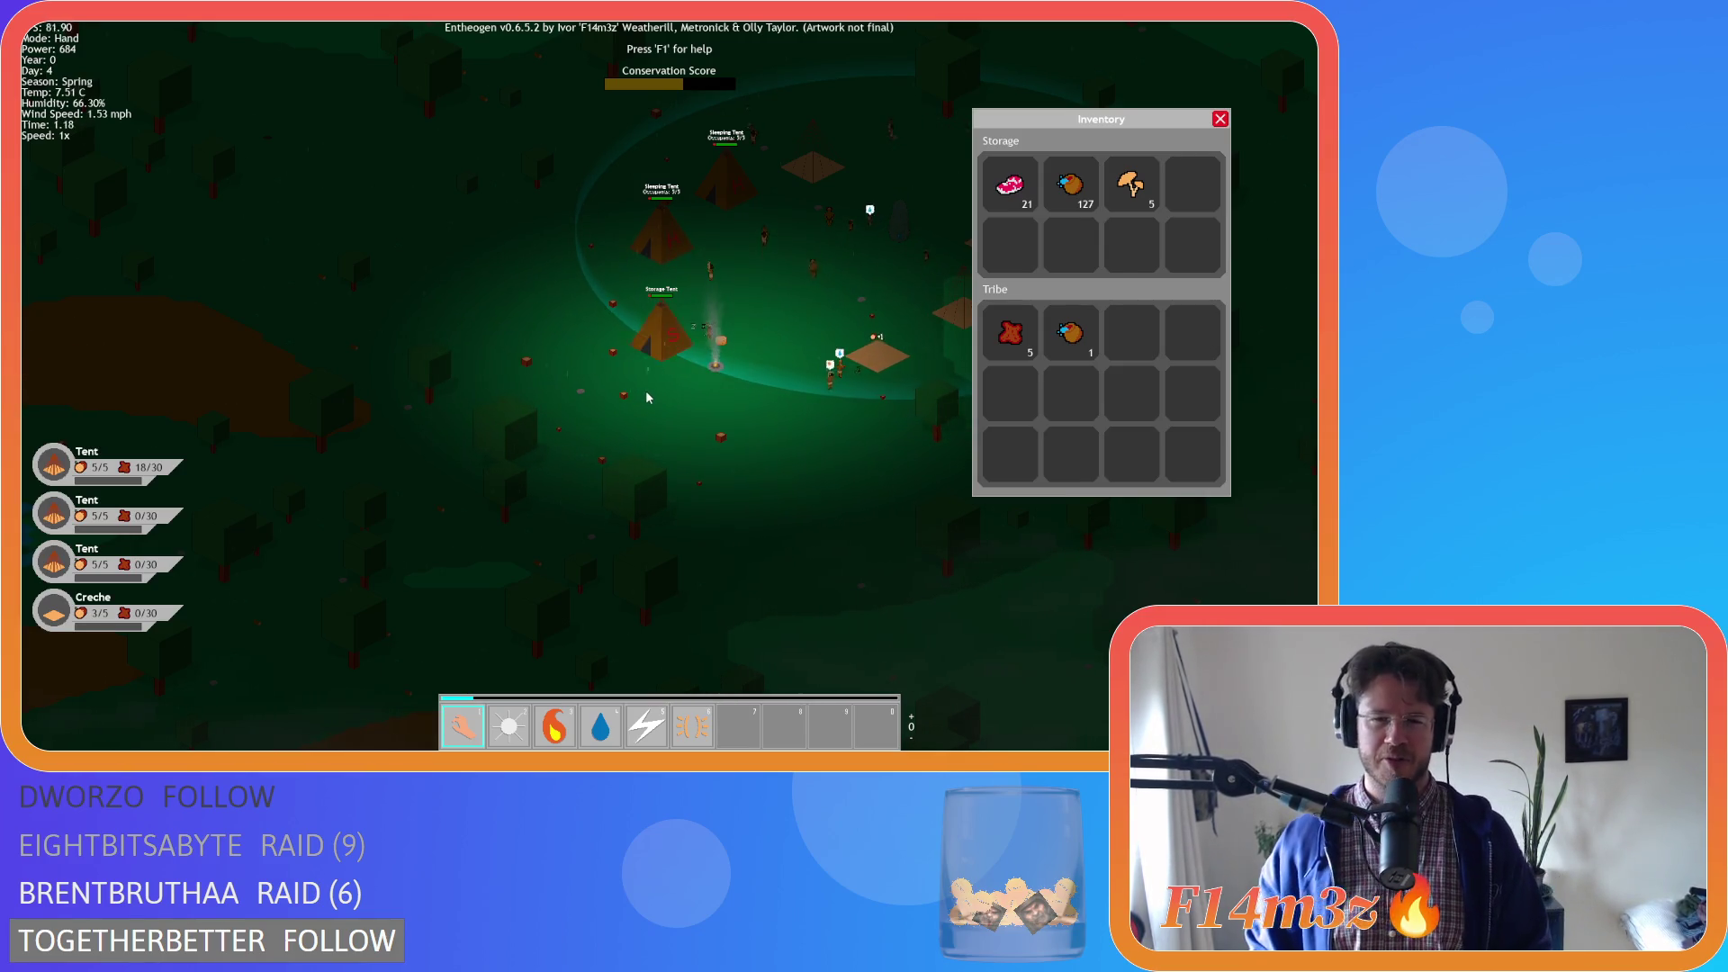
{"action": "key", "text": "w"}
{"action": "key", "text": "d"}
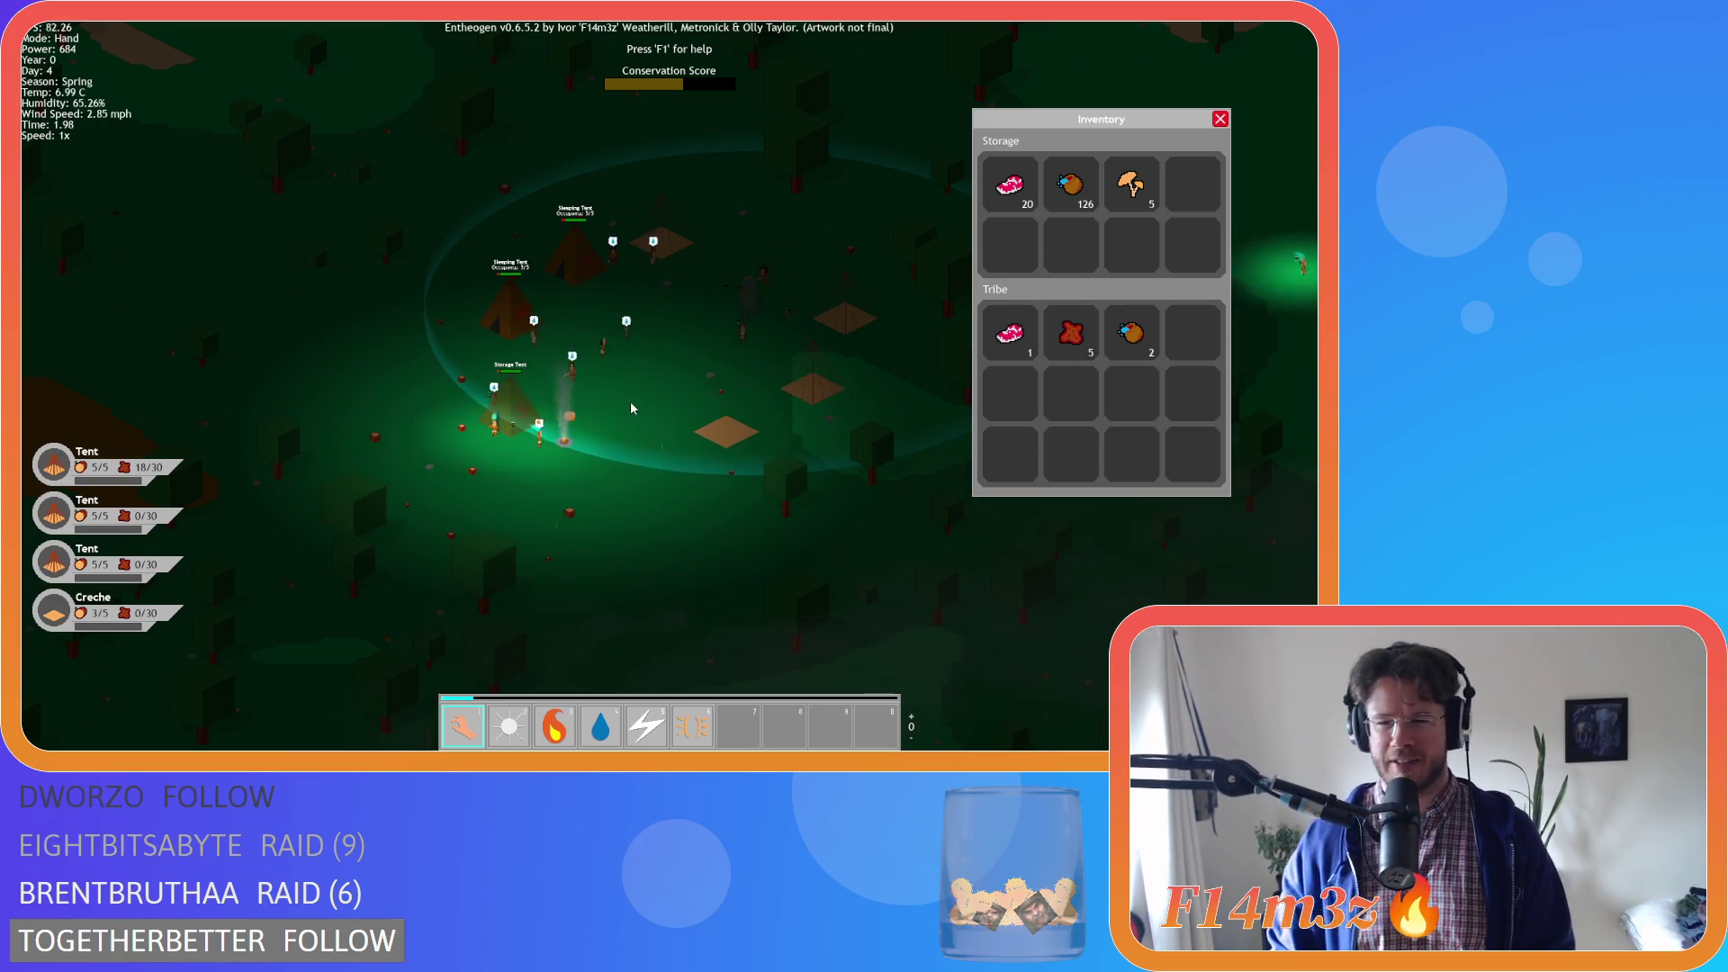
{"action": "scroll", "coordinate": [635, 396], "scroll_direction": "down", "scroll_amount": 5}
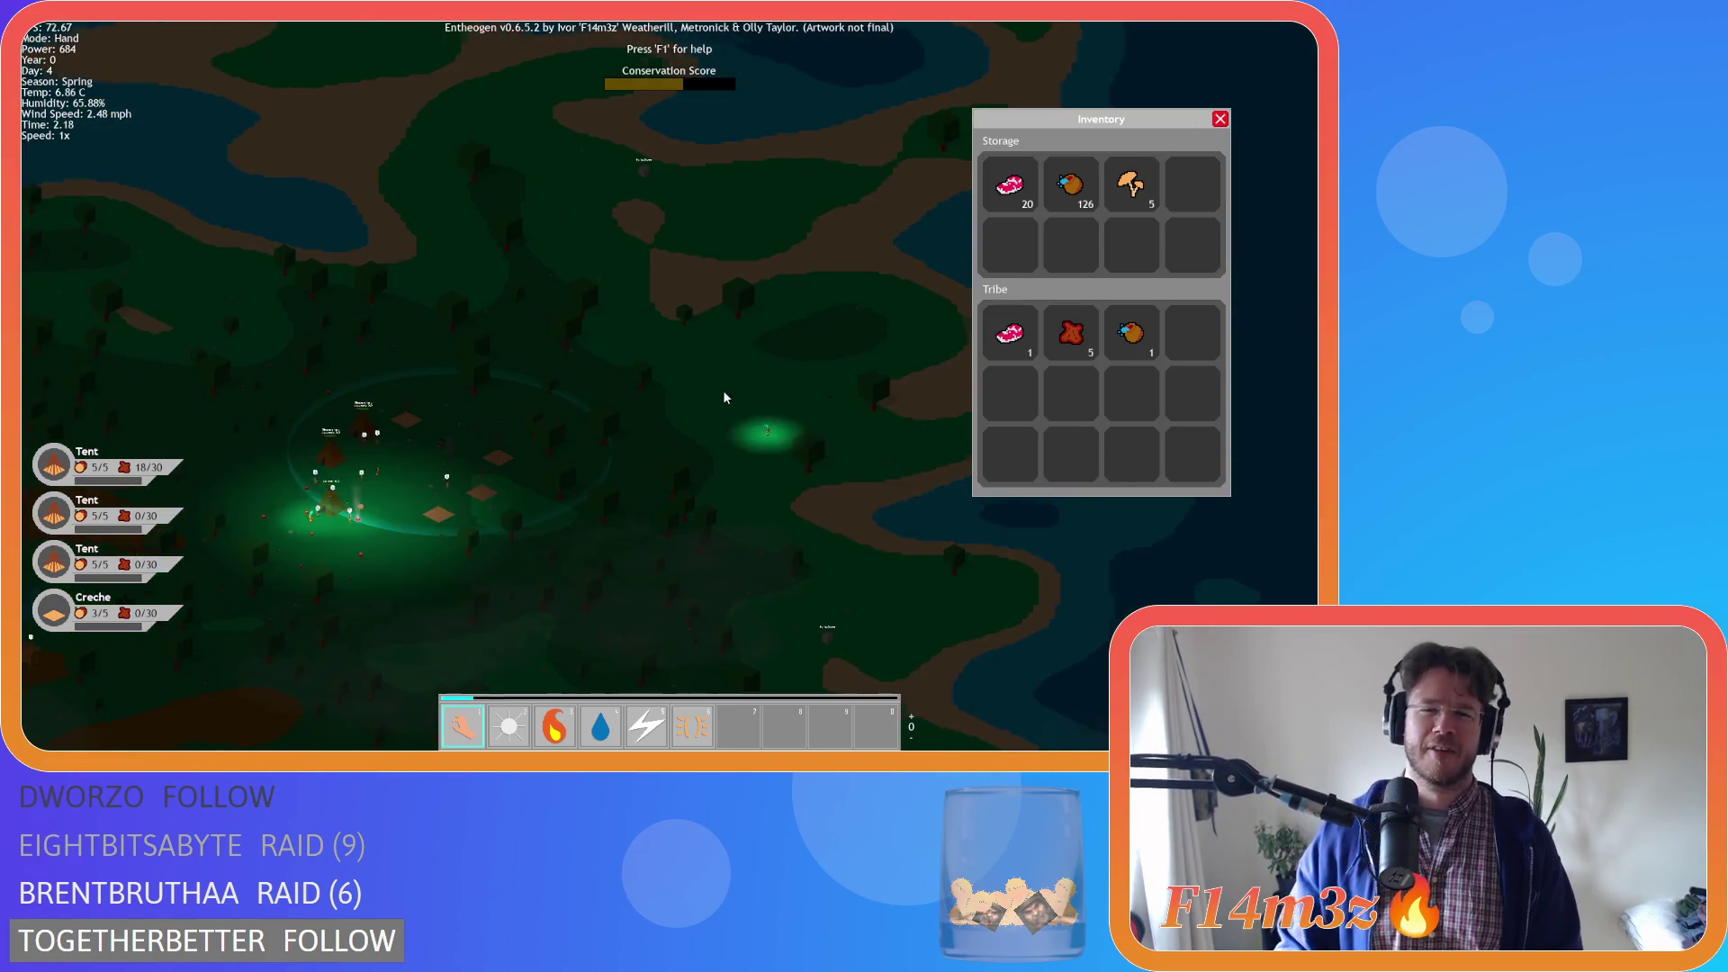
{"action": "scroll", "coordinate": [724, 397], "scroll_direction": "up", "scroll_amount": 5}
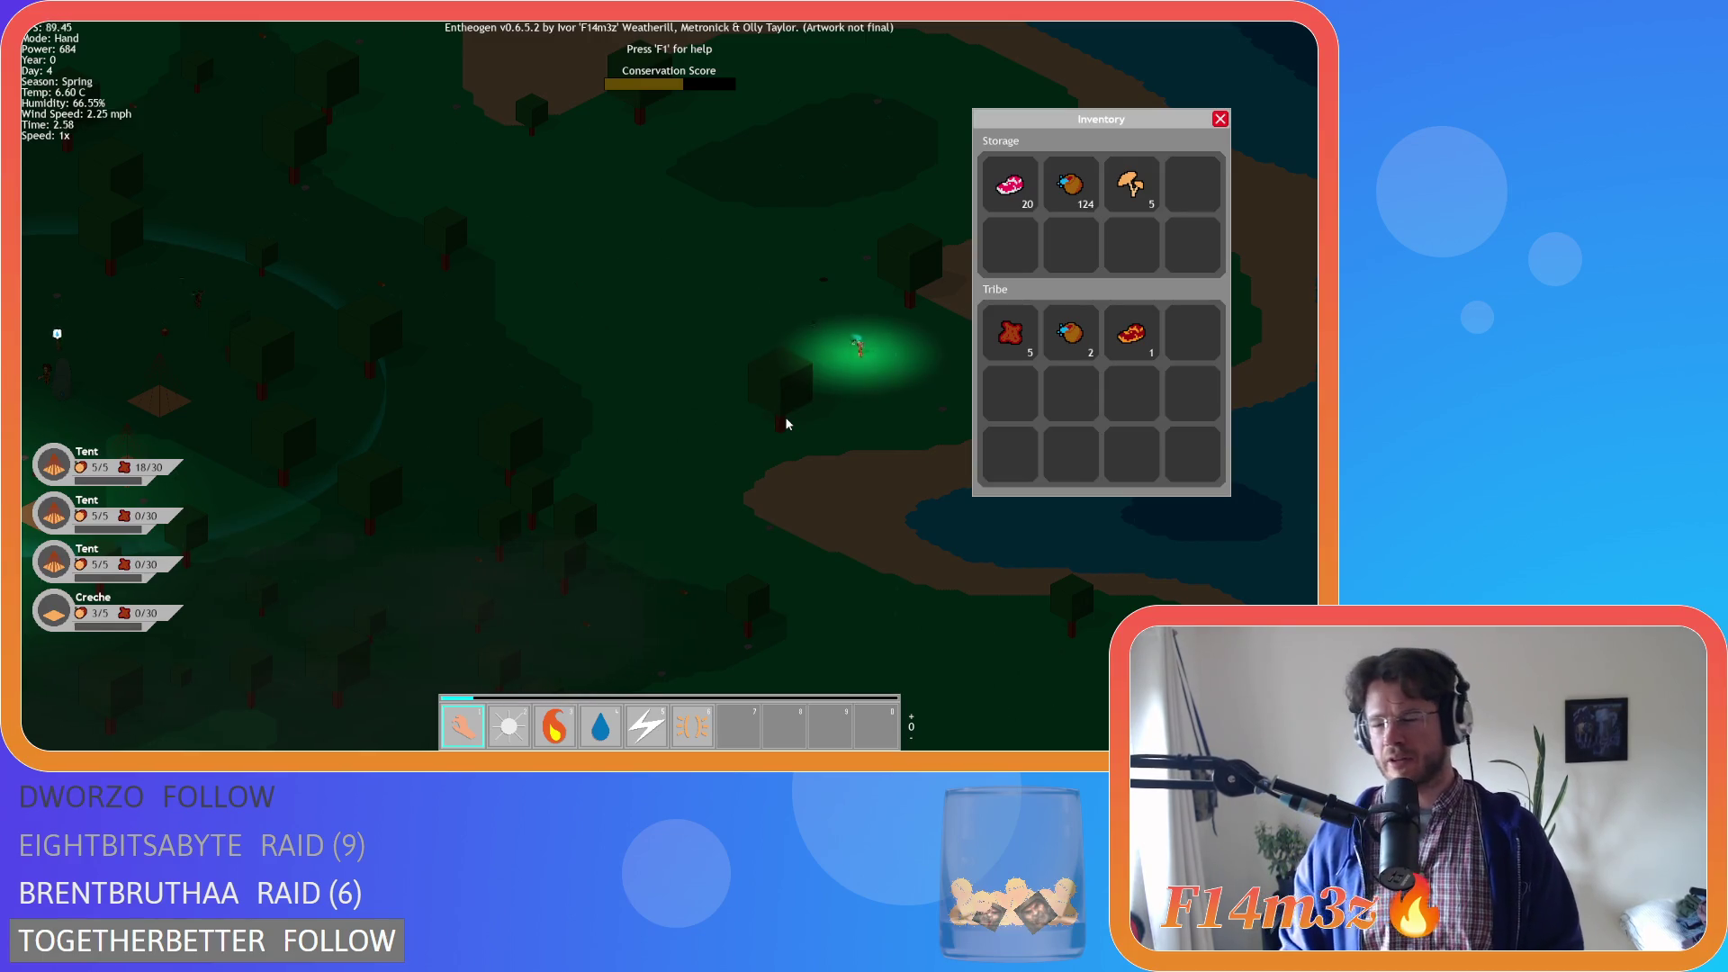
{"action": "key", "text": "d"}
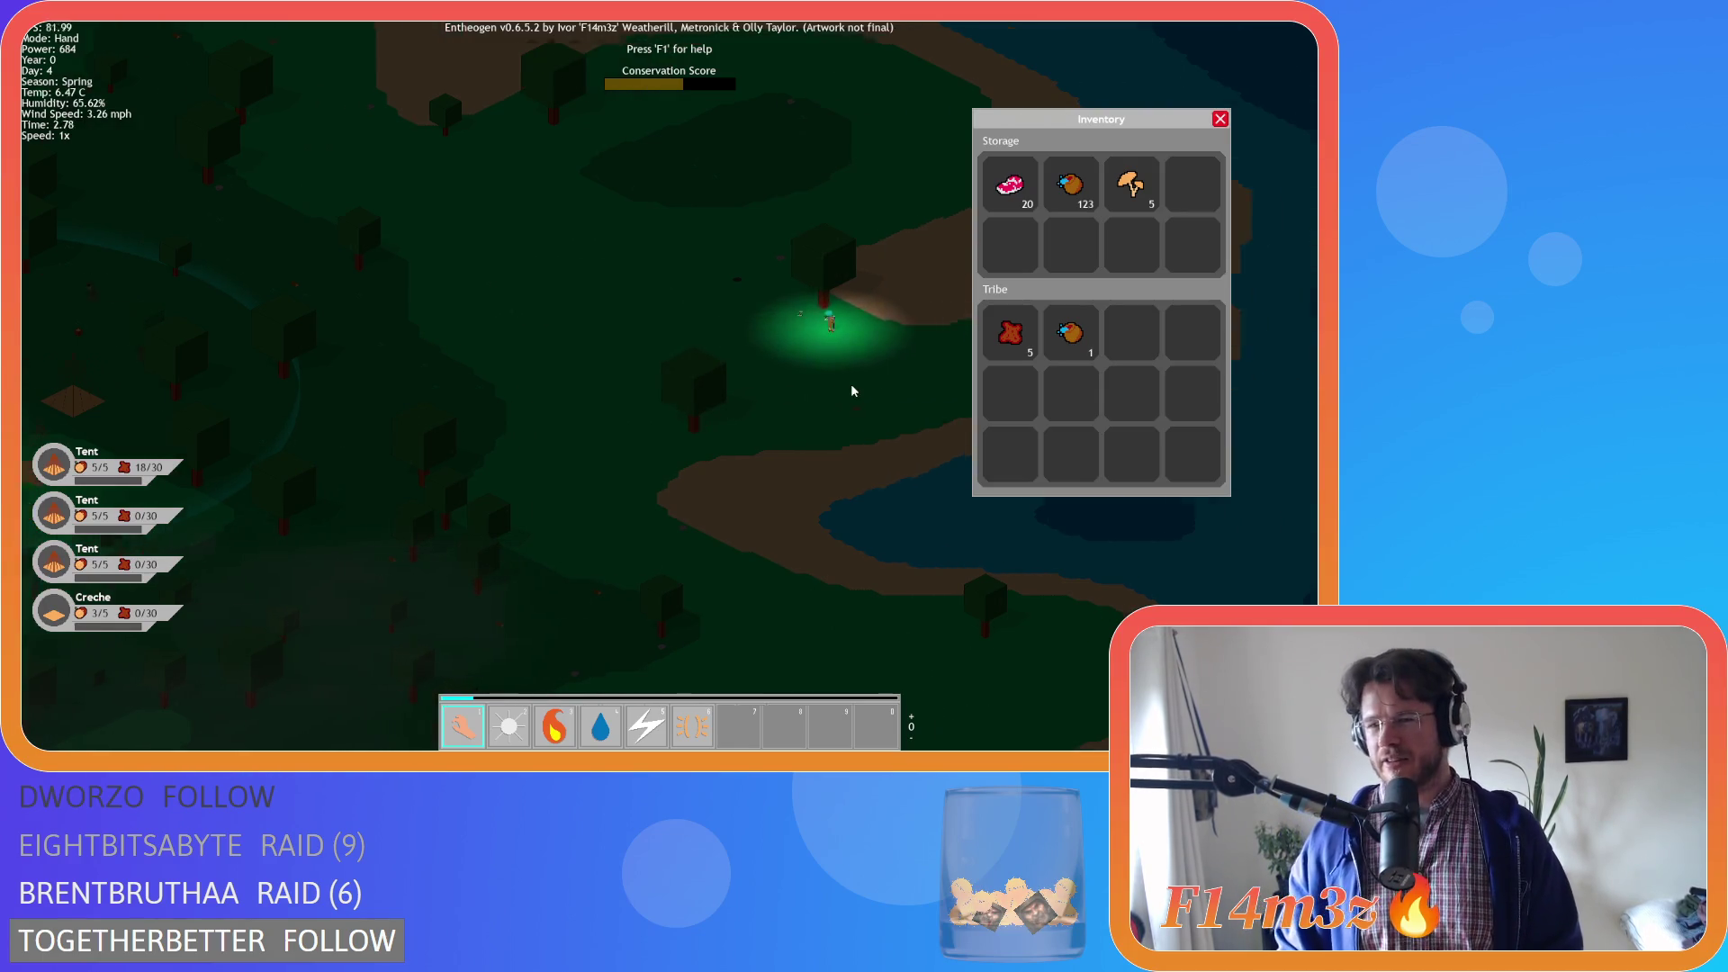
{"action": "scroll", "coordinate": [612, 403], "scroll_direction": "down", "scroll_amount": 5}
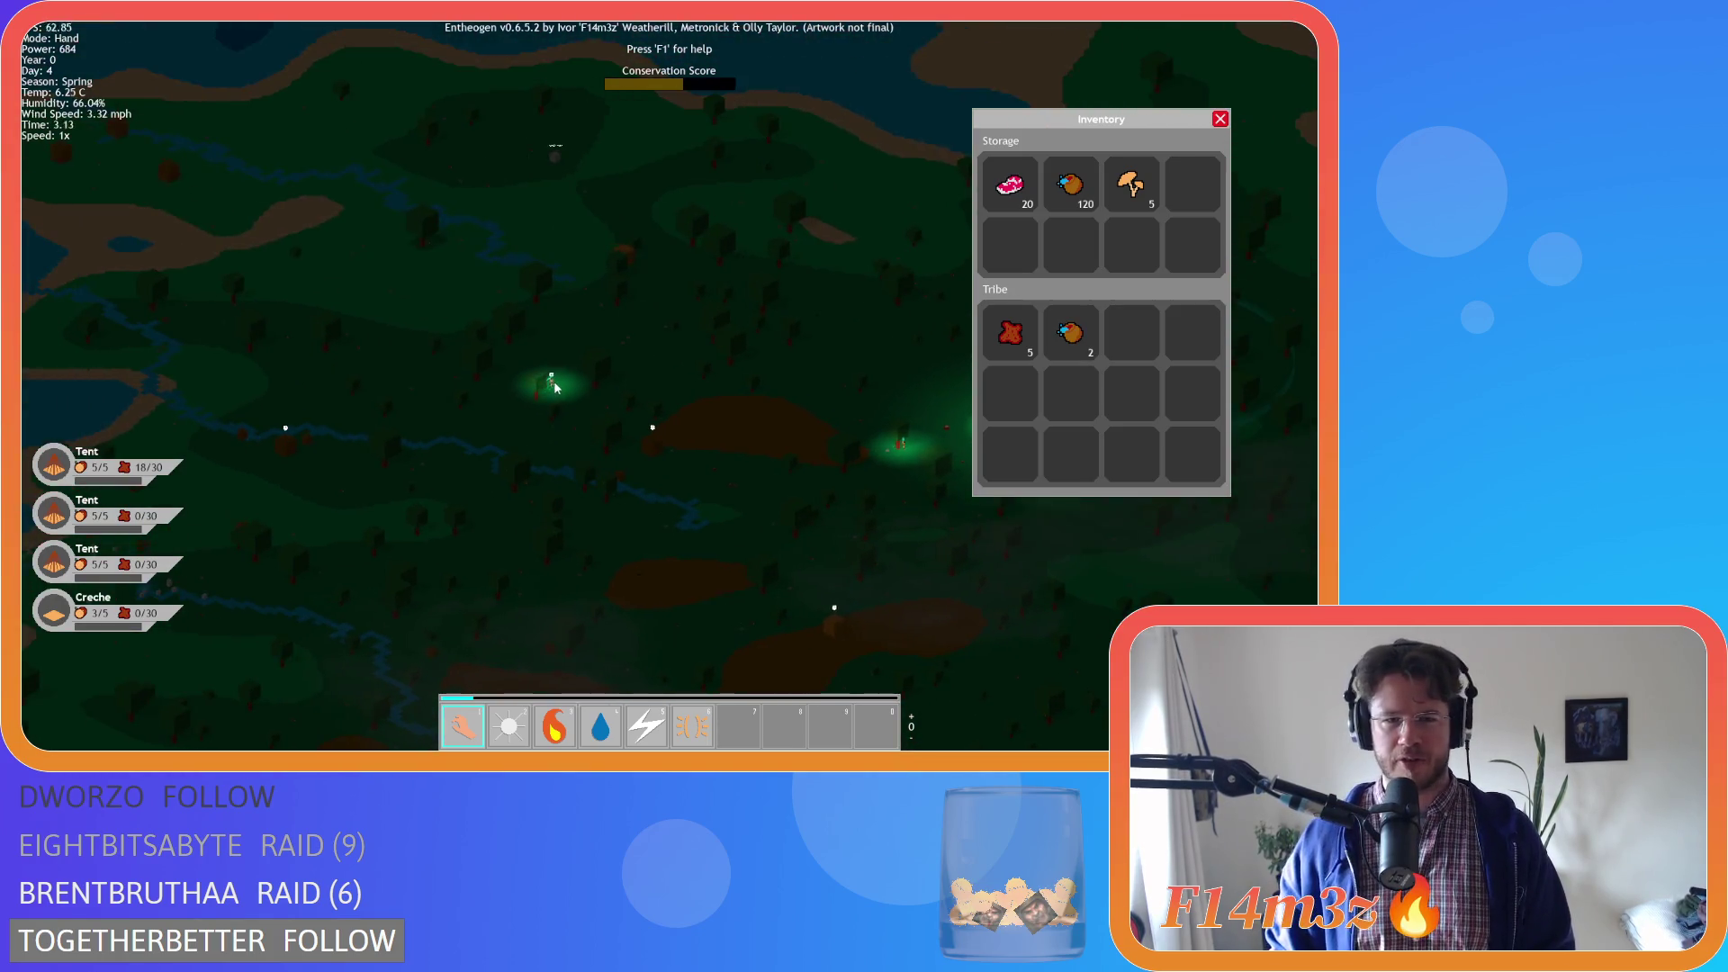
{"action": "key", "text": "w"}
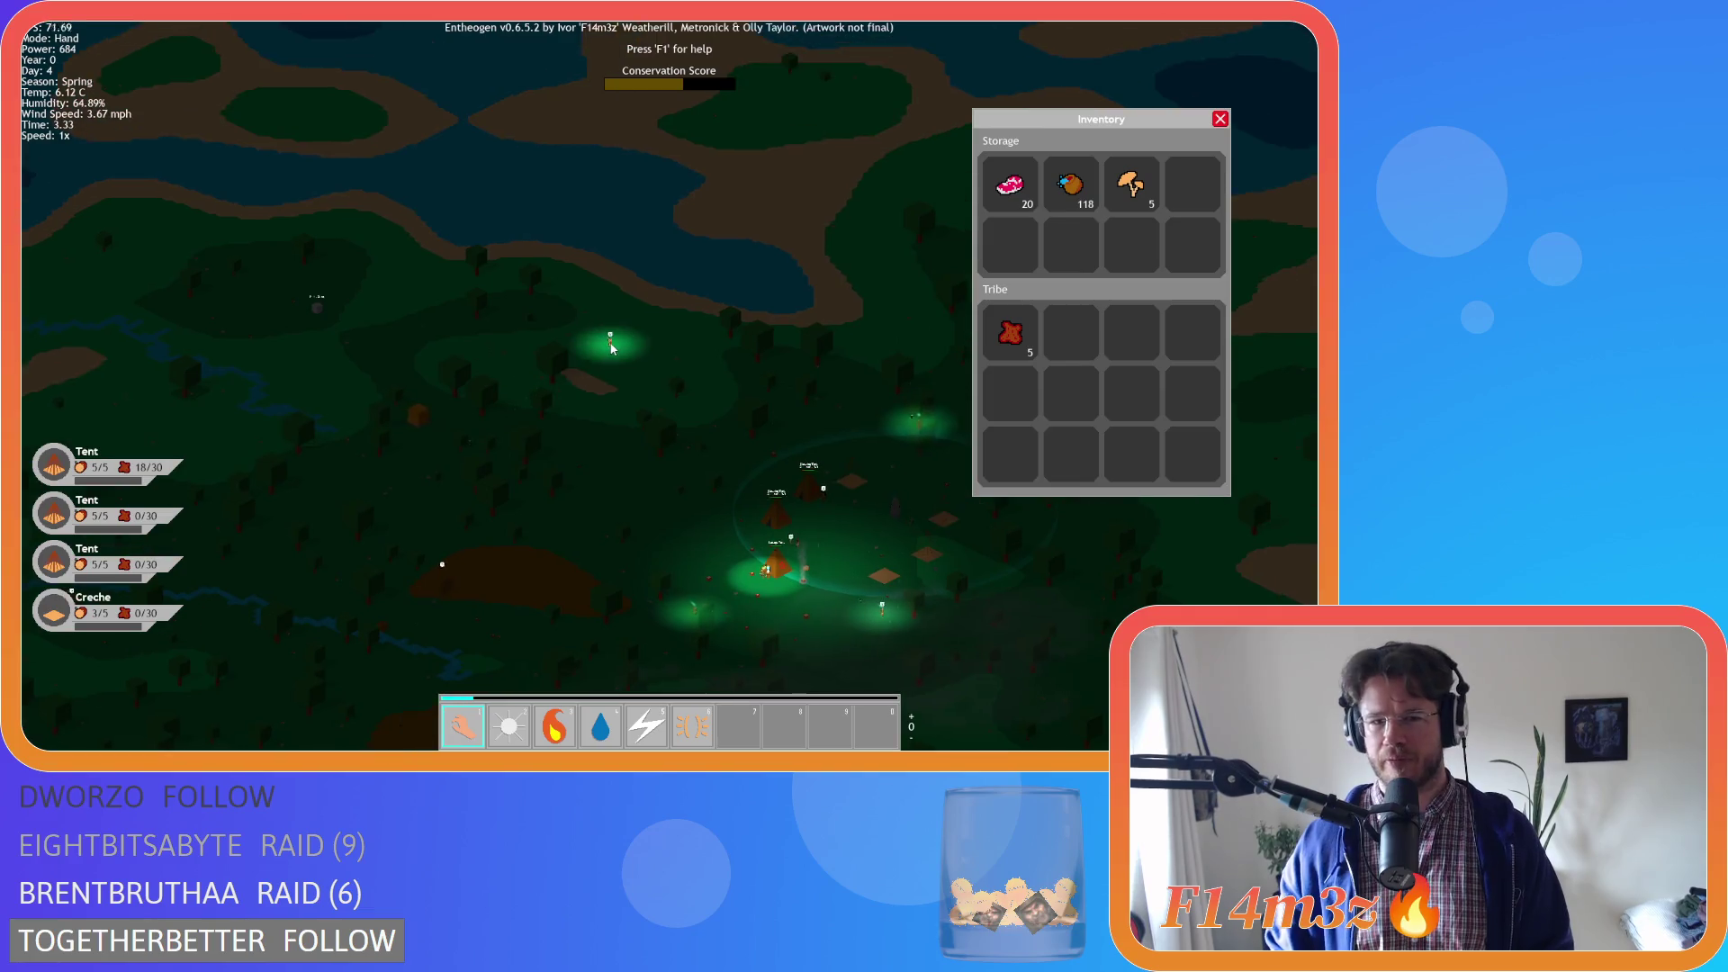
{"action": "key", "text": "d"}
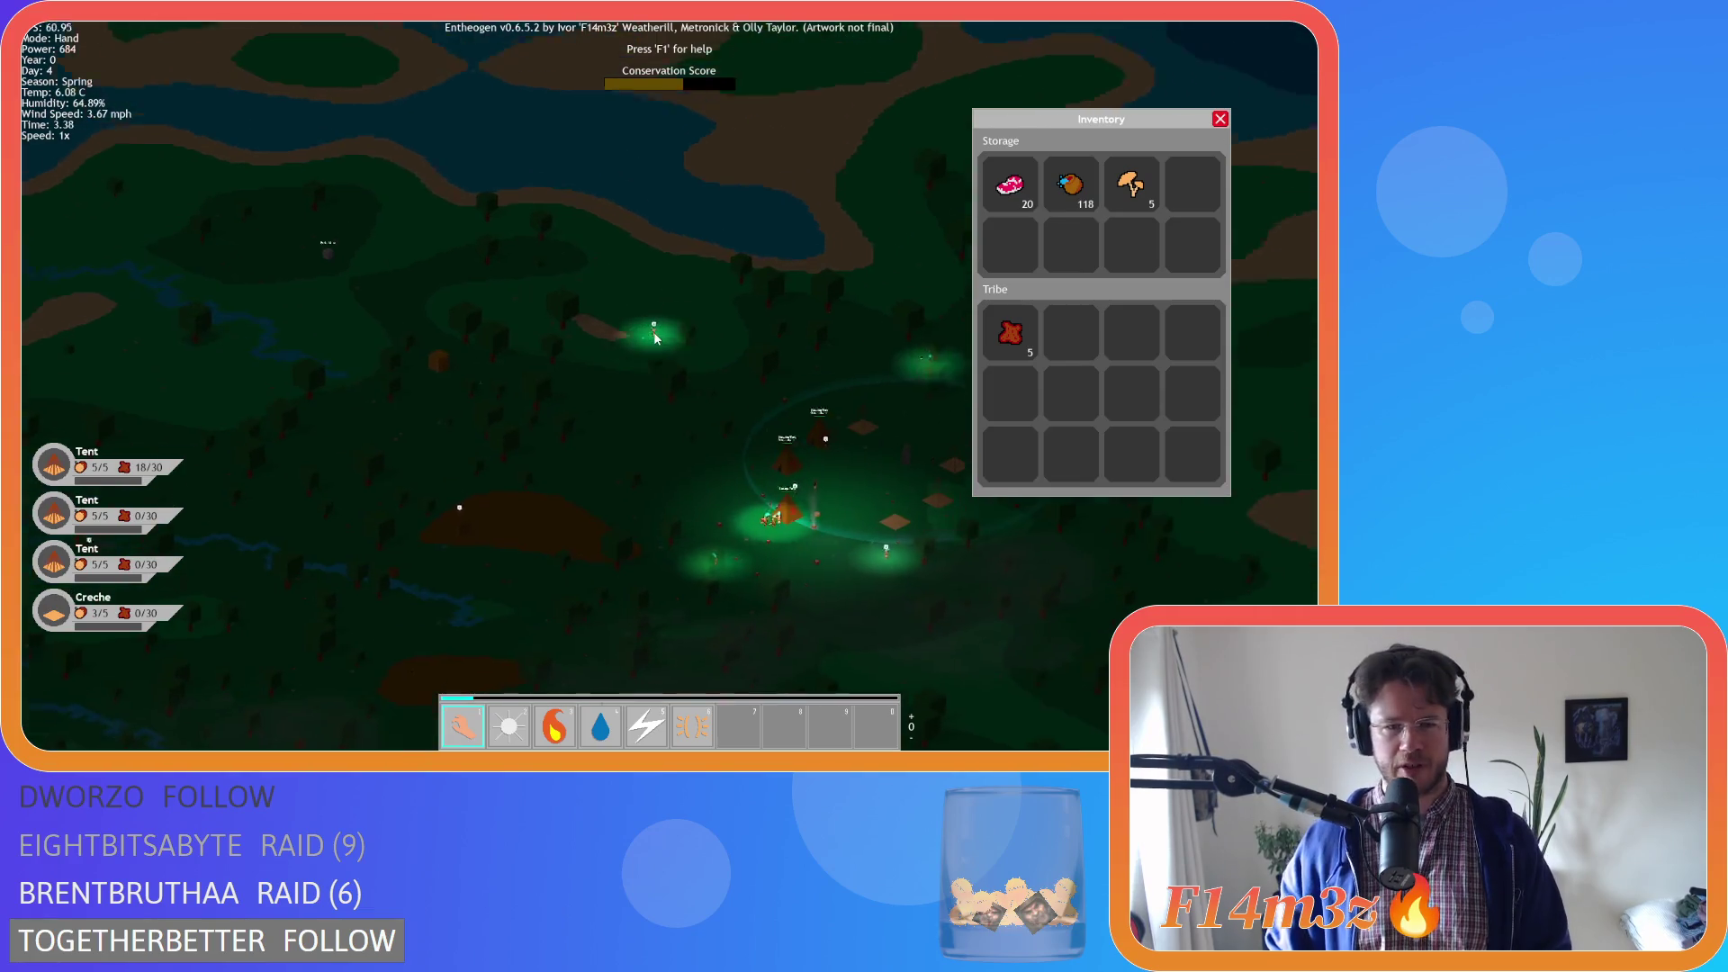
{"action": "key", "text": "s"}
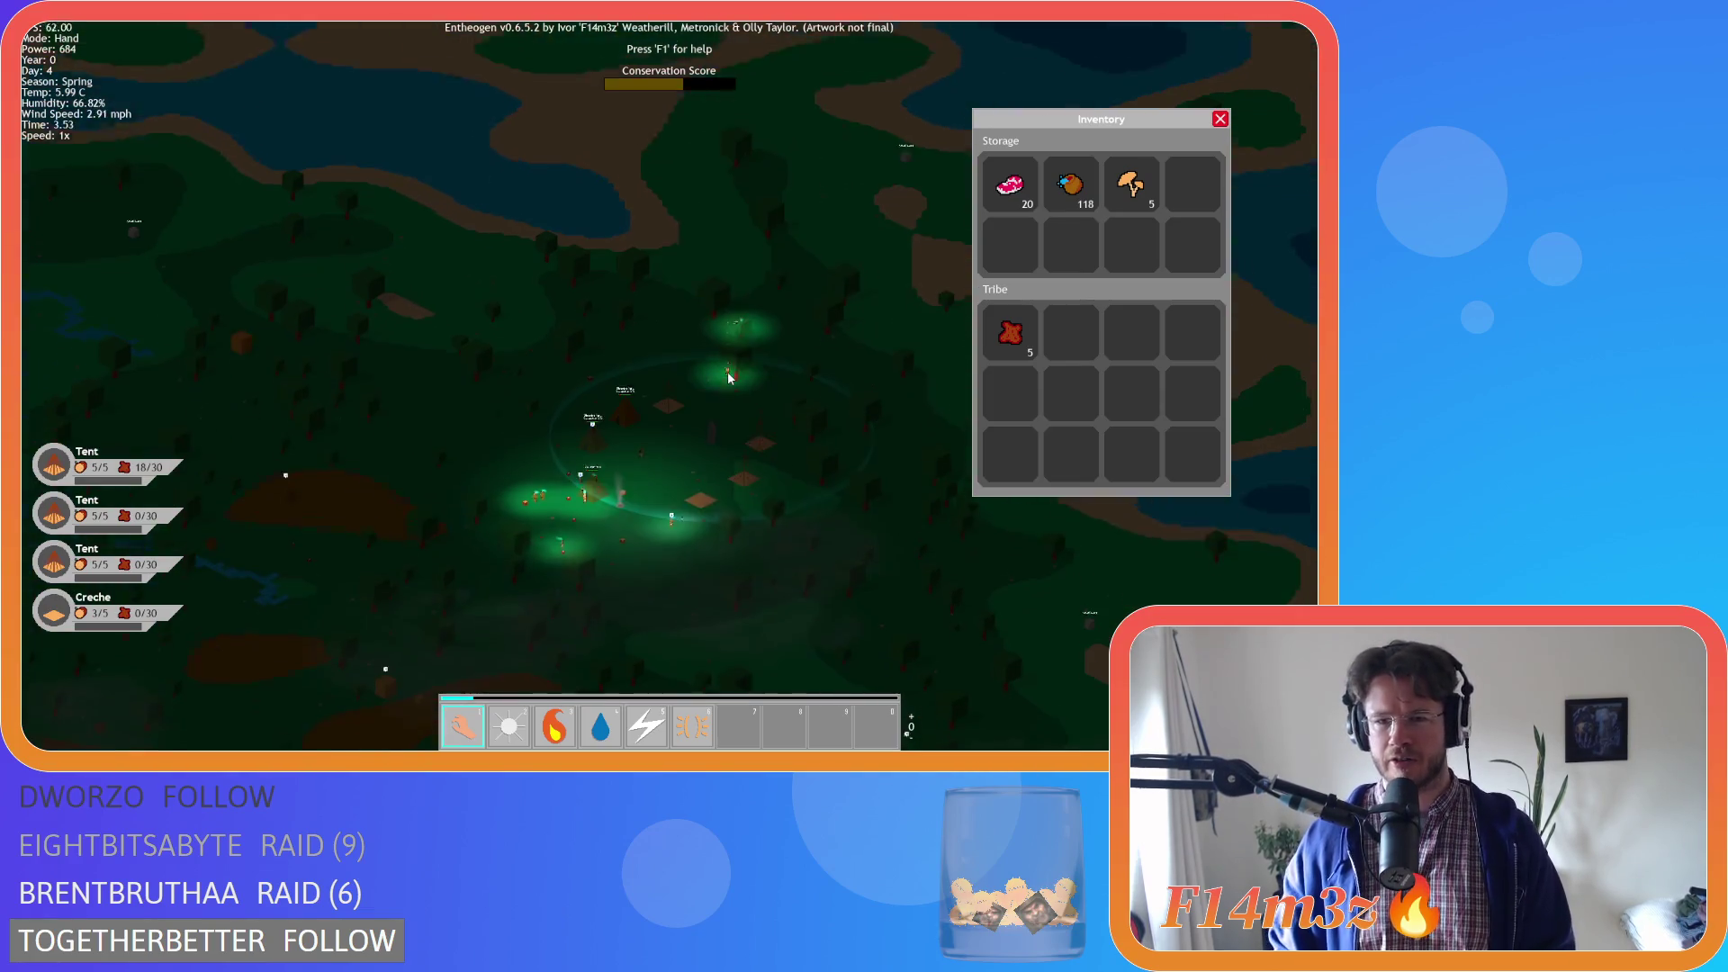
{"action": "key", "text": "s"}
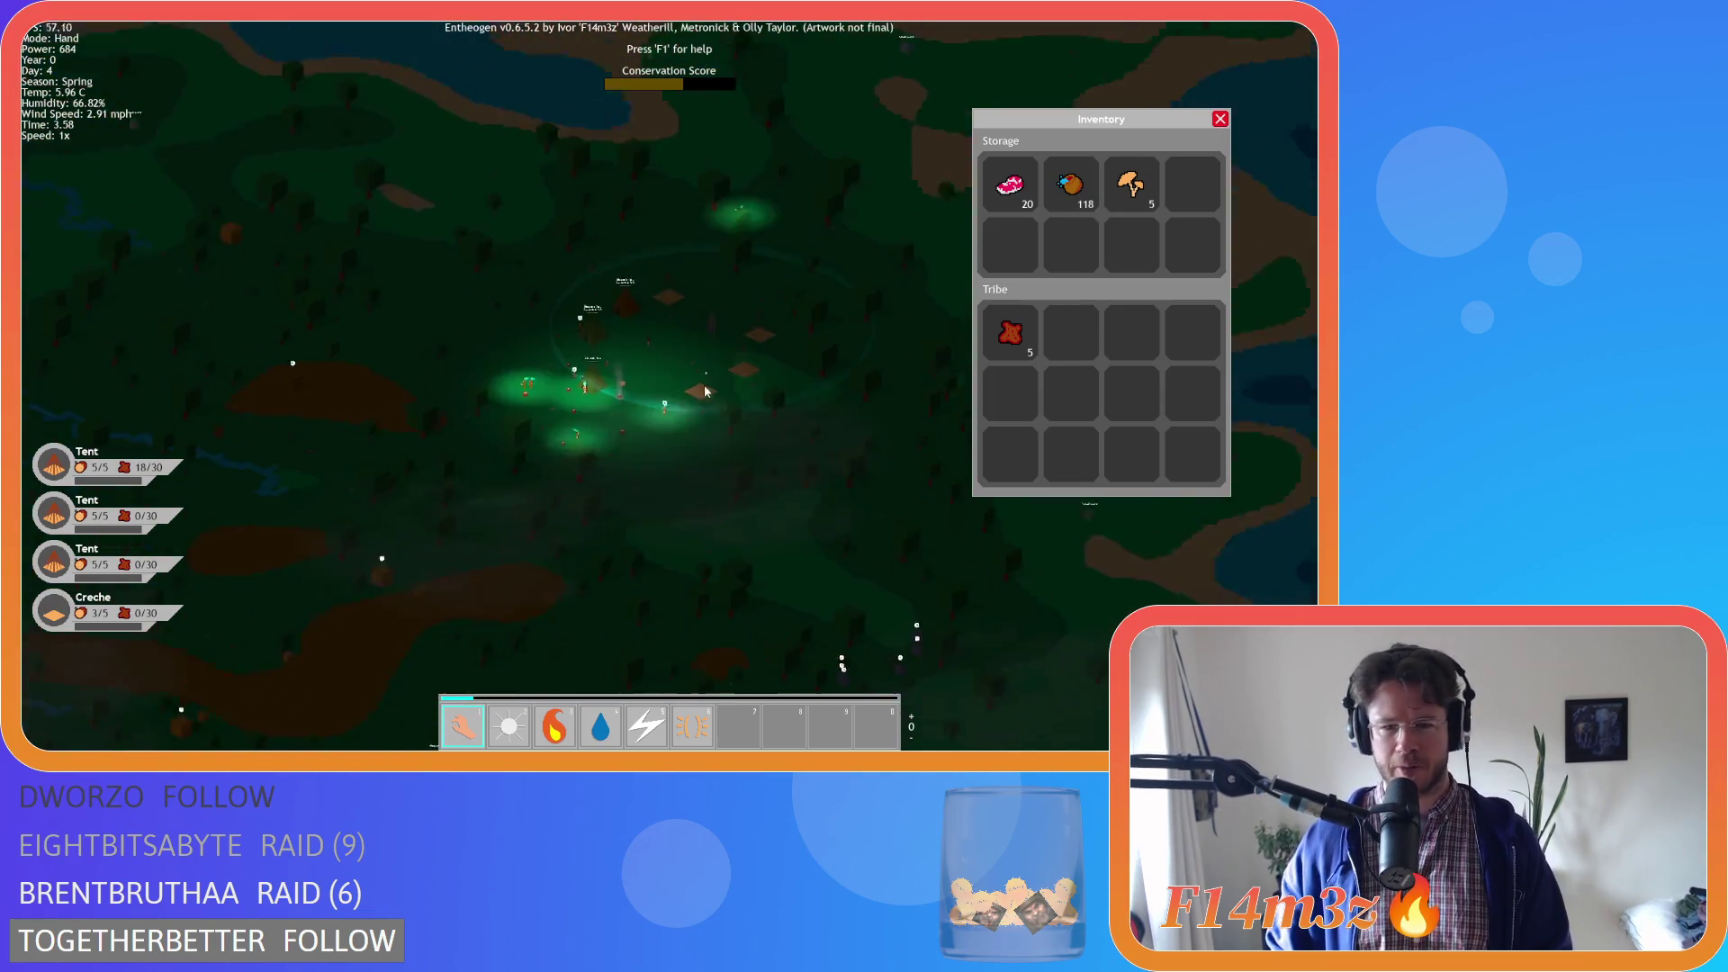
{"action": "key", "text": "a"}
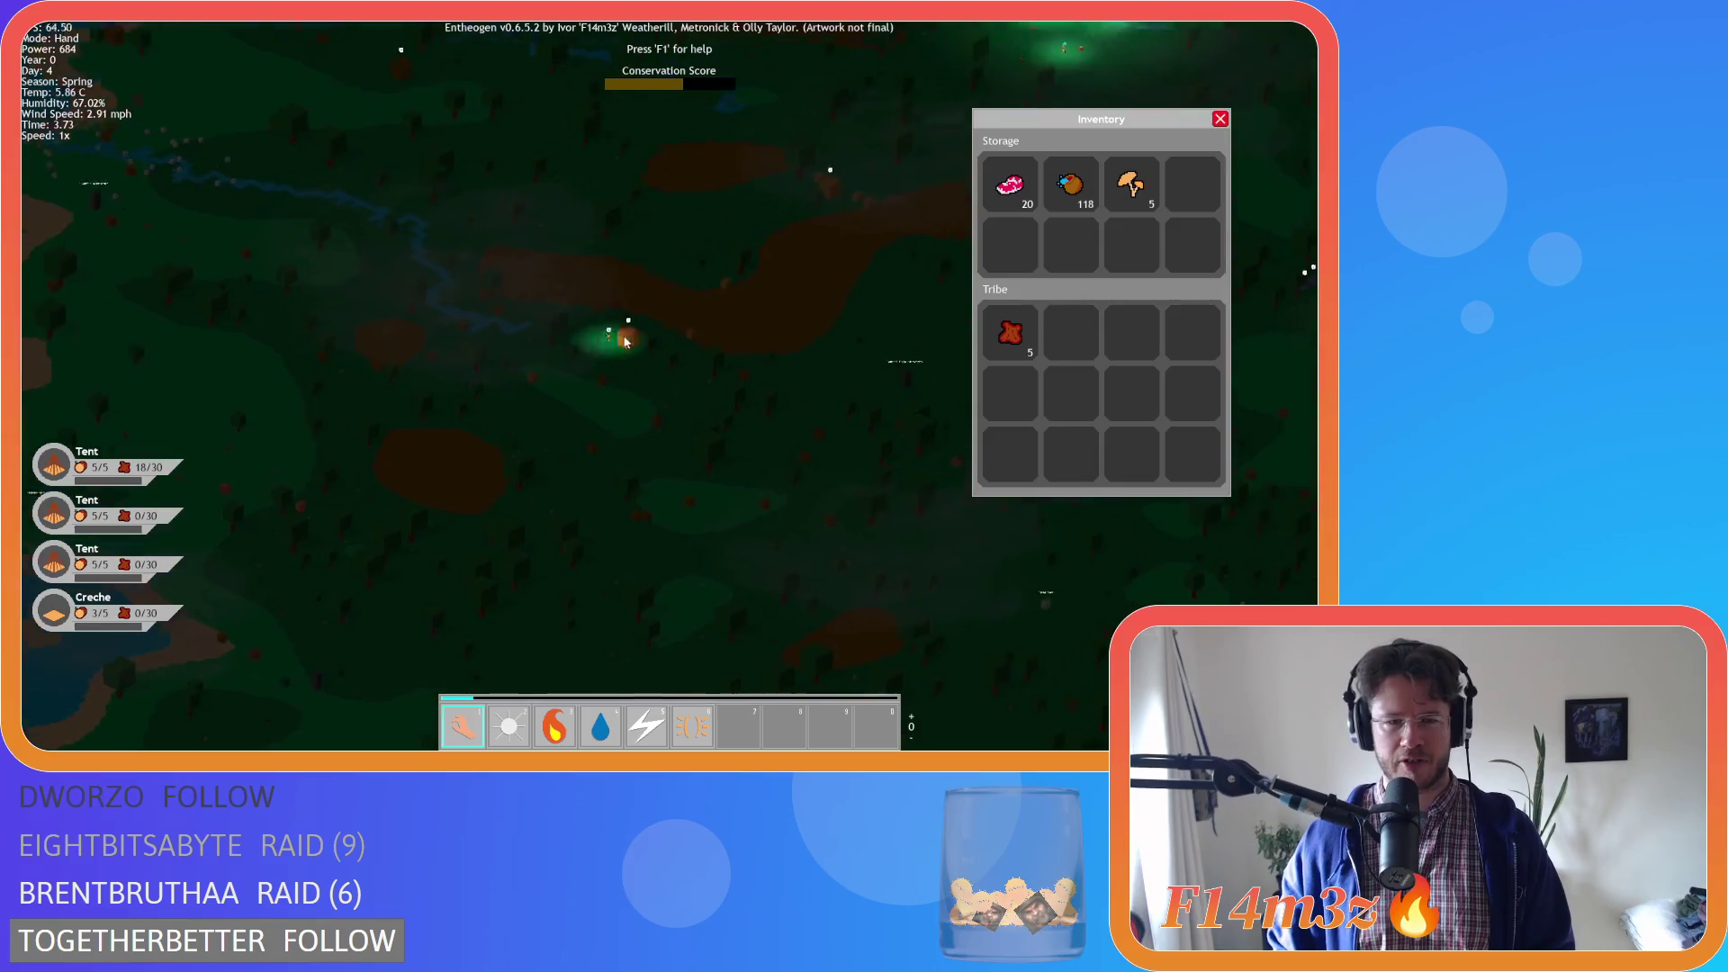
{"action": "key", "text": "w"}
{"action": "key", "text": "d"}
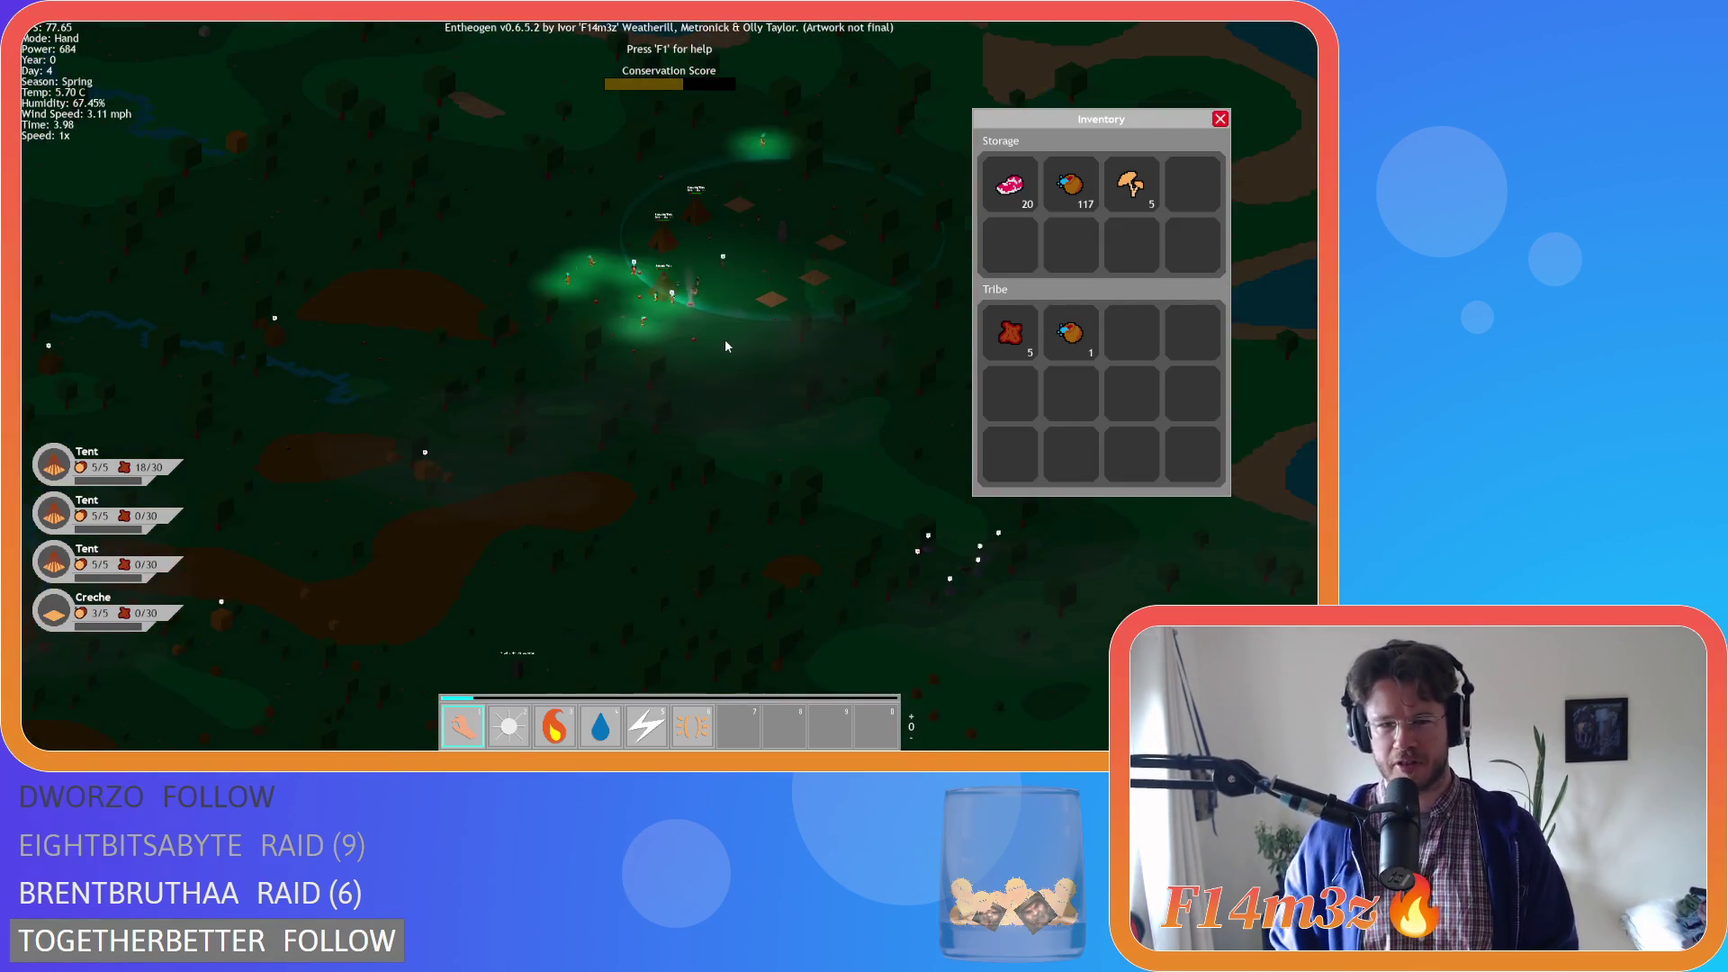
{"action": "scroll", "coordinate": [725, 338], "scroll_direction": "up", "scroll_amount": 3}
{"action": "scroll", "coordinate": [725, 339], "scroll_direction": "down", "scroll_amount": 3}
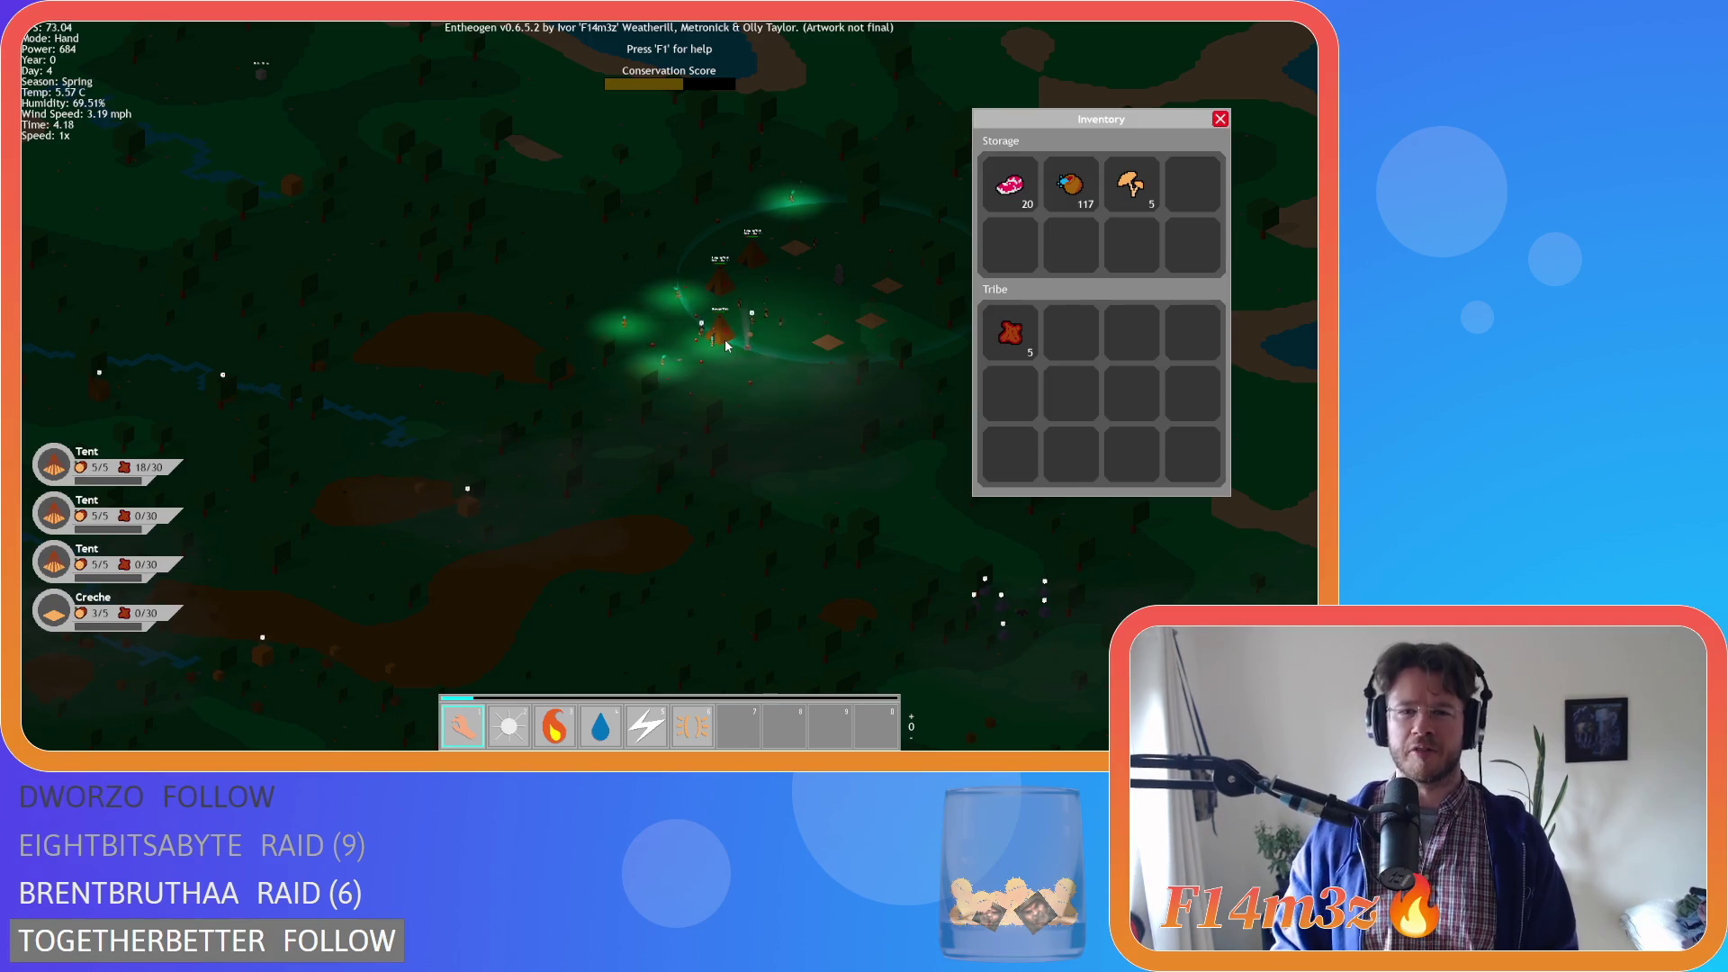
{"action": "key", "text": "s"}
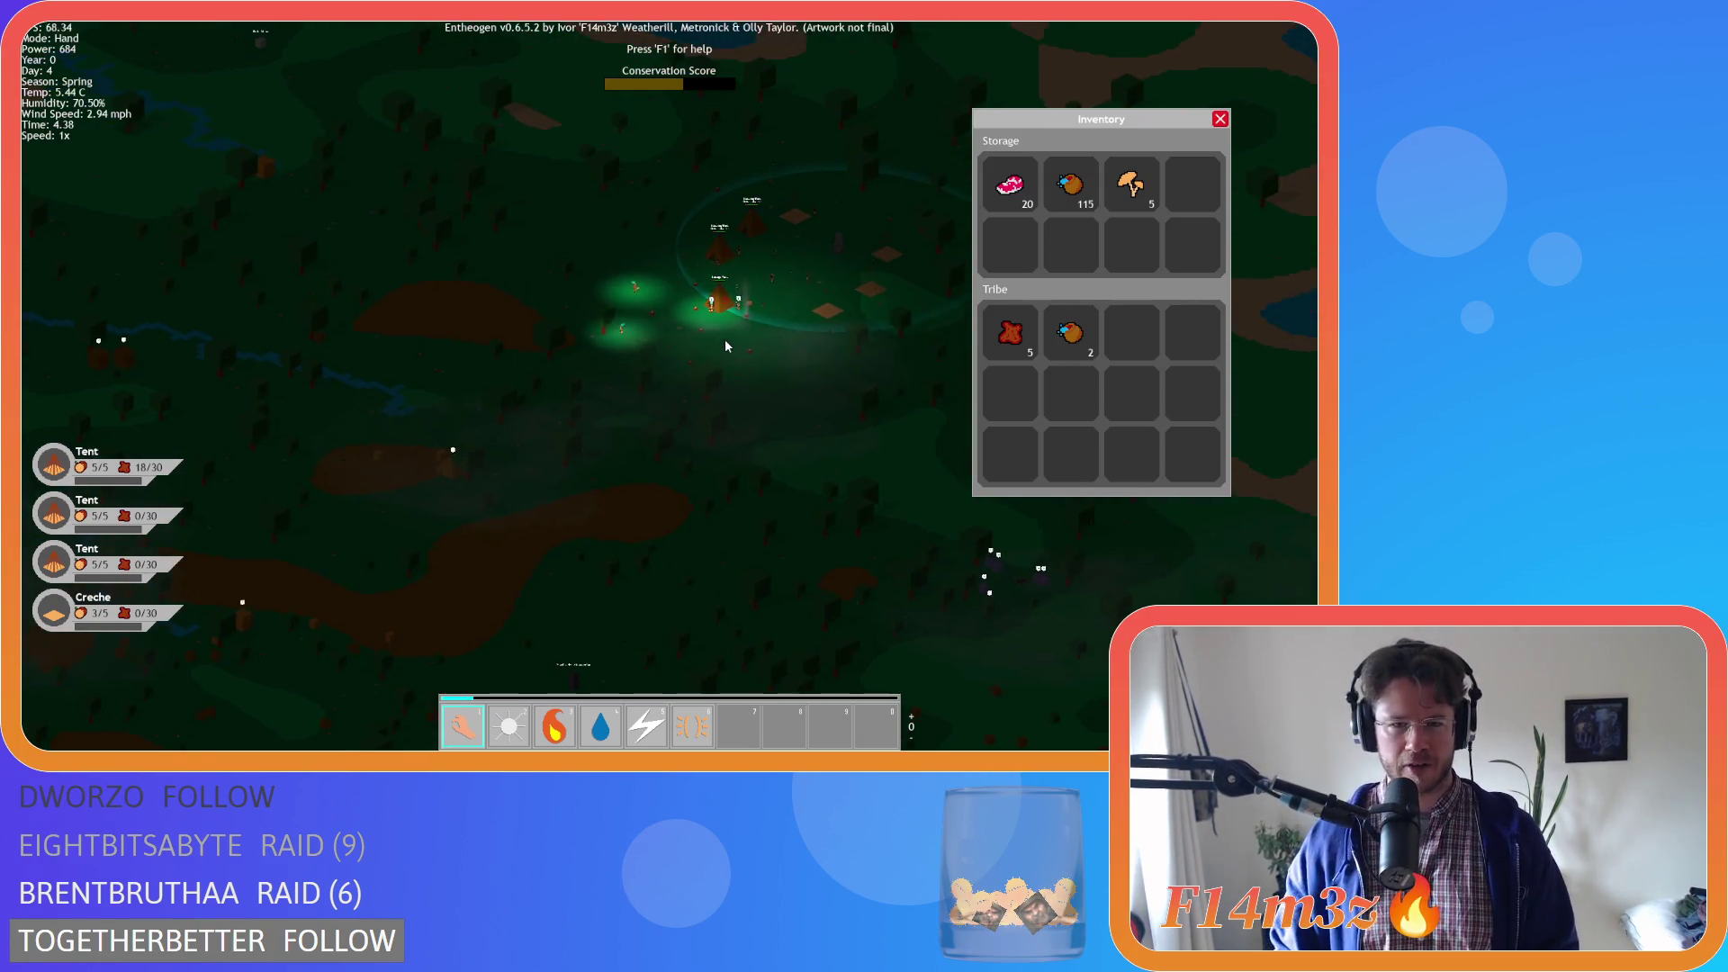
{"action": "key", "text": "s"}
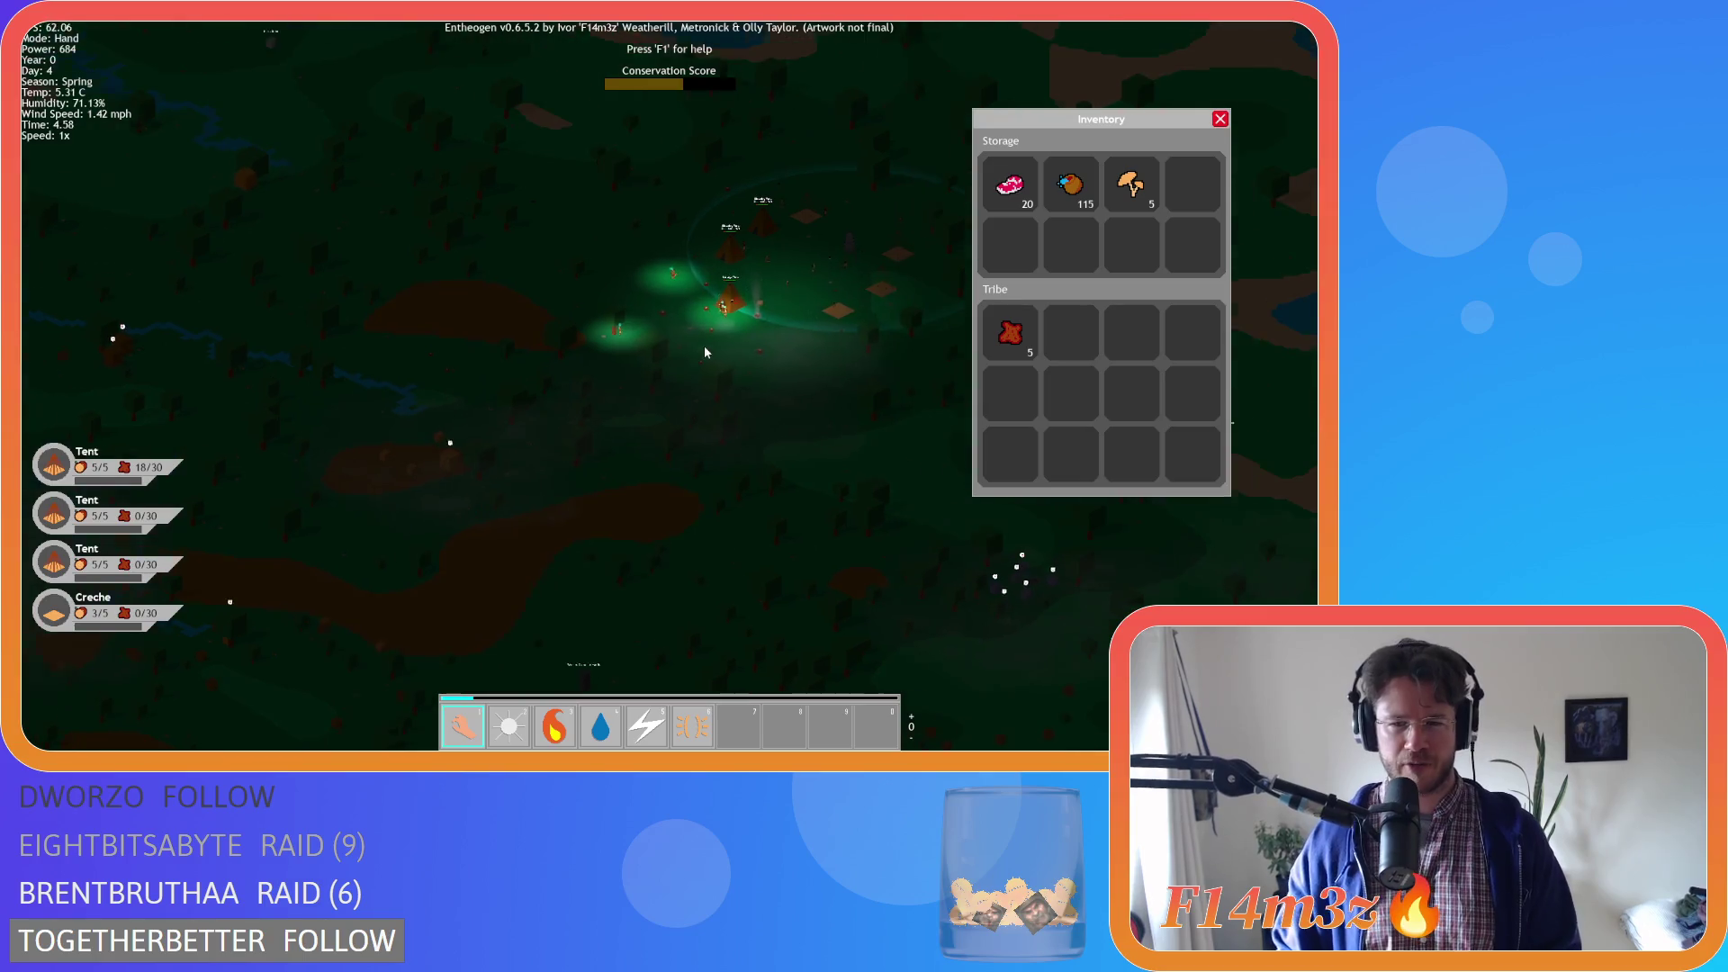
{"action": "key", "text": "w"}
{"action": "key", "text": "d"}
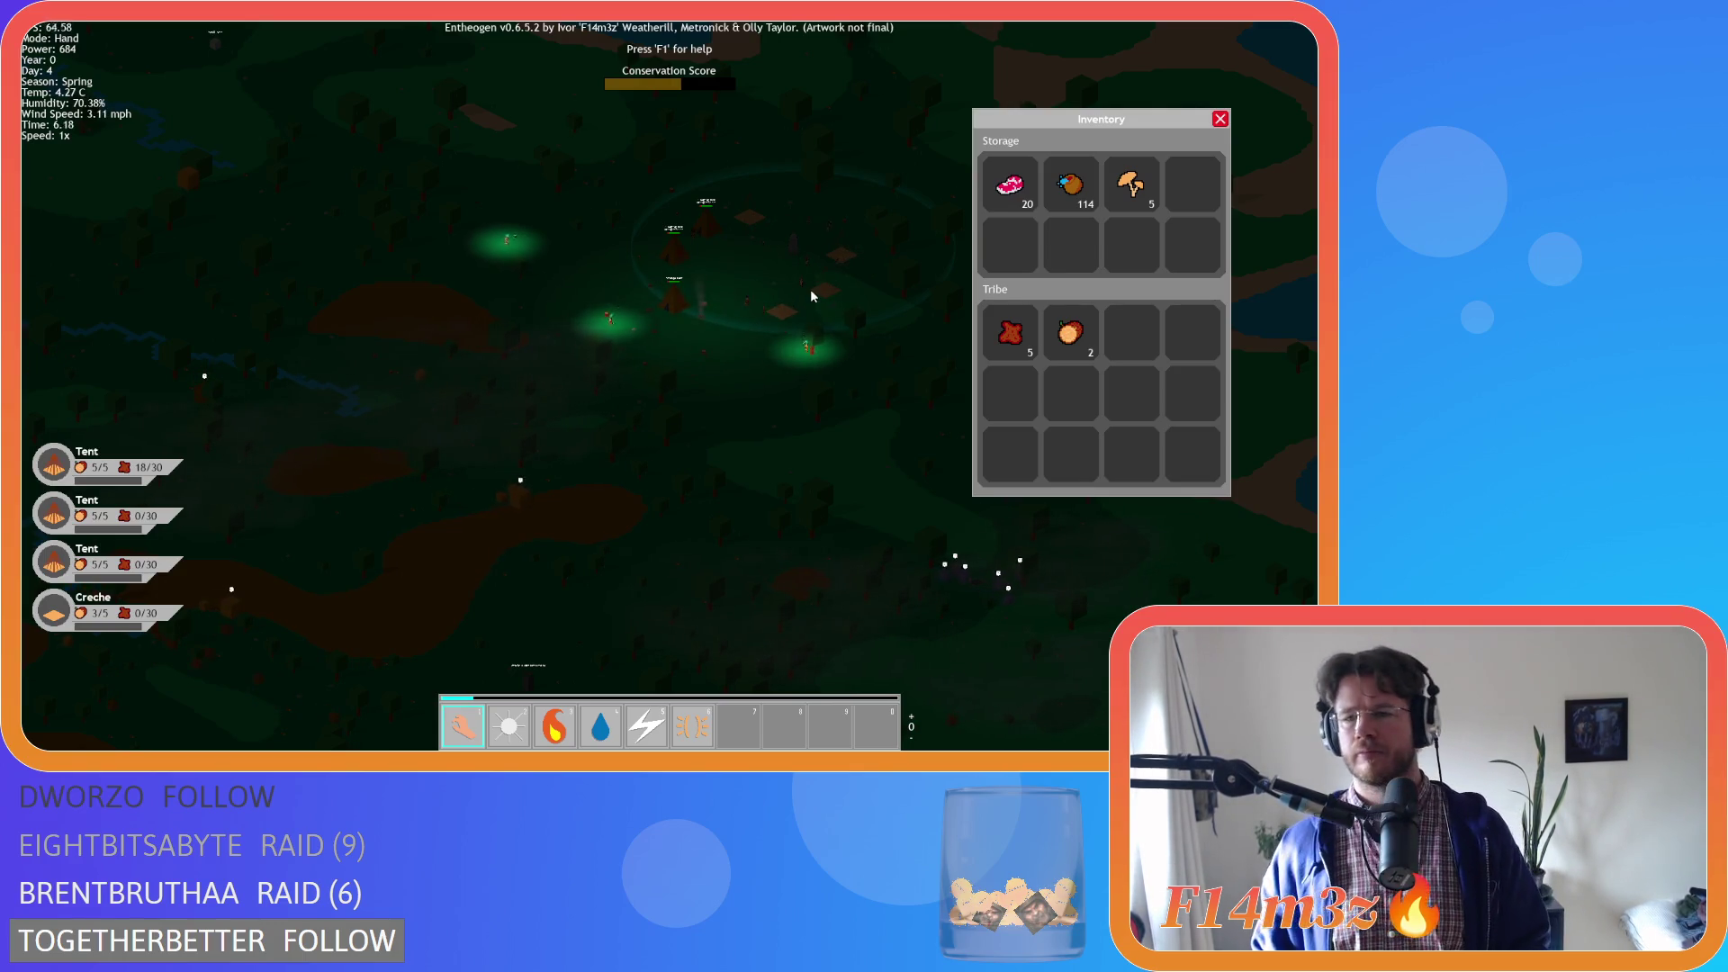
{"action": "key", "text": "i"}
Pan around the camp and out across the forest and island terrain
{"action": "scroll", "coordinate": [706, 290], "scroll_direction": "up", "scroll_amount": 3}
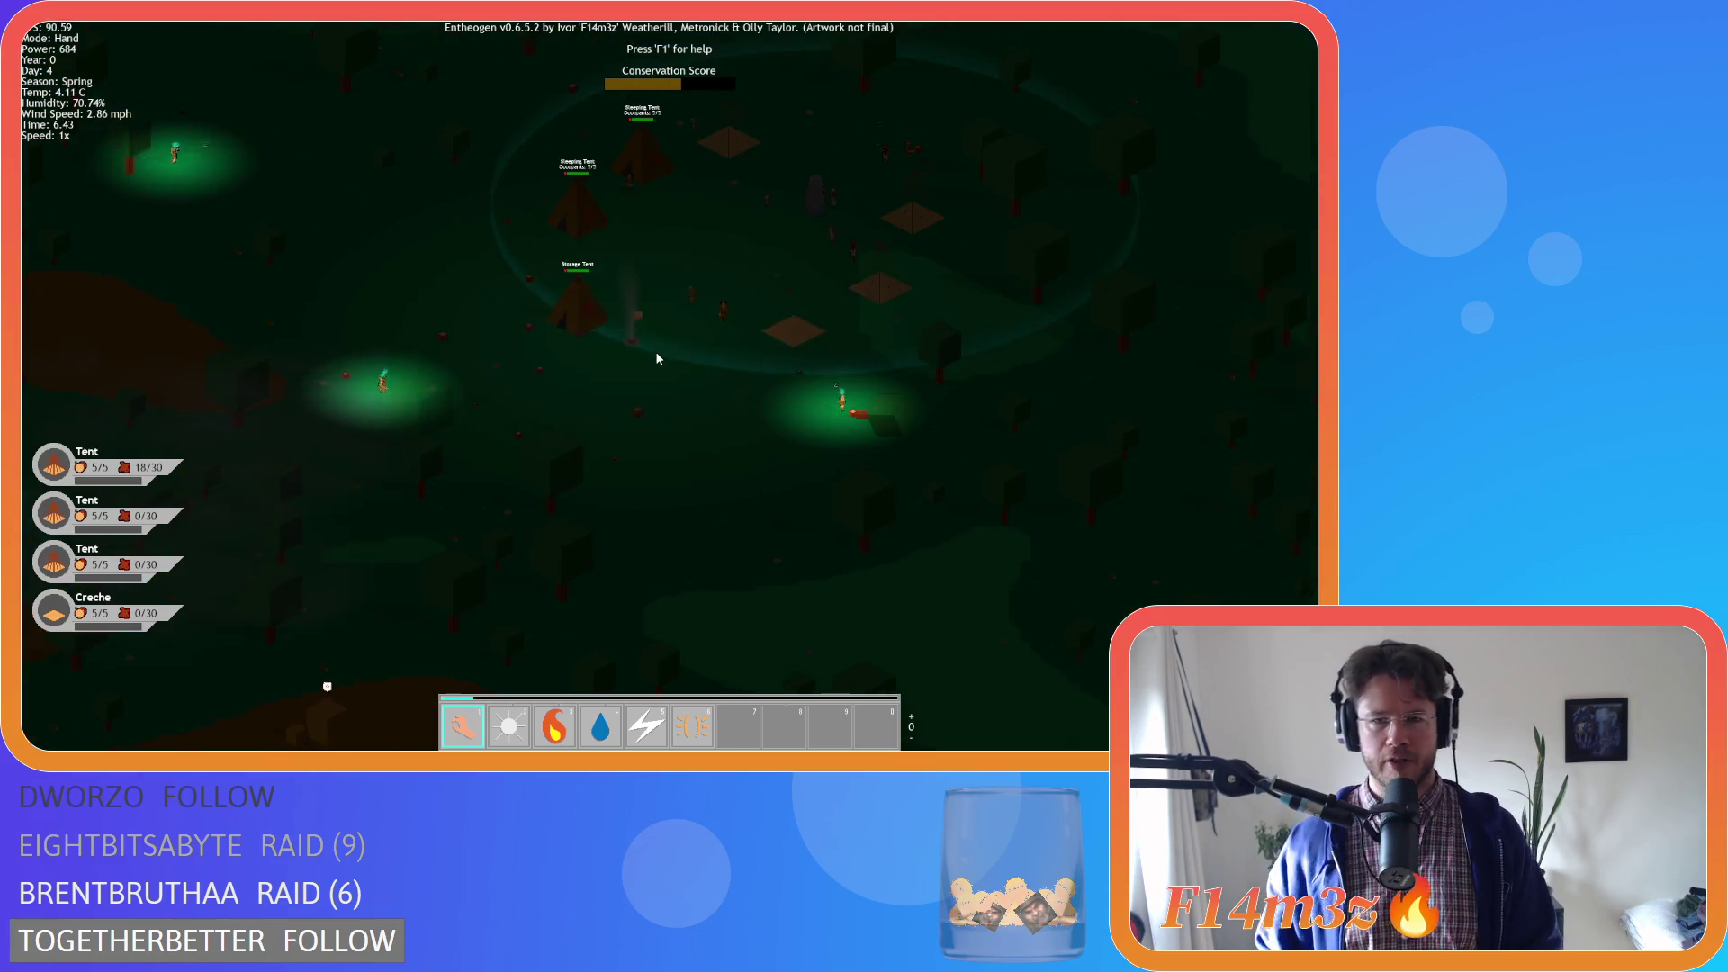
{"action": "key", "text": "s"}
{"action": "key", "text": "a"}
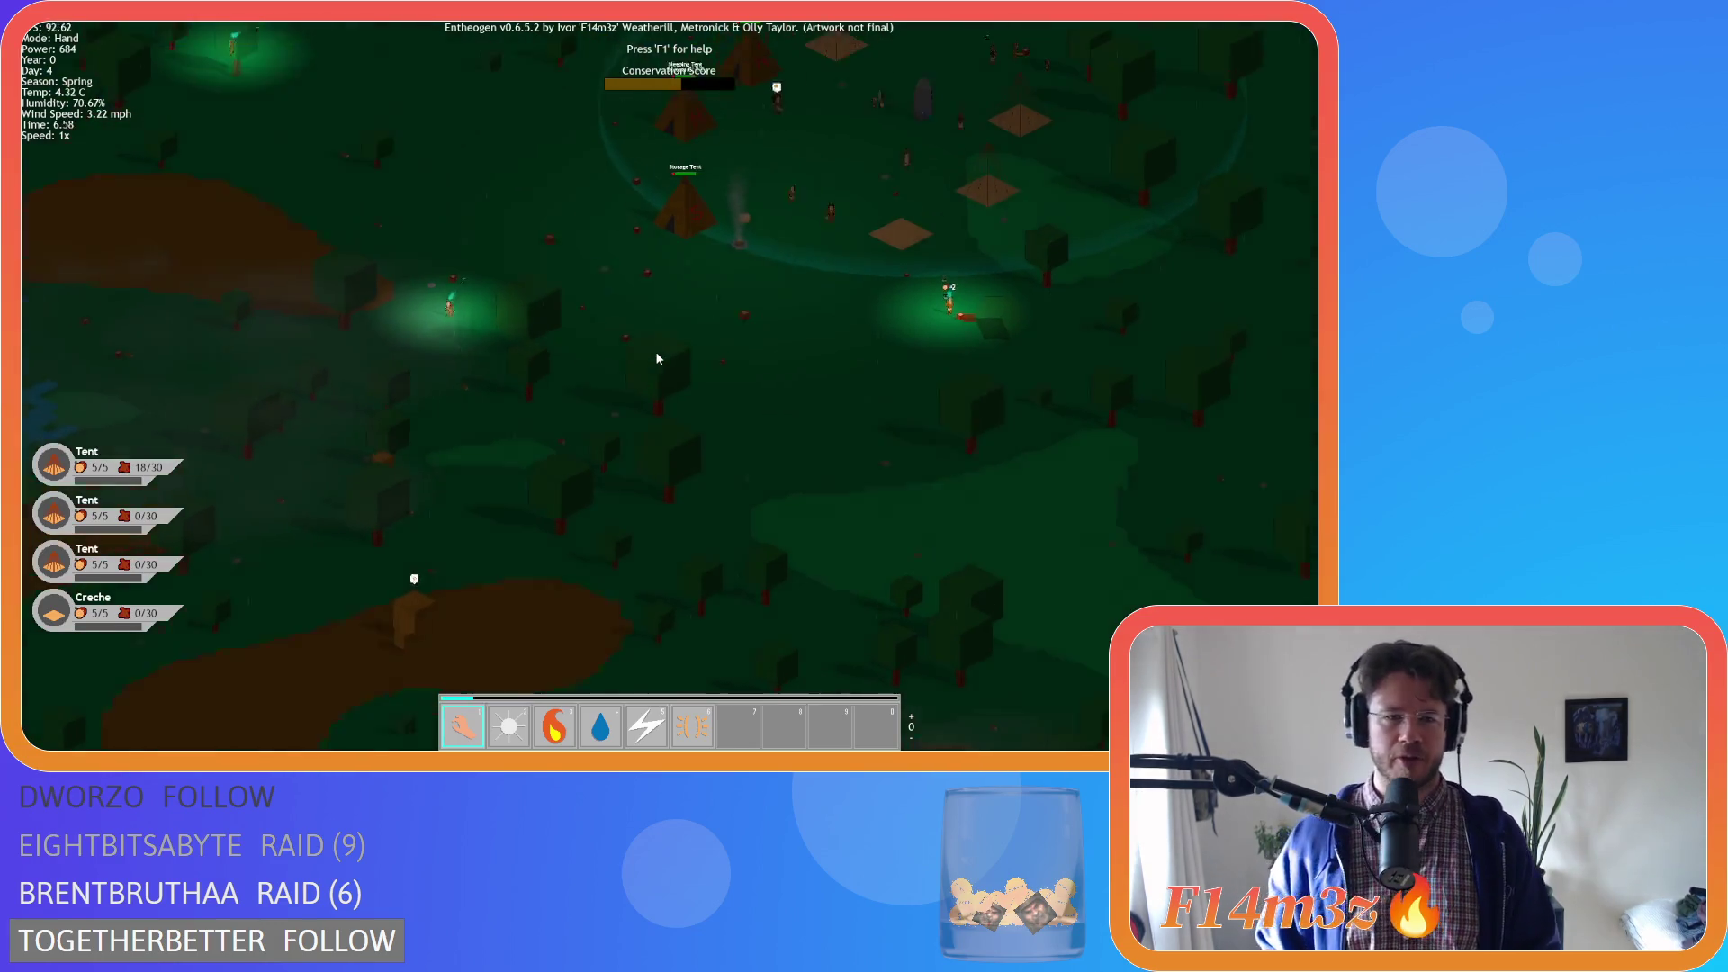
{"action": "key", "text": "w"}
{"action": "key", "text": "d"}
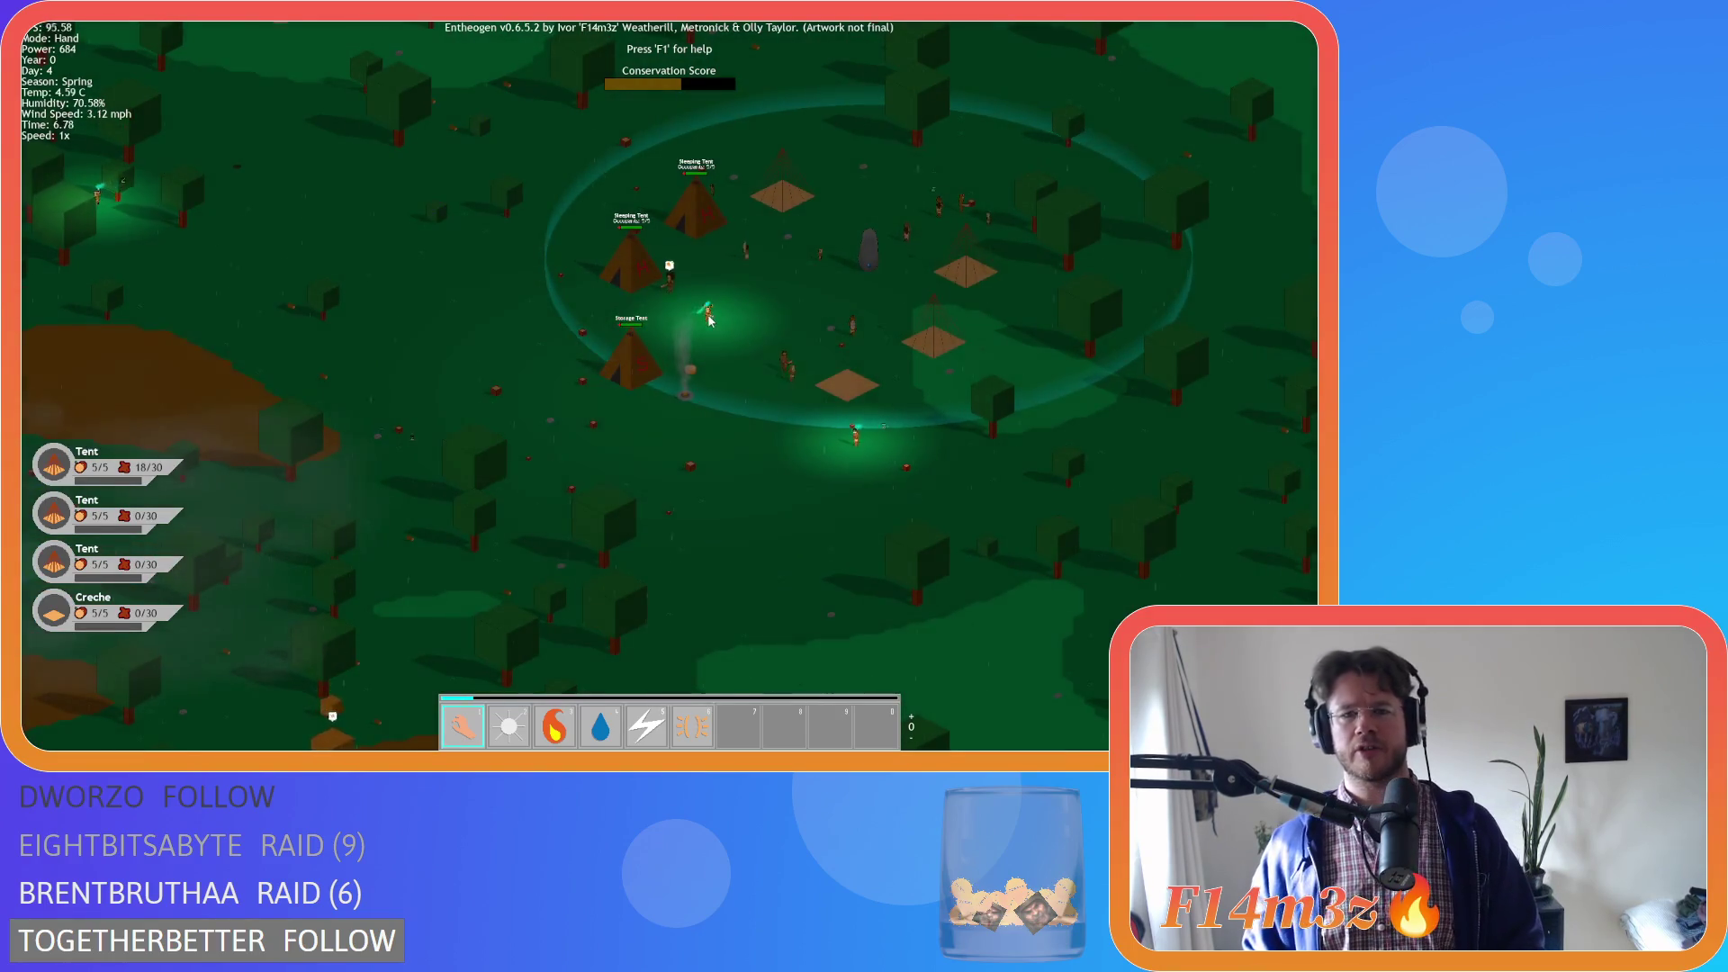
{"action": "key", "text": "a"}
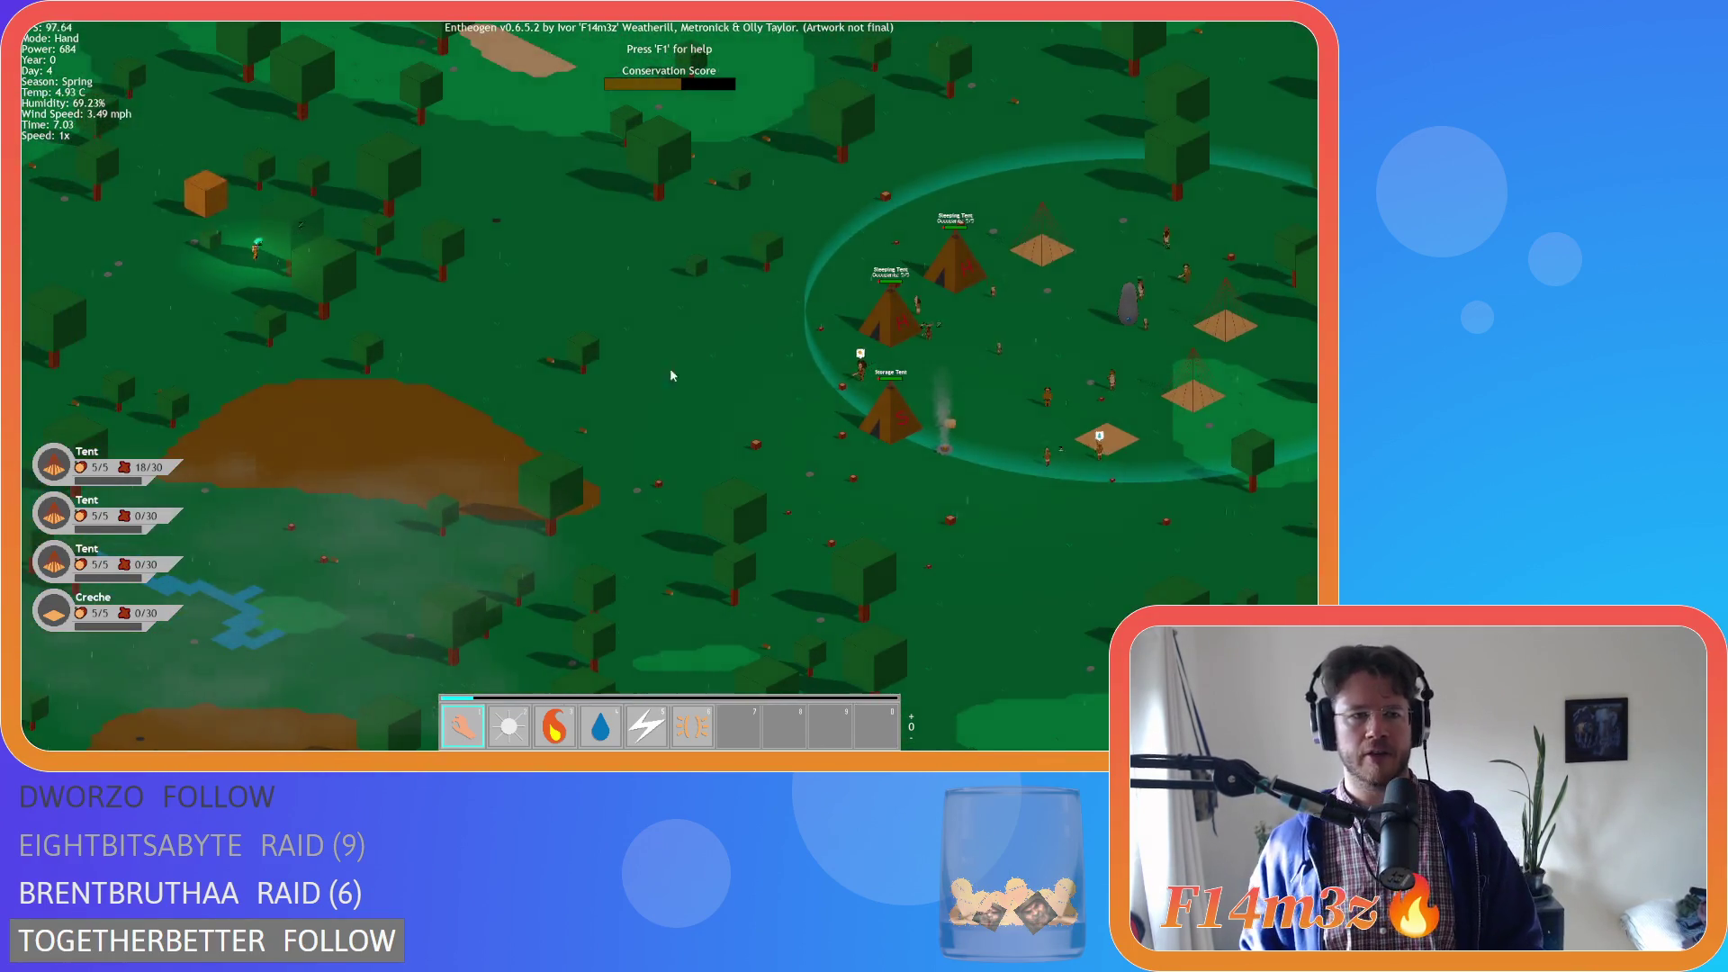
{"action": "key", "text": "a"}
{"action": "key", "text": "w"}
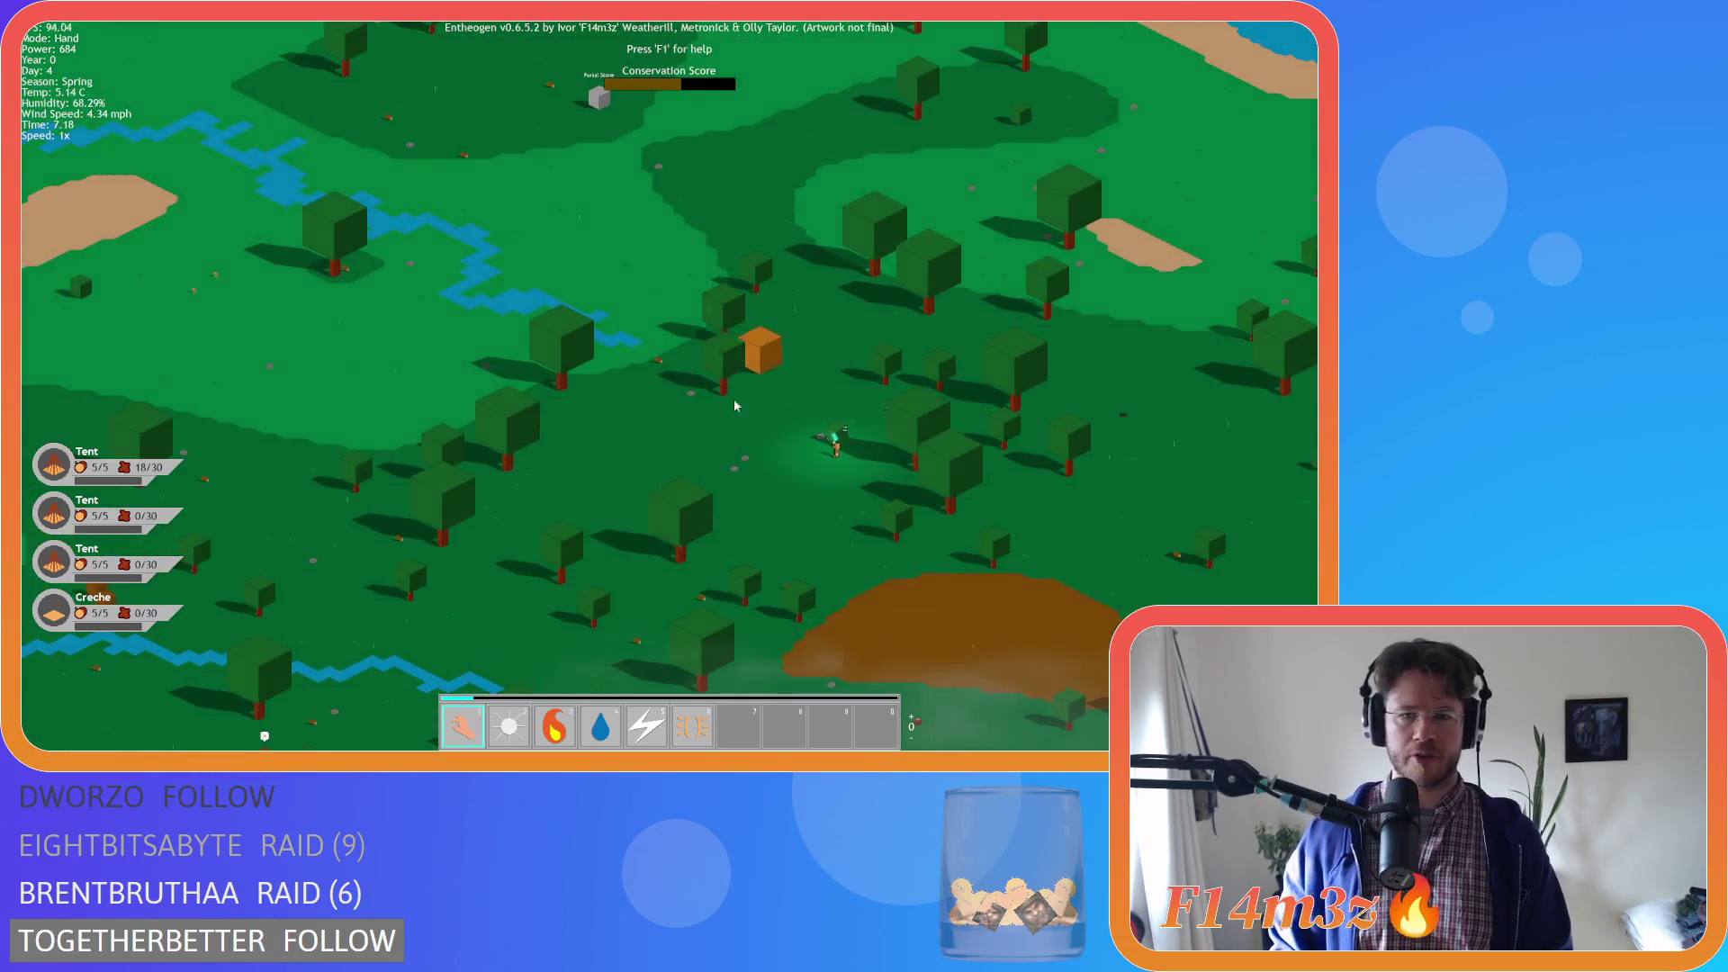
{"action": "key", "text": "s"}
{"action": "key", "text": "a"}
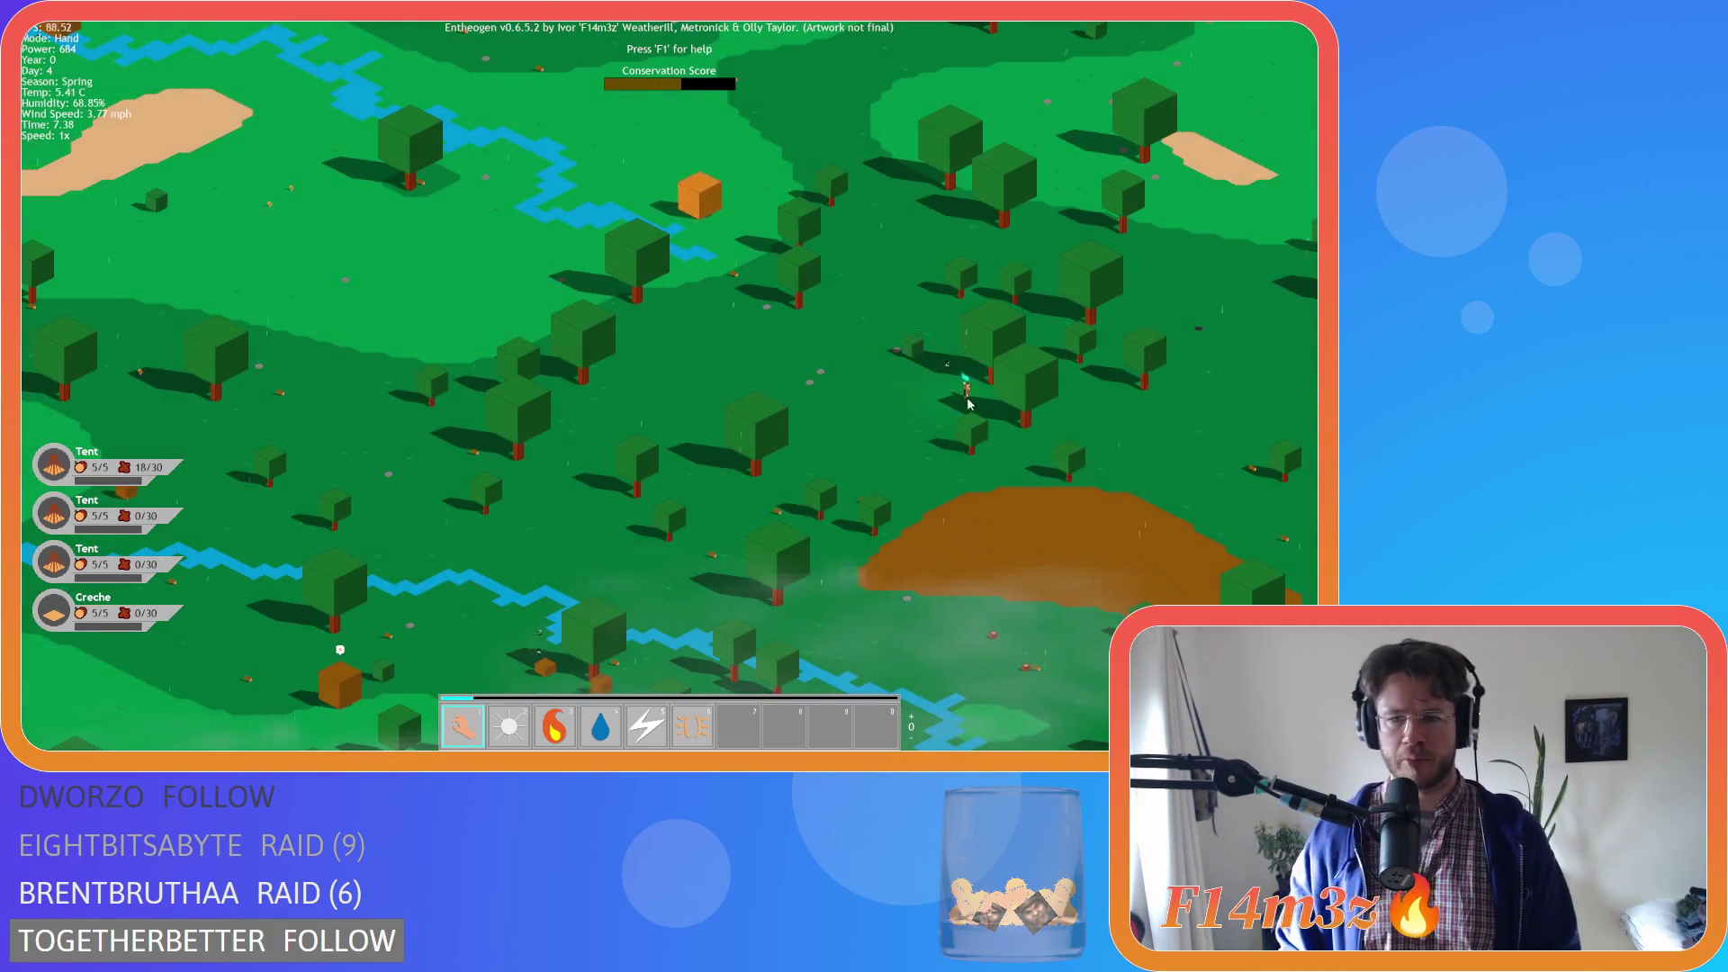
Pan past the orange cube to the northern lake and beach, then jump back to the village
{"action": "key", "text": "a"}
{"action": "key", "text": "w"}
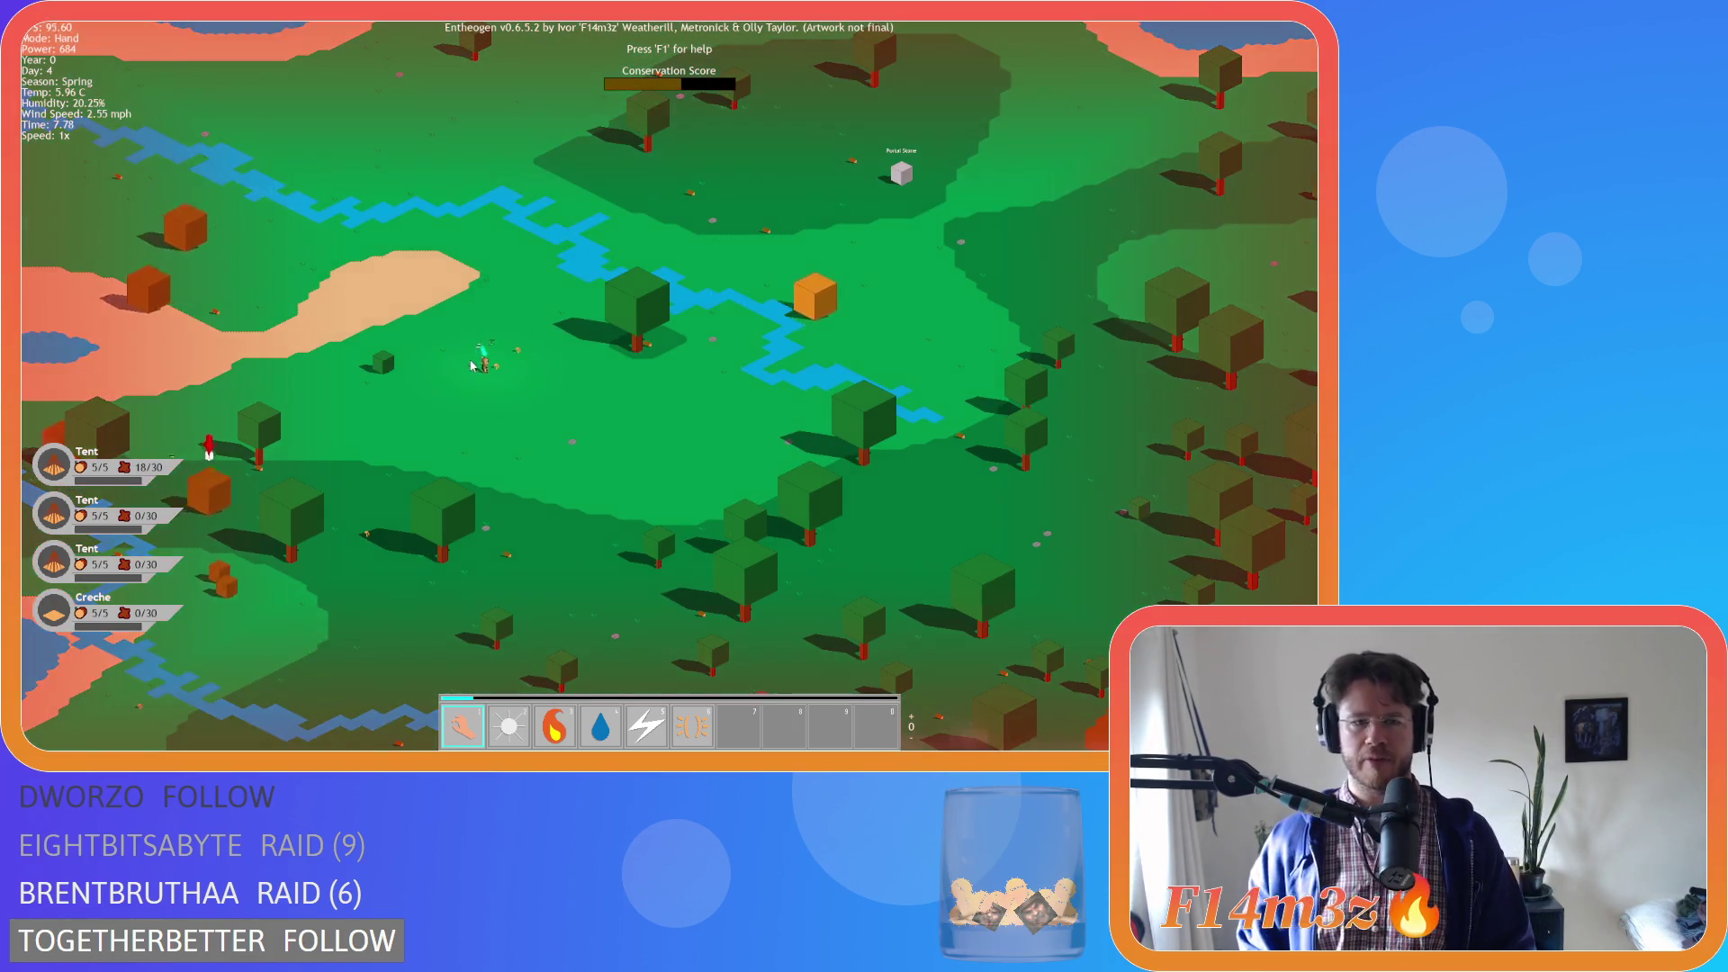
{"action": "key", "text": "w"}
{"action": "key", "text": "d"}
{"action": "key", "text": "a"}
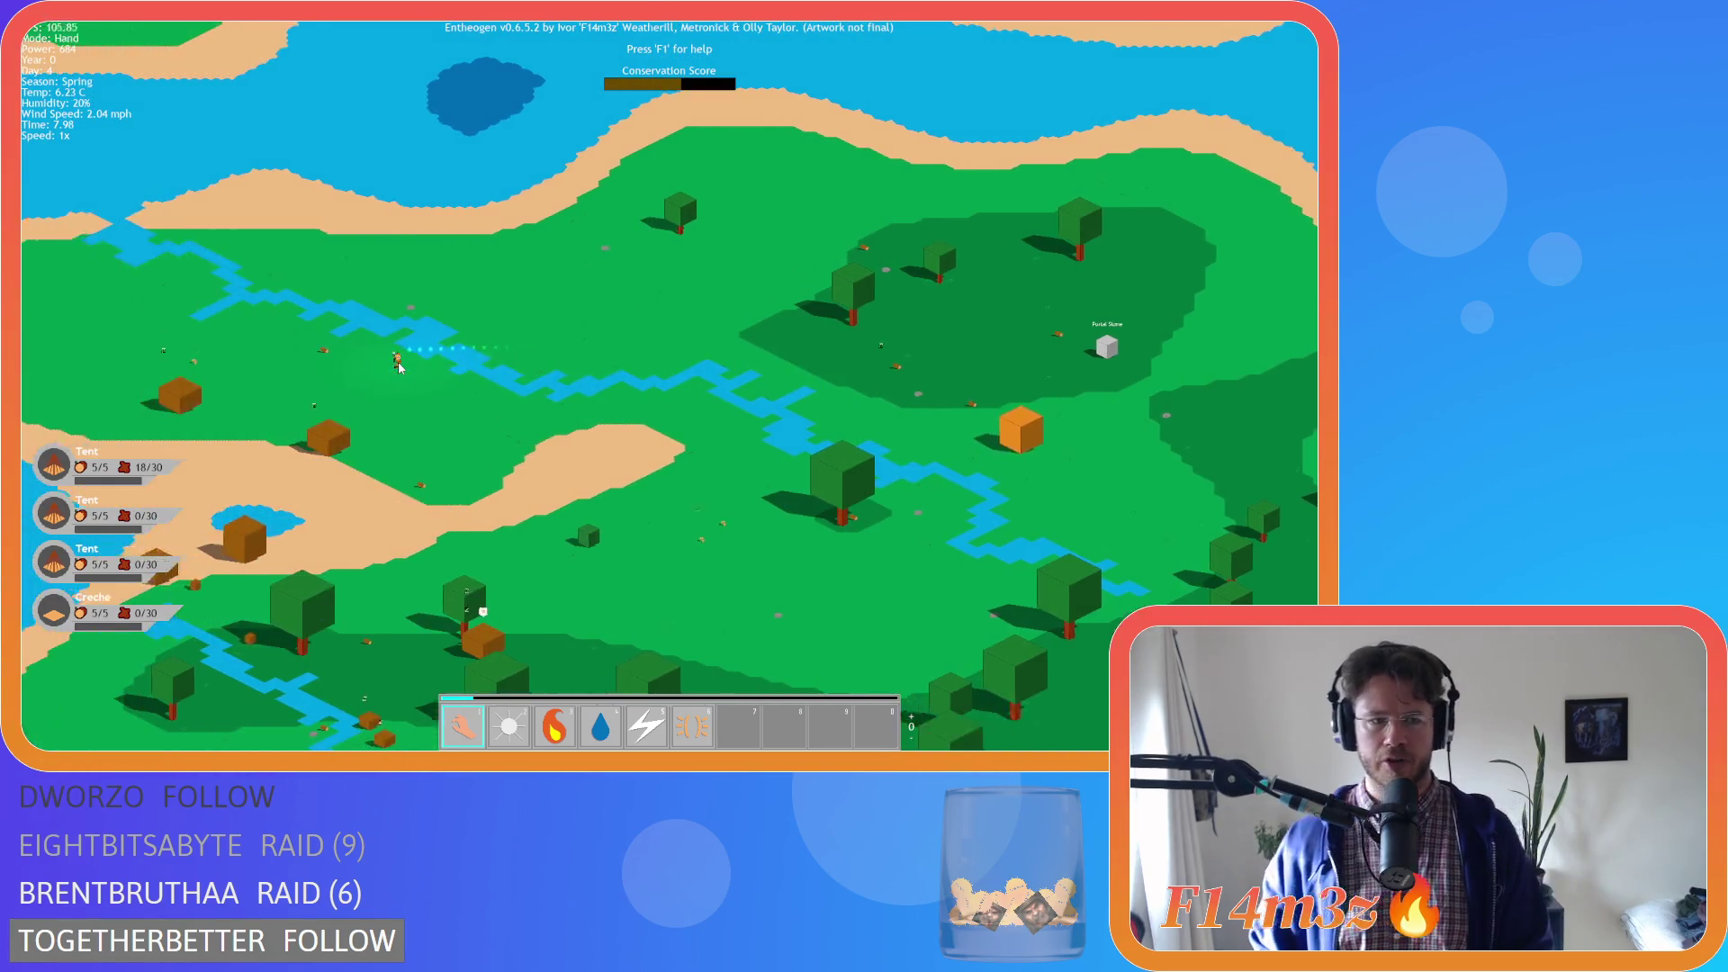
{"action": "key", "text": "a"}
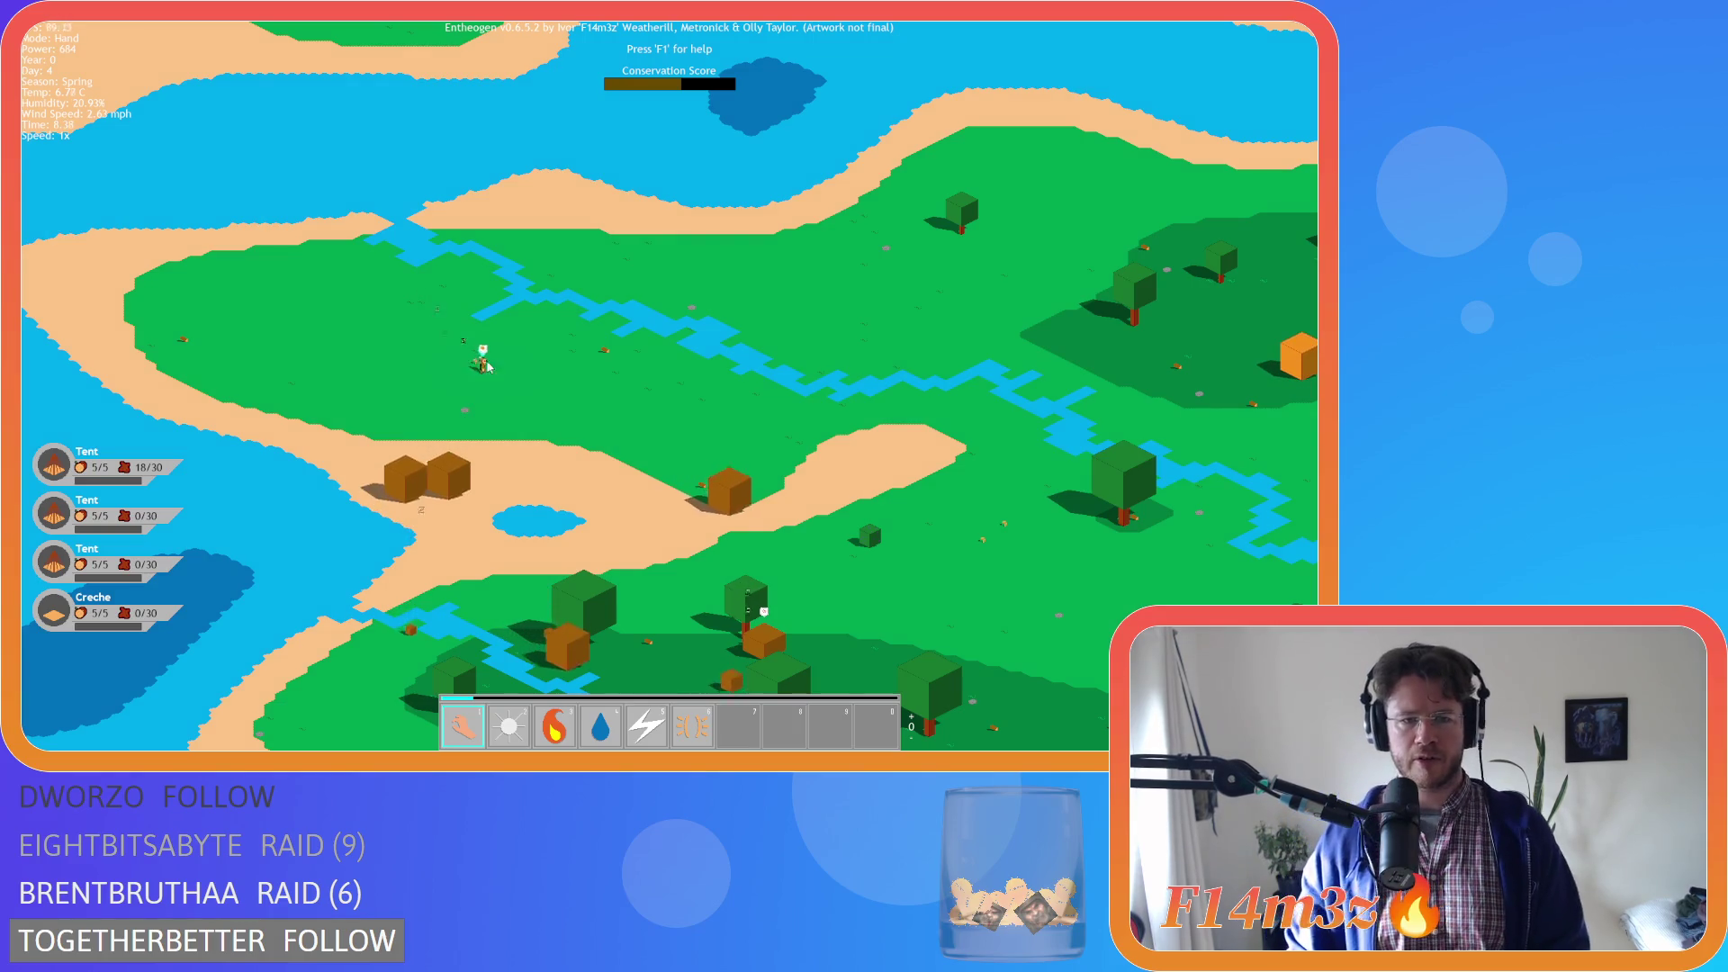
{"action": "key", "text": "space"}
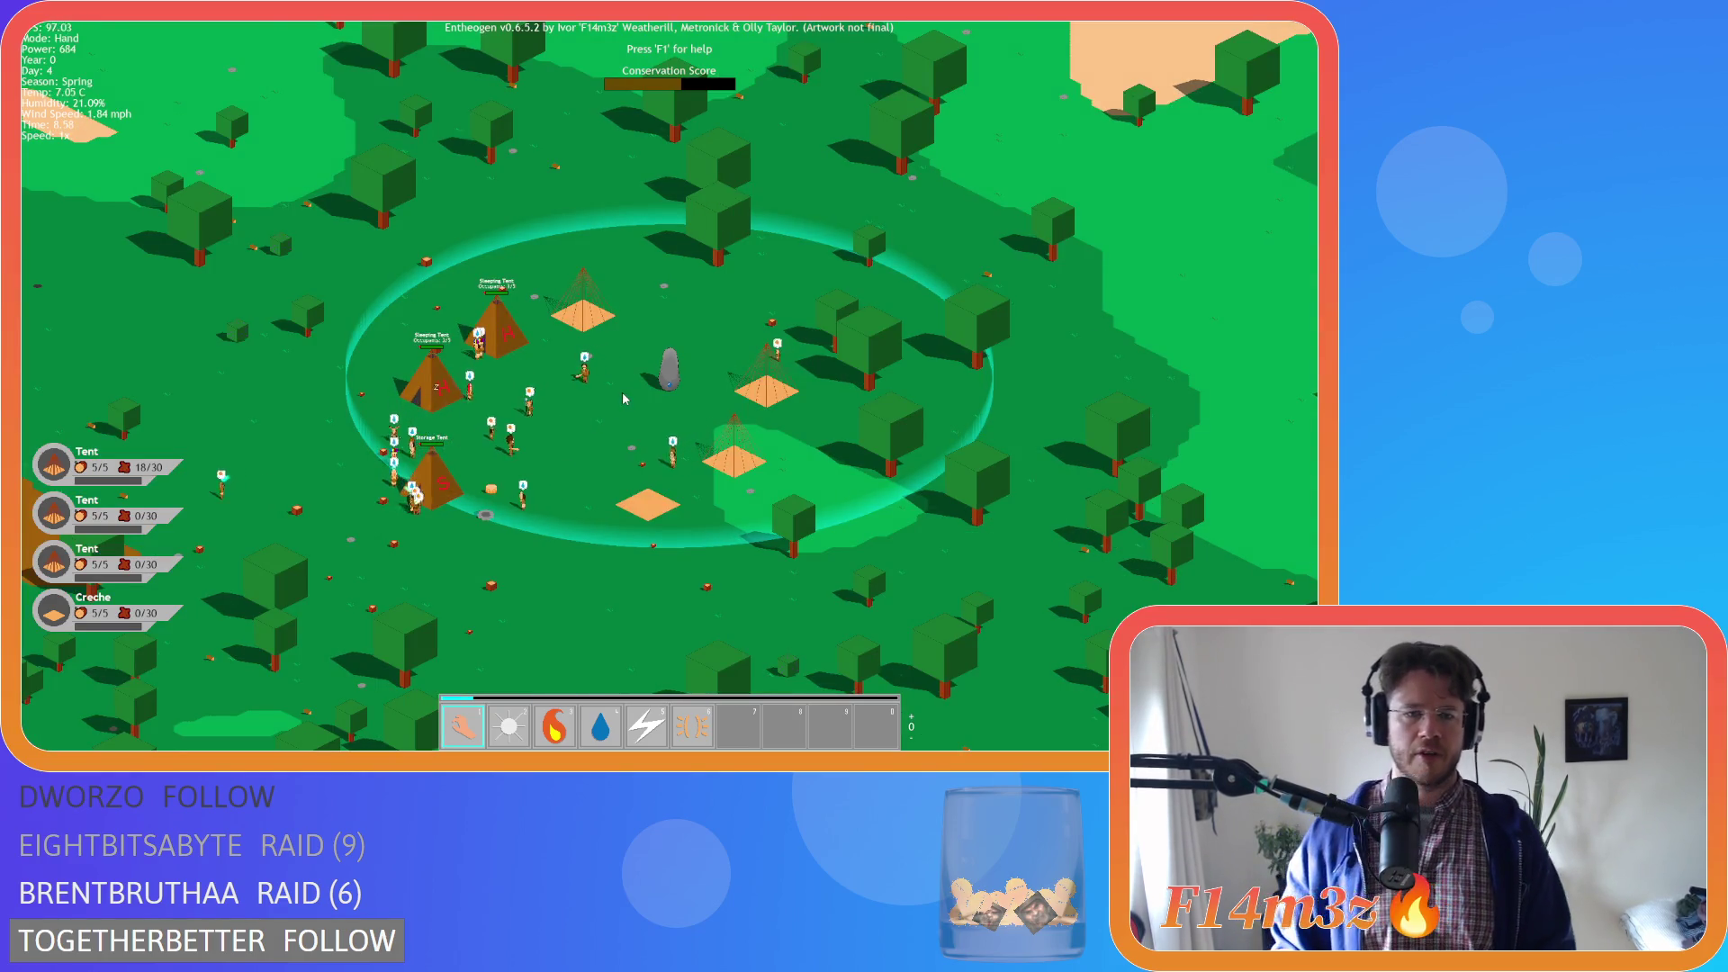
Zoom onto the village and glance at the storage and tribe inventory
{"action": "scroll", "coordinate": [507, 520], "scroll_direction": "up", "scroll_amount": 3}
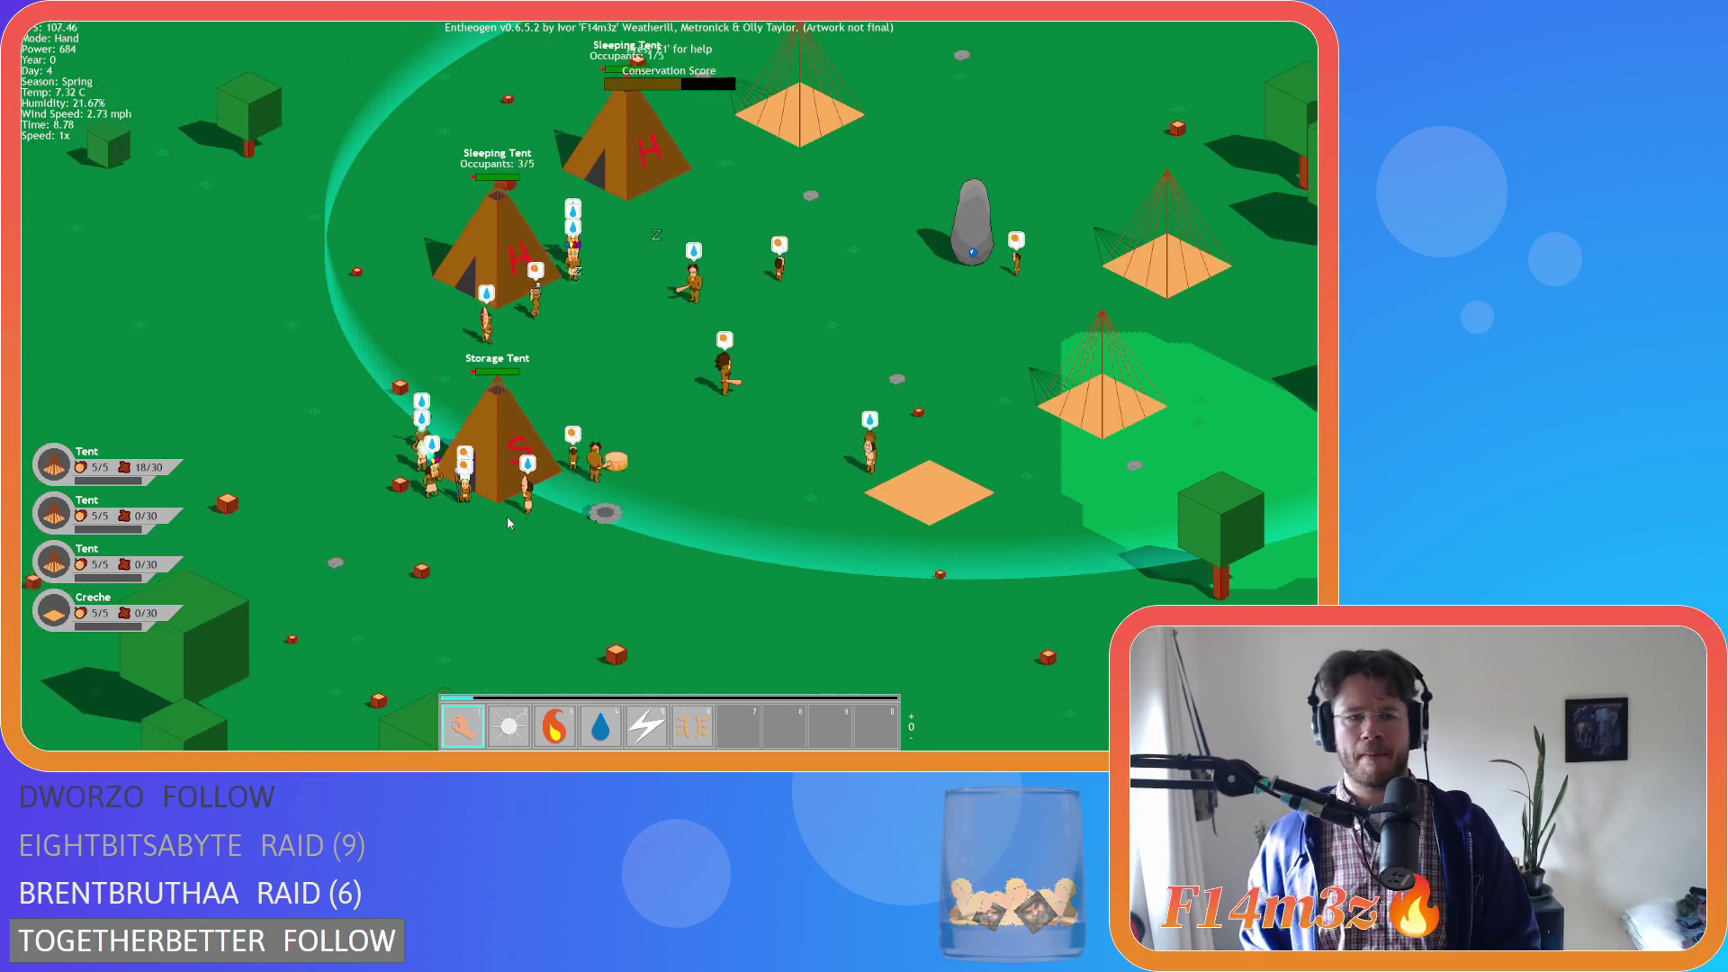
{"action": "key", "text": "a"}
{"action": "left_click", "coordinate": [506, 508]}
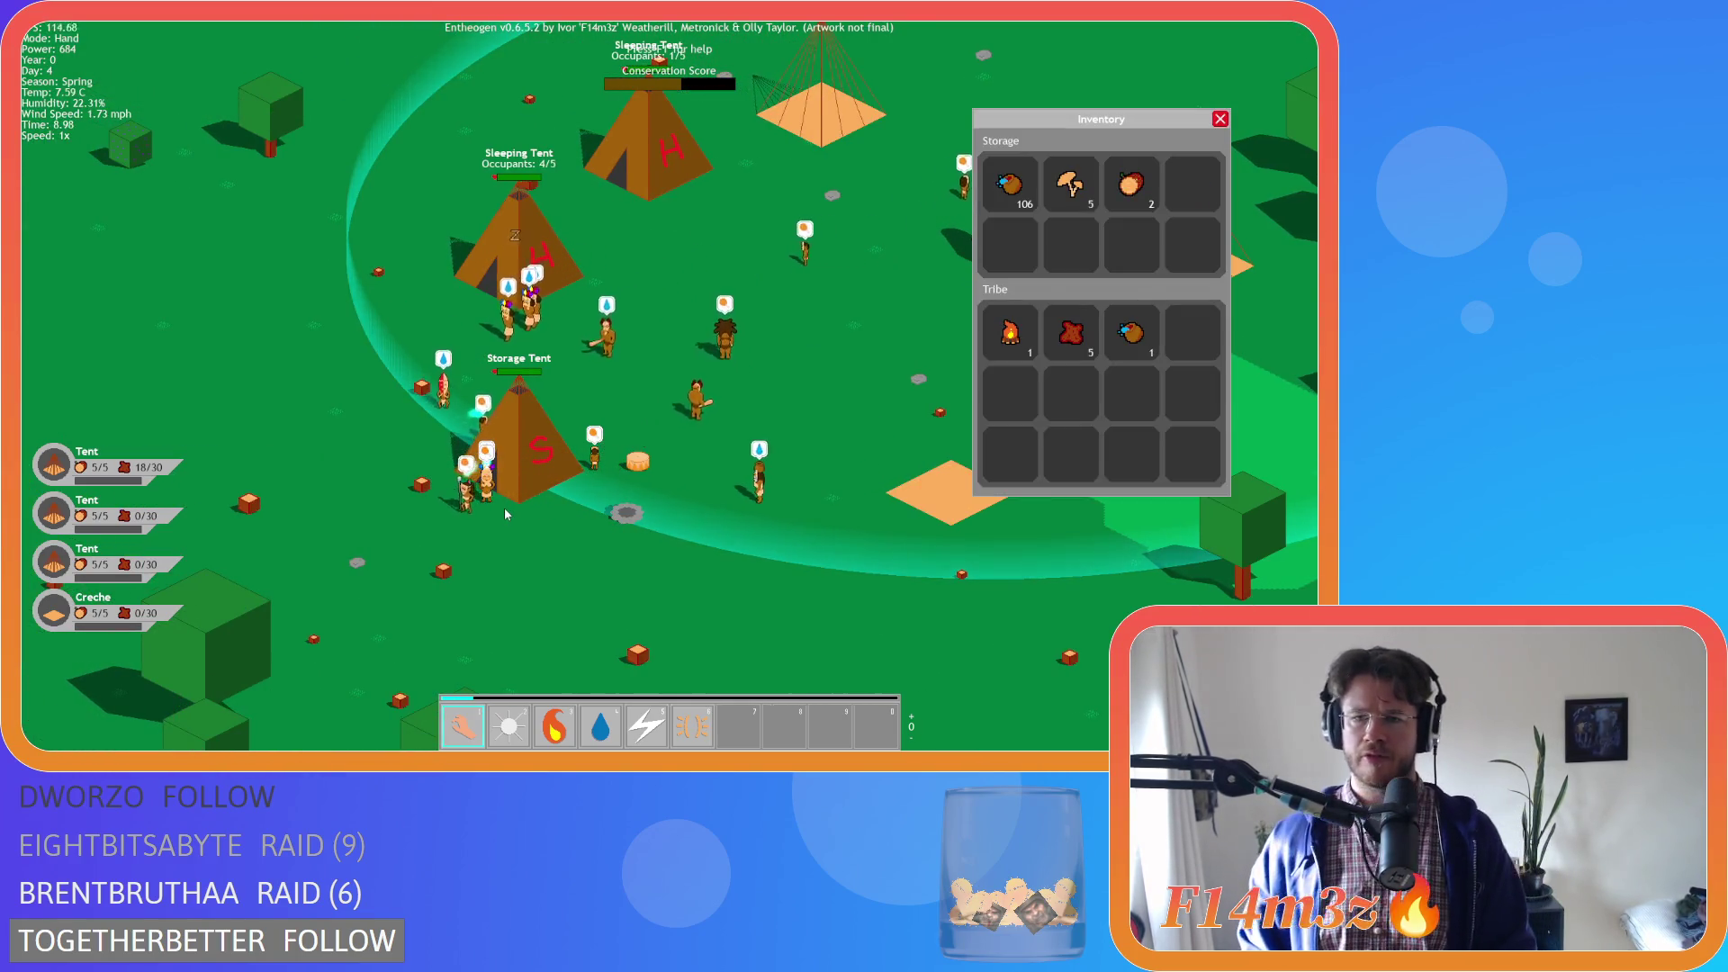
{"action": "key", "text": "Escape"}
Light a fire at the camp's fire pit with the fire power, then return to hand mode
{"action": "scroll", "coordinate": [504, 507], "scroll_direction": "down", "scroll_amount": 3}
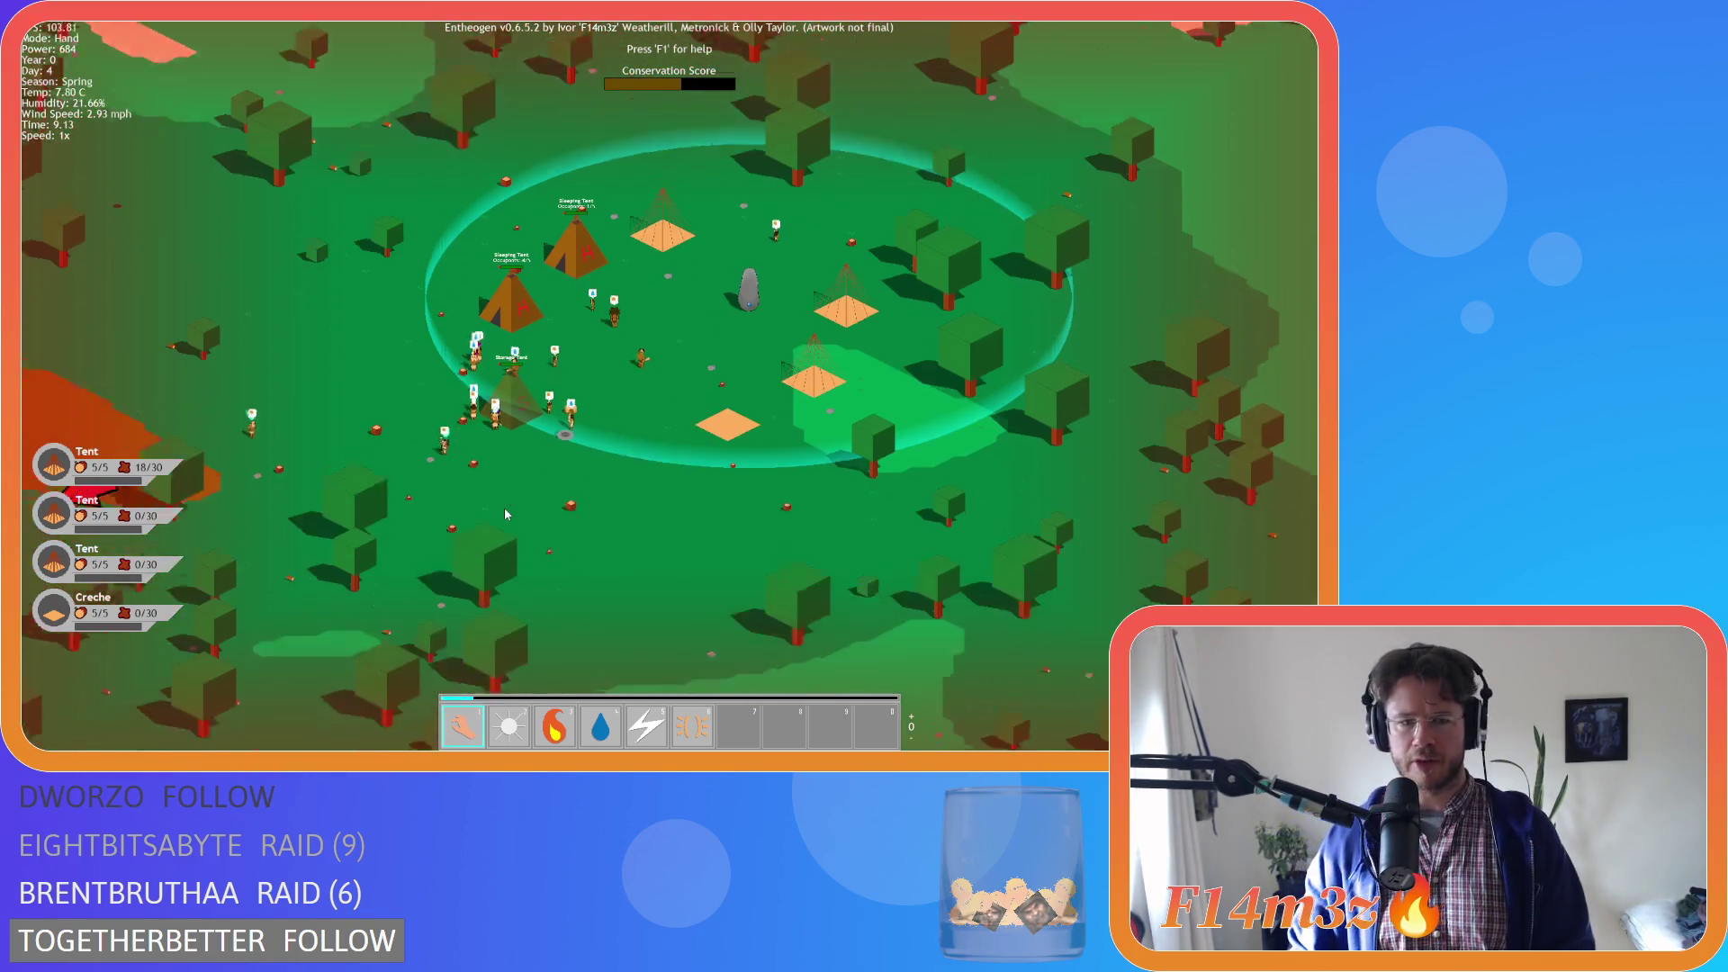
{"action": "key", "text": "3"}
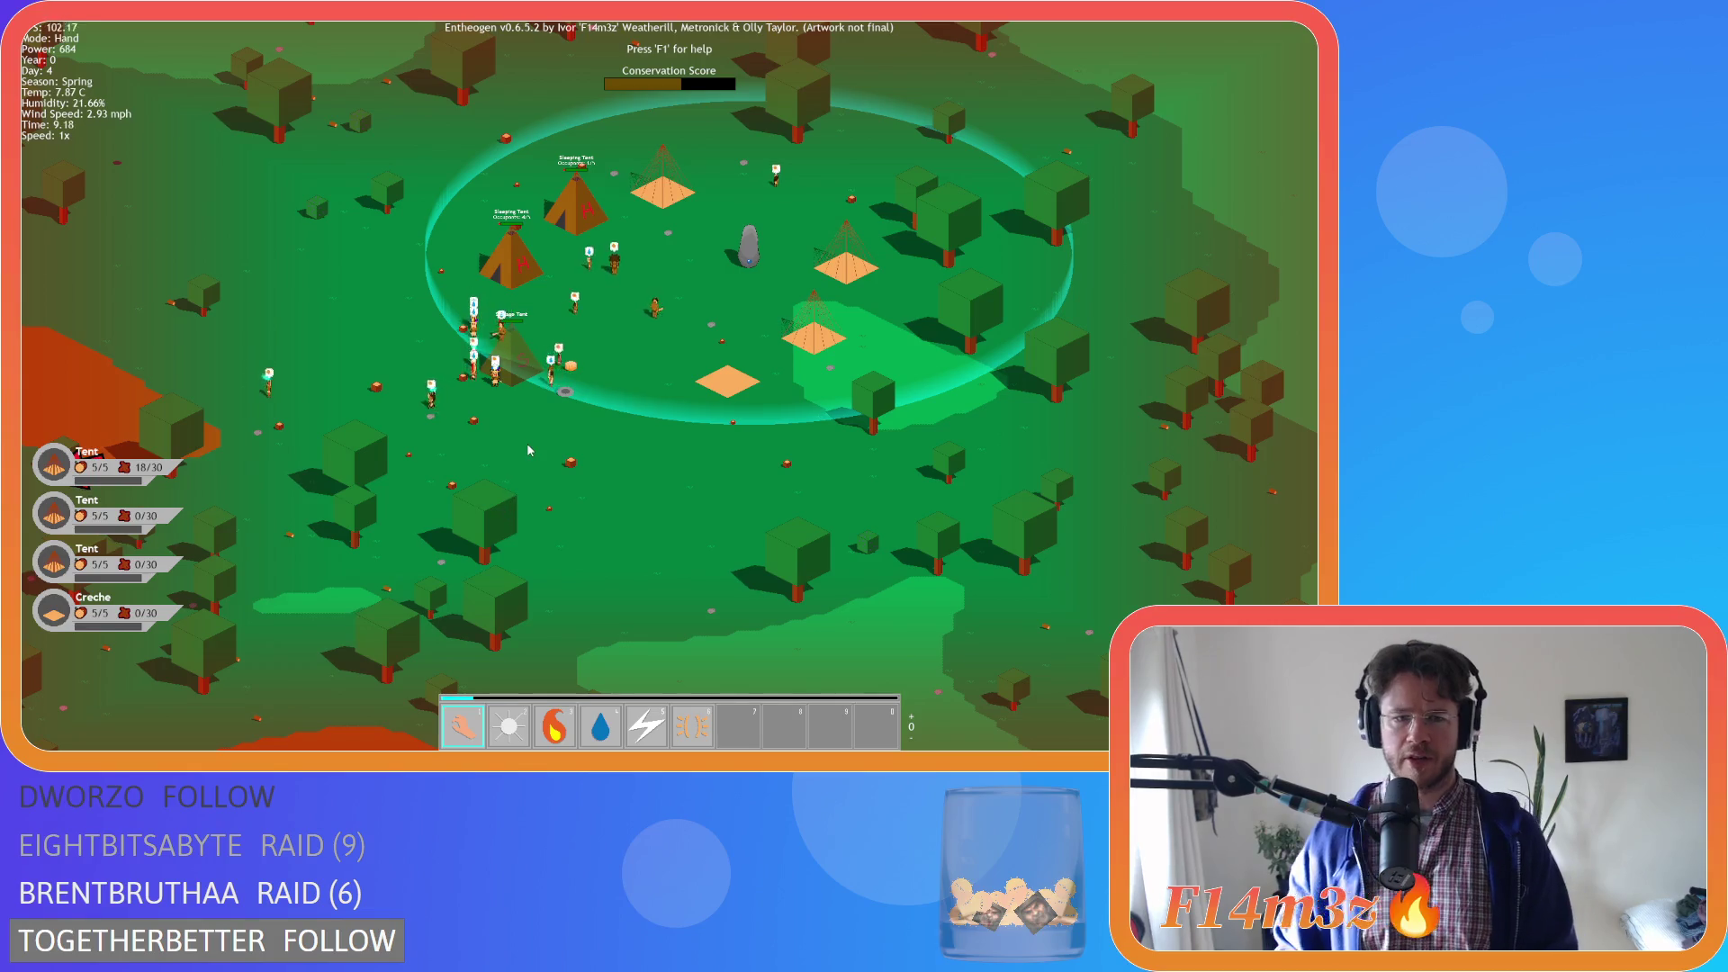
{"action": "left_click", "coordinate": [565, 389]}
{"action": "key", "text": "1"}
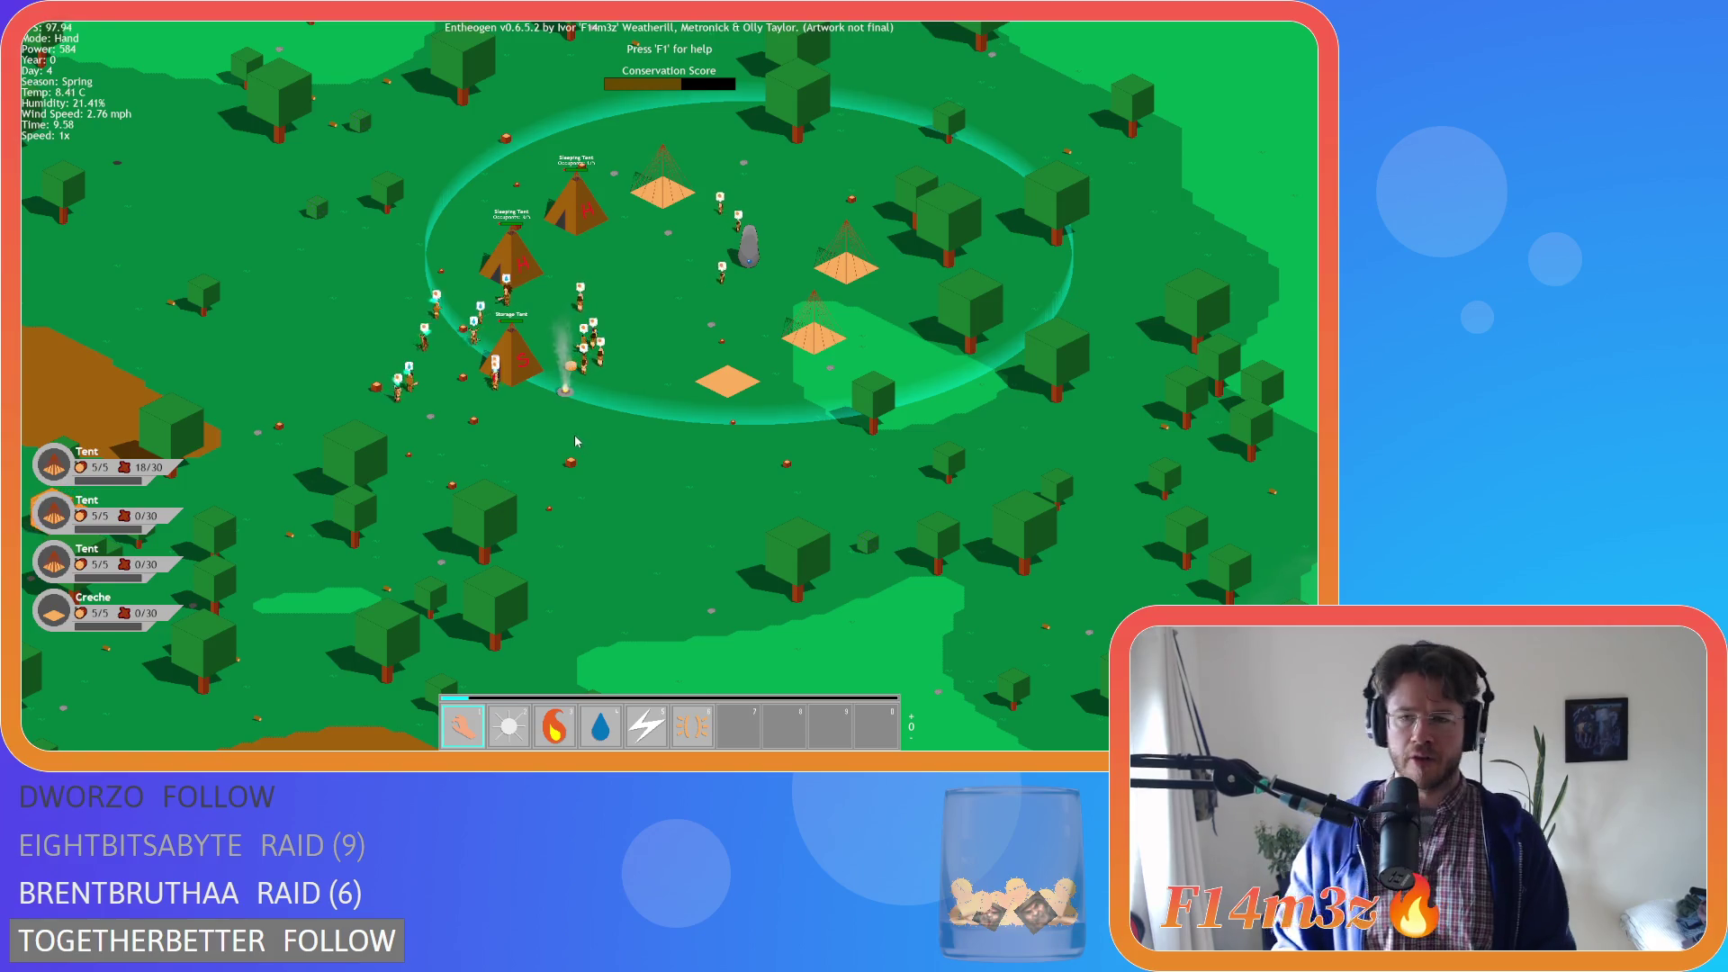
Review the inventory stocks and the tribe overview of followers
{"action": "key", "text": "i"}
{"action": "key", "text": "Escape"}
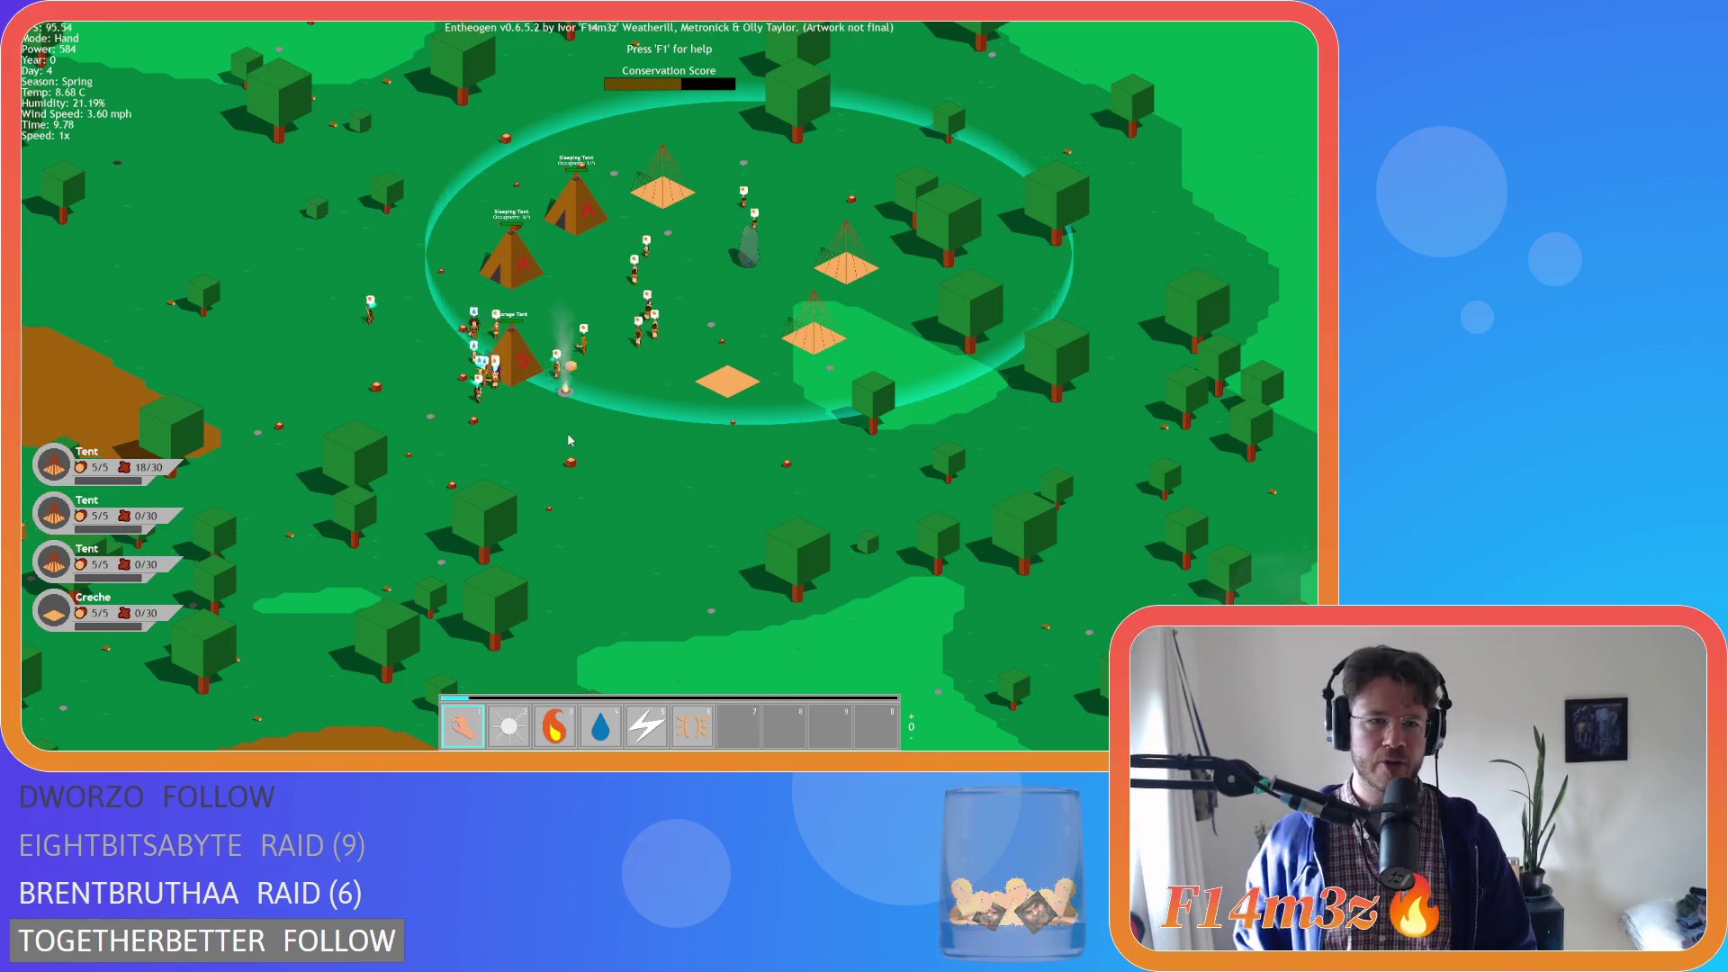
{"action": "scroll", "coordinate": [565, 439], "scroll_direction": "up", "scroll_amount": 2}
{"action": "scroll", "coordinate": [638, 420], "scroll_direction": "up", "scroll_amount": 2}
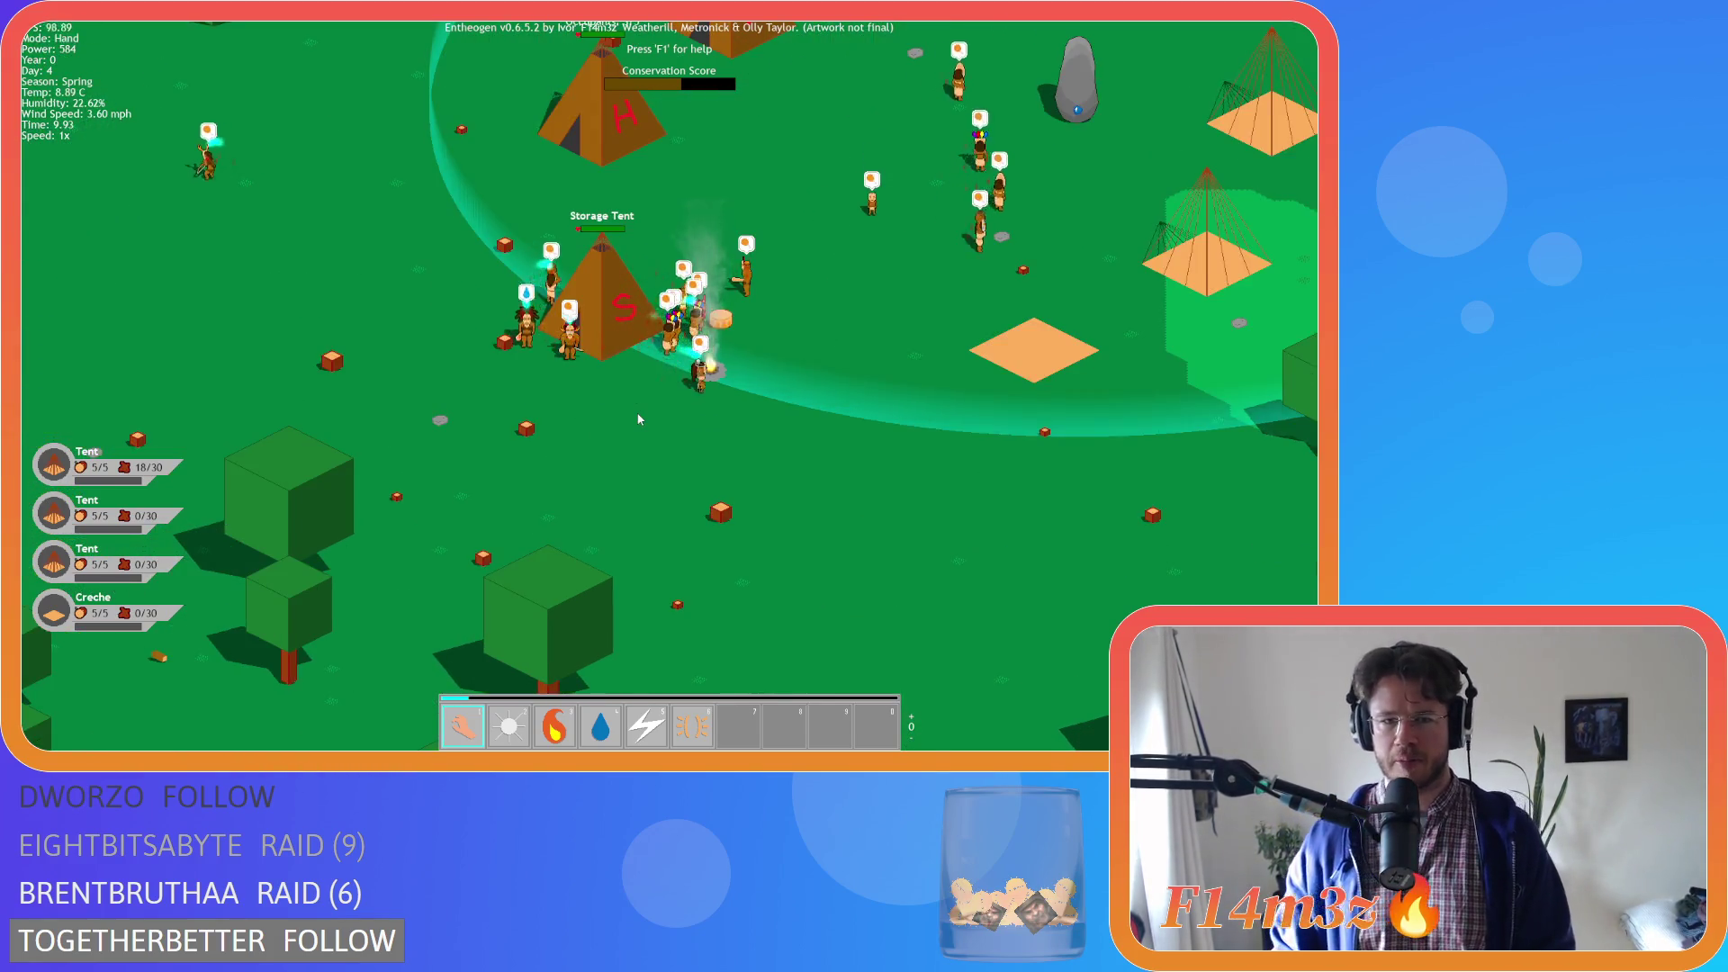
{"action": "scroll", "coordinate": [637, 419], "scroll_direction": "down", "scroll_amount": 4}
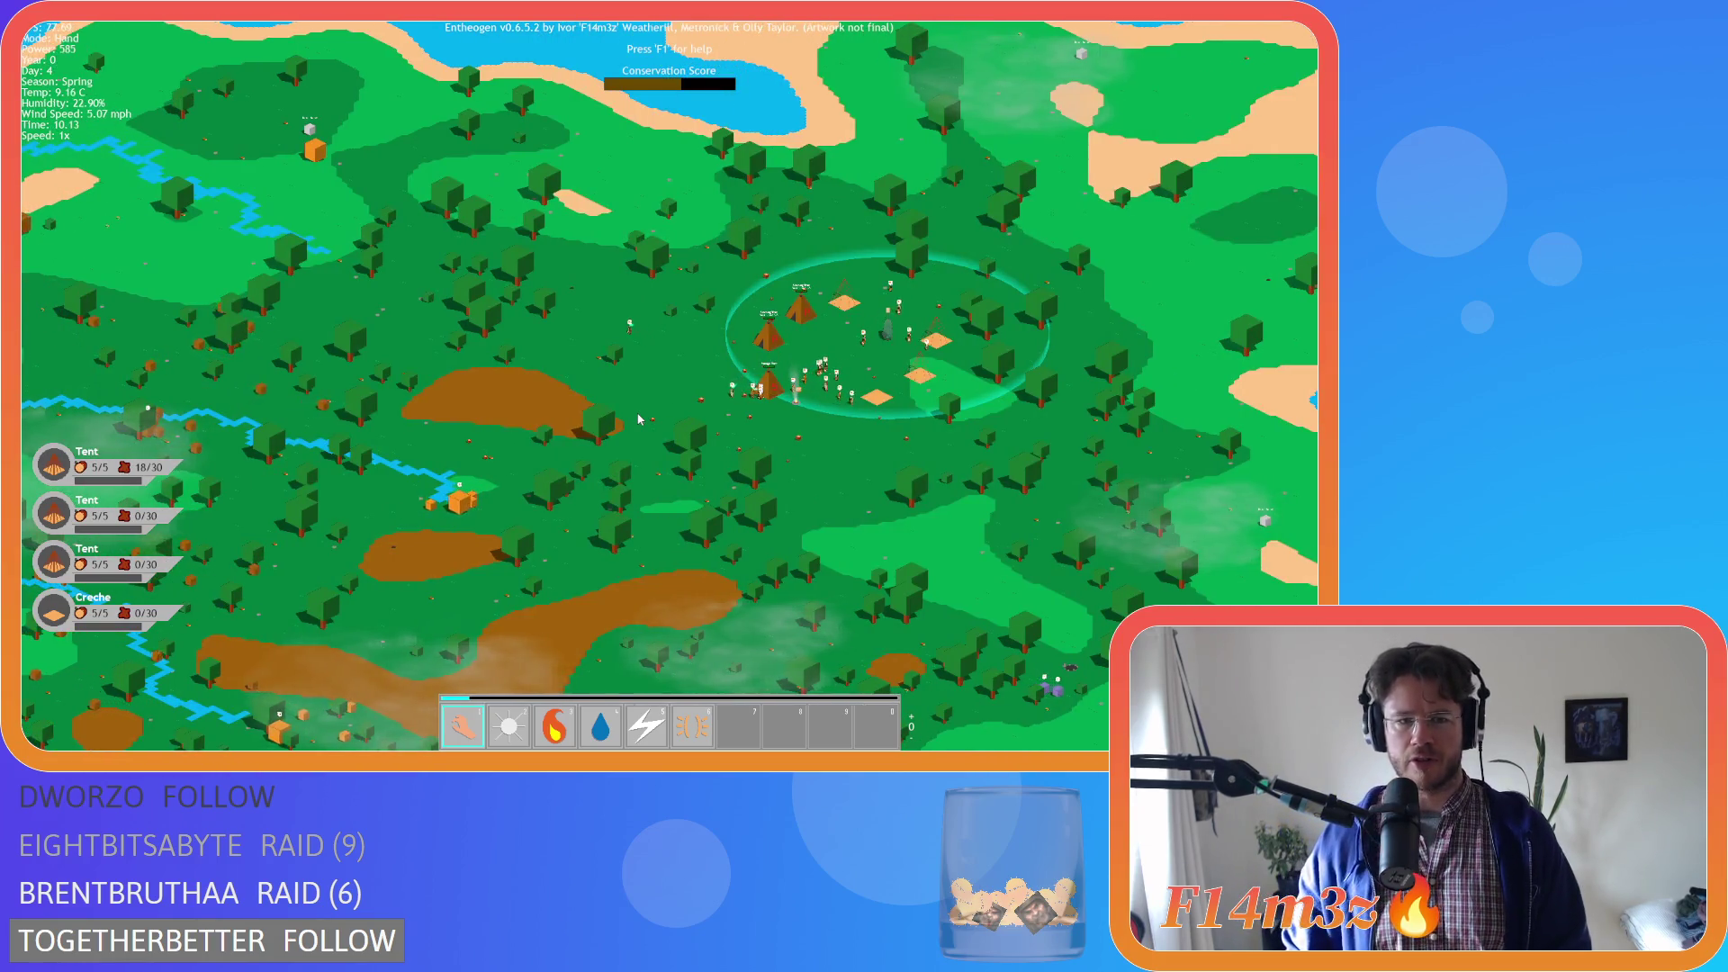
{"action": "scroll", "coordinate": [638, 419], "scroll_direction": "up", "scroll_amount": 3}
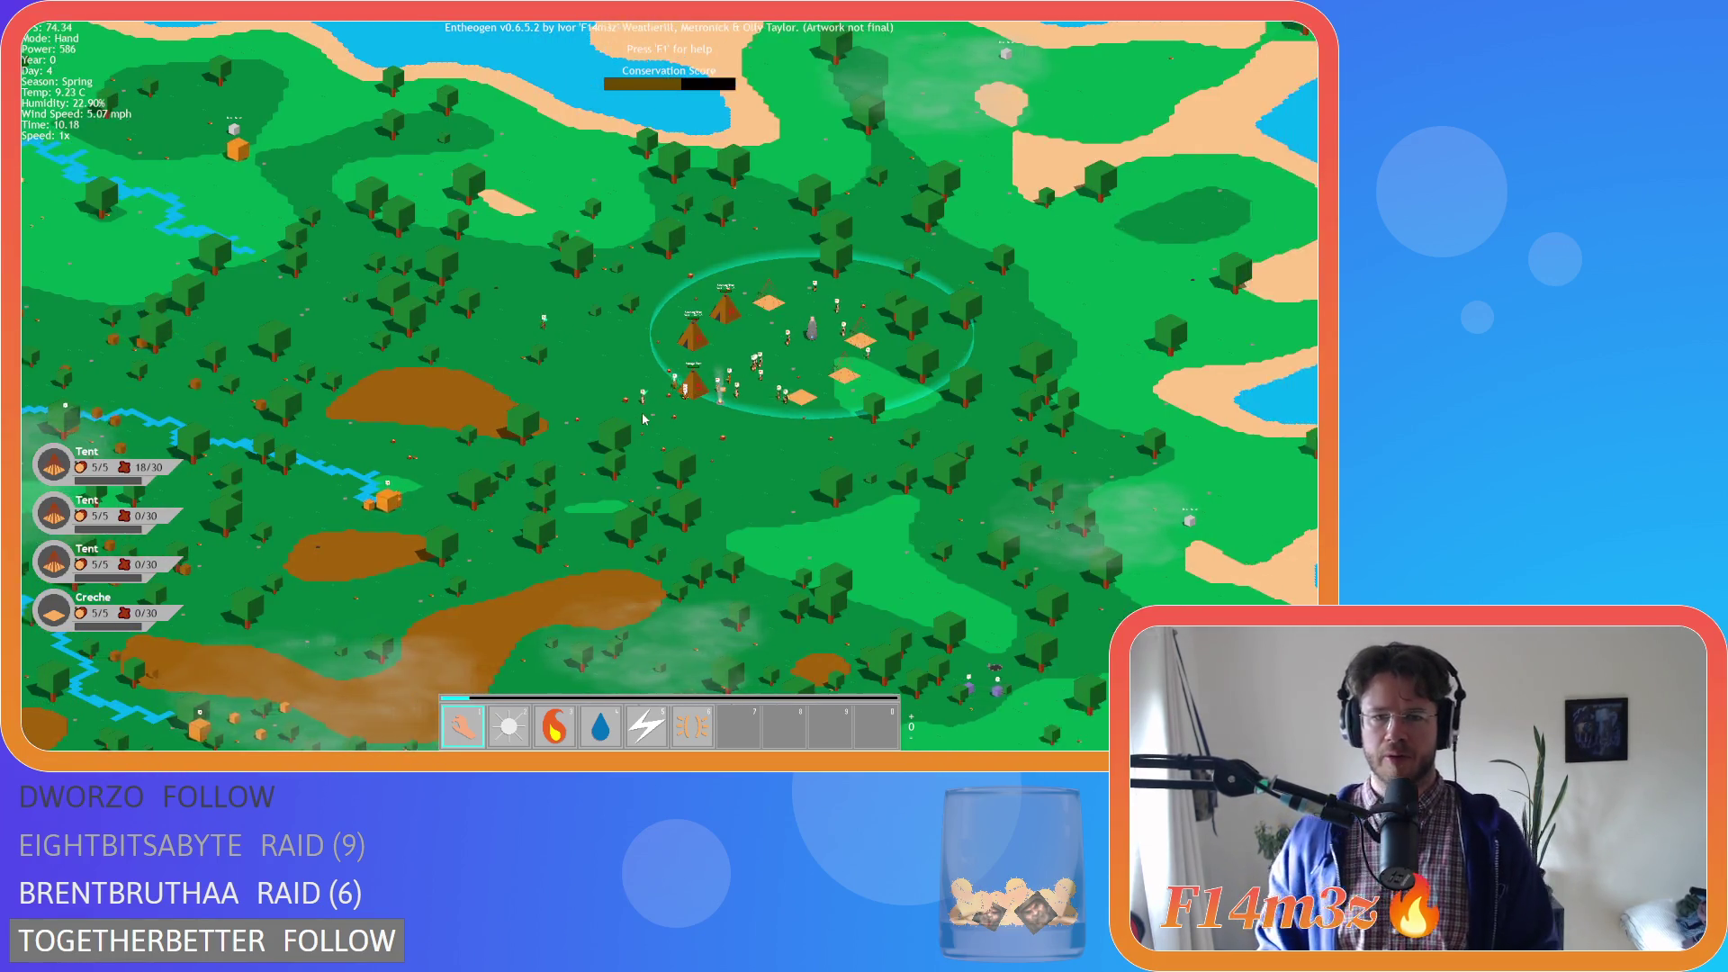
{"action": "key", "text": "t"}
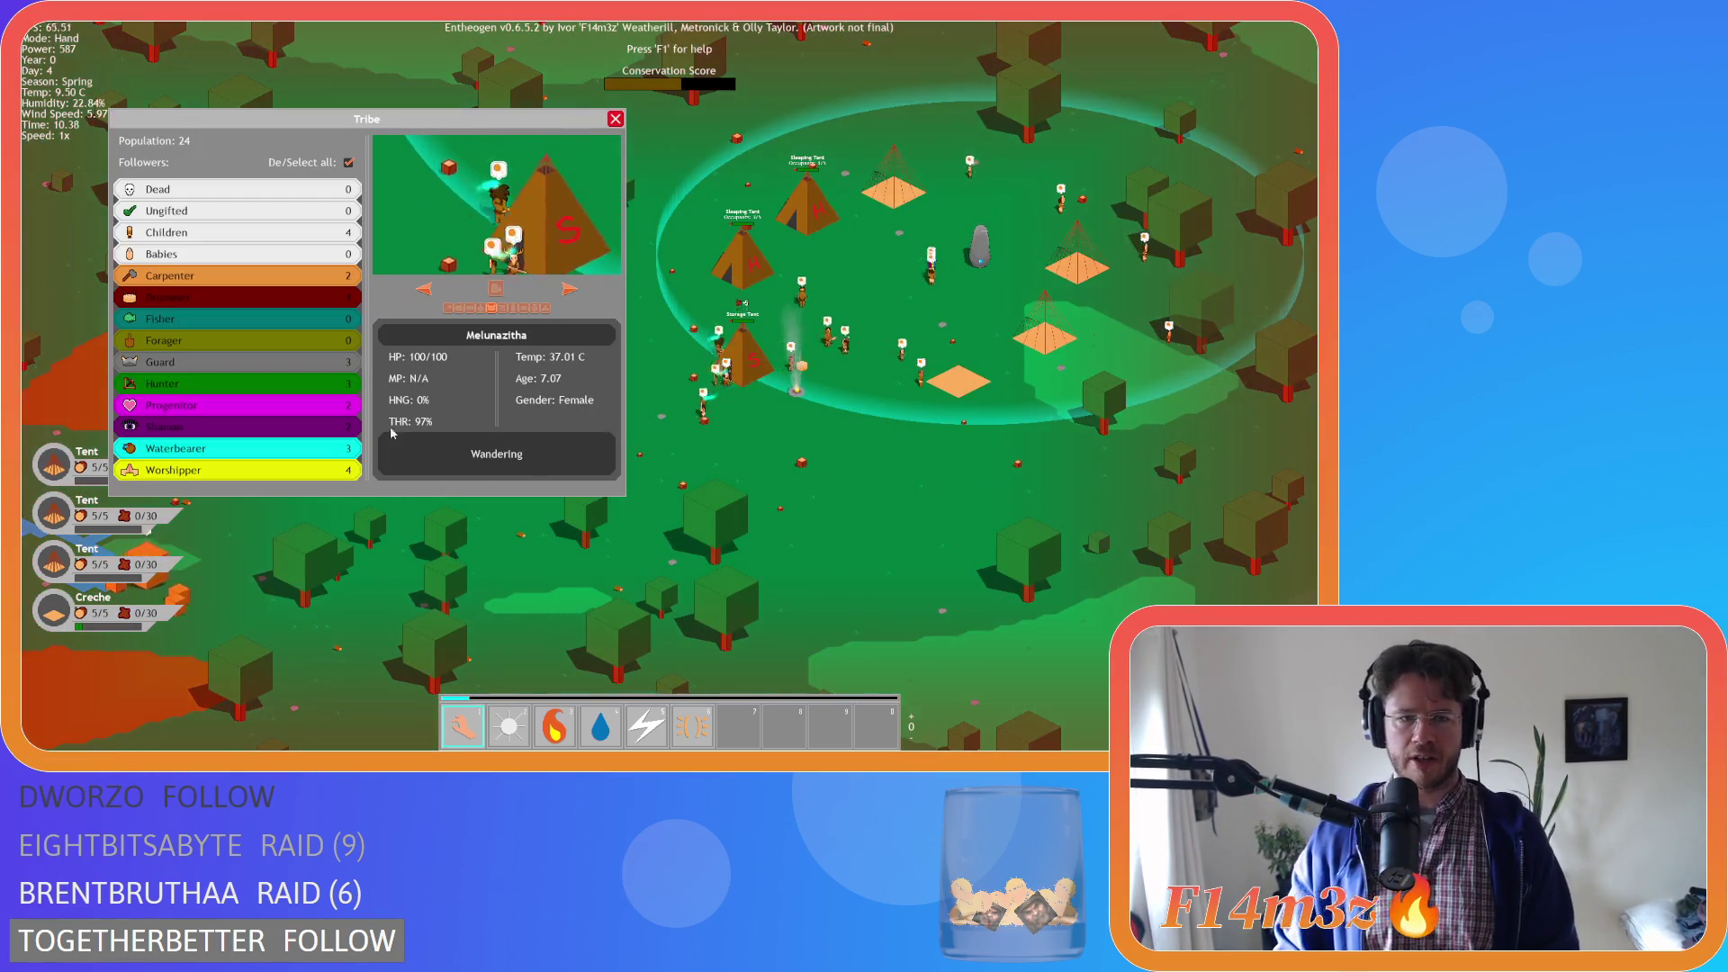
{"action": "left_click", "coordinate": [614, 118]}
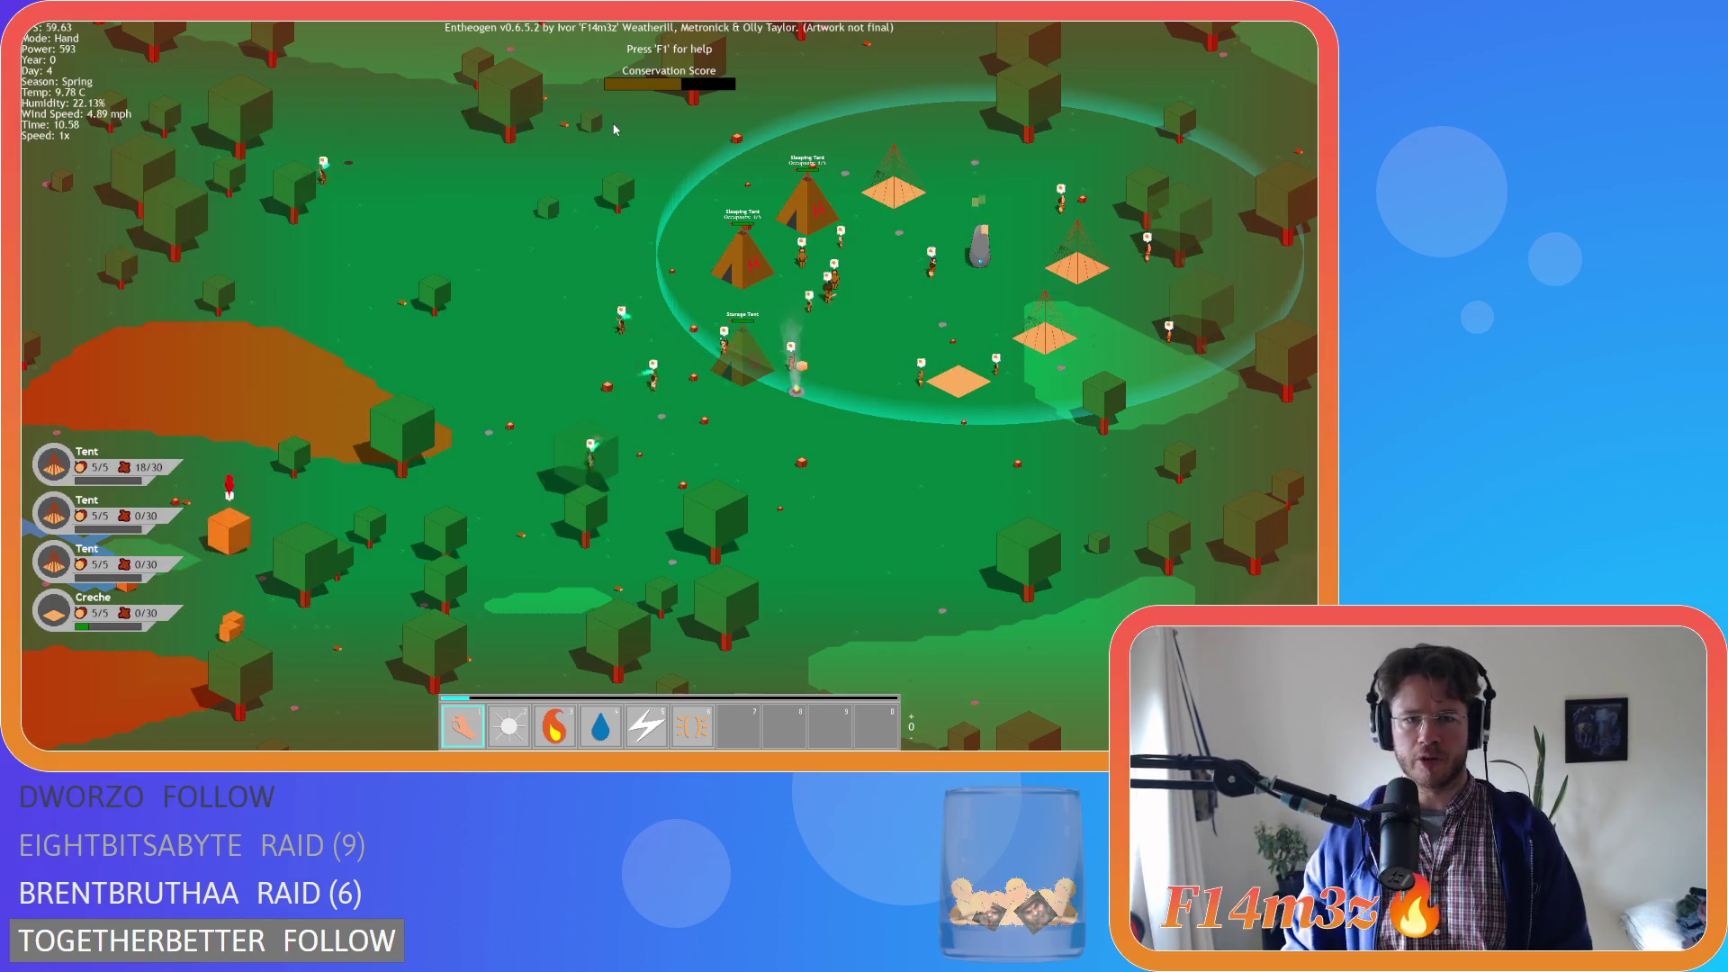
{"action": "key", "text": "i"}
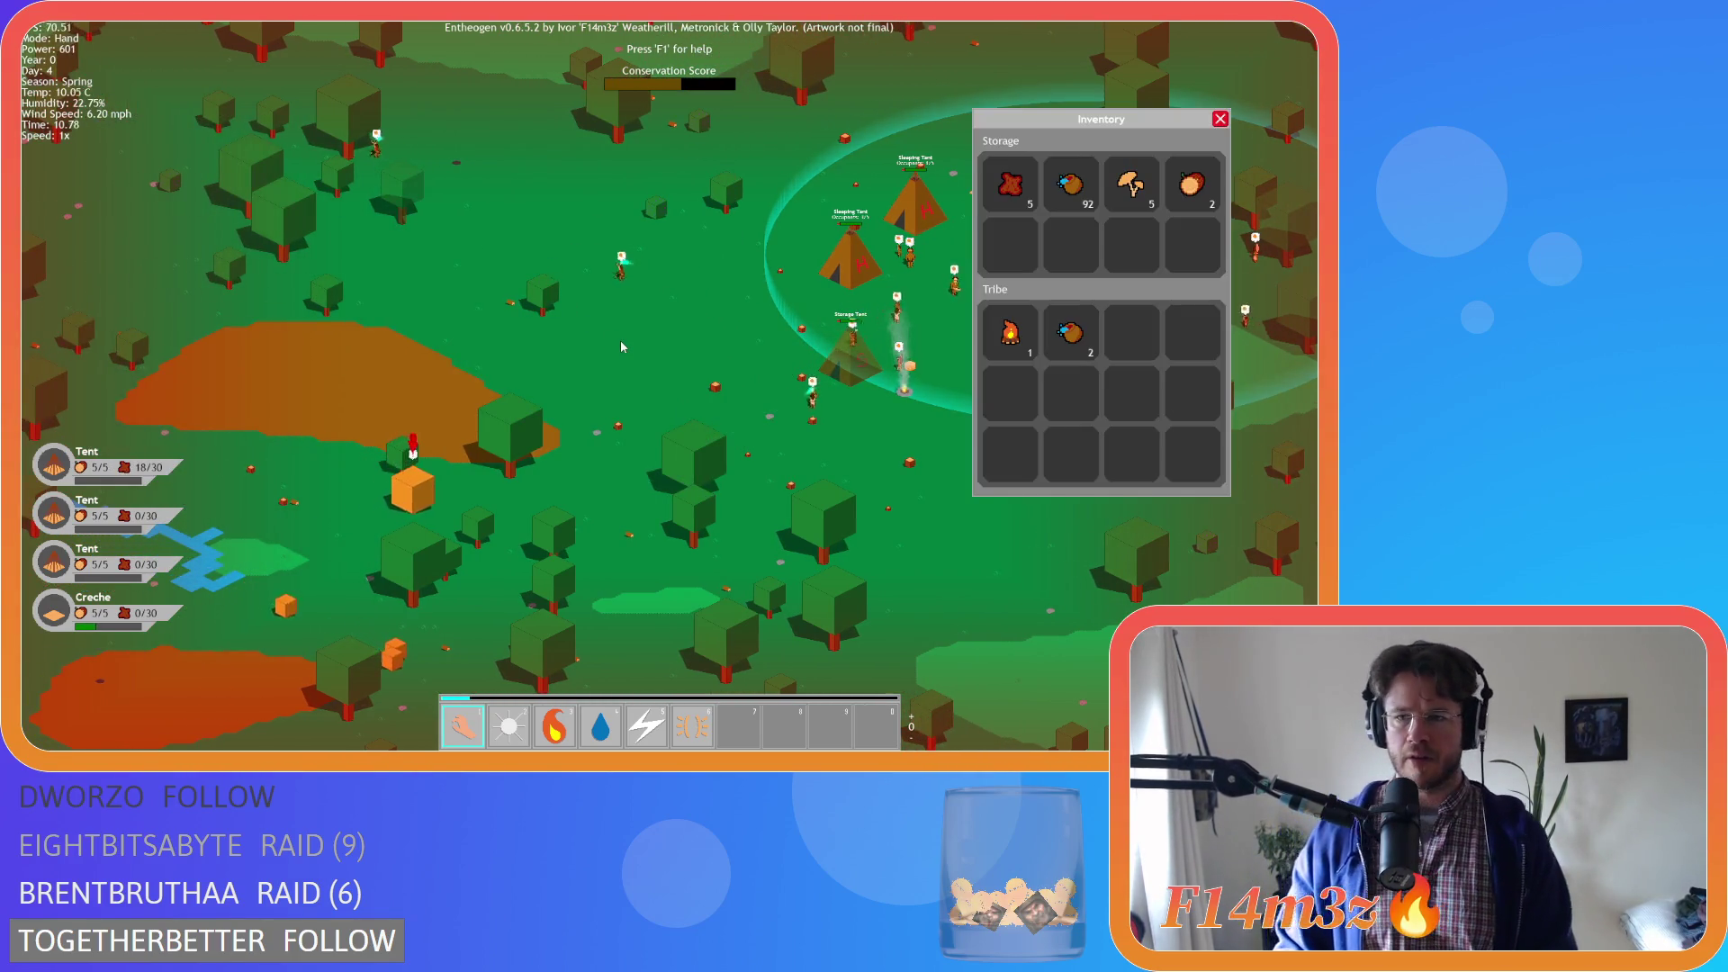
{"action": "key", "text": "i"}
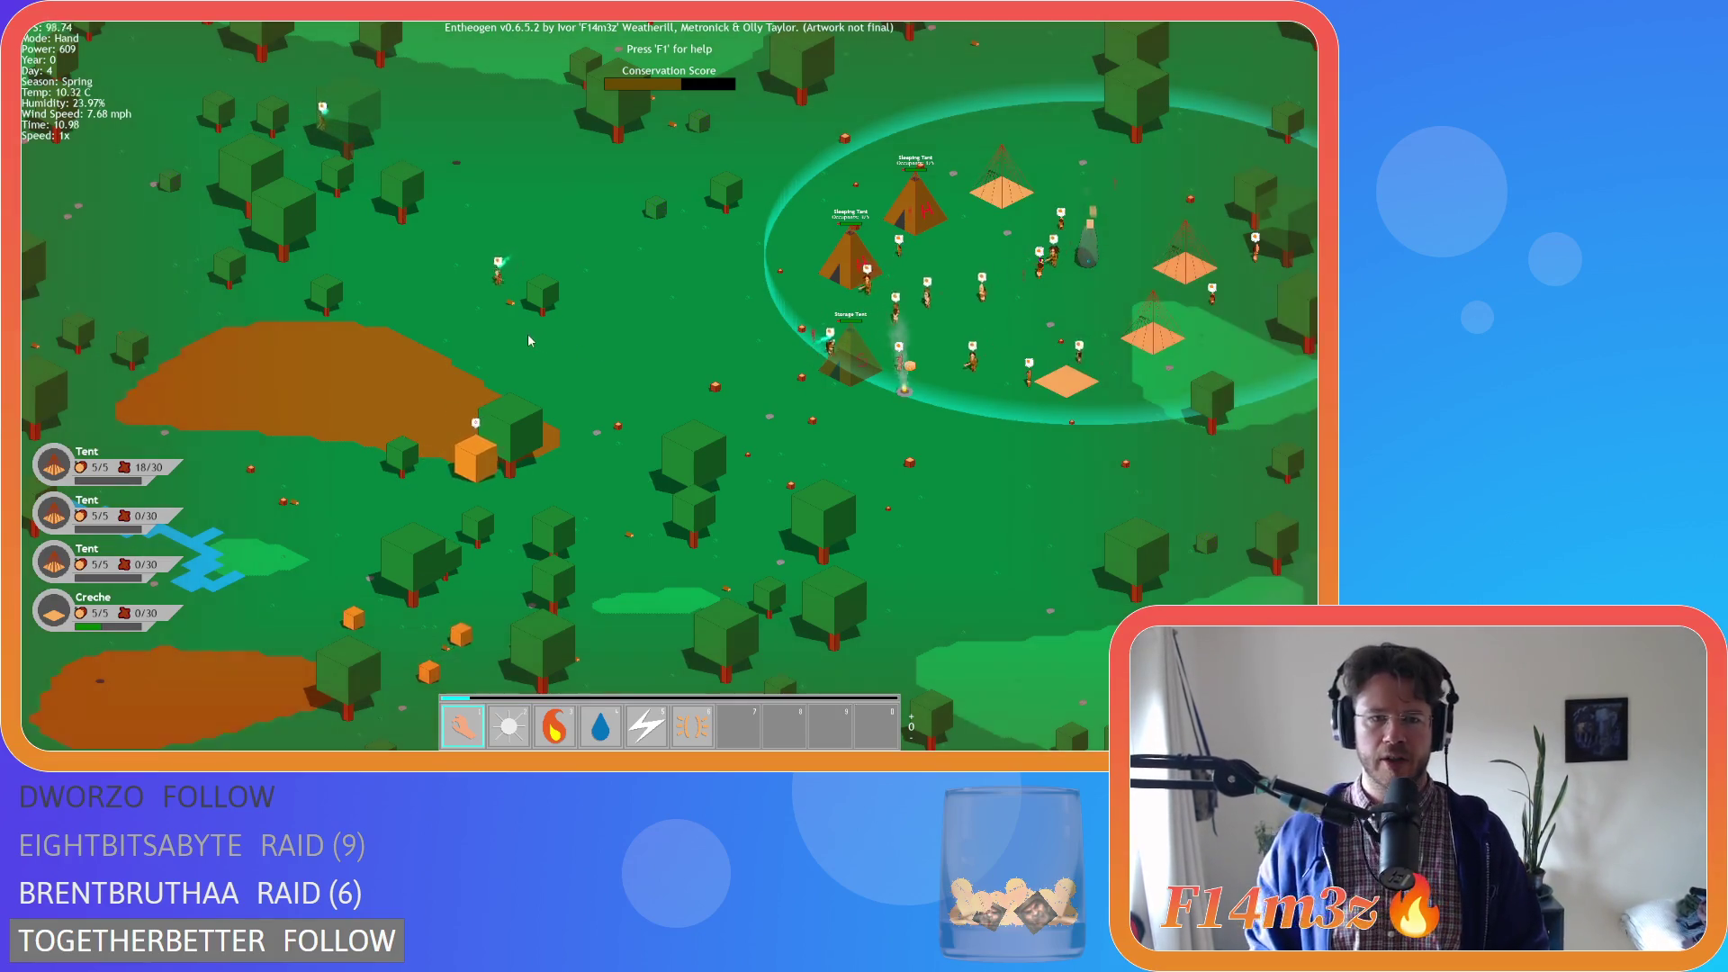
Pan east across the camp and pause the game with the space key
{"action": "key", "text": "d"}
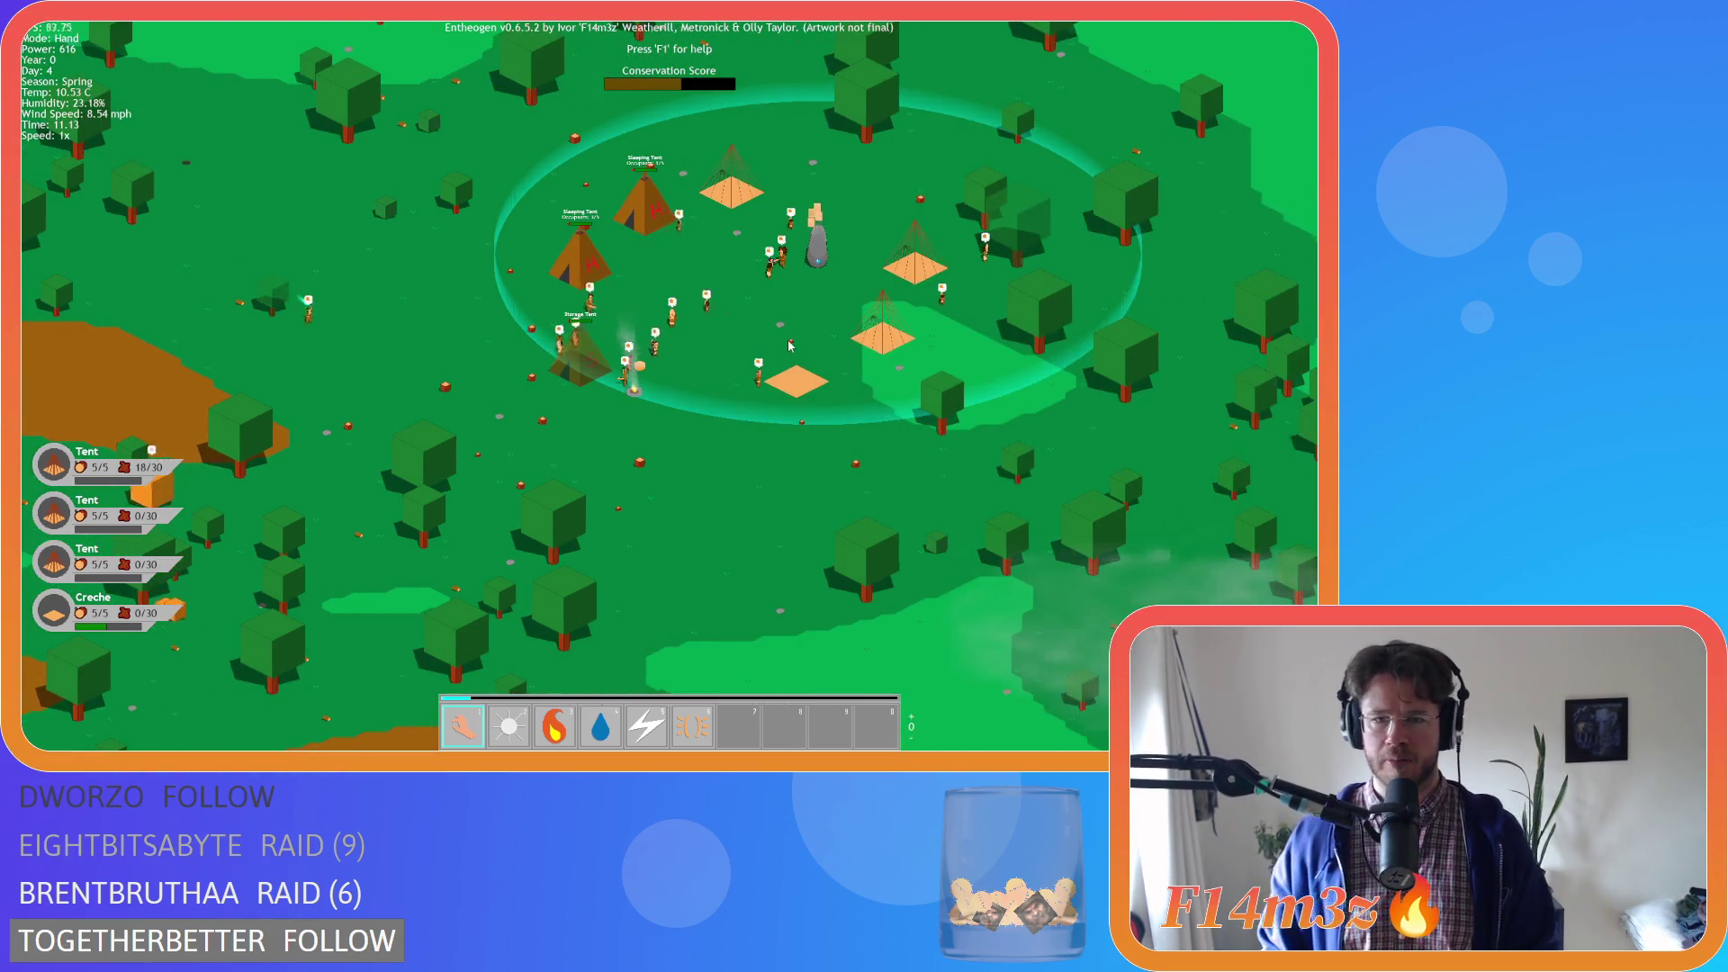
{"action": "scroll", "coordinate": [790, 346], "scroll_direction": "up", "scroll_amount": 3}
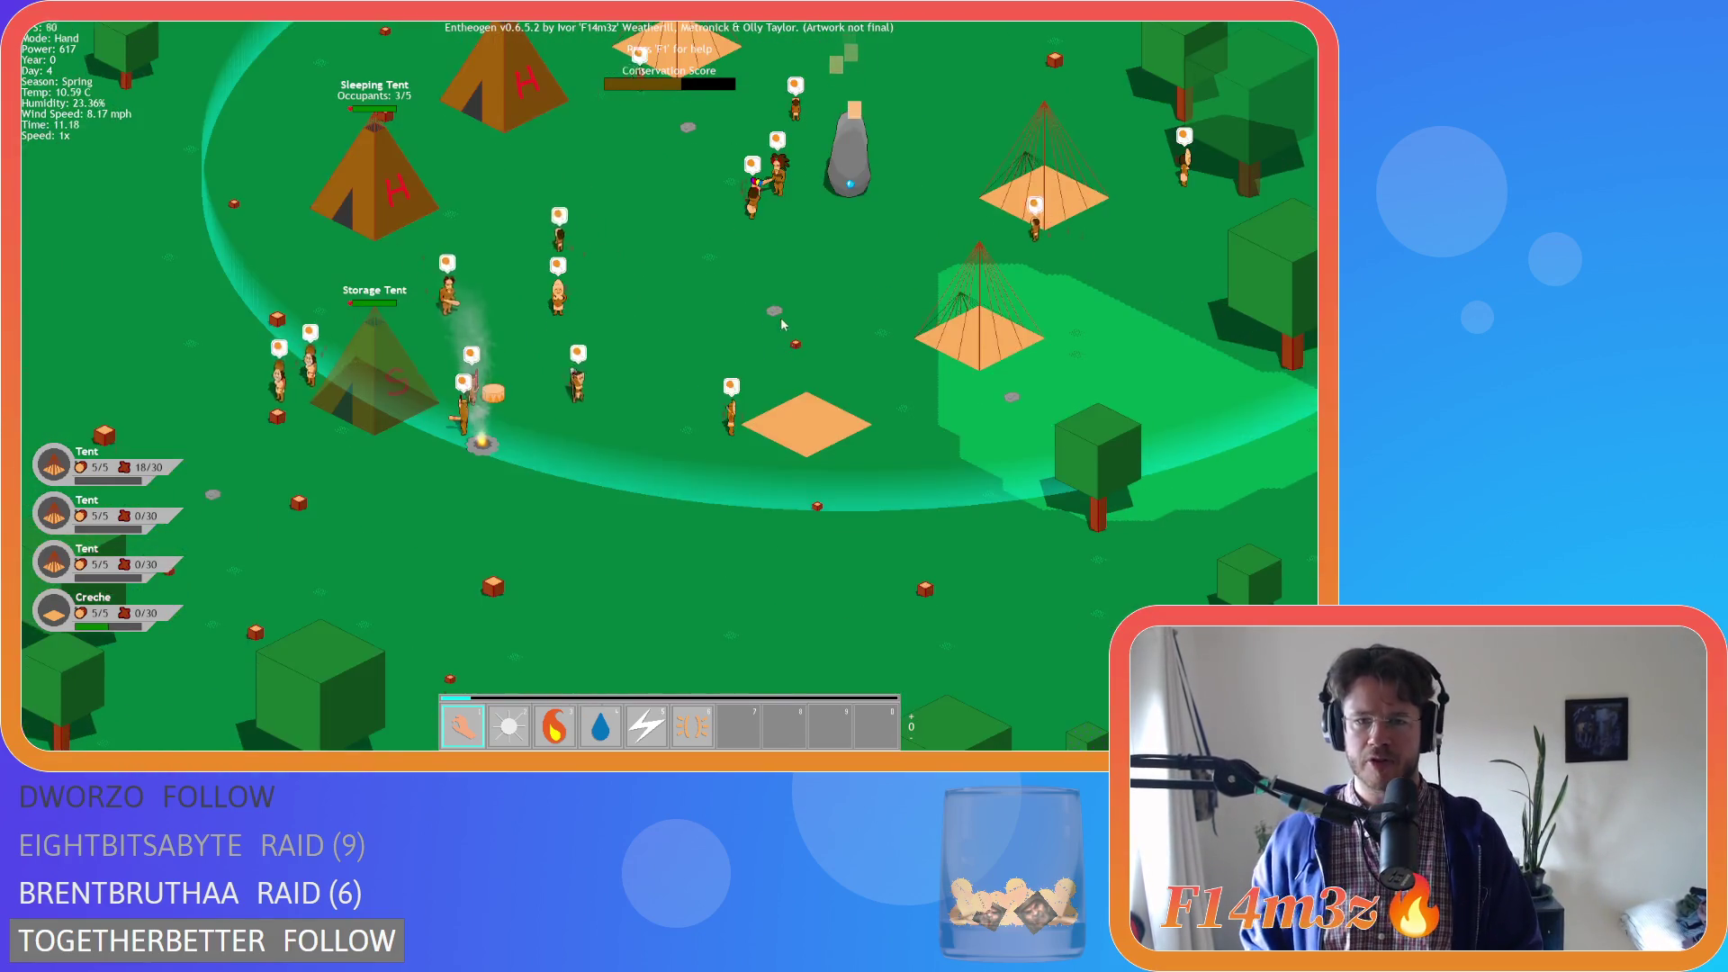
{"action": "scroll", "coordinate": [774, 313], "scroll_direction": "down", "scroll_amount": 8}
{"action": "key", "text": "space"}
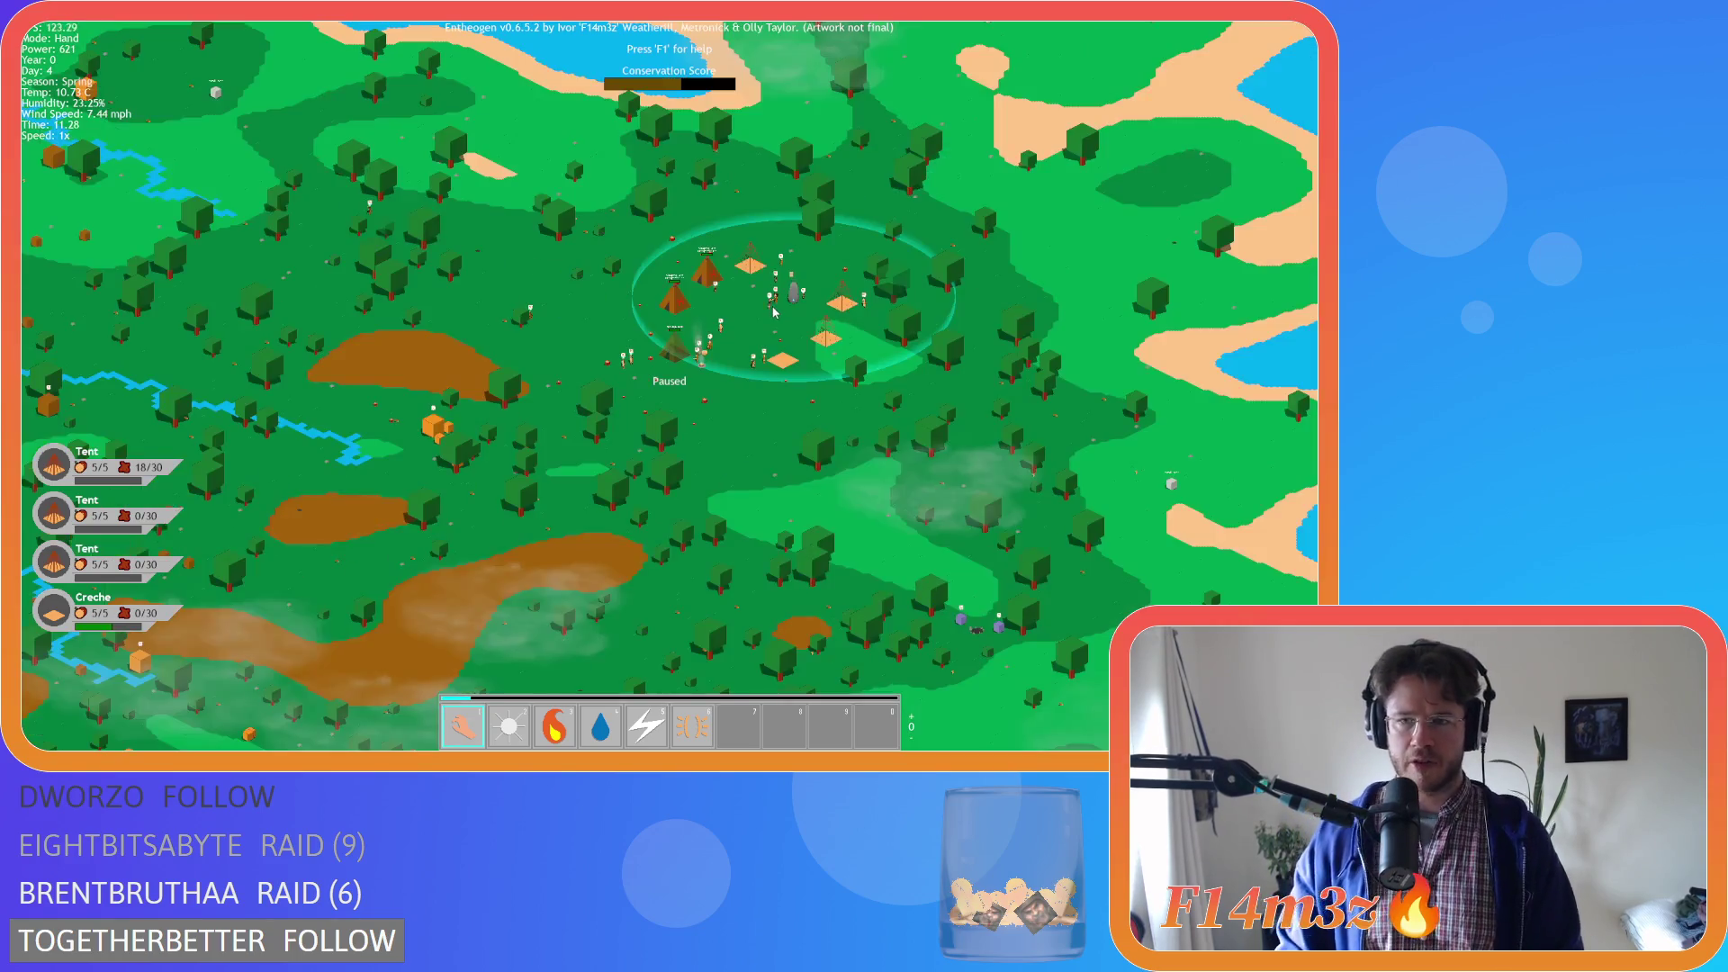
Zoom in and out on the Resurrection and Divine Intervention monoliths on the western coast
{"action": "key", "text": "a"}
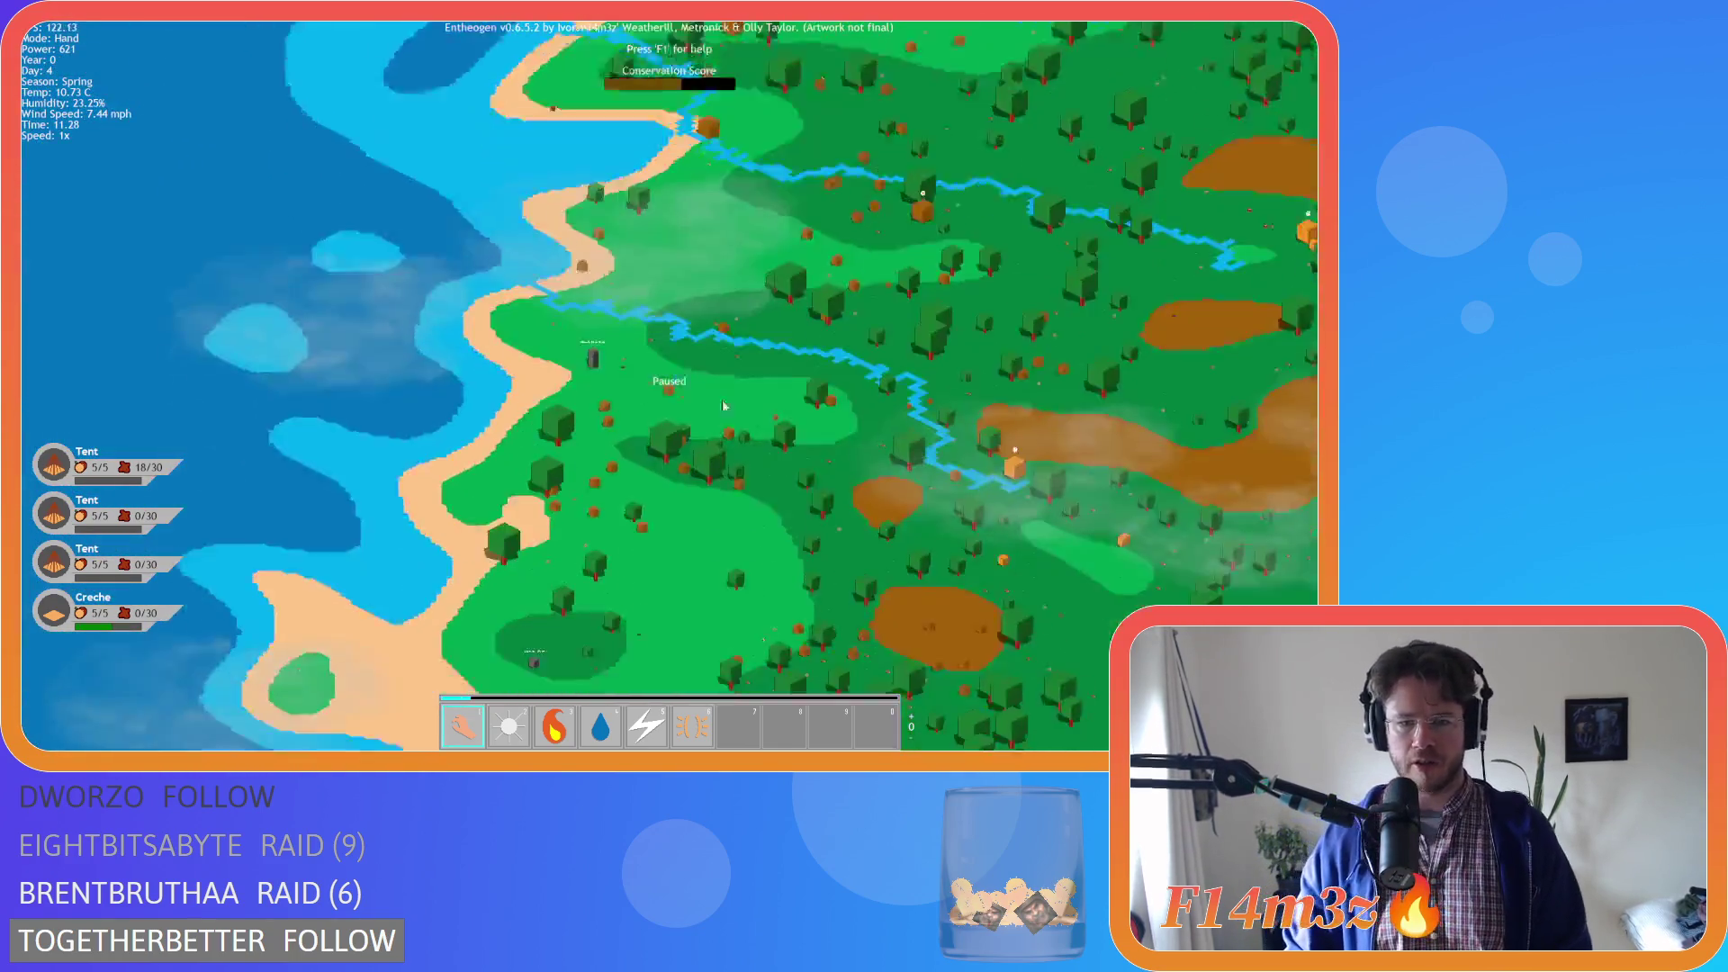
{"action": "scroll", "coordinate": [596, 289], "scroll_direction": "up", "scroll_amount": 5}
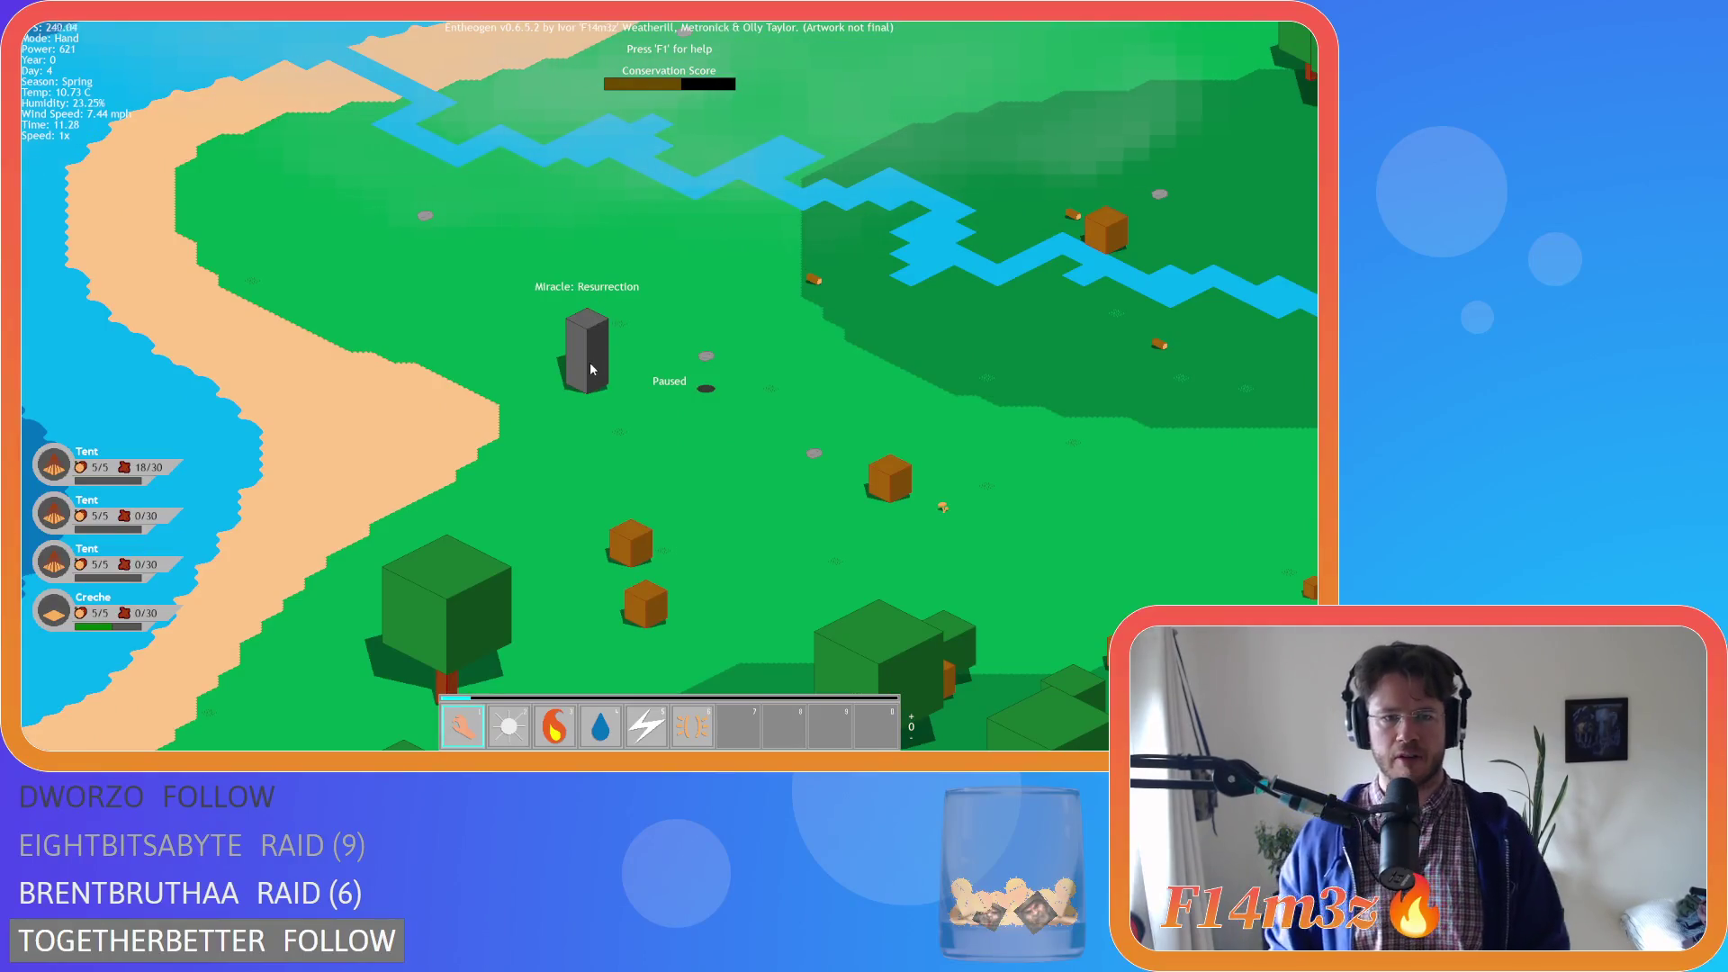
{"action": "scroll", "coordinate": [590, 364], "scroll_direction": "down", "scroll_amount": 8}
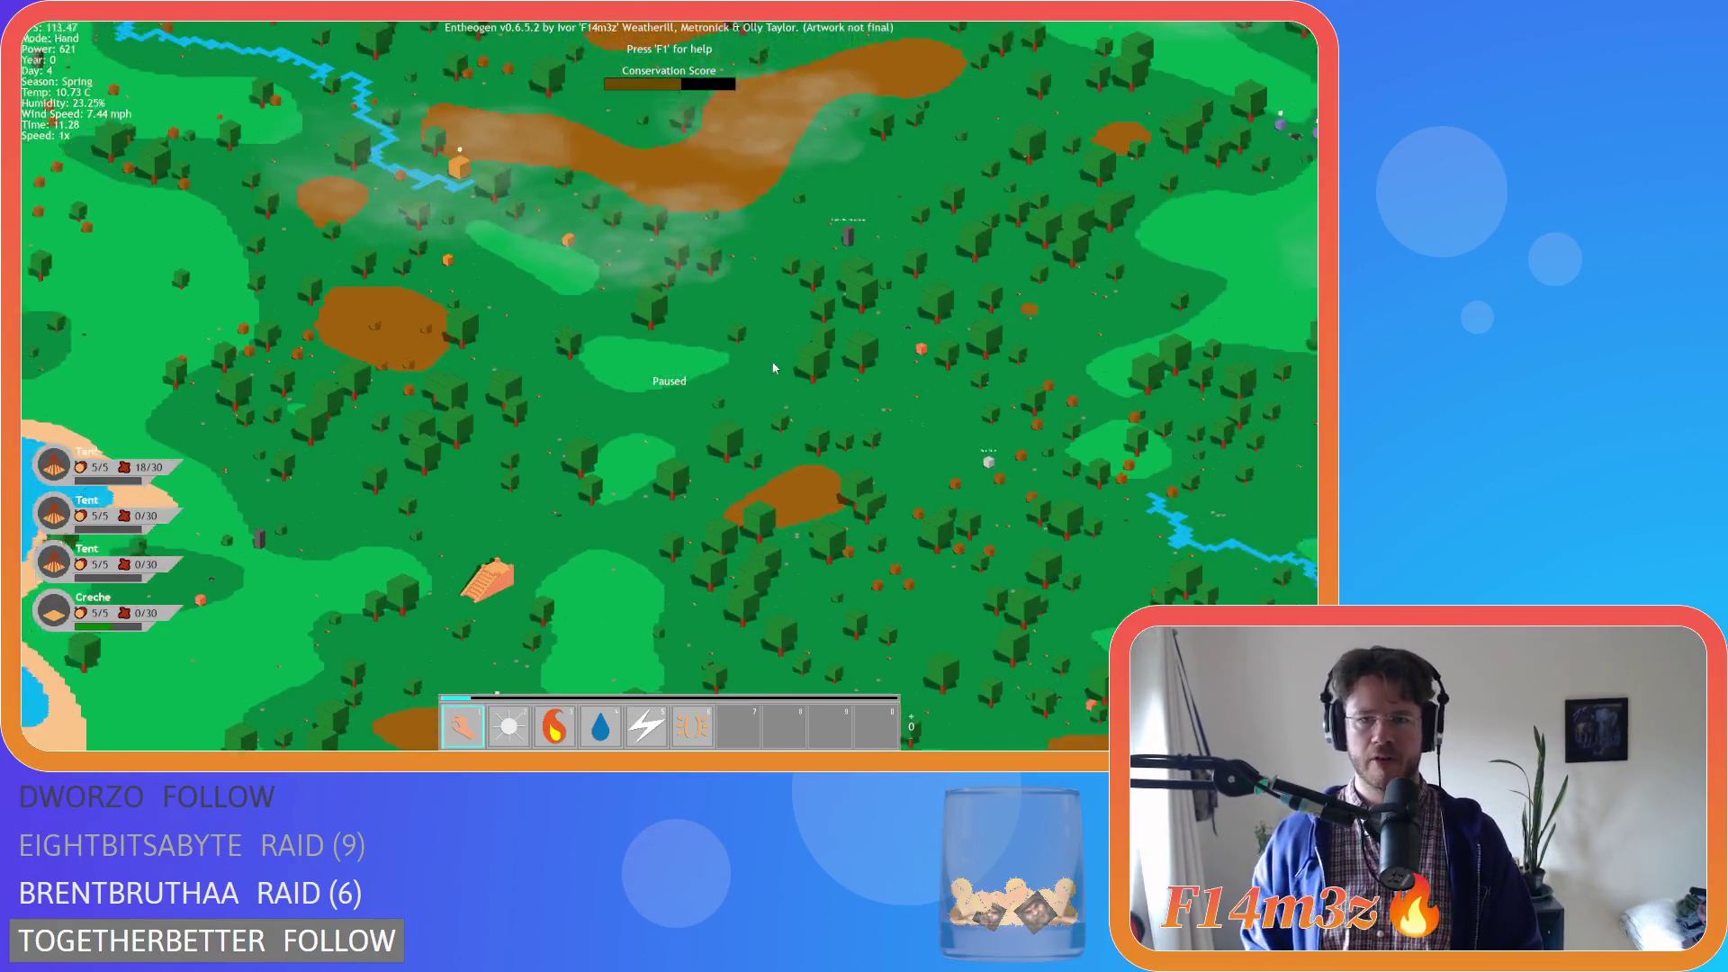
{"action": "scroll", "coordinate": [773, 367], "scroll_direction": "up", "scroll_amount": 8}
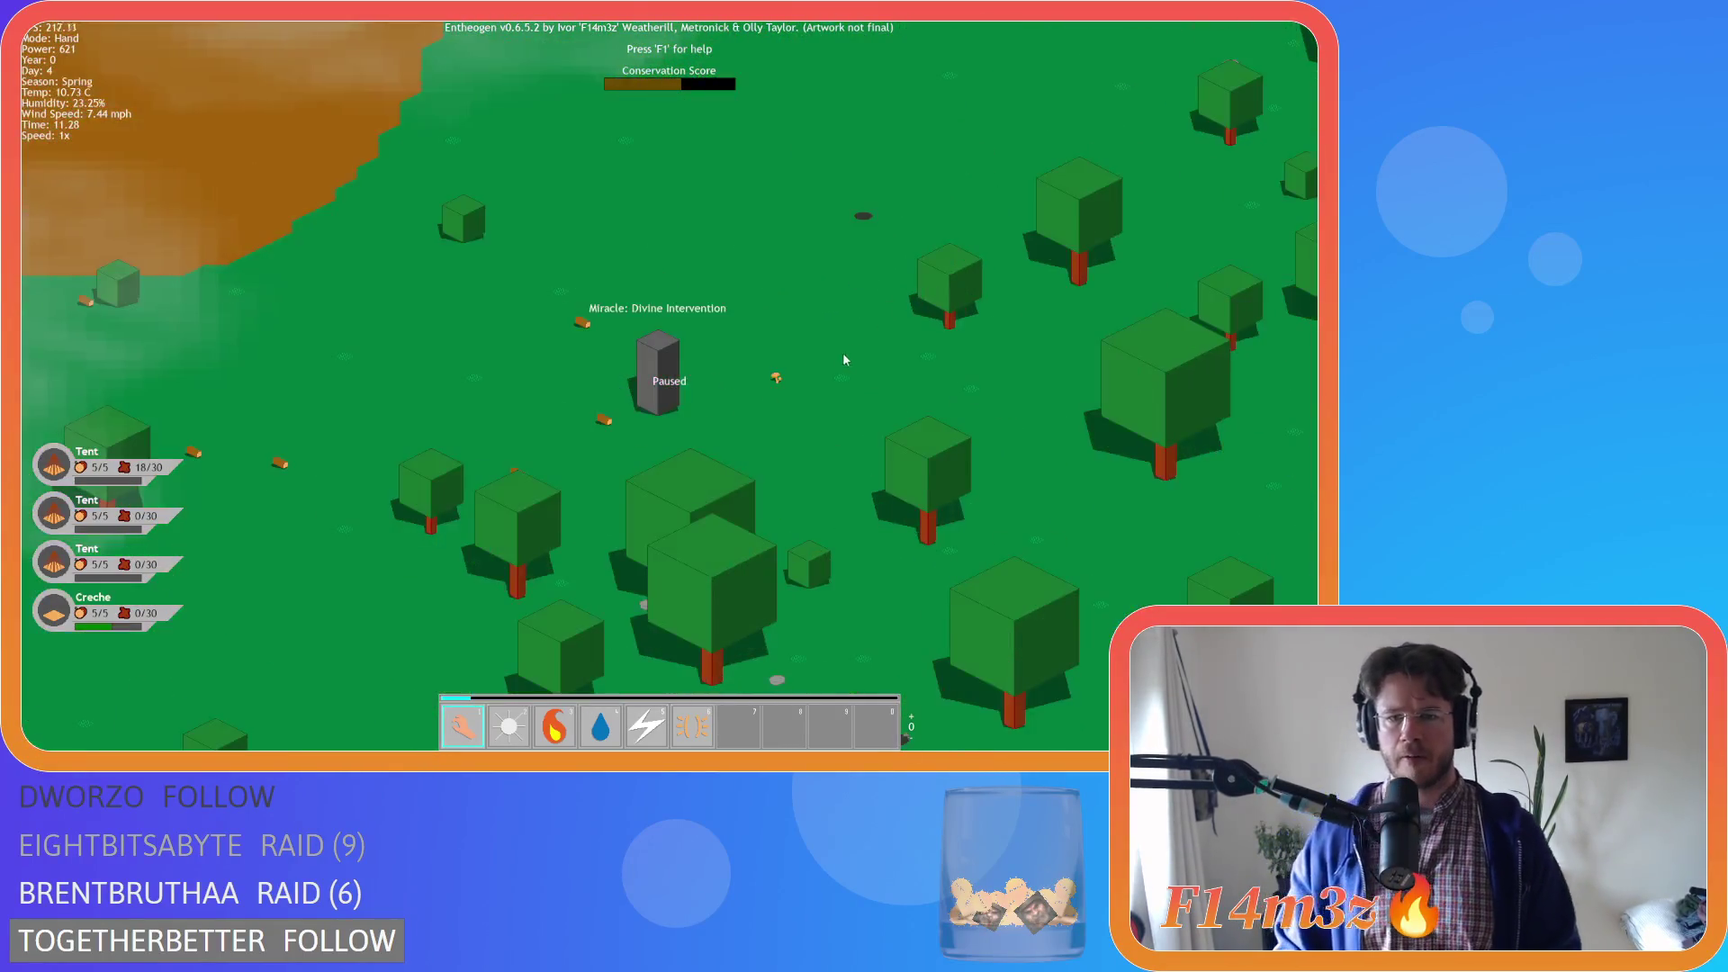
{"action": "scroll", "coordinate": [680, 380], "scroll_direction": "down", "scroll_amount": 10}
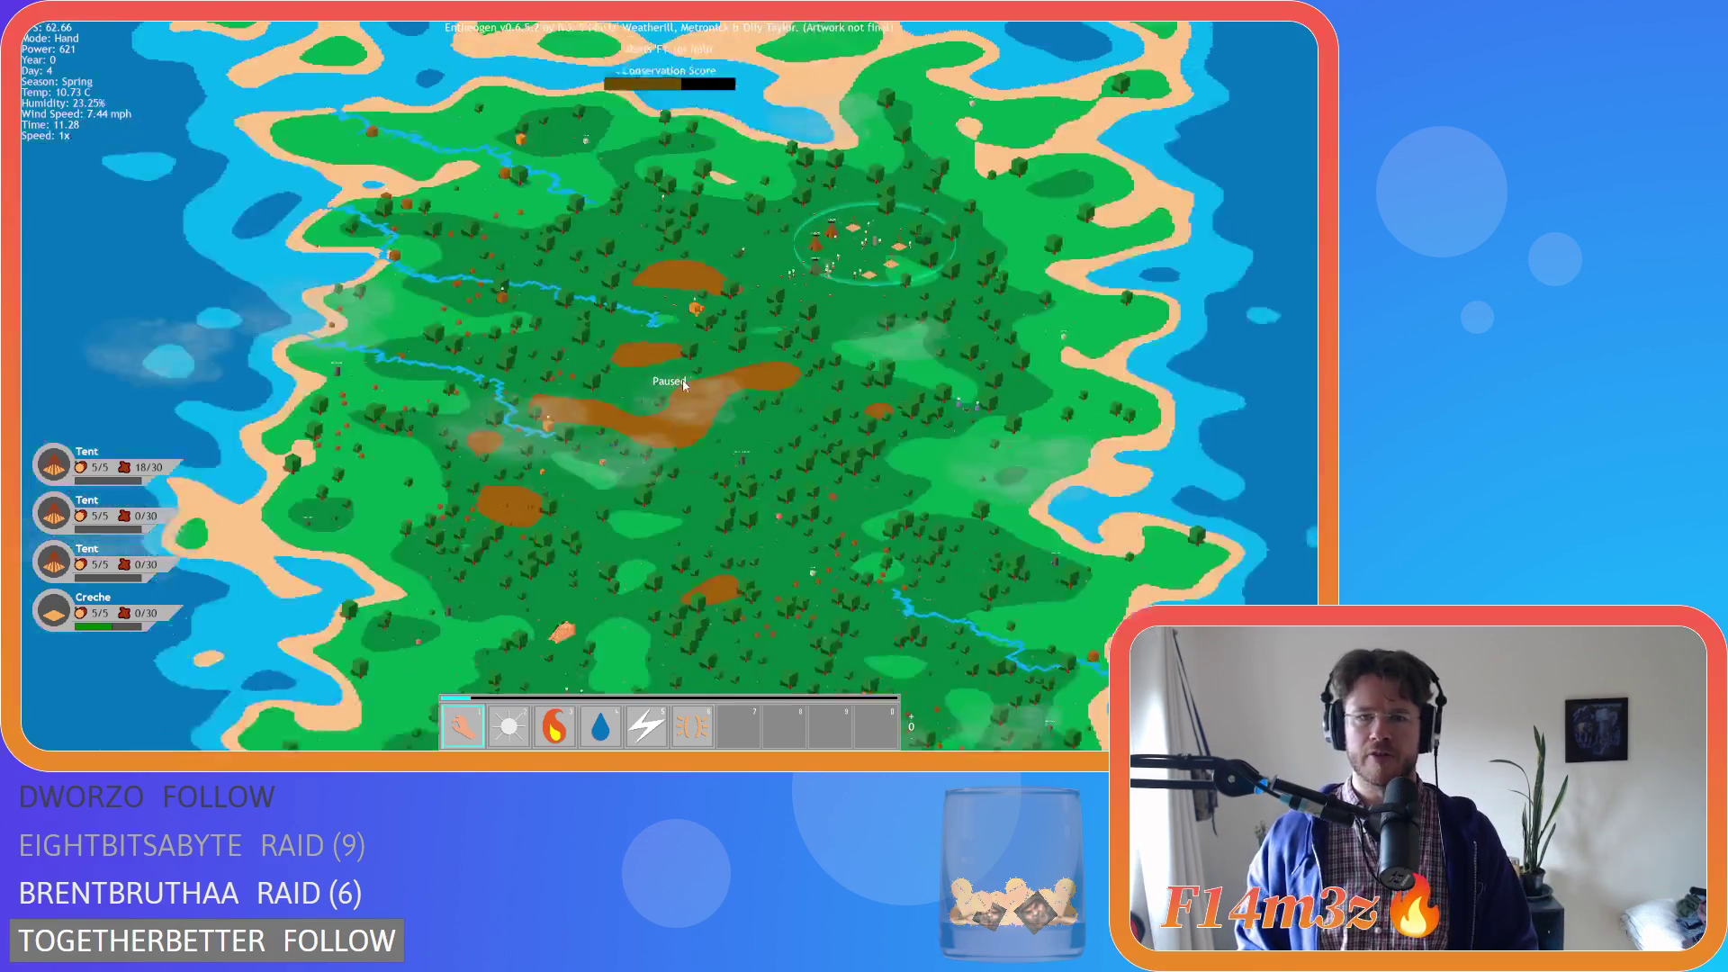
{"action": "scroll", "coordinate": [597, 452], "scroll_direction": "up", "scroll_amount": 6}
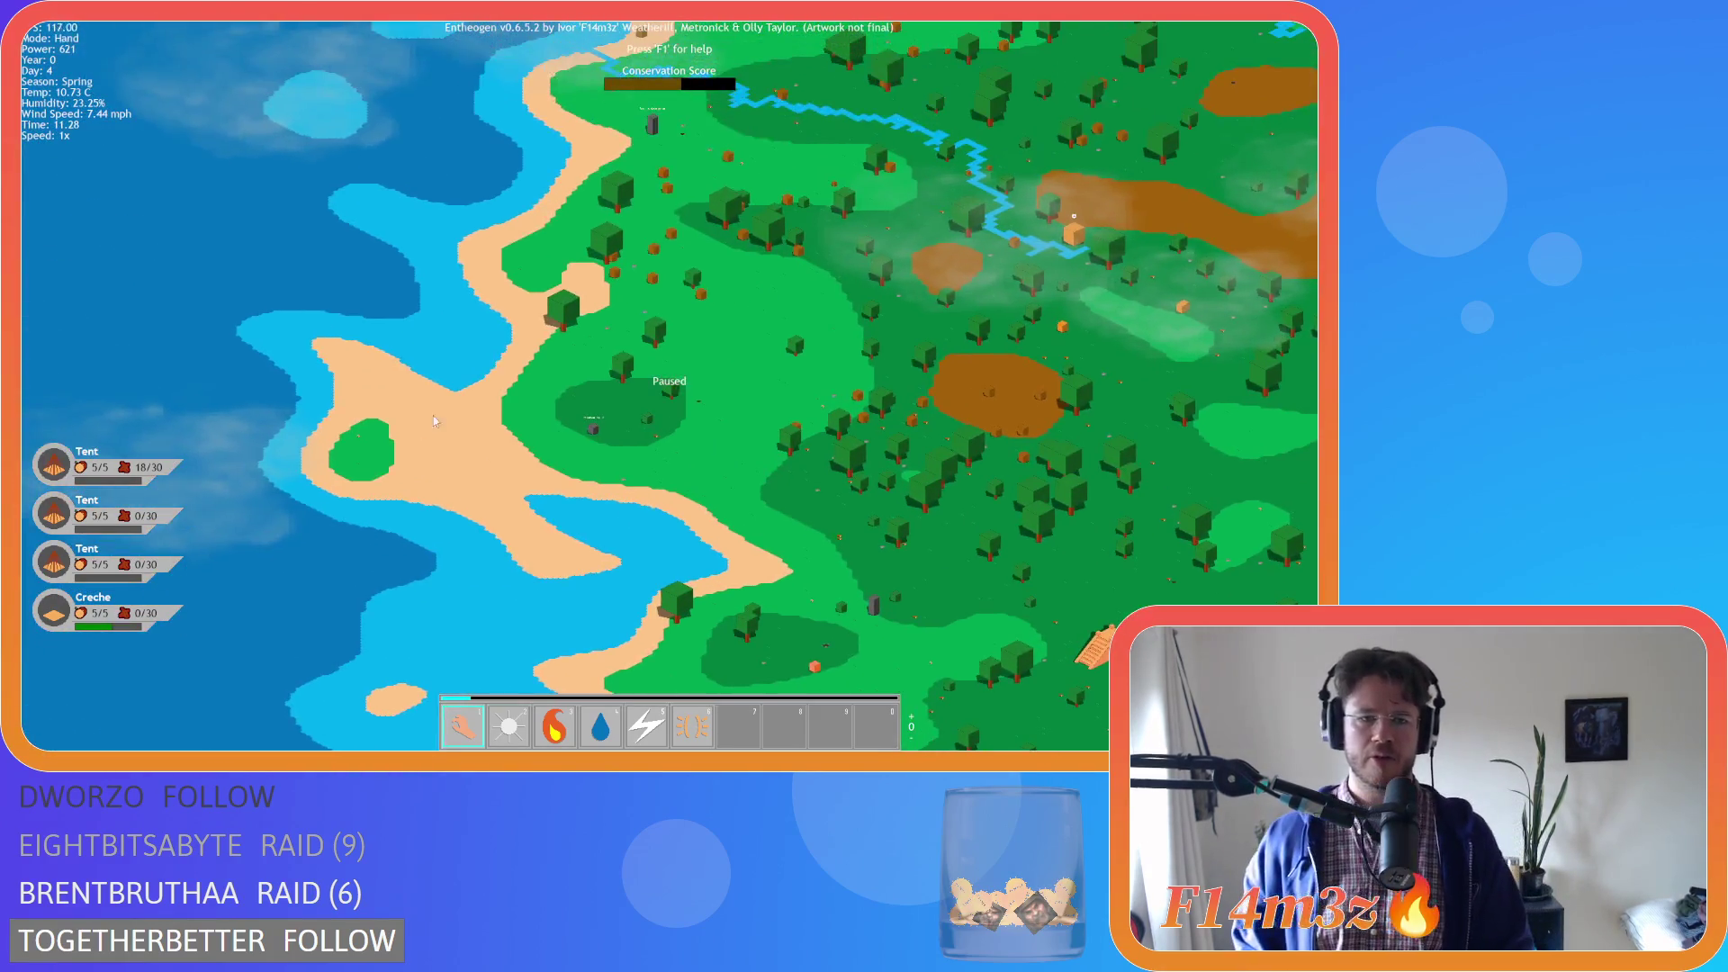
{"action": "scroll", "coordinate": [551, 426], "scroll_direction": "up", "scroll_amount": 6}
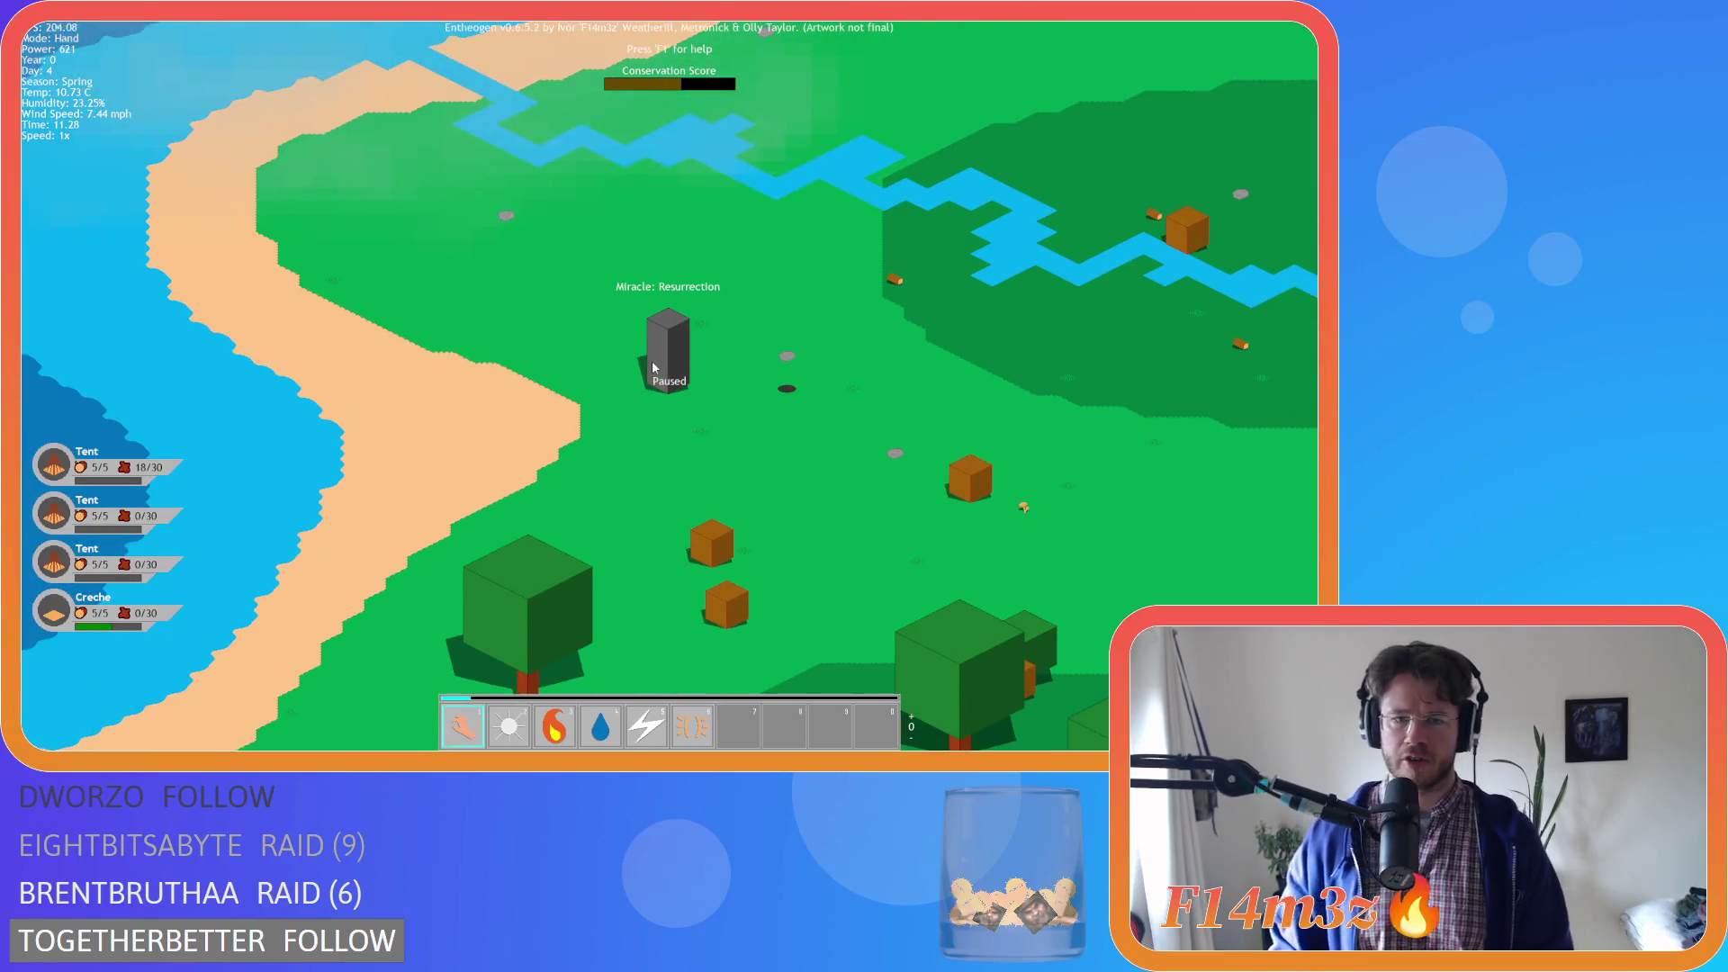
{"action": "scroll", "coordinate": [663, 368], "scroll_direction": "down", "scroll_amount": 5}
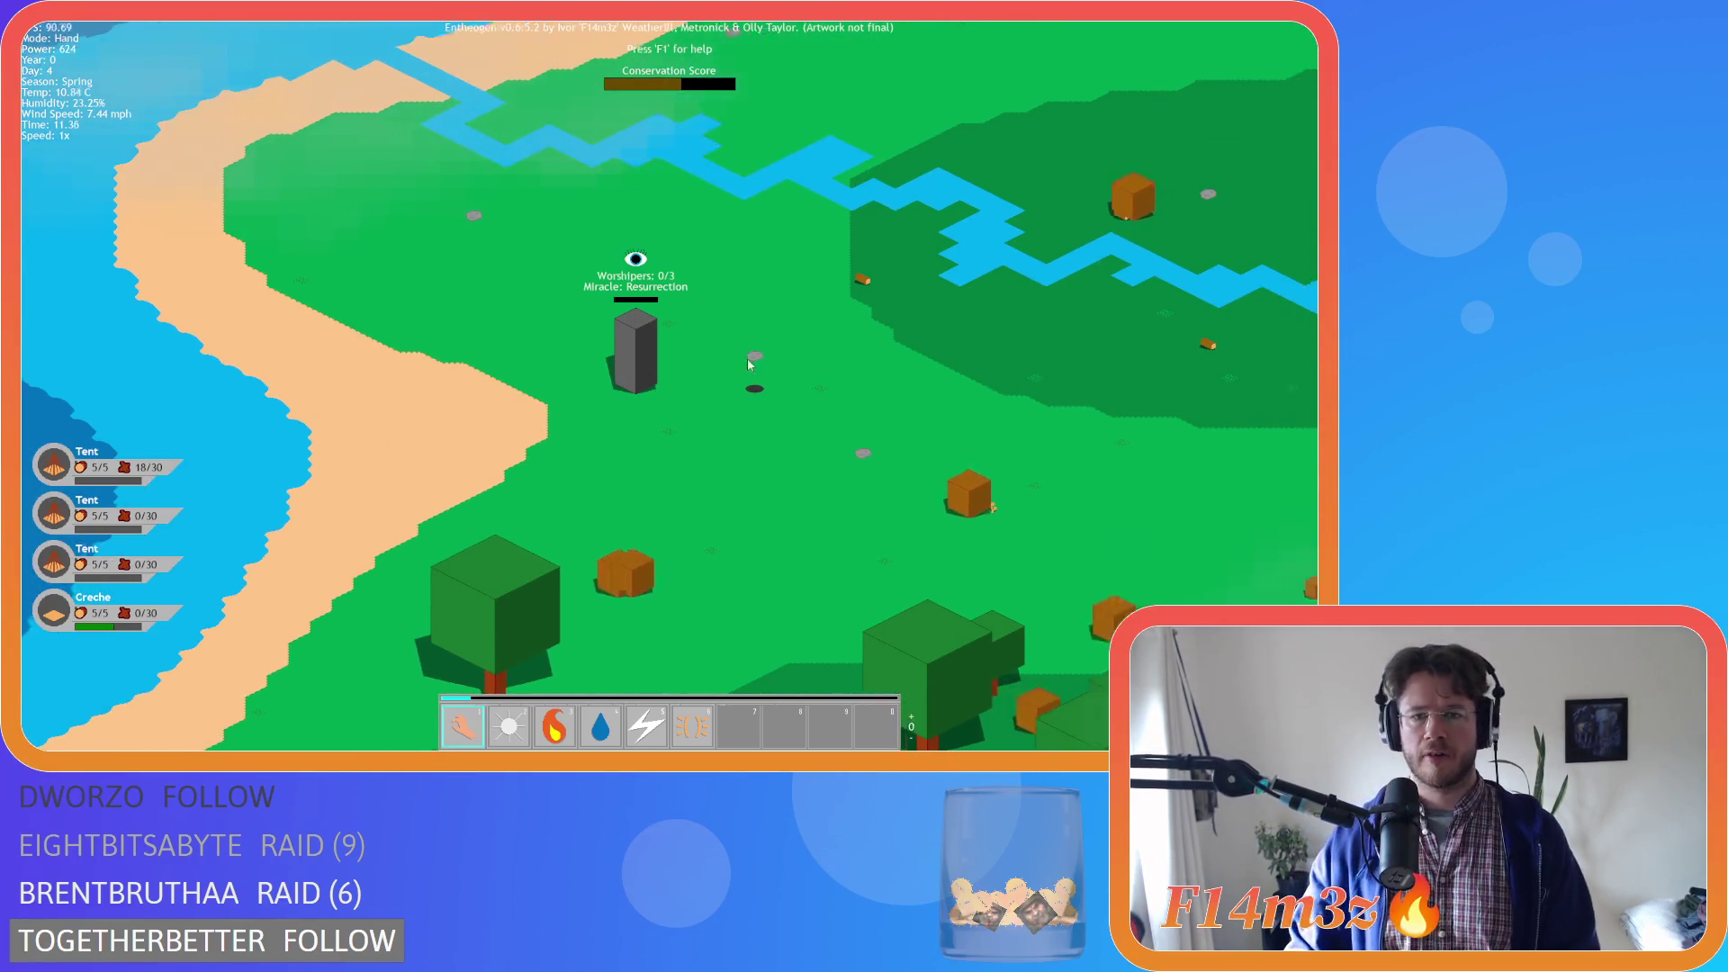
{"action": "scroll", "coordinate": [924, 335], "scroll_direction": "up", "scroll_amount": 4}
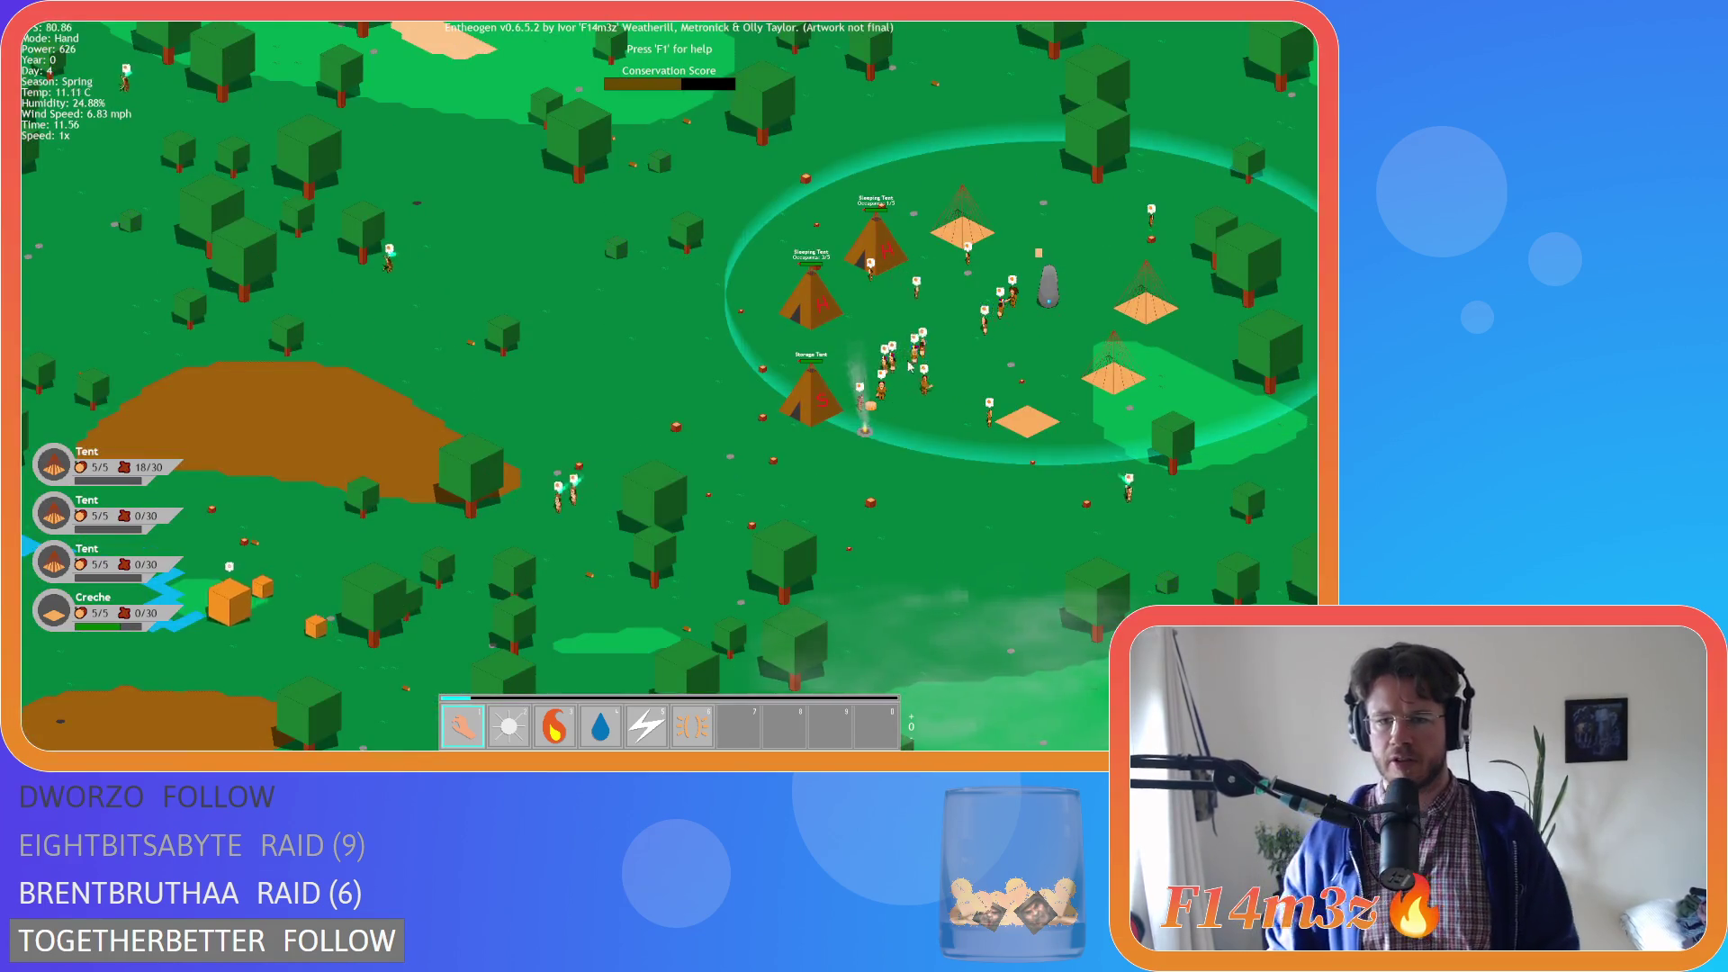
{"action": "scroll", "coordinate": [910, 364], "scroll_direction": "down", "scroll_amount": 5}
{"action": "scroll", "coordinate": [391, 280], "scroll_direction": "up", "scroll_amount": 3}
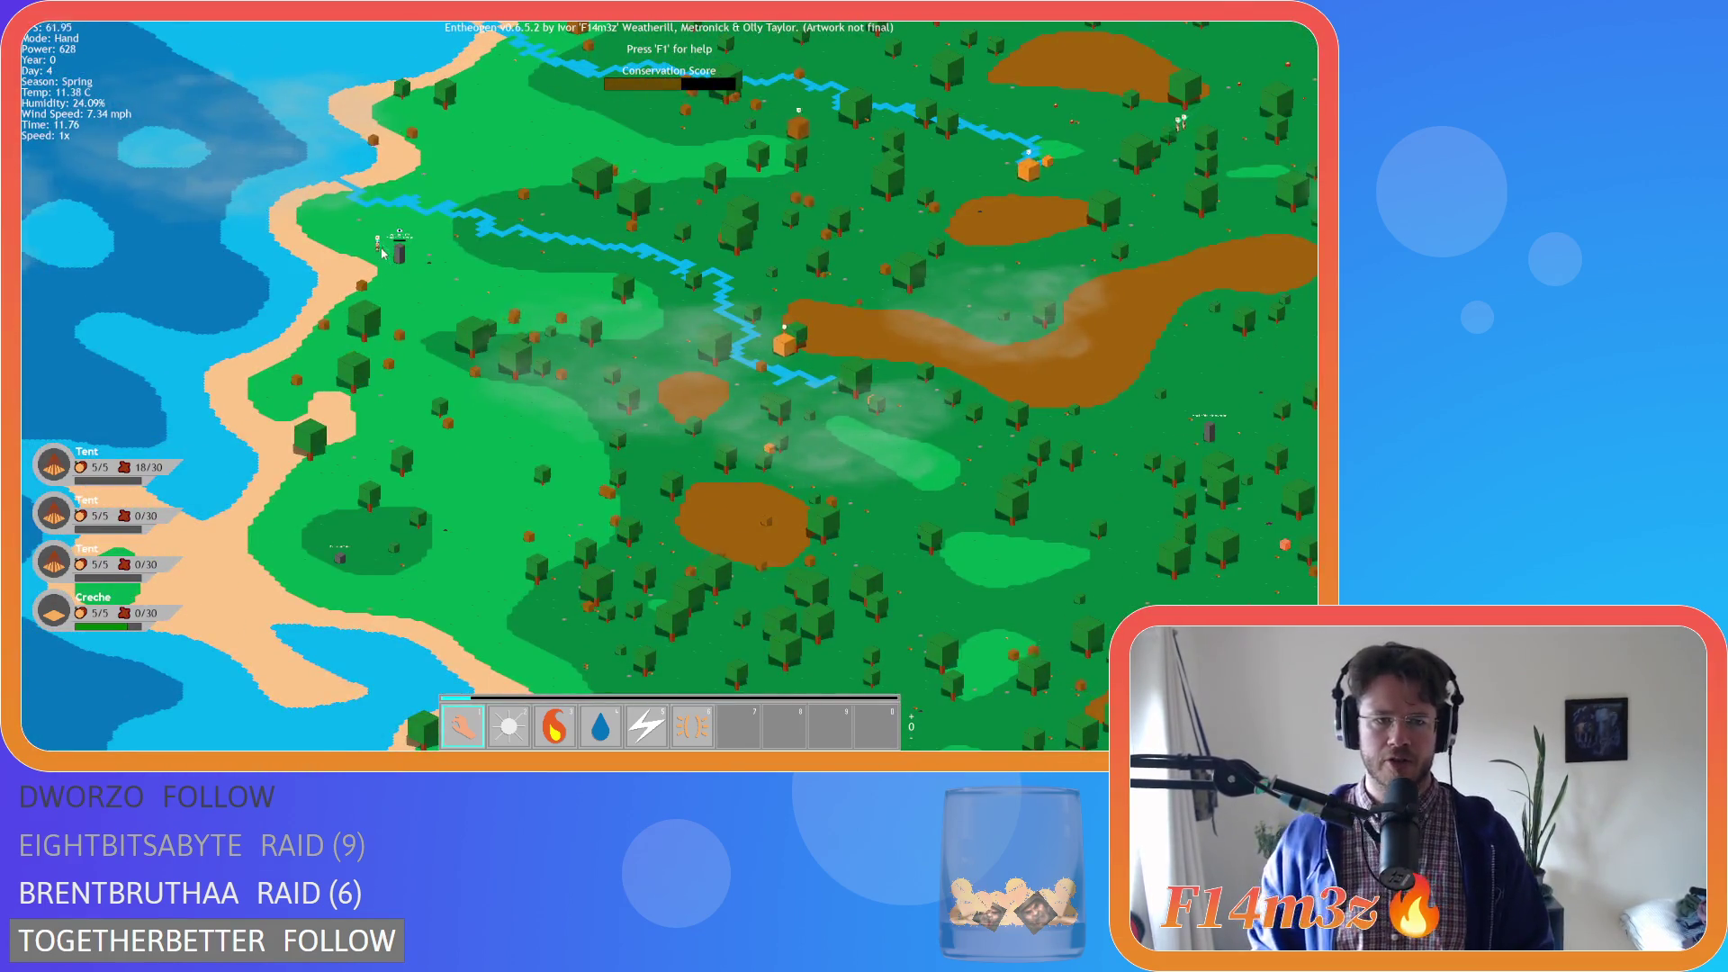
{"action": "scroll", "coordinate": [383, 254], "scroll_direction": "down", "scroll_amount": 3}
{"action": "scroll", "coordinate": [923, 324], "scroll_direction": "up", "scroll_amount": 3}
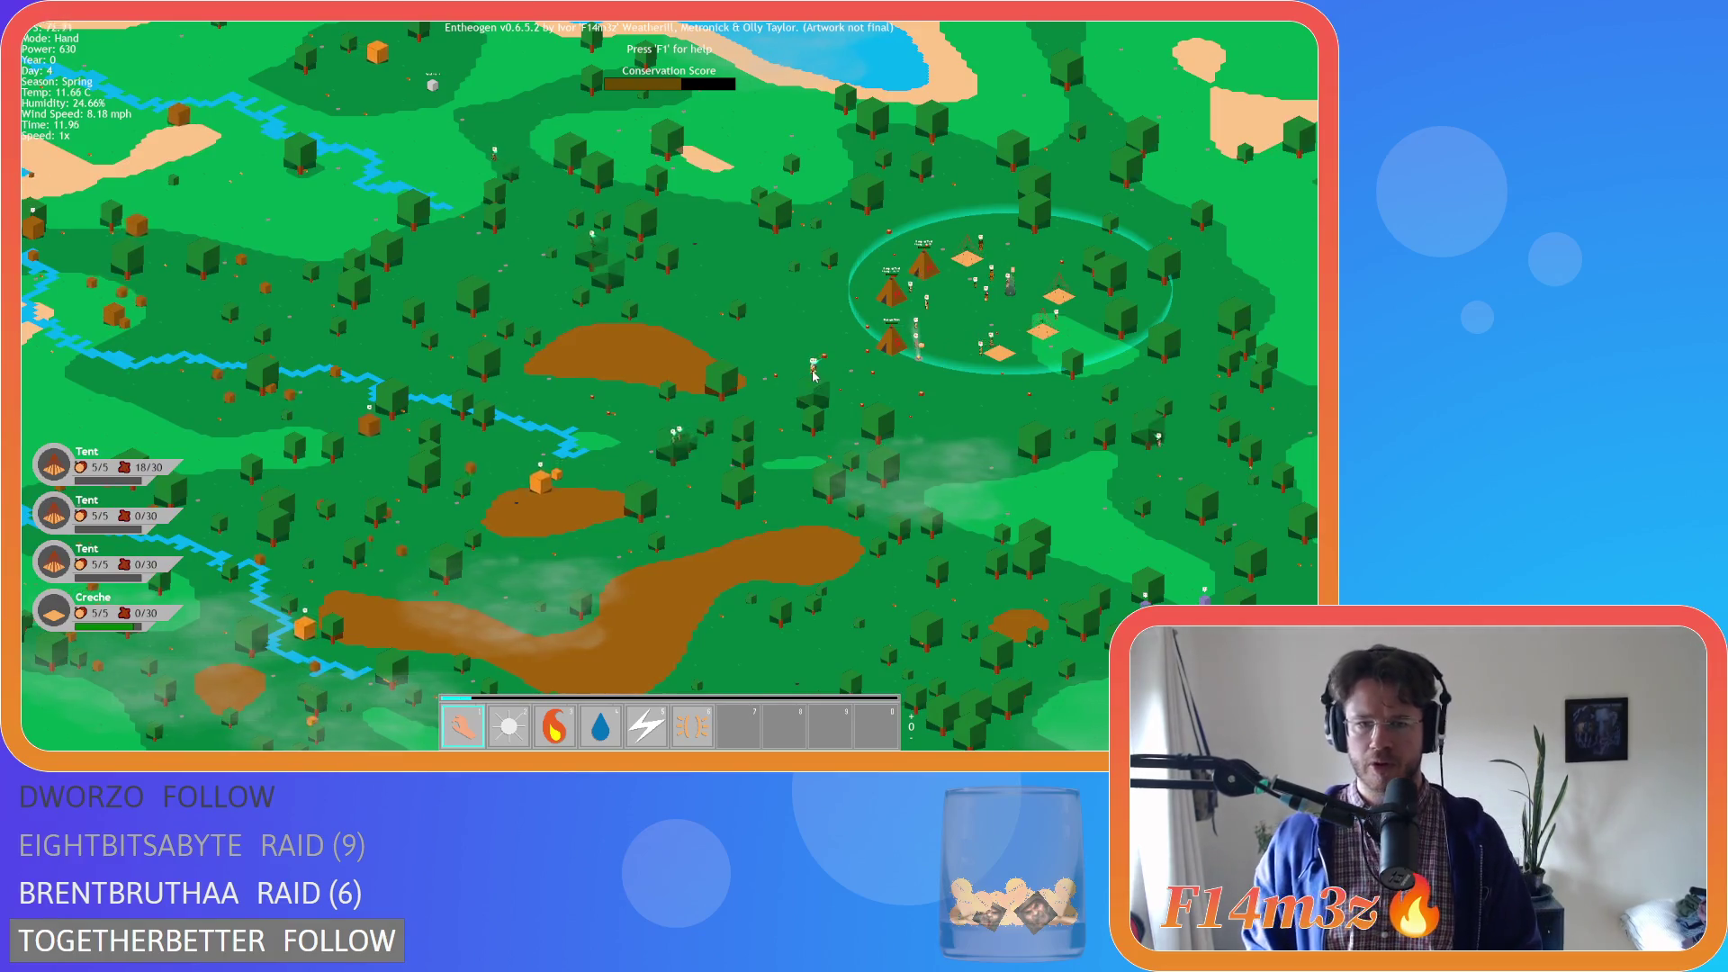
{"action": "scroll", "coordinate": [813, 376], "scroll_direction": "down", "scroll_amount": 3}
{"action": "scroll", "coordinate": [411, 345], "scroll_direction": "up", "scroll_amount": 3}
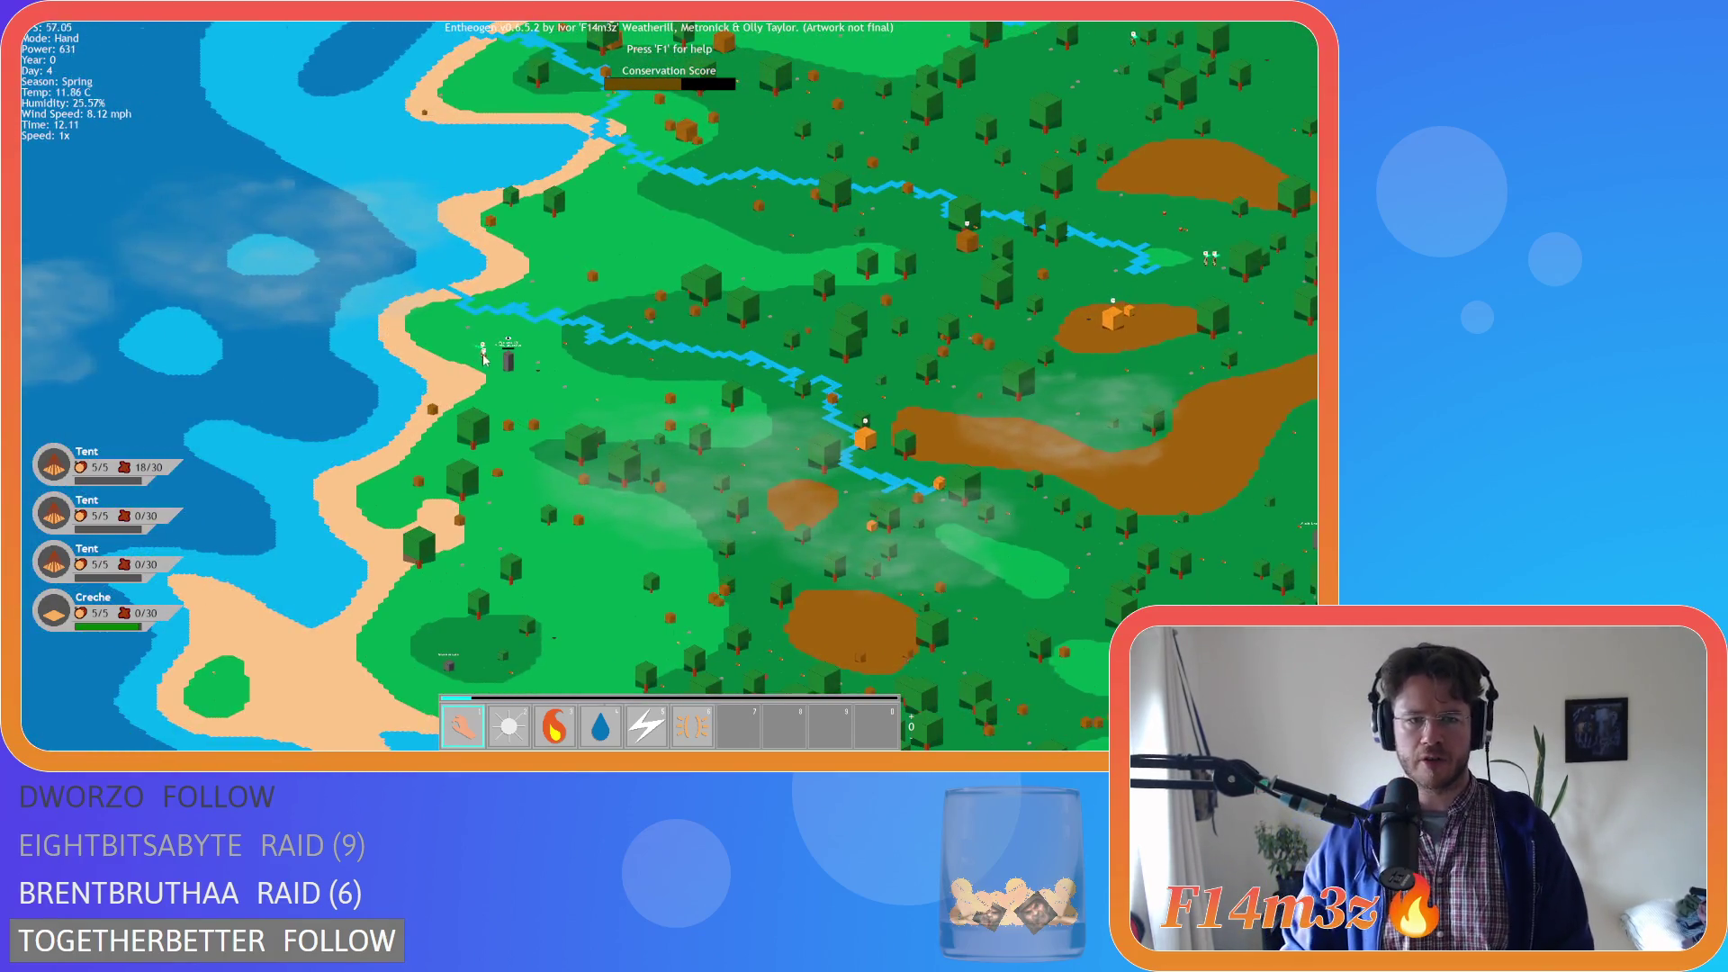
{"action": "scroll", "coordinate": [483, 358], "scroll_direction": "down", "scroll_amount": 3}
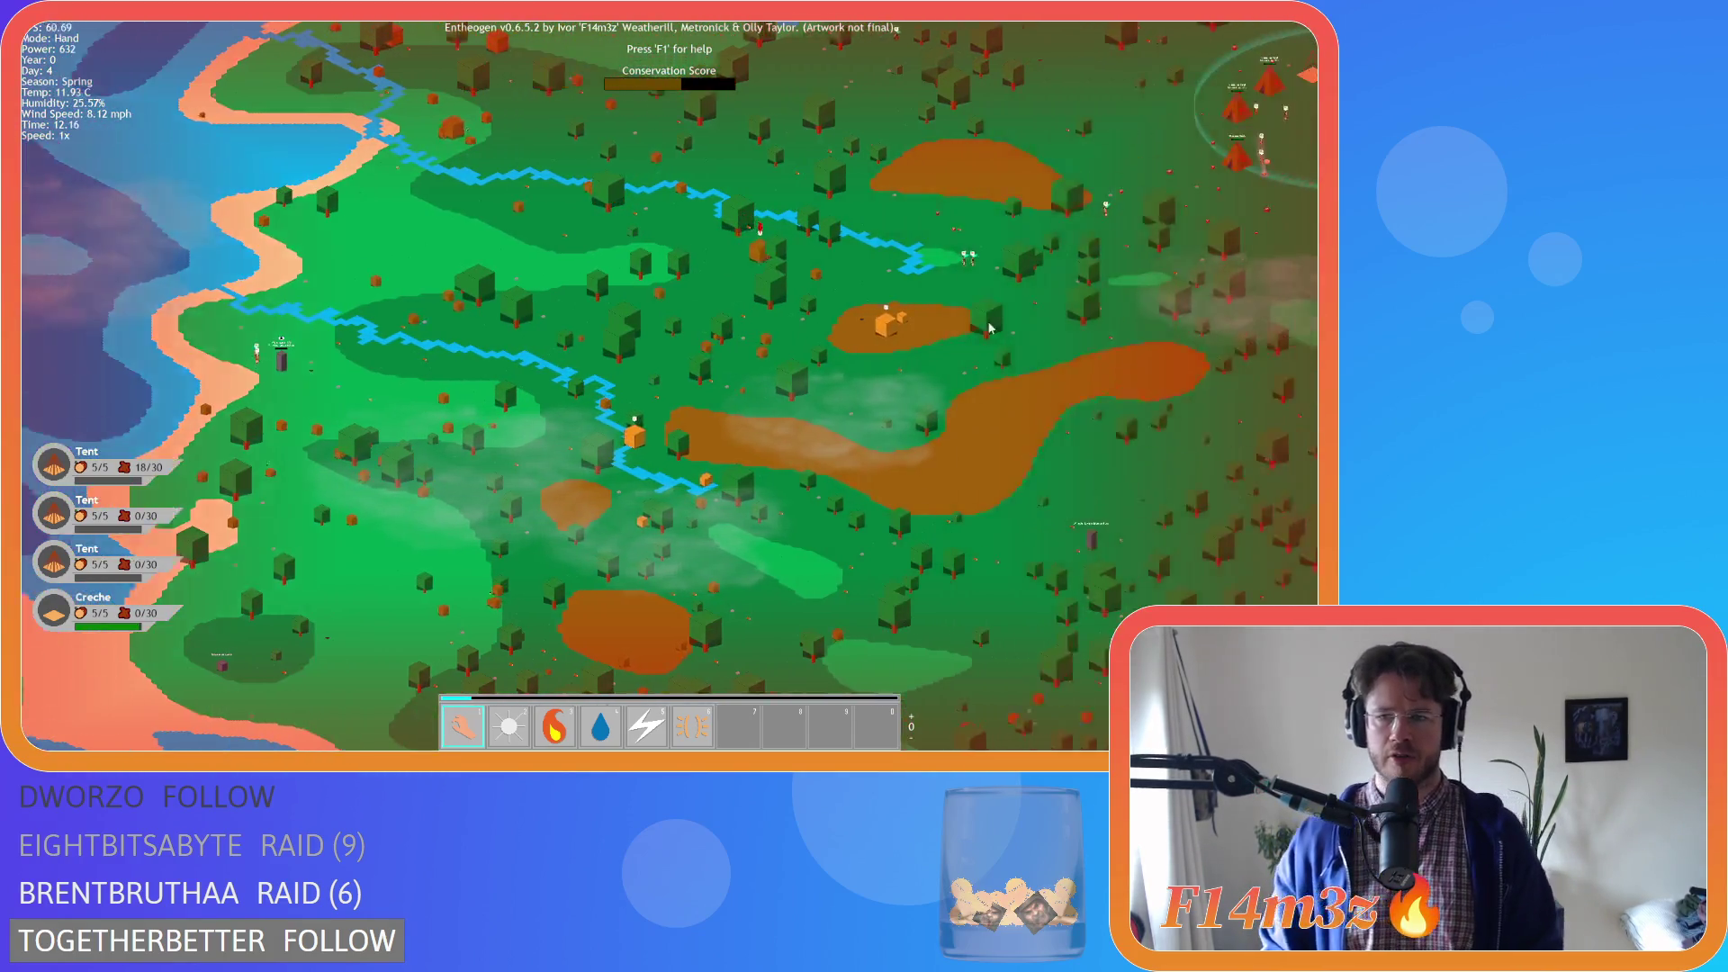
{"action": "scroll", "coordinate": [845, 277], "scroll_direction": "up", "scroll_amount": 3}
{"action": "scroll", "coordinate": [945, 234], "scroll_direction": "down", "scroll_amount": 3}
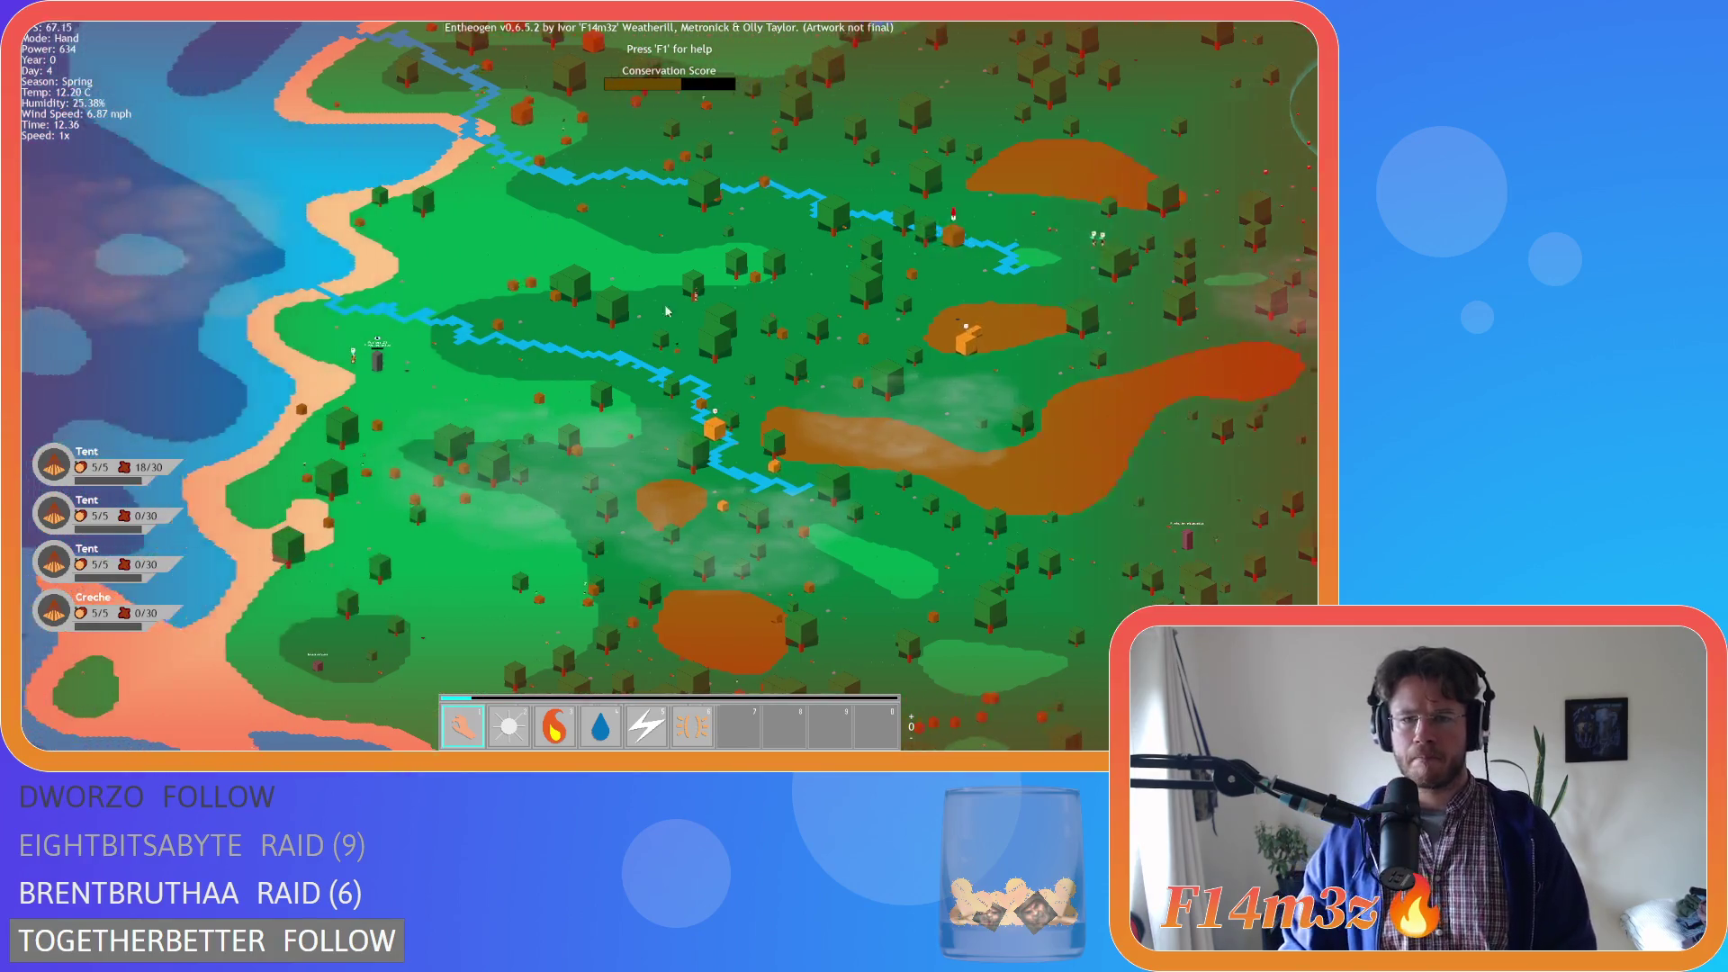
{"action": "scroll", "coordinate": [469, 374], "scroll_direction": "up", "scroll_amount": 3}
{"action": "scroll", "coordinate": [428, 363], "scroll_direction": "down", "scroll_amount": 3}
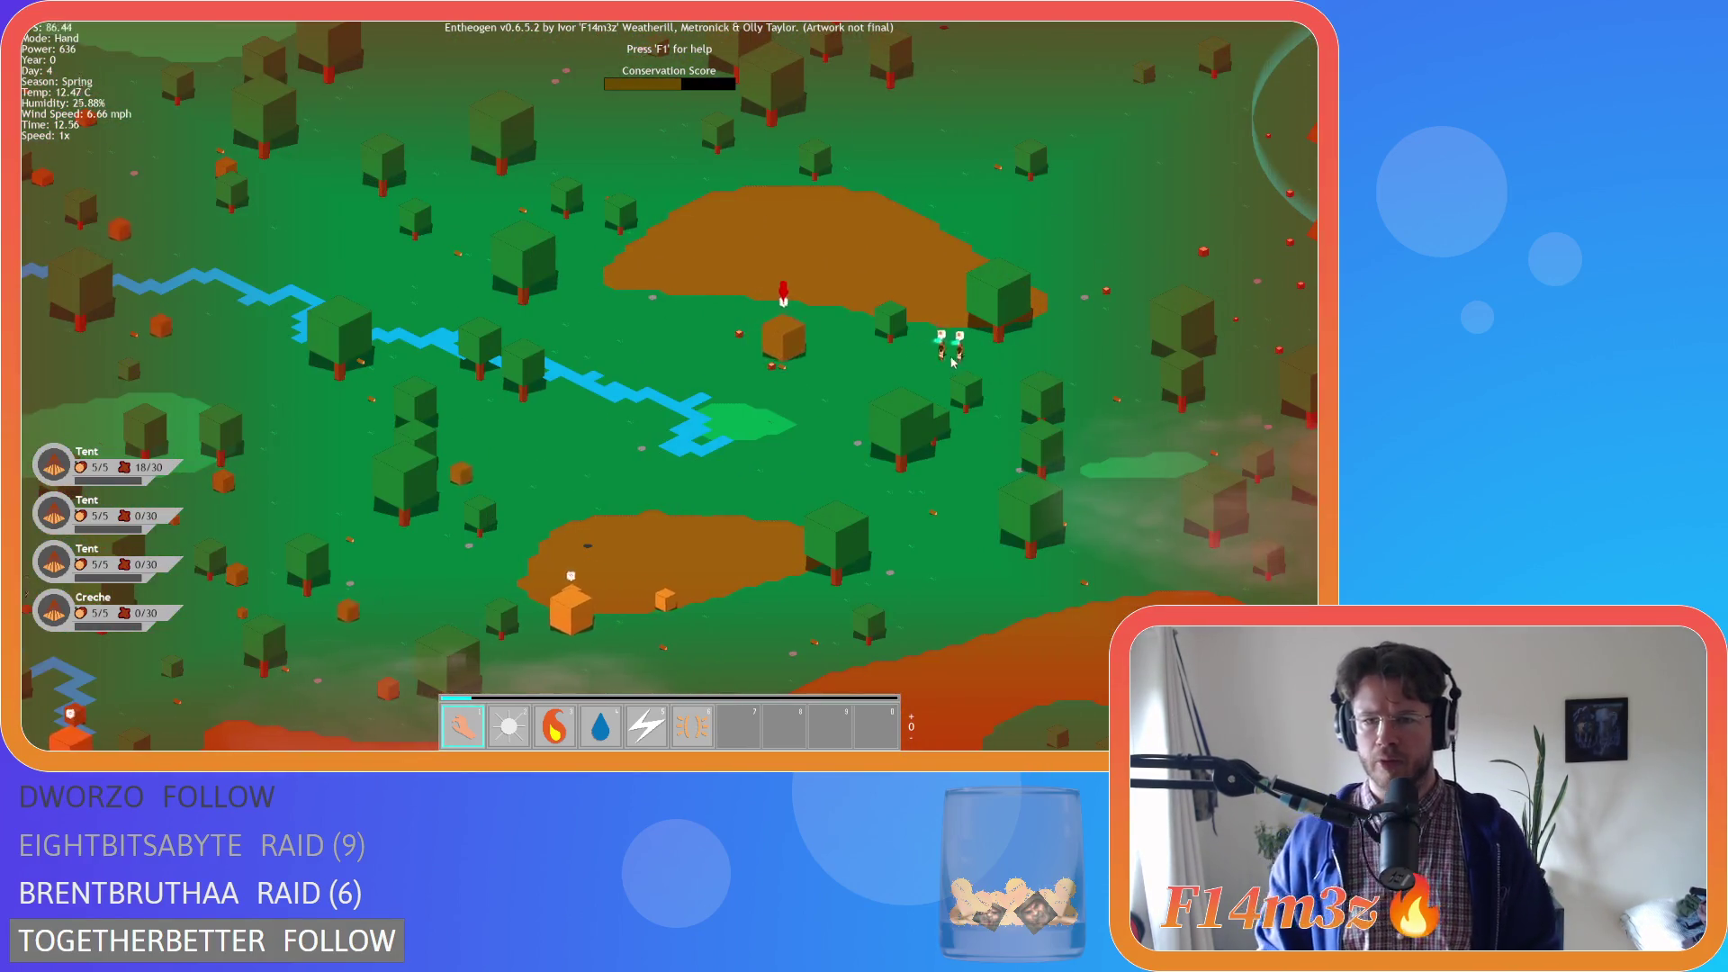
{"action": "scroll", "coordinate": [967, 381], "scroll_direction": "up", "scroll_amount": 3}
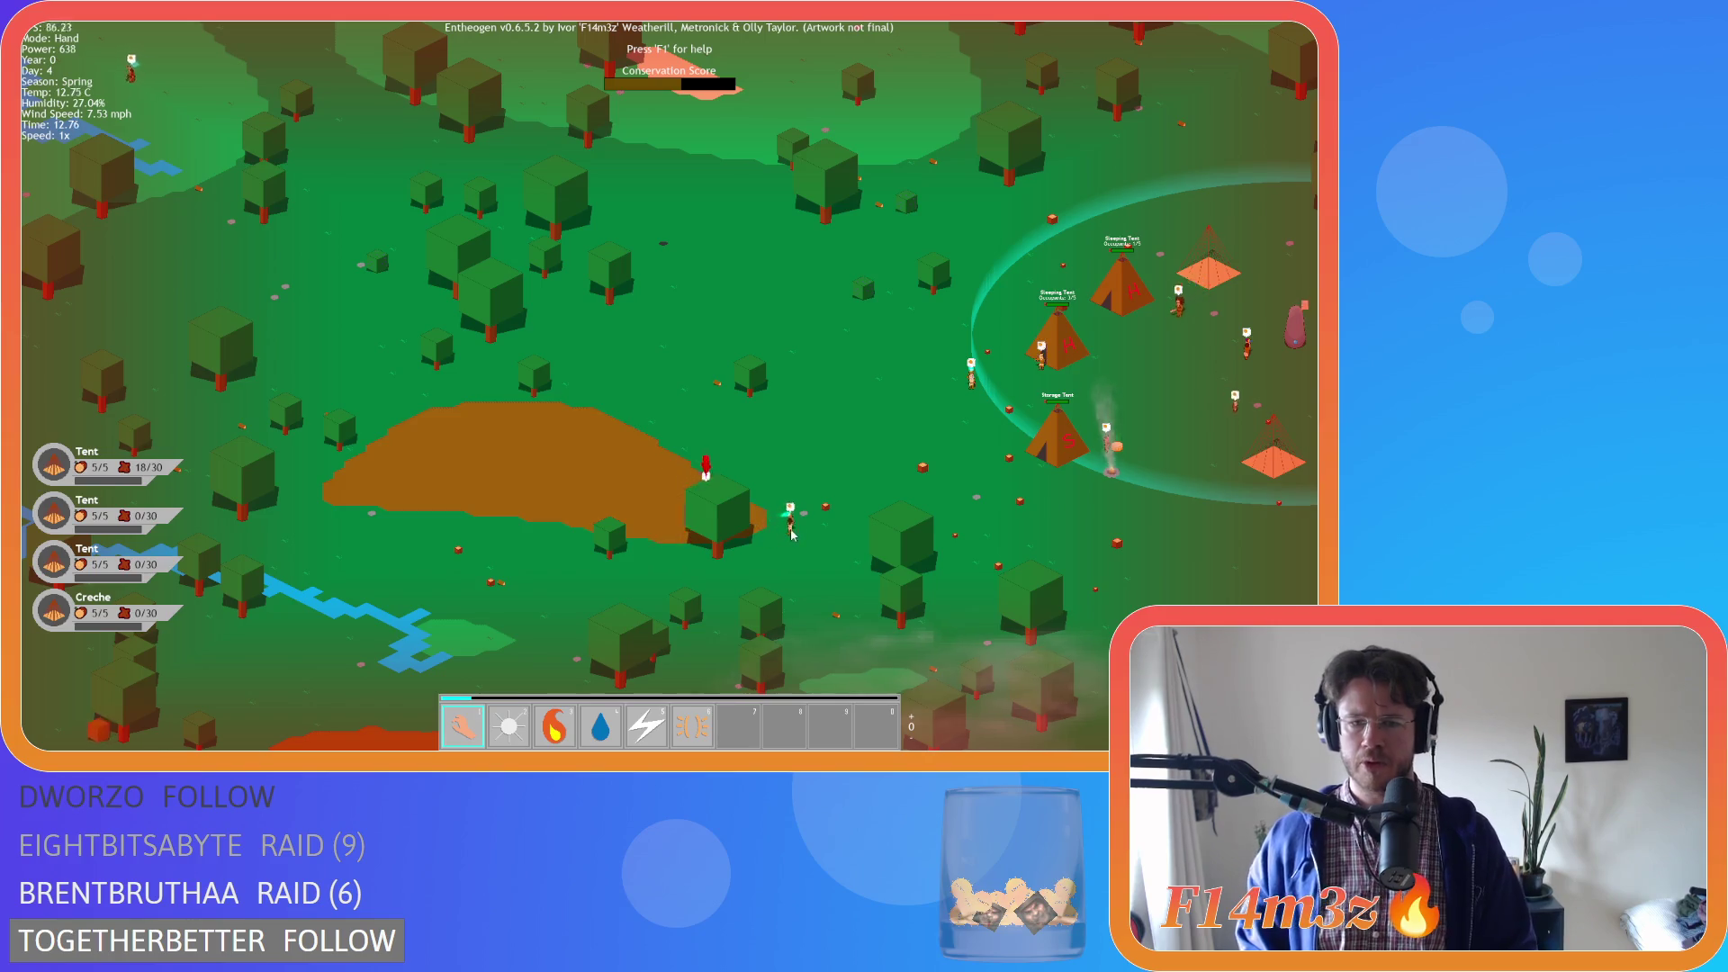
Pan back to the tent camp and adjust the zoom over it
{"action": "key", "text": "d"}
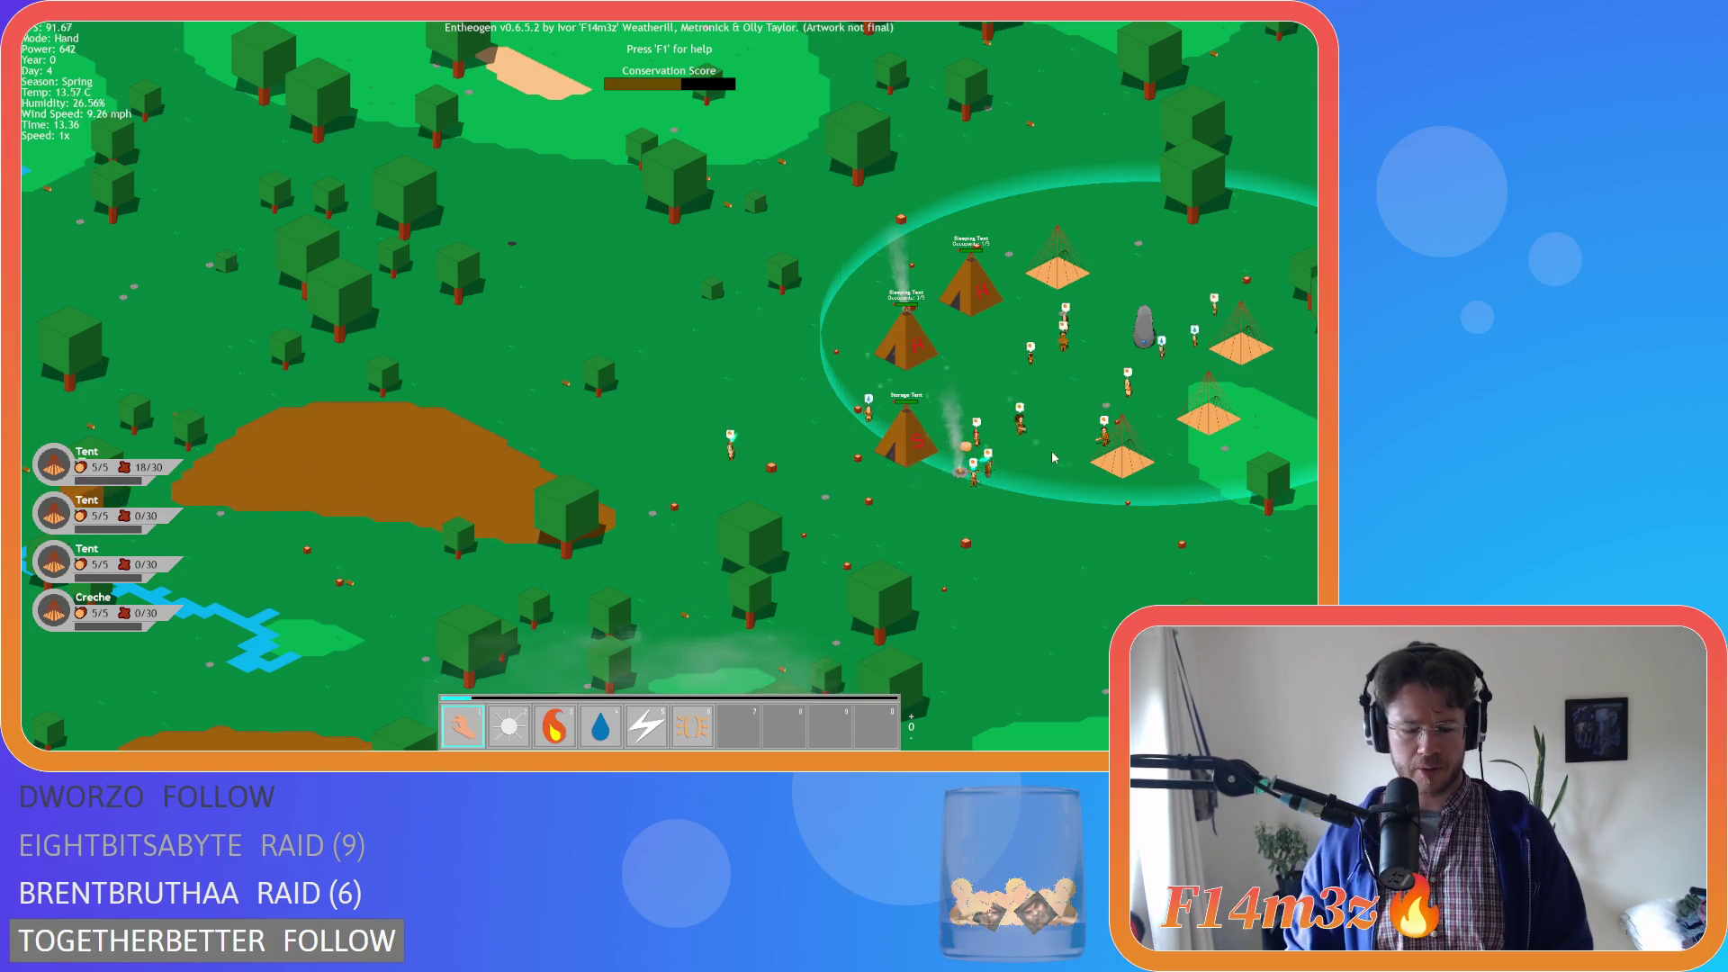
{"action": "scroll", "coordinate": [739, 423], "scroll_direction": "down", "scroll_amount": 3}
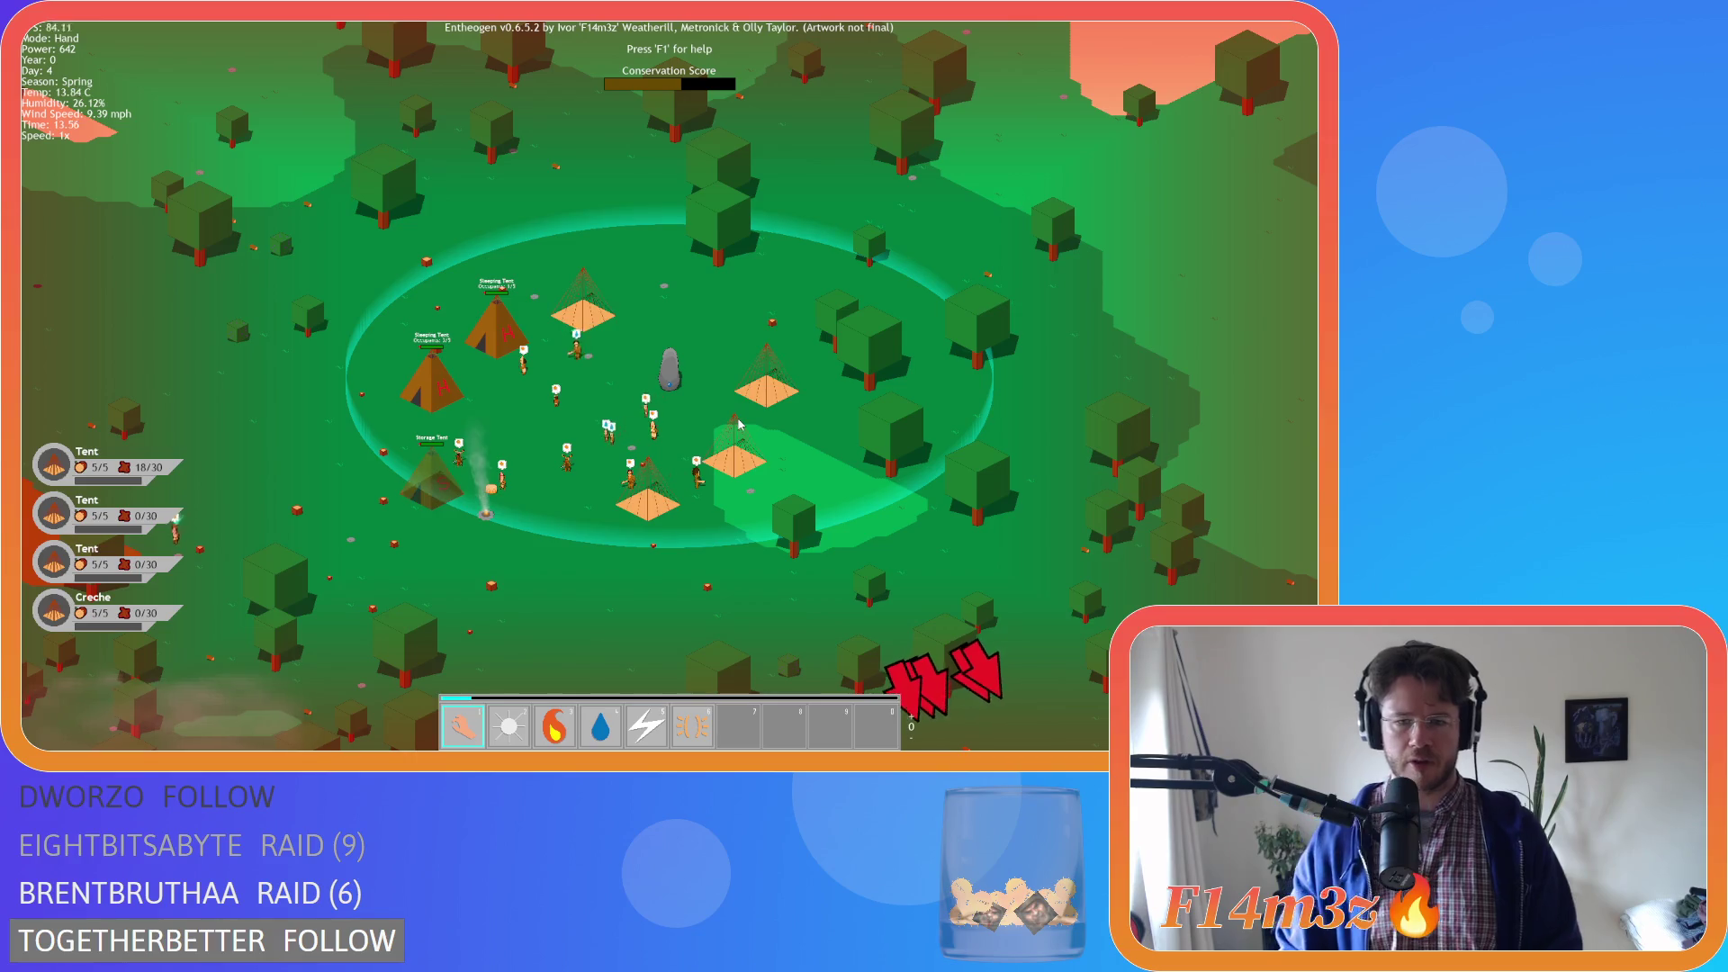
{"action": "scroll", "coordinate": [645, 437], "scroll_direction": "down", "scroll_amount": 3}
{"action": "scroll", "coordinate": [645, 436], "scroll_direction": "up", "scroll_amount": 5}
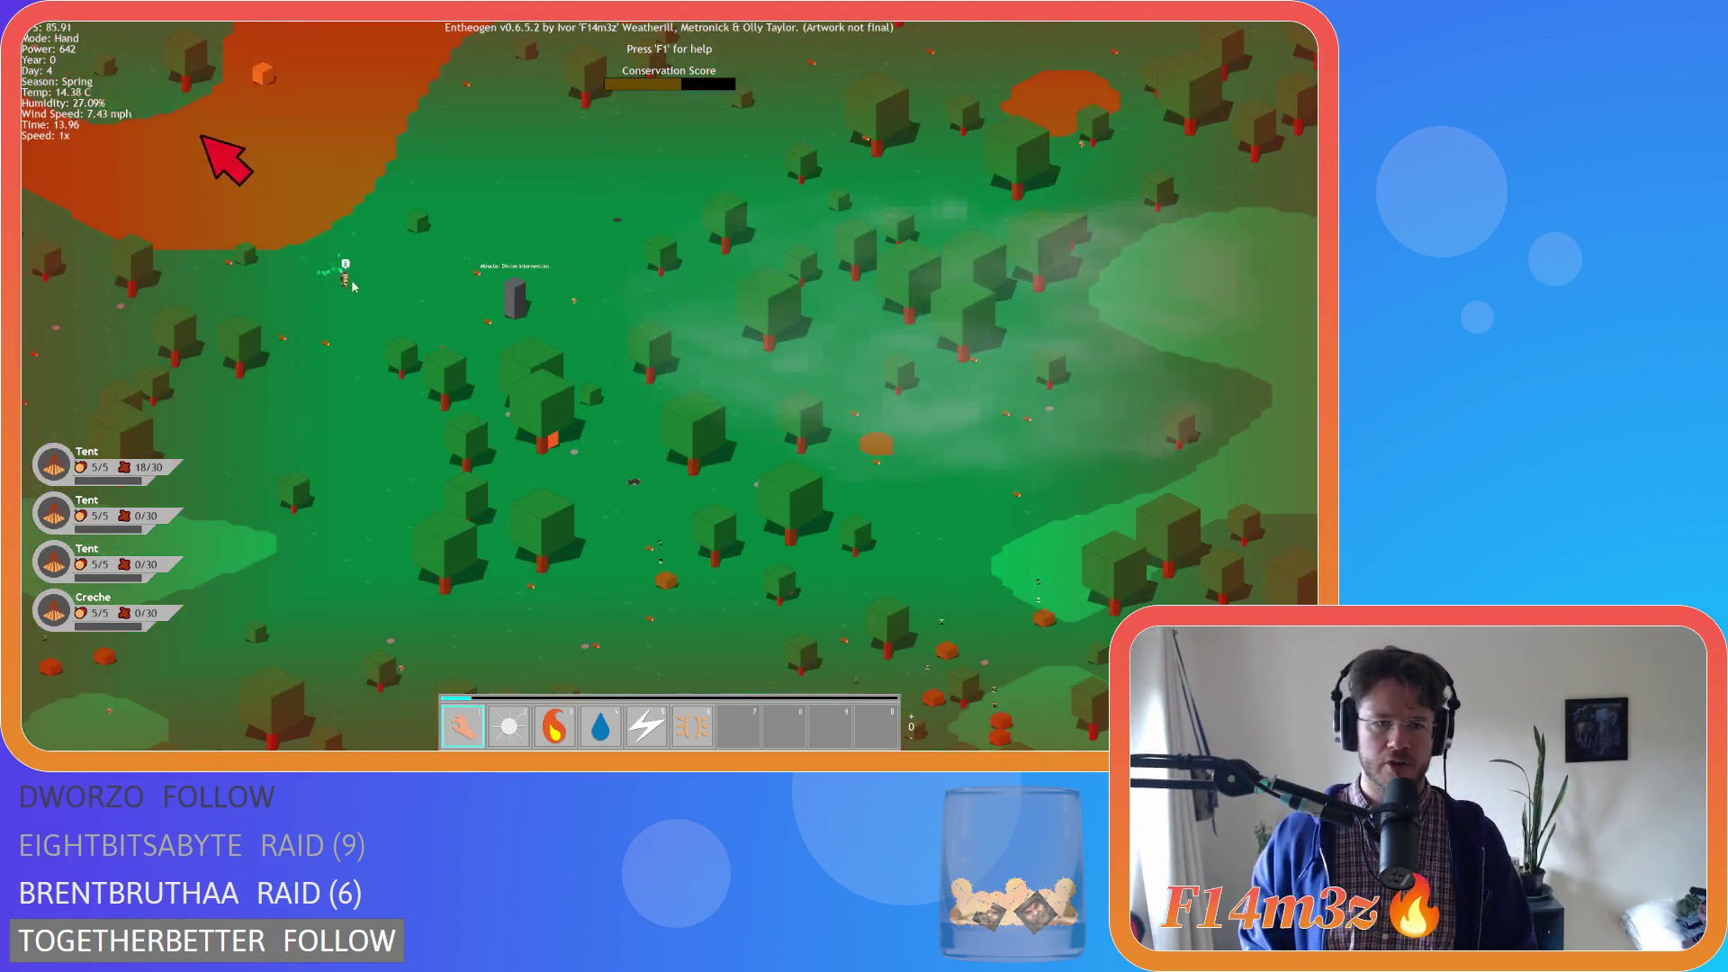
{"action": "scroll", "coordinate": [596, 286], "scroll_direction": "down", "scroll_amount": 3}
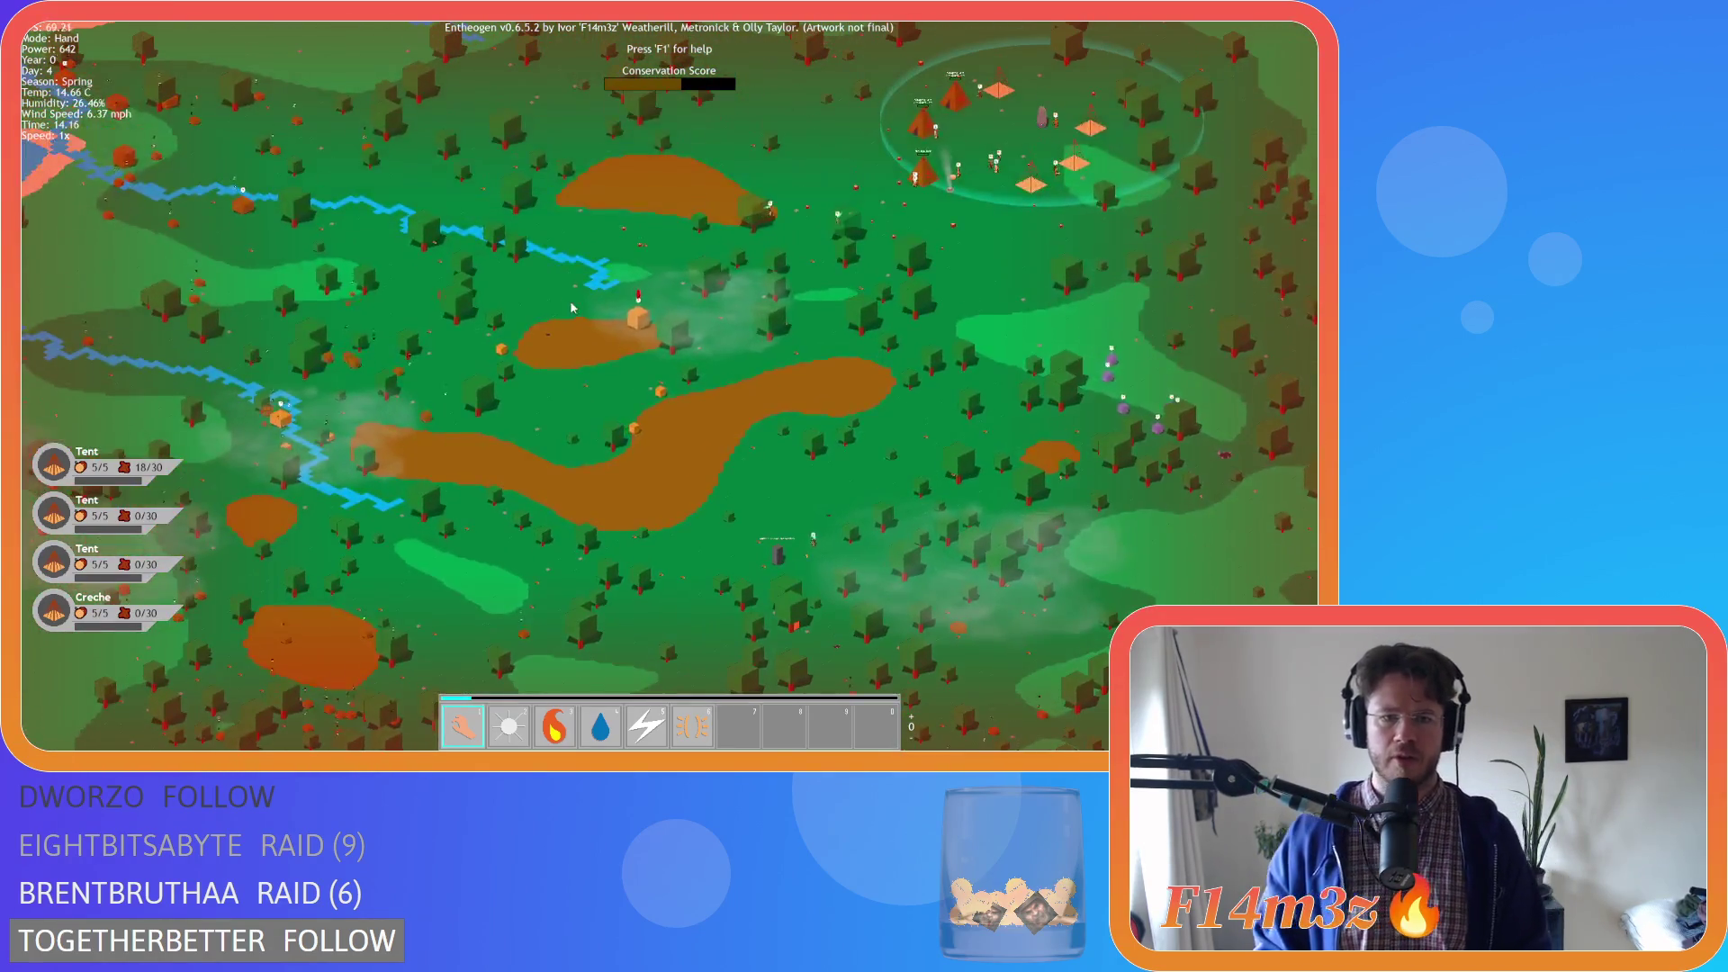
{"action": "scroll", "coordinate": [907, 218], "scroll_direction": "up", "scroll_amount": 3}
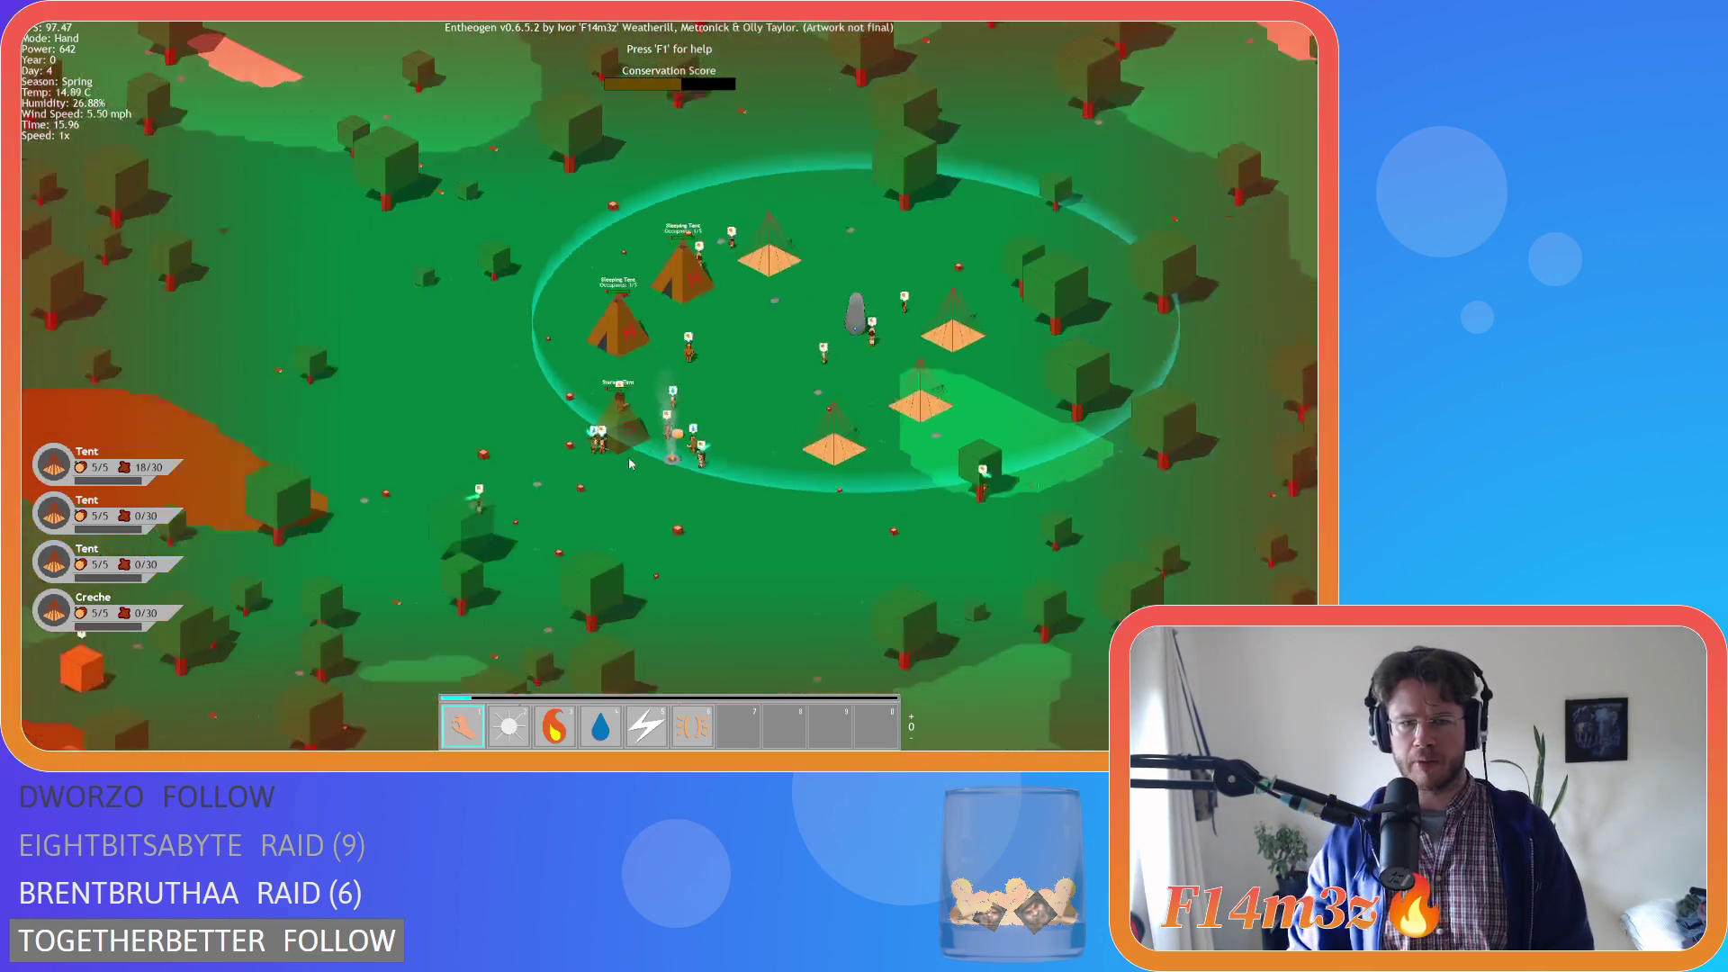
Zoom in and out, then pan east and west across the forest to the tent settlement
{"action": "scroll", "coordinate": [628, 456], "scroll_direction": "down", "scroll_amount": 5}
{"action": "scroll", "coordinate": [418, 418], "scroll_direction": "up", "scroll_amount": 3}
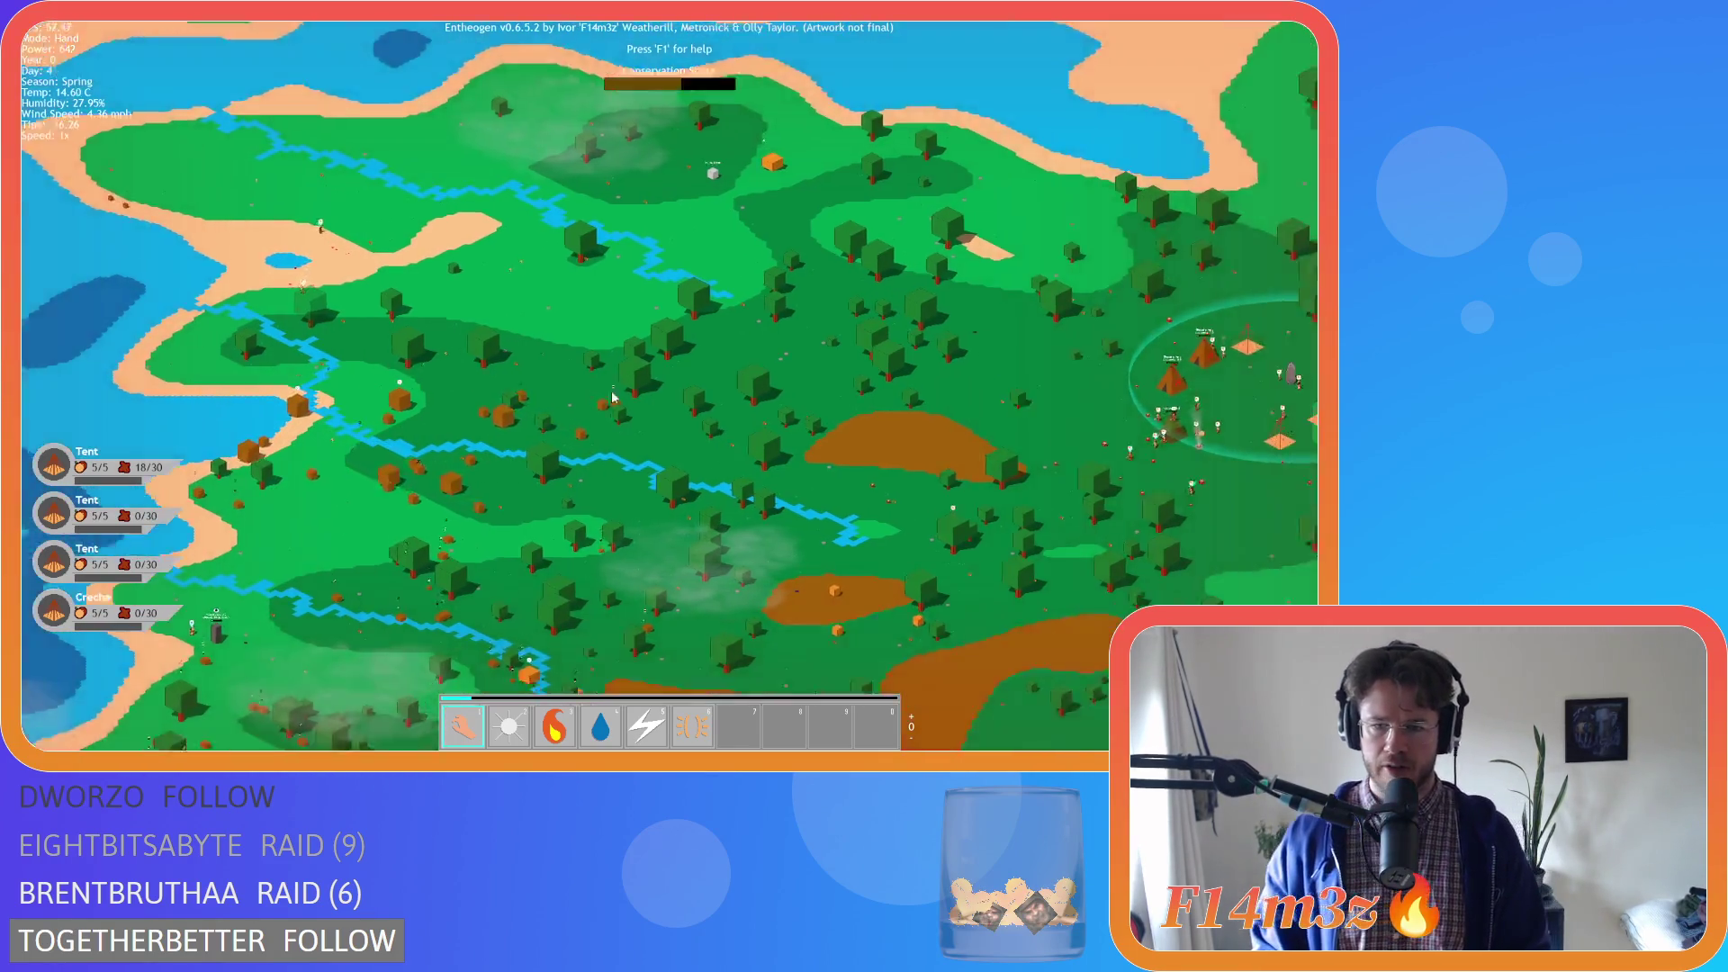
{"action": "scroll", "coordinate": [943, 440], "scroll_direction": "up", "scroll_amount": 5}
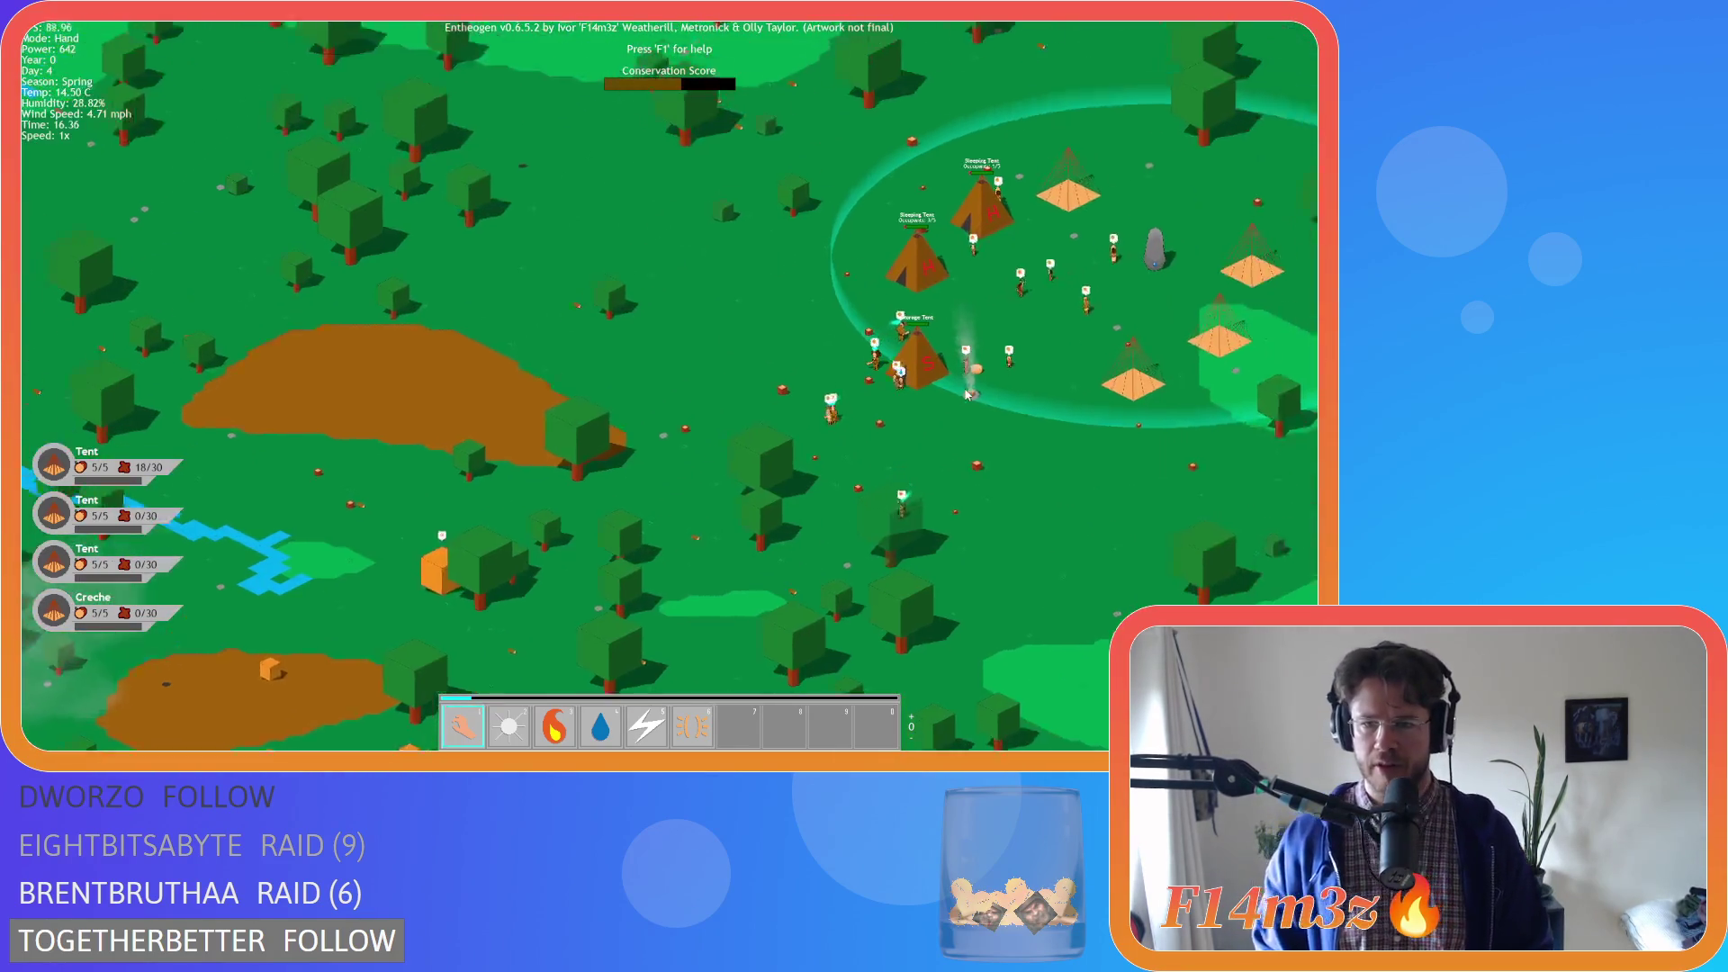
{"action": "scroll", "coordinate": [703, 396], "scroll_direction": "down", "scroll_amount": 5}
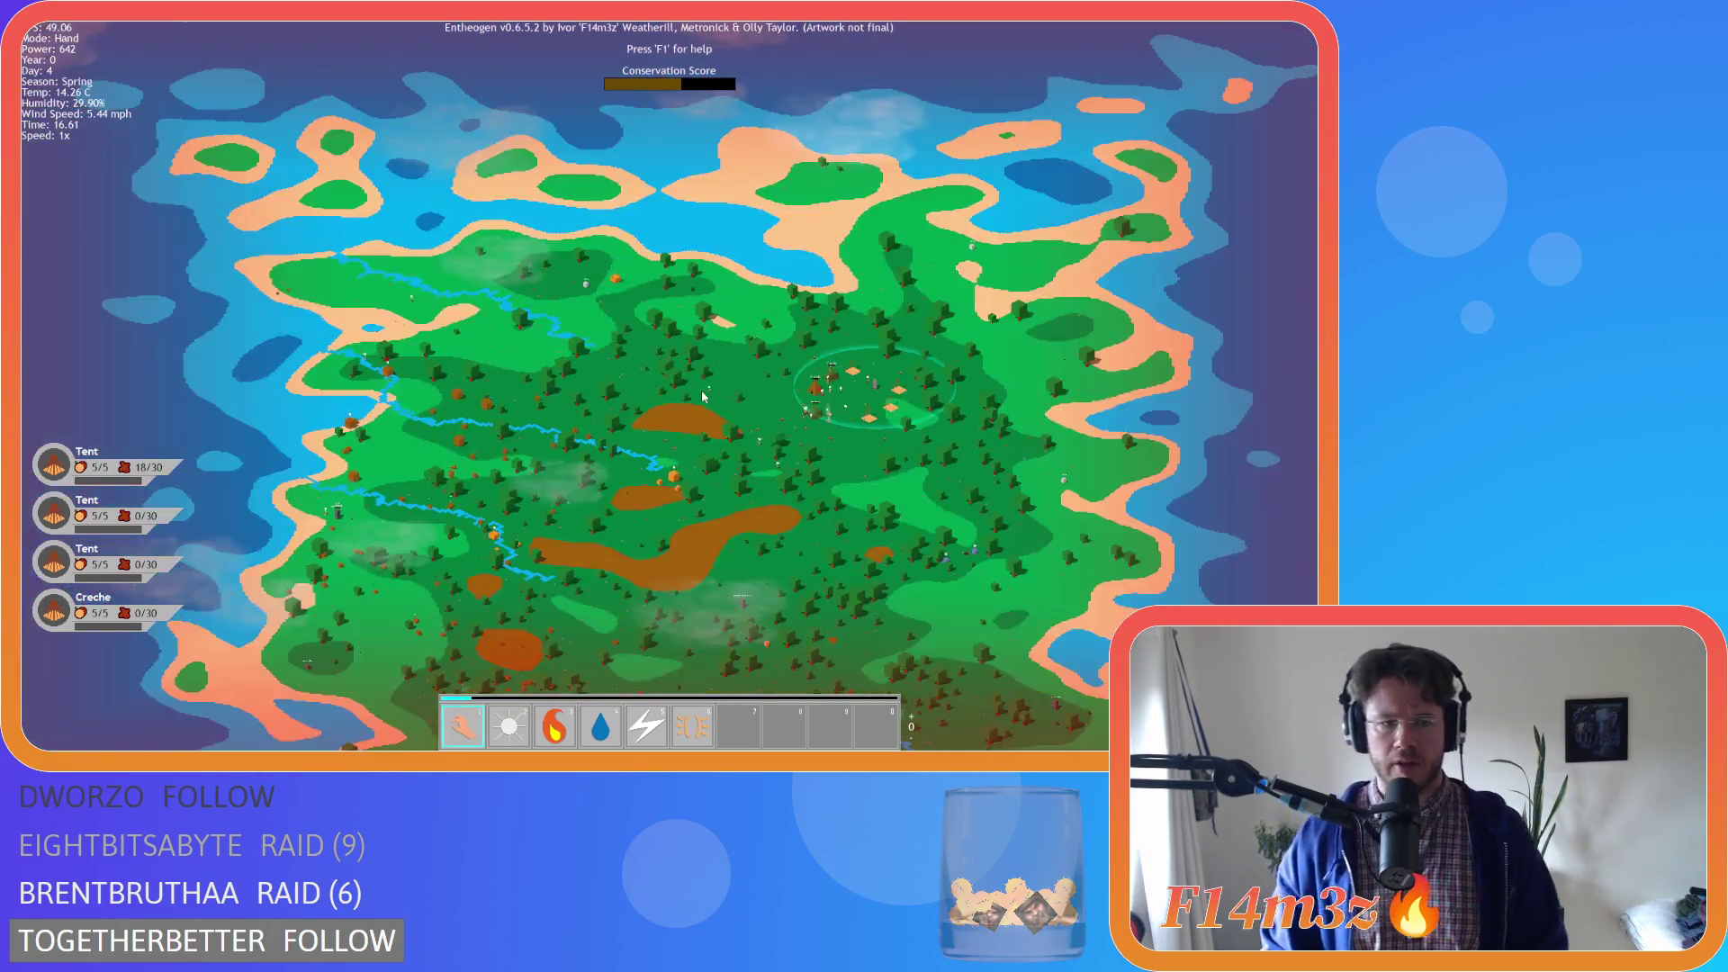
{"action": "scroll", "coordinate": [289, 352], "scroll_direction": "up", "scroll_amount": 5}
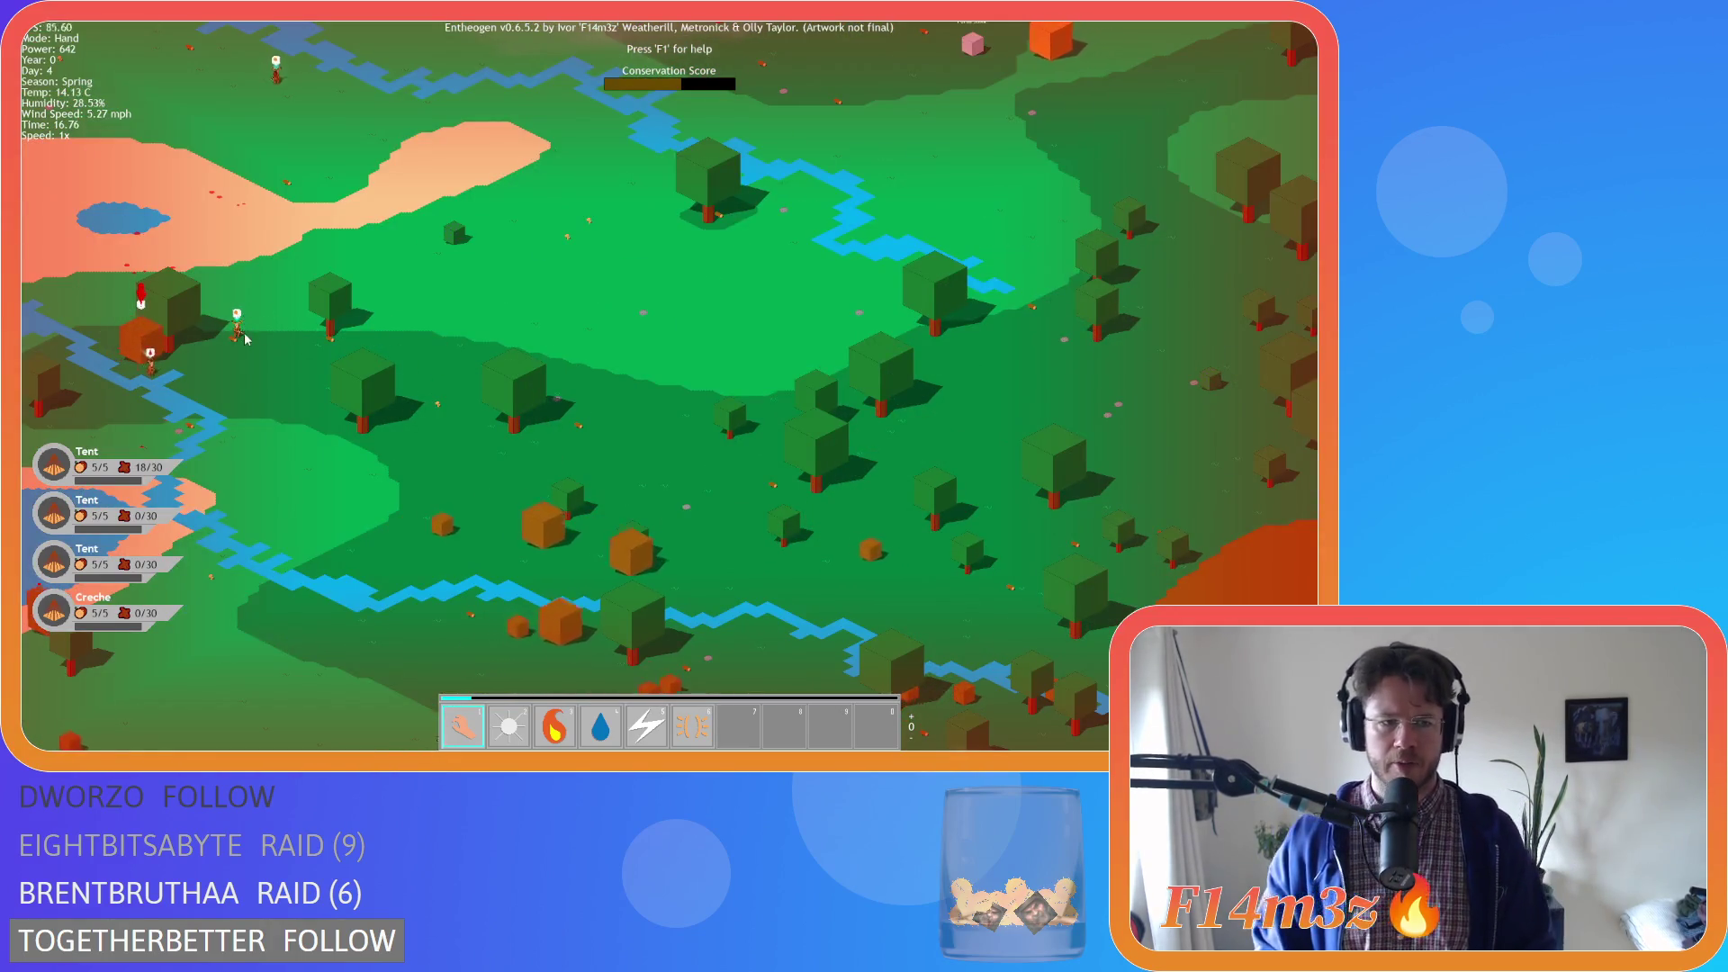
{"action": "key", "text": "d"}
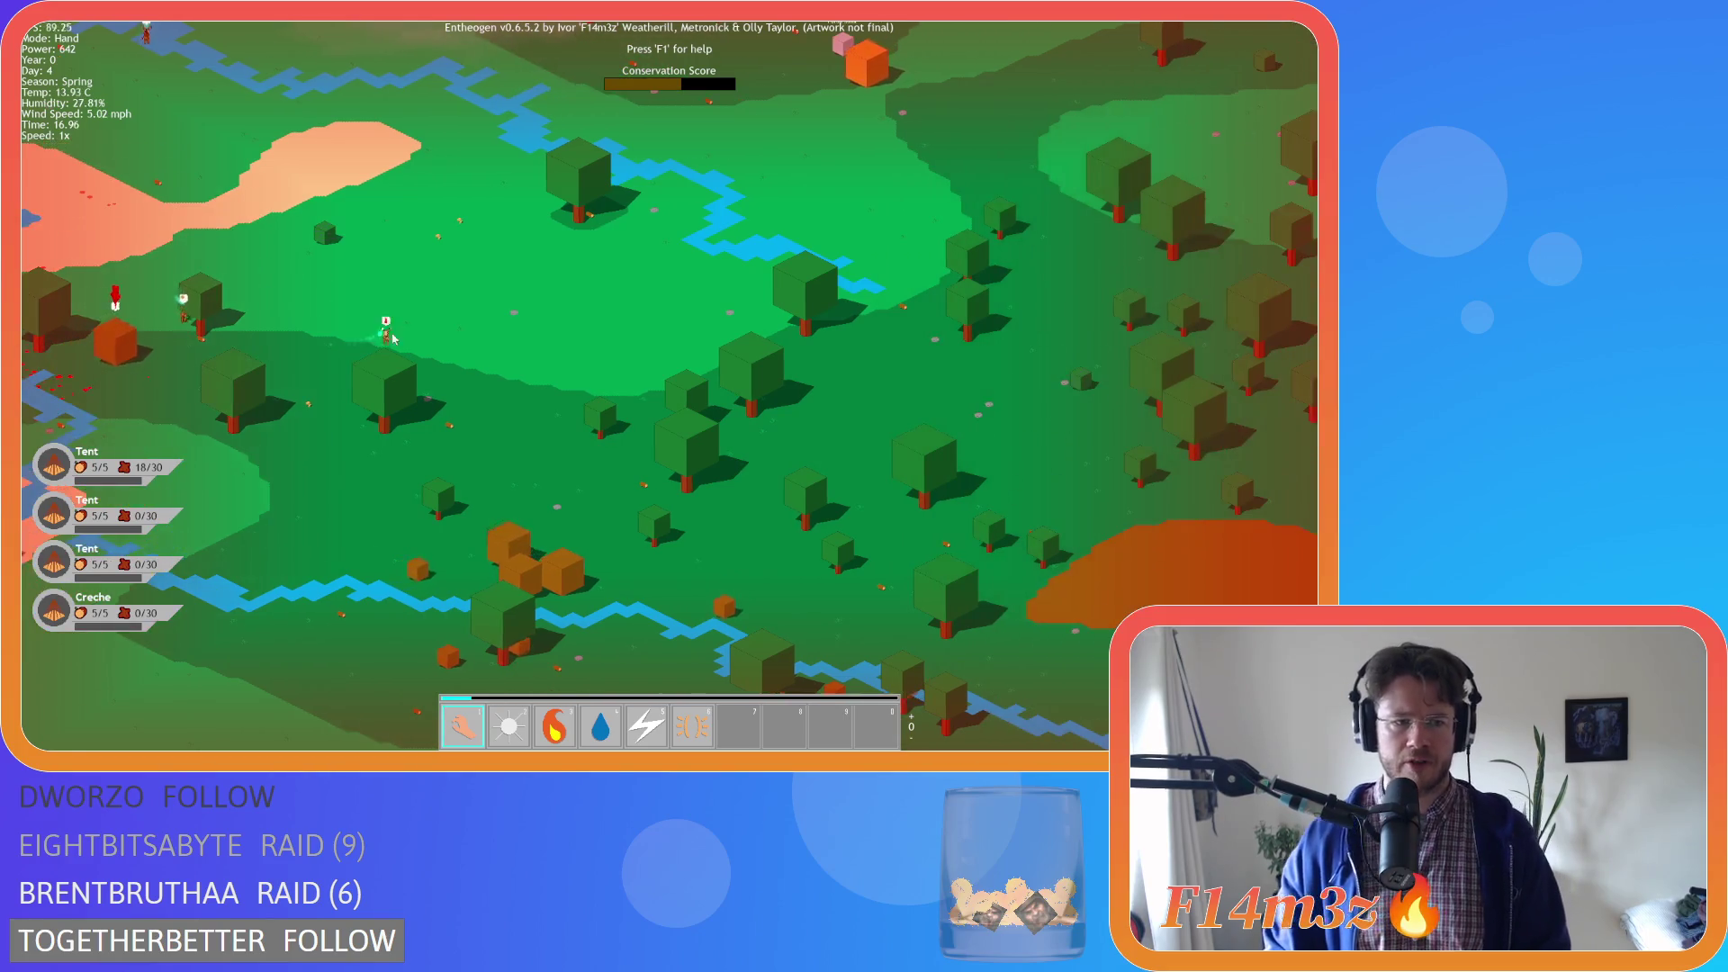
{"action": "key", "text": "a"}
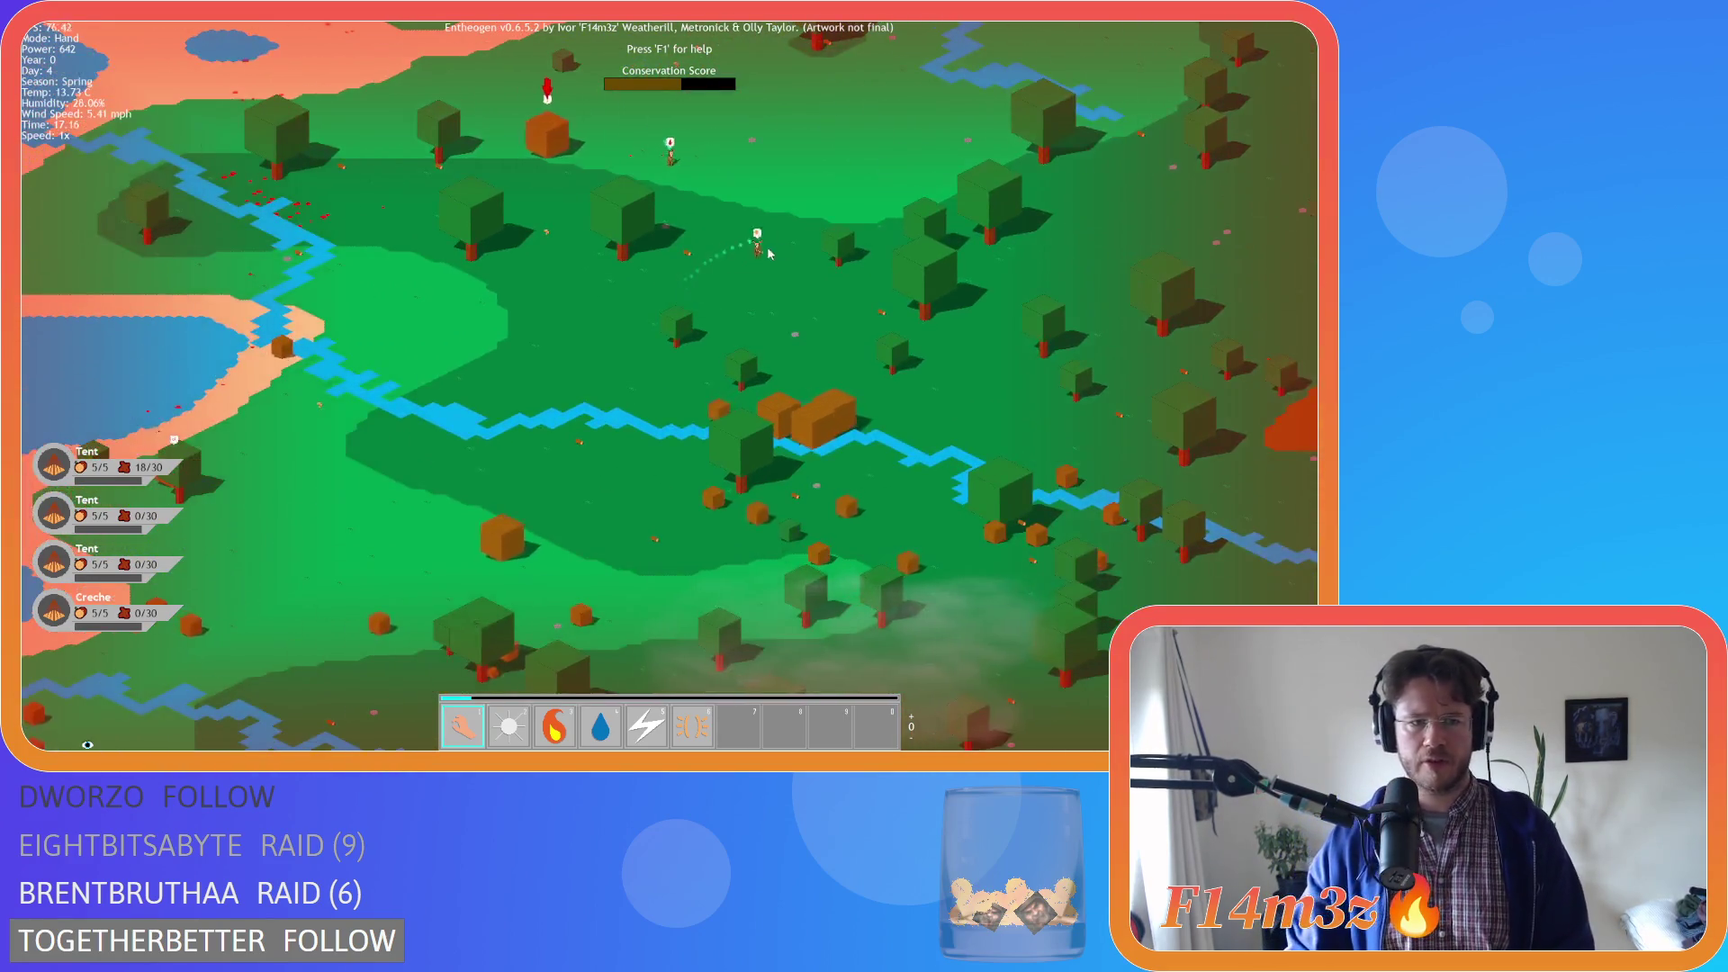
{"action": "key", "text": "d"}
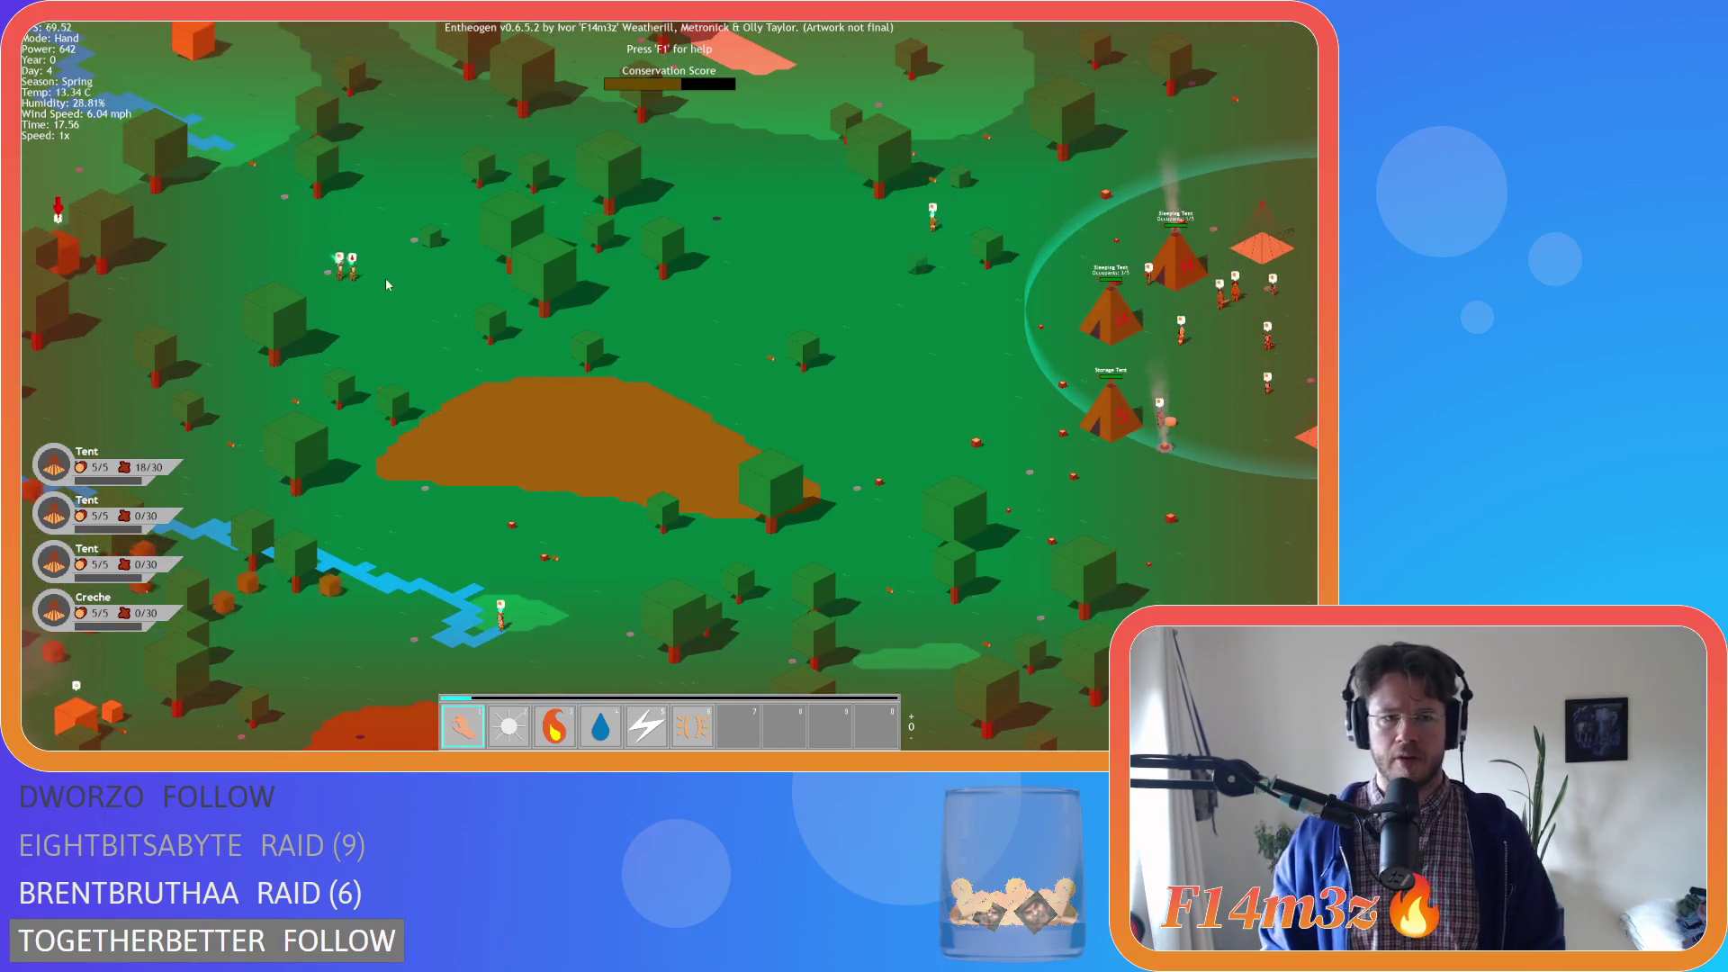
{"action": "key", "text": "d"}
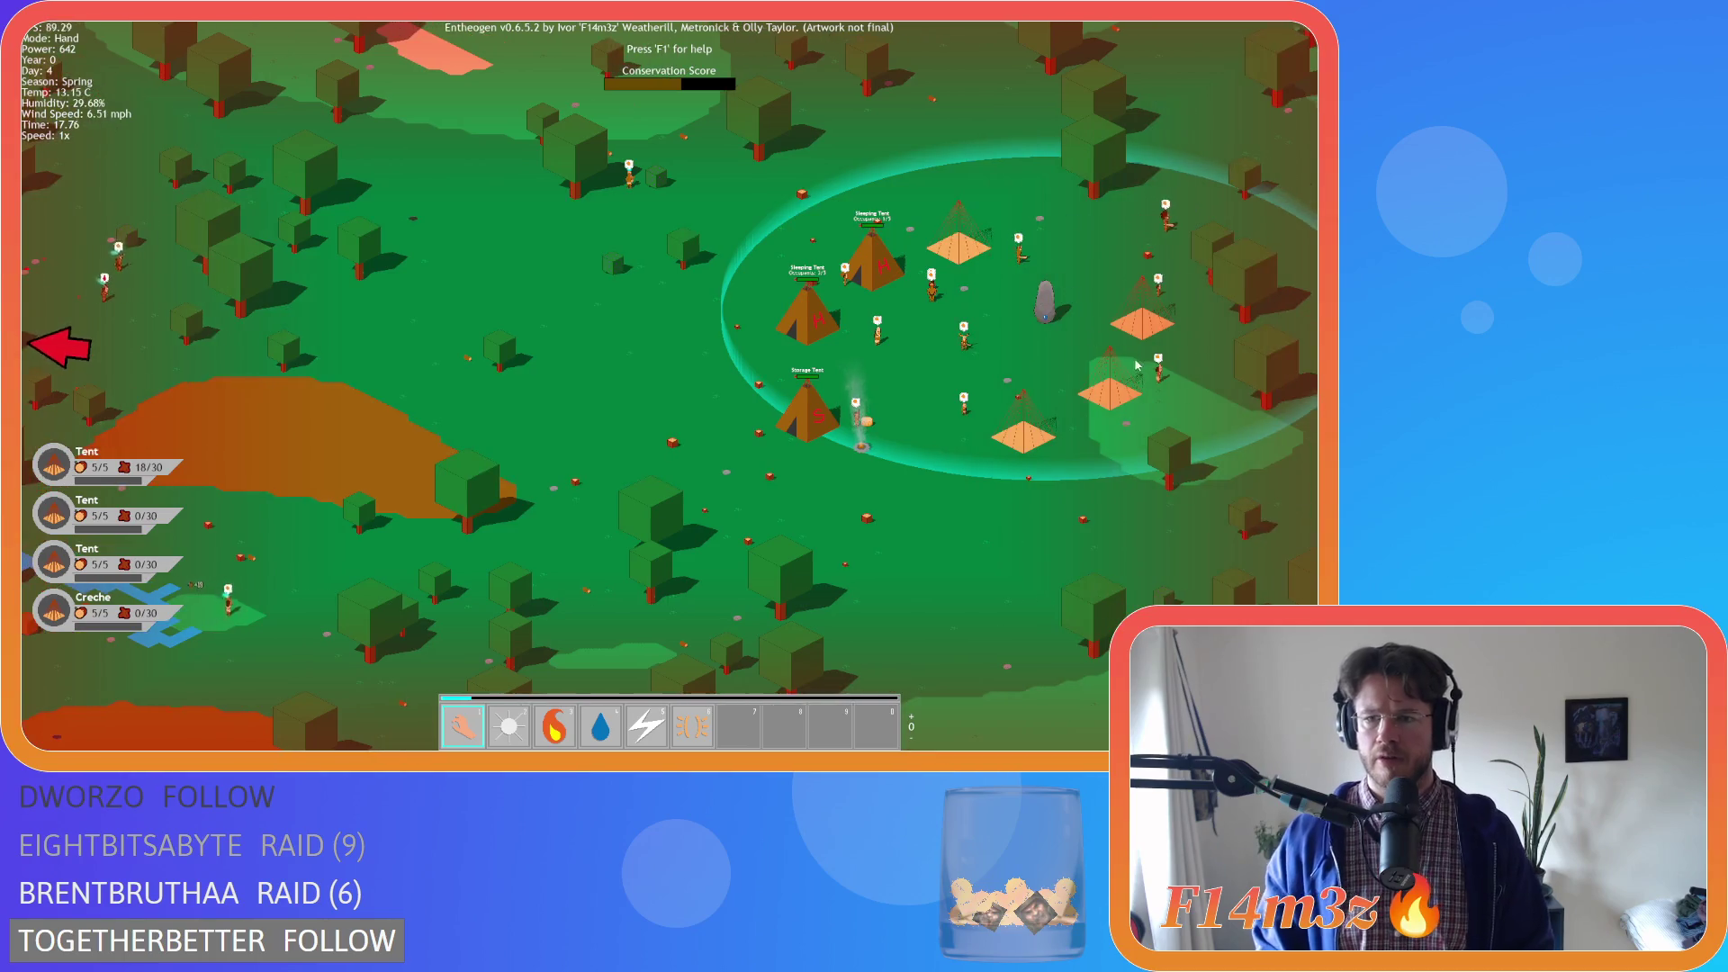
{"action": "key", "text": "a"}
{"action": "key", "text": "a"}
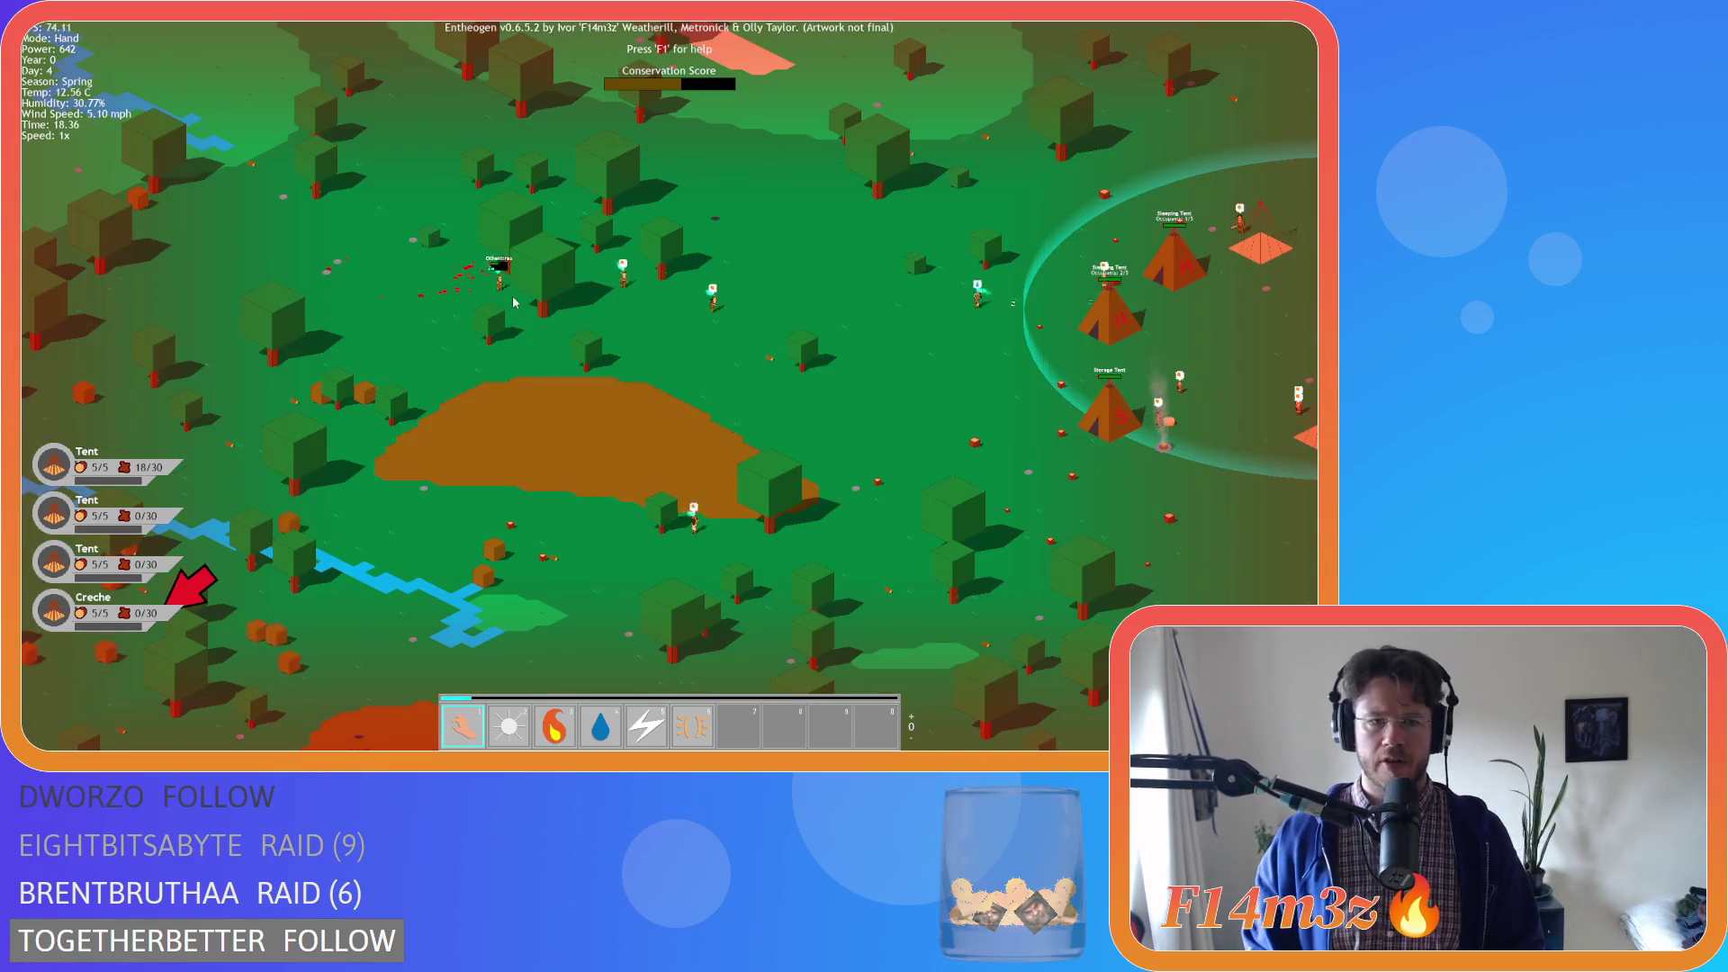
{"action": "key", "text": "a"}
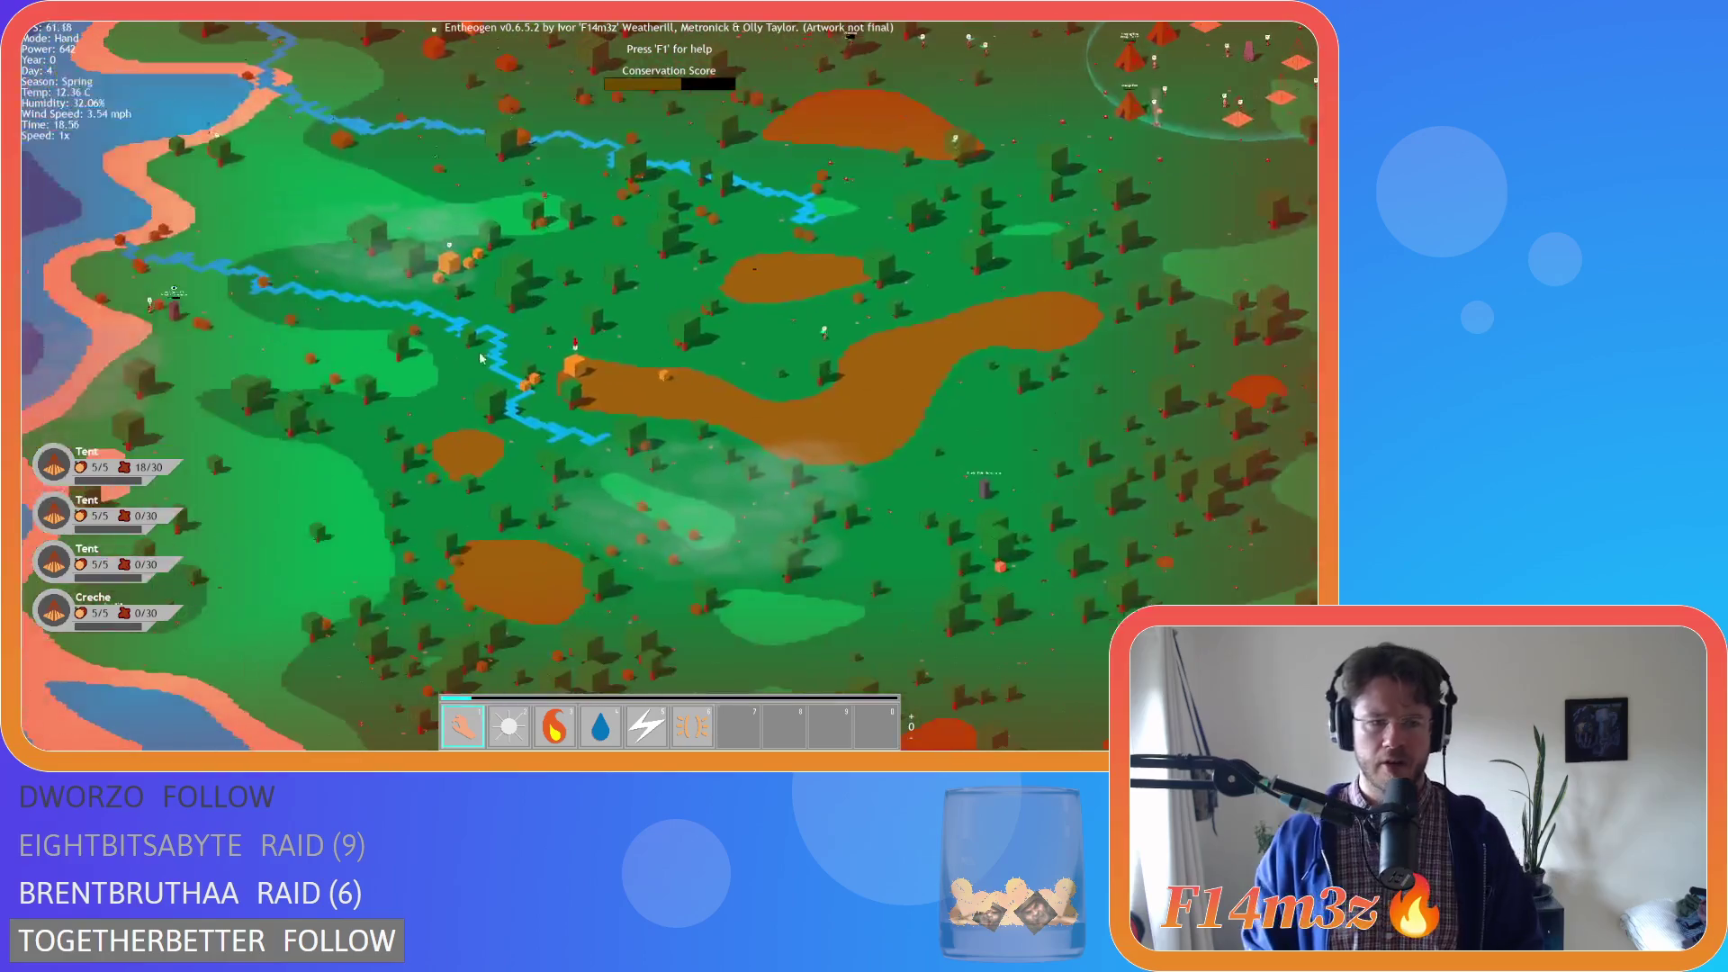
{"action": "key", "text": "d"}
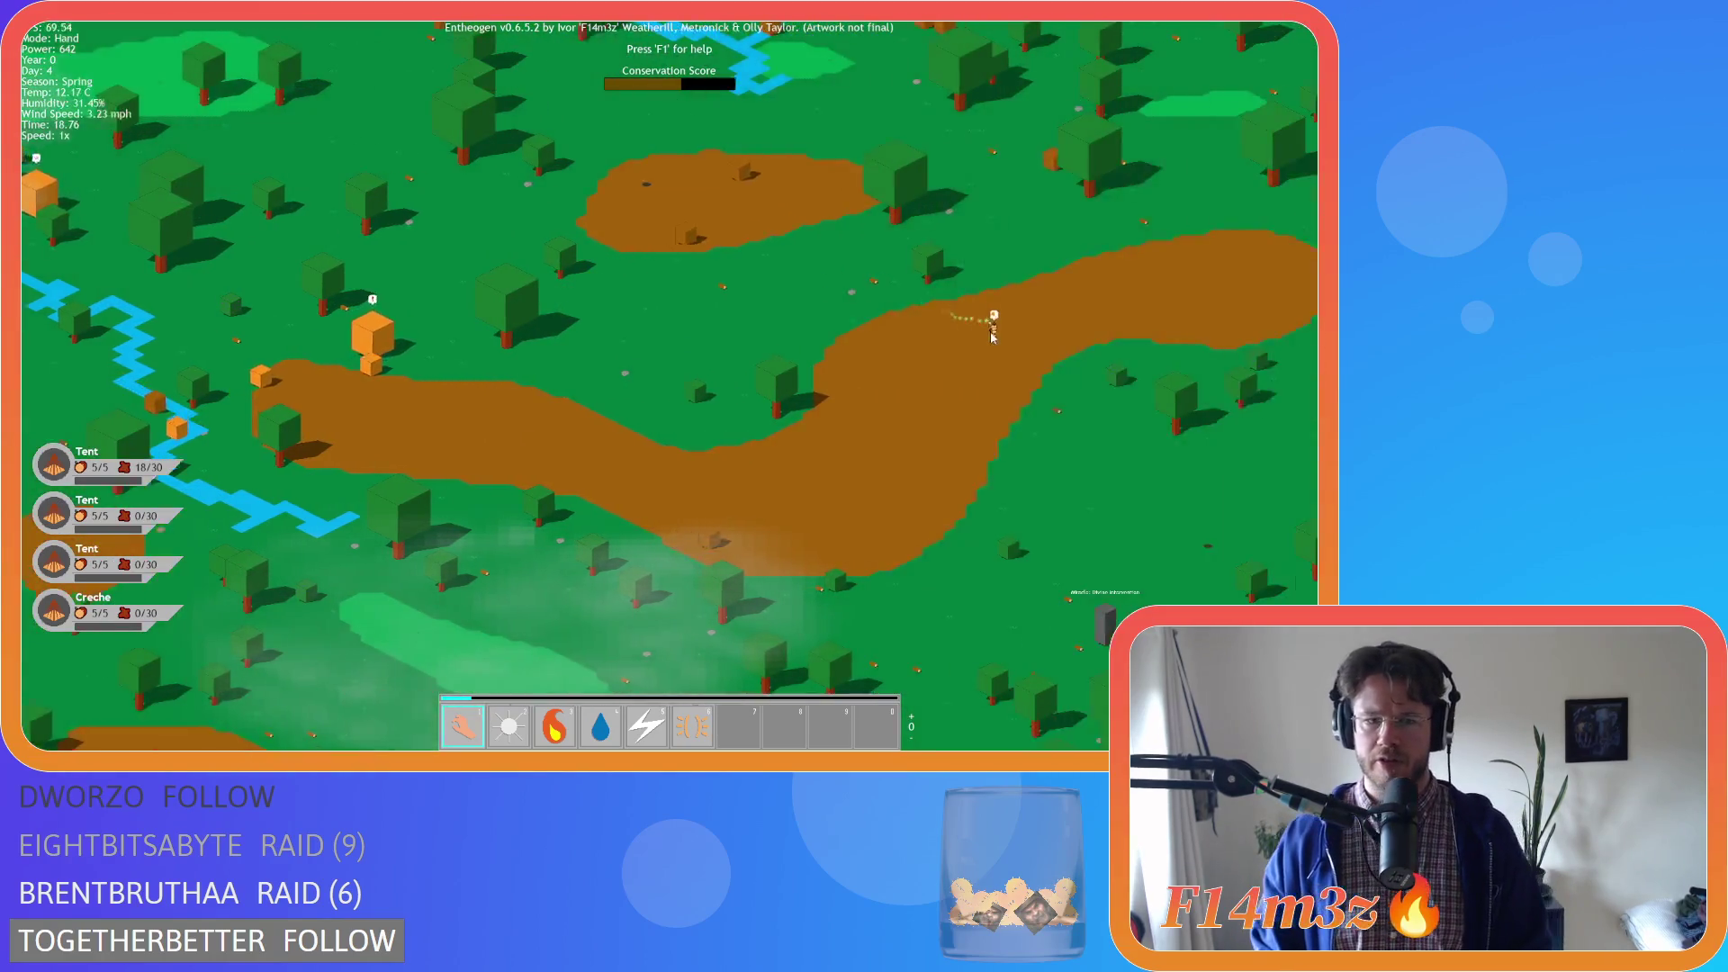
{"action": "key", "text": "w"}
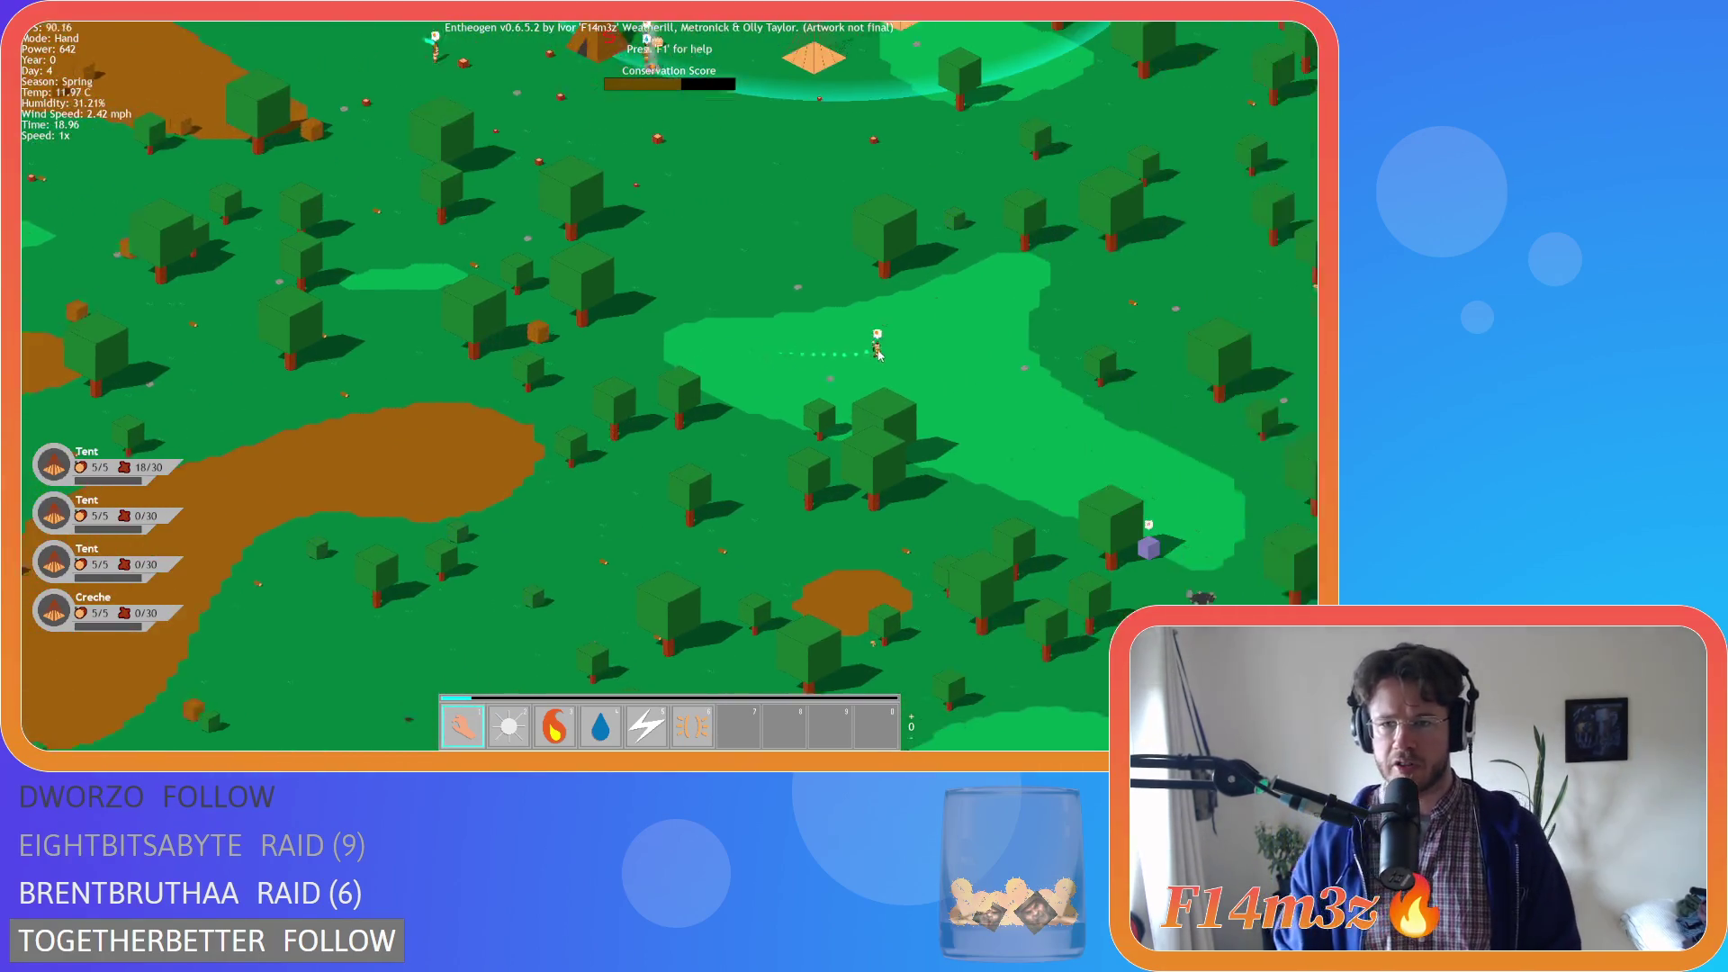
Pan west toward the lakes and coast, zooming until the village sits upper right
{"action": "scroll", "coordinate": [871, 358], "scroll_direction": "down", "scroll_amount": 5}
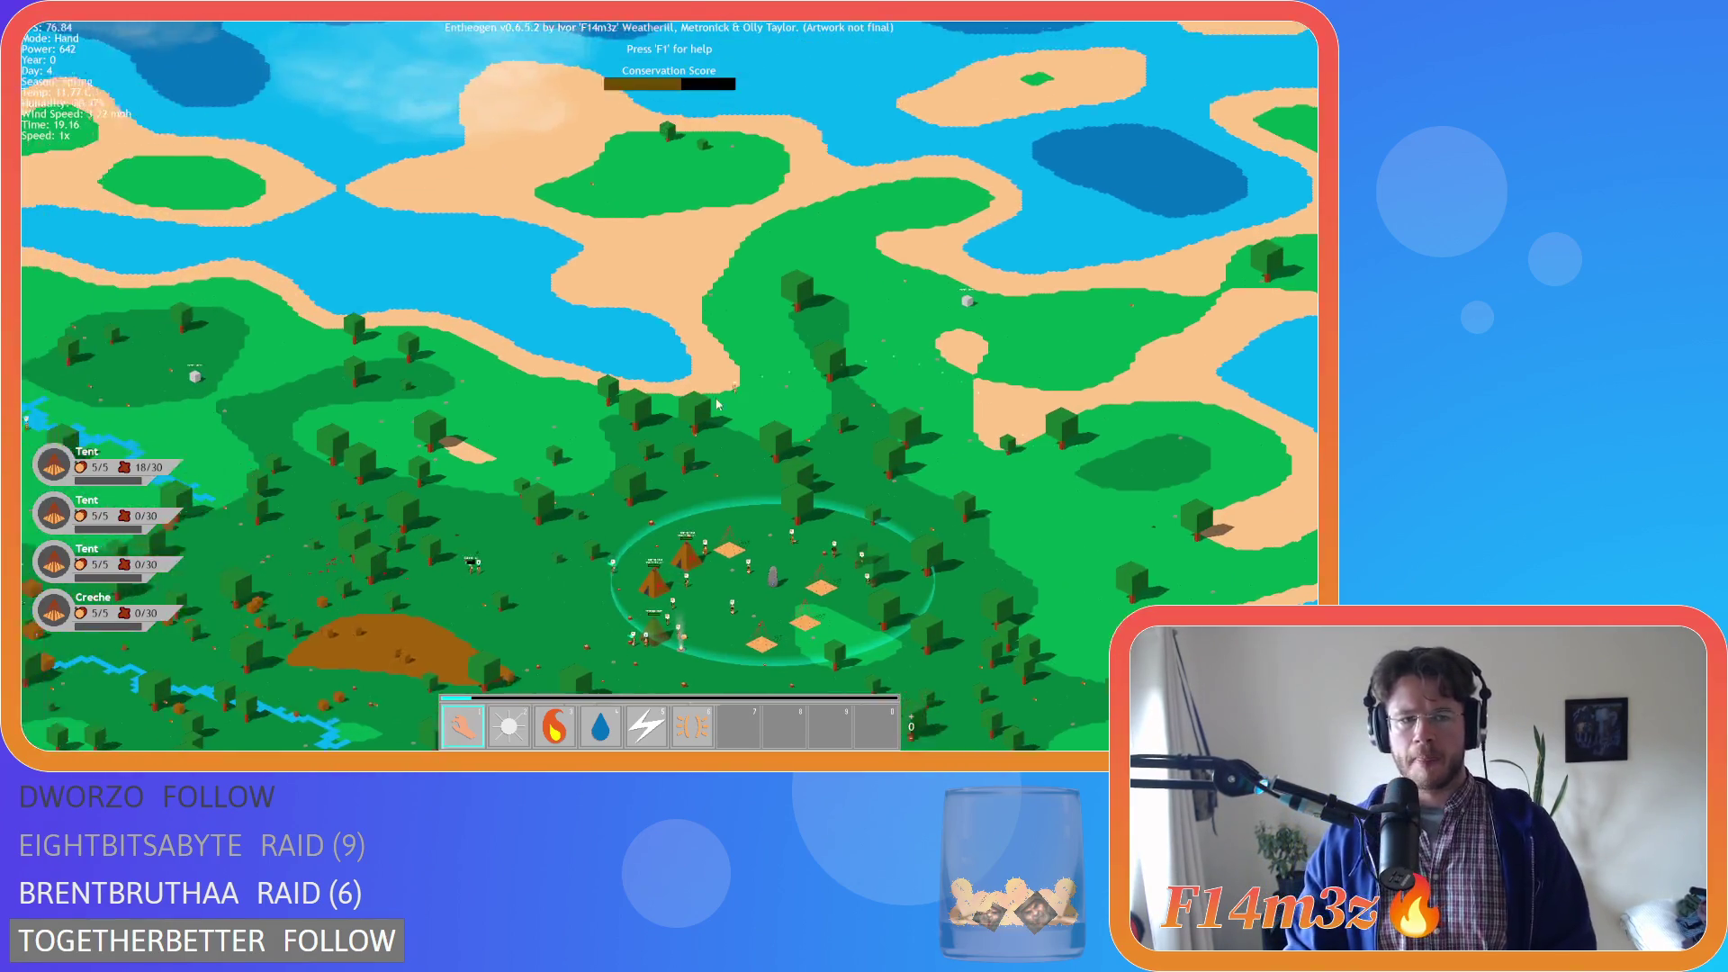
{"action": "key", "text": "a"}
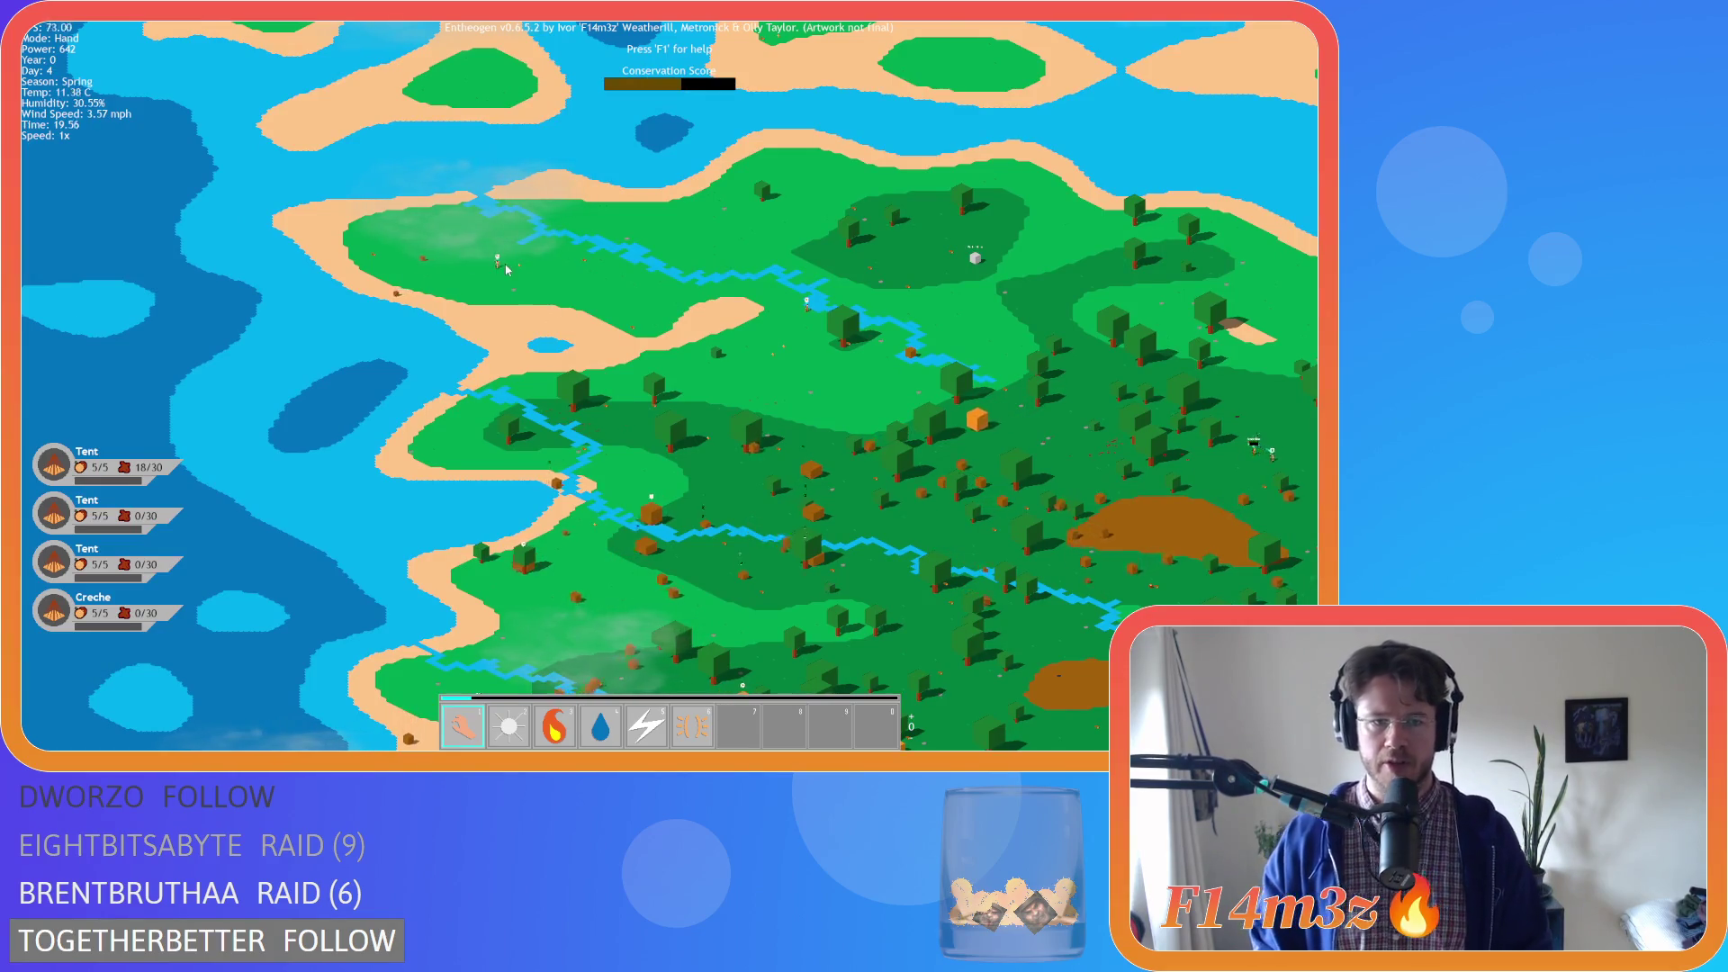
{"action": "scroll", "coordinate": [601, 288], "scroll_direction": "up", "scroll_amount": 5}
{"action": "scroll", "coordinate": [601, 288], "scroll_direction": "down", "scroll_amount": 5}
{"action": "key", "text": "d"}
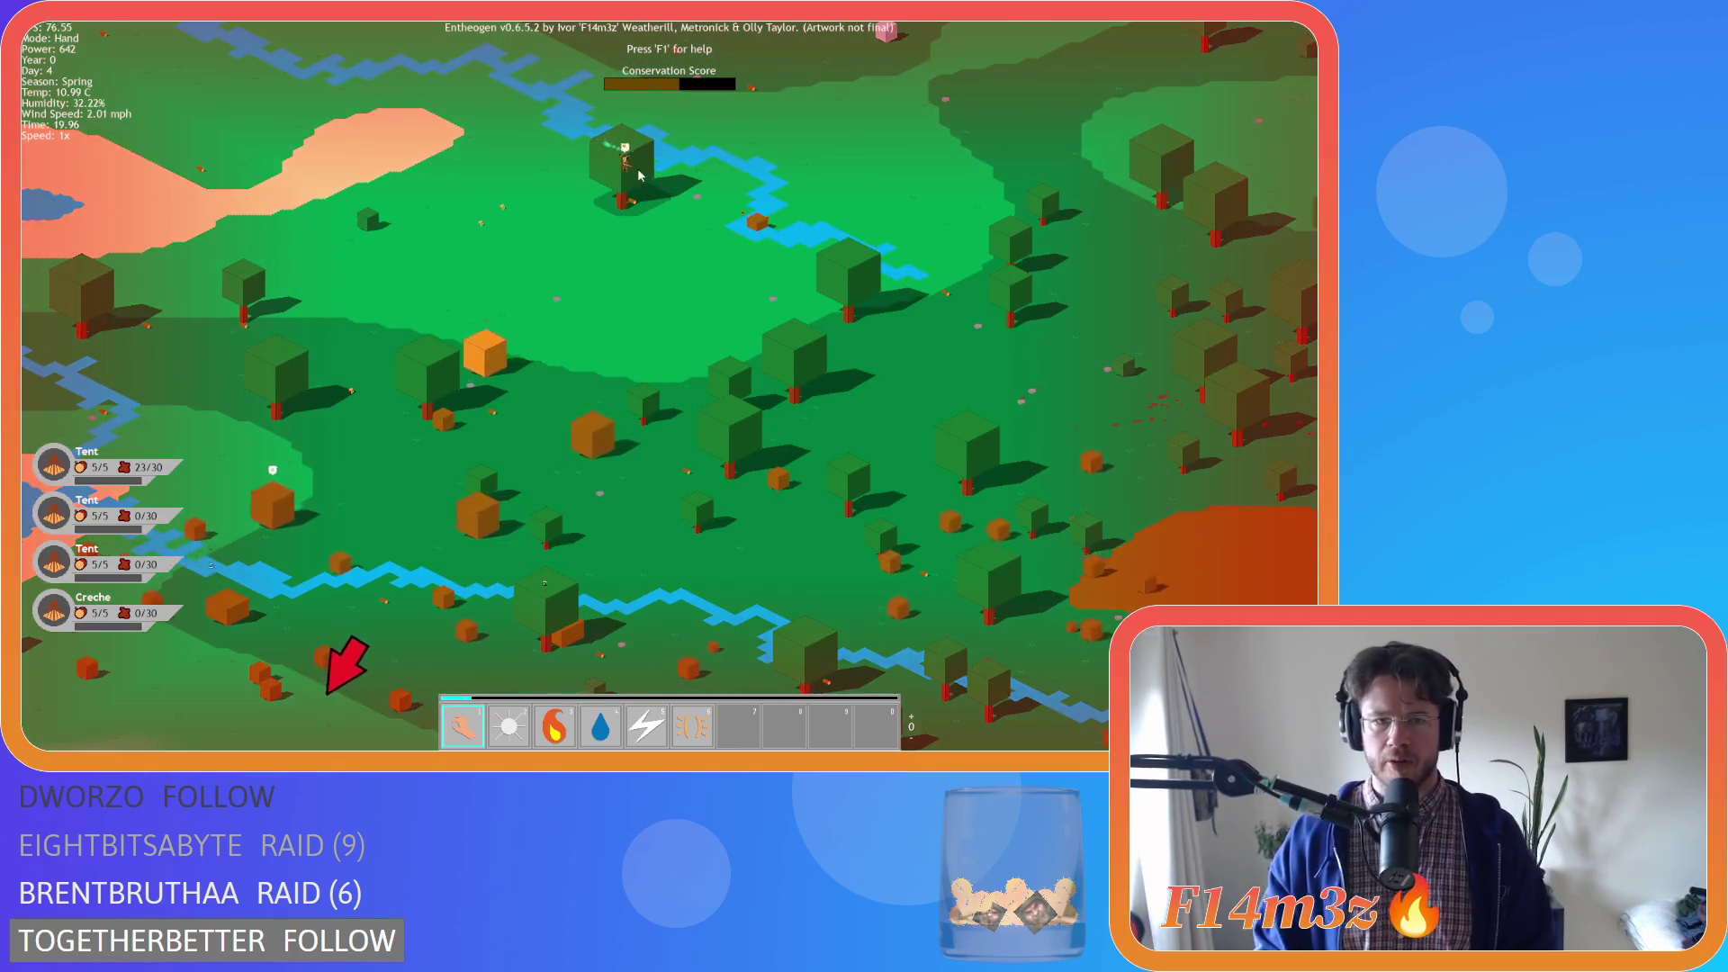
{"action": "scroll", "coordinate": [846, 326], "scroll_direction": "up", "scroll_amount": 3}
{"action": "scroll", "coordinate": [846, 326], "scroll_direction": "down", "scroll_amount": 5}
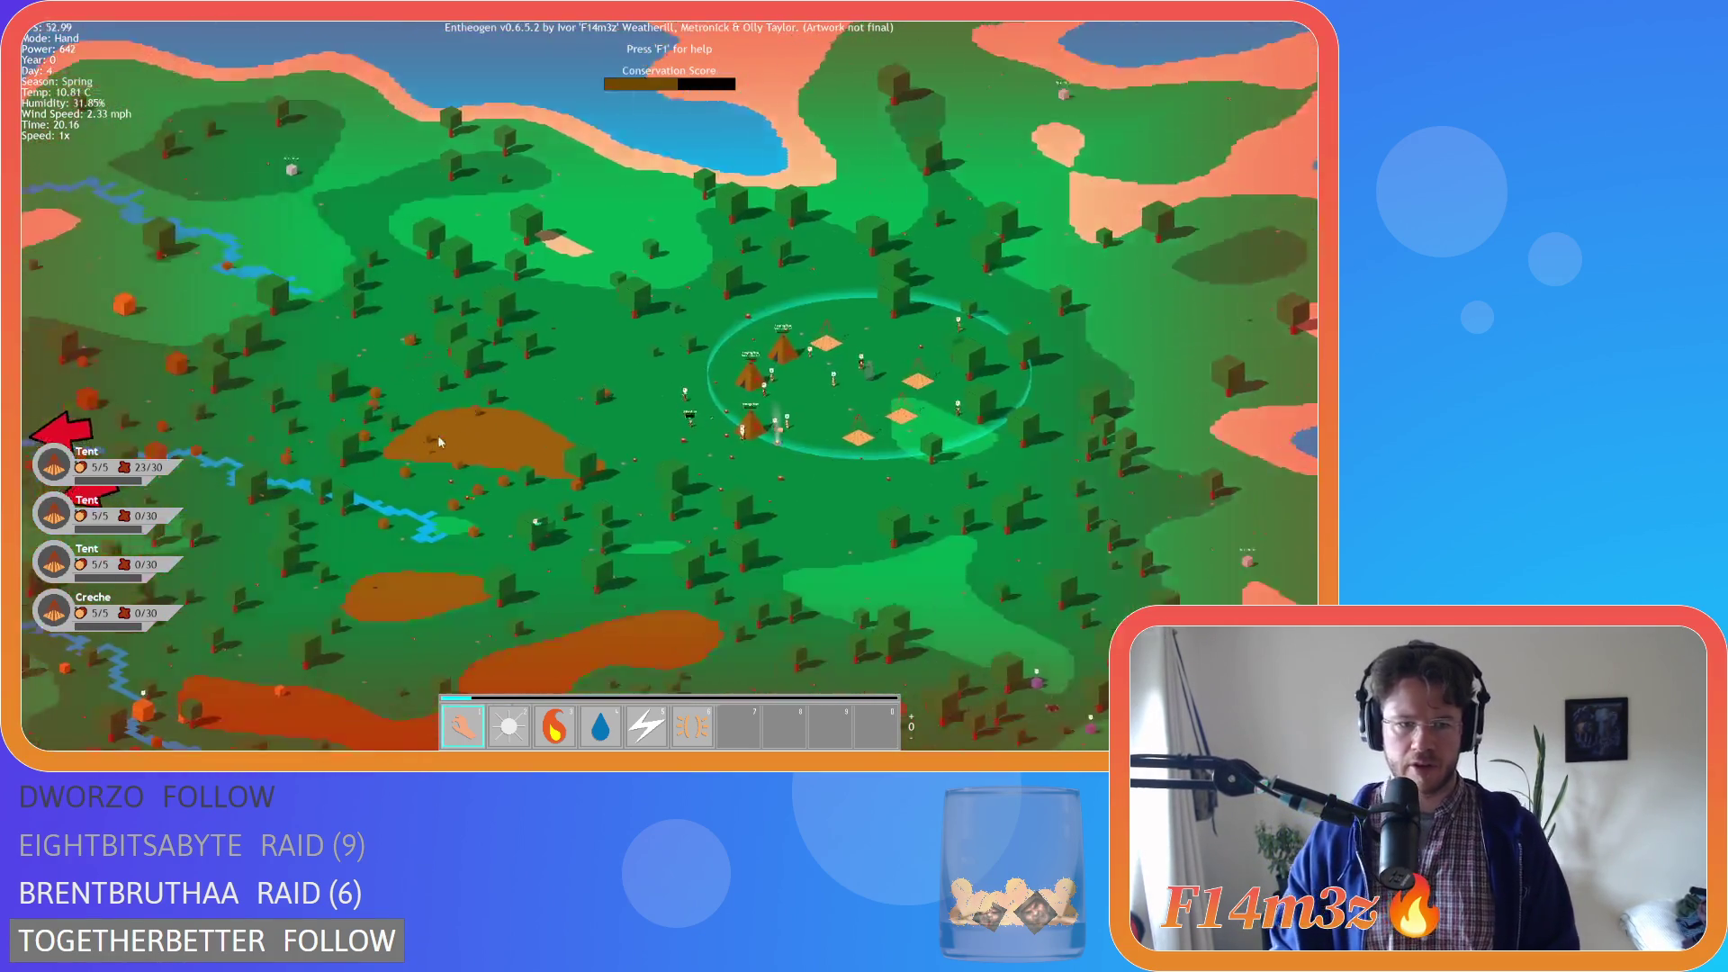
{"action": "key", "text": "a"}
{"action": "scroll", "coordinate": [677, 402], "scroll_direction": "up", "scroll_amount": 3}
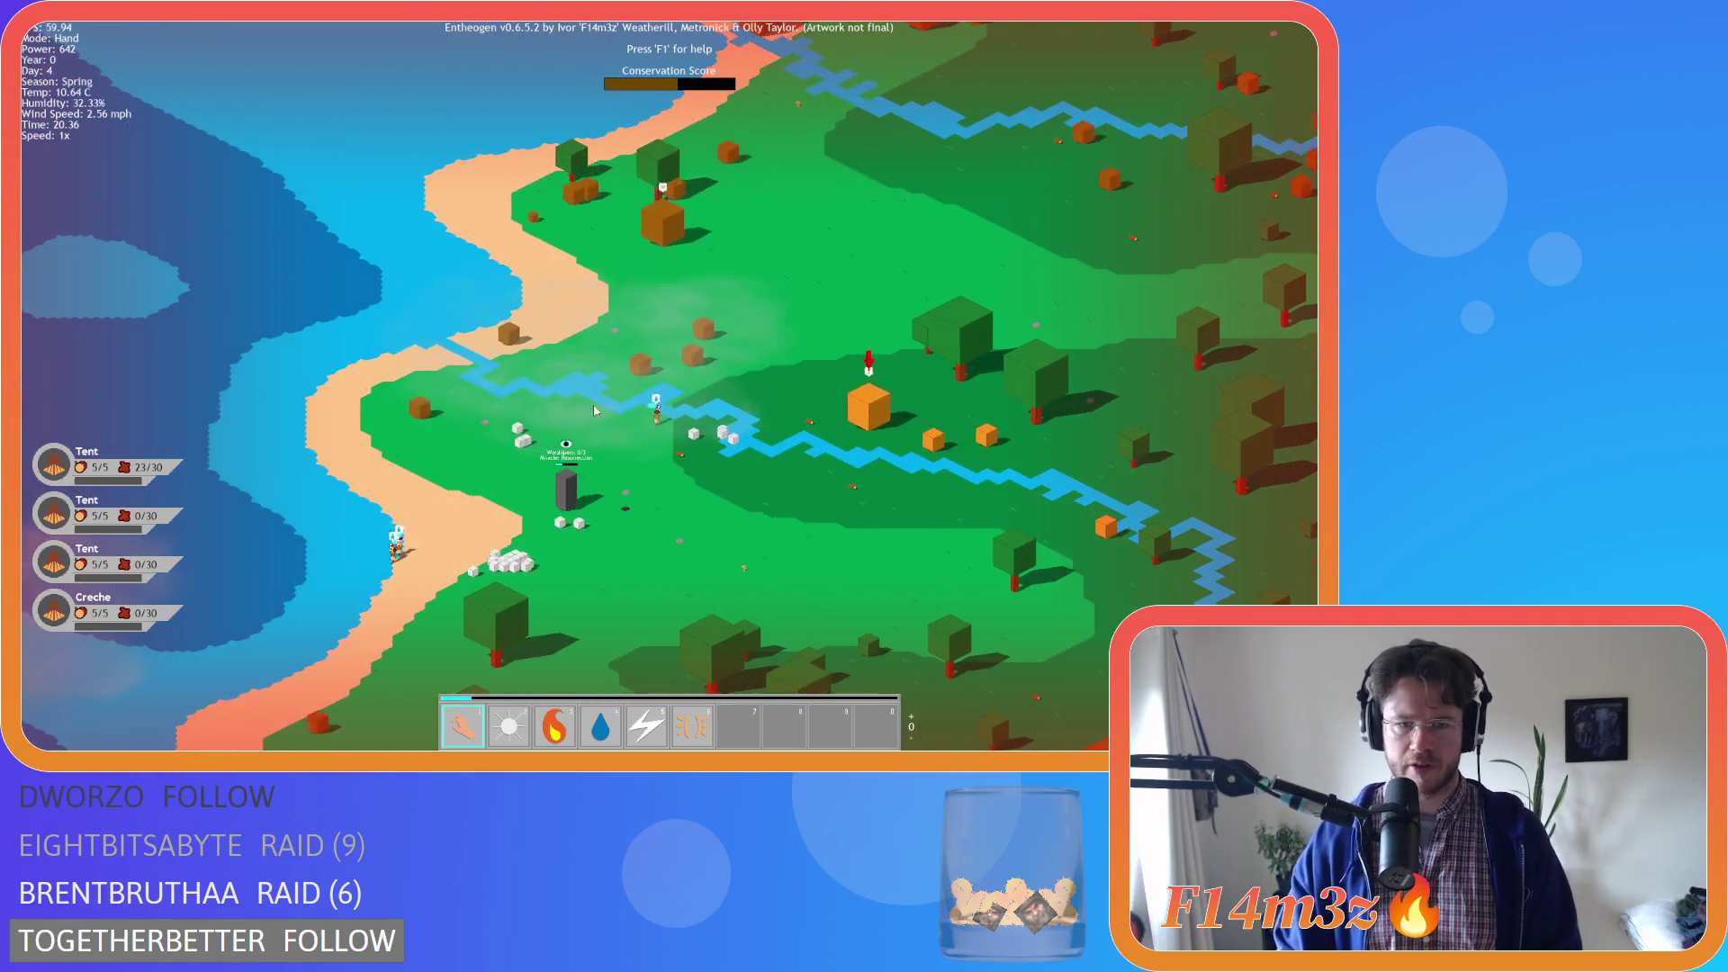
{"action": "scroll", "coordinate": [70, 393], "scroll_direction": "down", "scroll_amount": 5}
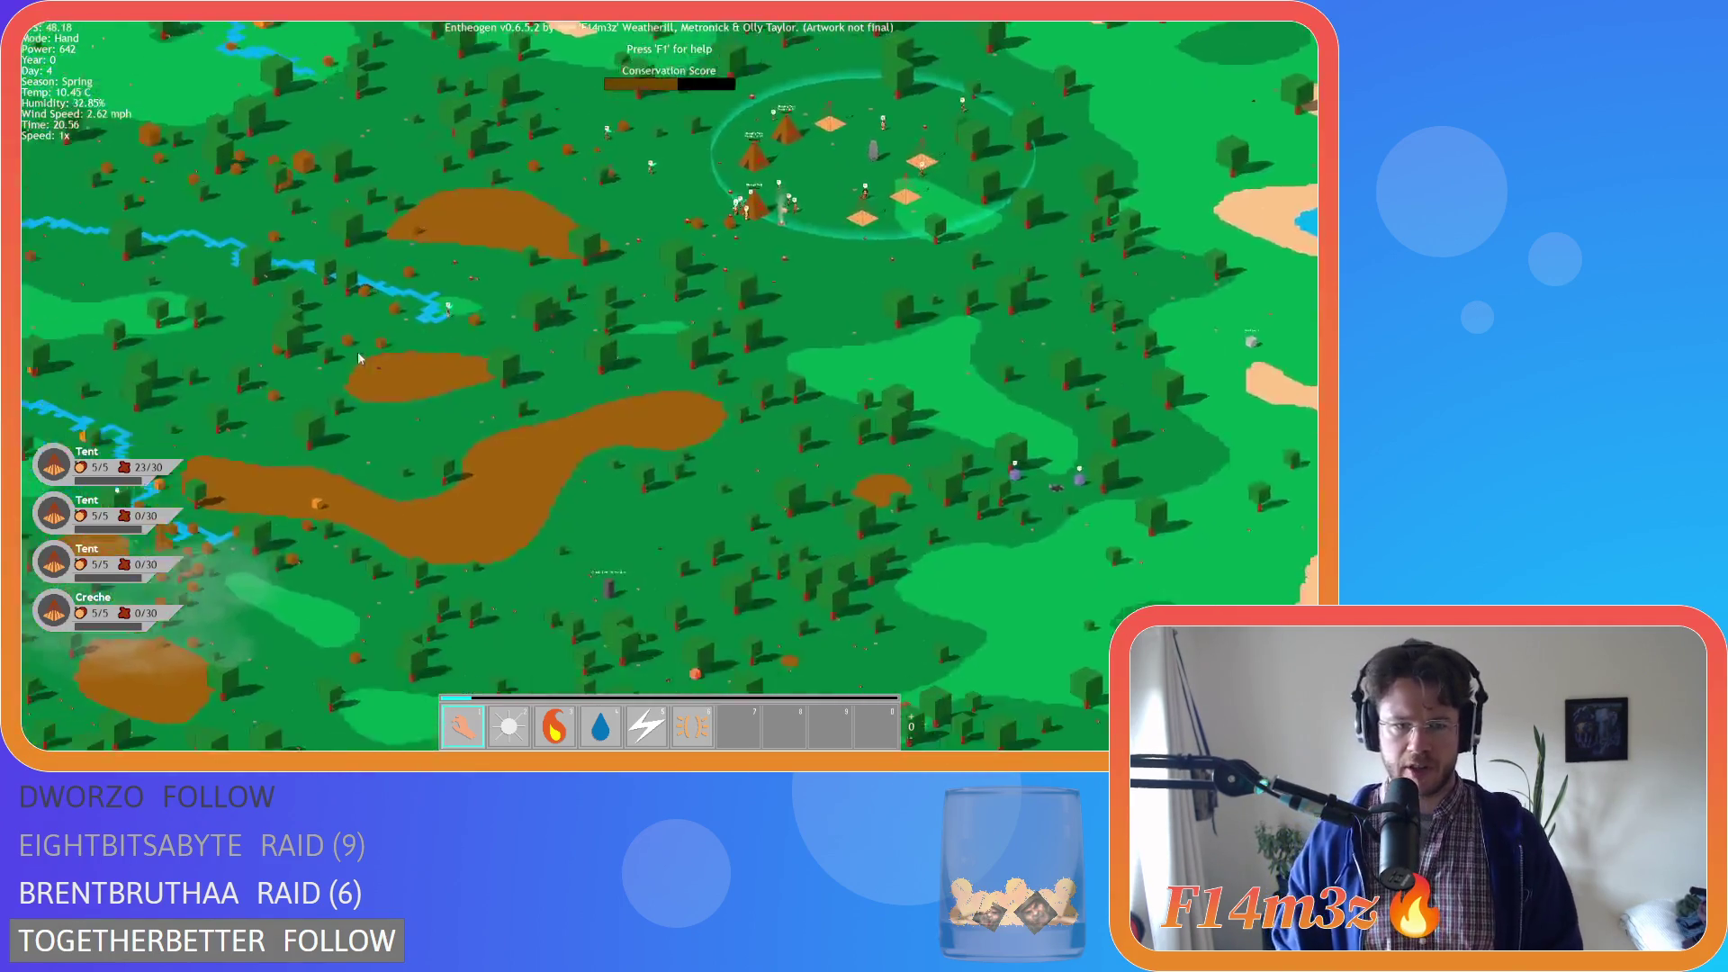
{"action": "scroll", "coordinate": [69, 393], "scroll_direction": "up", "scroll_amount": 3}
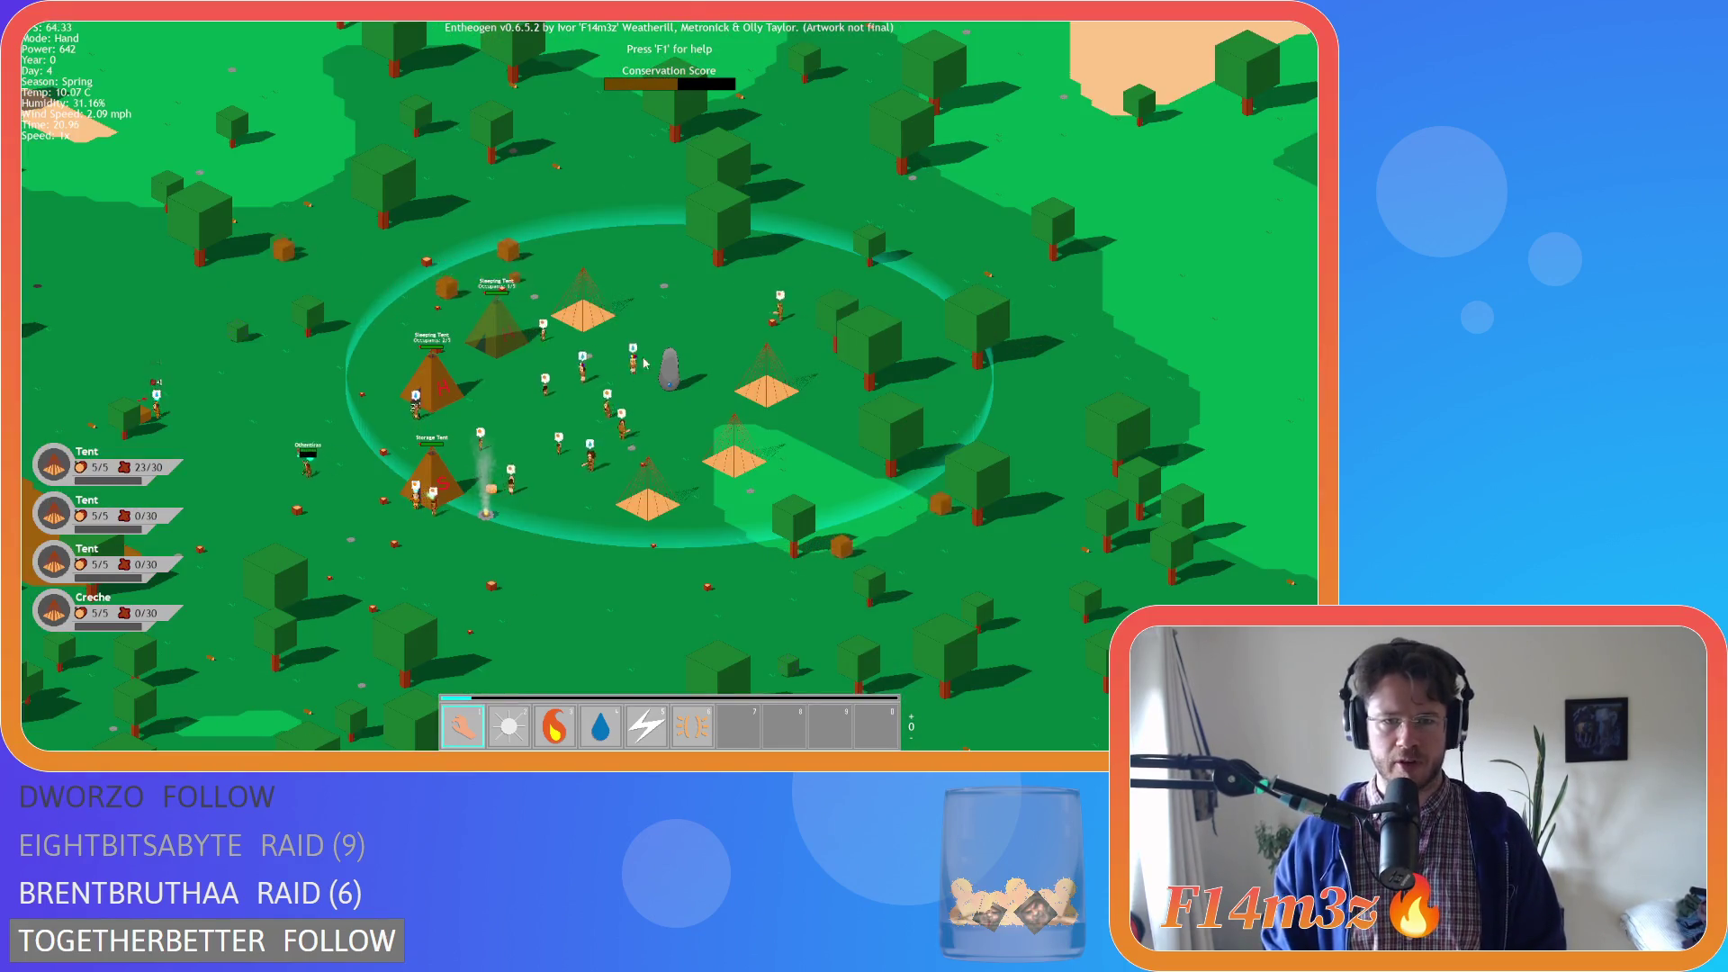
{"action": "scroll", "coordinate": [555, 346], "scroll_direction": "down", "scroll_amount": 3}
{"action": "scroll", "coordinate": [555, 346], "scroll_direction": "down", "scroll_amount": 5}
{"action": "scroll", "coordinate": [383, 352], "scroll_direction": "up", "scroll_amount": 4}
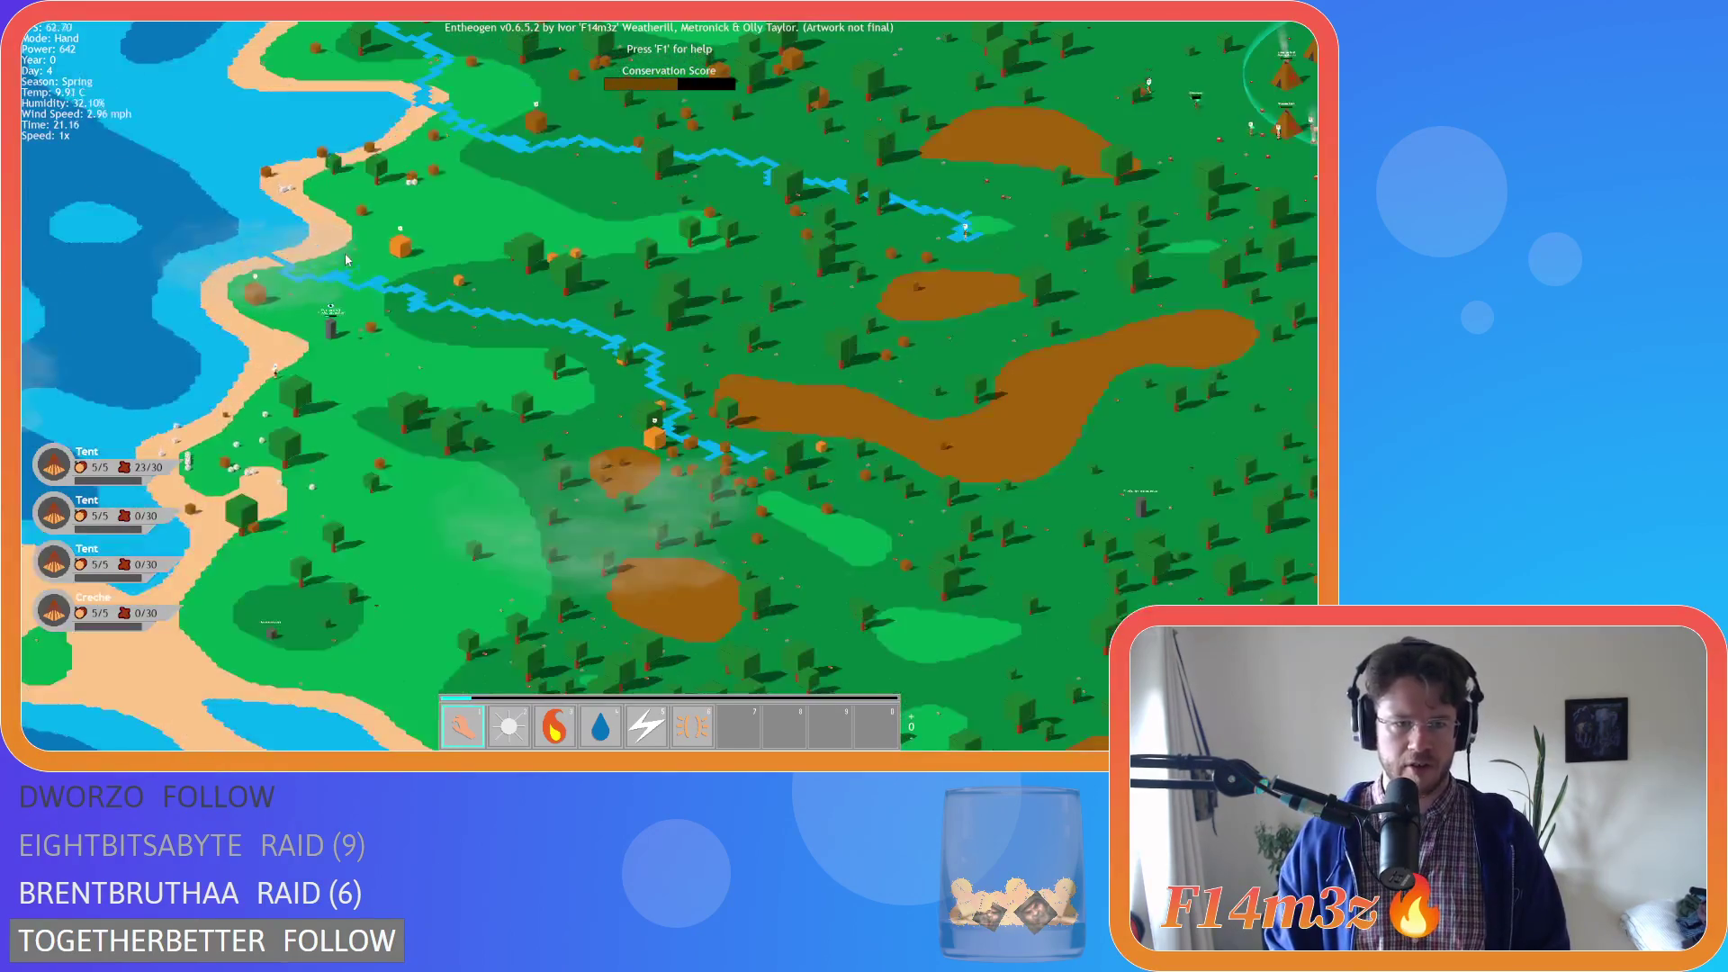
{"action": "scroll", "coordinate": [387, 352], "scroll_direction": "up", "scroll_amount": 4}
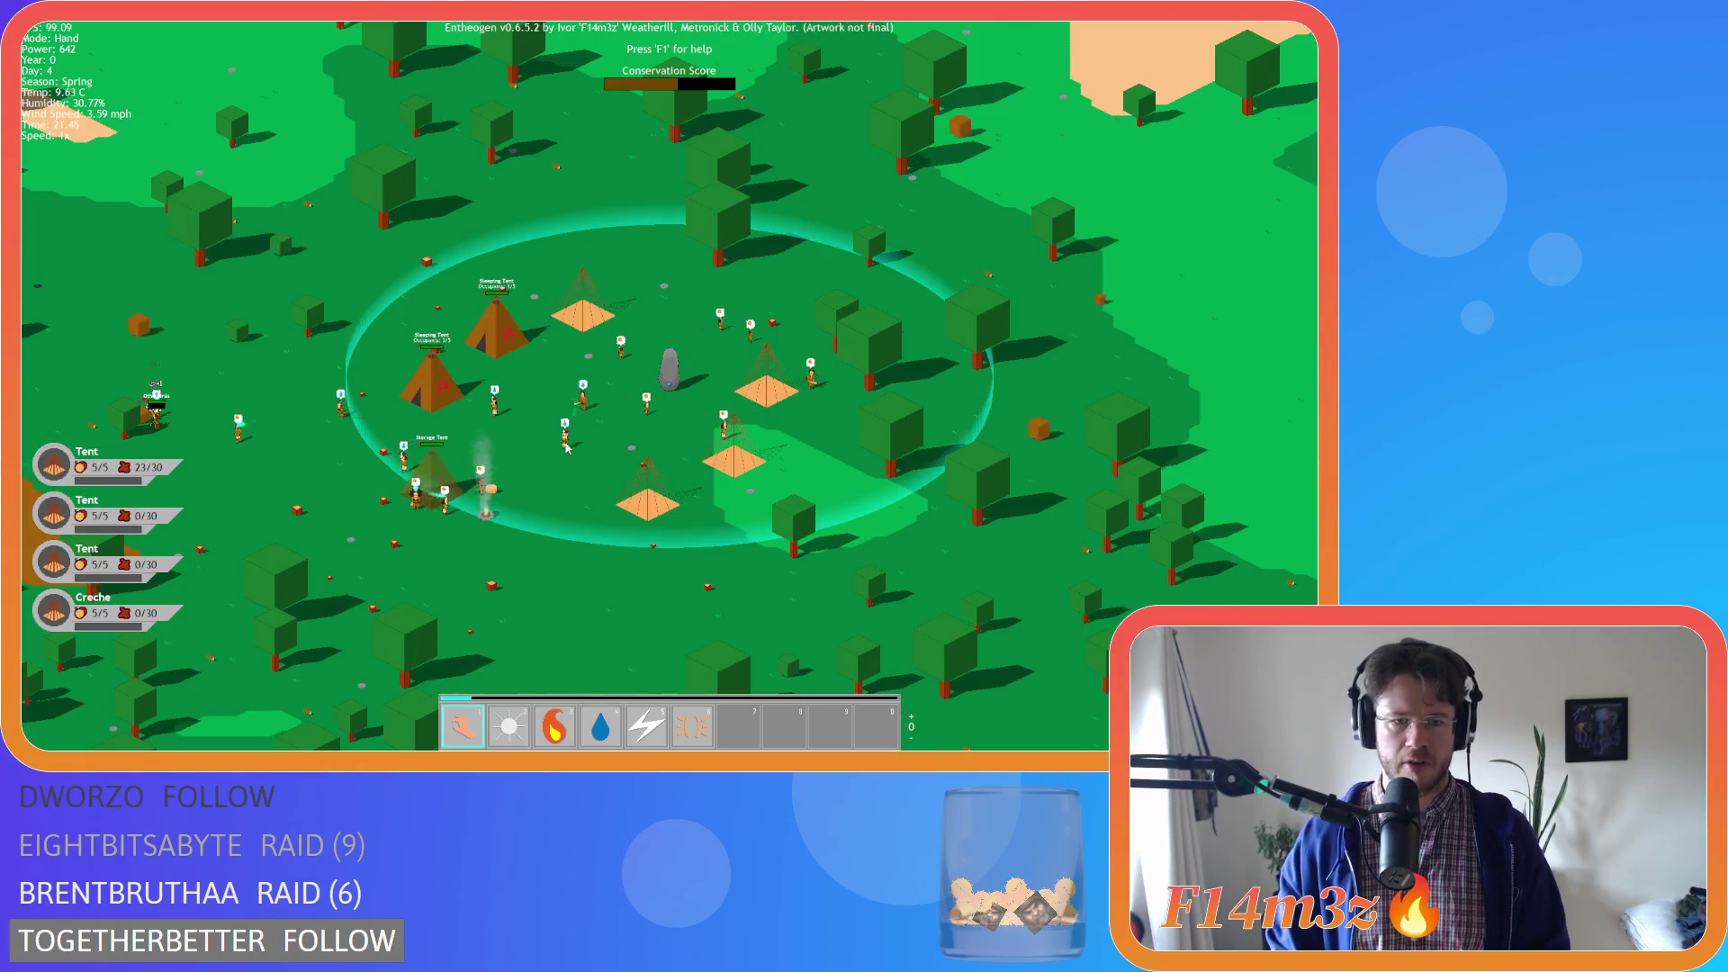
{"action": "scroll", "coordinate": [426, 359], "scroll_direction": "down", "scroll_amount": 5}
{"action": "scroll", "coordinate": [301, 430], "scroll_direction": "up", "scroll_amount": 4}
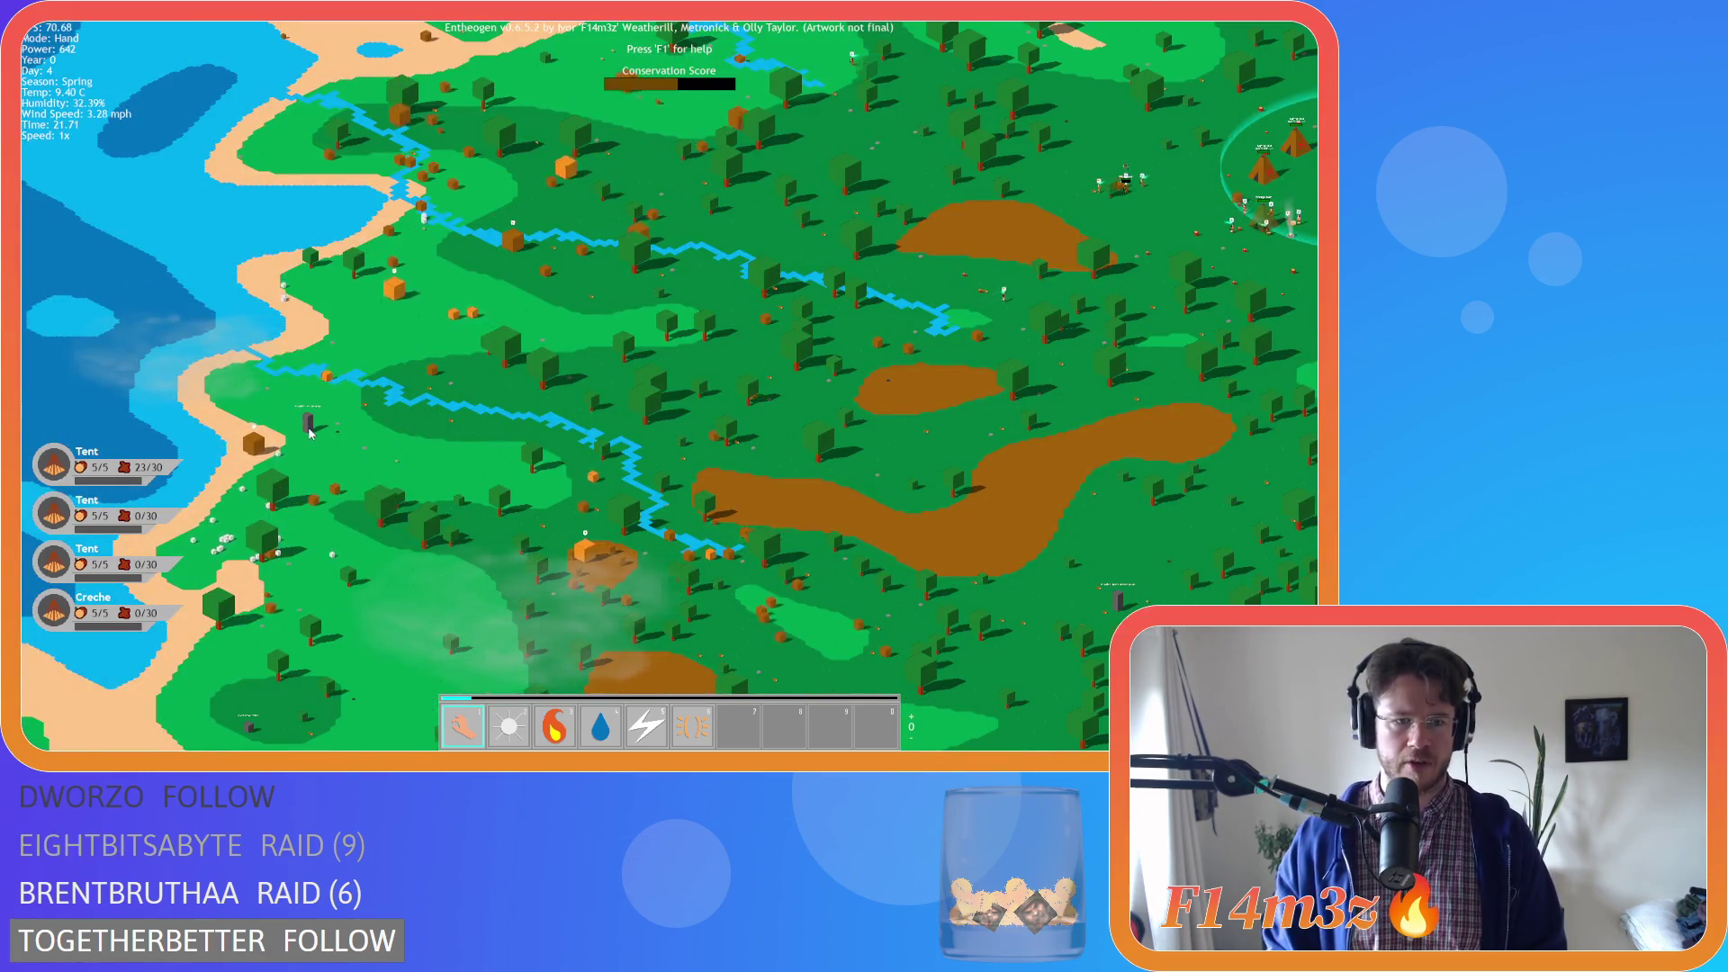
{"action": "scroll", "coordinate": [912, 428], "scroll_direction": "up", "scroll_amount": 4}
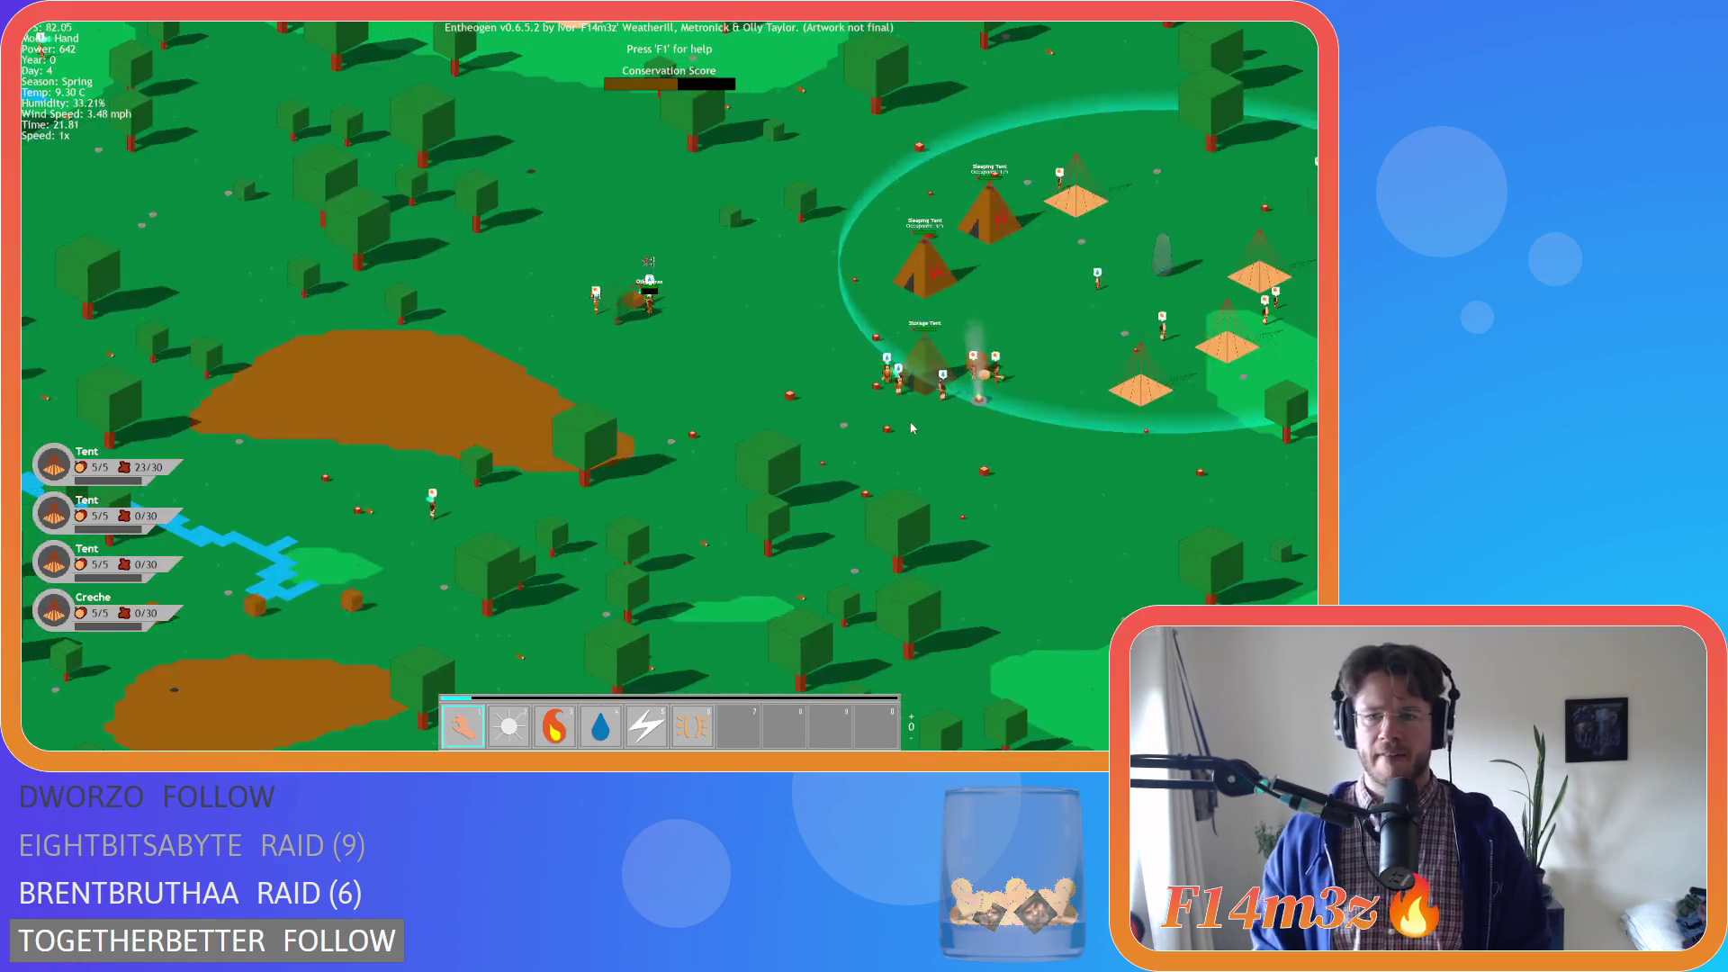
{"action": "scroll", "coordinate": [912, 429], "scroll_direction": "up", "scroll_amount": 3}
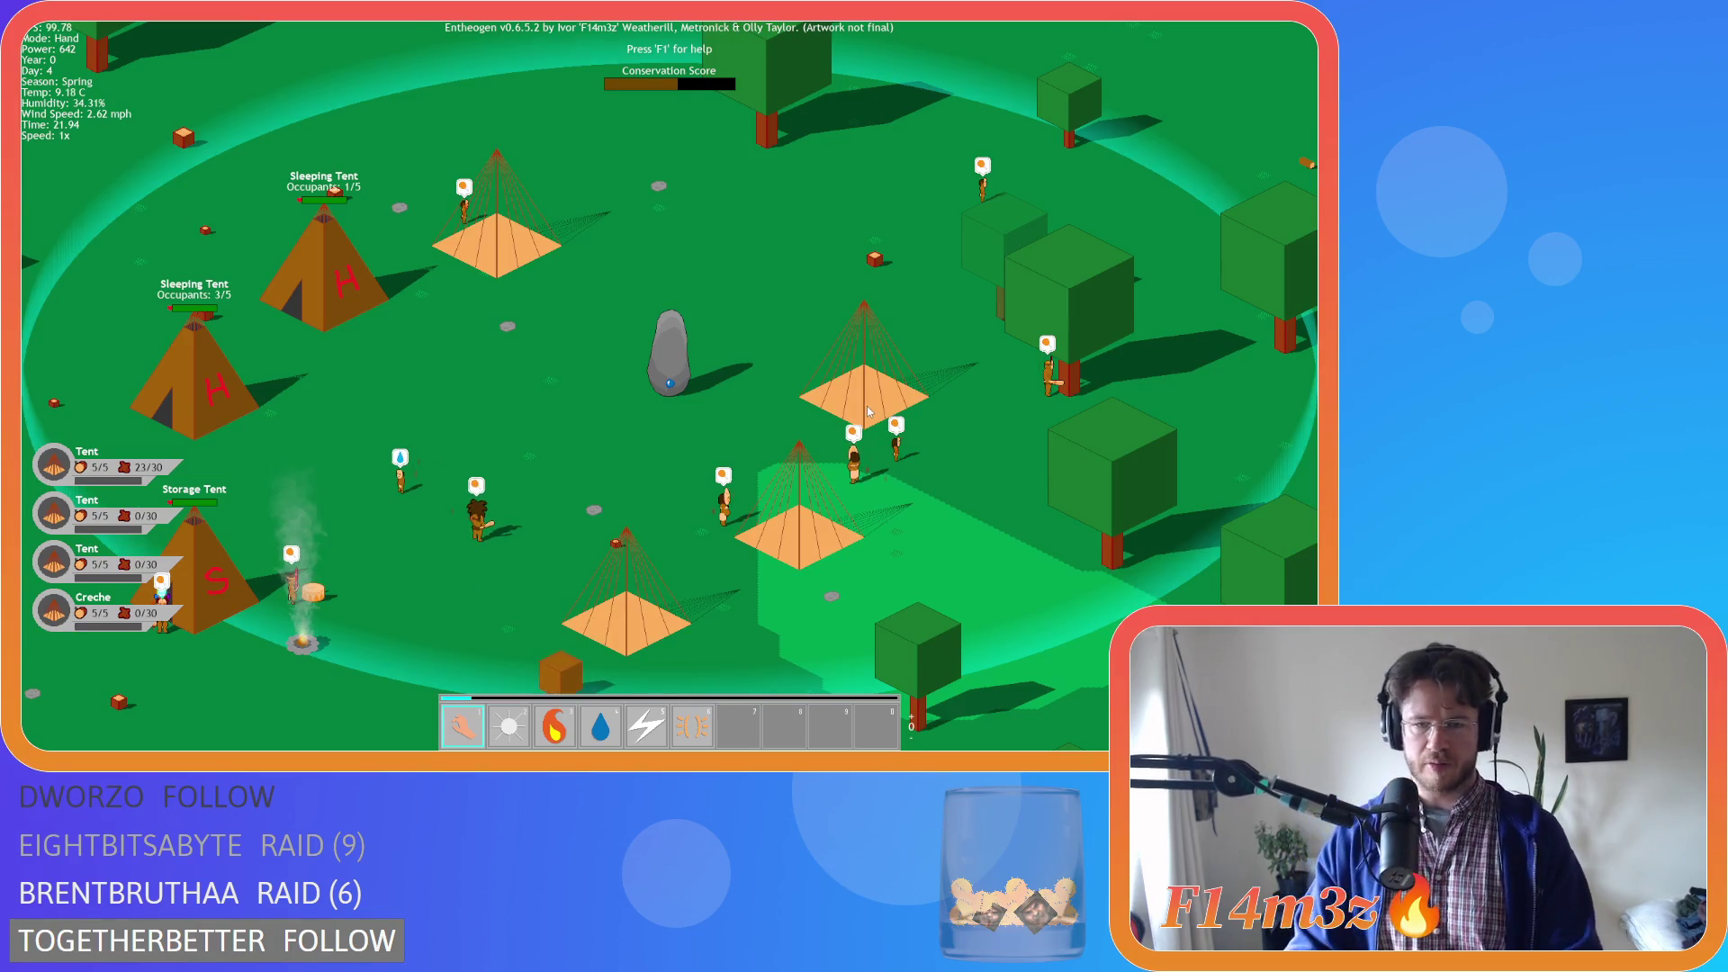
{"action": "scroll", "coordinate": [868, 412], "scroll_direction": "down", "scroll_amount": 3}
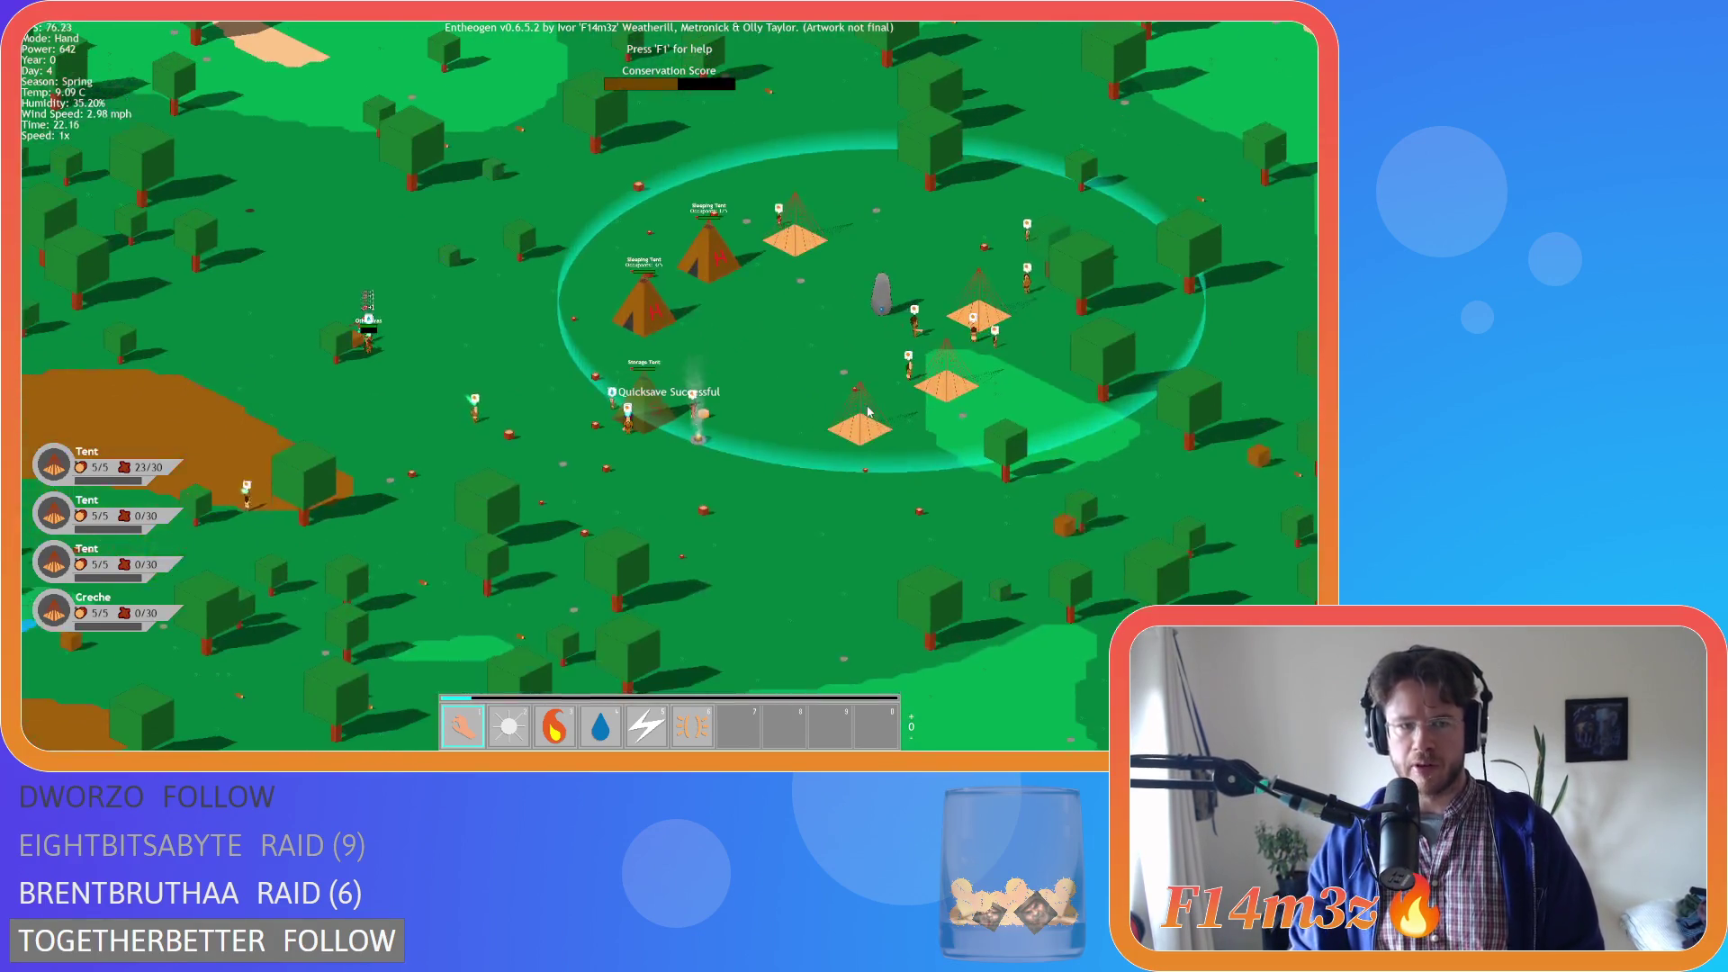
Quicksave the camp with F5, pause and quit the game, then expand the Scripts folder
{"action": "key", "text": "F5"}
{"action": "key", "text": "space"}
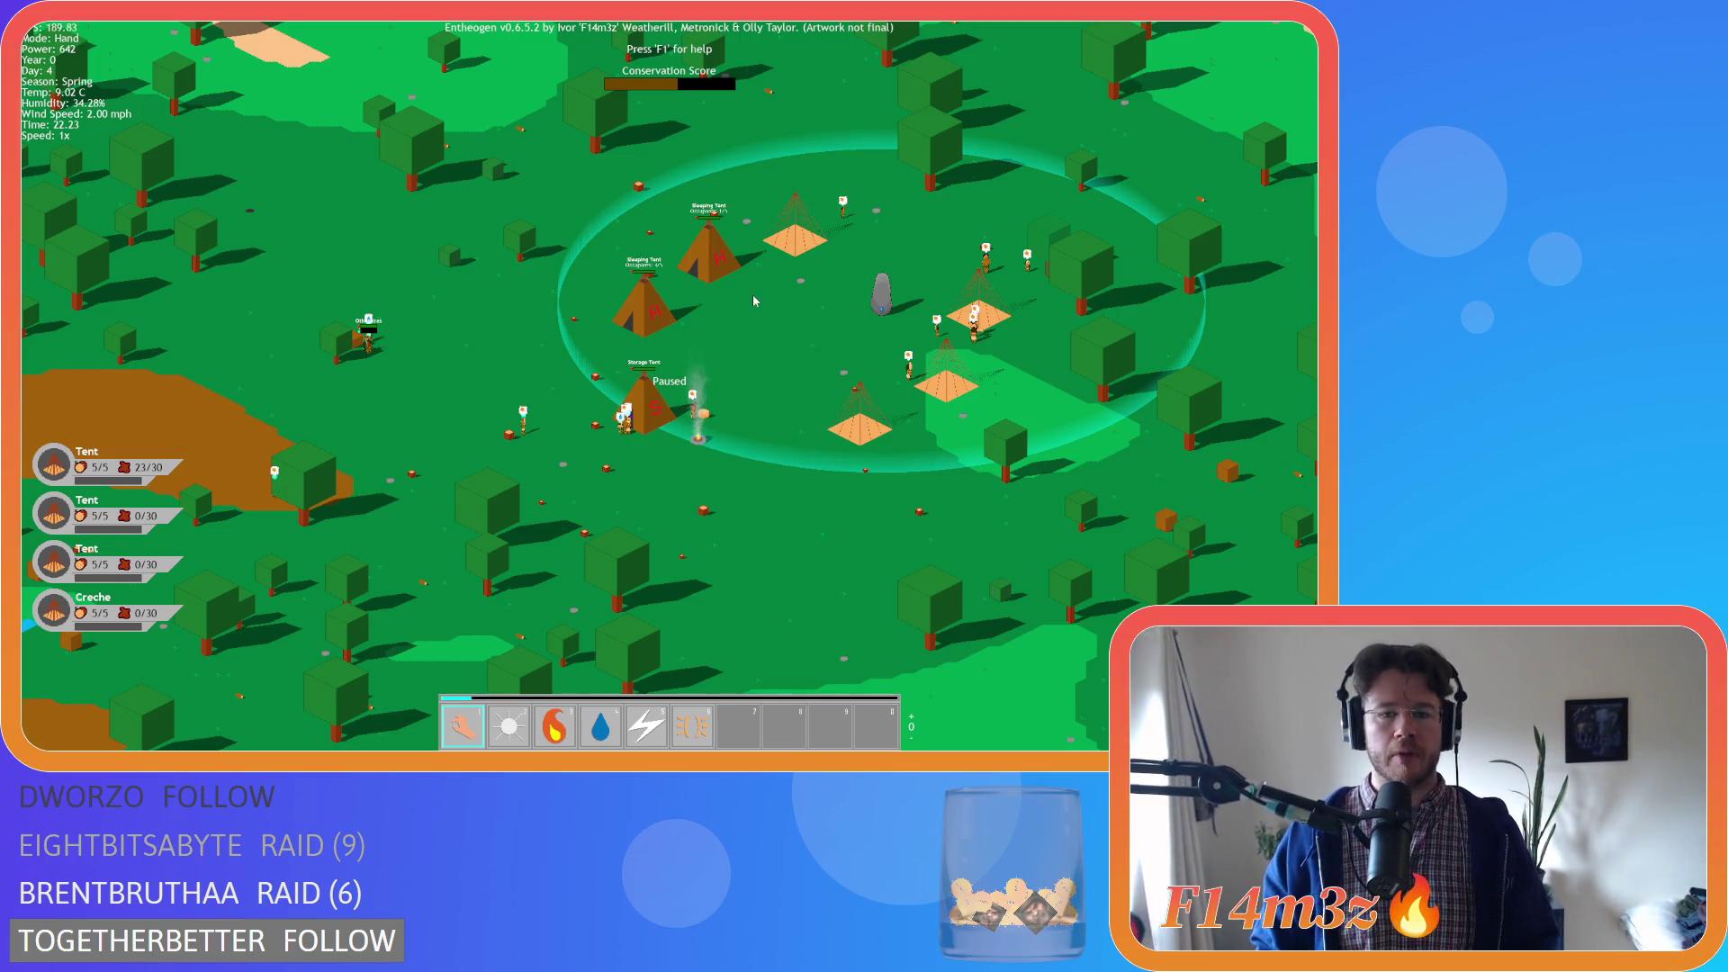
{"action": "key", "text": "Escape"}
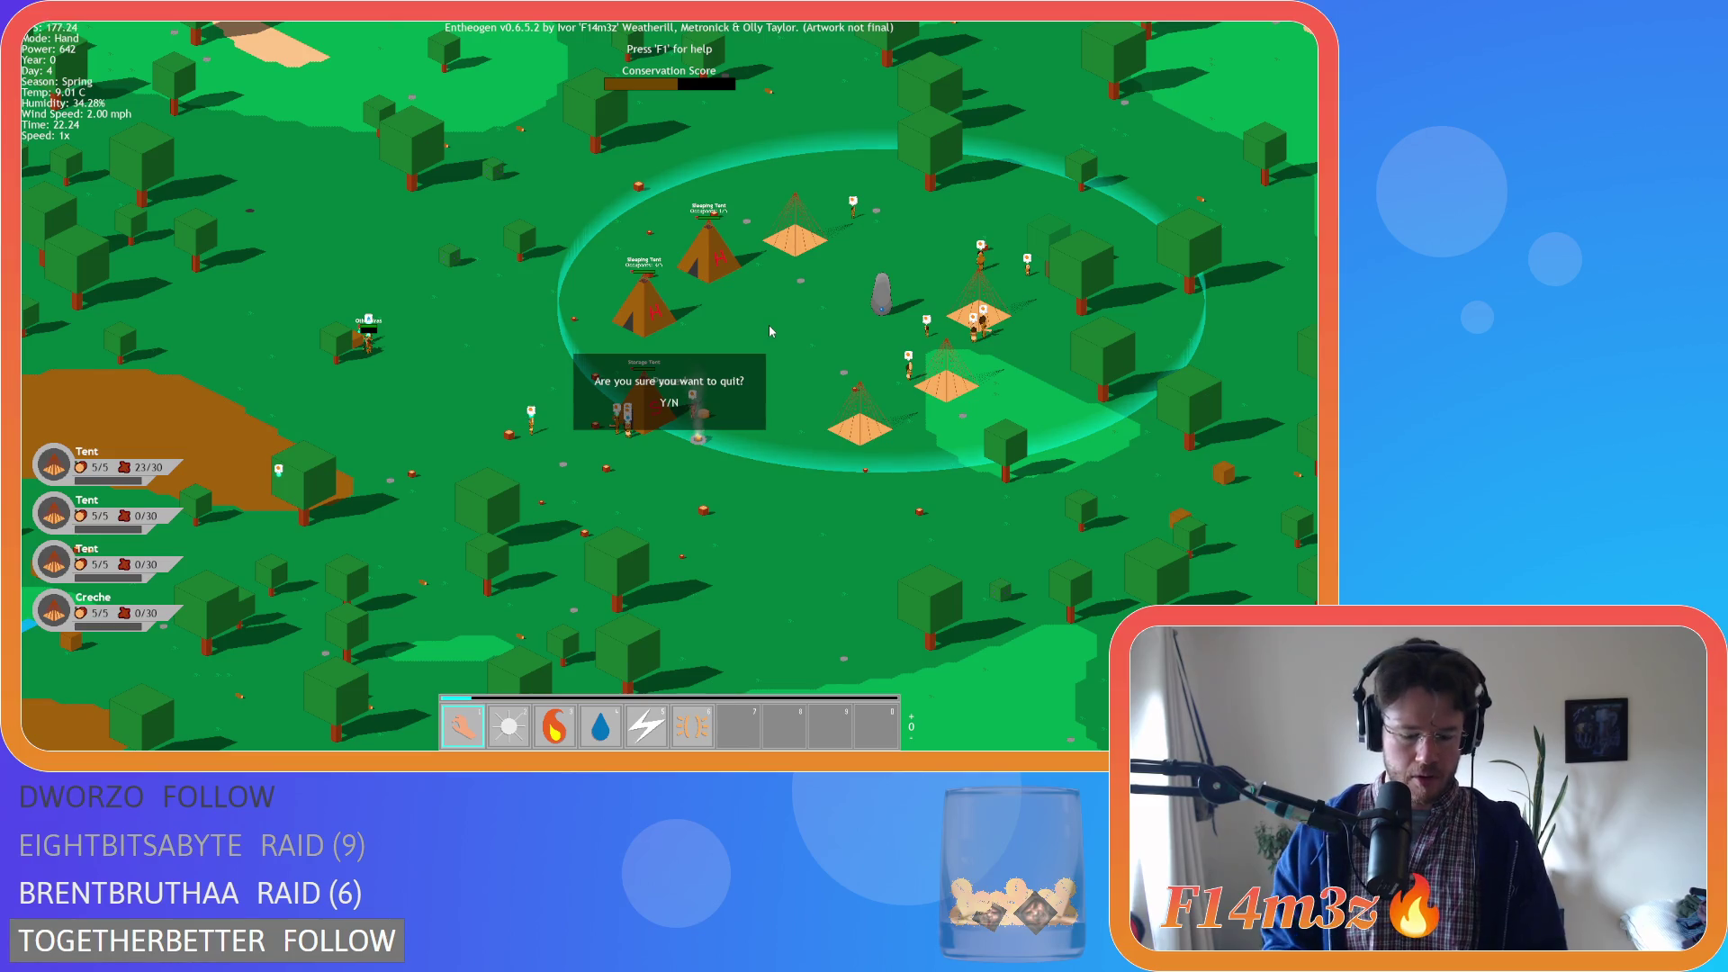
{"action": "key", "text": "y"}
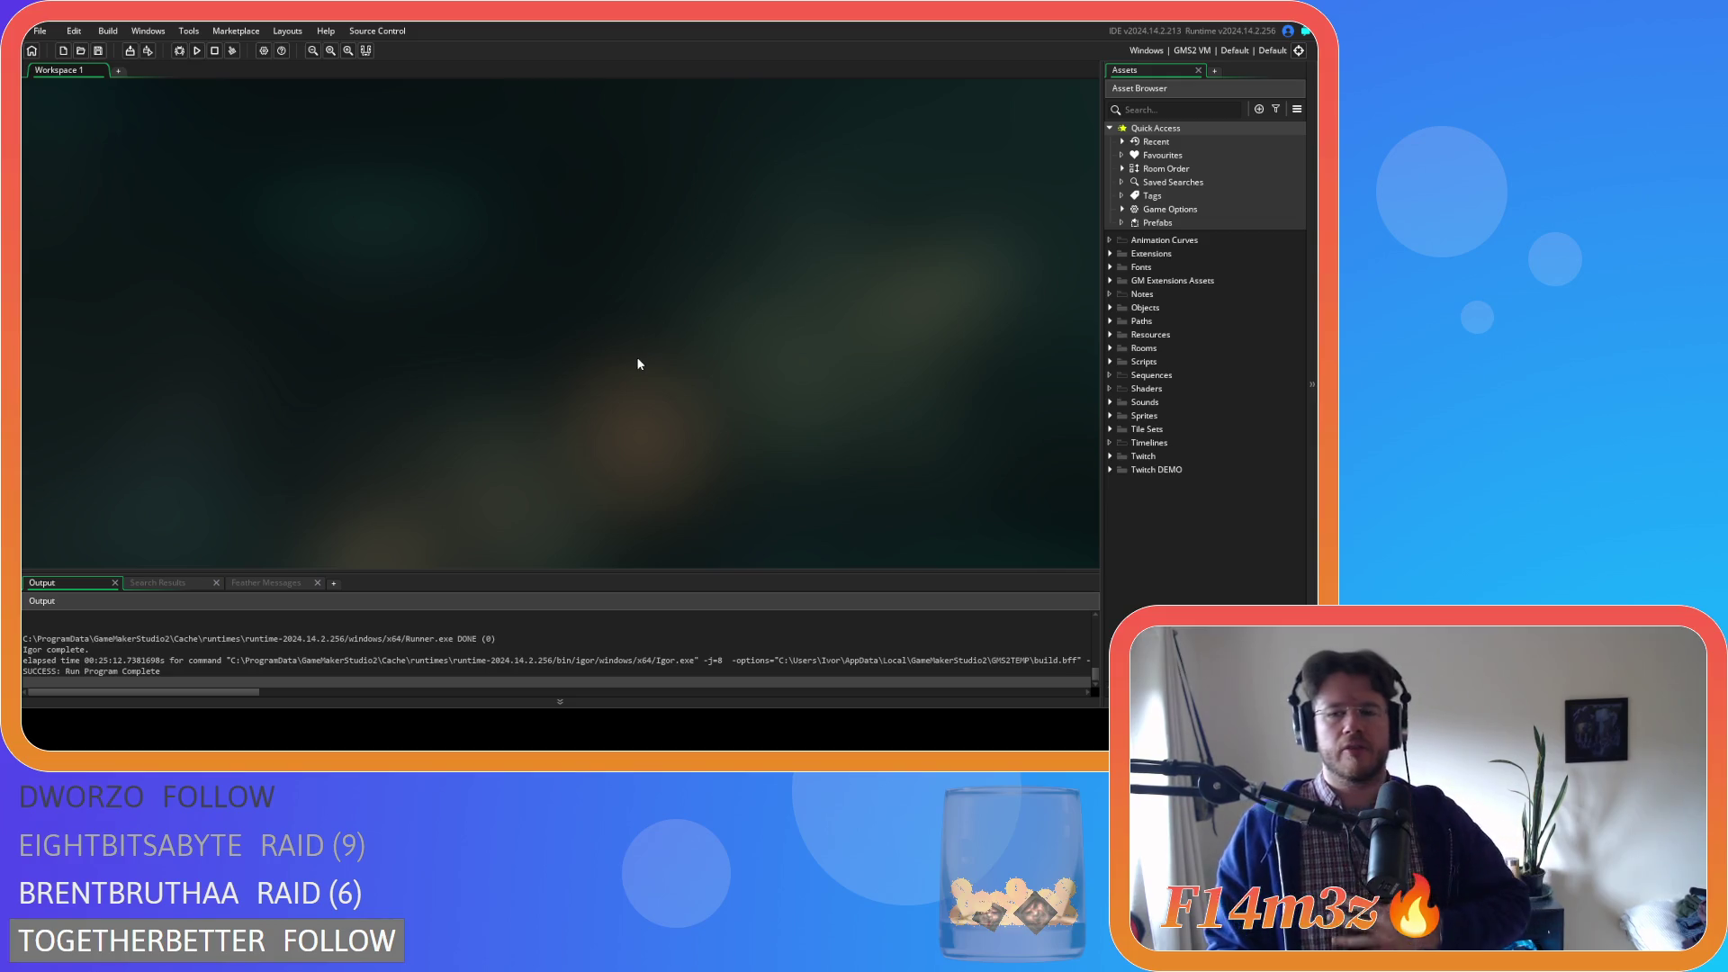
{"action": "left_click", "coordinate": [1111, 362]}
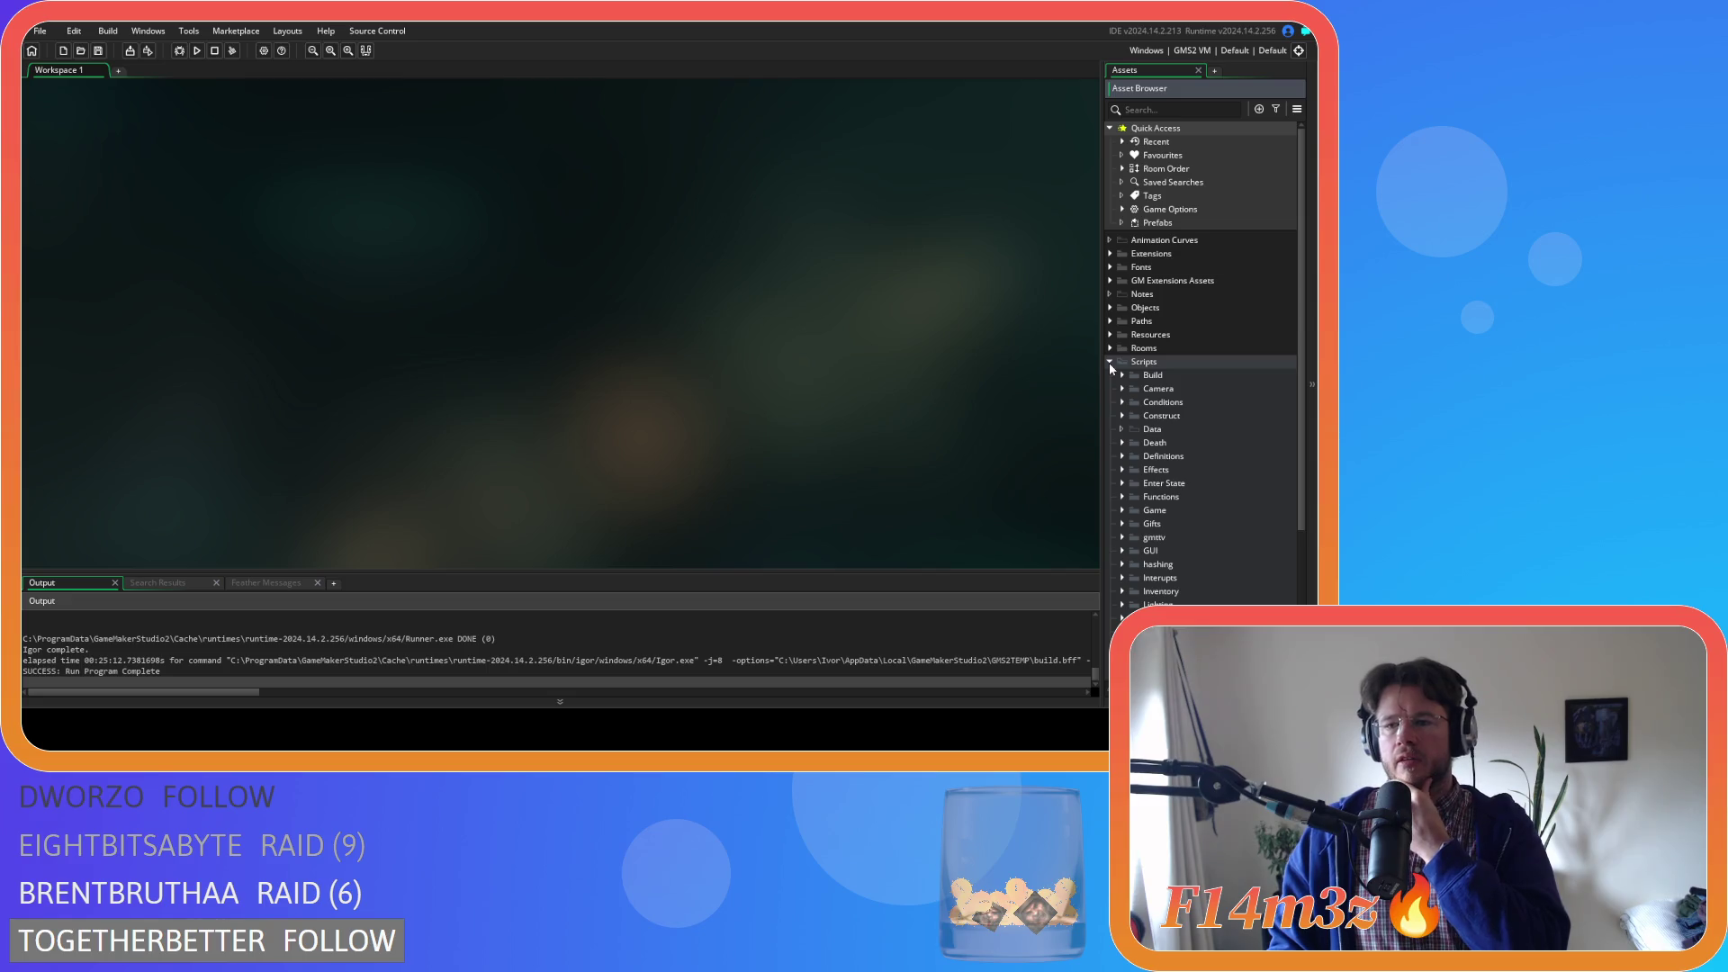
Open sc_defineRooms from Scripts > Definitions and scroll to room setups like Temperate Forest and Open Plains
{"action": "left_click", "coordinate": [1123, 403]}
{"action": "left_click", "coordinate": [1123, 403]}
{"action": "left_click", "coordinate": [1122, 455]}
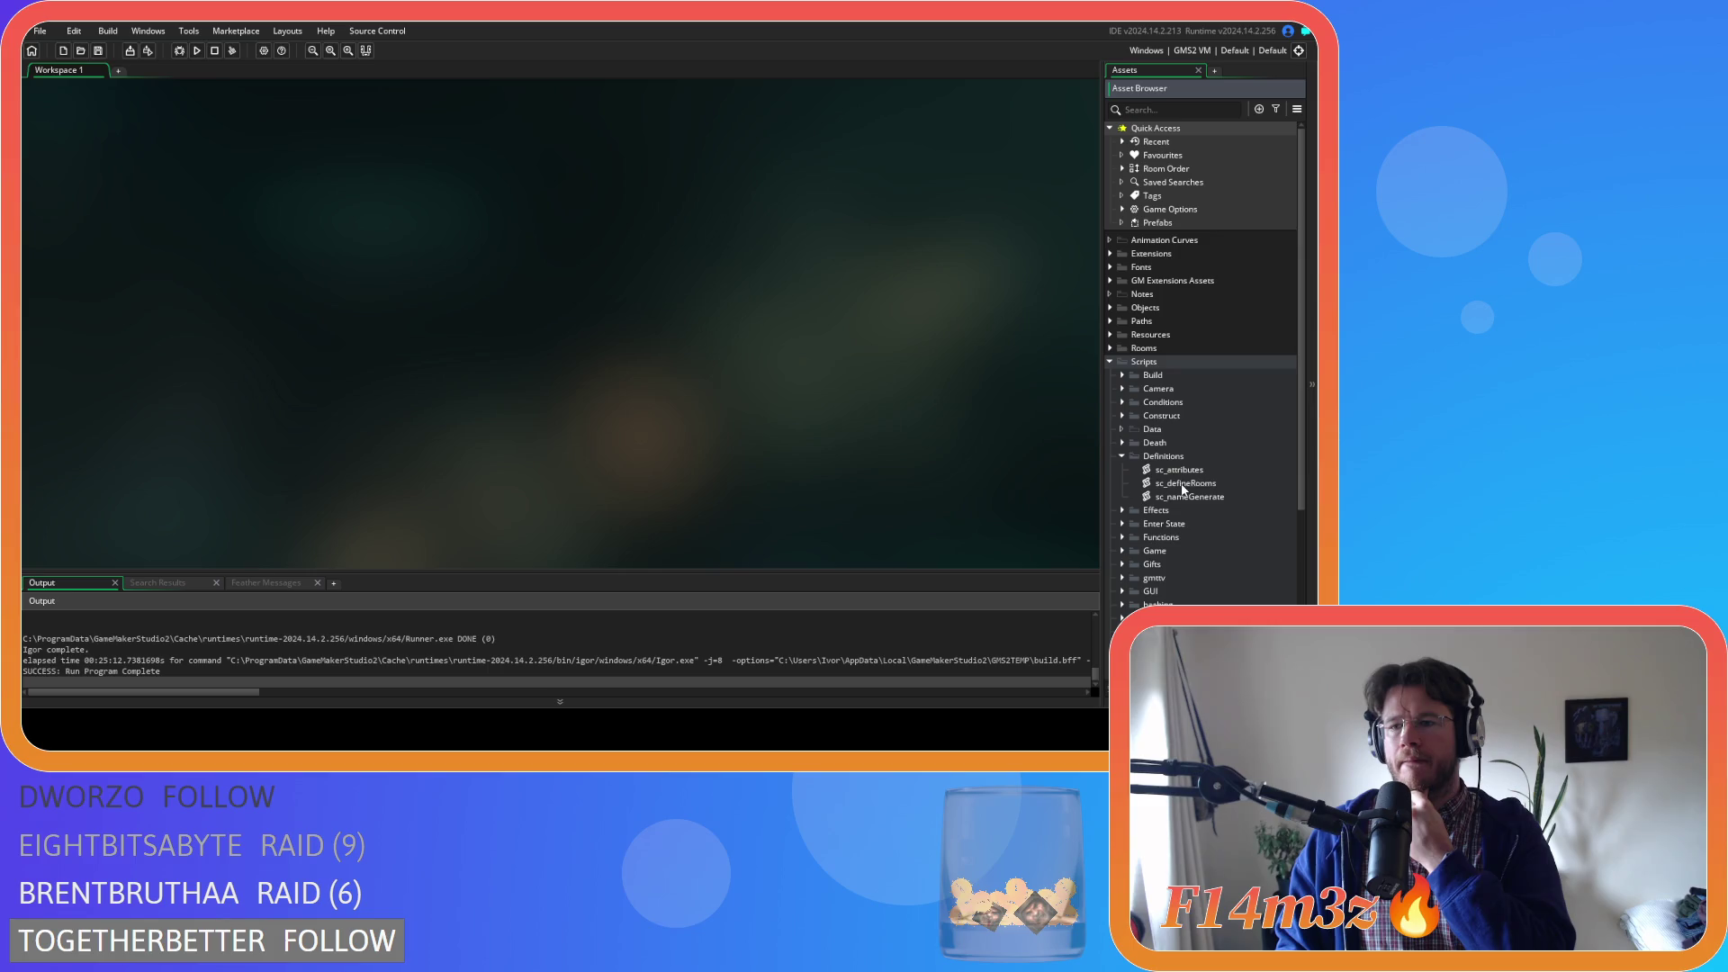
{"action": "double_click", "coordinate": [1185, 483]}
{"action": "scroll", "coordinate": [442, 302], "scroll_direction": "down", "scroll_amount": 4}
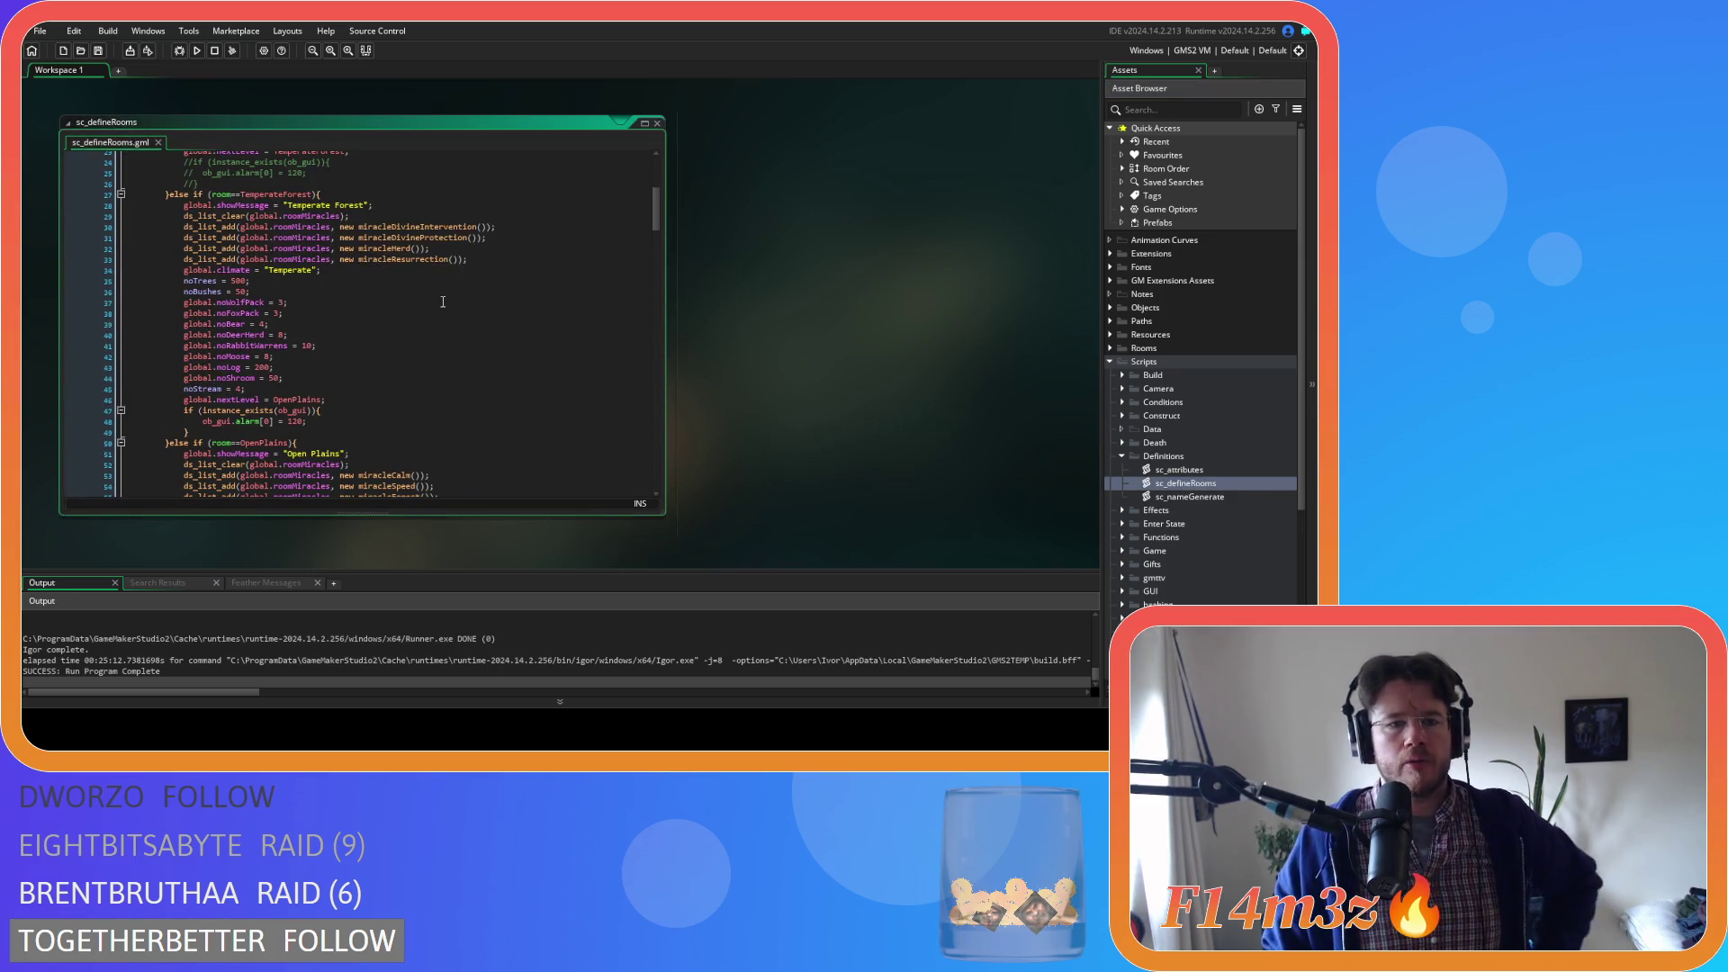
{"action": "scroll", "coordinate": [454, 286], "scroll_direction": "down", "scroll_amount": 4}
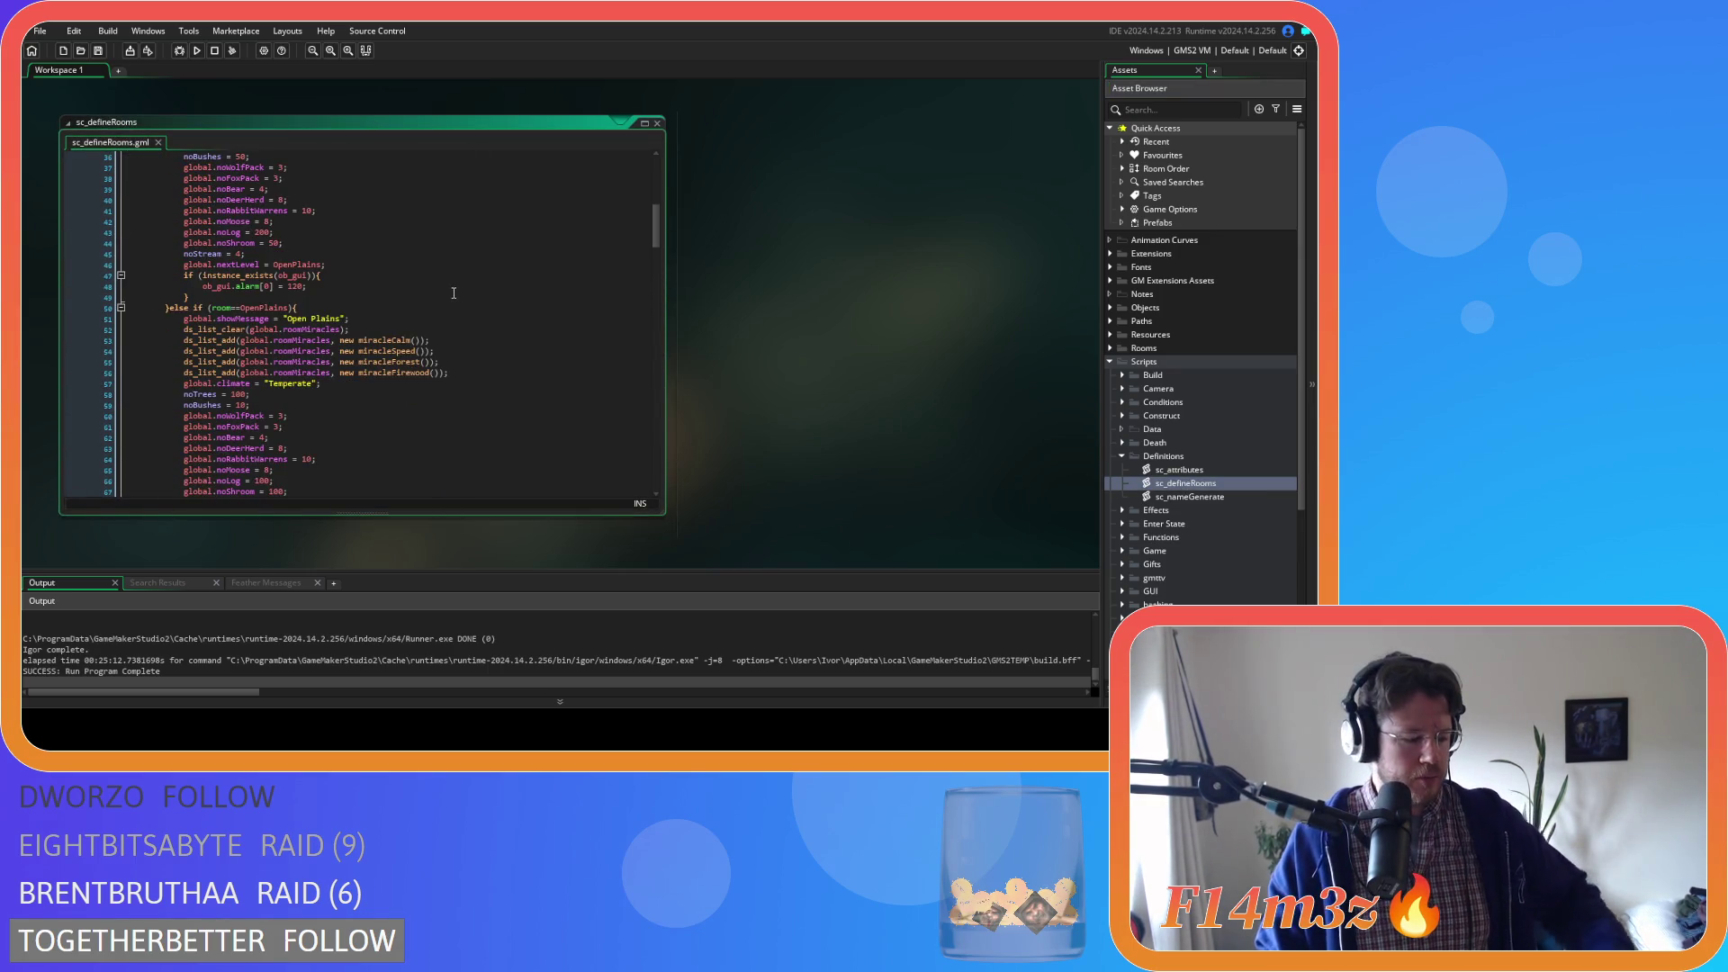
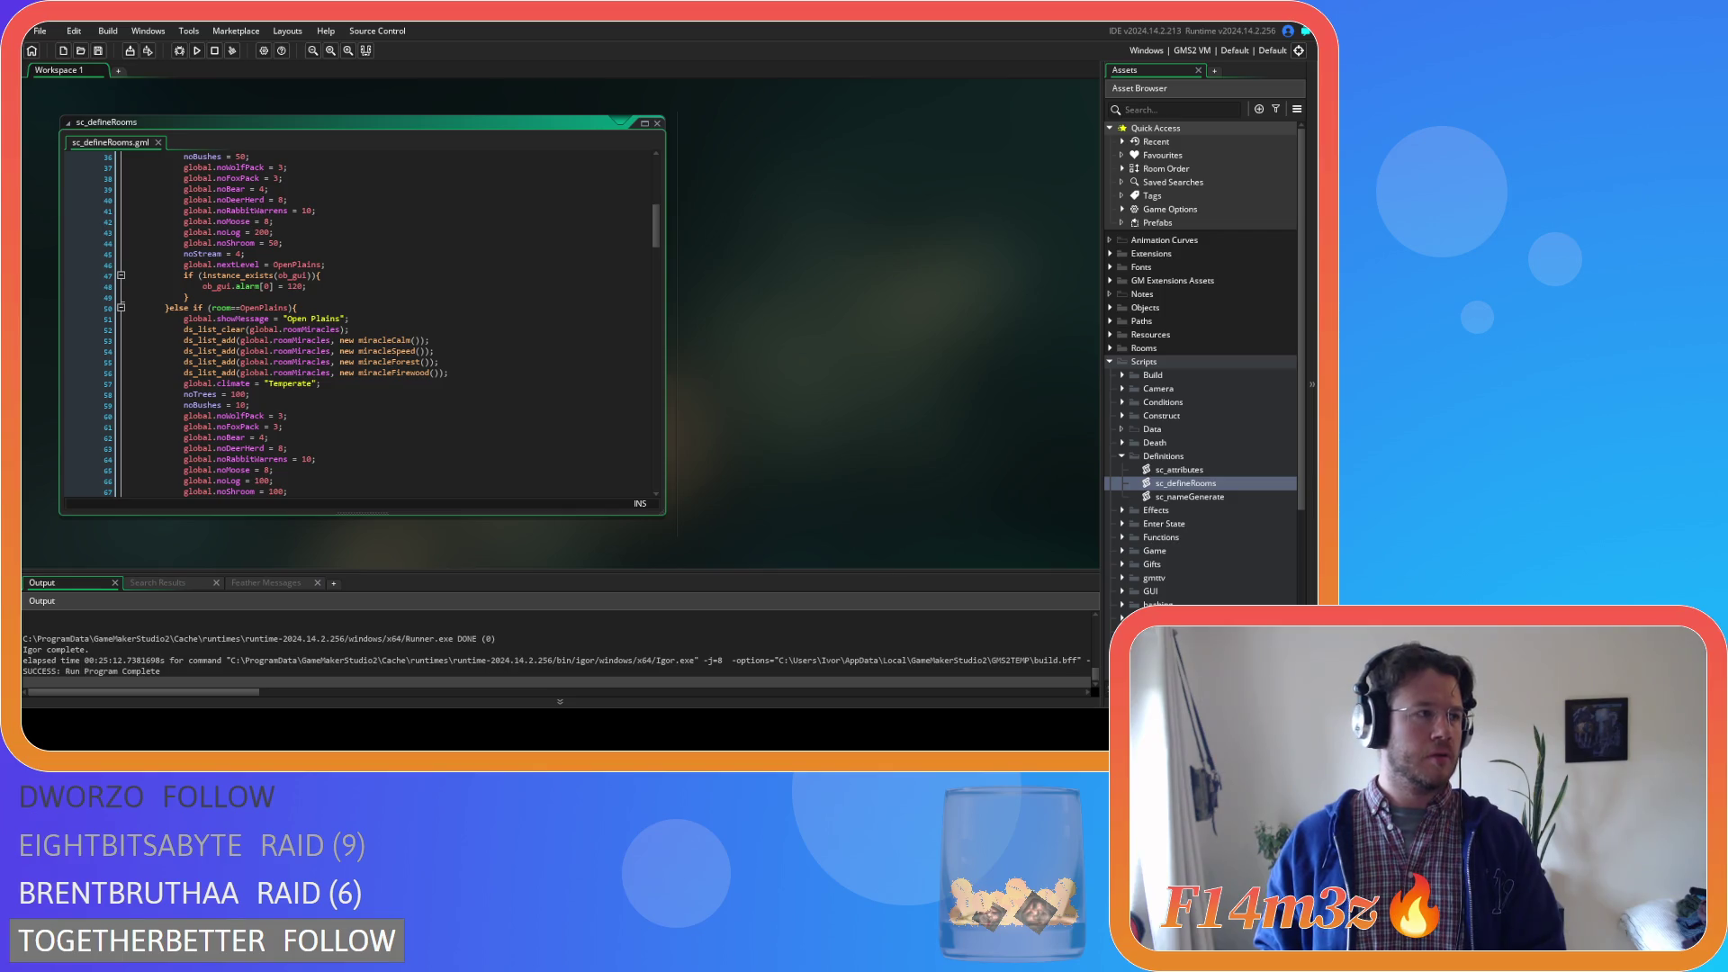
Review the Temperate Forest GUI alarm and Open Plains miracleForest, miracleSpeed and resource lines
{"action": "left_click", "coordinate": [327, 270]}
{"action": "left_click", "coordinate": [464, 284]}
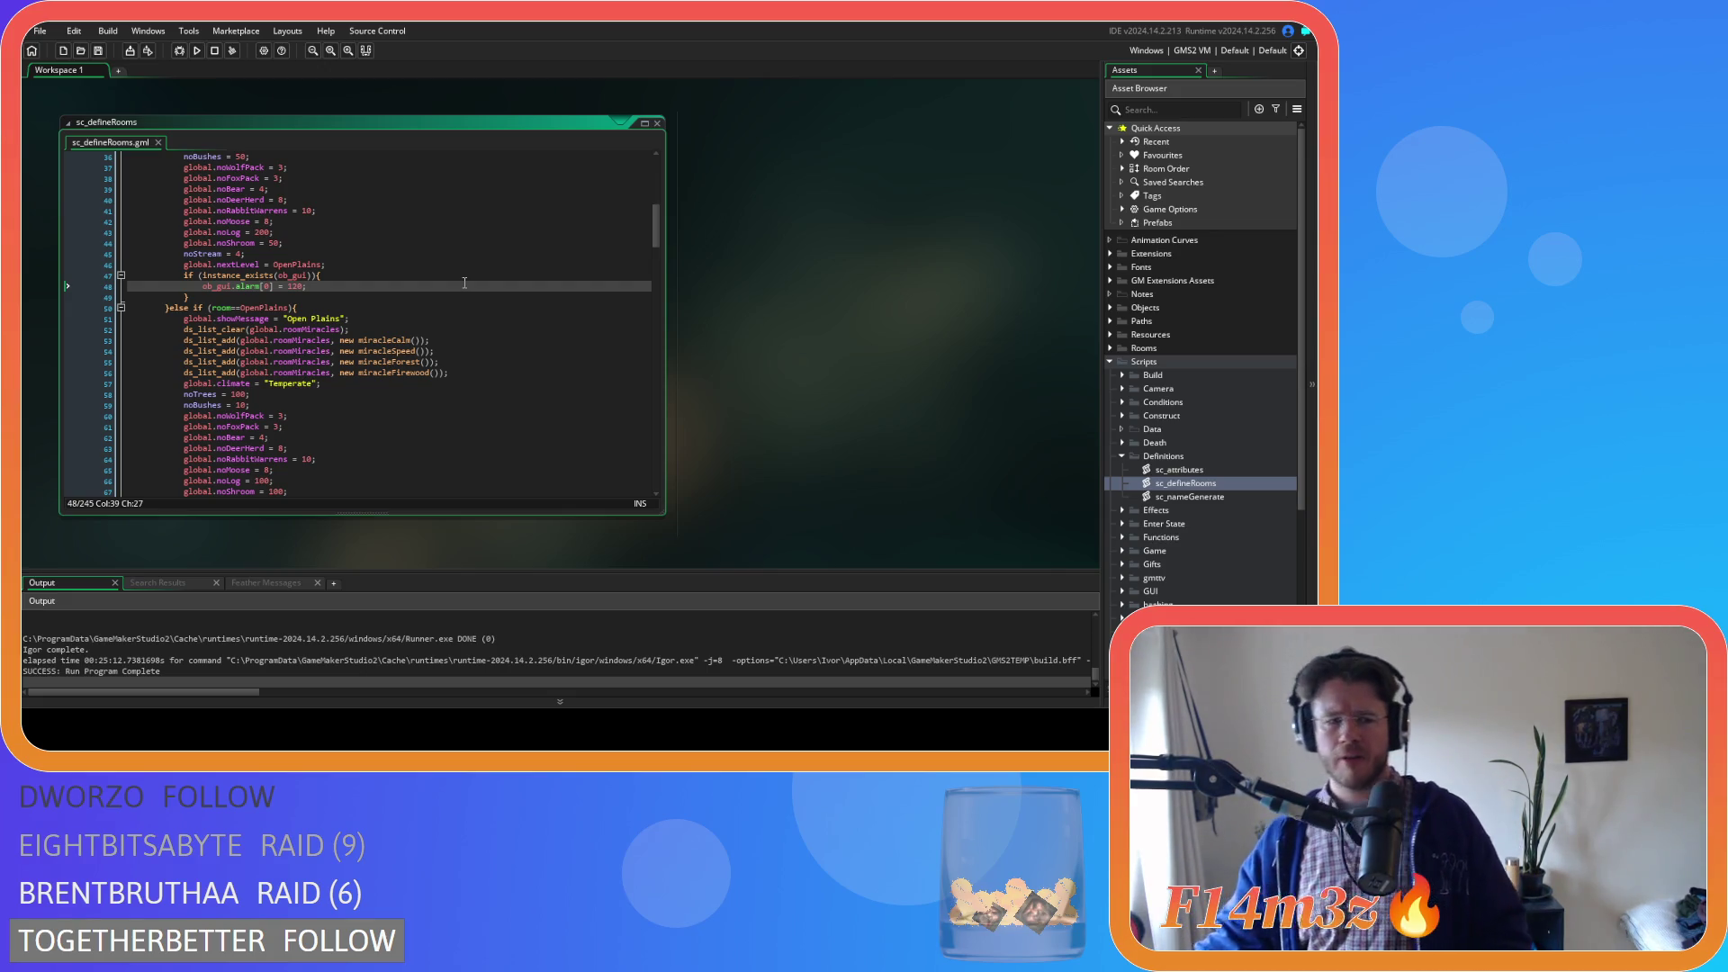
{"action": "left_click", "coordinate": [360, 297]}
{"action": "scroll", "coordinate": [360, 282], "scroll_direction": "down", "scroll_amount": 1}
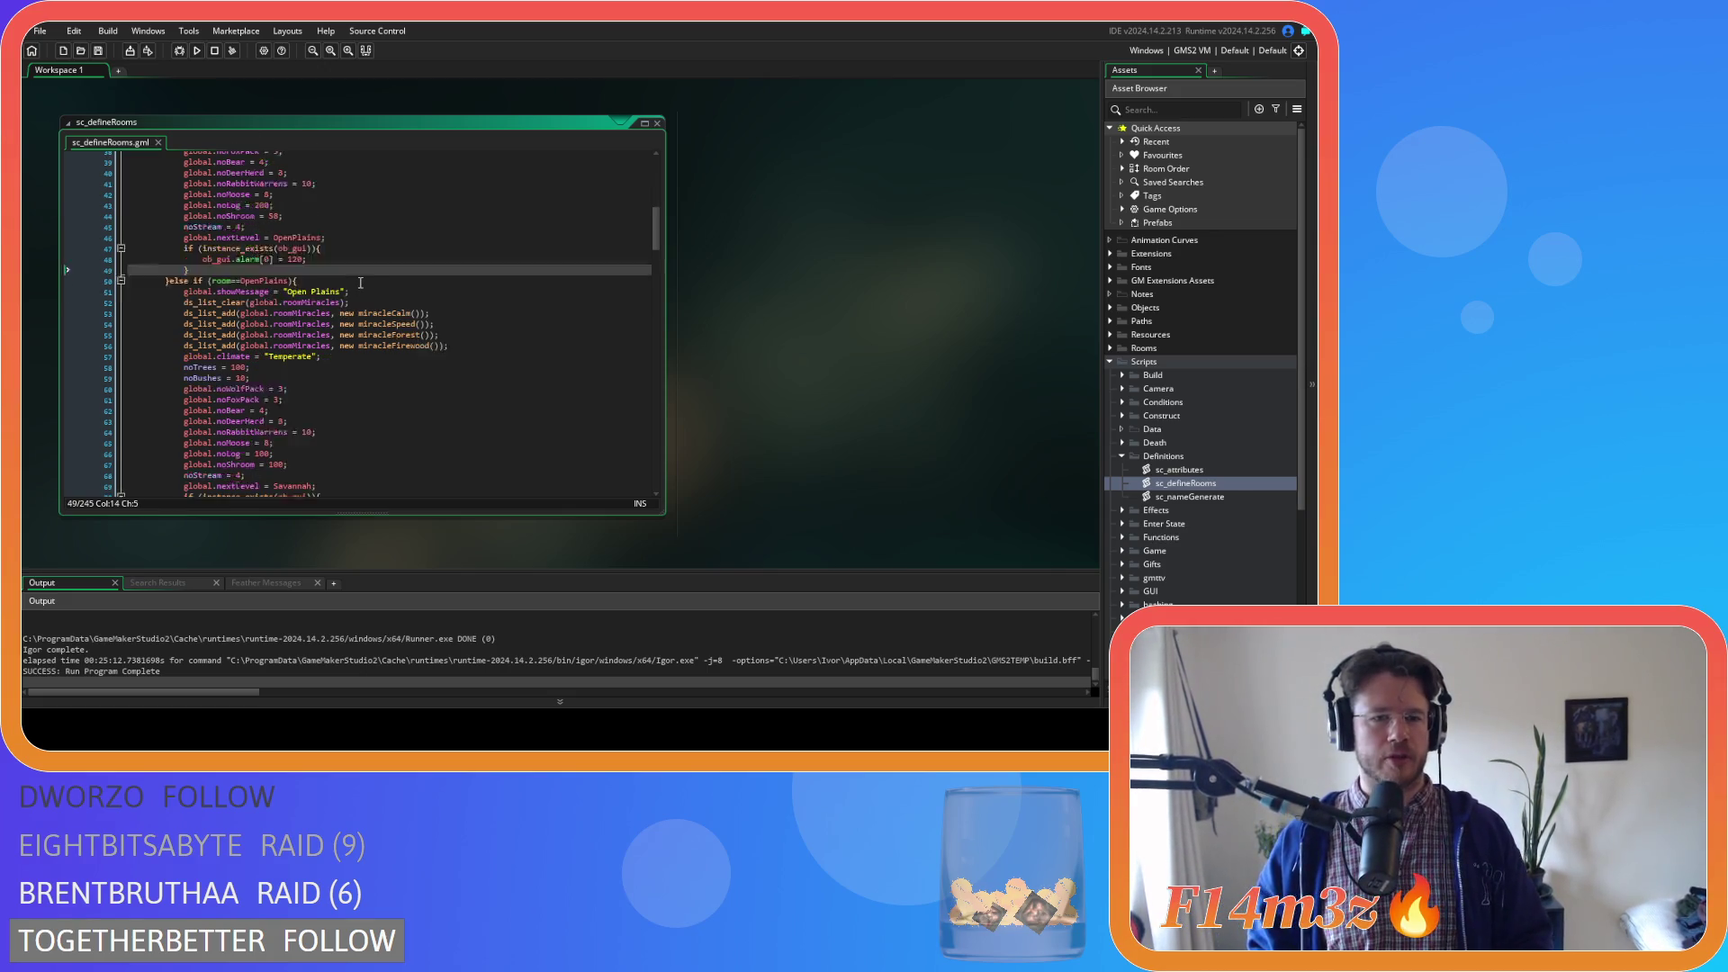
{"action": "scroll", "coordinate": [360, 282], "scroll_direction": "up", "scroll_amount": 3}
{"action": "left_click", "coordinate": [468, 415]}
{"action": "scroll", "coordinate": [468, 416], "scroll_direction": "down", "scroll_amount": 2}
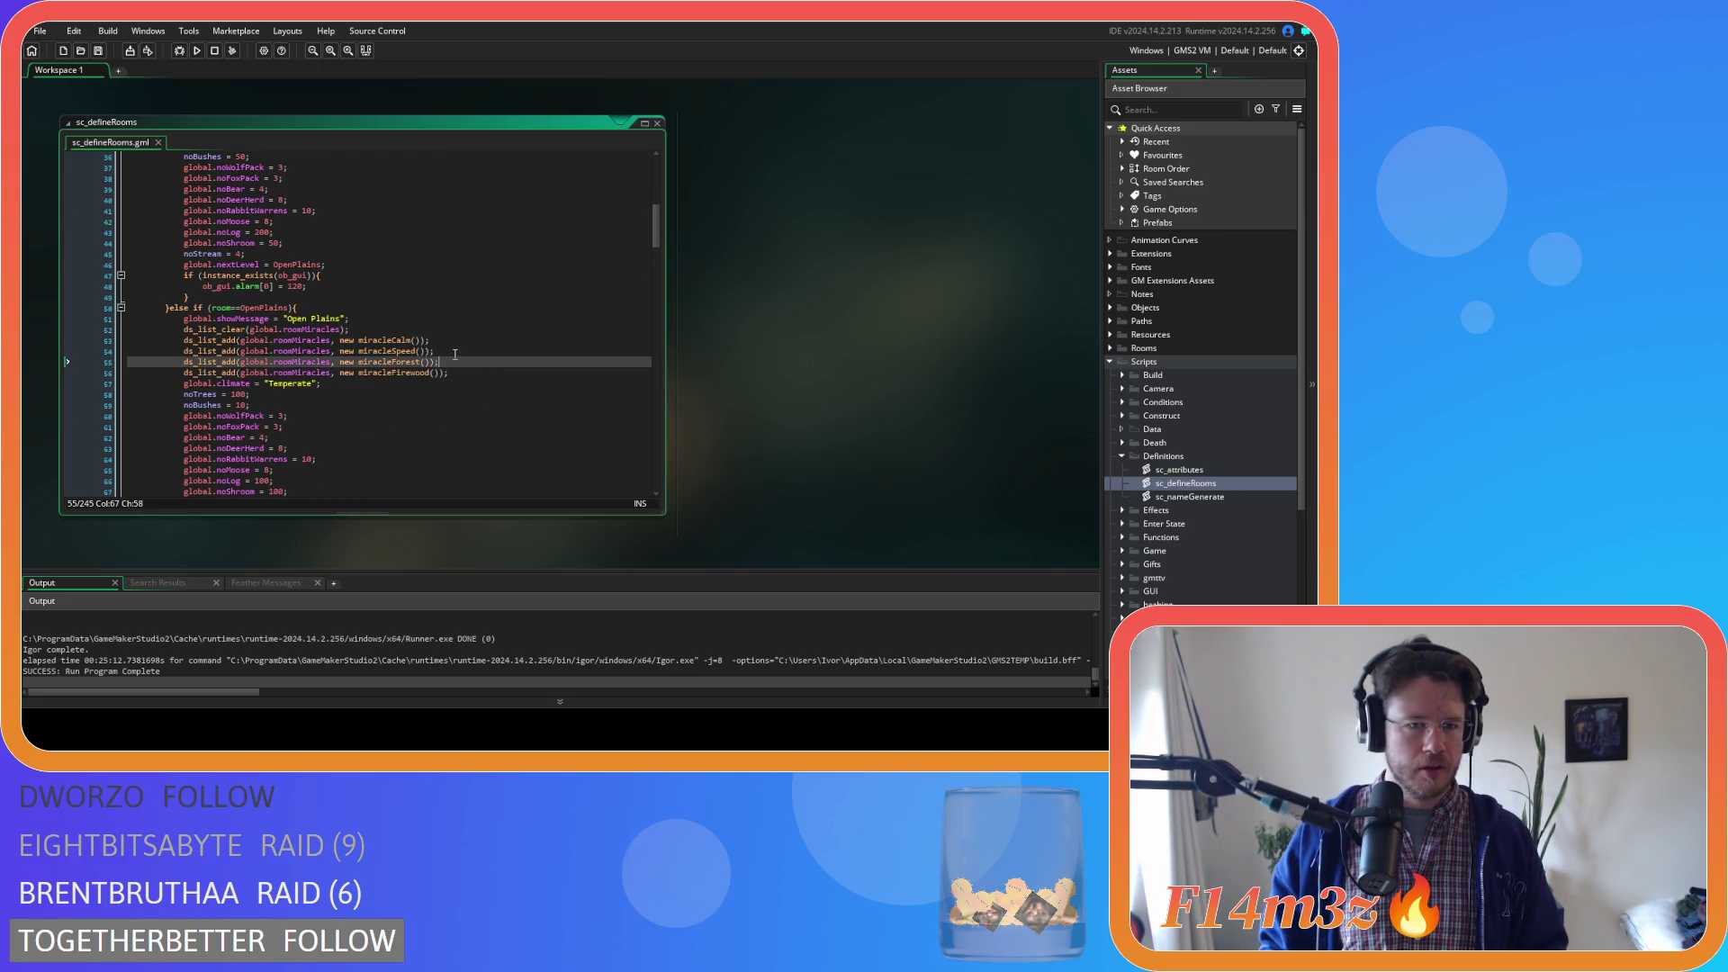
{"action": "scroll", "coordinate": [457, 352], "scroll_direction": "up", "scroll_amount": 3}
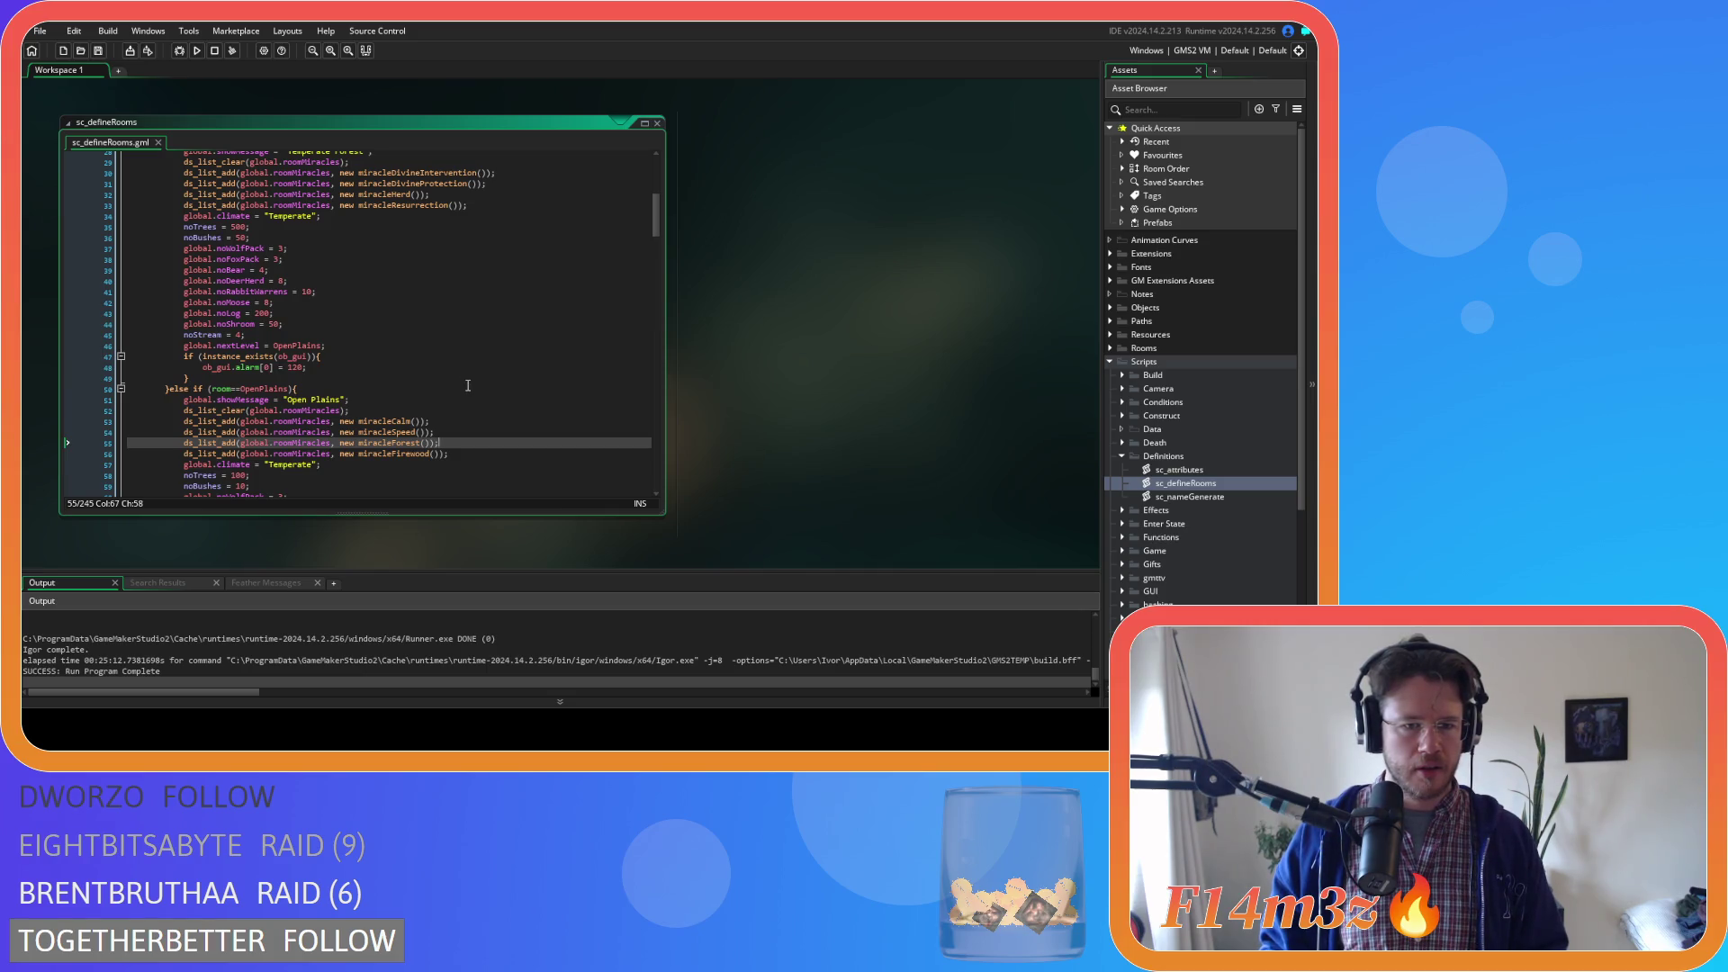
{"action": "left_click", "coordinate": [475, 432]}
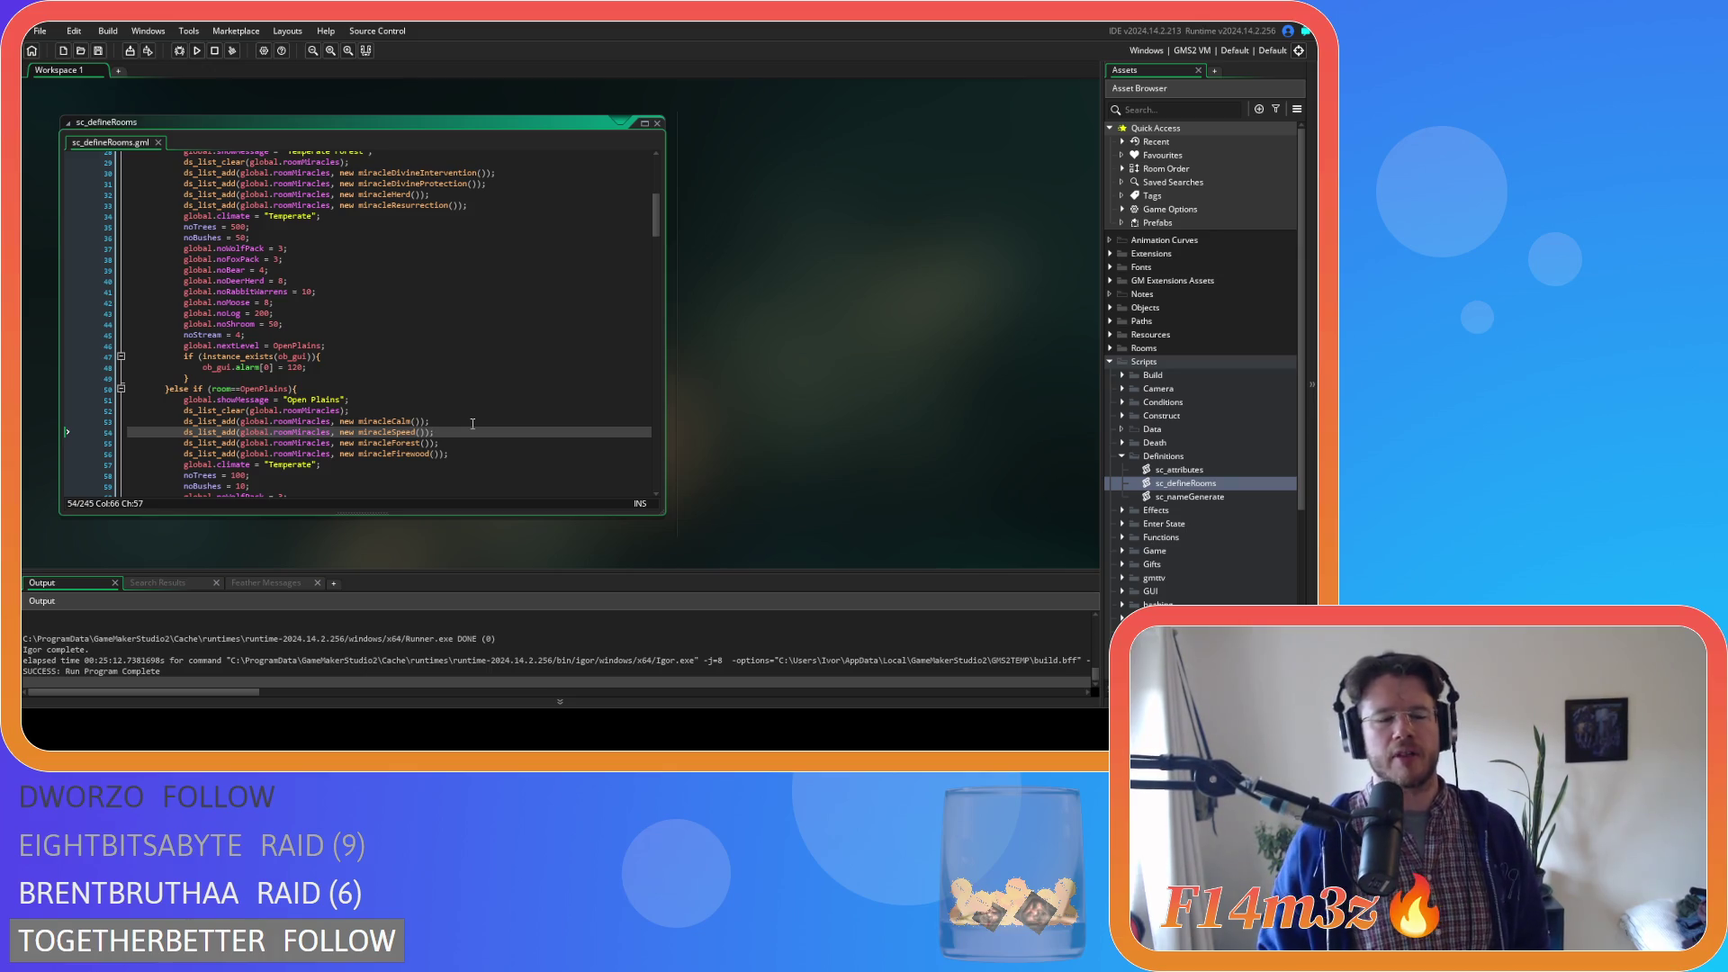
{"action": "scroll", "coordinate": [473, 423], "scroll_direction": "up", "scroll_amount": 2}
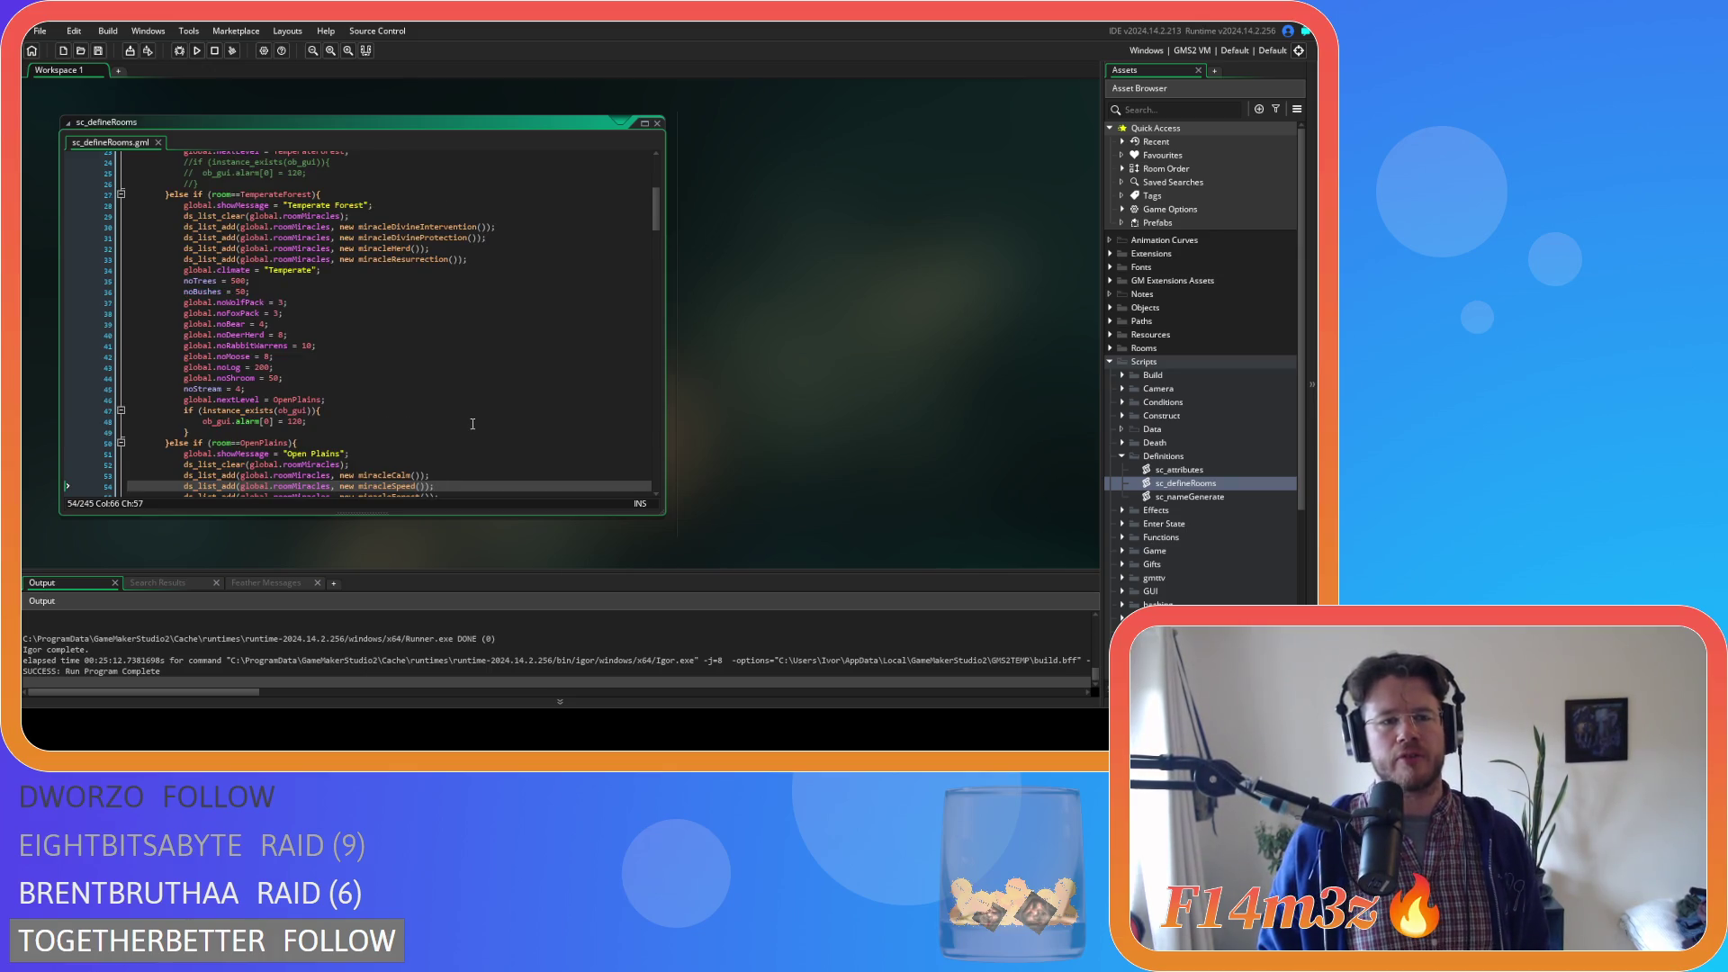
{"action": "scroll", "coordinate": [472, 424], "scroll_direction": "down", "scroll_amount": 3}
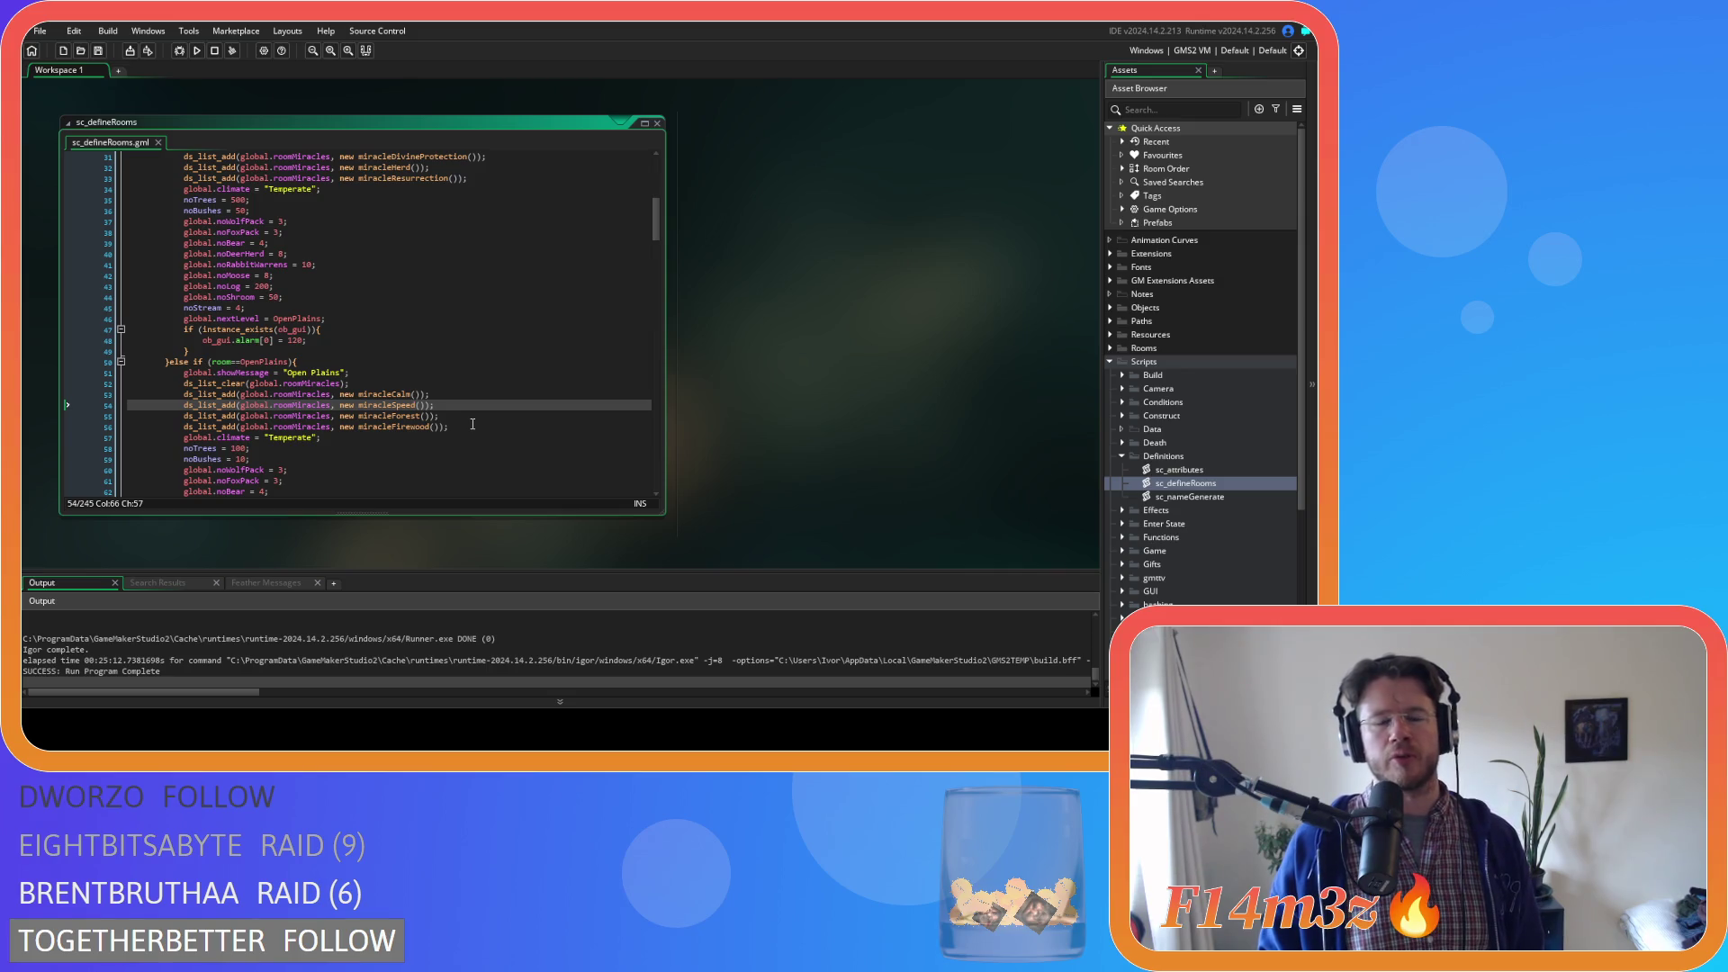
{"action": "scroll", "coordinate": [473, 423], "scroll_direction": "down", "scroll_amount": 4}
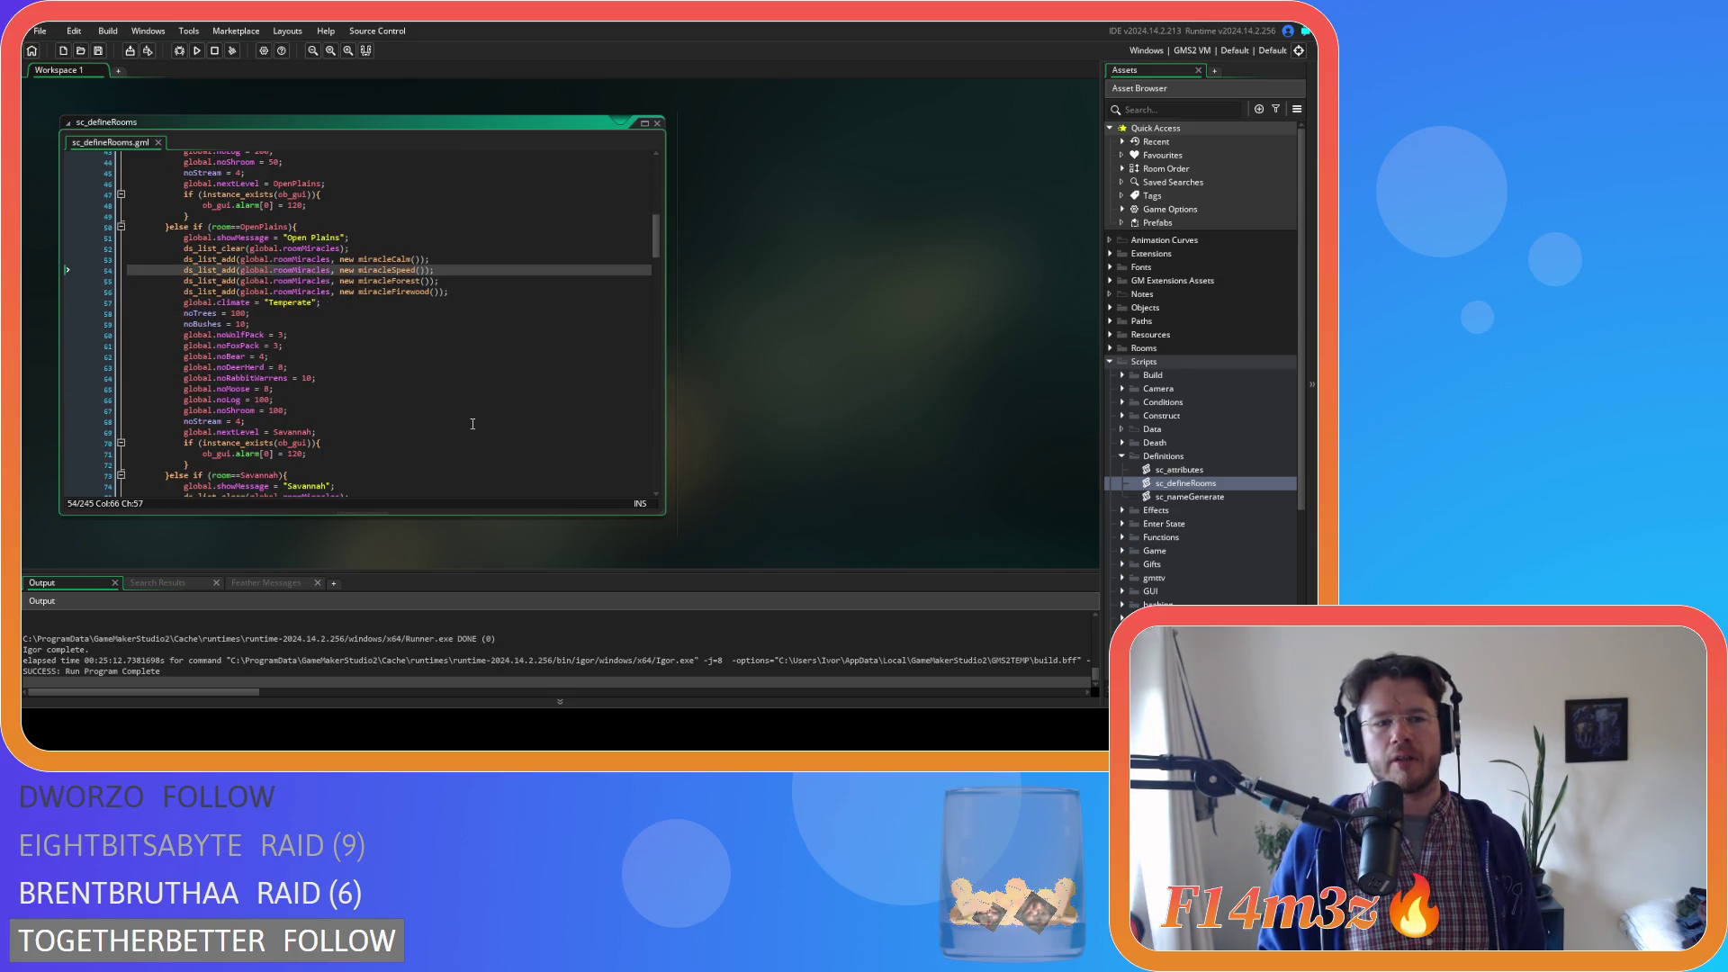
{"action": "left_click", "coordinate": [296, 399]}
{"action": "scroll", "coordinate": [372, 320], "scroll_direction": "up", "scroll_amount": 5}
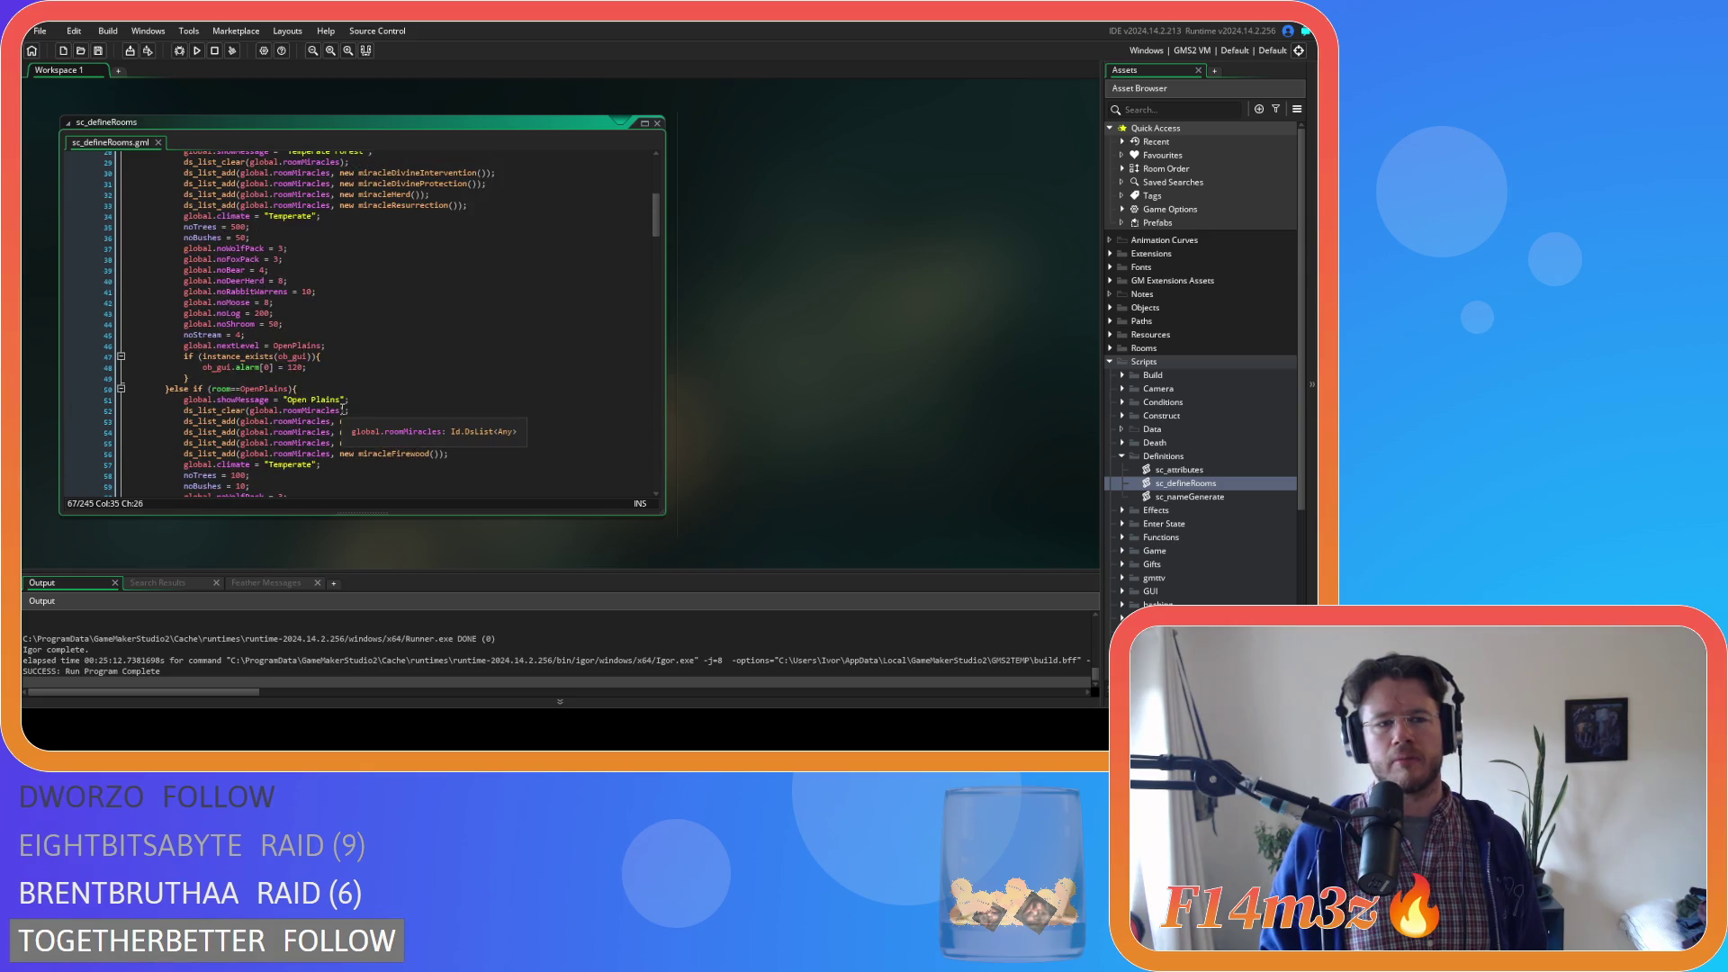
Check the noShroom counts for the Temperate Forest and Savannah rooms
{"action": "left_click", "coordinate": [372, 320]}
{"action": "scroll", "coordinate": [372, 319], "scroll_direction": "up", "scroll_amount": 4}
{"action": "scroll", "coordinate": [371, 319], "scroll_direction": "down", "scroll_amount": 6}
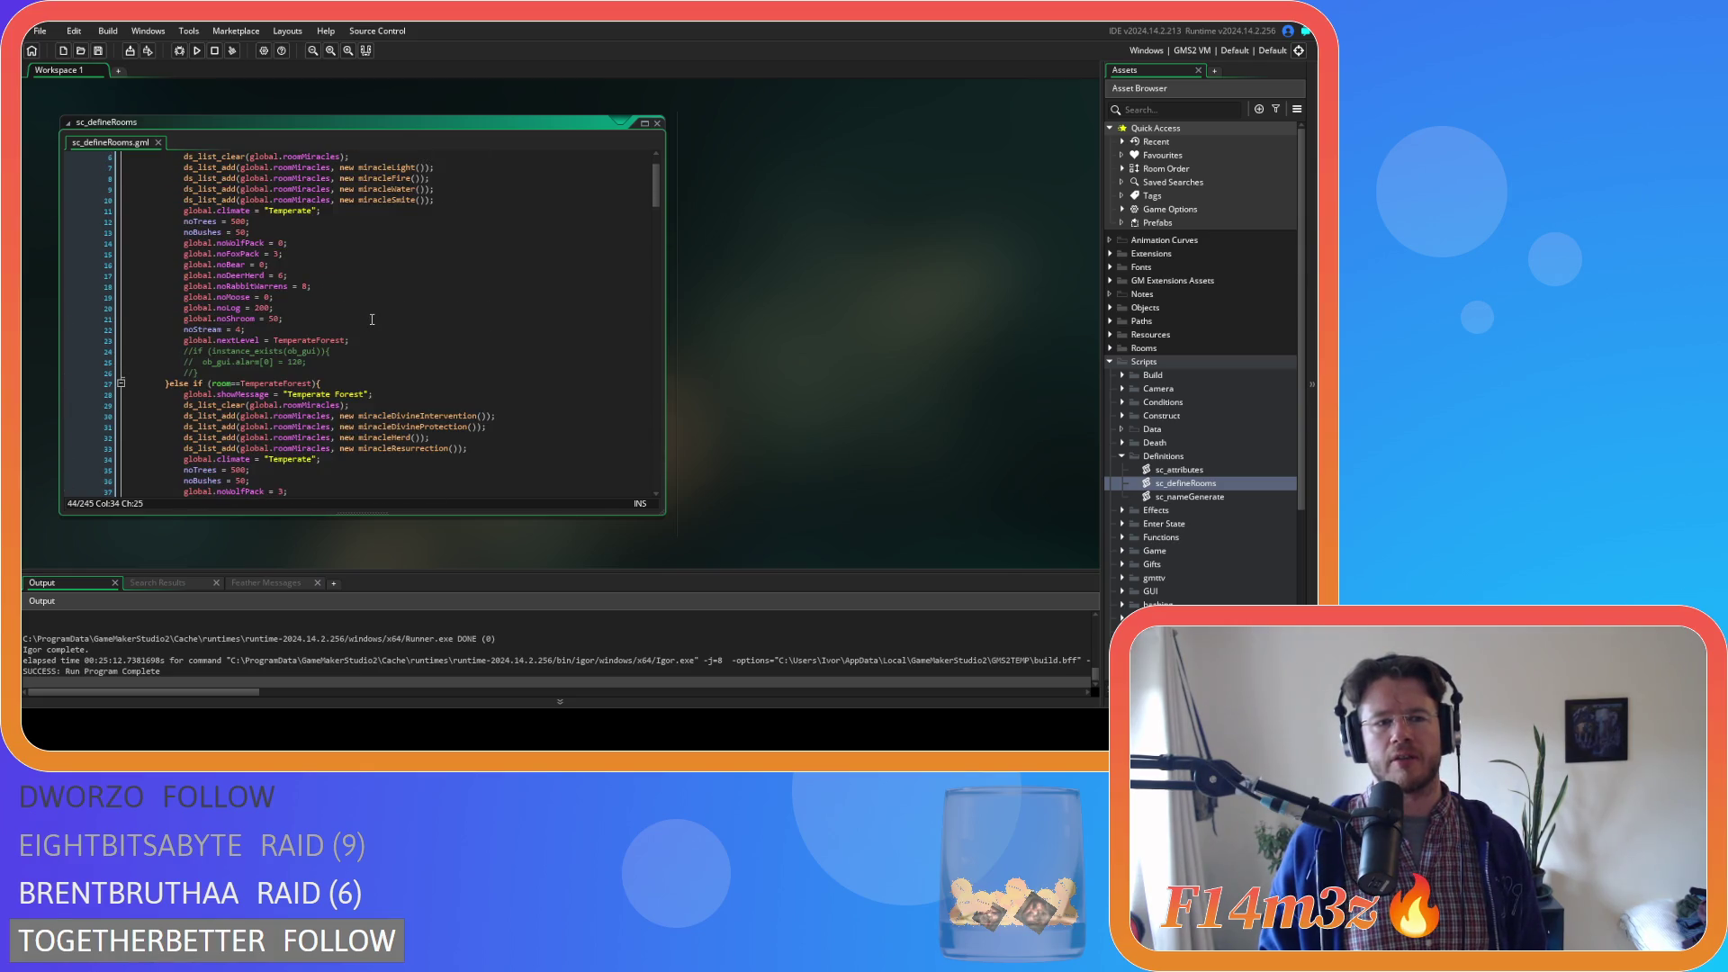
{"action": "scroll", "coordinate": [387, 319], "scroll_direction": "up", "scroll_amount": 3}
{"action": "scroll", "coordinate": [394, 318], "scroll_direction": "down", "scroll_amount": 2}
{"action": "scroll", "coordinate": [394, 318], "scroll_direction": "down", "scroll_amount": 12}
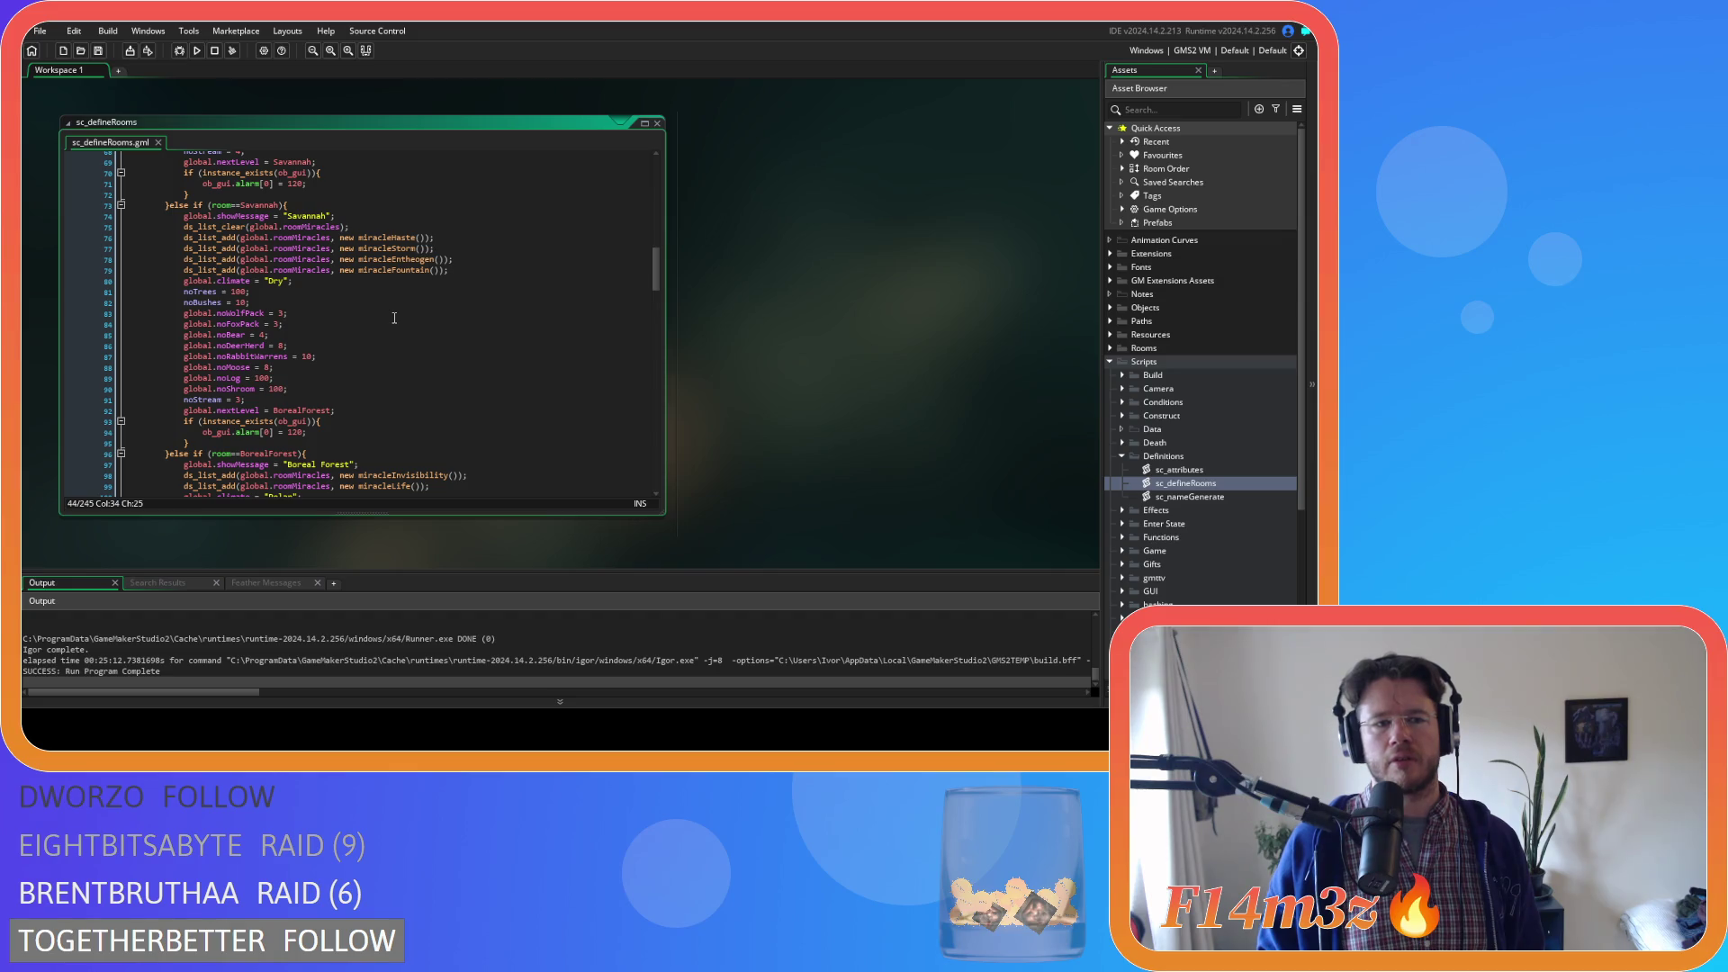
{"action": "left_click", "coordinate": [373, 389]}
{"action": "scroll", "coordinate": [373, 386], "scroll_direction": "down", "scroll_amount": 8}
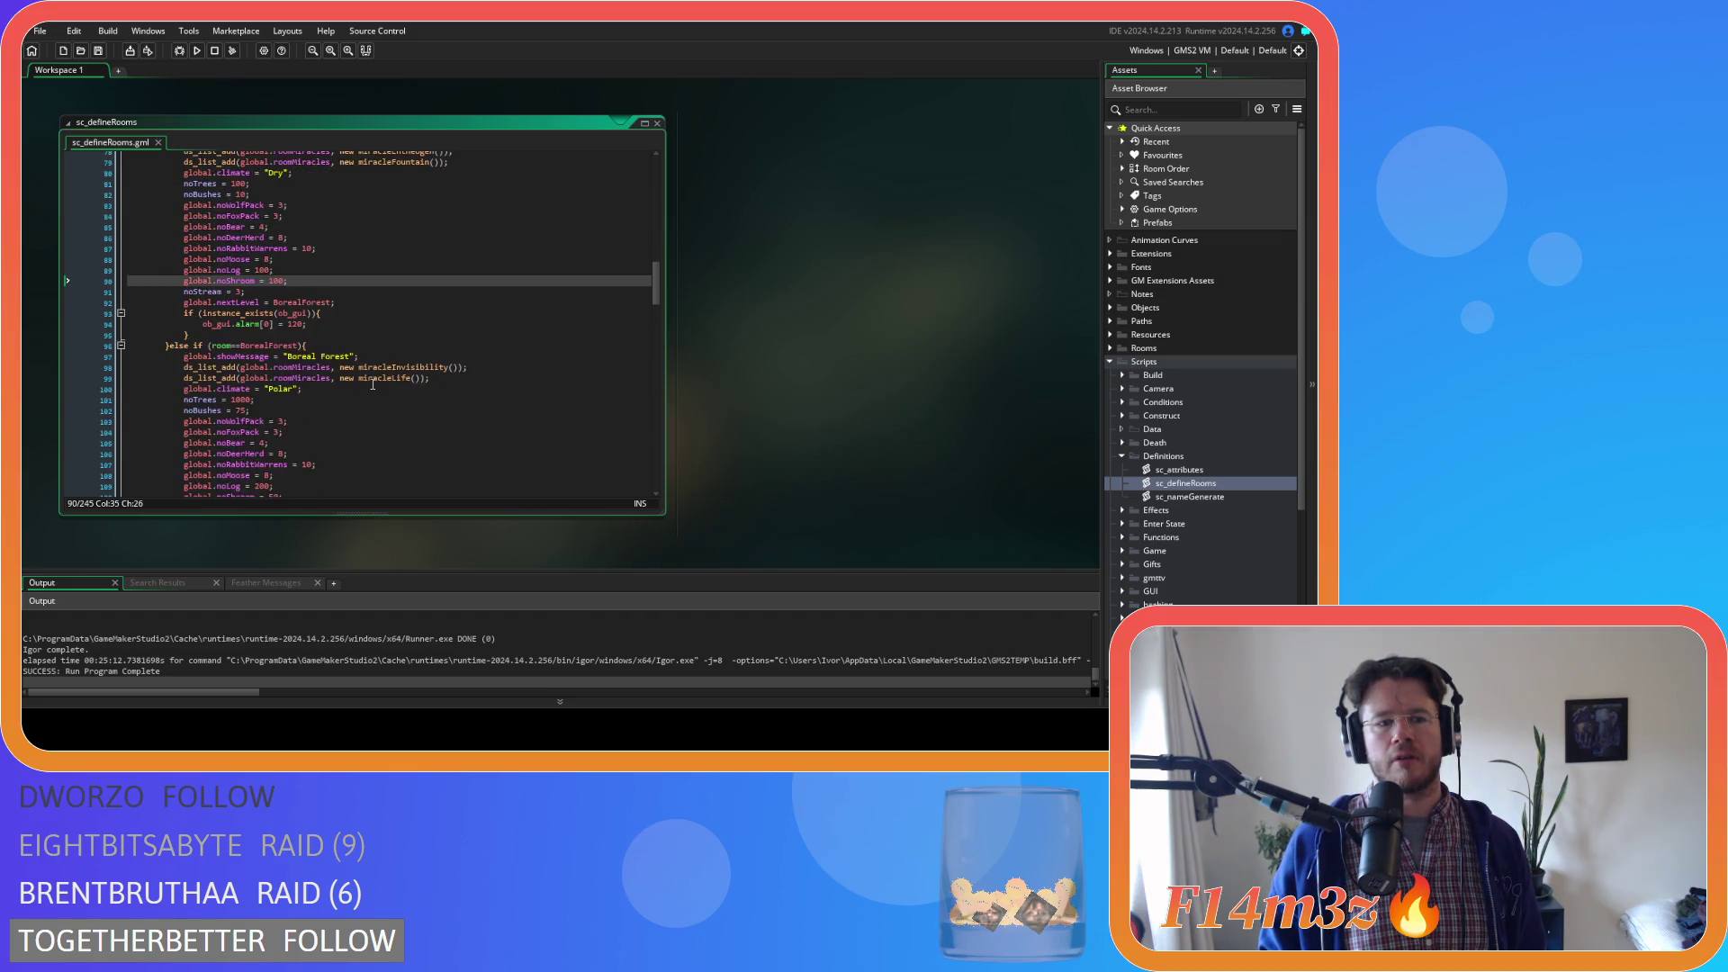
{"action": "scroll", "coordinate": [372, 385], "scroll_direction": "up", "scroll_amount": 20}
{"action": "scroll", "coordinate": [382, 389], "scroll_direction": "up", "scroll_amount": 5}
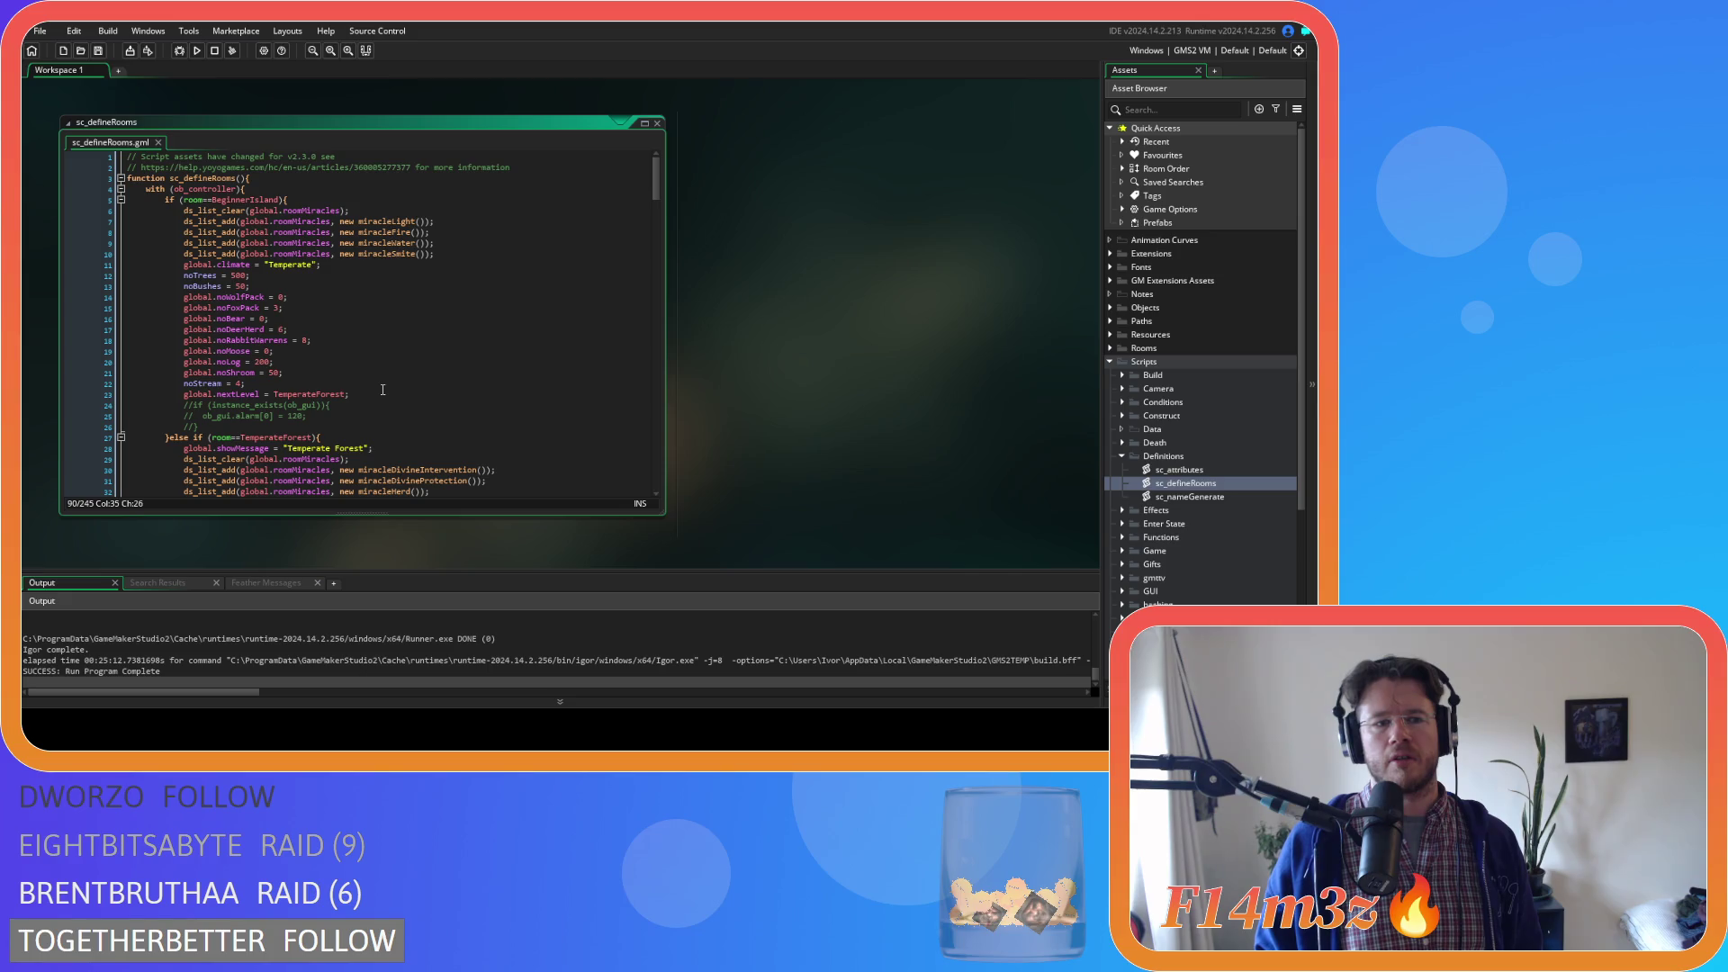
{"action": "scroll", "coordinate": [383, 390], "scroll_direction": "down", "scroll_amount": 4}
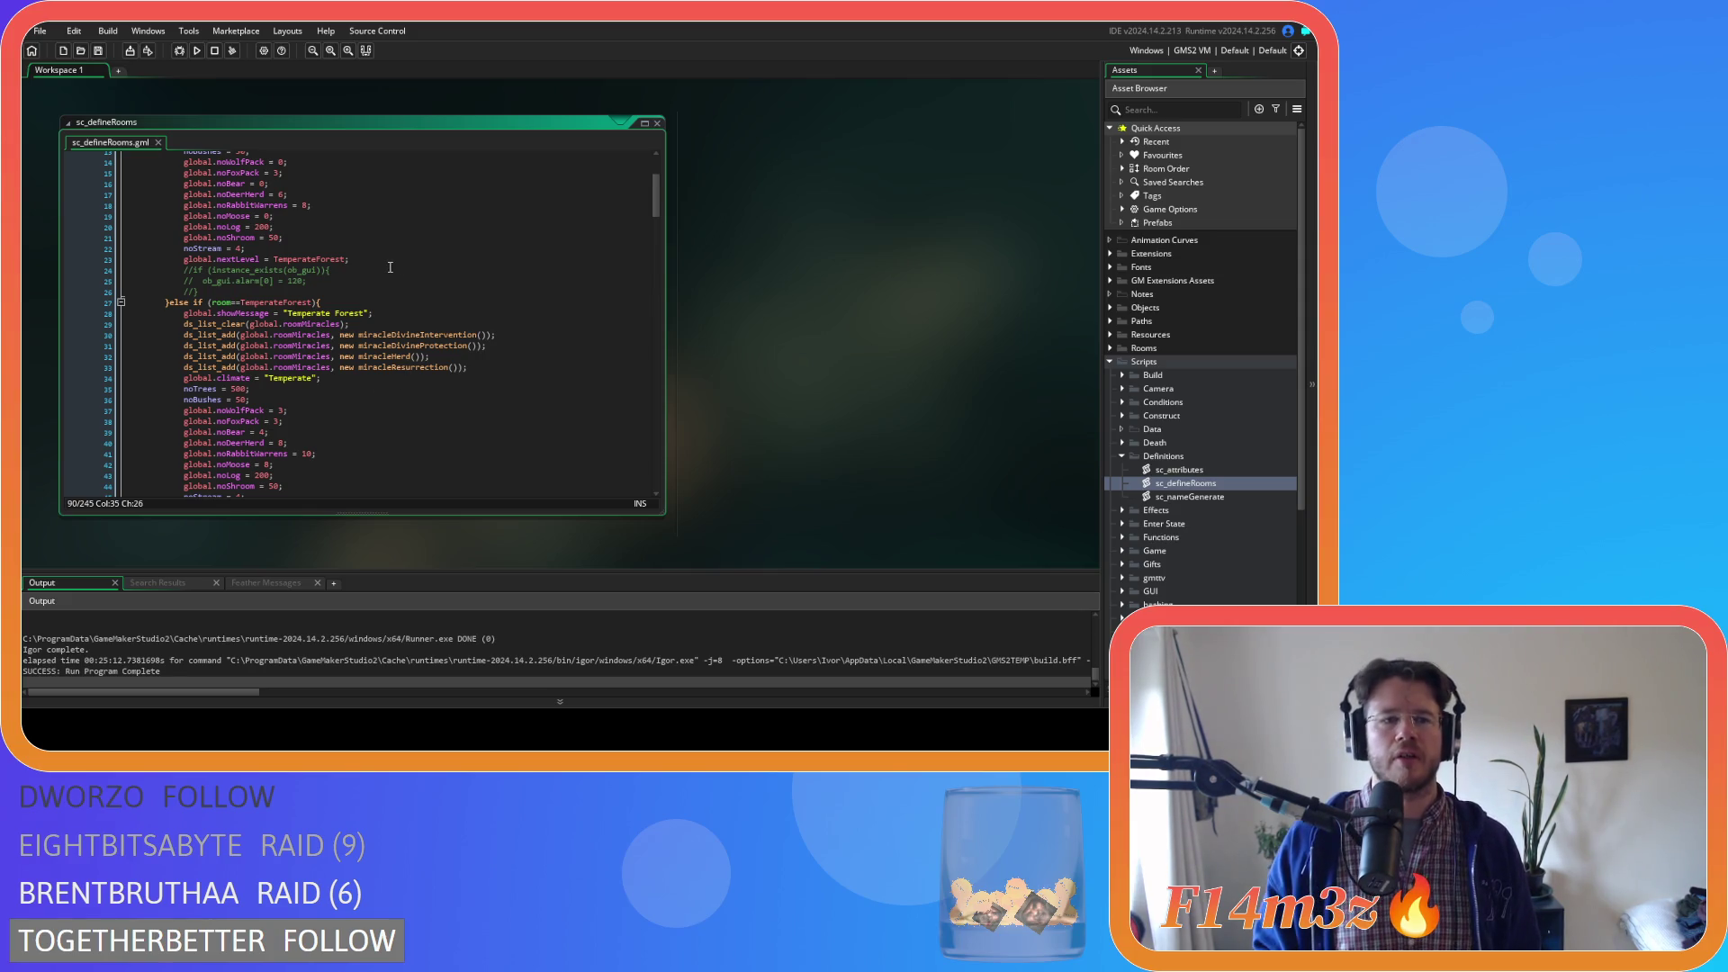
Check Beginner Island's noShroom count, then scroll down through the room definitions
{"action": "left_click", "coordinate": [276, 239]}
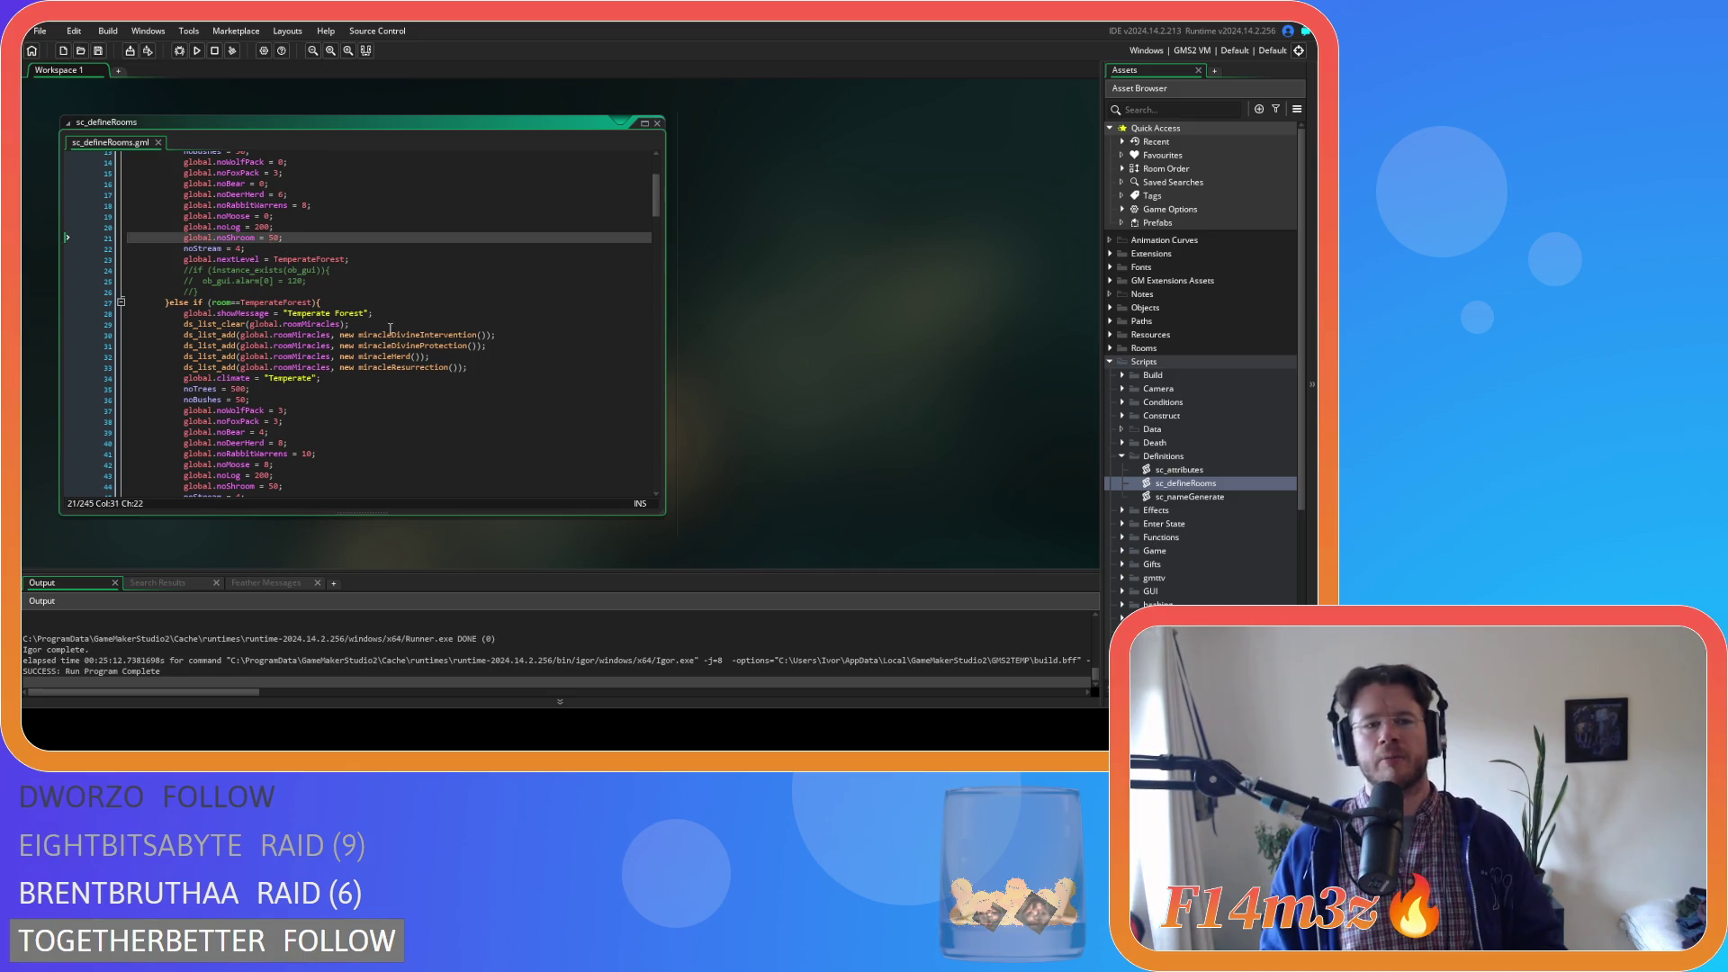
{"action": "scroll", "coordinate": [387, 315], "scroll_direction": "down", "scroll_amount": 1}
{"action": "scroll", "coordinate": [404, 324], "scroll_direction": "down", "scroll_amount": 12}
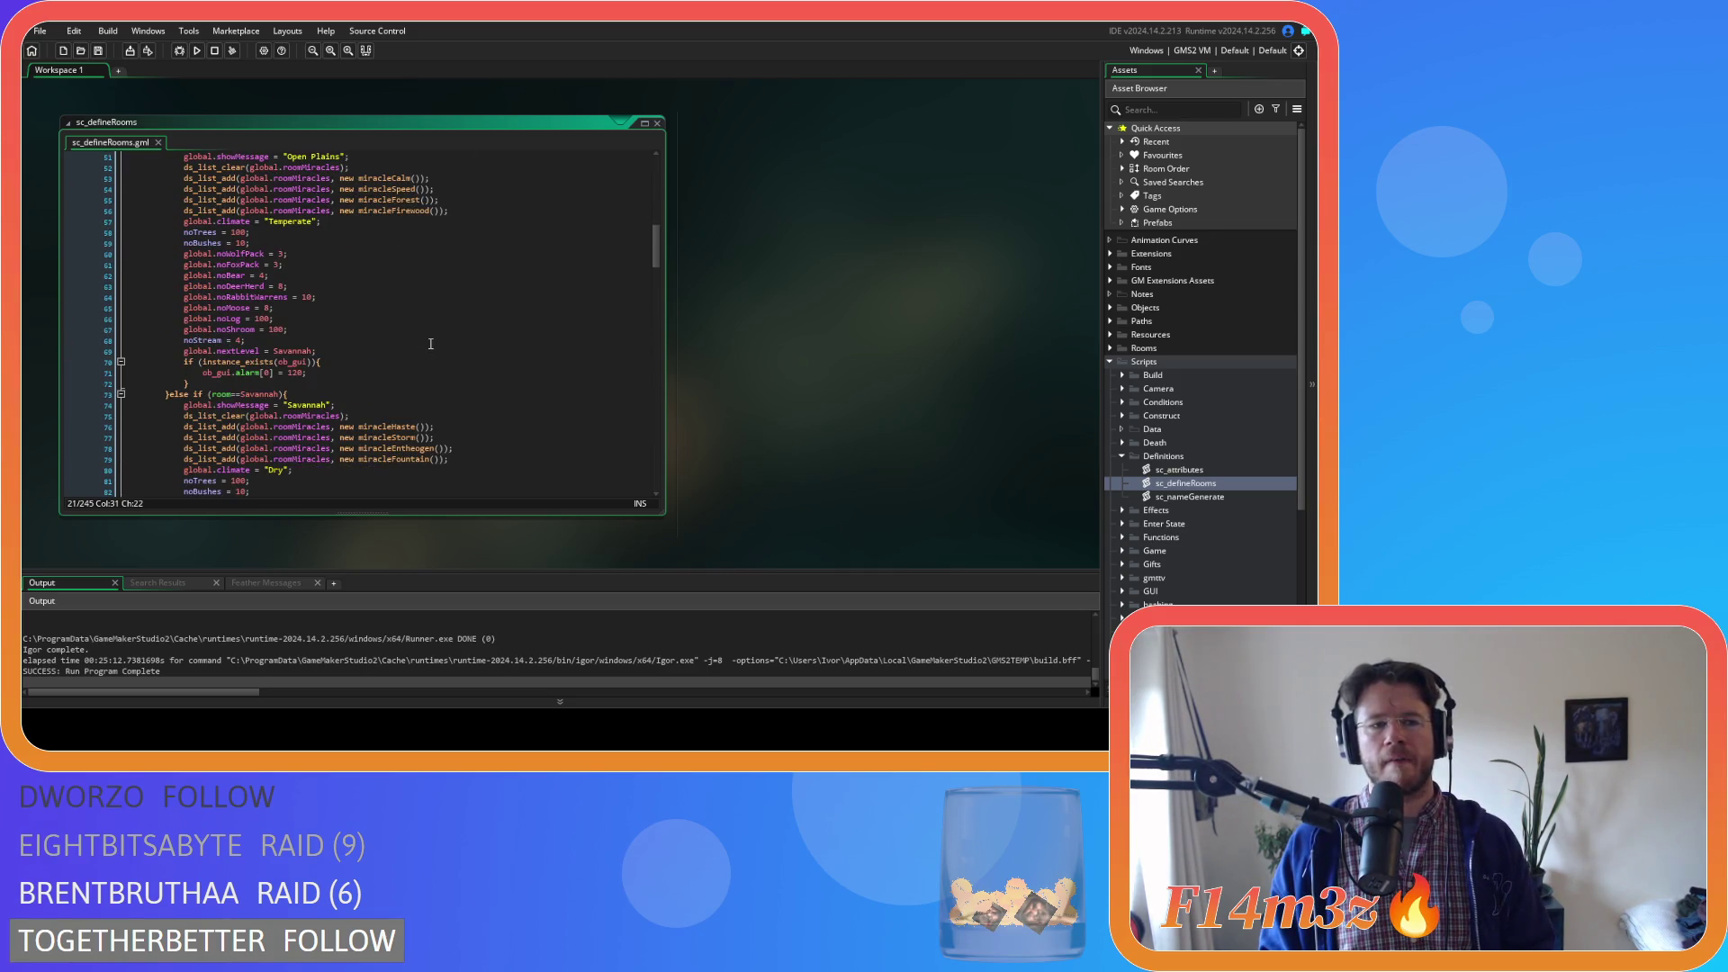
{"action": "scroll", "coordinate": [431, 343], "scroll_direction": "up", "scroll_amount": 2}
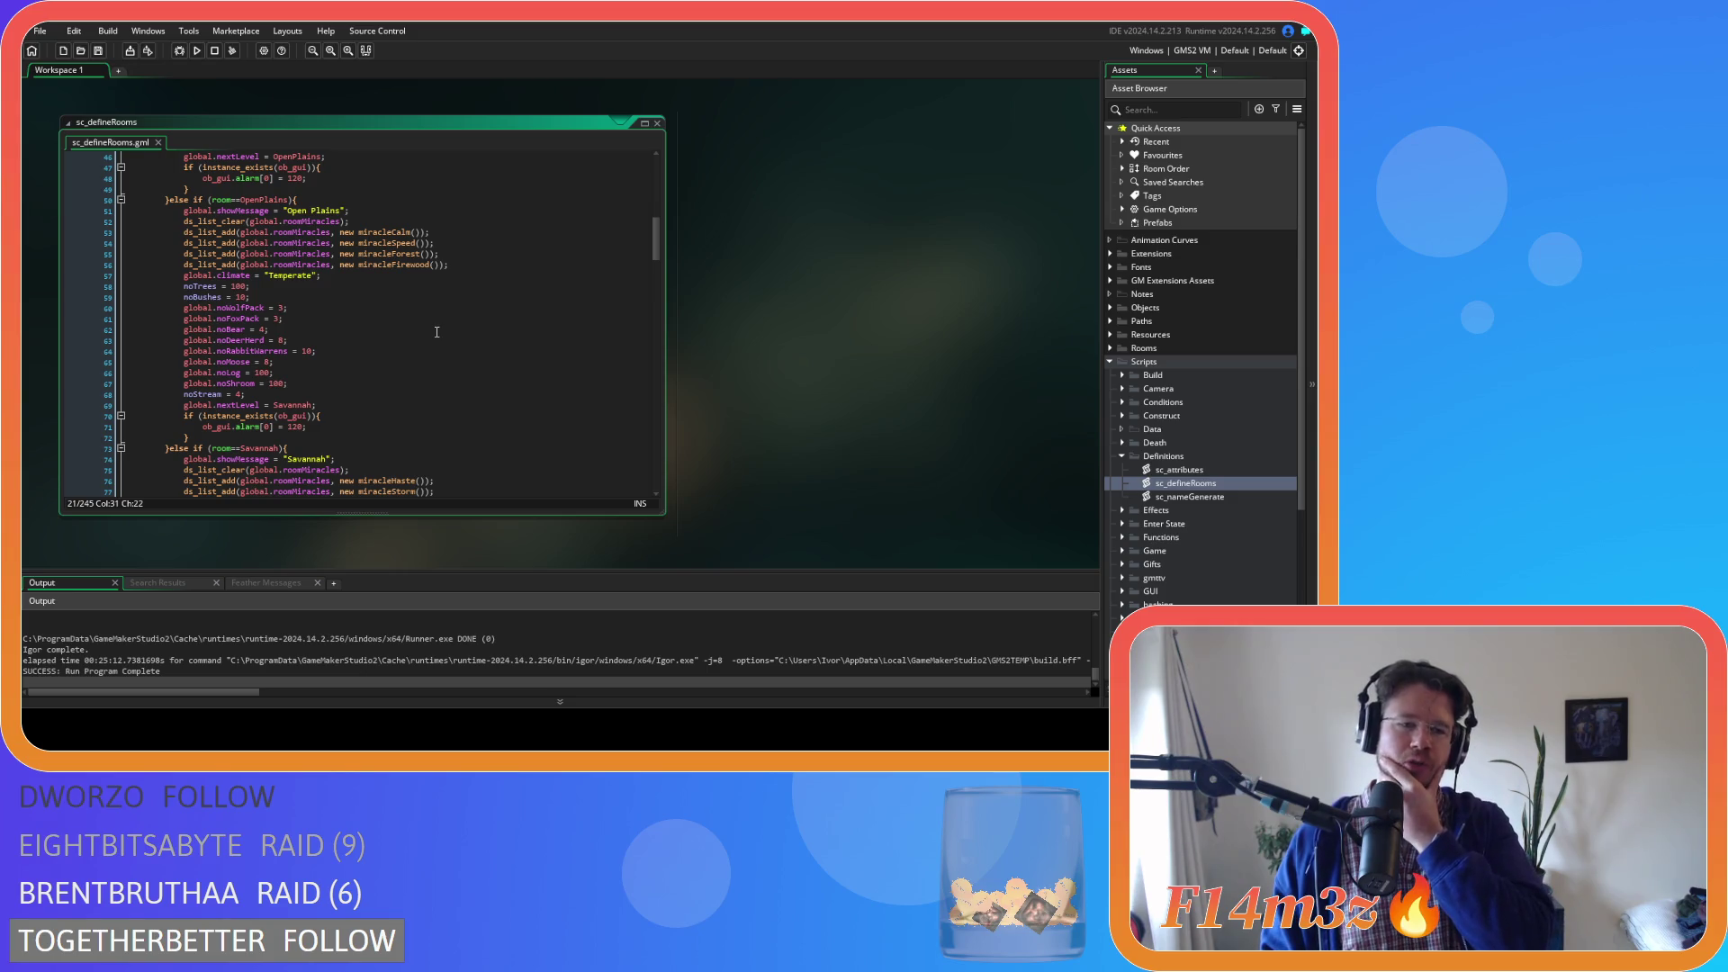
{"action": "scroll", "coordinate": [437, 332], "scroll_direction": "down", "scroll_amount": 8}
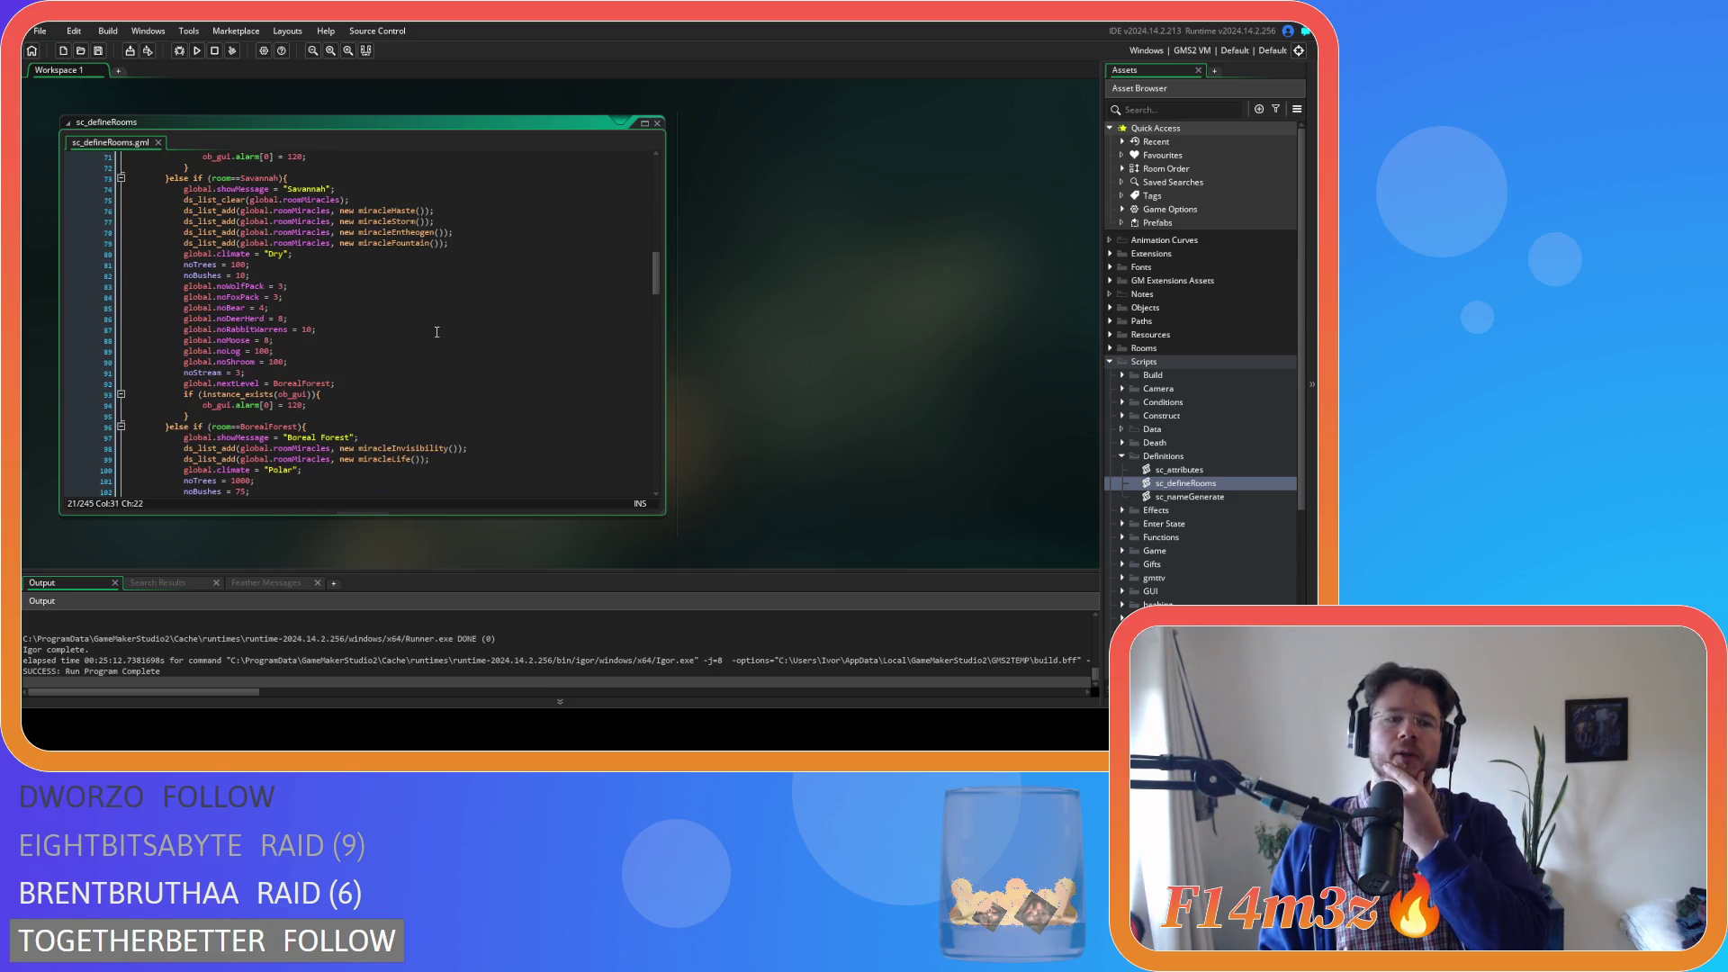
{"action": "scroll", "coordinate": [436, 332], "scroll_direction": "down", "scroll_amount": 12}
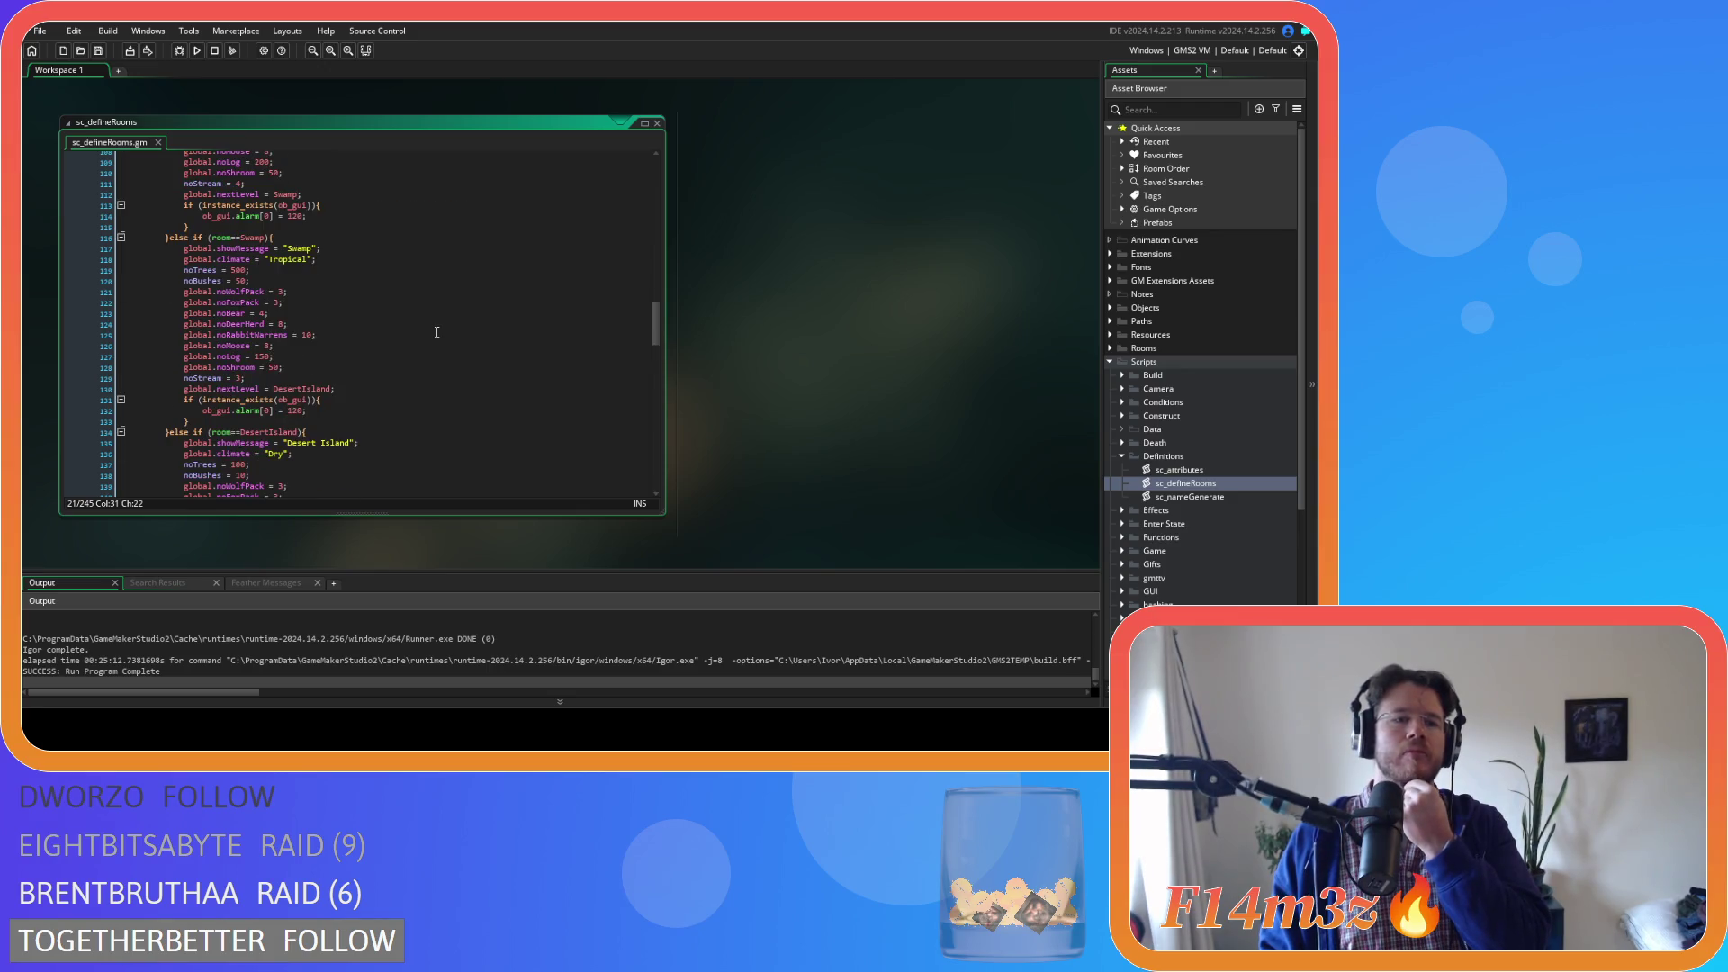
{"action": "scroll", "coordinate": [436, 332], "scroll_direction": "down", "scroll_amount": 4}
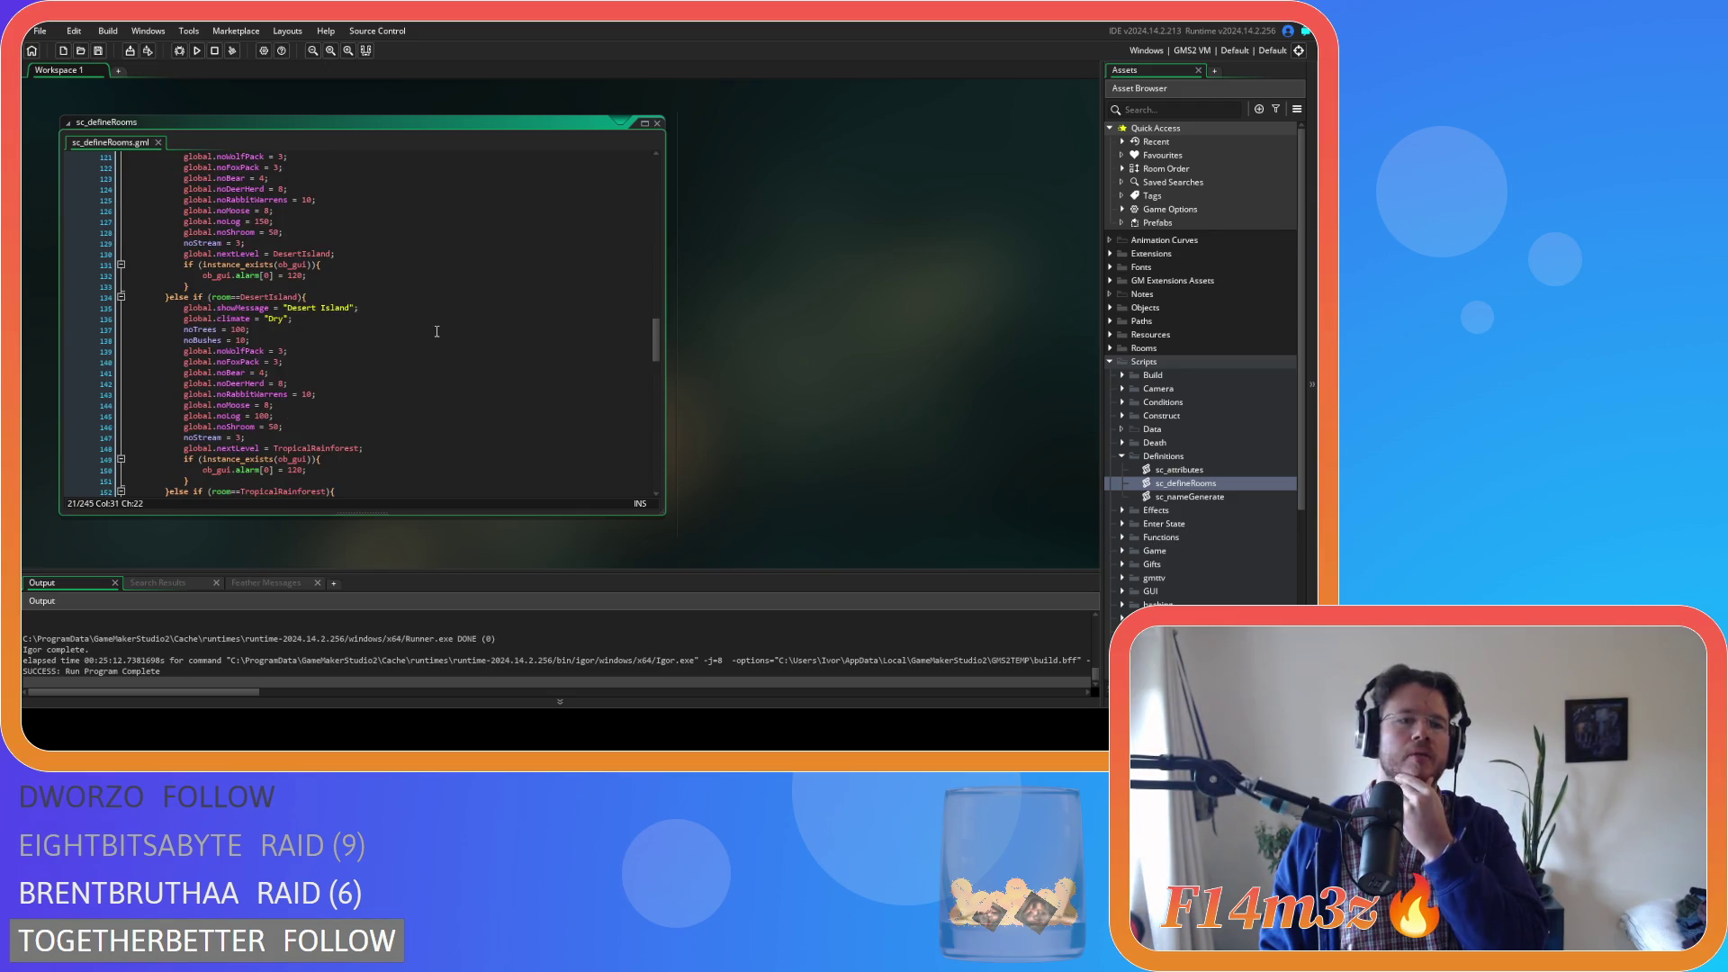
{"action": "scroll", "coordinate": [436, 332], "scroll_direction": "down", "scroll_amount": 5}
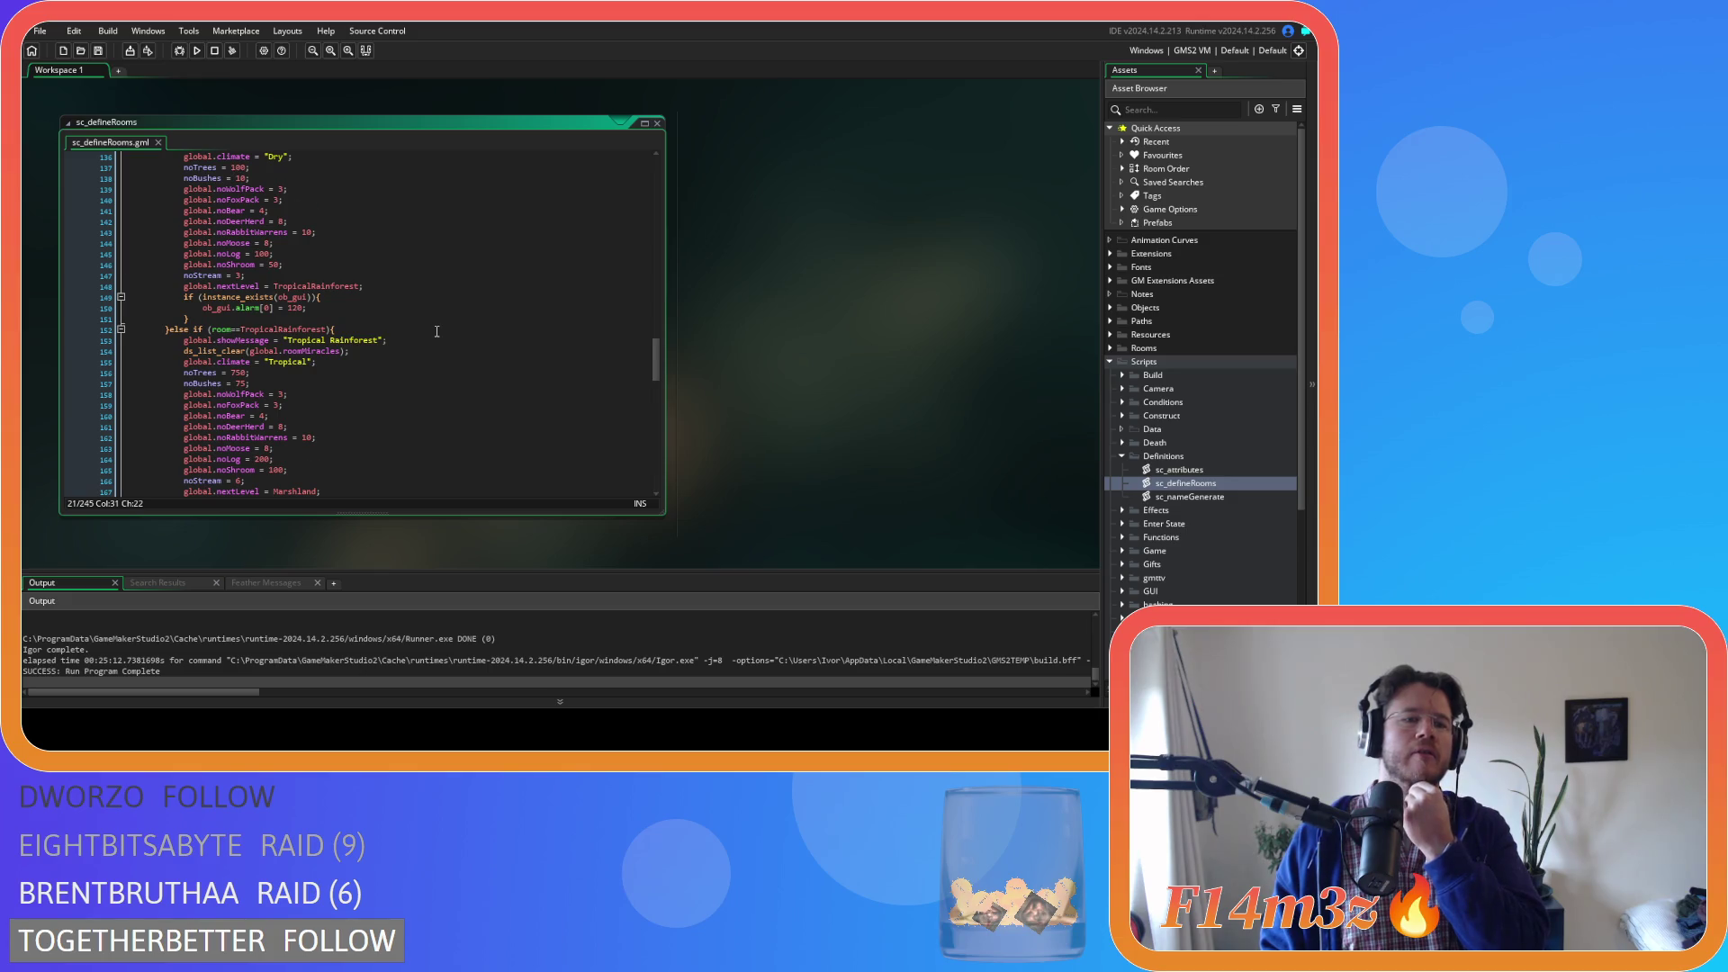
{"action": "scroll", "coordinate": [437, 332], "scroll_direction": "down", "scroll_amount": 3}
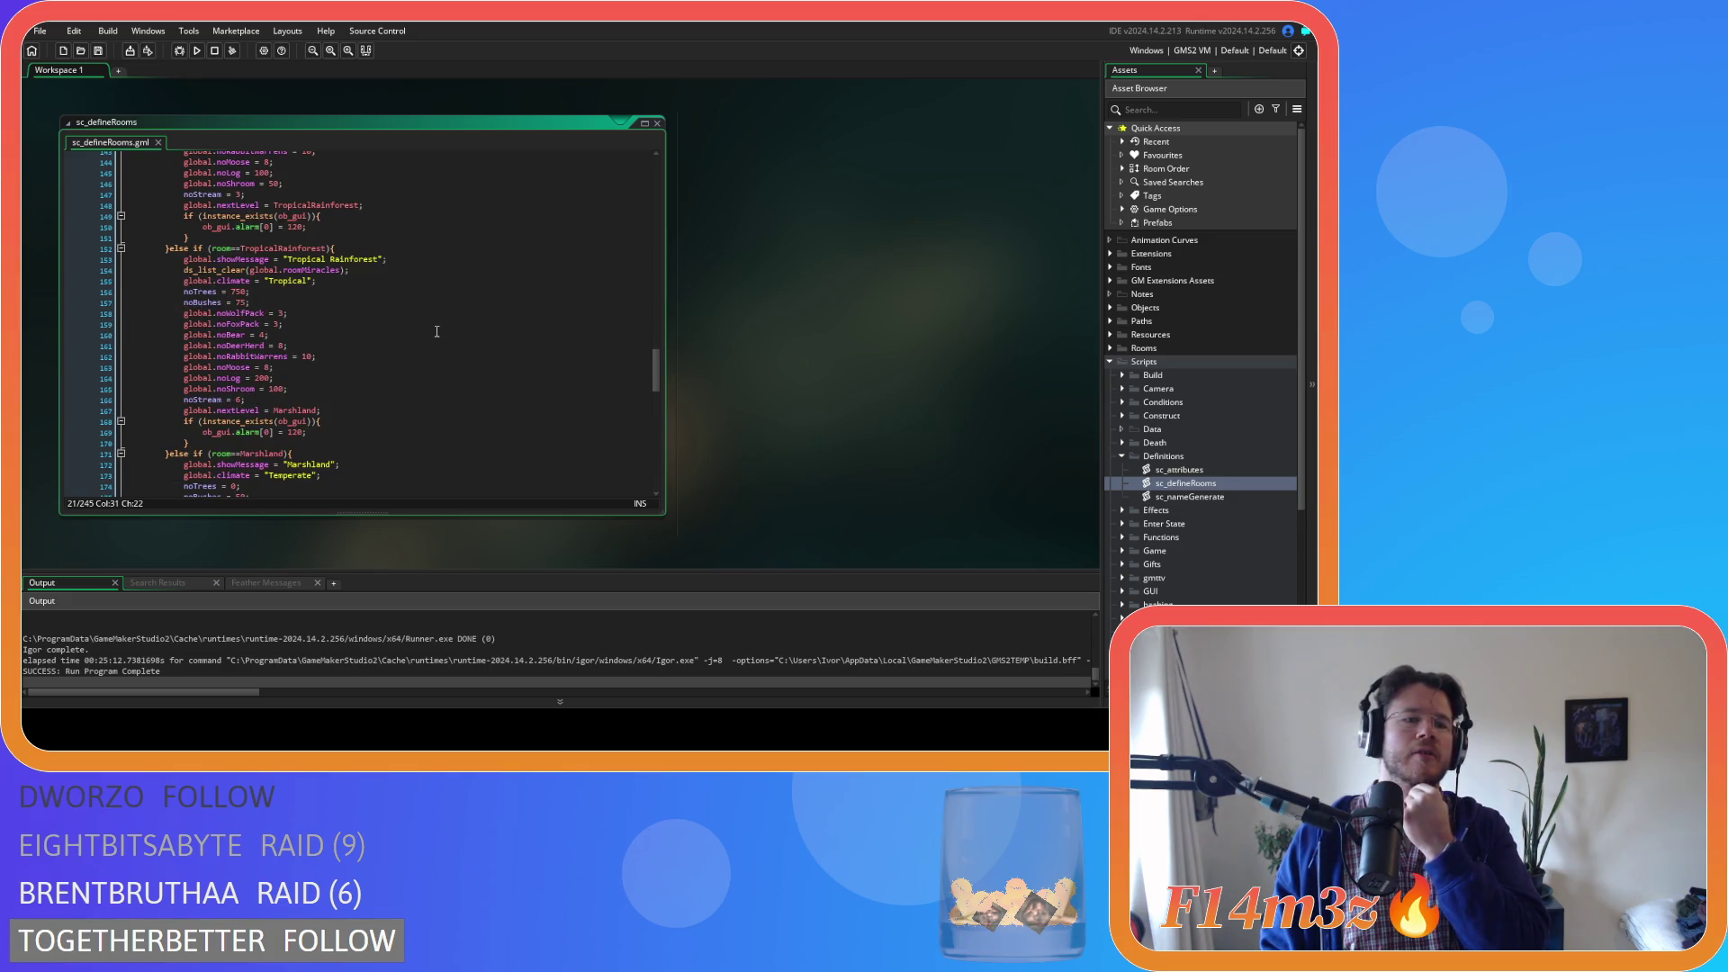
{"action": "scroll", "coordinate": [436, 332], "scroll_direction": "down", "scroll_amount": 8}
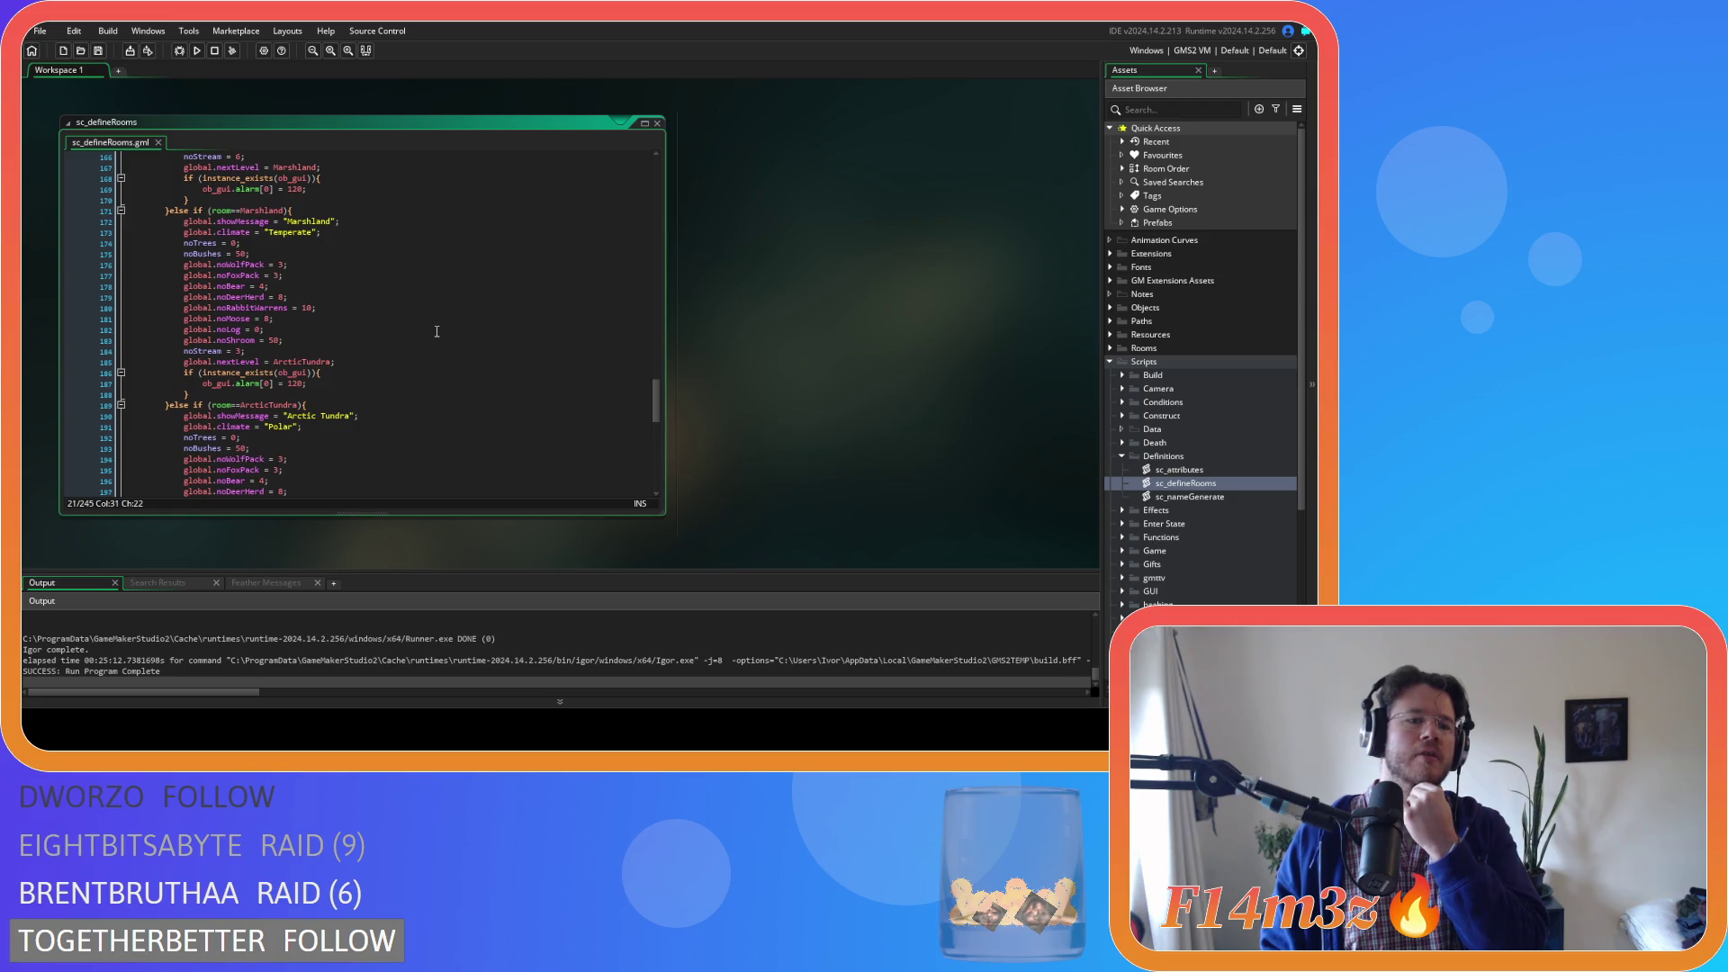
{"action": "scroll", "coordinate": [436, 332], "scroll_direction": "down", "scroll_amount": 4}
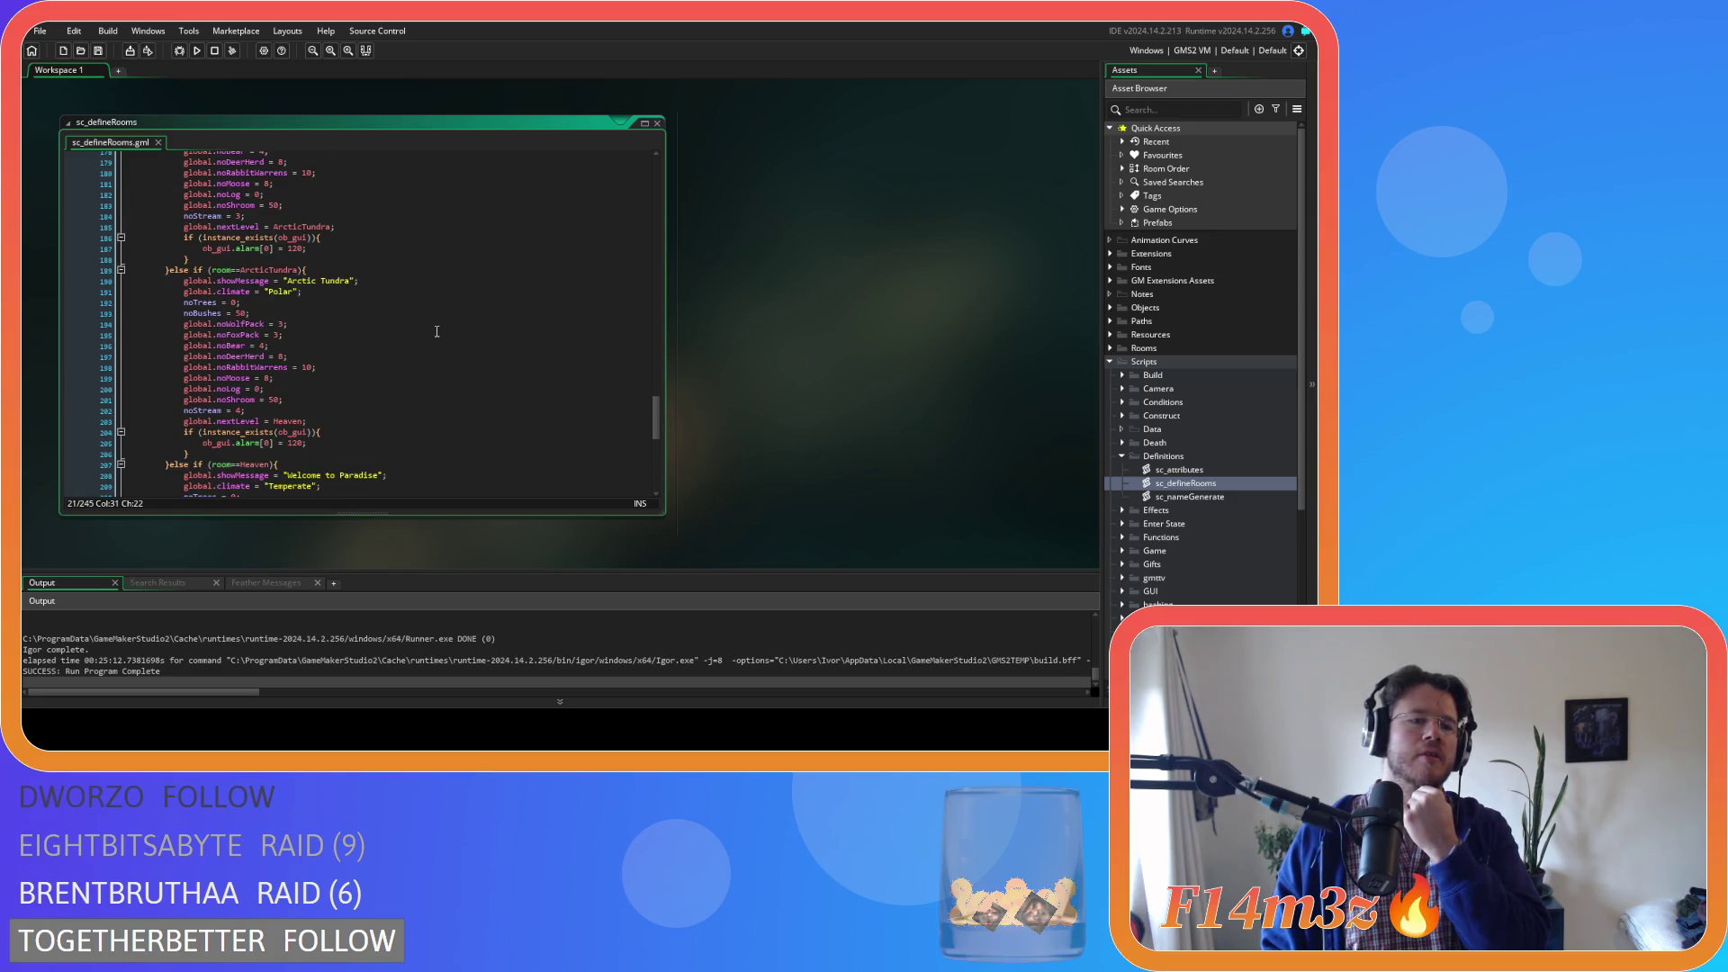
{"action": "scroll", "coordinate": [436, 332], "scroll_direction": "down", "scroll_amount": 7}
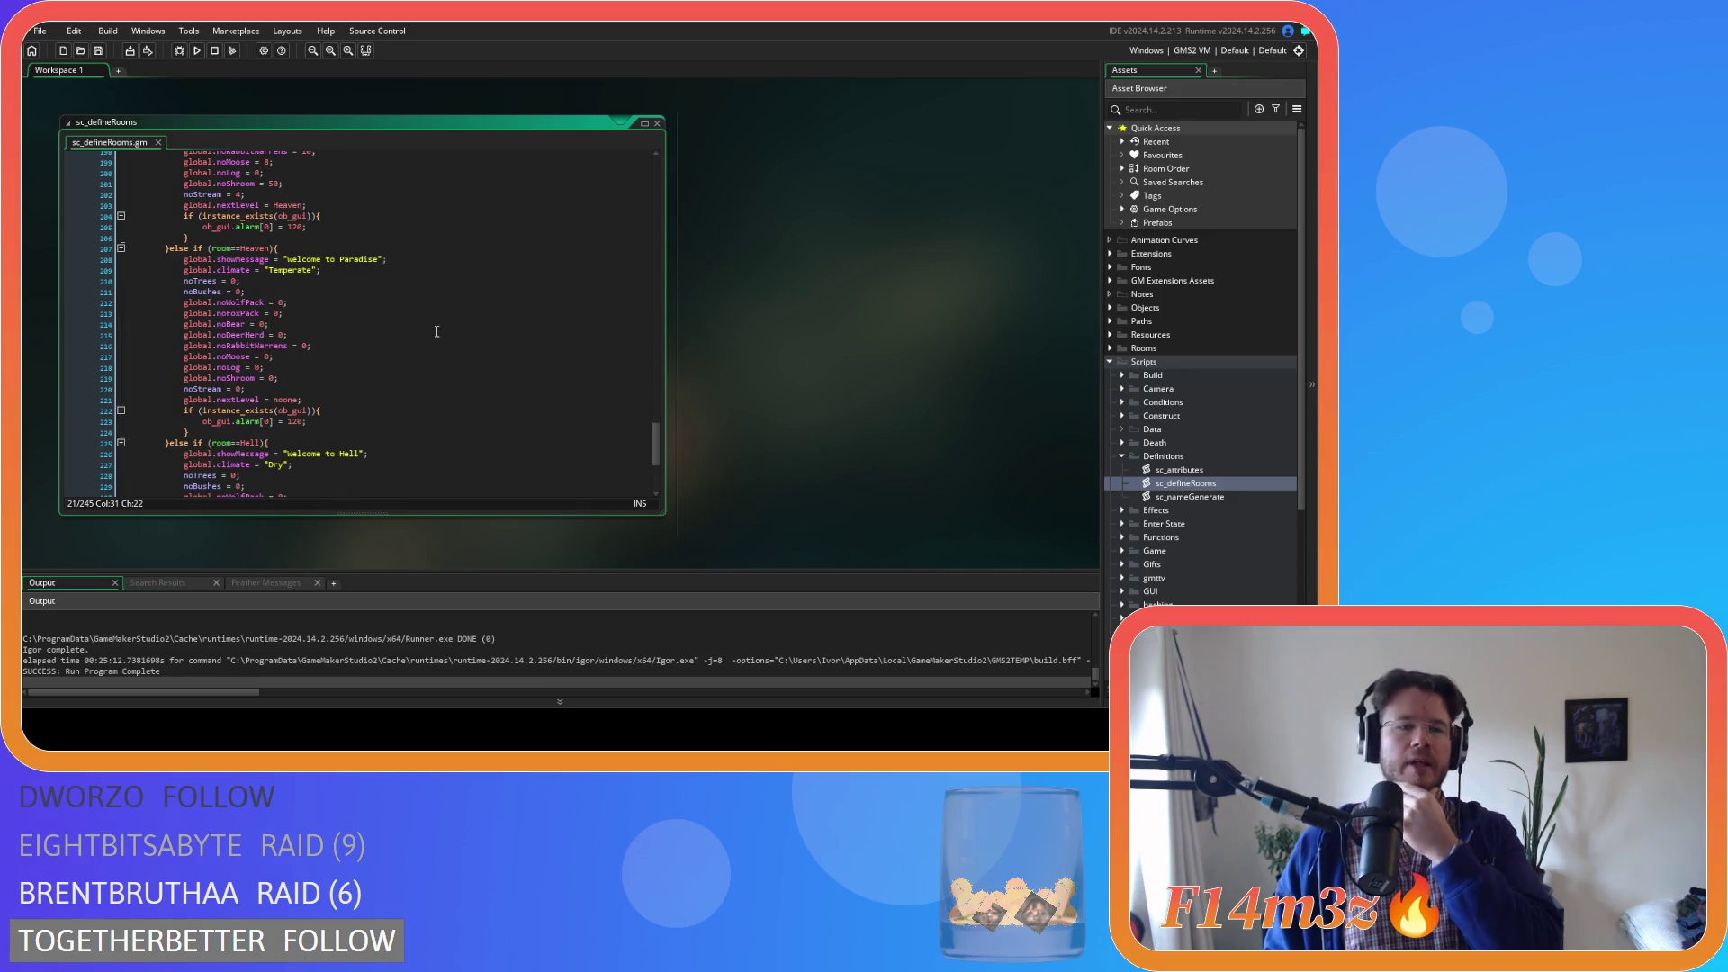
{"action": "scroll", "coordinate": [436, 332], "scroll_direction": "down", "scroll_amount": 2}
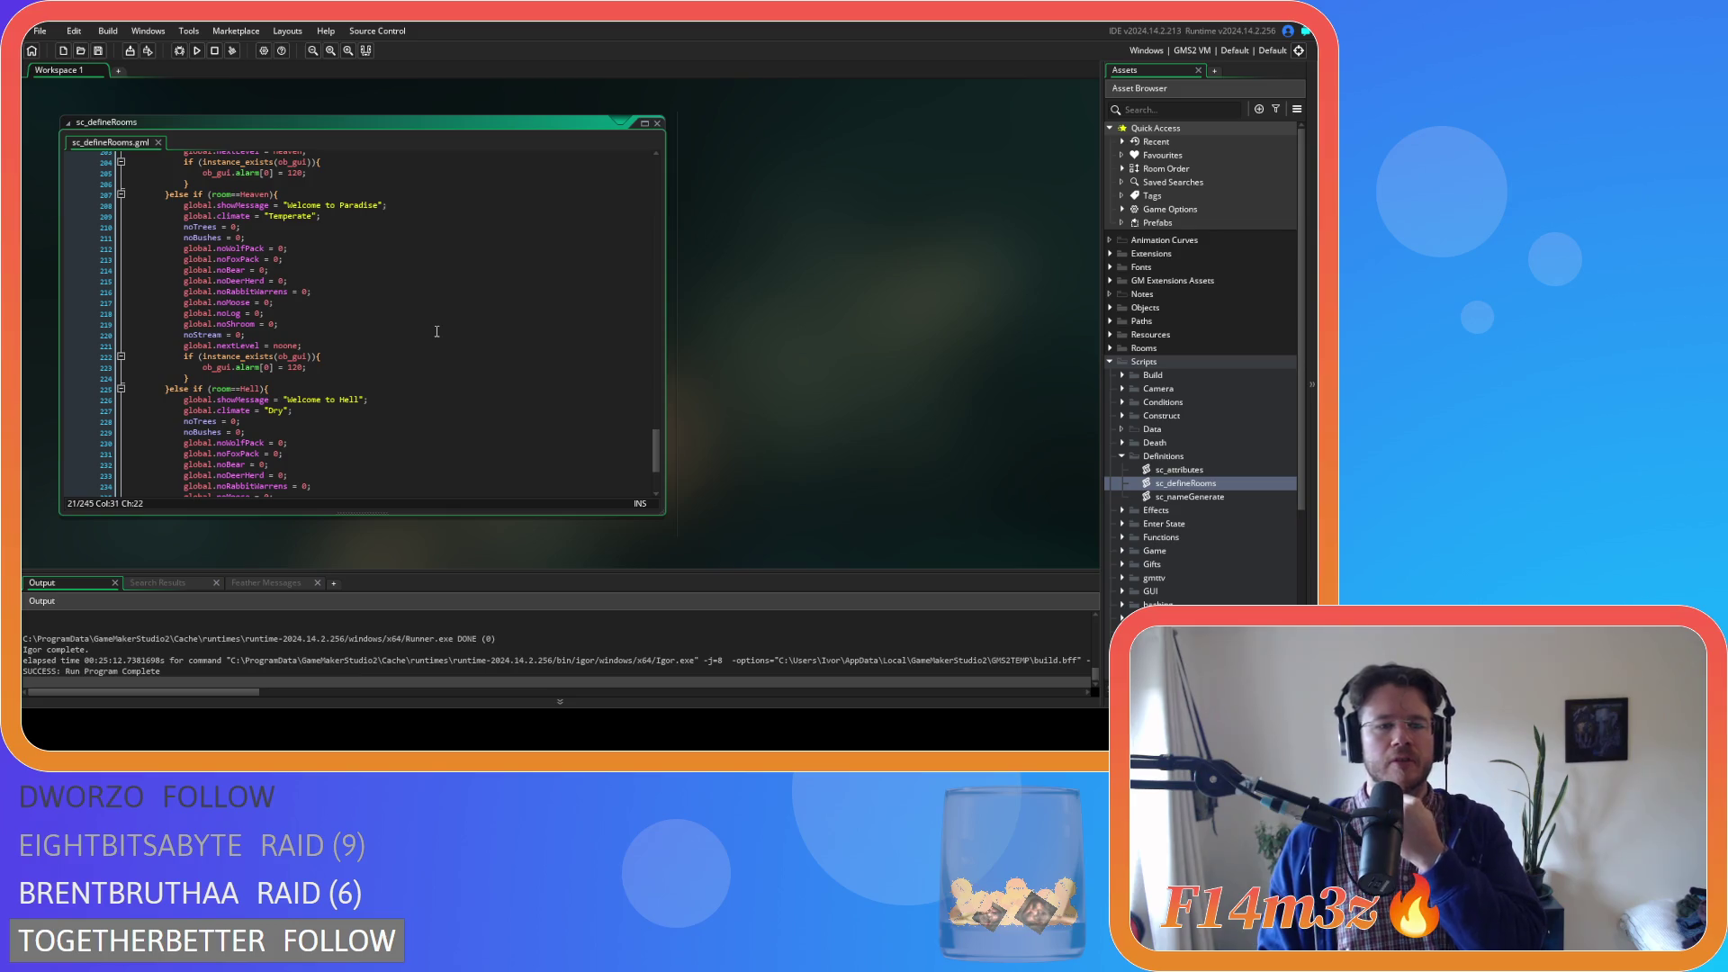
{"action": "scroll", "coordinate": [436, 332], "scroll_direction": "down", "scroll_amount": 5}
{"action": "scroll", "coordinate": [437, 332], "scroll_direction": "up", "scroll_amount": 20}
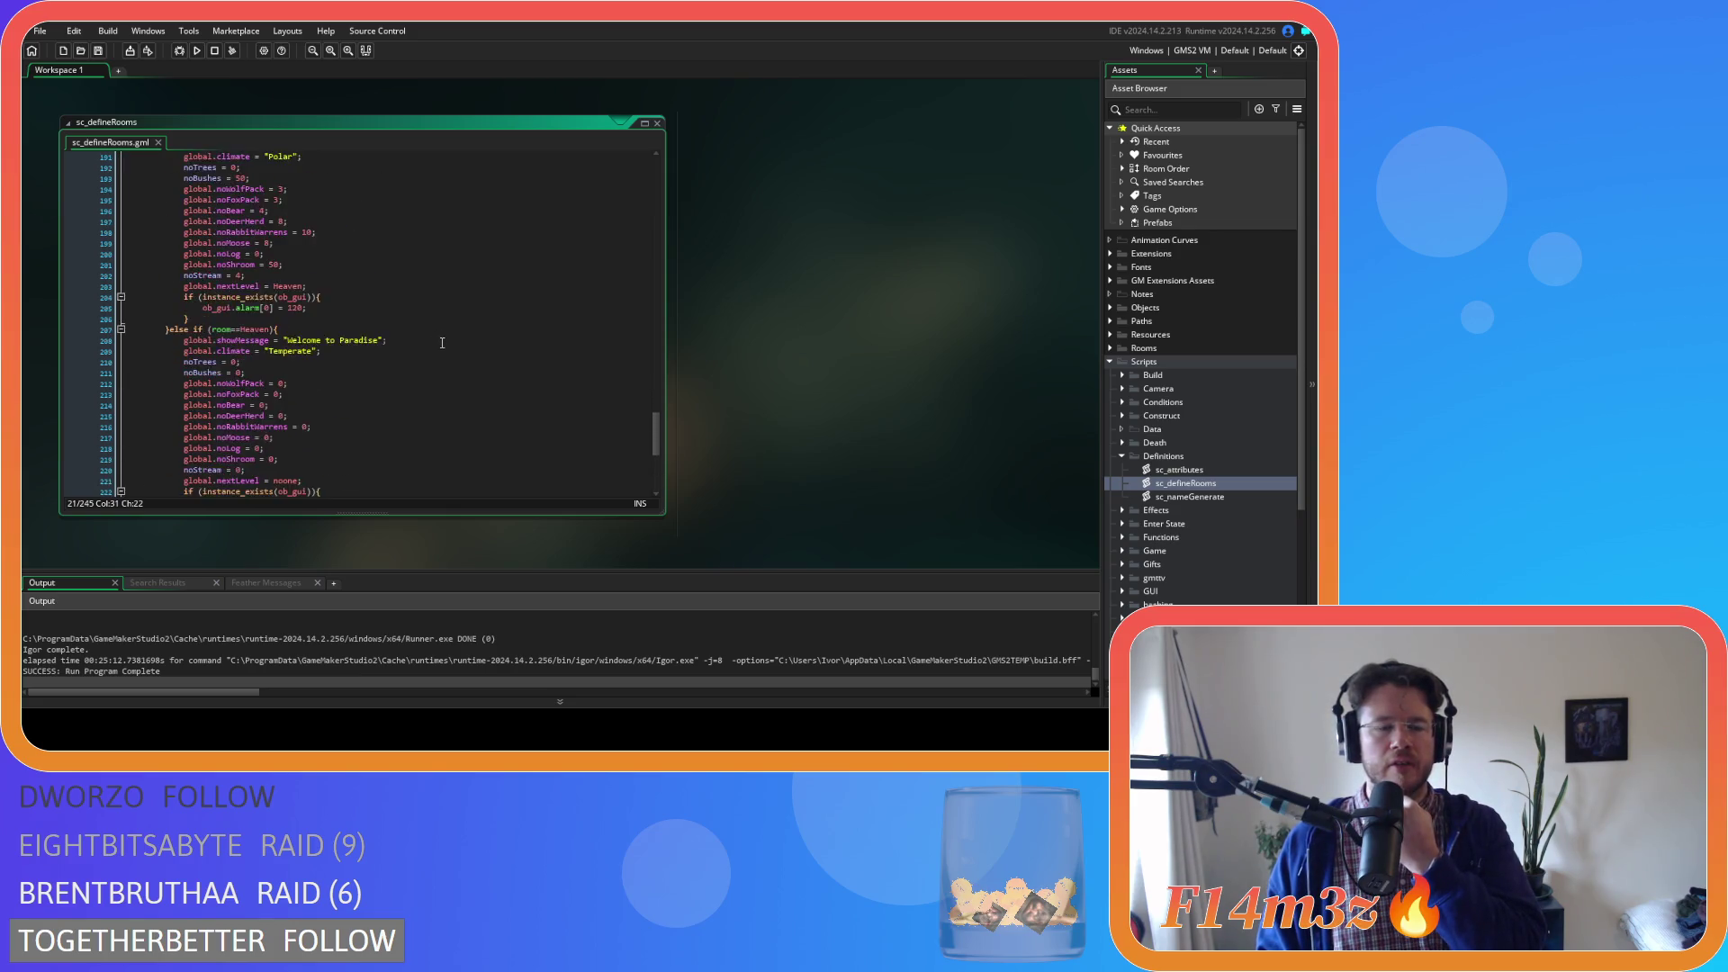
{"action": "scroll", "coordinate": [436, 327], "scroll_direction": "up", "scroll_amount": 13}
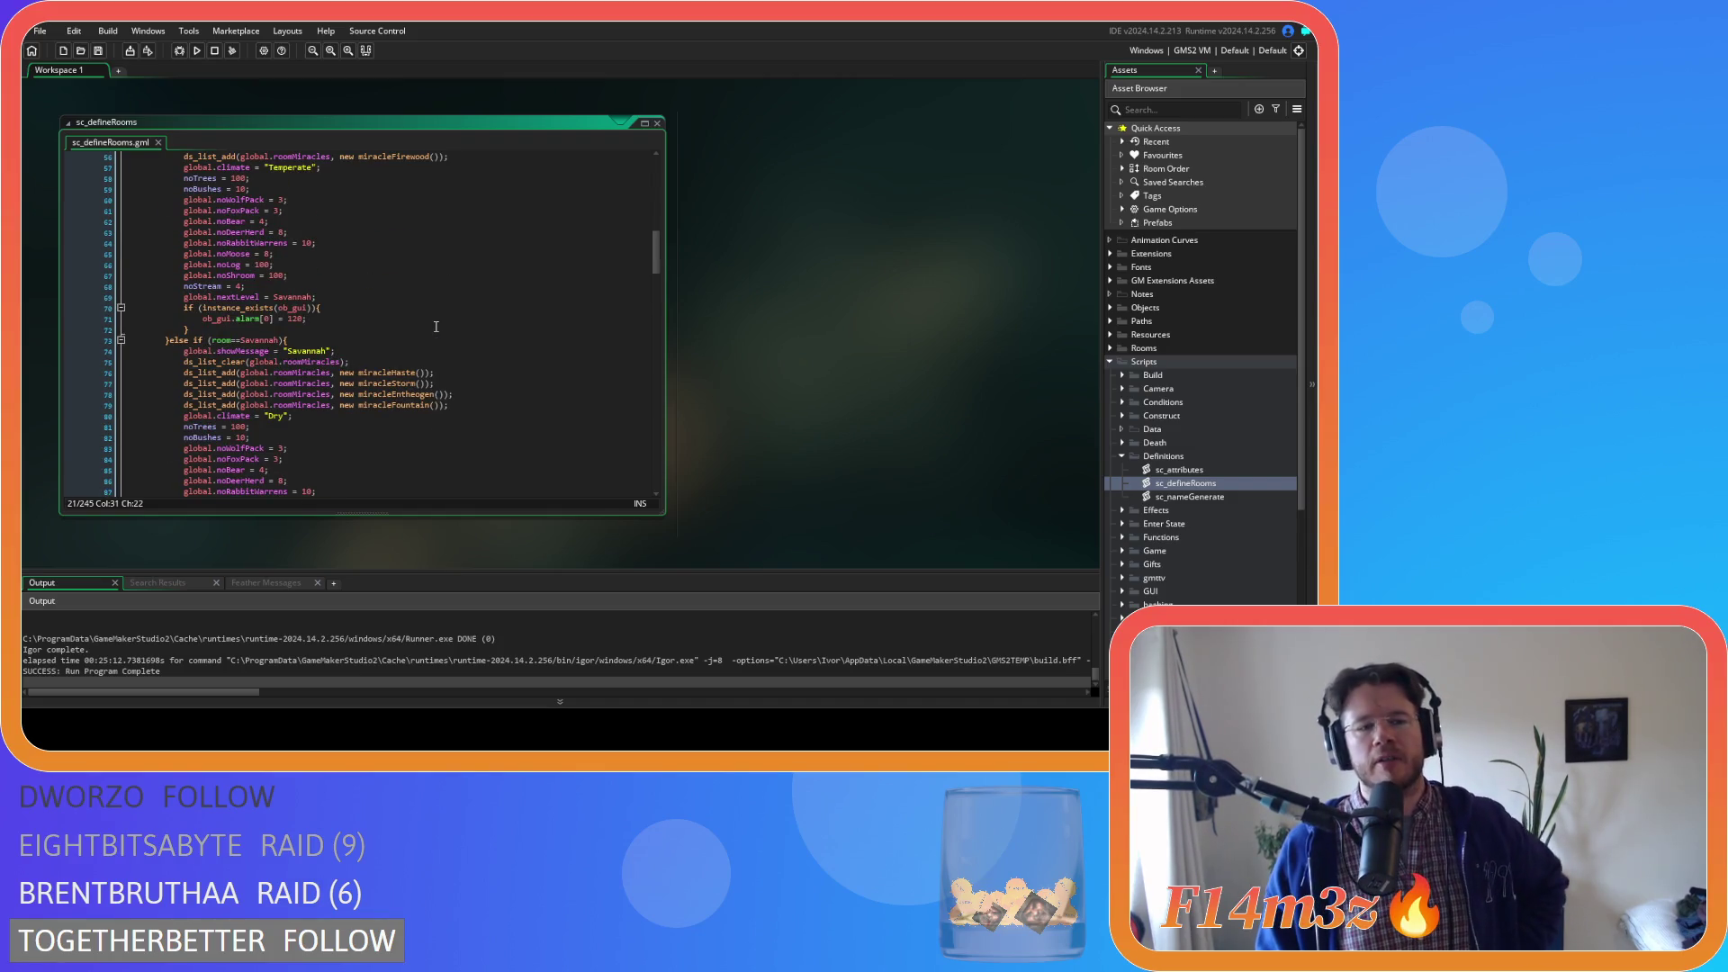
{"action": "scroll", "coordinate": [435, 326], "scroll_direction": "up", "scroll_amount": 4}
Select the miracleForest and miracleFirewood entries in the Open Plains block
{"action": "left_click", "coordinate": [330, 396]}
{"action": "scroll", "coordinate": [360, 394], "scroll_direction": "up", "scroll_amount": 7}
{"action": "scroll", "coordinate": [404, 392], "scroll_direction": "down", "scroll_amount": 5}
{"action": "scroll", "coordinate": [491, 409], "scroll_direction": "down", "scroll_amount": 7}
{"action": "scroll", "coordinate": [491, 408], "scroll_direction": "up", "scroll_amount": 5}
{"action": "left_click_drag", "start_coordinate": [487, 317], "coordinate": [338, 309]}
{"action": "scroll", "coordinate": [499, 390], "scroll_direction": "down", "scroll_amount": 3}
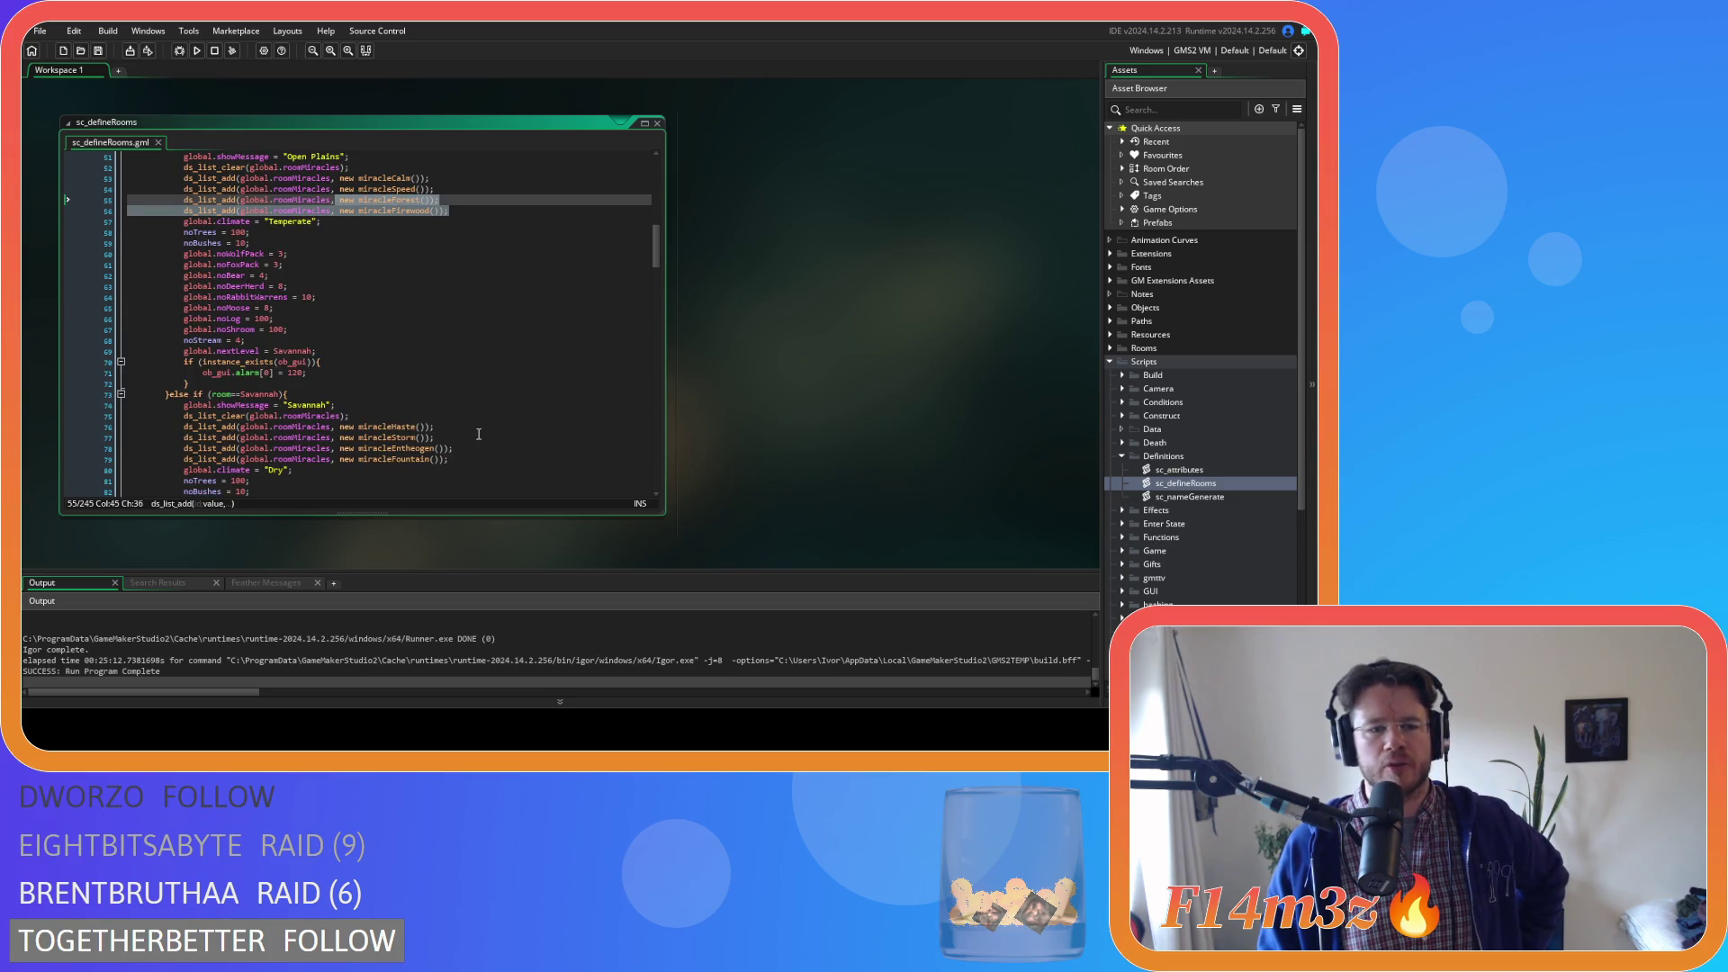
{"action": "scroll", "coordinate": [479, 434], "scroll_direction": "down", "scroll_amount": 7}
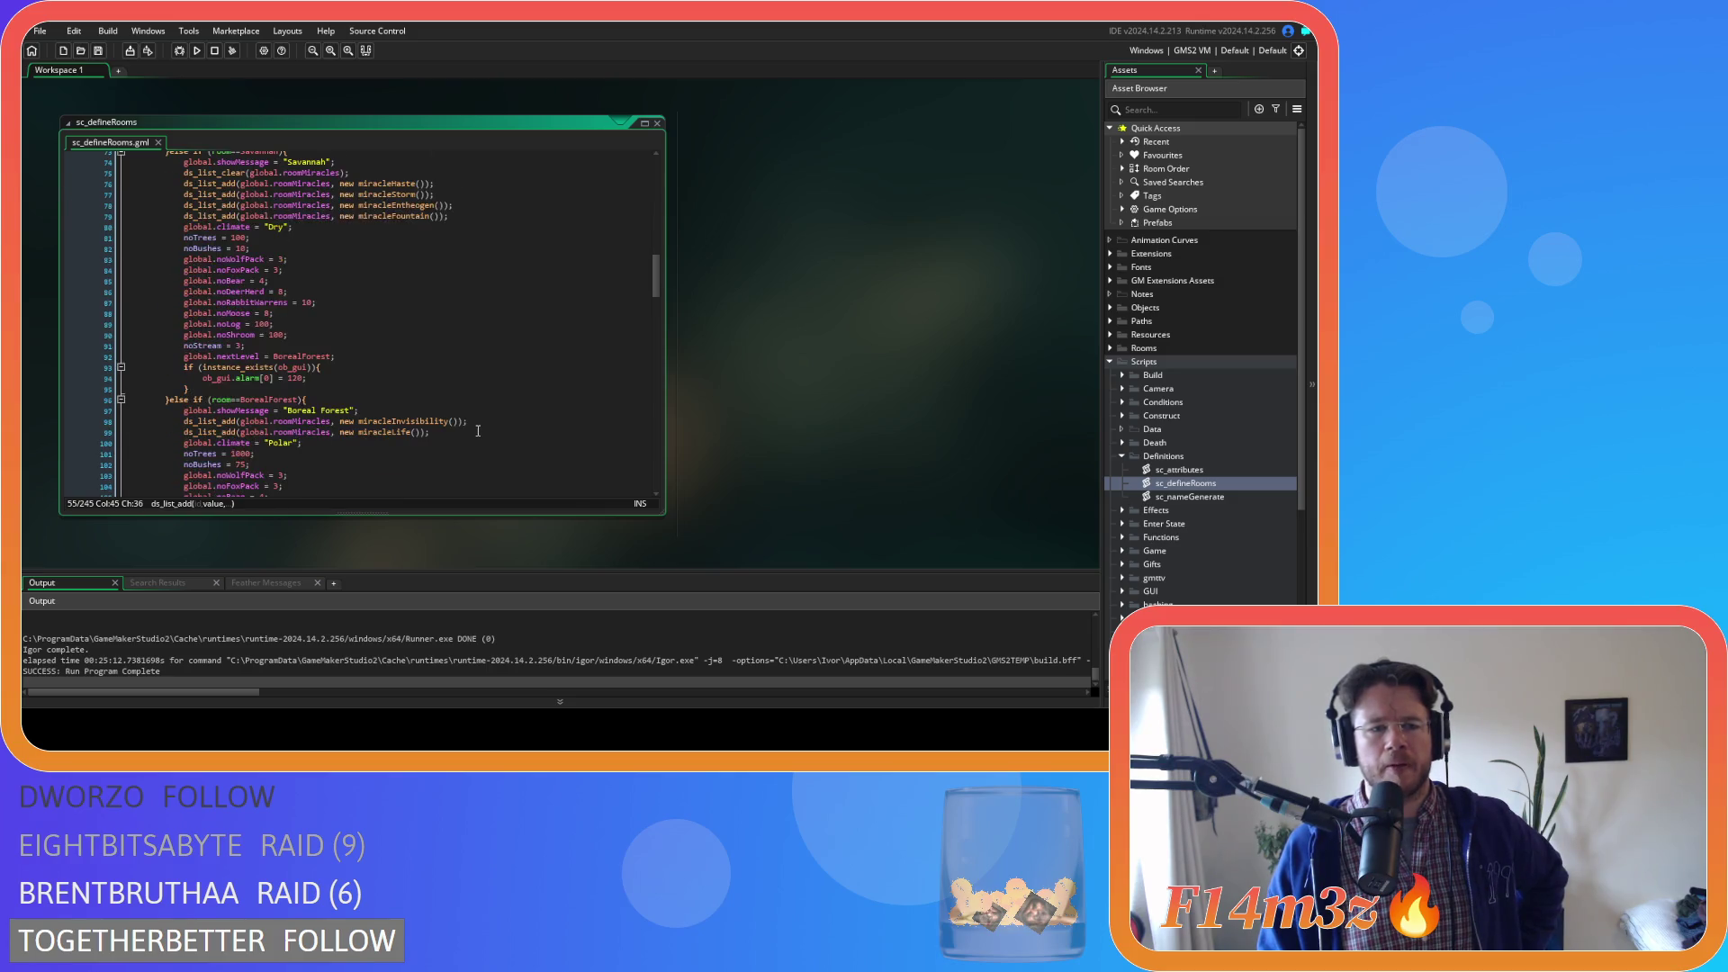
{"action": "scroll", "coordinate": [477, 431], "scroll_direction": "down", "scroll_amount": 9}
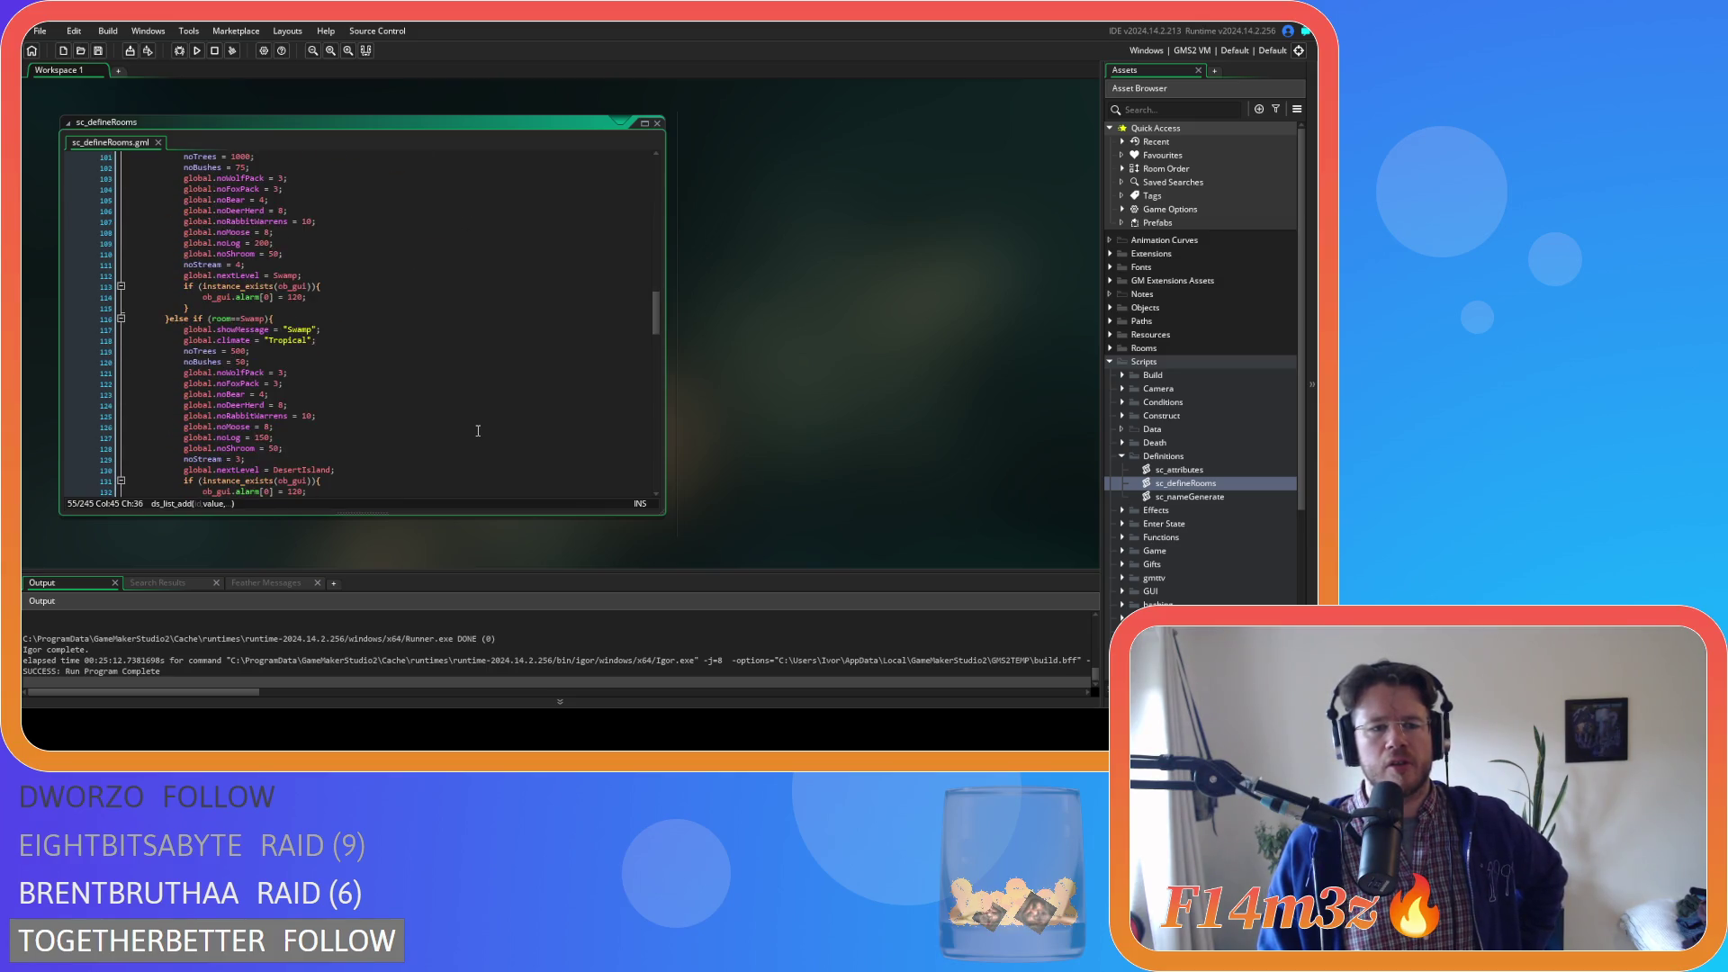
{"action": "scroll", "coordinate": [478, 431], "scroll_direction": "up", "scroll_amount": 9}
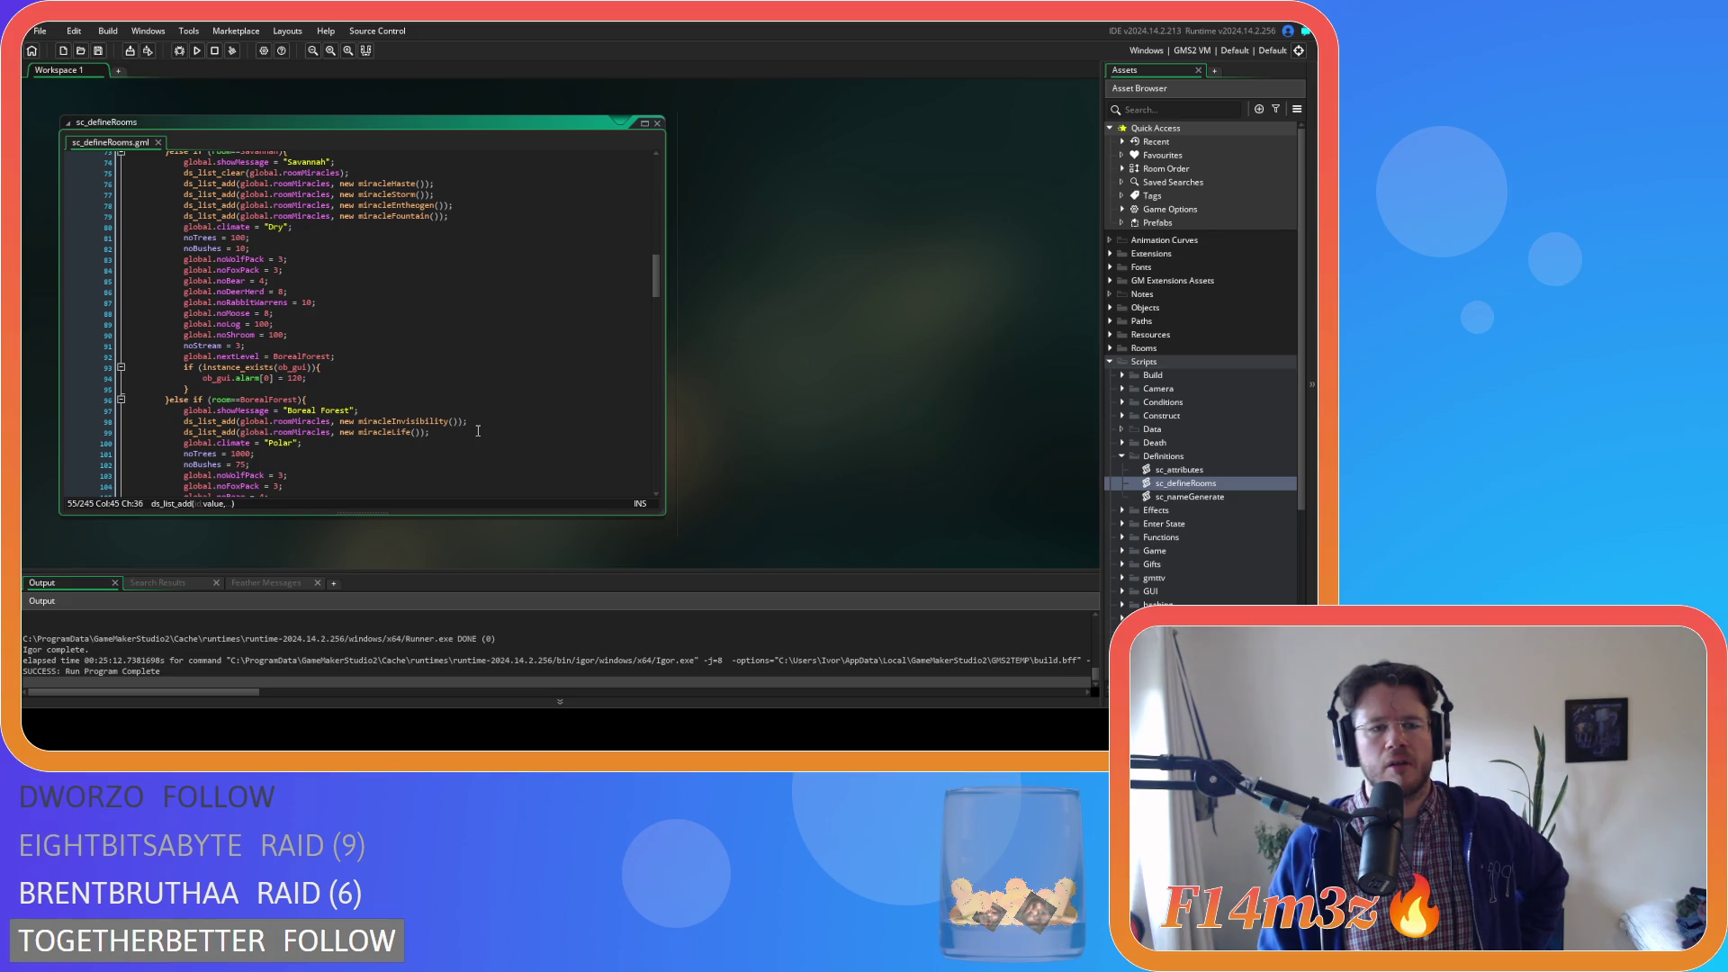
{"action": "scroll", "coordinate": [478, 431], "scroll_direction": "up", "scroll_amount": 17}
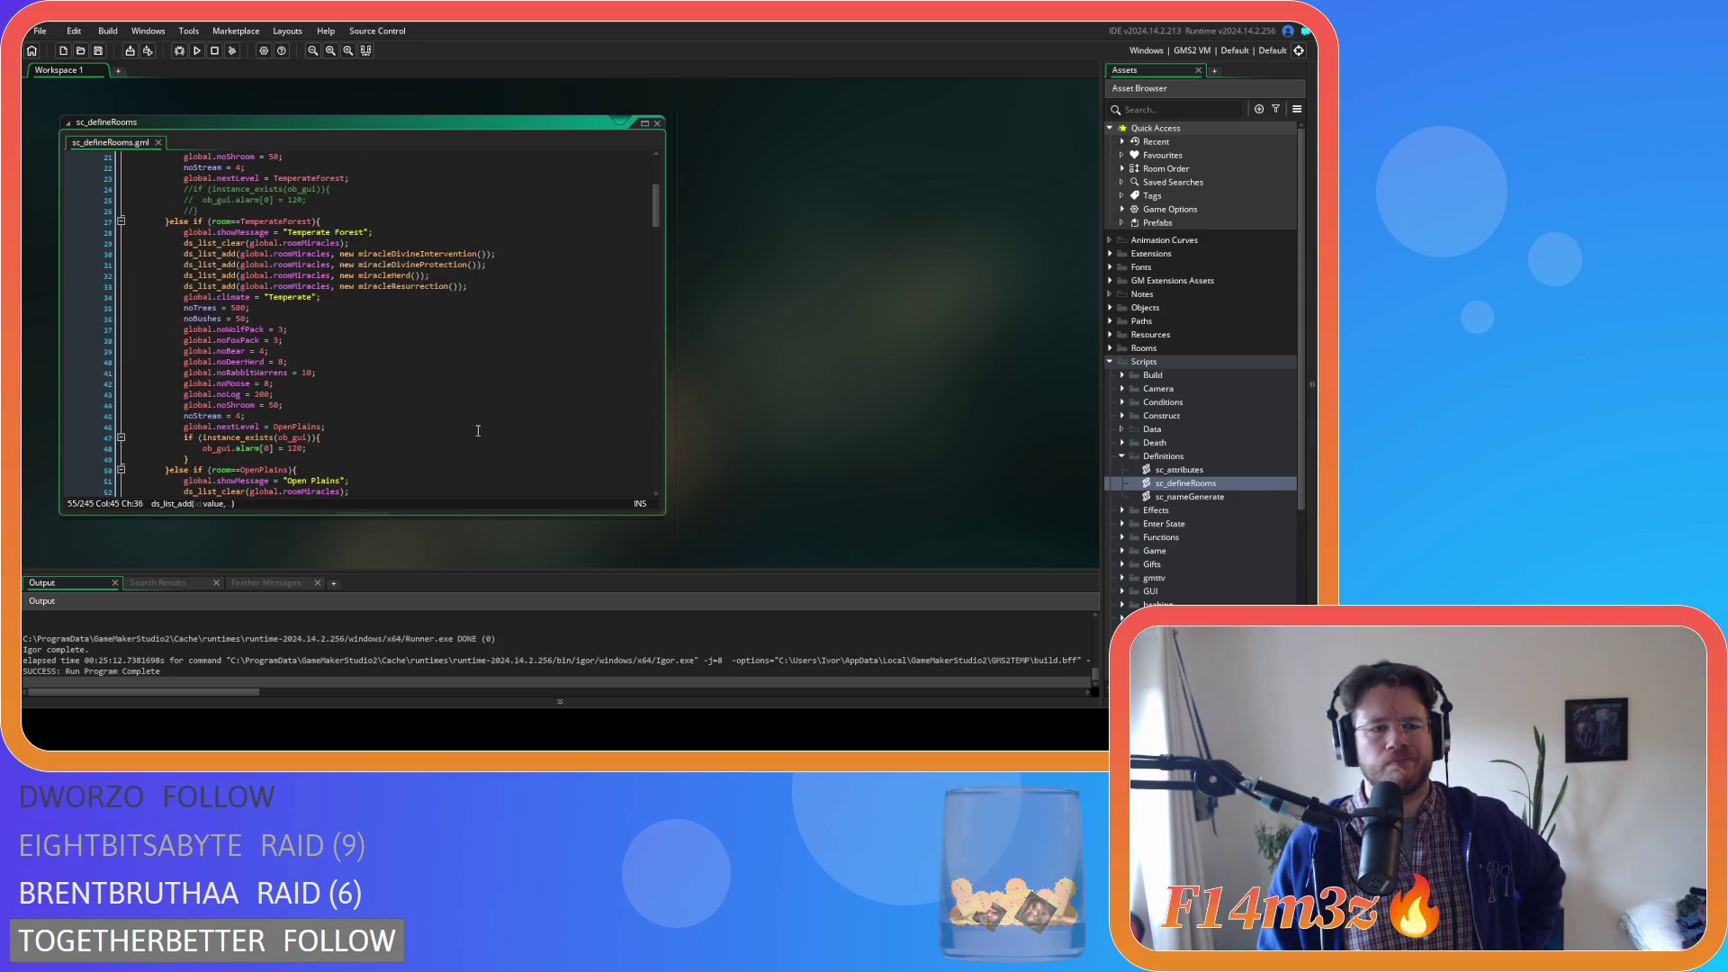
{"action": "scroll", "coordinate": [478, 431], "scroll_direction": "up", "scroll_amount": 3}
{"action": "scroll", "coordinate": [478, 431], "scroll_direction": "down", "scroll_amount": 3}
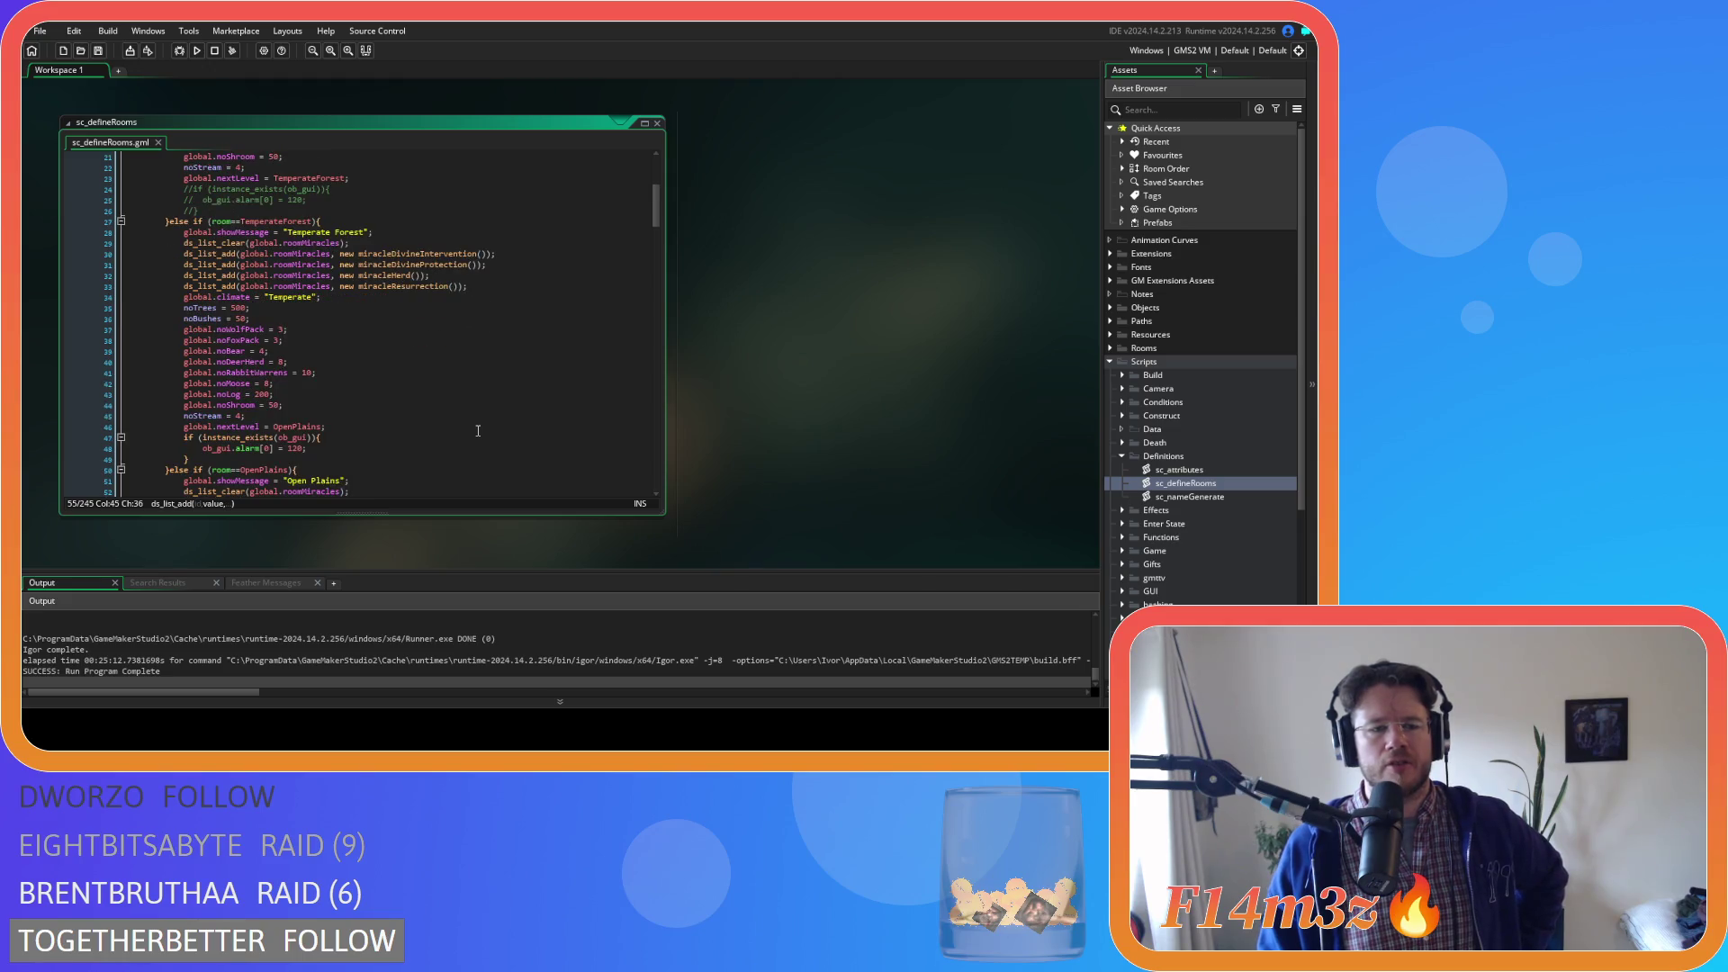
Compare Temperate Forest's noLog 200 and noShroom with Open Plains, highlighting every 100
{"action": "double_click", "coordinate": [262, 396]}
{"action": "left_click", "coordinate": [355, 405]}
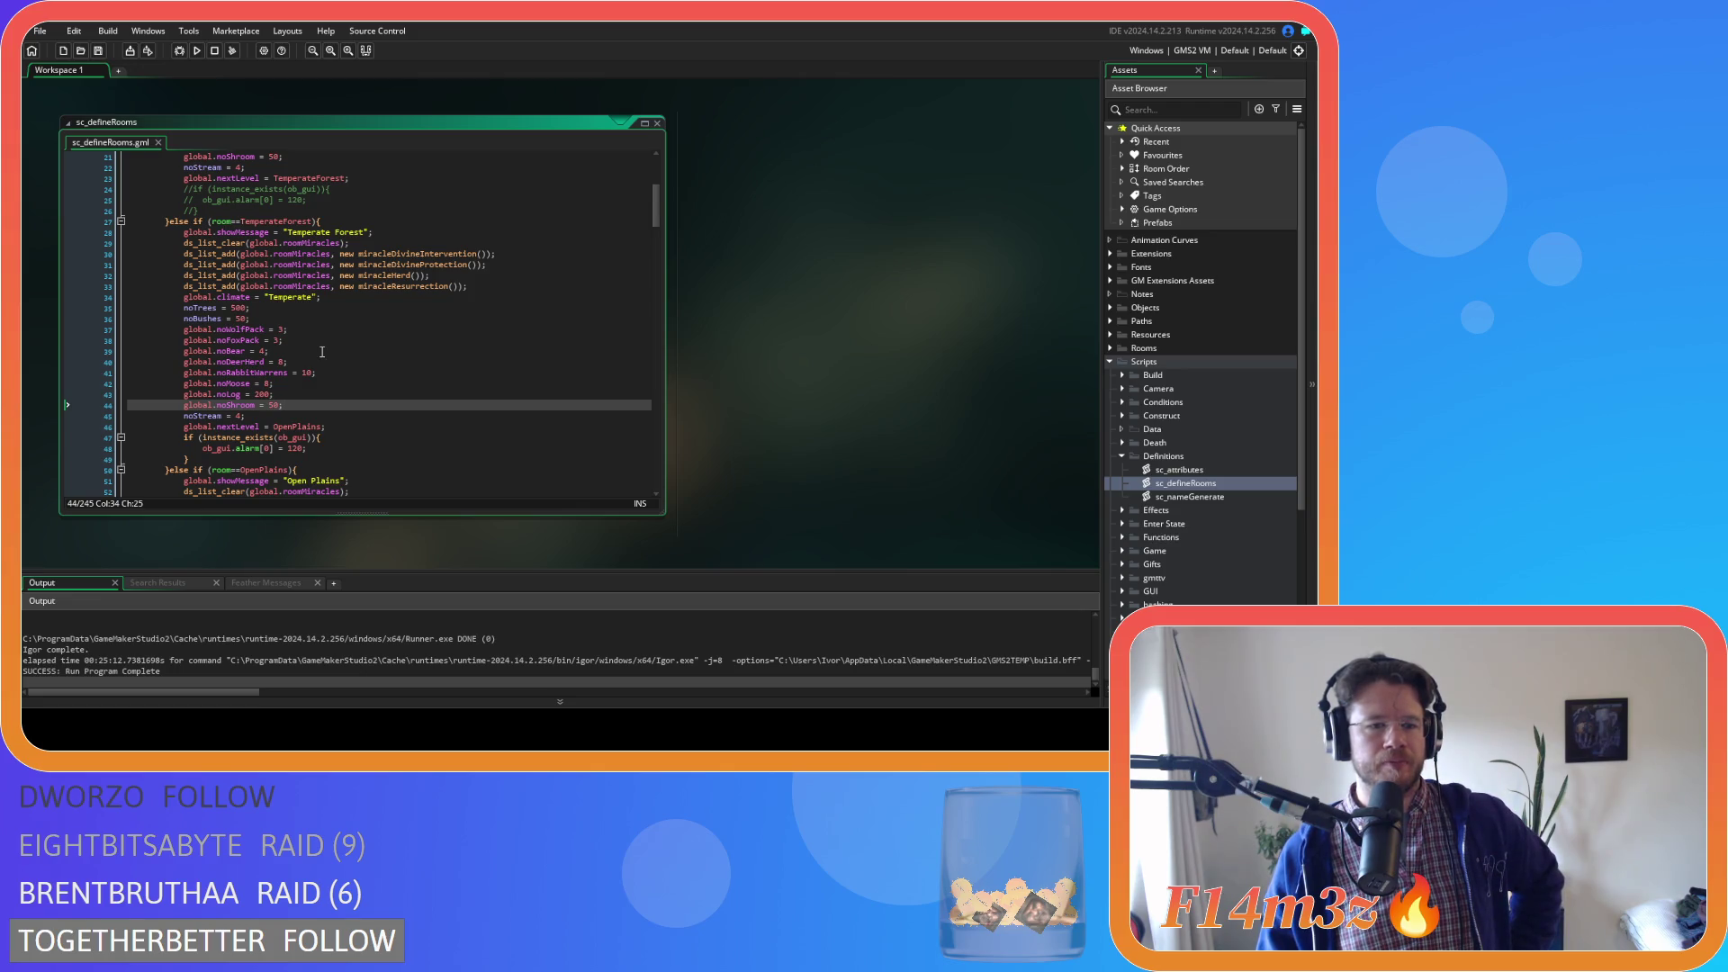
{"action": "scroll", "coordinate": [322, 351], "scroll_direction": "down", "scroll_amount": 2}
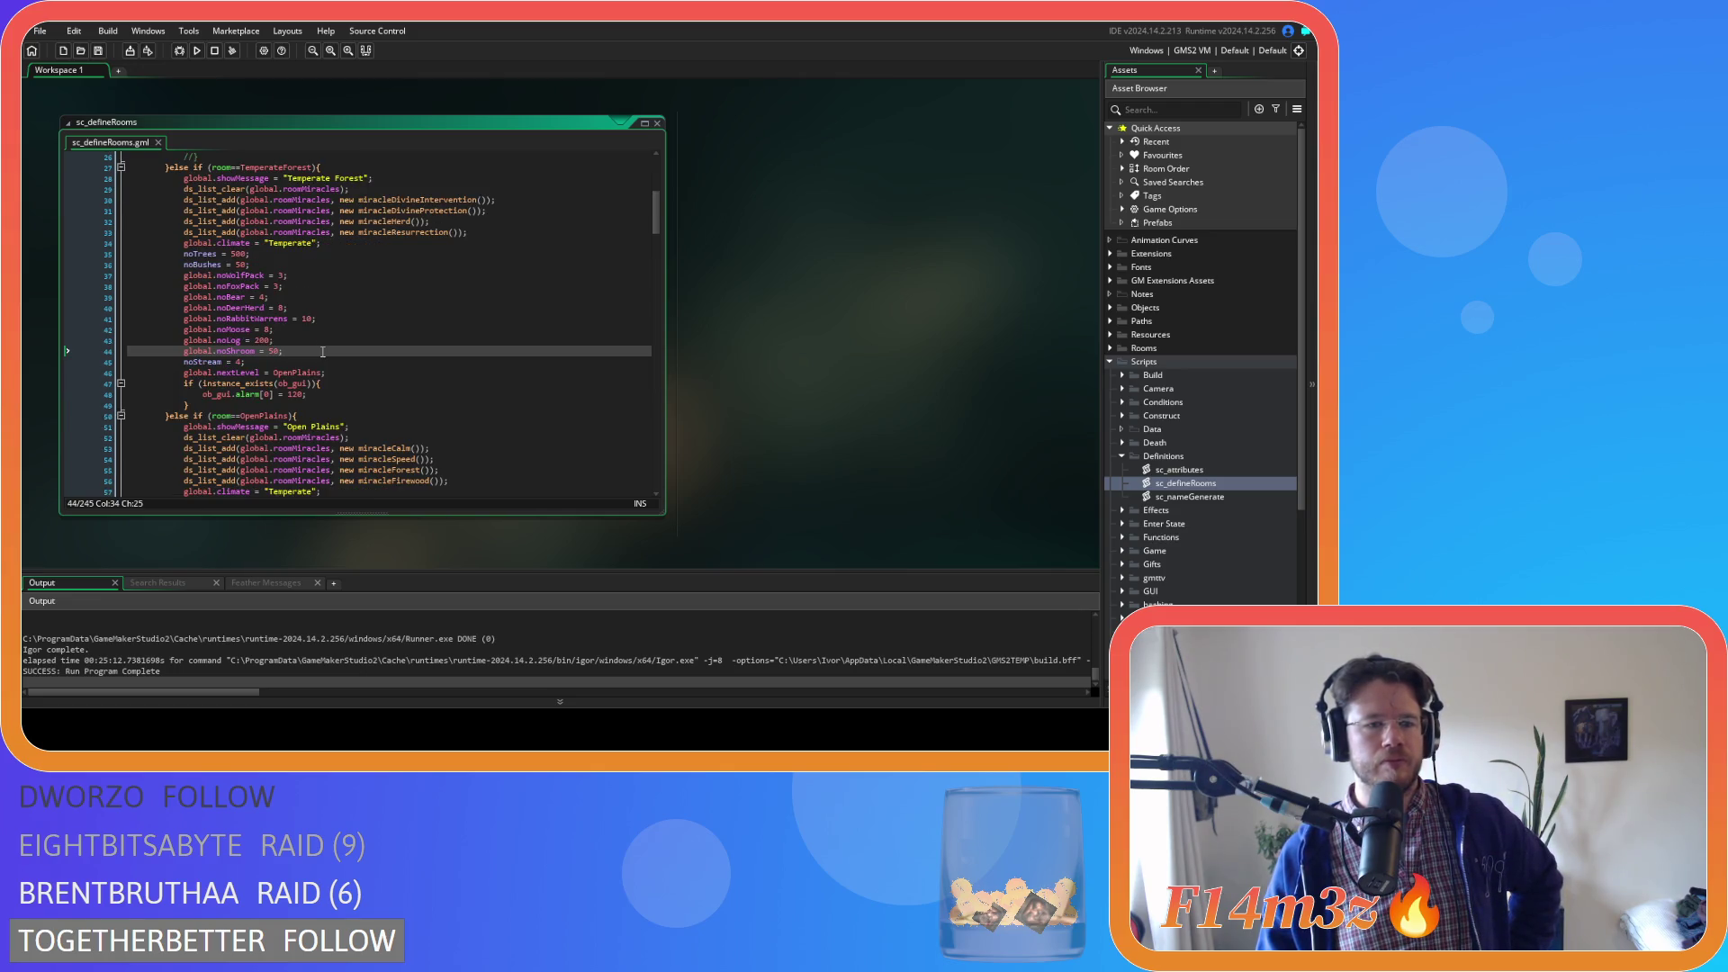
{"action": "scroll", "coordinate": [322, 351], "scroll_direction": "down", "scroll_amount": 1}
{"action": "scroll", "coordinate": [322, 353], "scroll_direction": "down", "scroll_amount": 5}
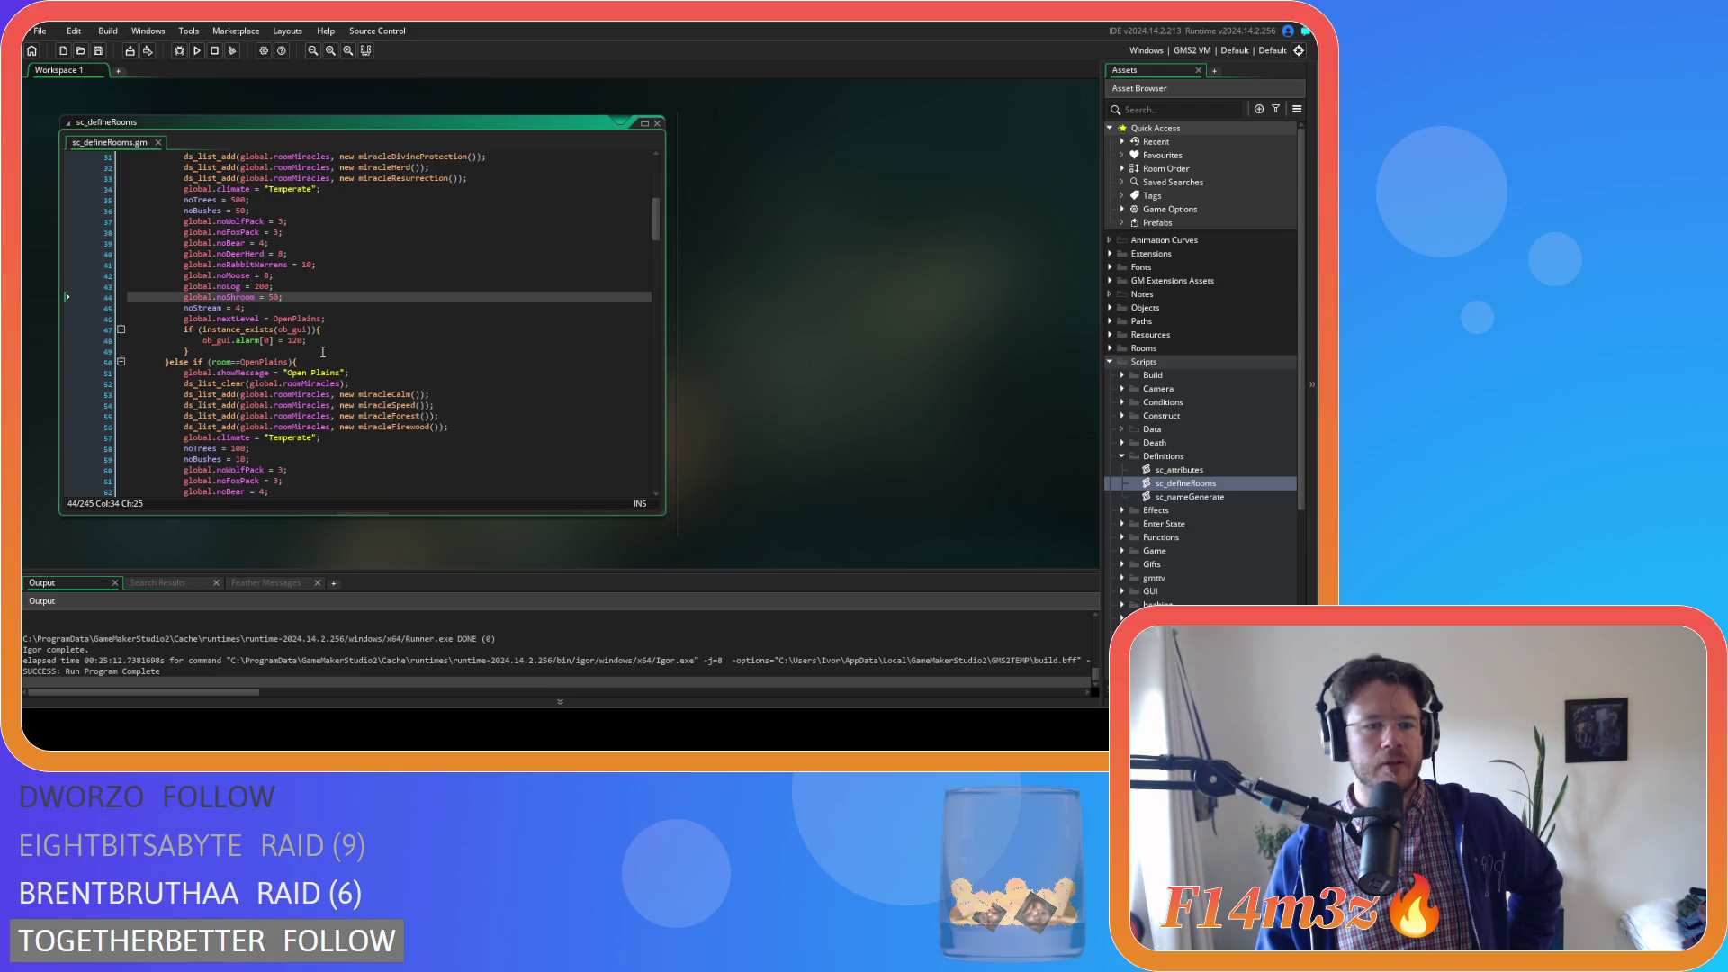
{"action": "scroll", "coordinate": [322, 351], "scroll_direction": "down", "scroll_amount": 2}
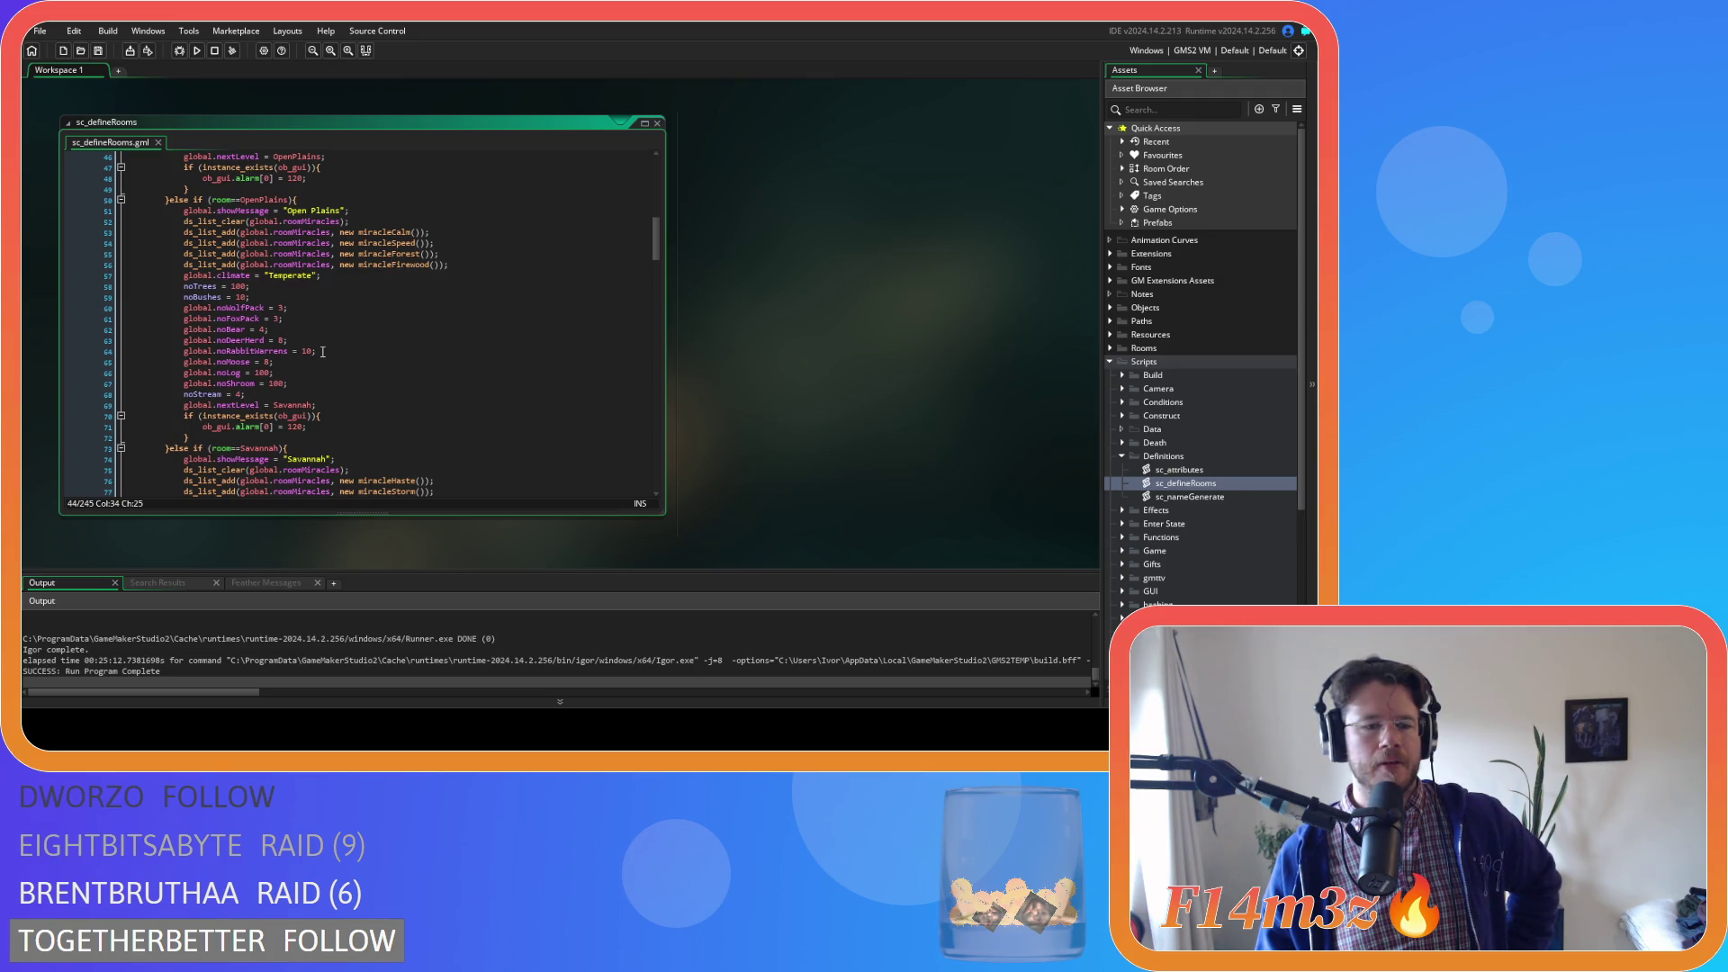
{"action": "left_click", "coordinate": [278, 386]}
{"action": "double_click", "coordinate": [278, 385]}
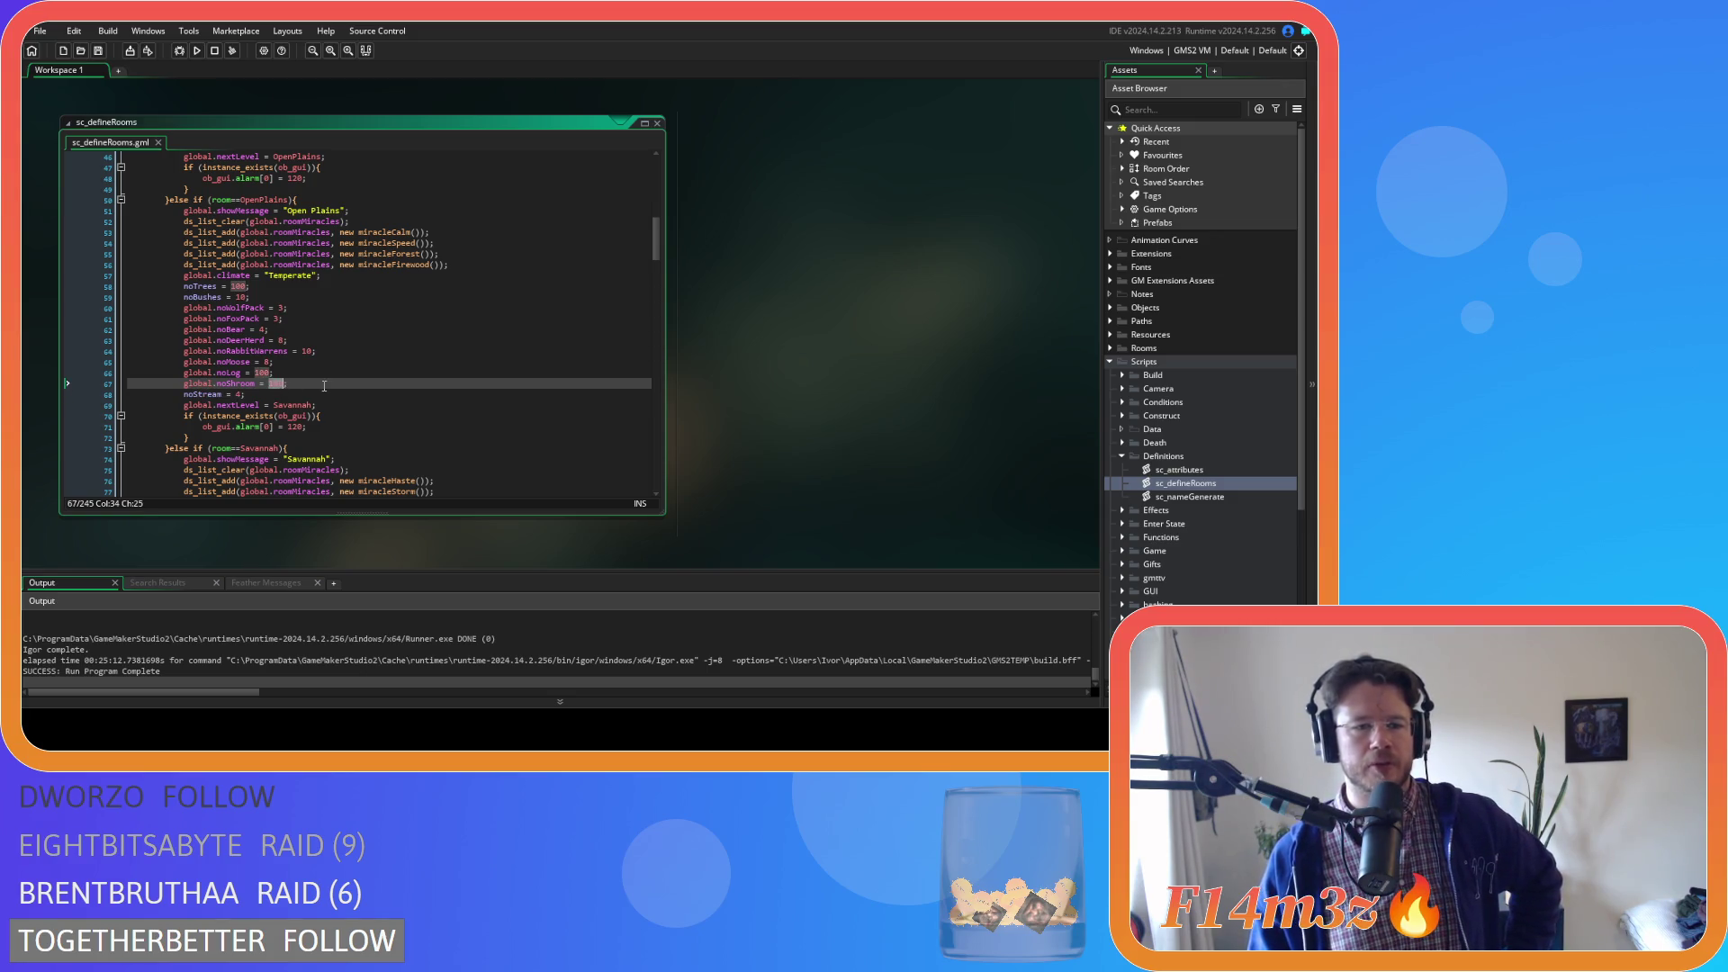
{"action": "scroll", "coordinate": [324, 386], "scroll_direction": "up", "scroll_amount": 3}
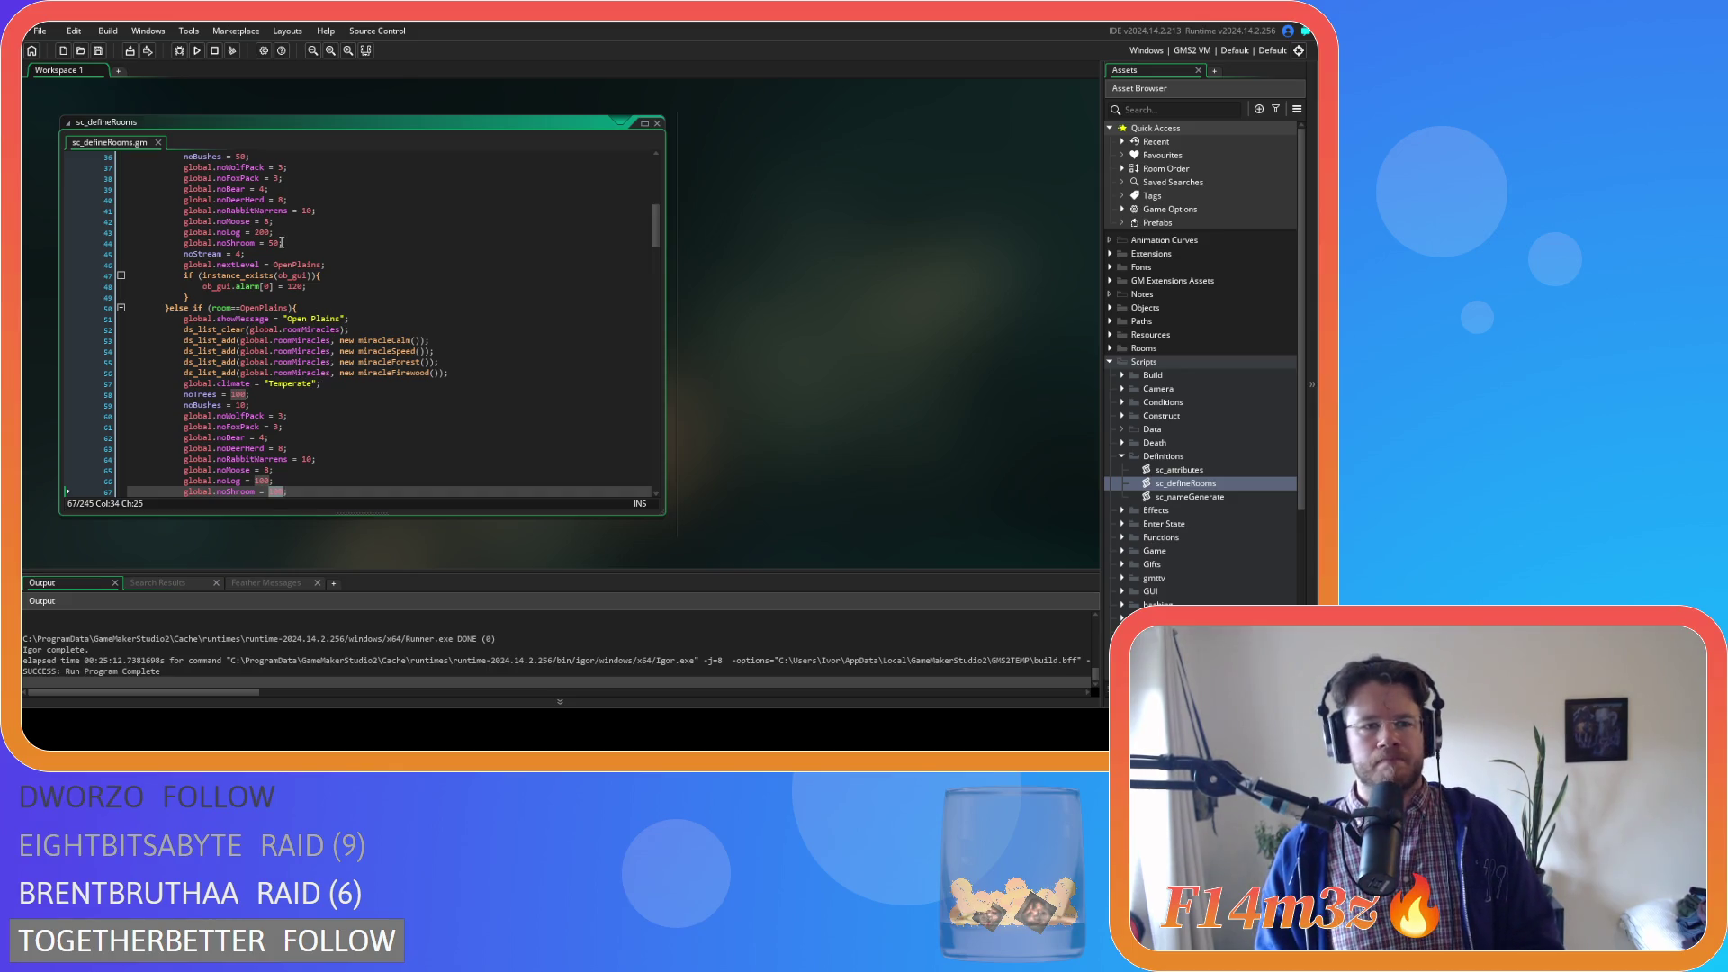
{"action": "left_click", "coordinate": [272, 241]}
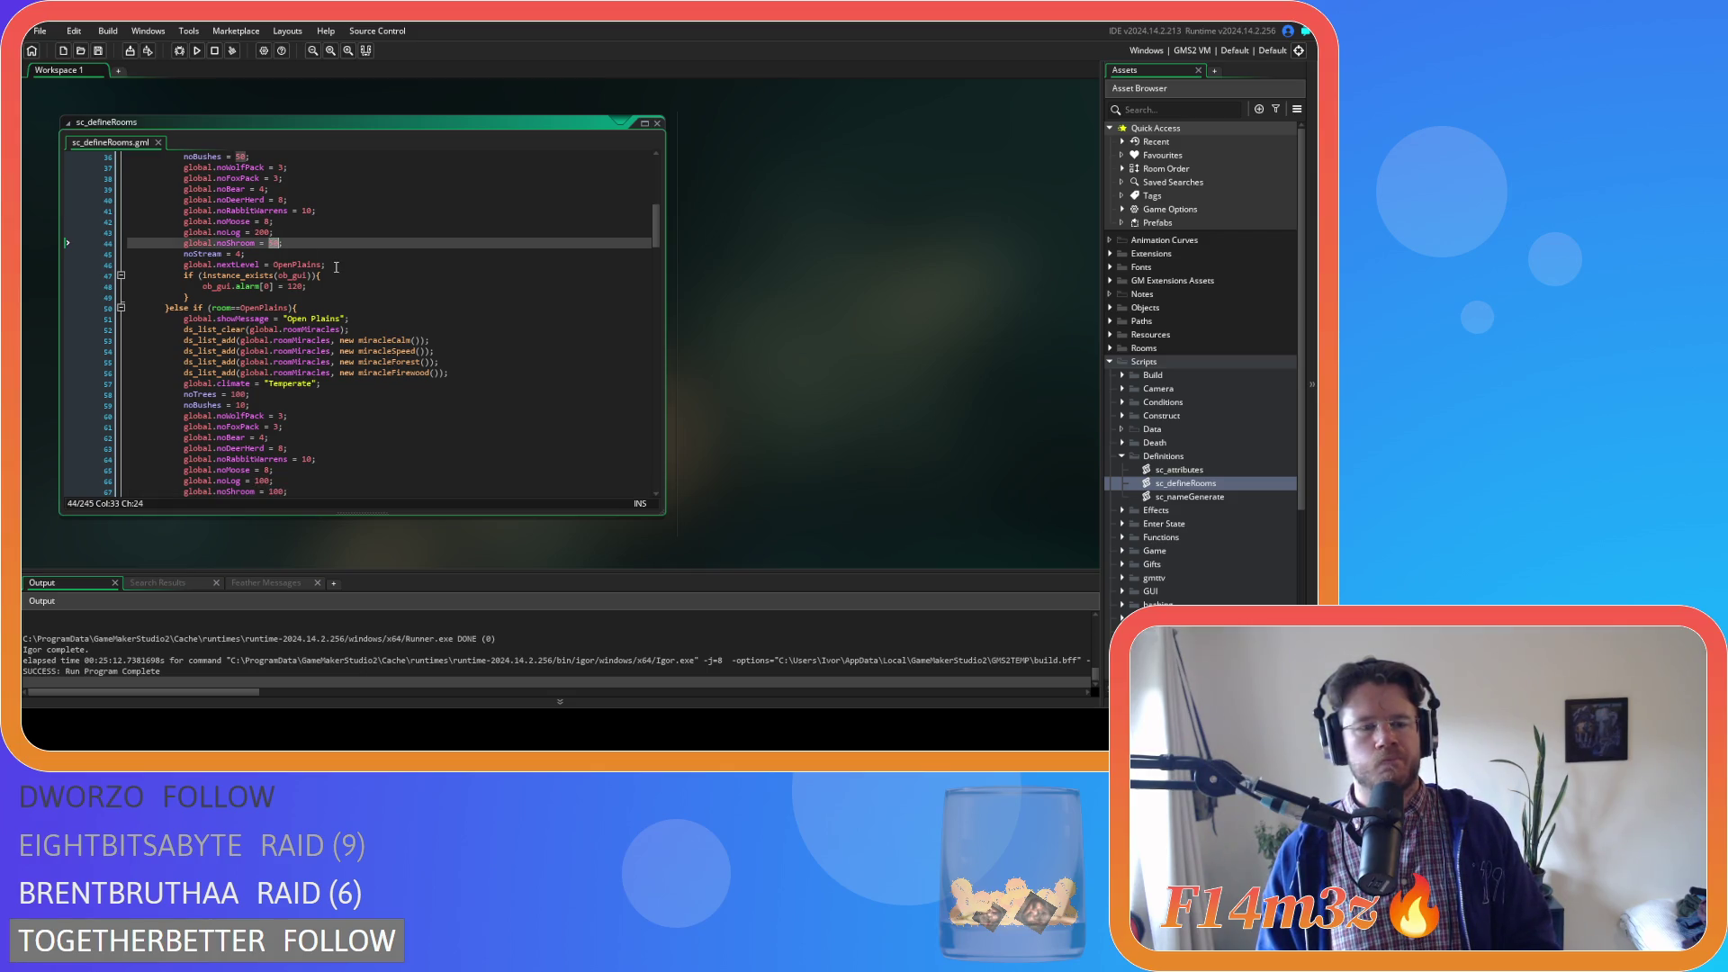
Scroll down through the remaining room blocks of sc_defineRooms
{"action": "scroll", "coordinate": [338, 270], "scroll_direction": "up", "scroll_amount": 8}
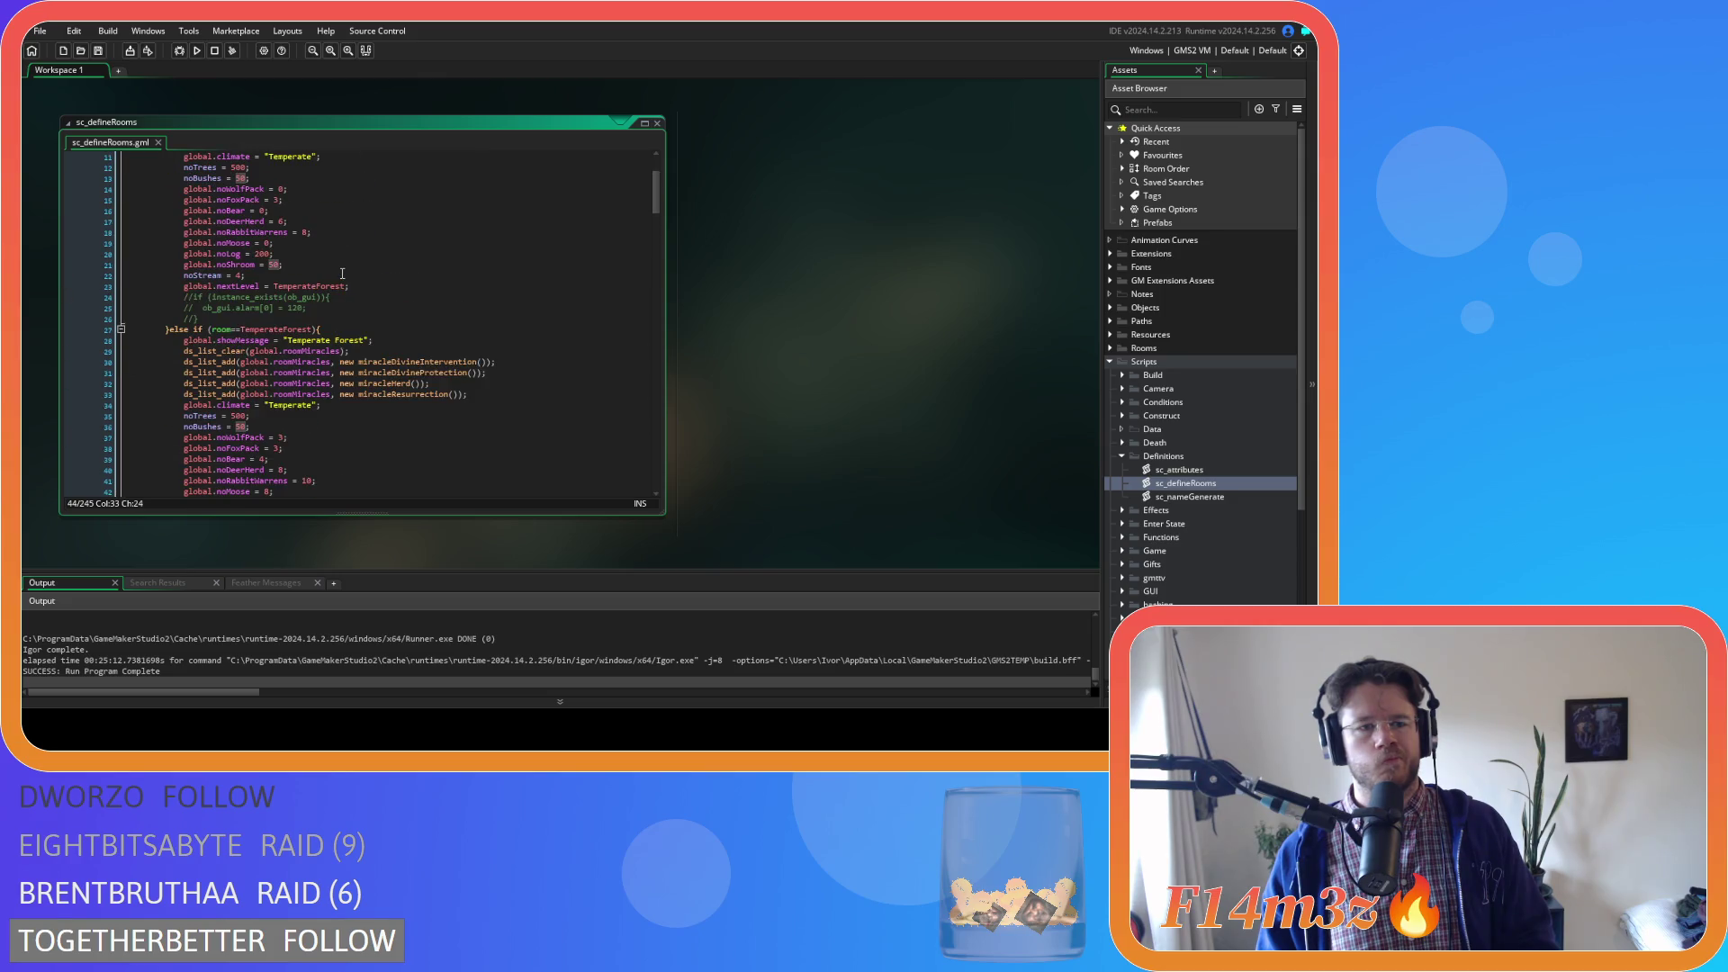
{"action": "scroll", "coordinate": [342, 273], "scroll_direction": "up", "scroll_amount": 2}
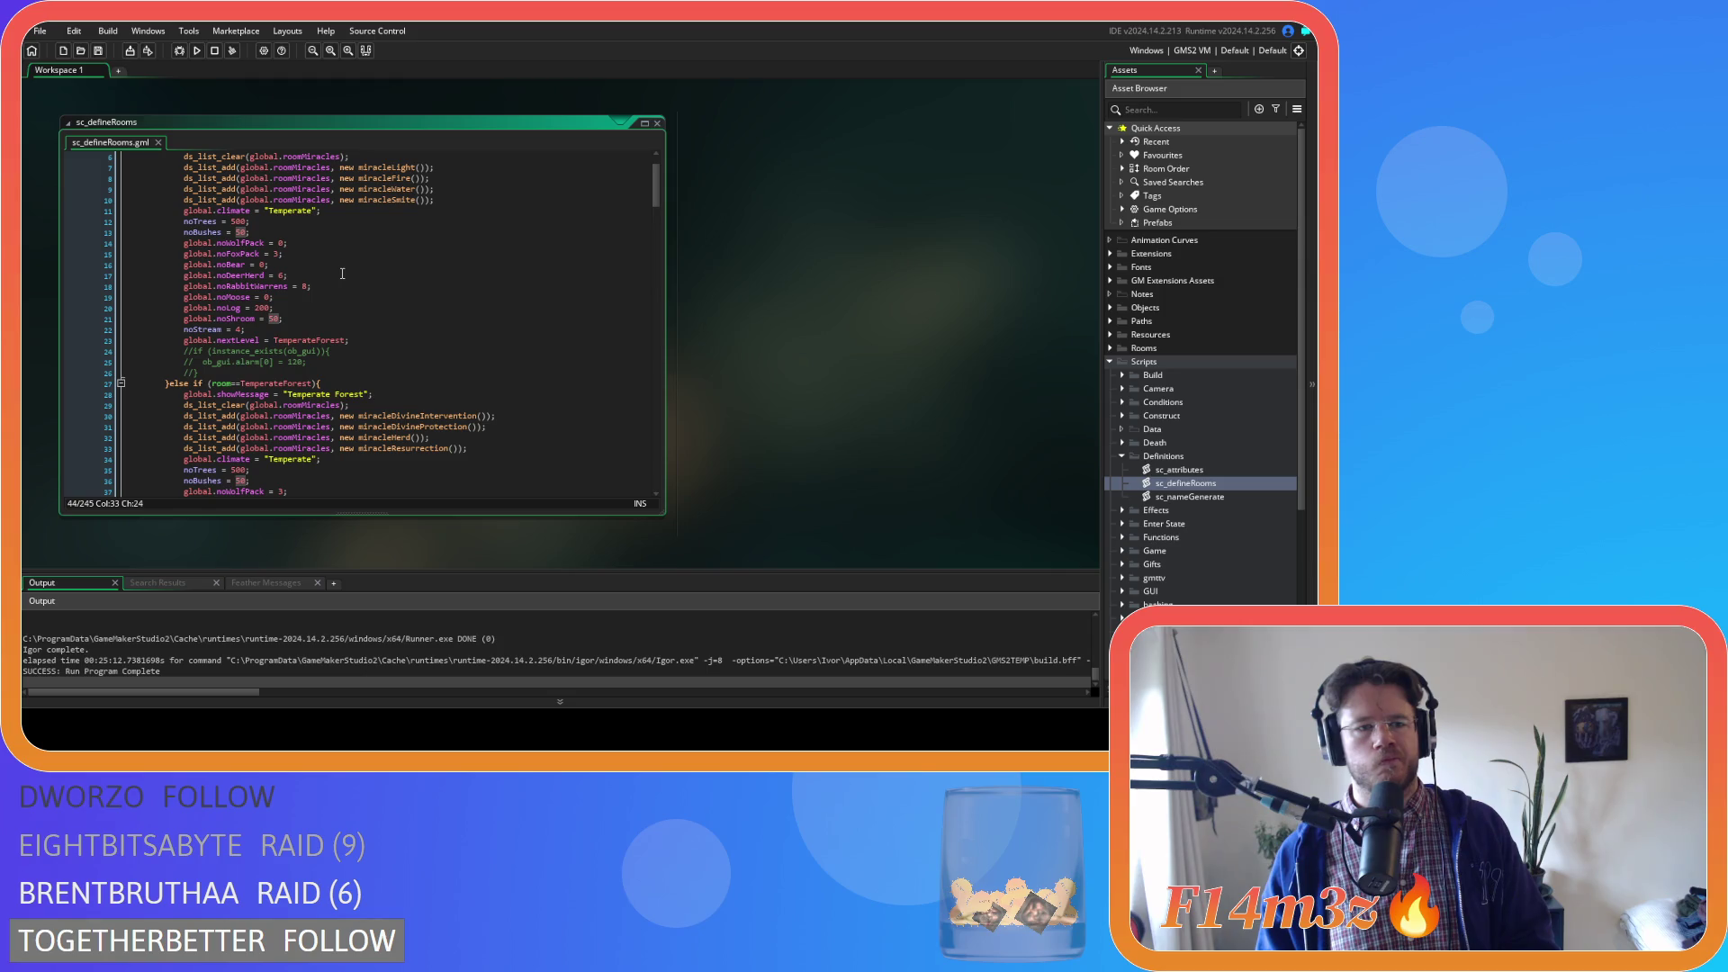
{"action": "scroll", "coordinate": [342, 272], "scroll_direction": "down", "scroll_amount": 20}
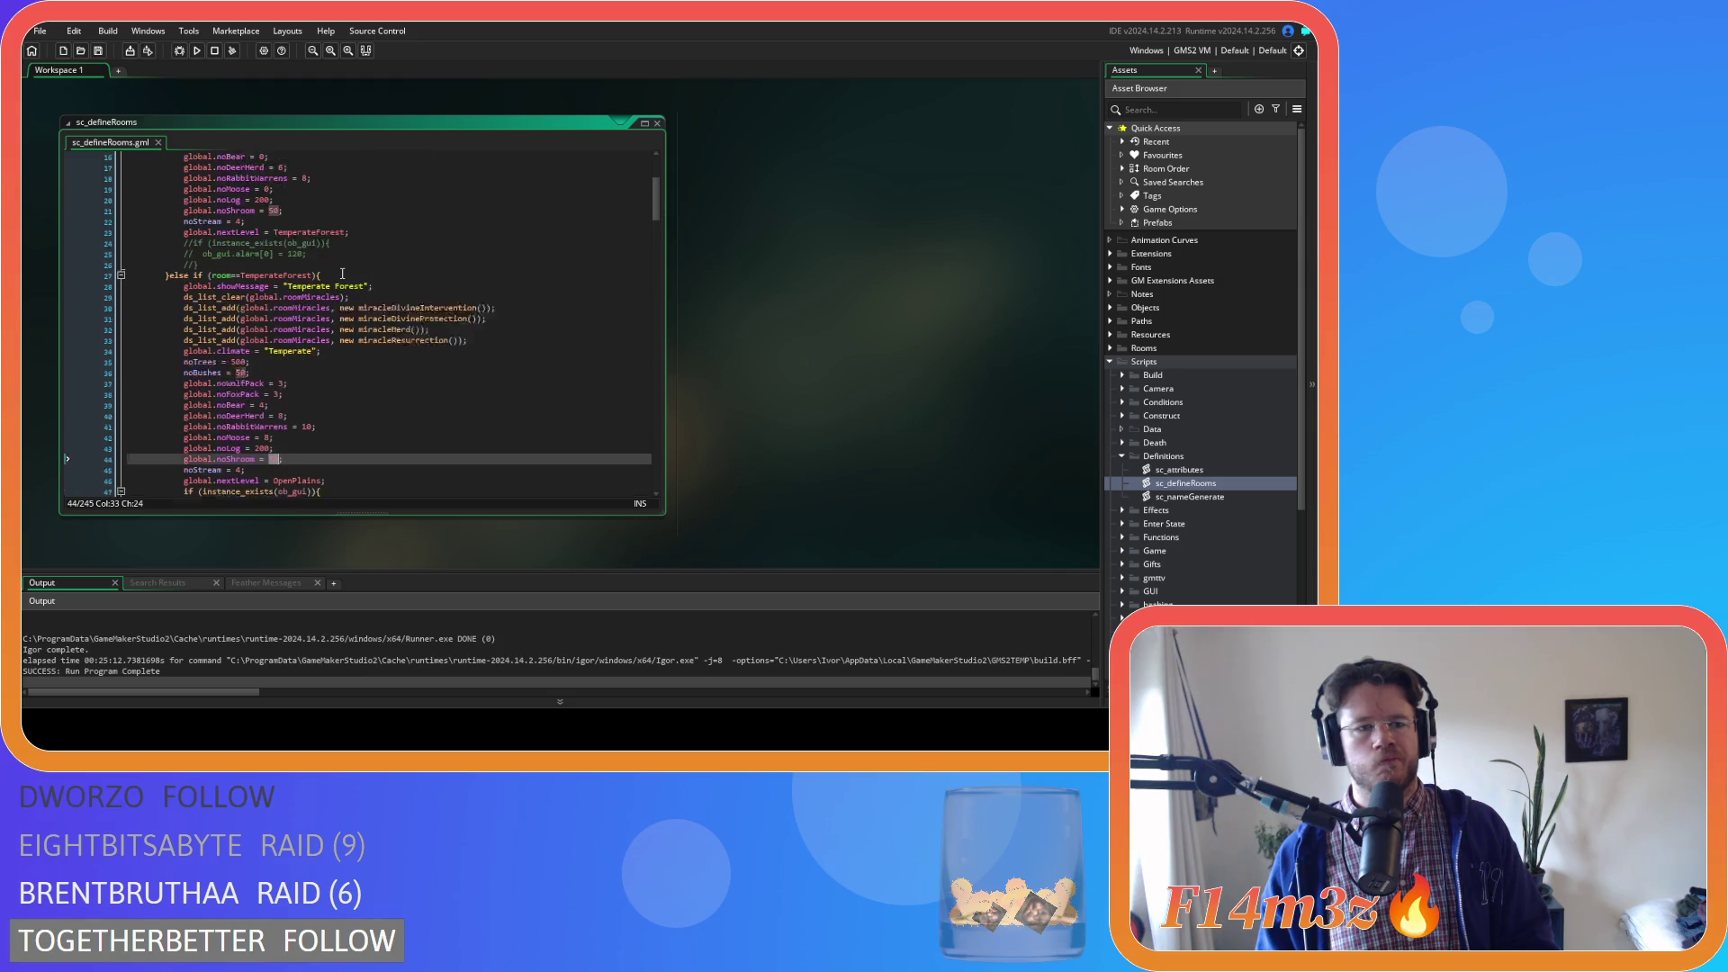
{"action": "scroll", "coordinate": [342, 273], "scroll_direction": "down", "scroll_amount": 4}
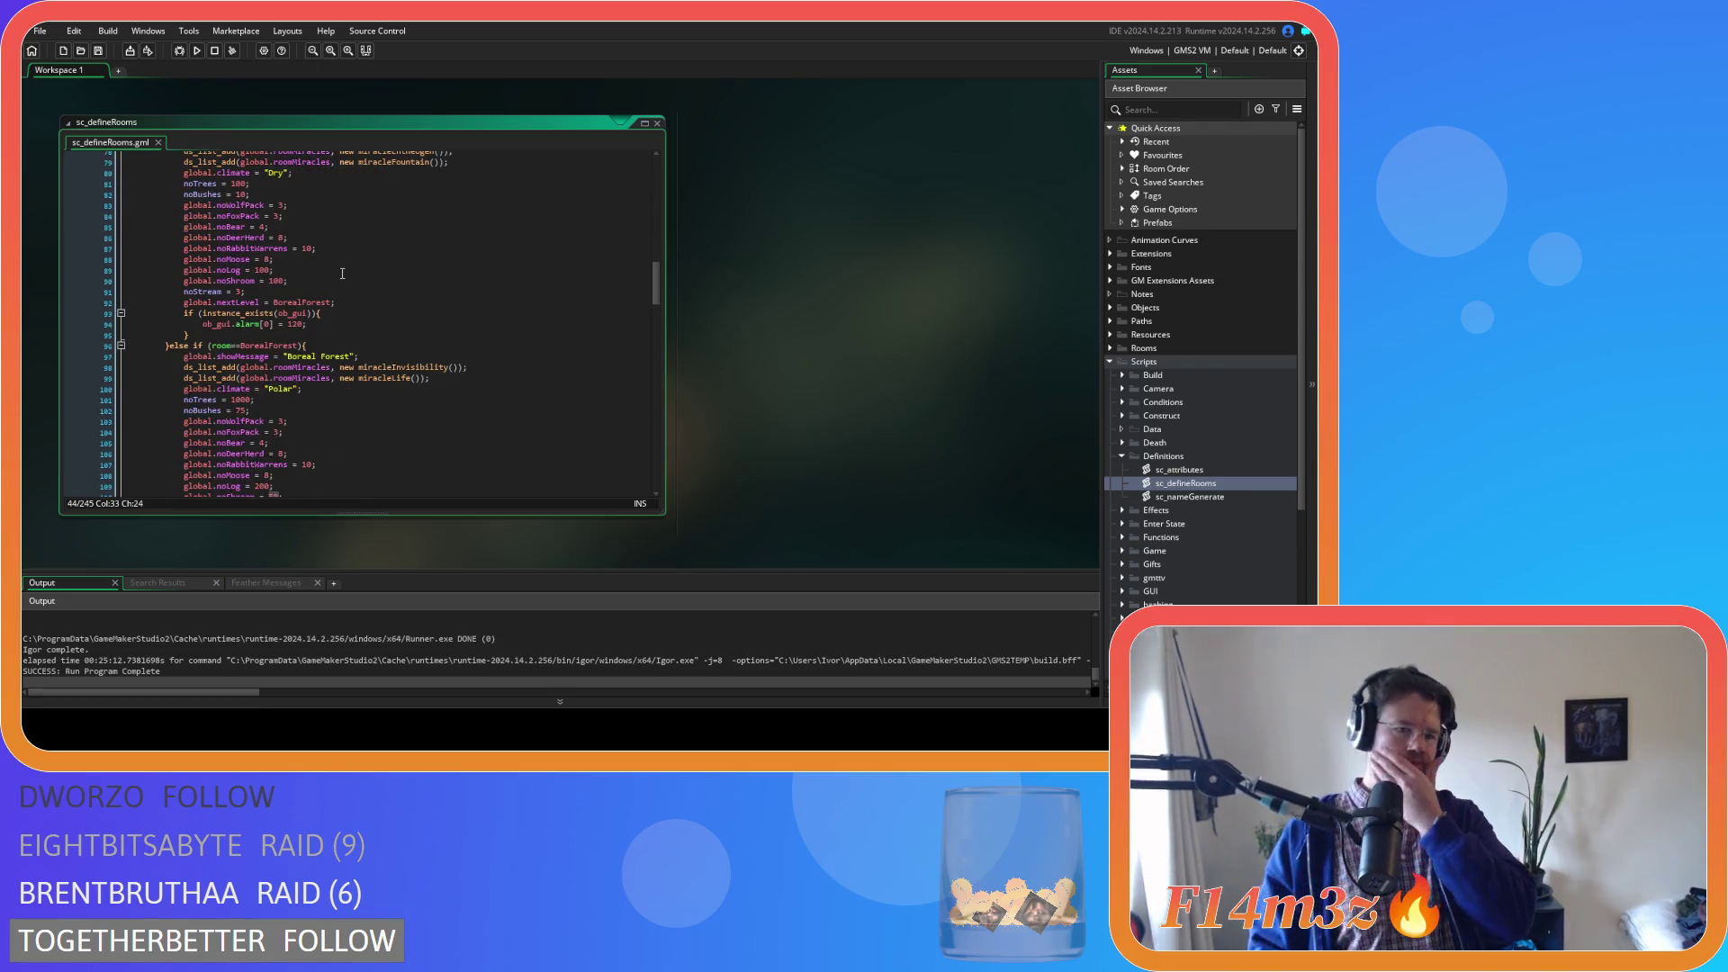
{"action": "scroll", "coordinate": [342, 273], "scroll_direction": "up", "scroll_amount": 3}
{"action": "scroll", "coordinate": [342, 273], "scroll_direction": "down", "scroll_amount": 1}
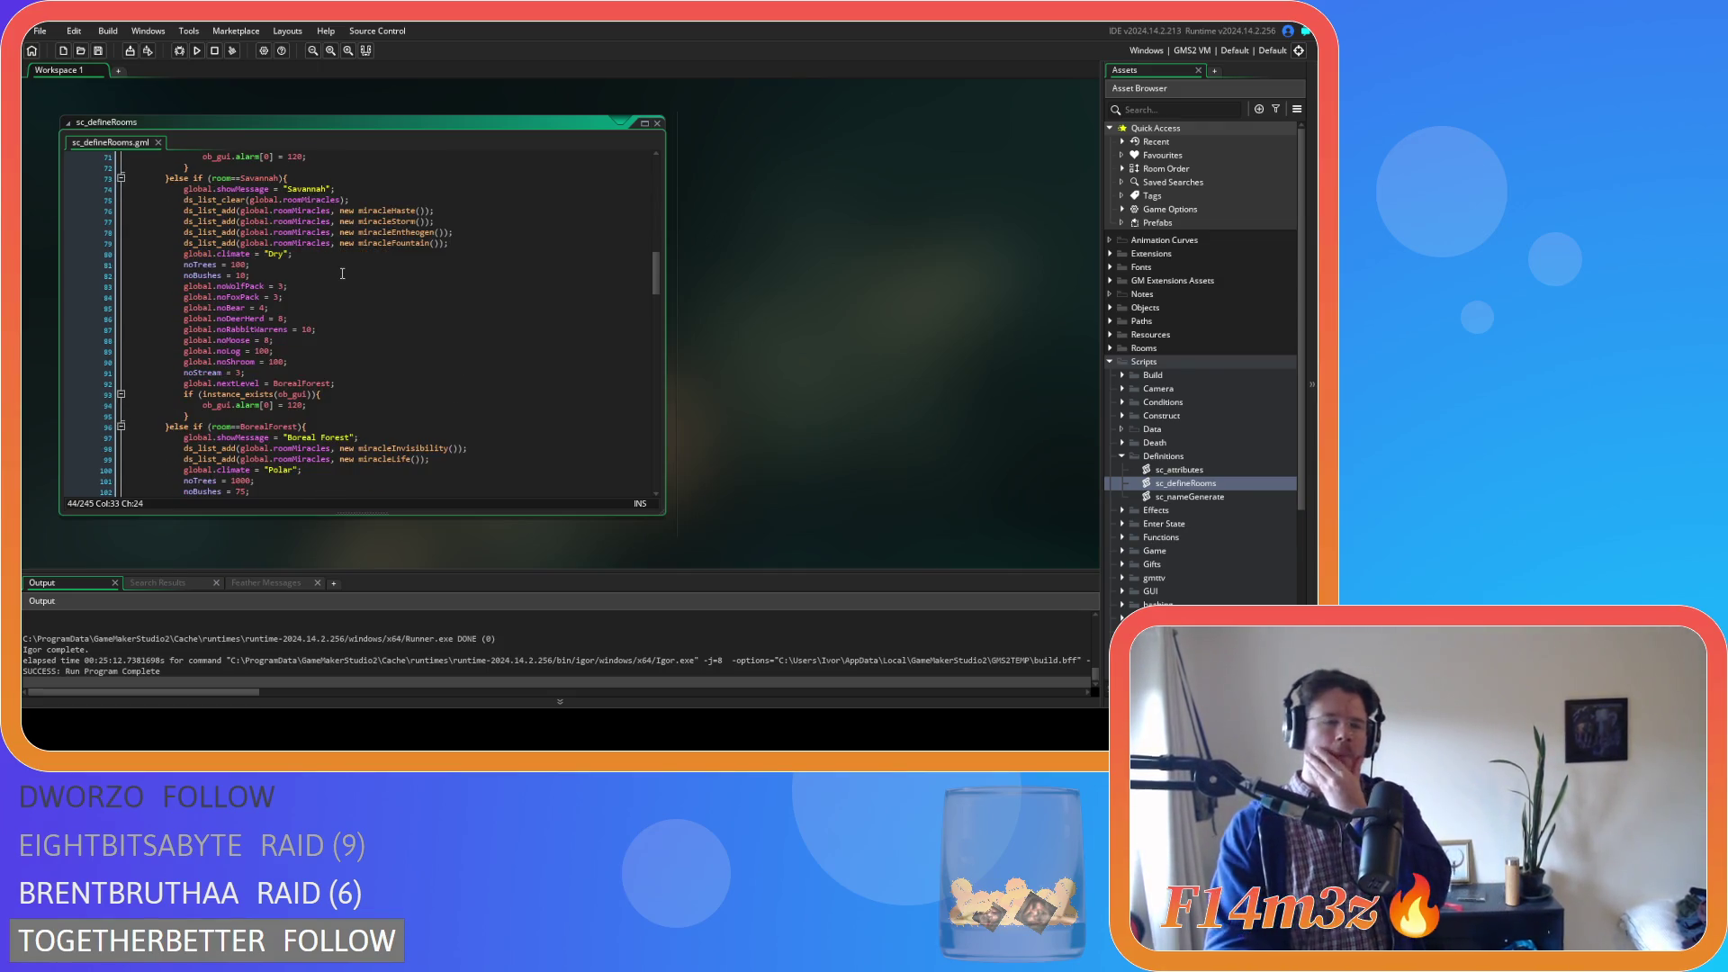
{"action": "scroll", "coordinate": [302, 302], "scroll_direction": "down", "scroll_amount": 4}
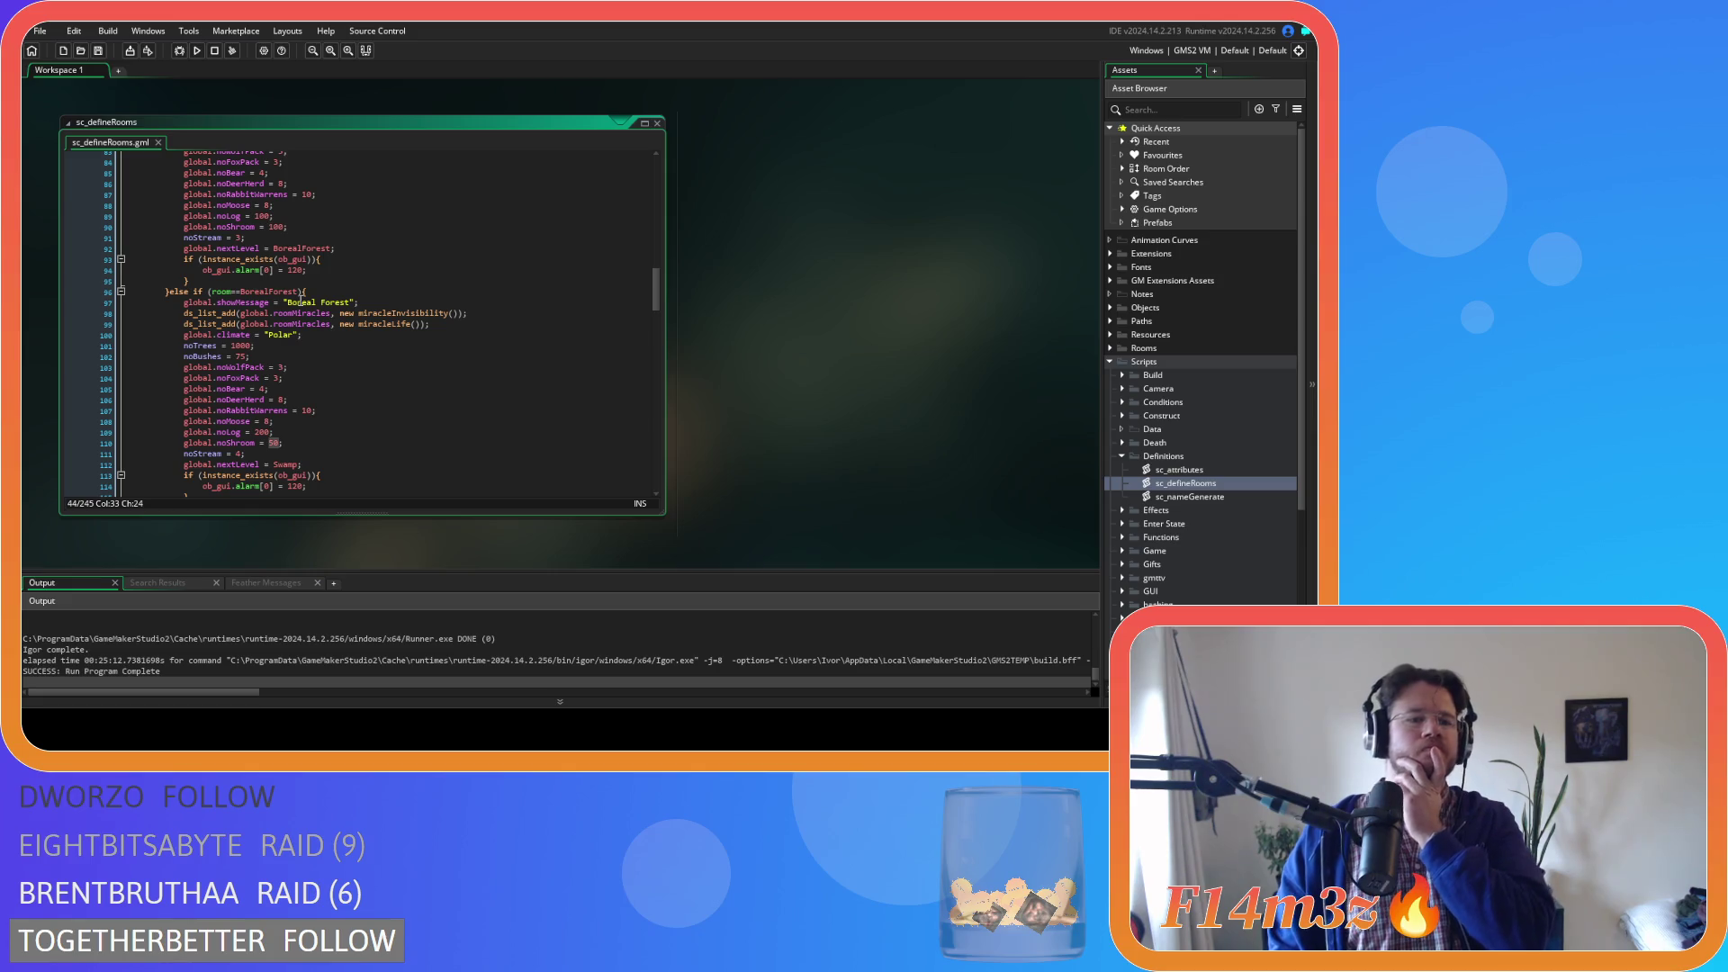
{"action": "scroll", "coordinate": [302, 302], "scroll_direction": "down", "scroll_amount": 8}
{"action": "scroll", "coordinate": [301, 300], "scroll_direction": "down", "scroll_amount": 3}
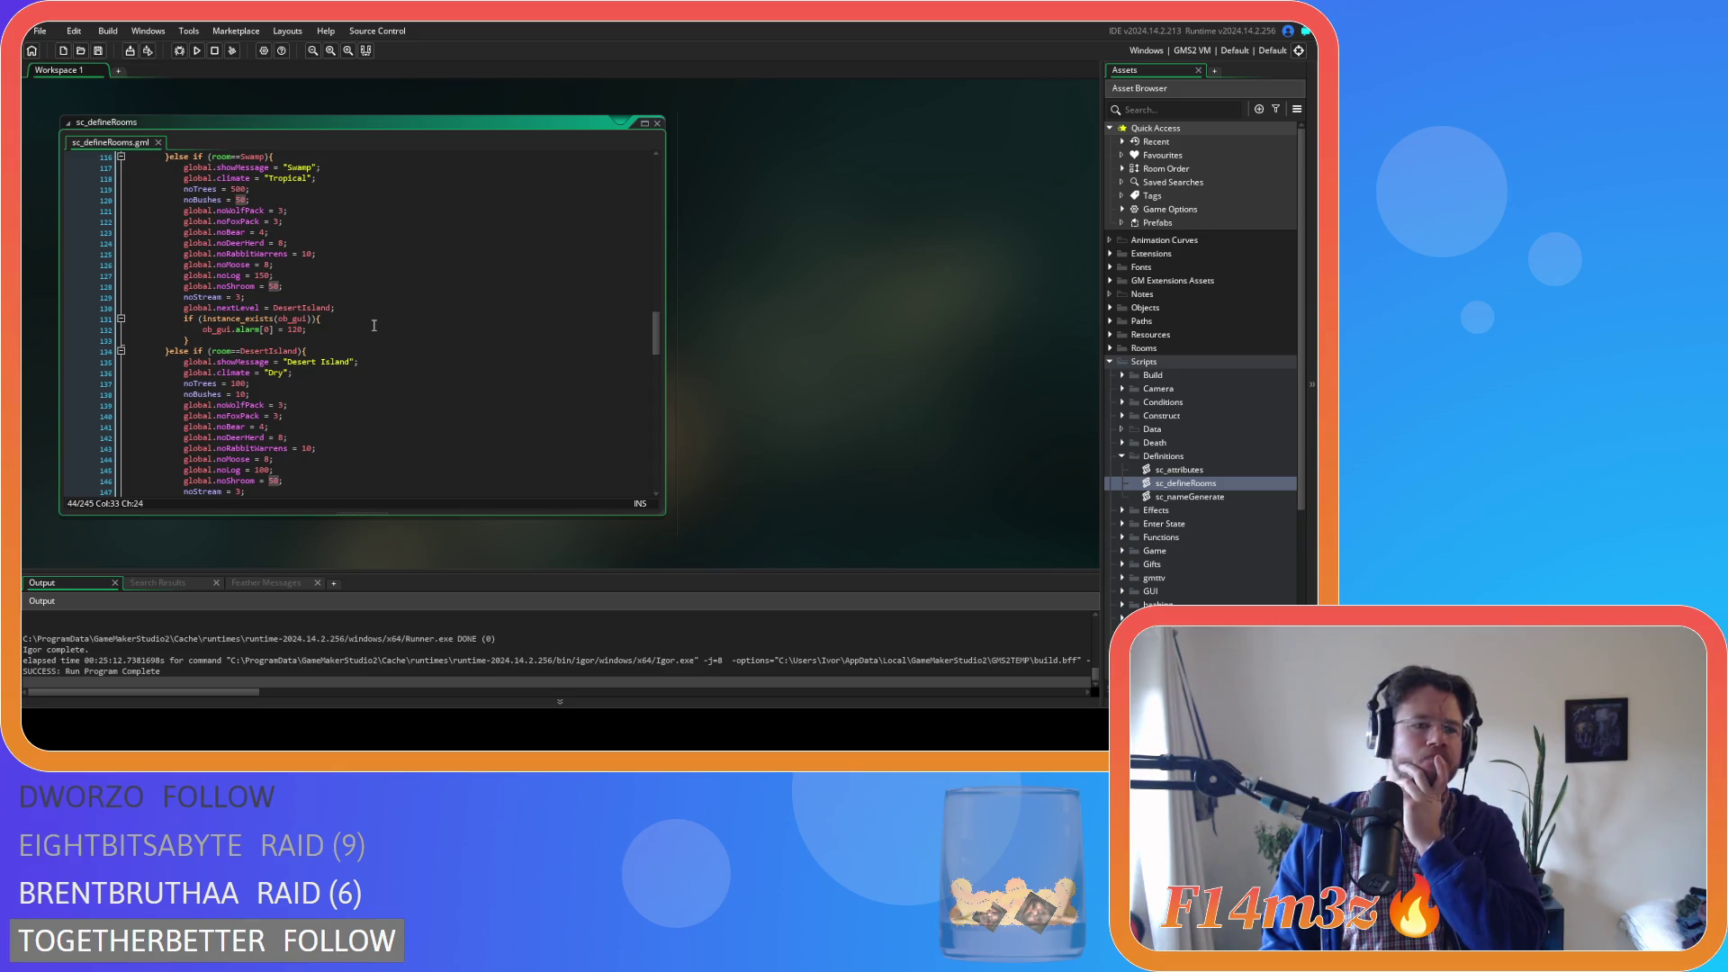
{"action": "scroll", "coordinate": [373, 324], "scroll_direction": "down", "scroll_amount": 3}
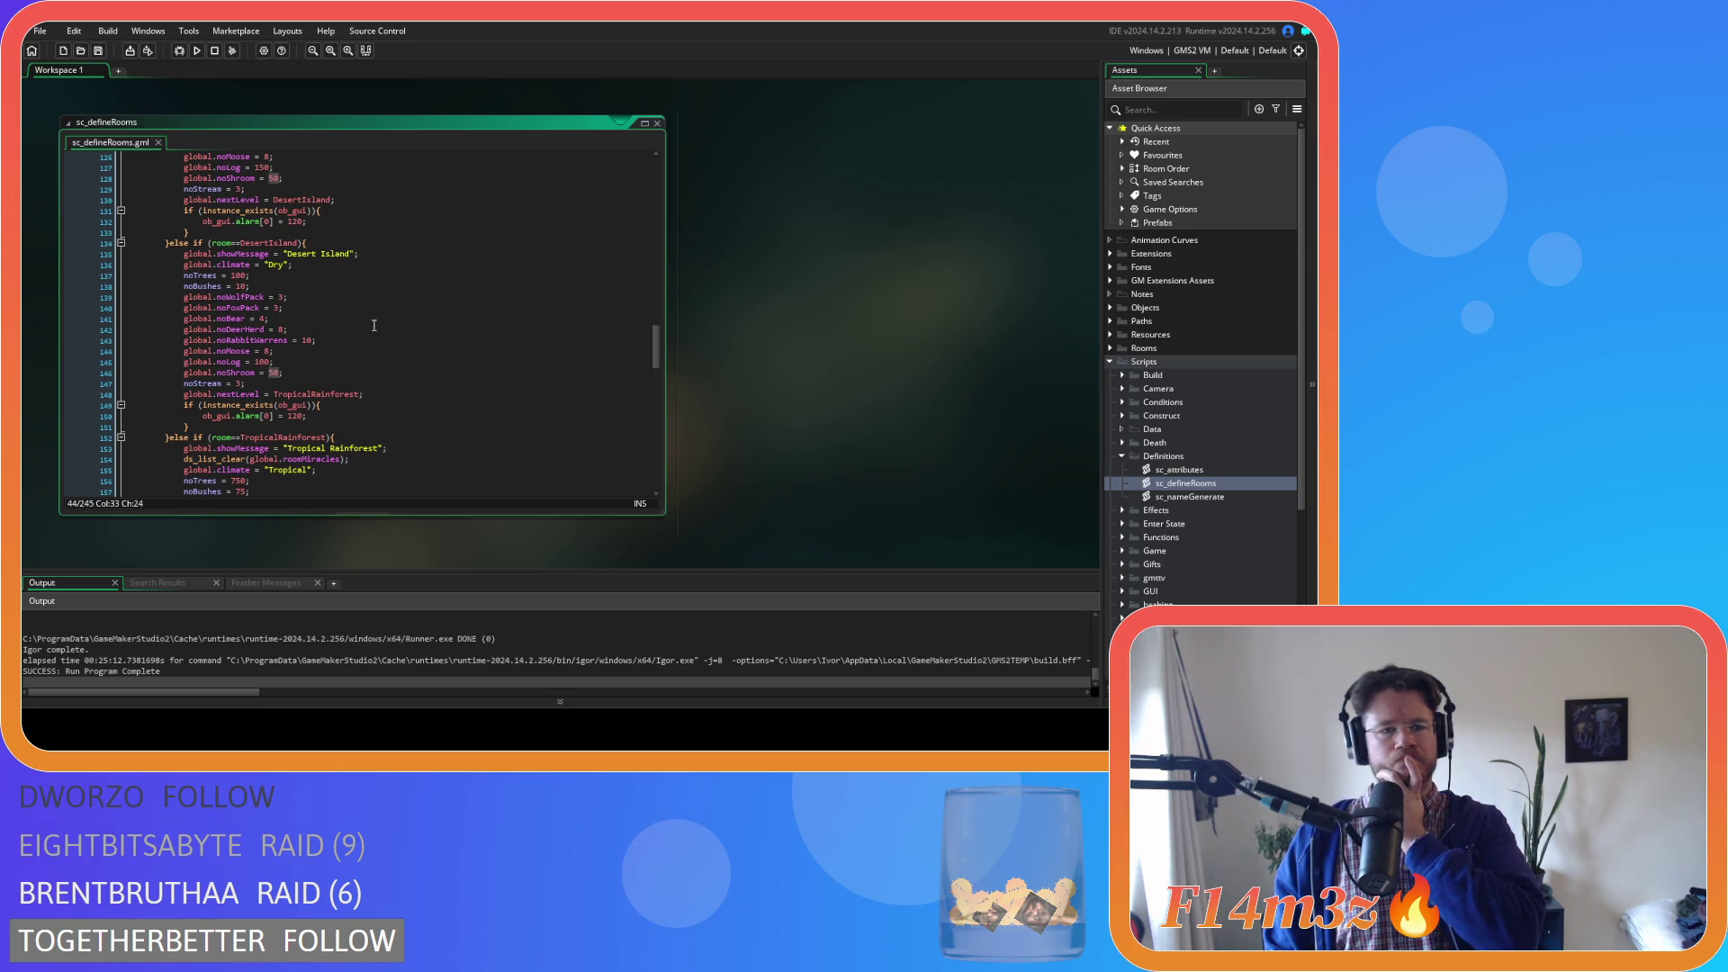
{"action": "scroll", "coordinate": [374, 324], "scroll_direction": "down", "scroll_amount": 4}
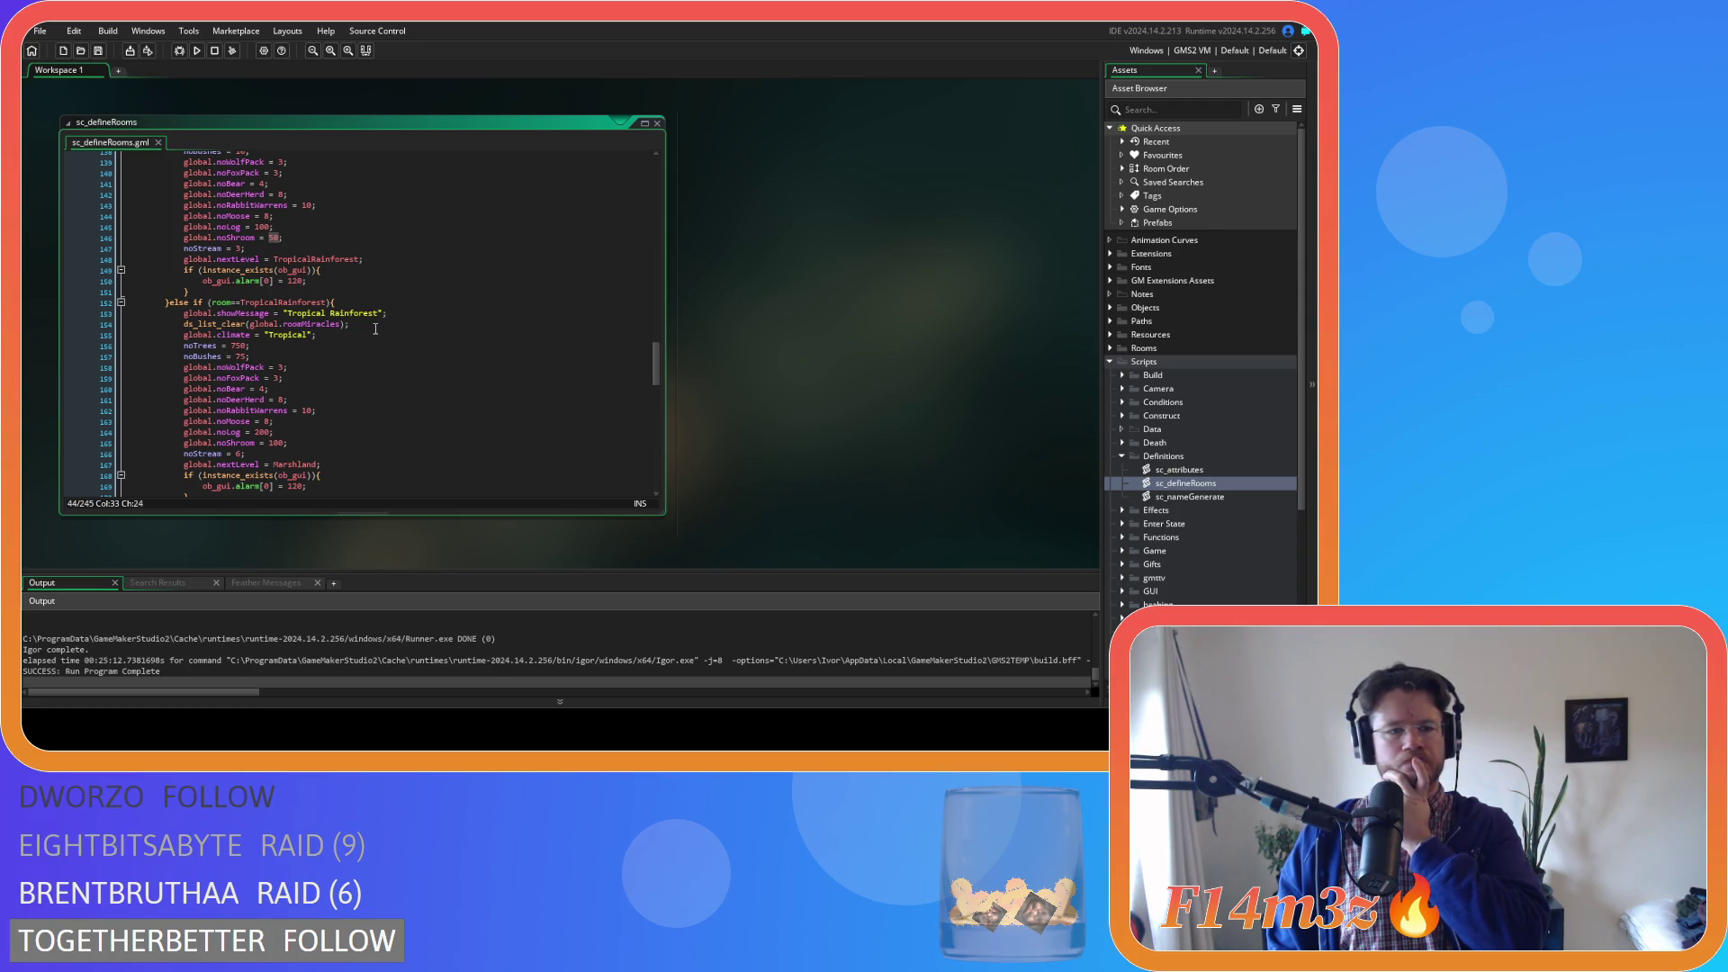
{"action": "scroll", "coordinate": [376, 328], "scroll_direction": "down", "scroll_amount": 7}
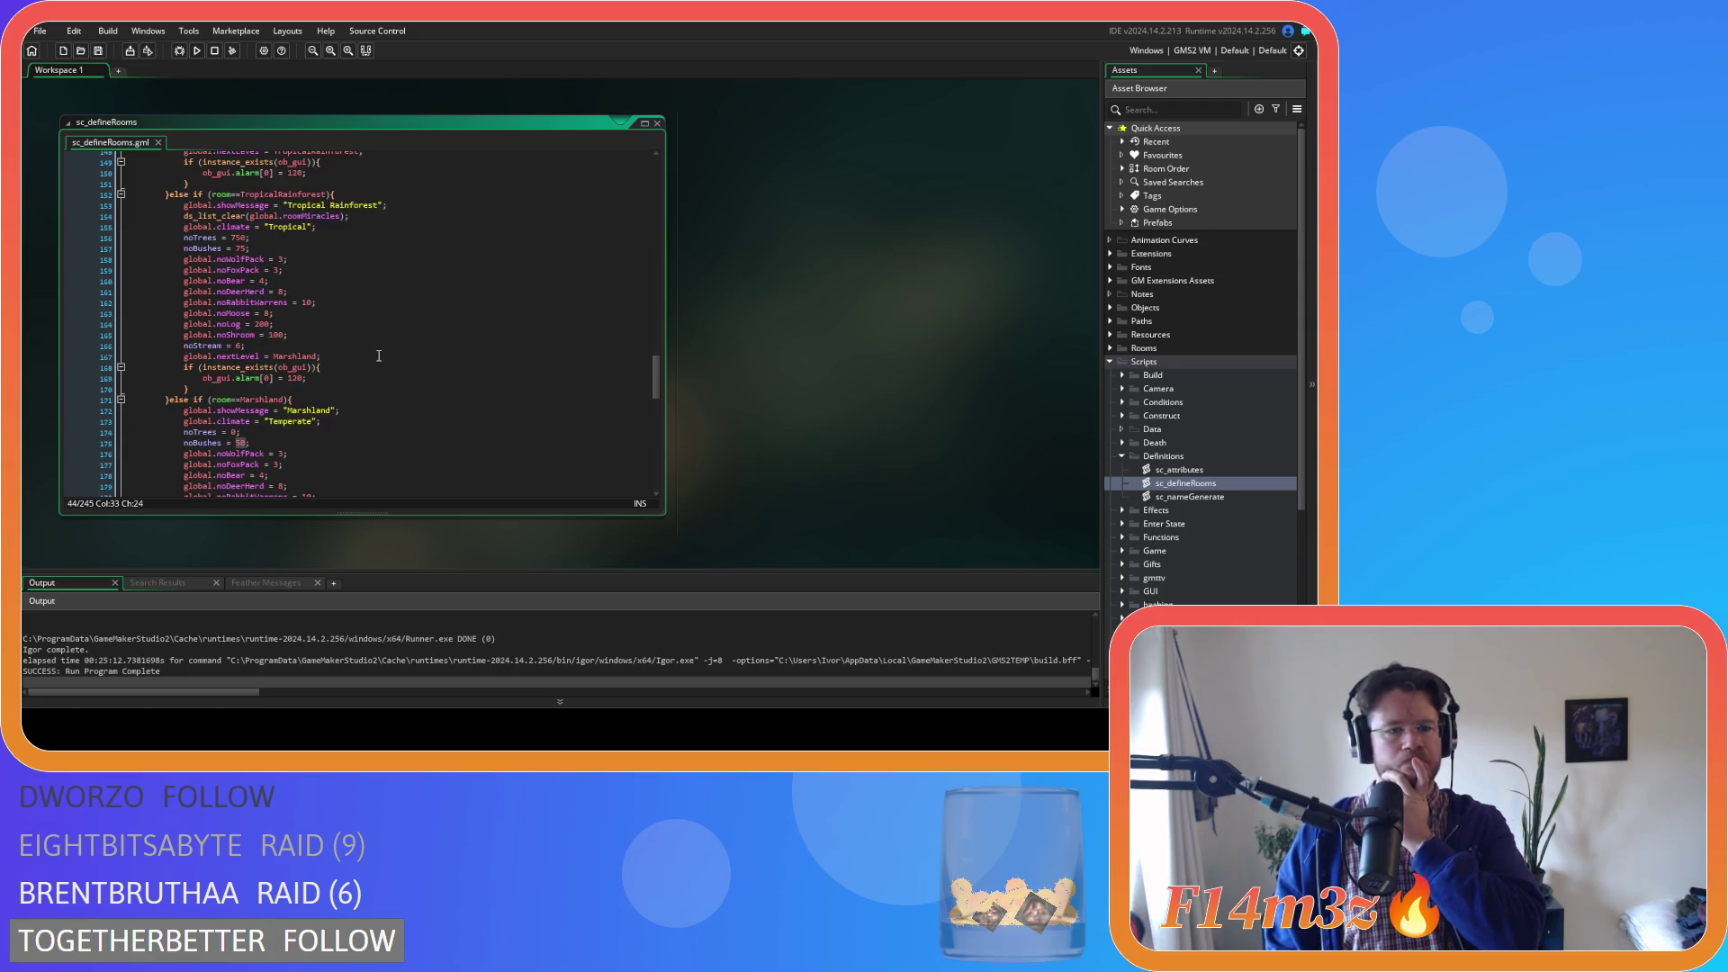
{"action": "scroll", "coordinate": [378, 355], "scroll_direction": "down", "scroll_amount": 3}
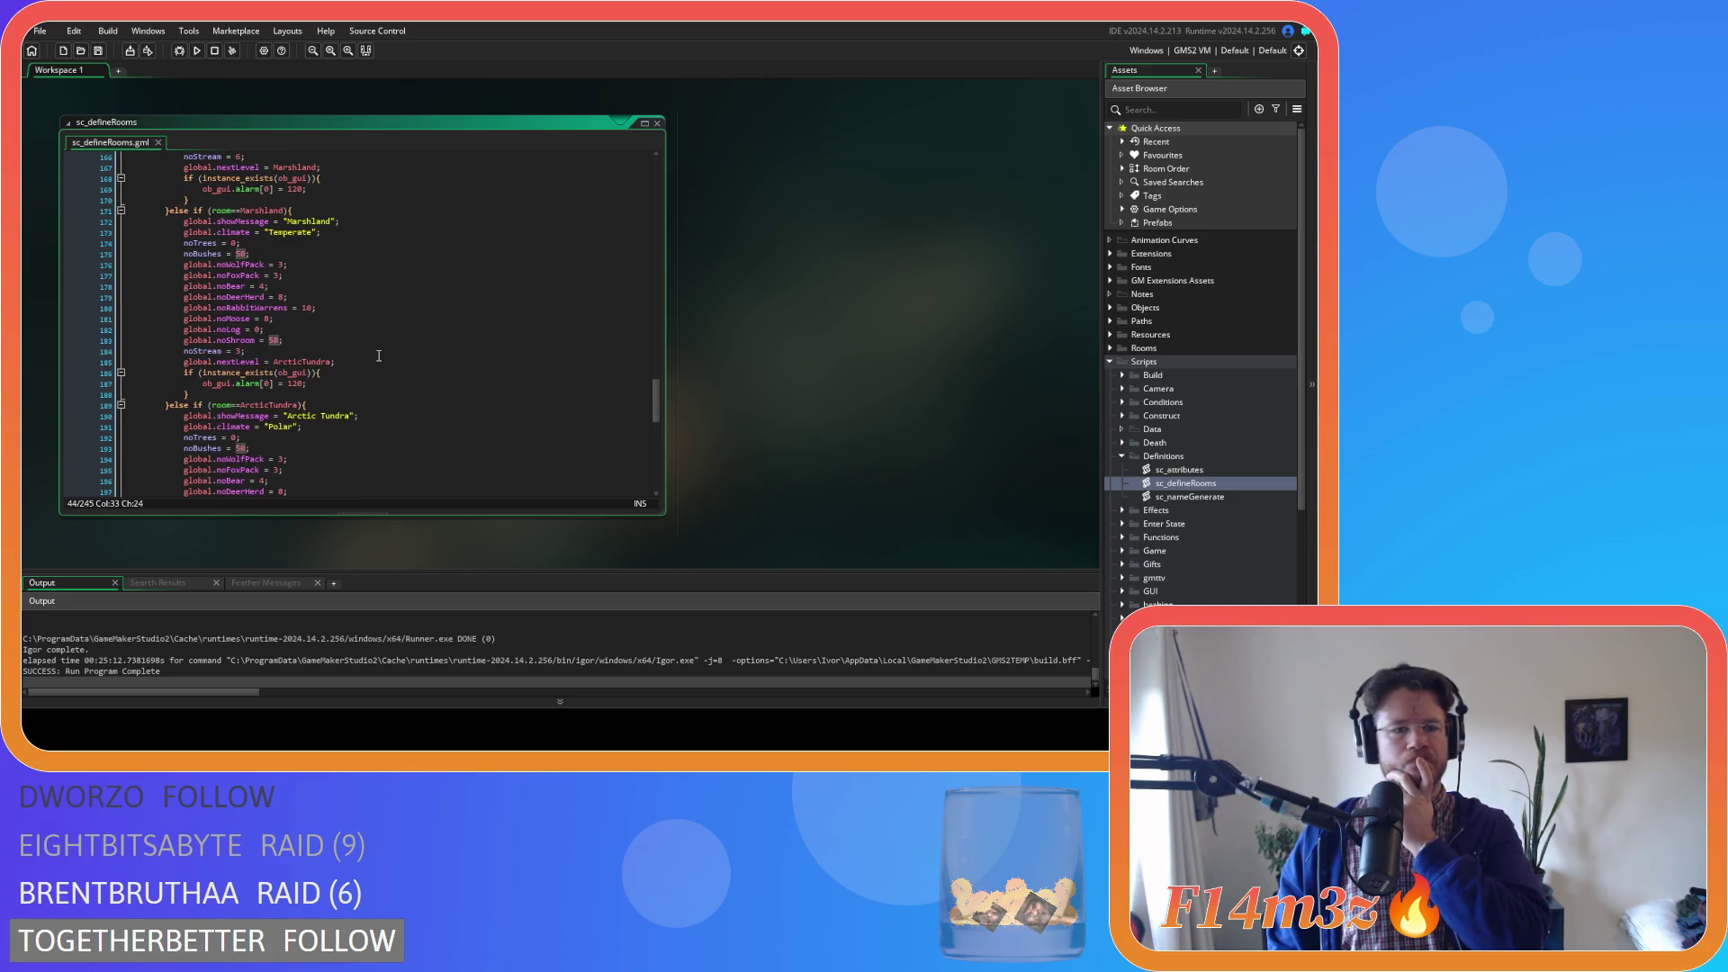
{"action": "scroll", "coordinate": [379, 355], "scroll_direction": "down", "scroll_amount": 3}
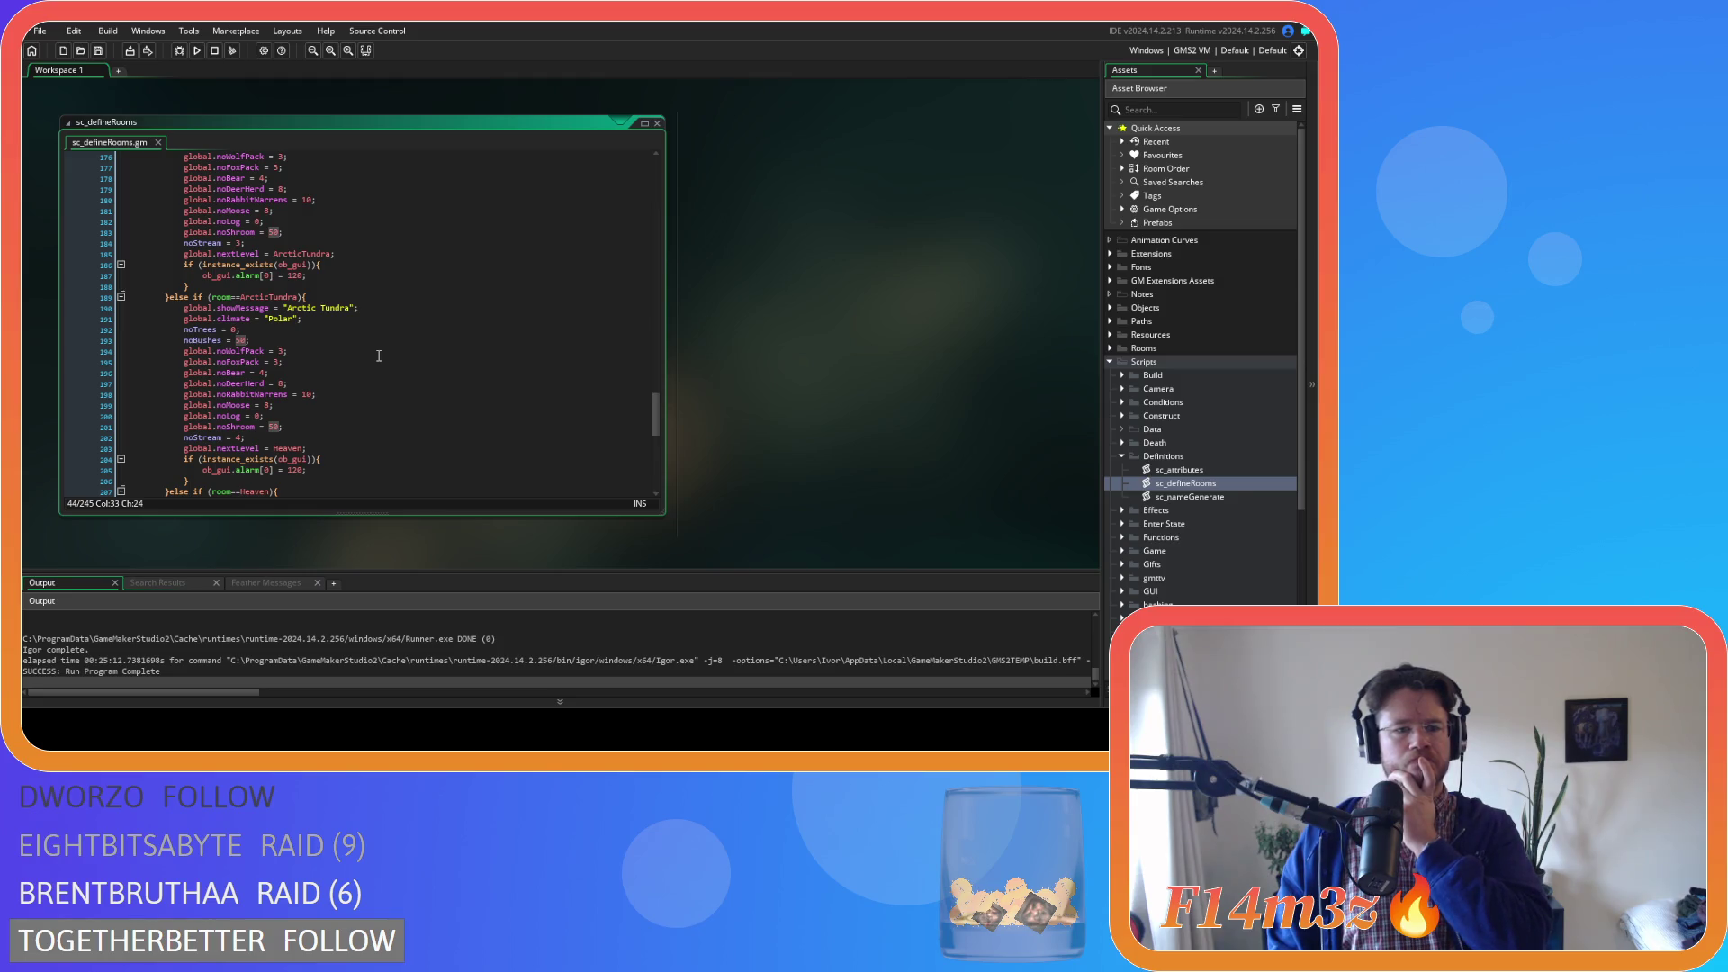
{"action": "scroll", "coordinate": [379, 356], "scroll_direction": "up", "scroll_amount": 1}
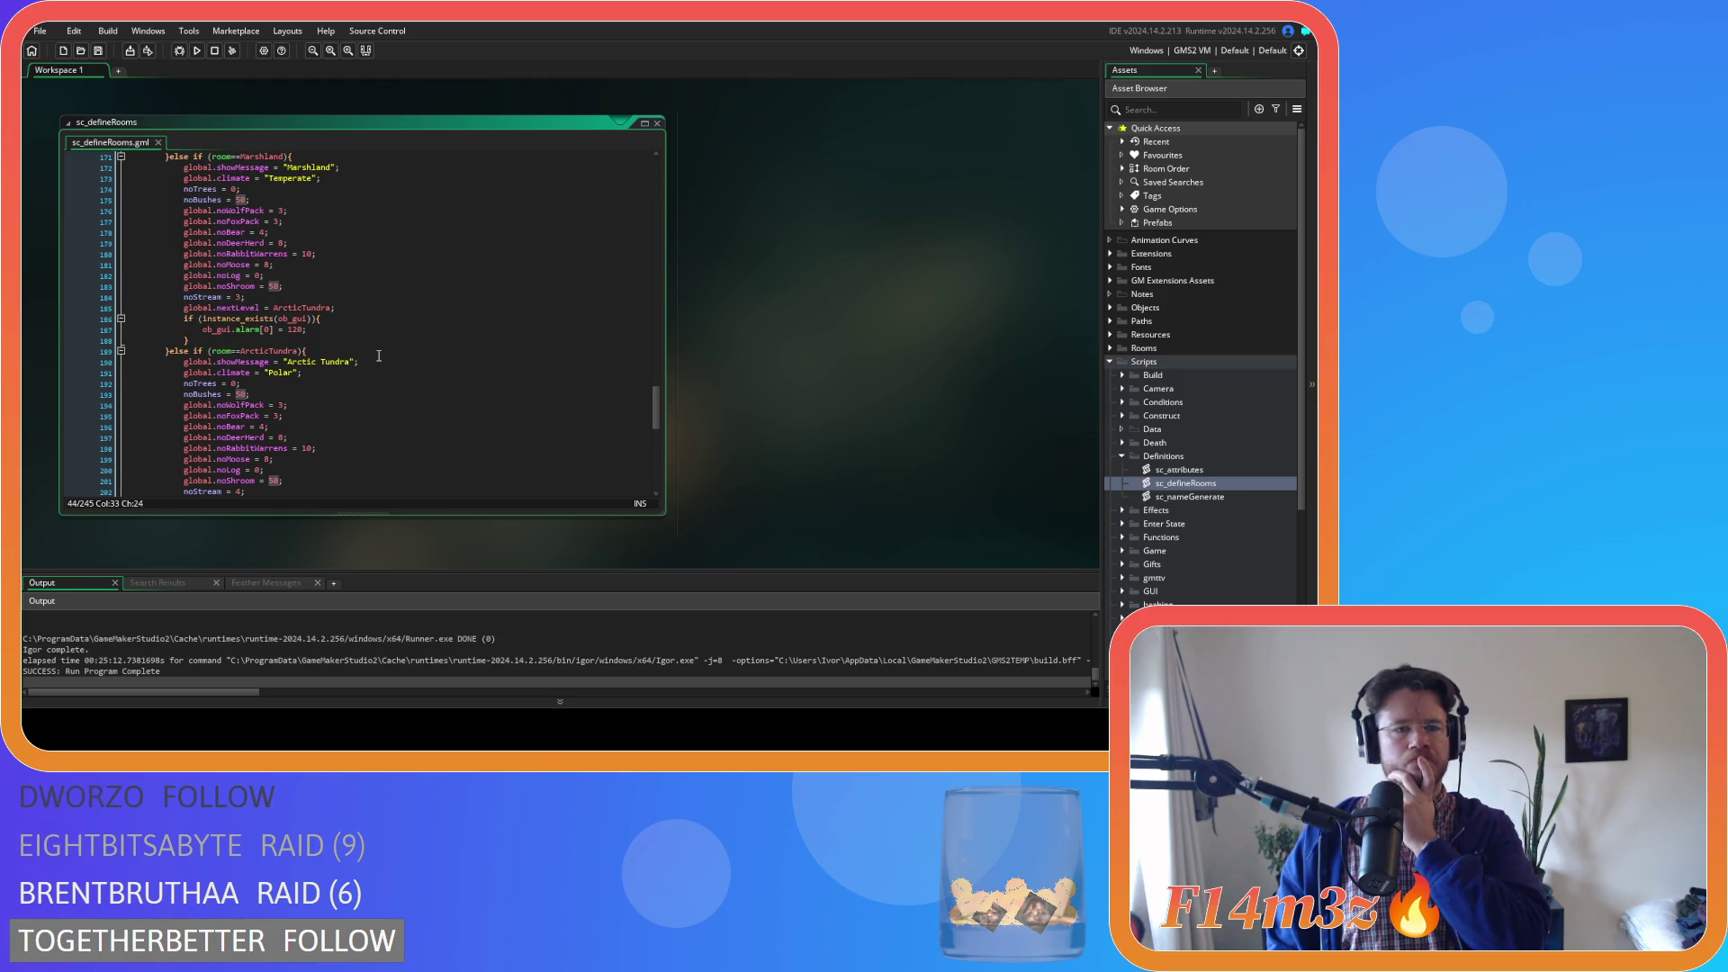
{"action": "scroll", "coordinate": [379, 356], "scroll_direction": "up", "scroll_amount": 1}
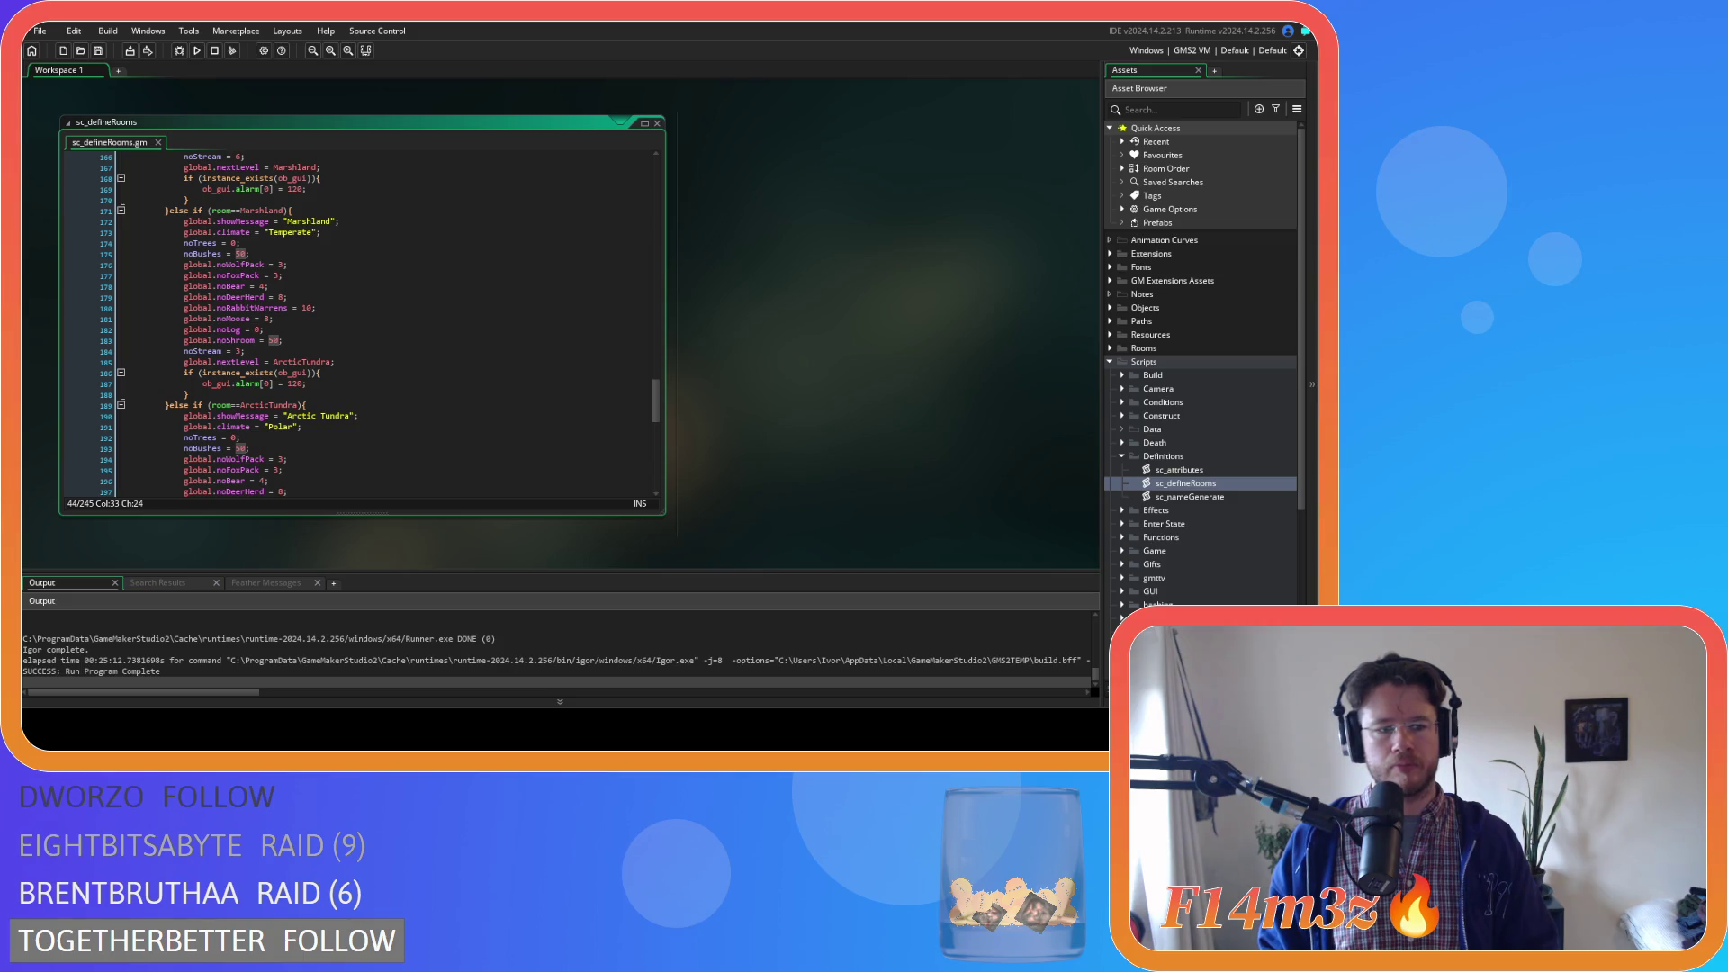
Go to the end of the Marshland block, then scroll back up to line 1
{"action": "left_click", "coordinate": [376, 426]}
{"action": "left_click", "coordinate": [386, 394]}
{"action": "scroll", "coordinate": [391, 396], "scroll_direction": "down", "scroll_amount": 5}
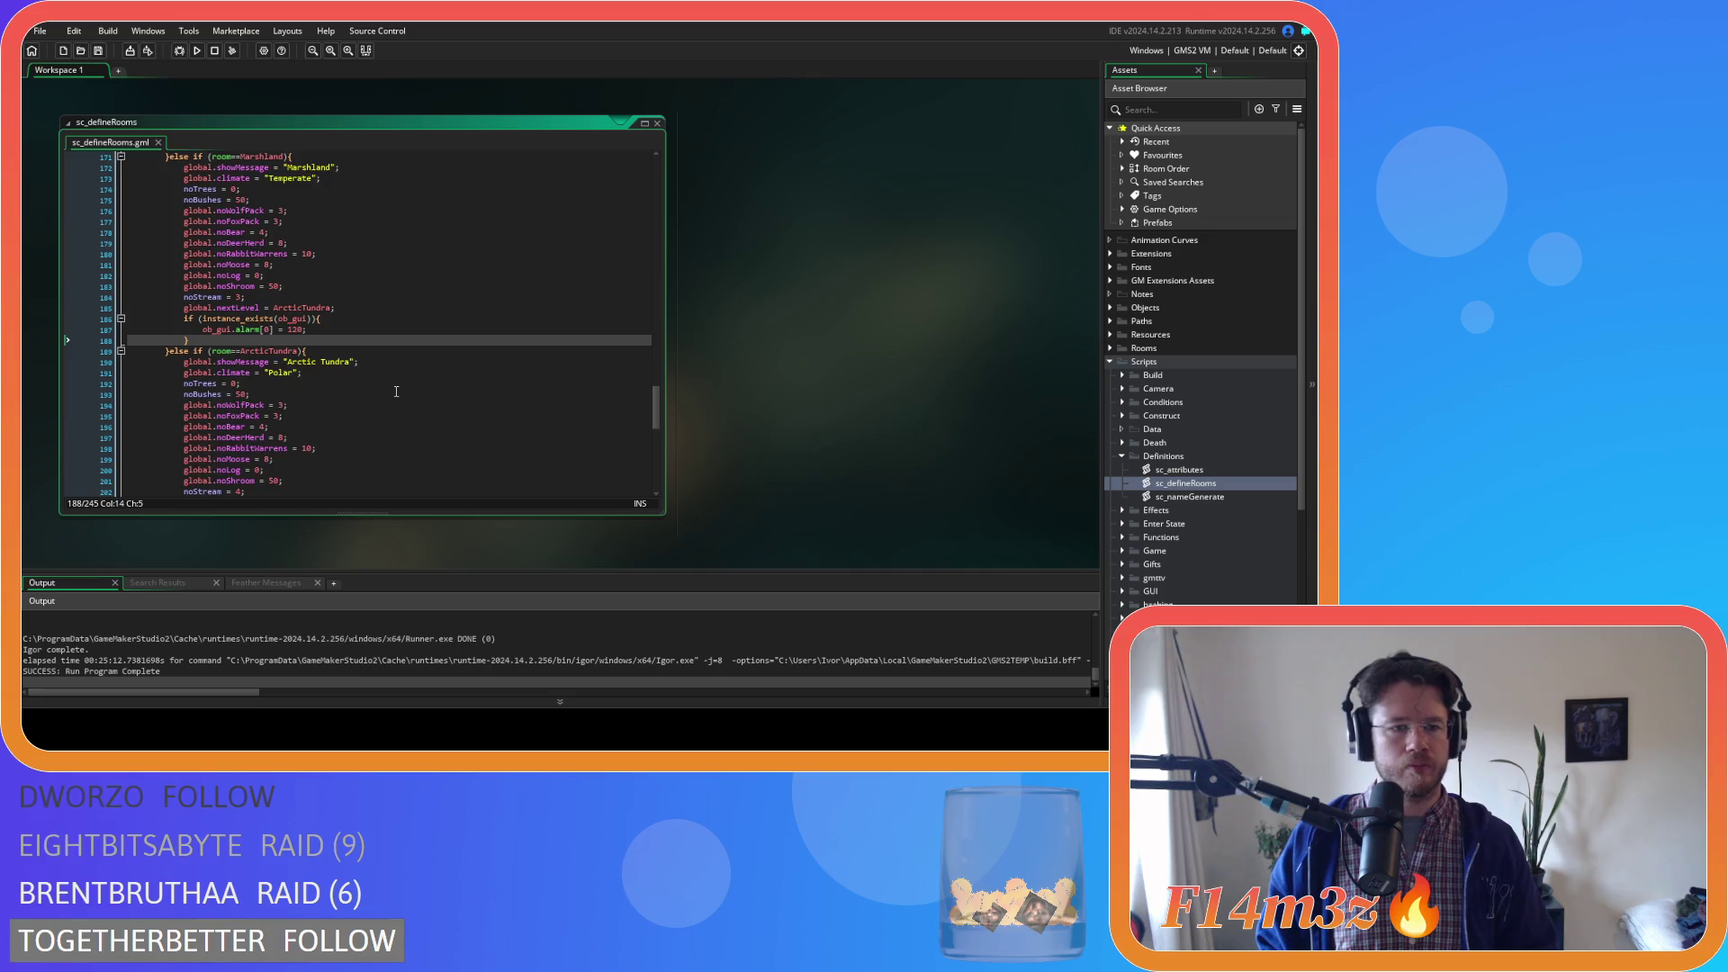
{"action": "scroll", "coordinate": [396, 392], "scroll_direction": "down", "scroll_amount": 3}
{"action": "scroll", "coordinate": [396, 390], "scroll_direction": "up", "scroll_amount": 3}
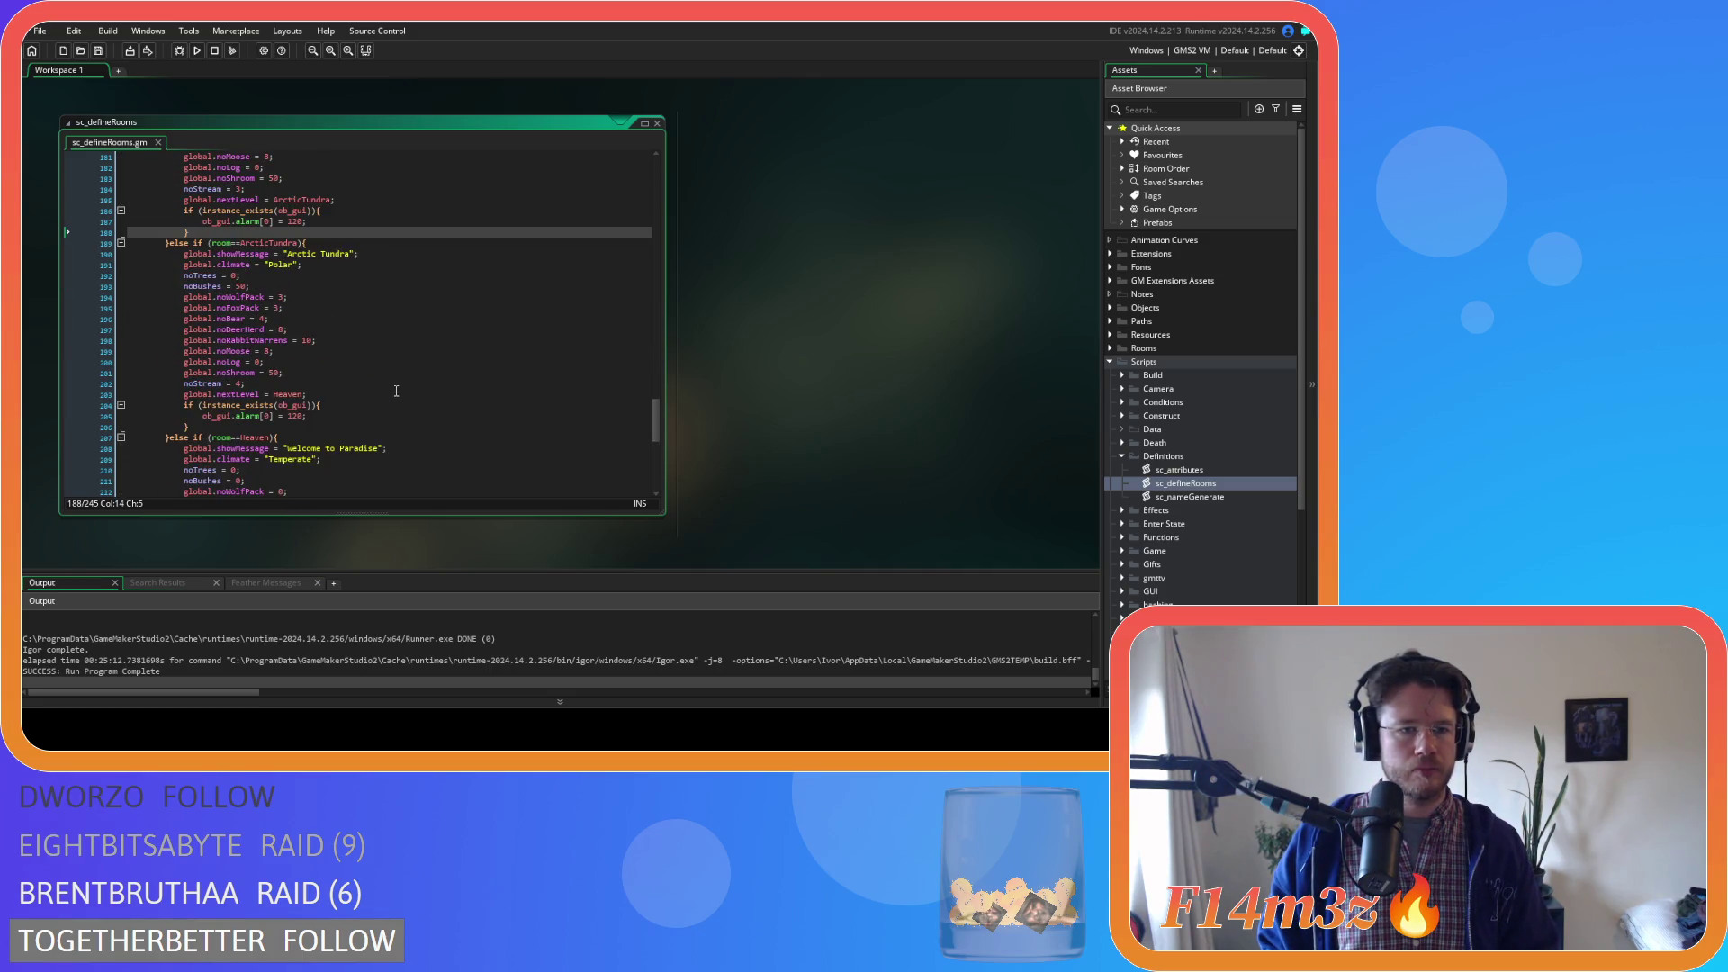
{"action": "scroll", "coordinate": [396, 390], "scroll_direction": "up", "scroll_amount": 3}
{"action": "scroll", "coordinate": [396, 391], "scroll_direction": "up", "scroll_amount": 3}
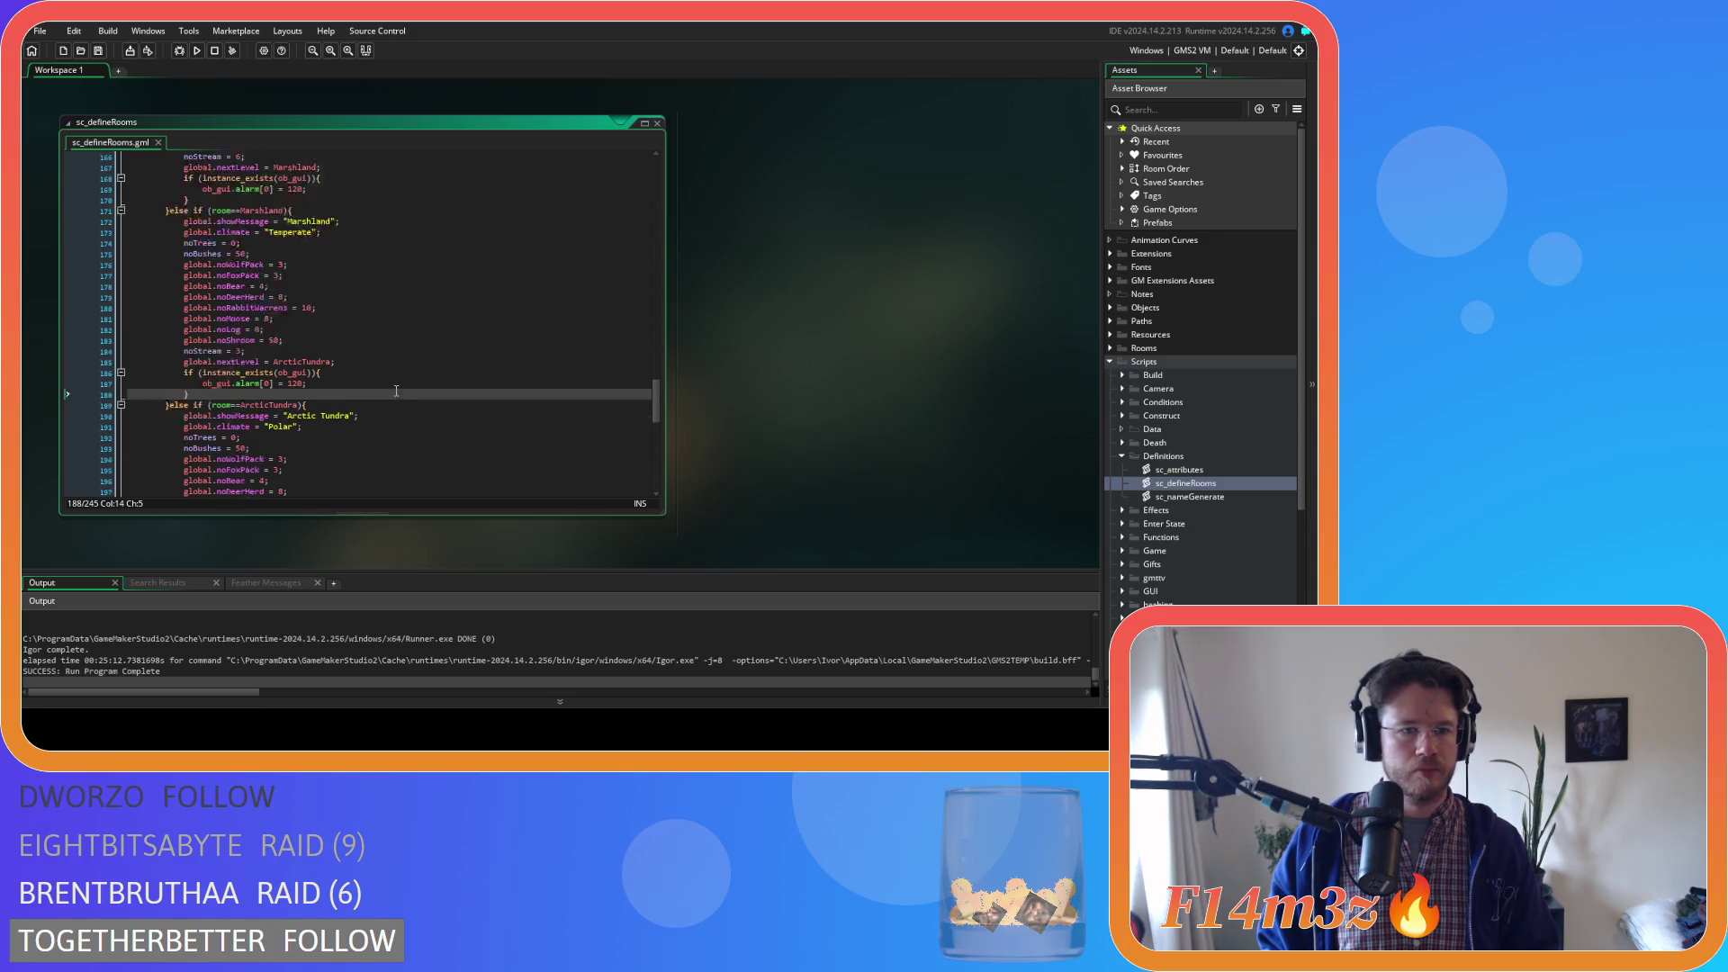
{"action": "scroll", "coordinate": [395, 391], "scroll_direction": "up", "scroll_amount": 6}
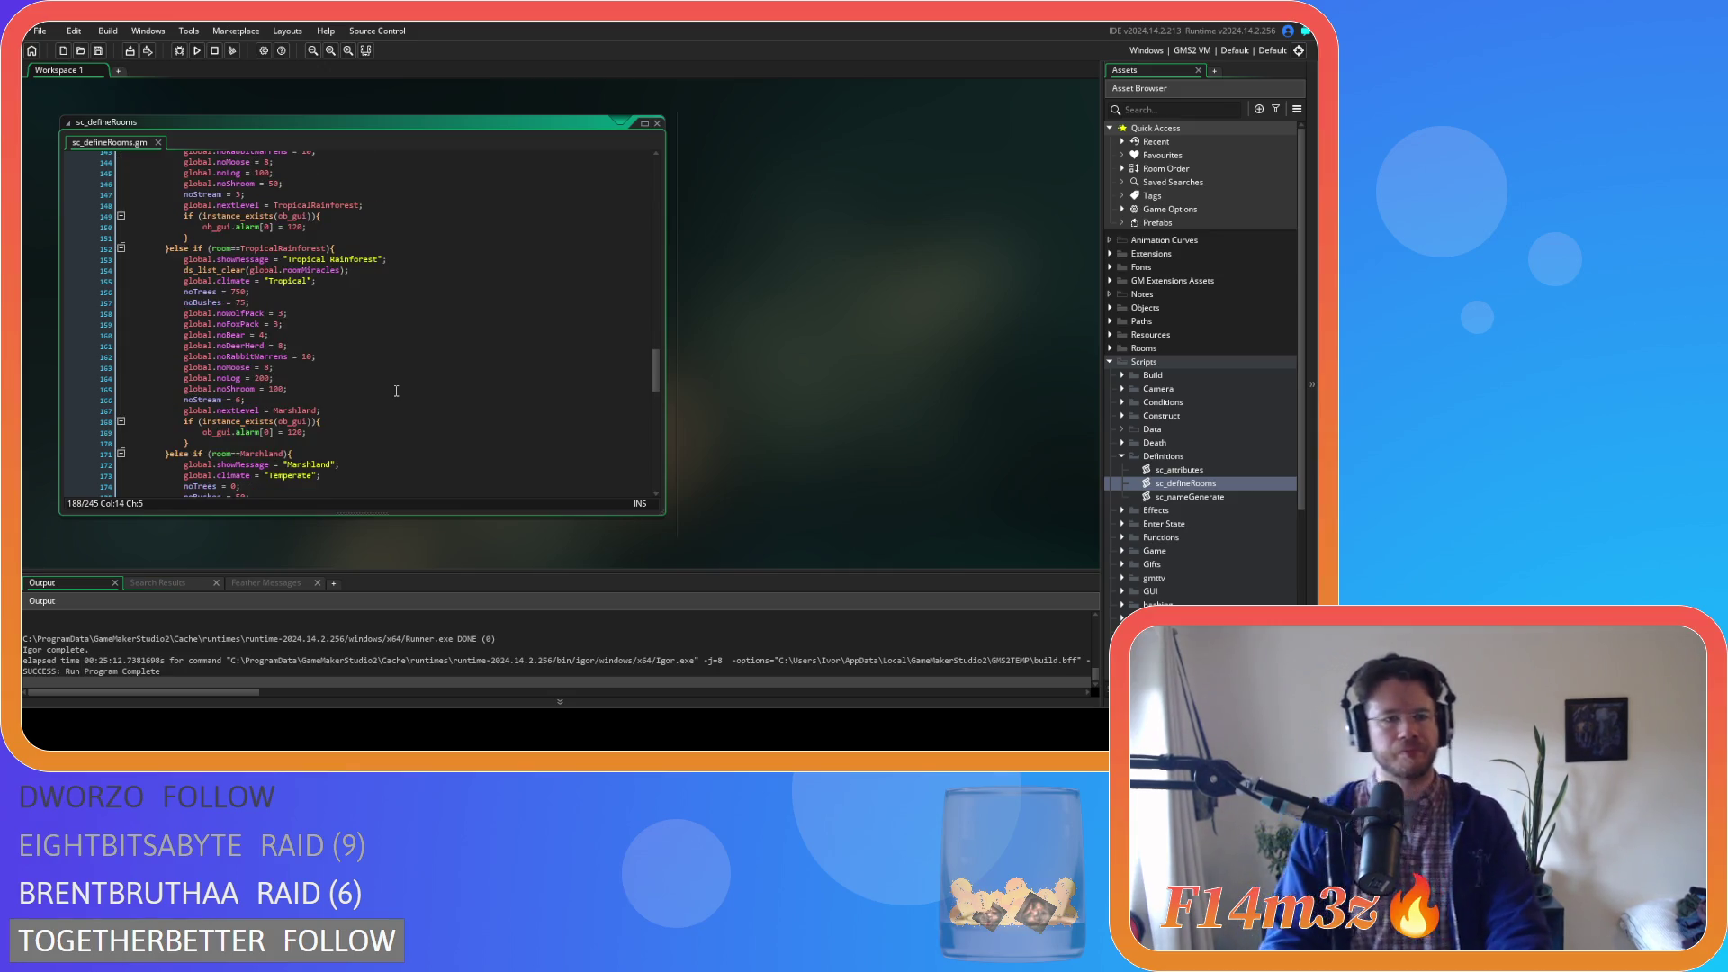
{"action": "scroll", "coordinate": [396, 391], "scroll_direction": "up", "scroll_amount": 4}
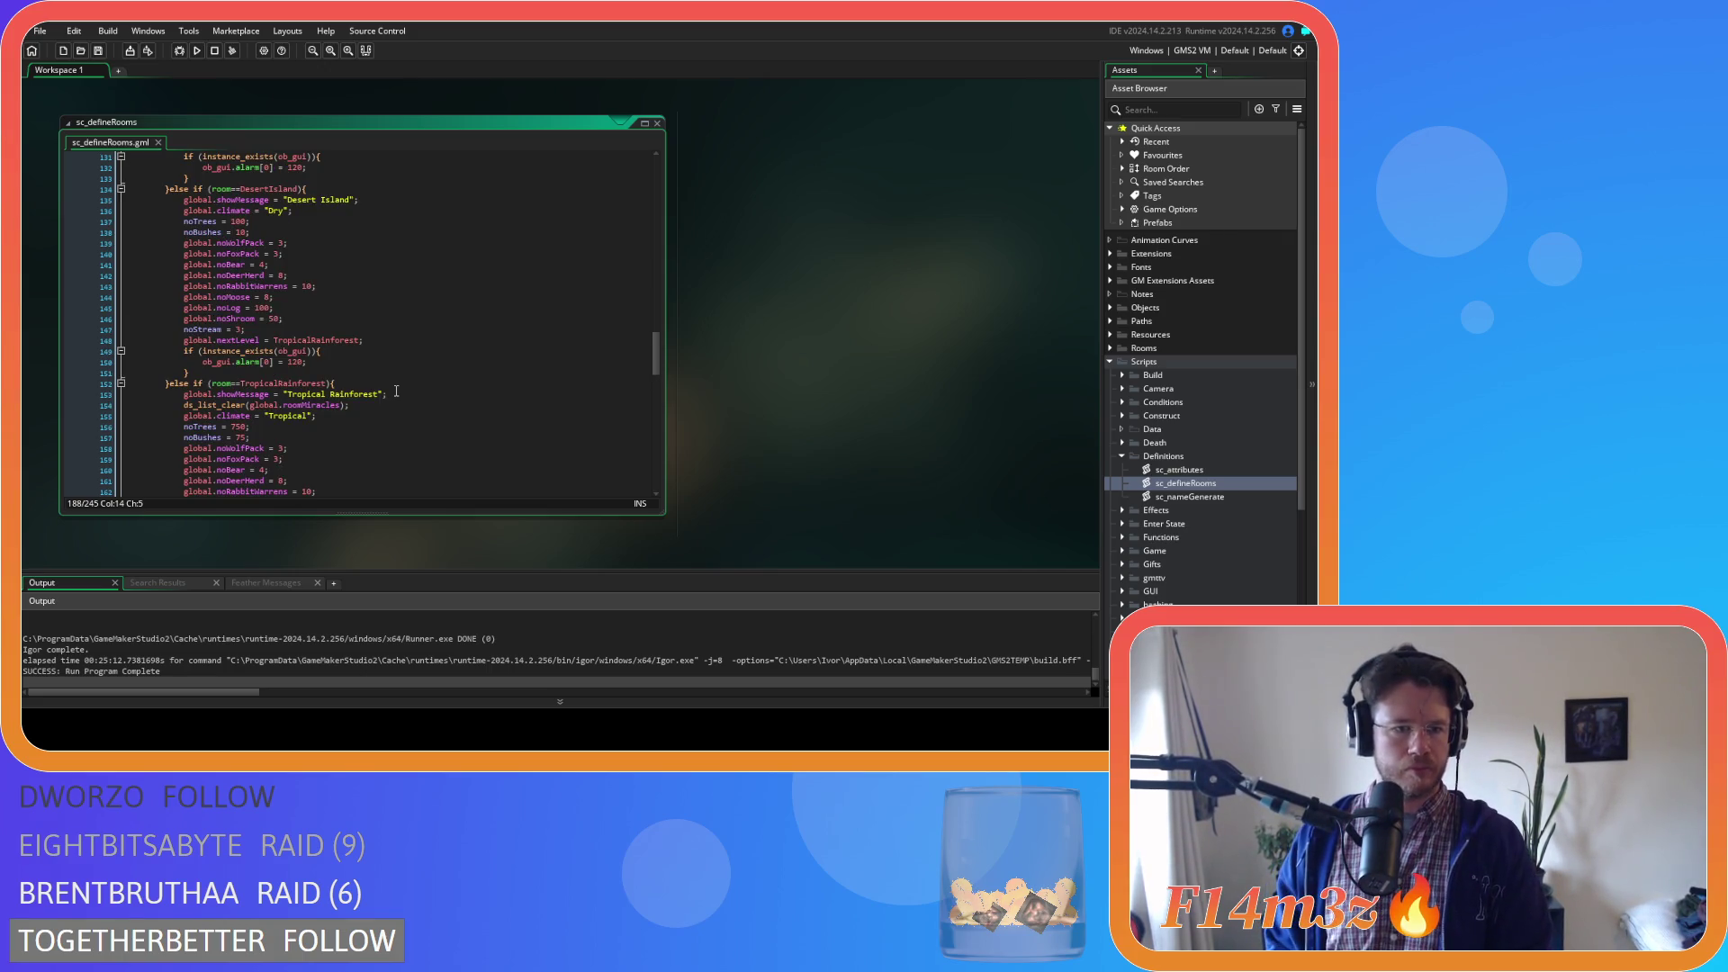
{"action": "scroll", "coordinate": [396, 391], "scroll_direction": "up", "scroll_amount": 3}
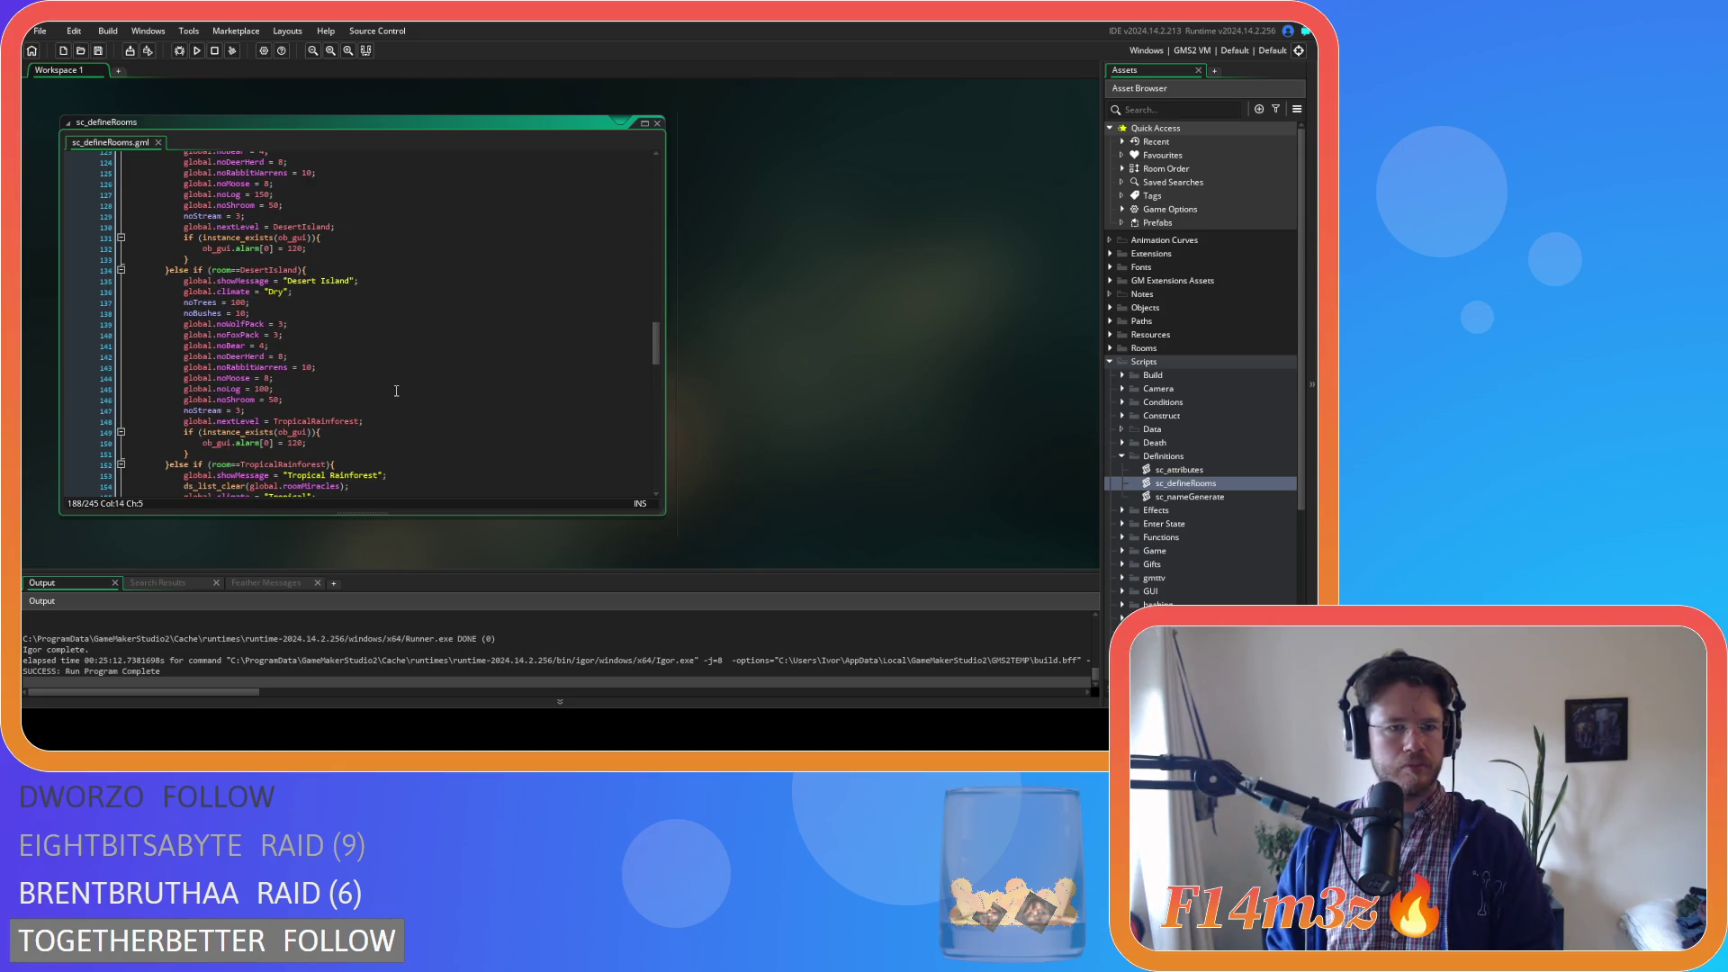
{"action": "scroll", "coordinate": [396, 390], "scroll_direction": "up", "scroll_amount": 3}
{"action": "scroll", "coordinate": [396, 391], "scroll_direction": "up", "scroll_amount": 2}
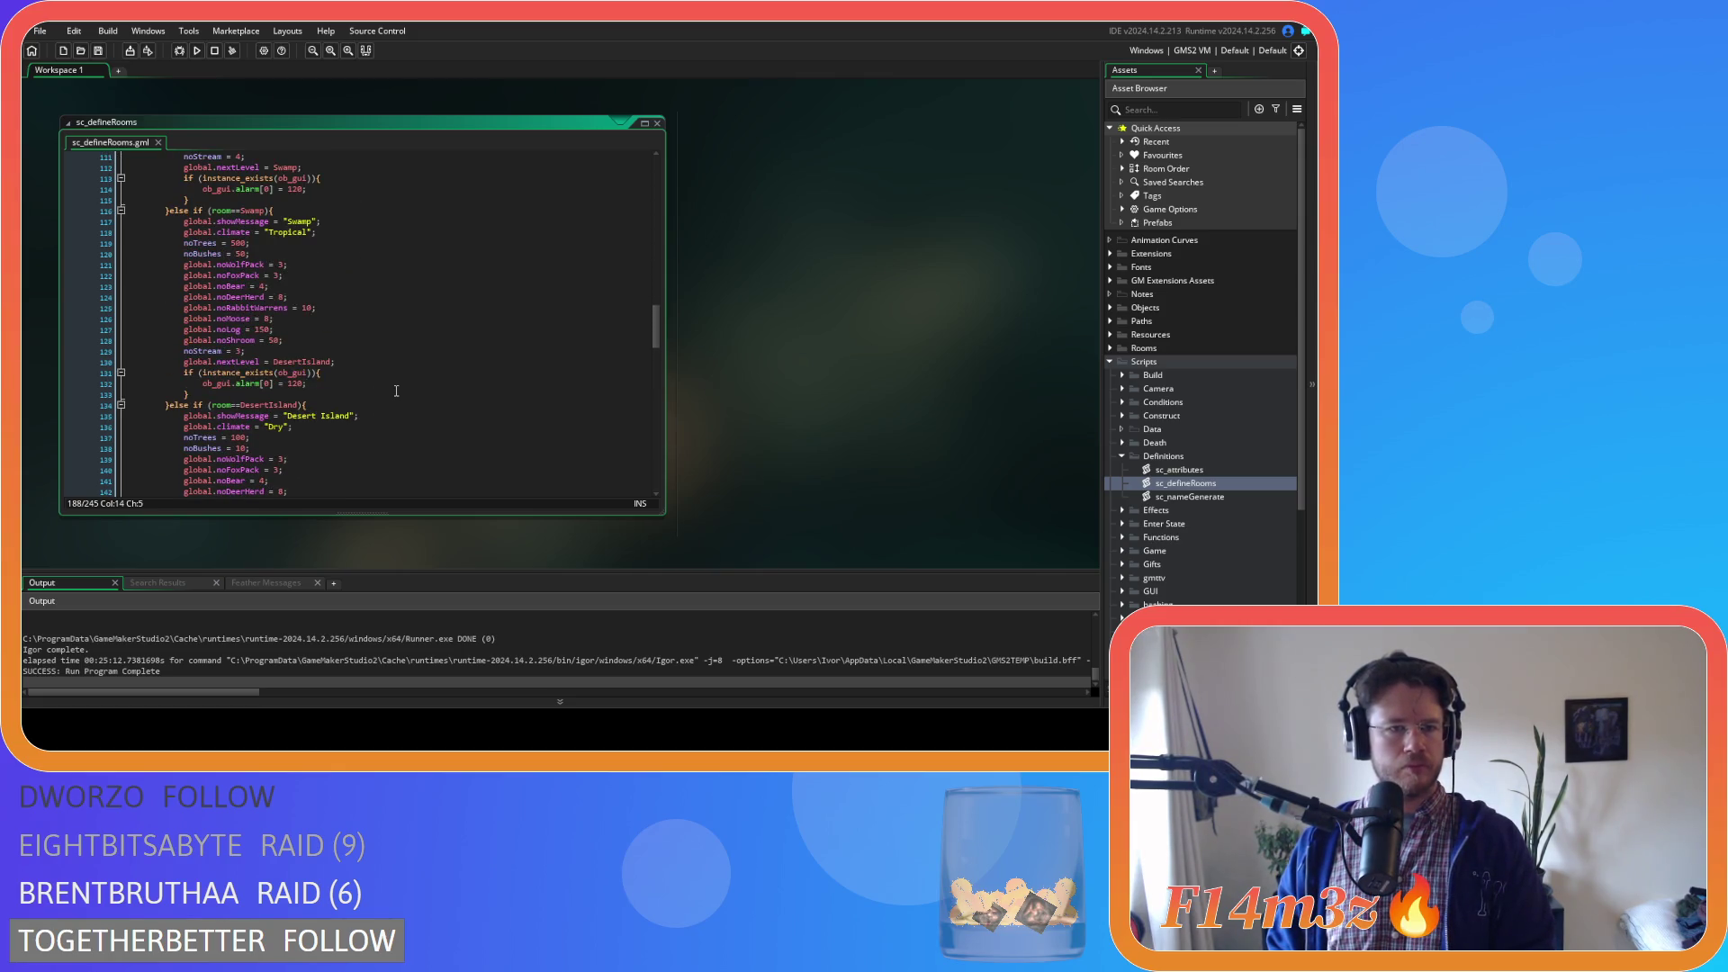
{"action": "scroll", "coordinate": [396, 391], "scroll_direction": "up", "scroll_amount": 1}
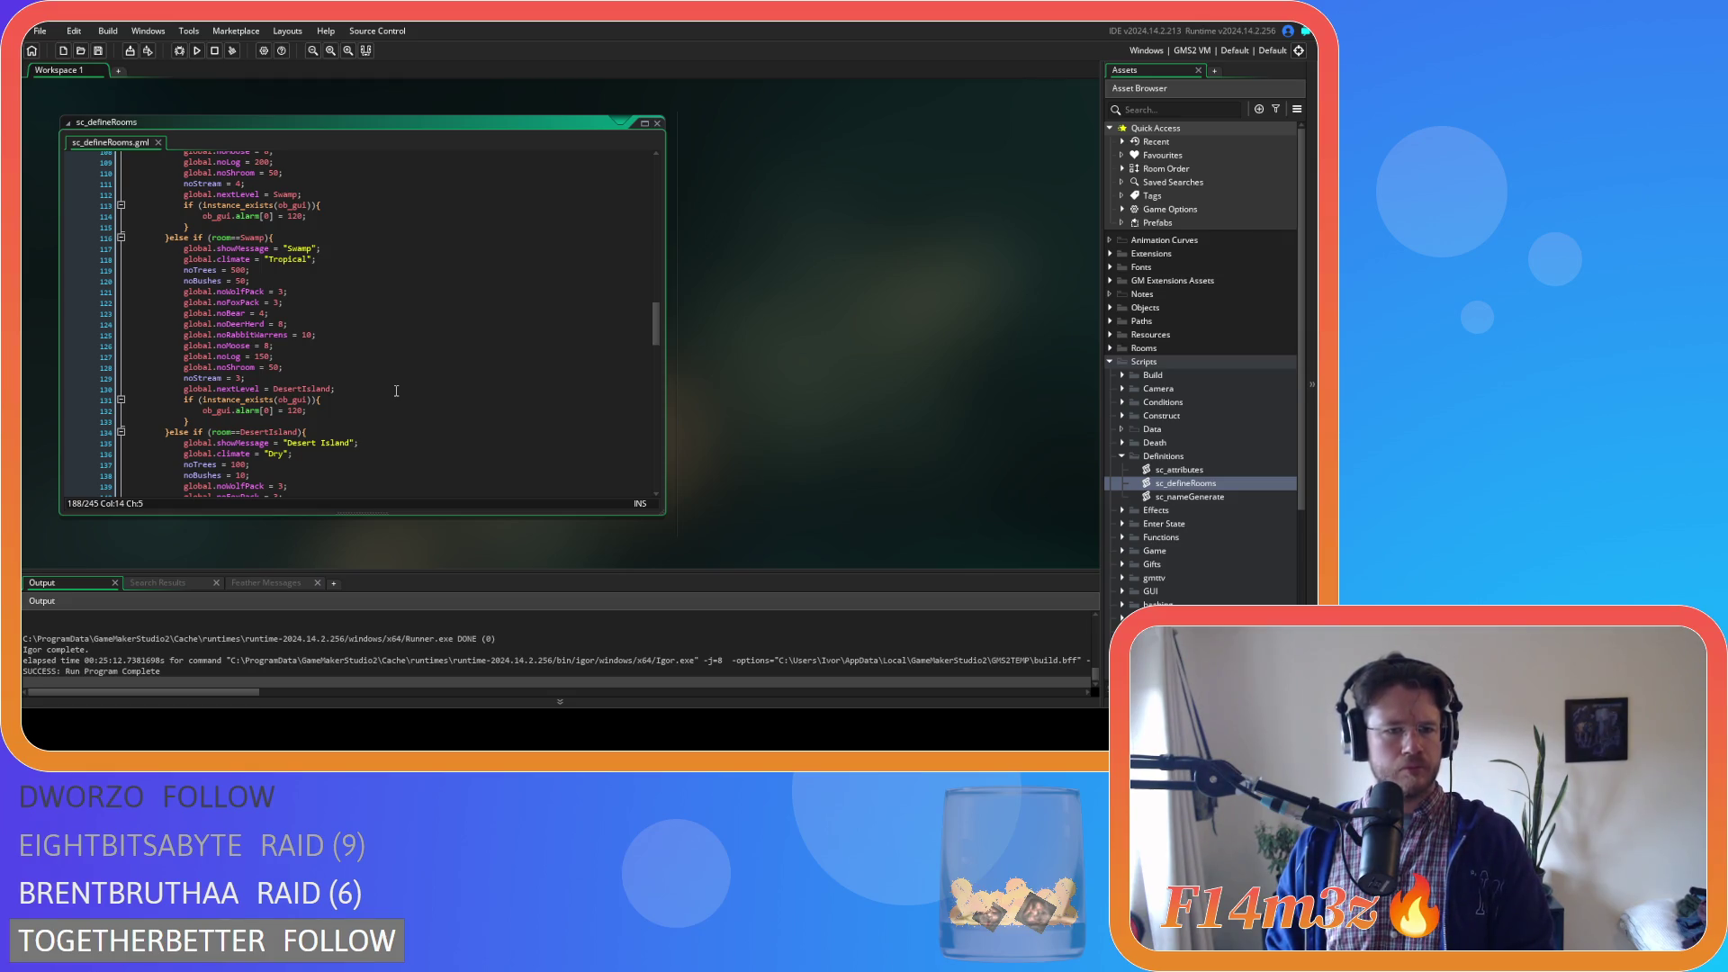
{"action": "scroll", "coordinate": [396, 390], "scroll_direction": "down", "scroll_amount": 3}
{"action": "scroll", "coordinate": [396, 390], "scroll_direction": "up", "scroll_amount": 2}
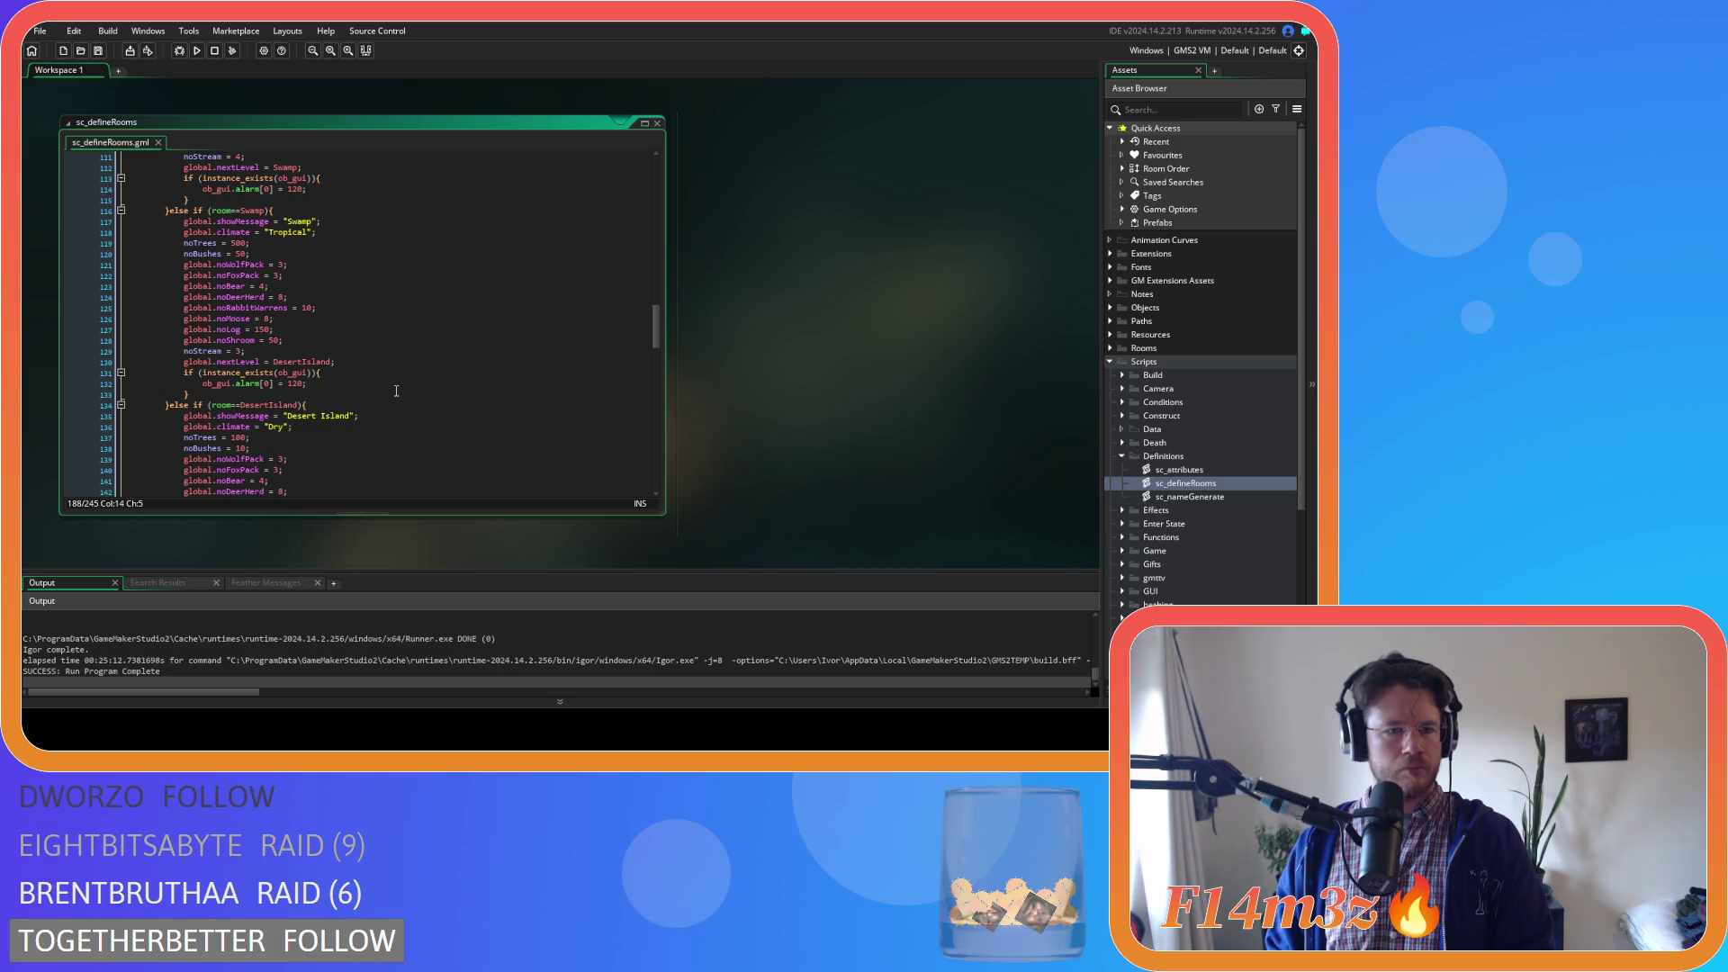
{"action": "scroll", "coordinate": [395, 391], "scroll_direction": "up", "scroll_amount": 16}
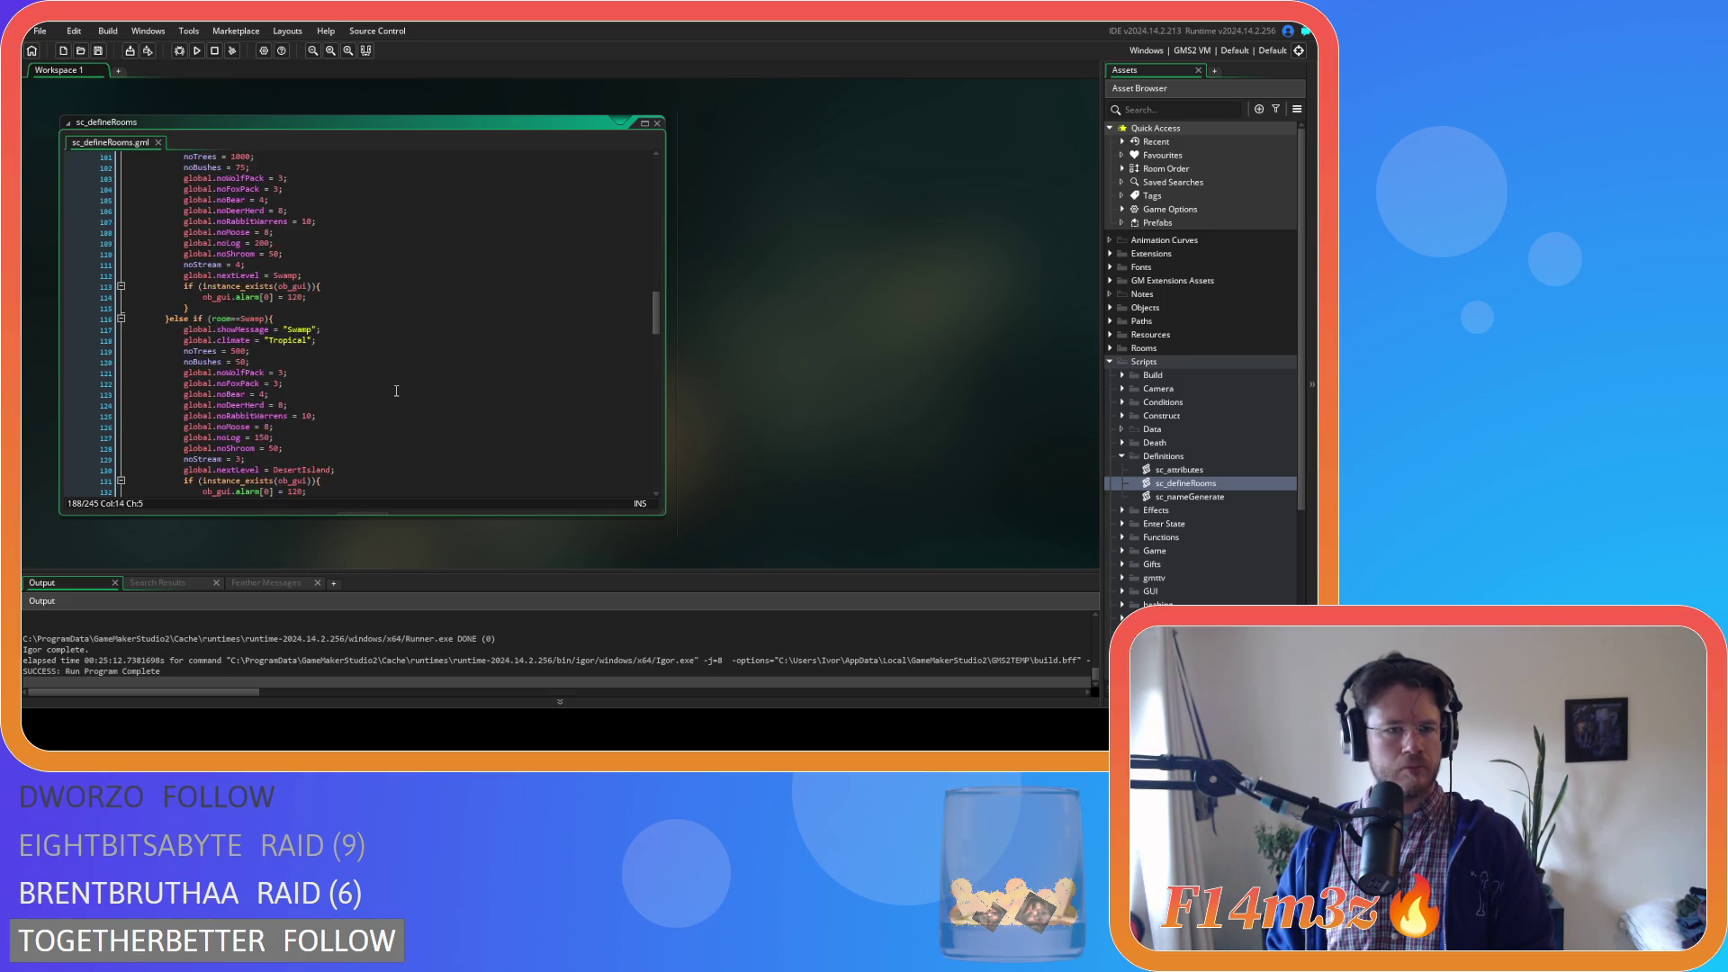
{"action": "scroll", "coordinate": [396, 391], "scroll_direction": "up", "scroll_amount": 20}
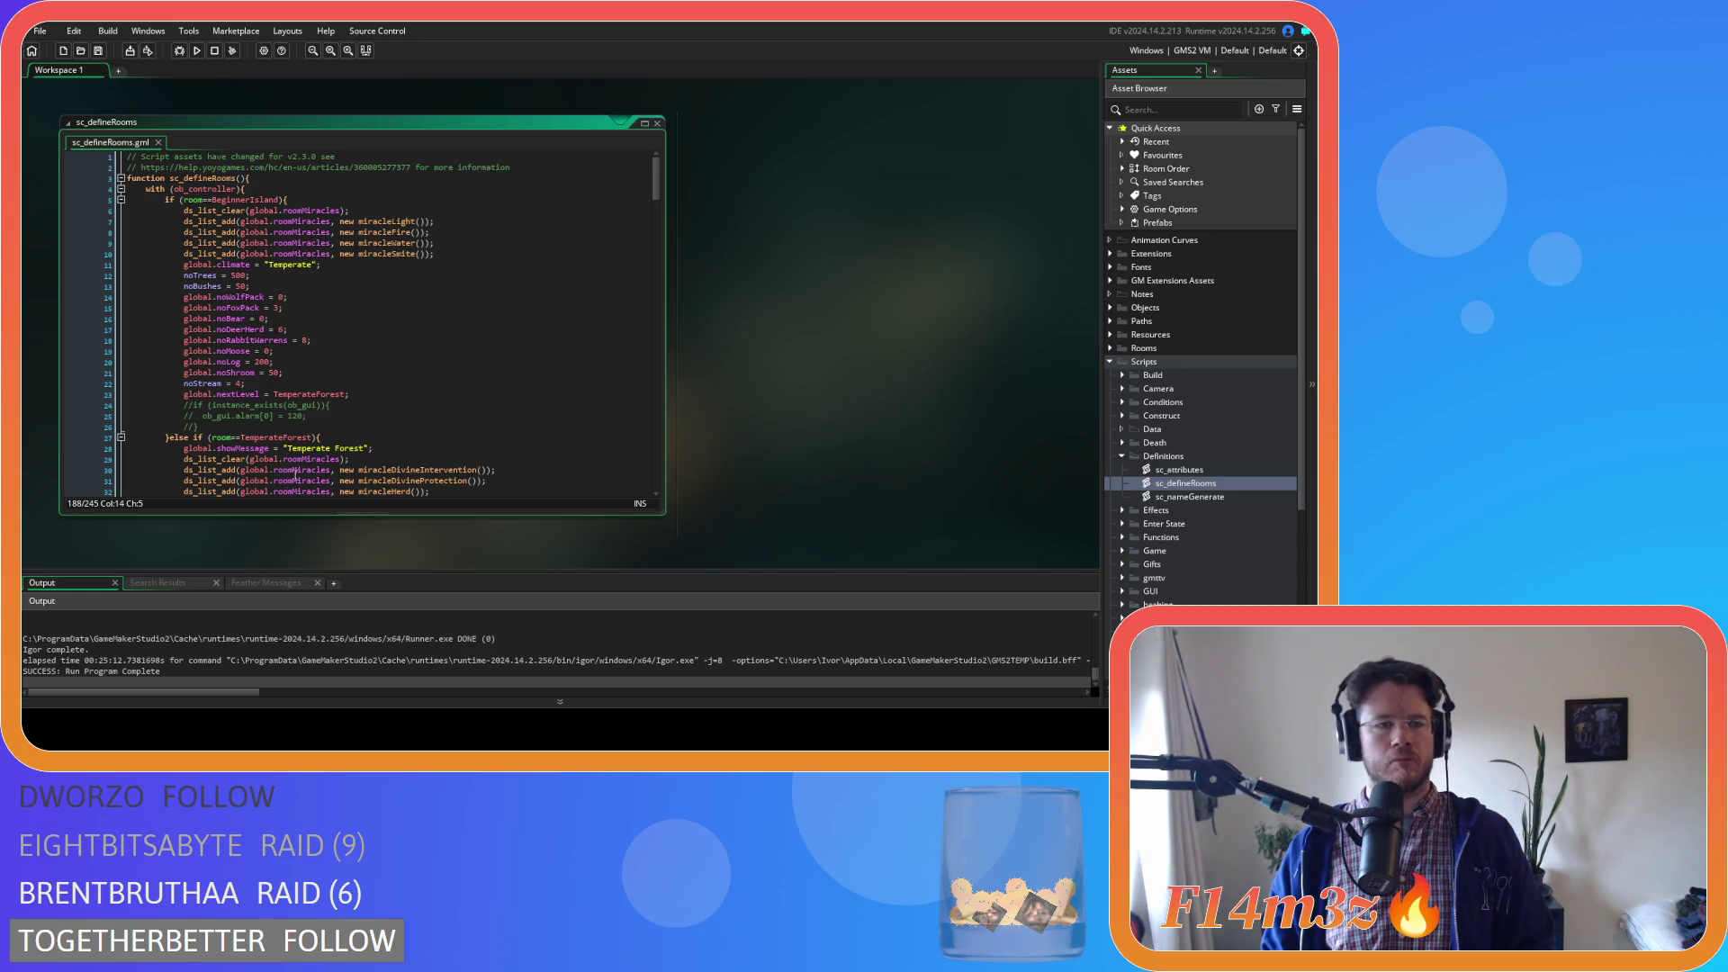
Replace noShroom 50 with 100 on lines 21 (BeginnerIsland) and 44 (TemperateForest)
{"action": "double_click", "coordinate": [274, 373]}
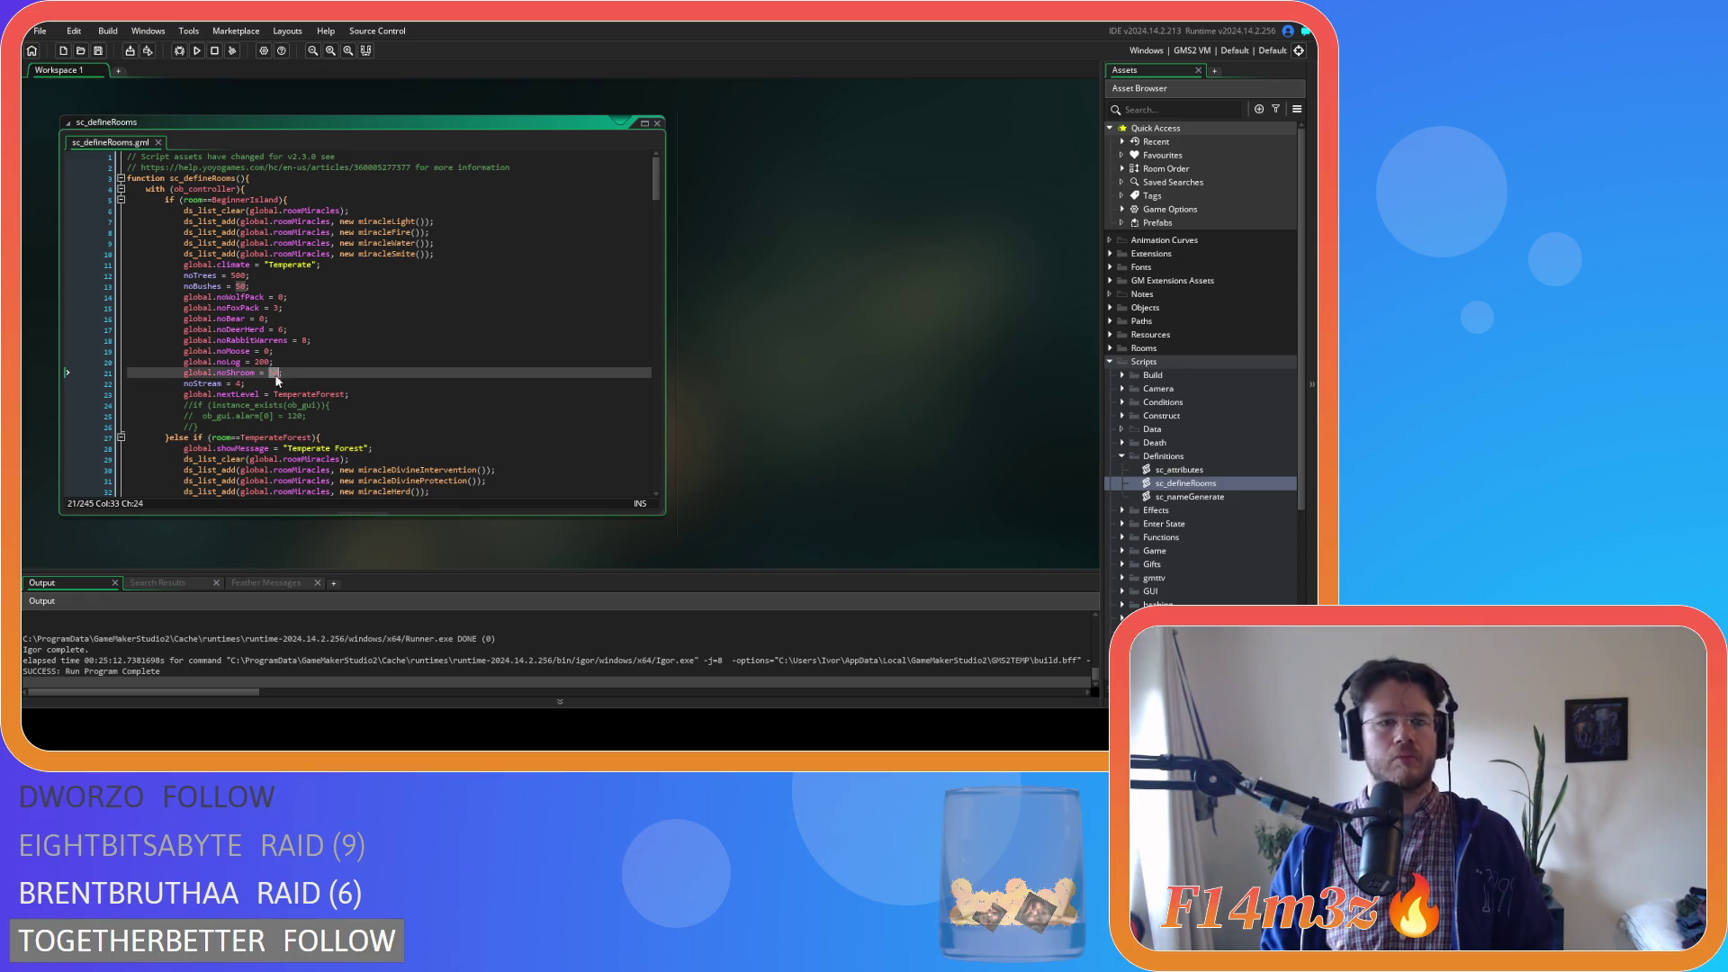
{"action": "type", "text": "100"}
{"action": "scroll", "coordinate": [357, 363], "scroll_direction": "down", "scroll_amount": 4}
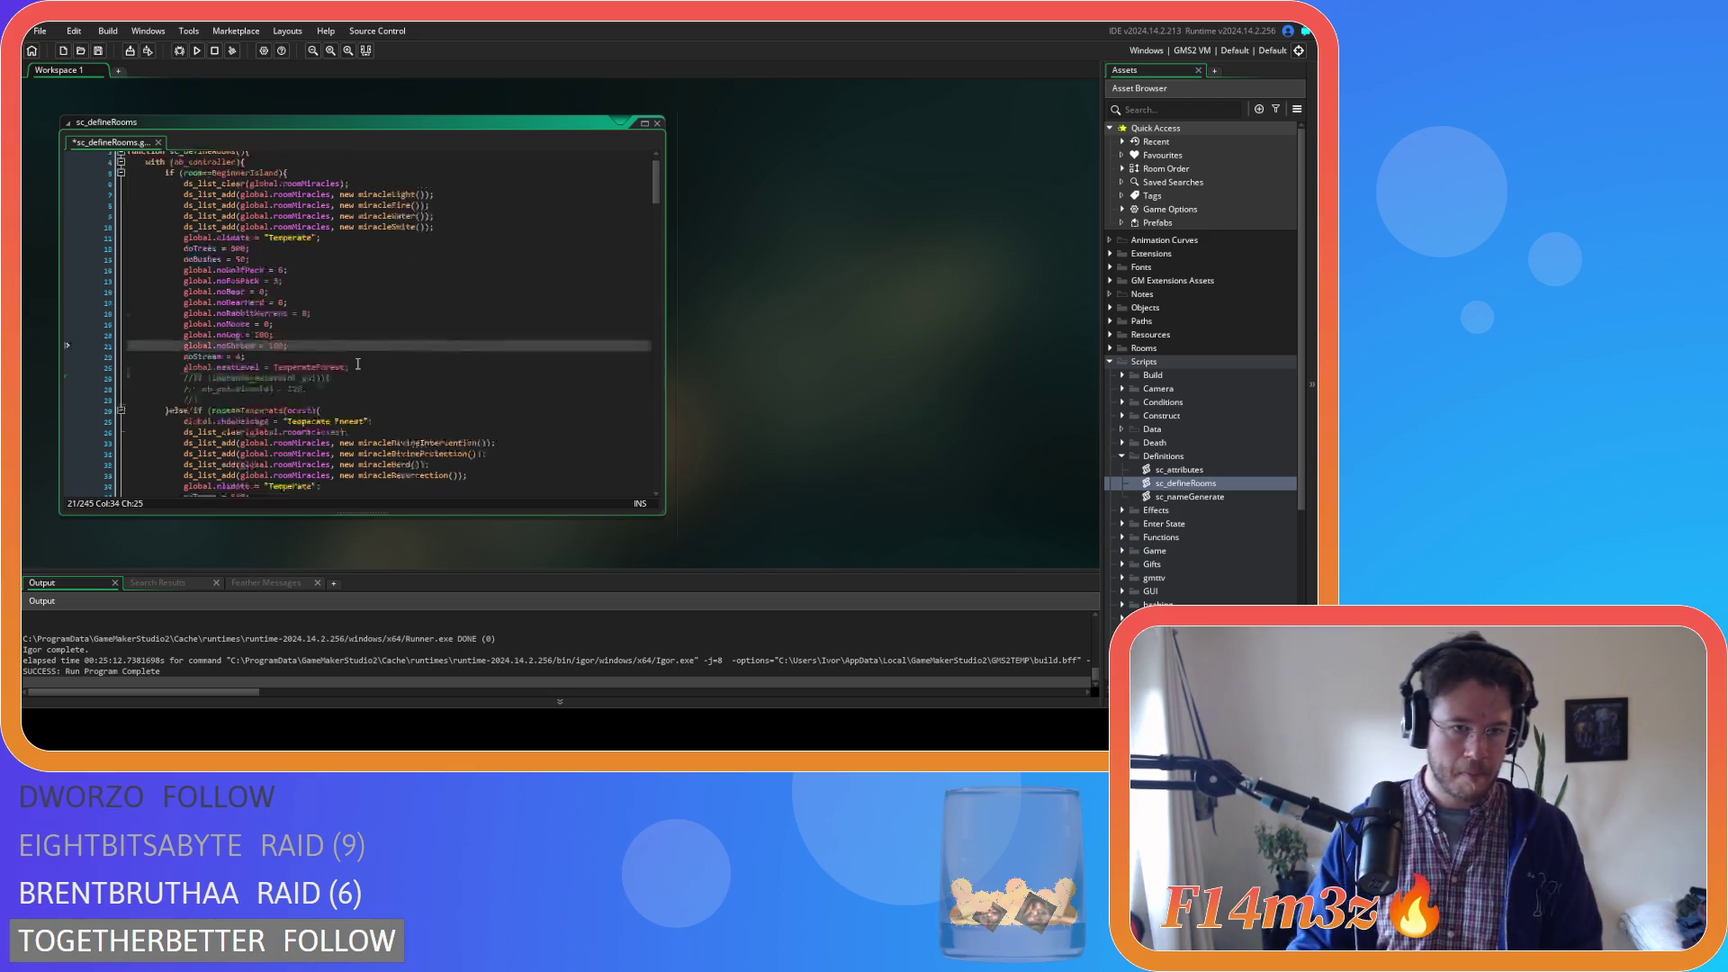
{"action": "scroll", "coordinate": [357, 363], "scroll_direction": "down", "scroll_amount": 3}
{"action": "double_click", "coordinate": [275, 377]}
{"action": "type", "text": "100"}
{"action": "scroll", "coordinate": [381, 394], "scroll_direction": "down", "scroll_amount": 7}
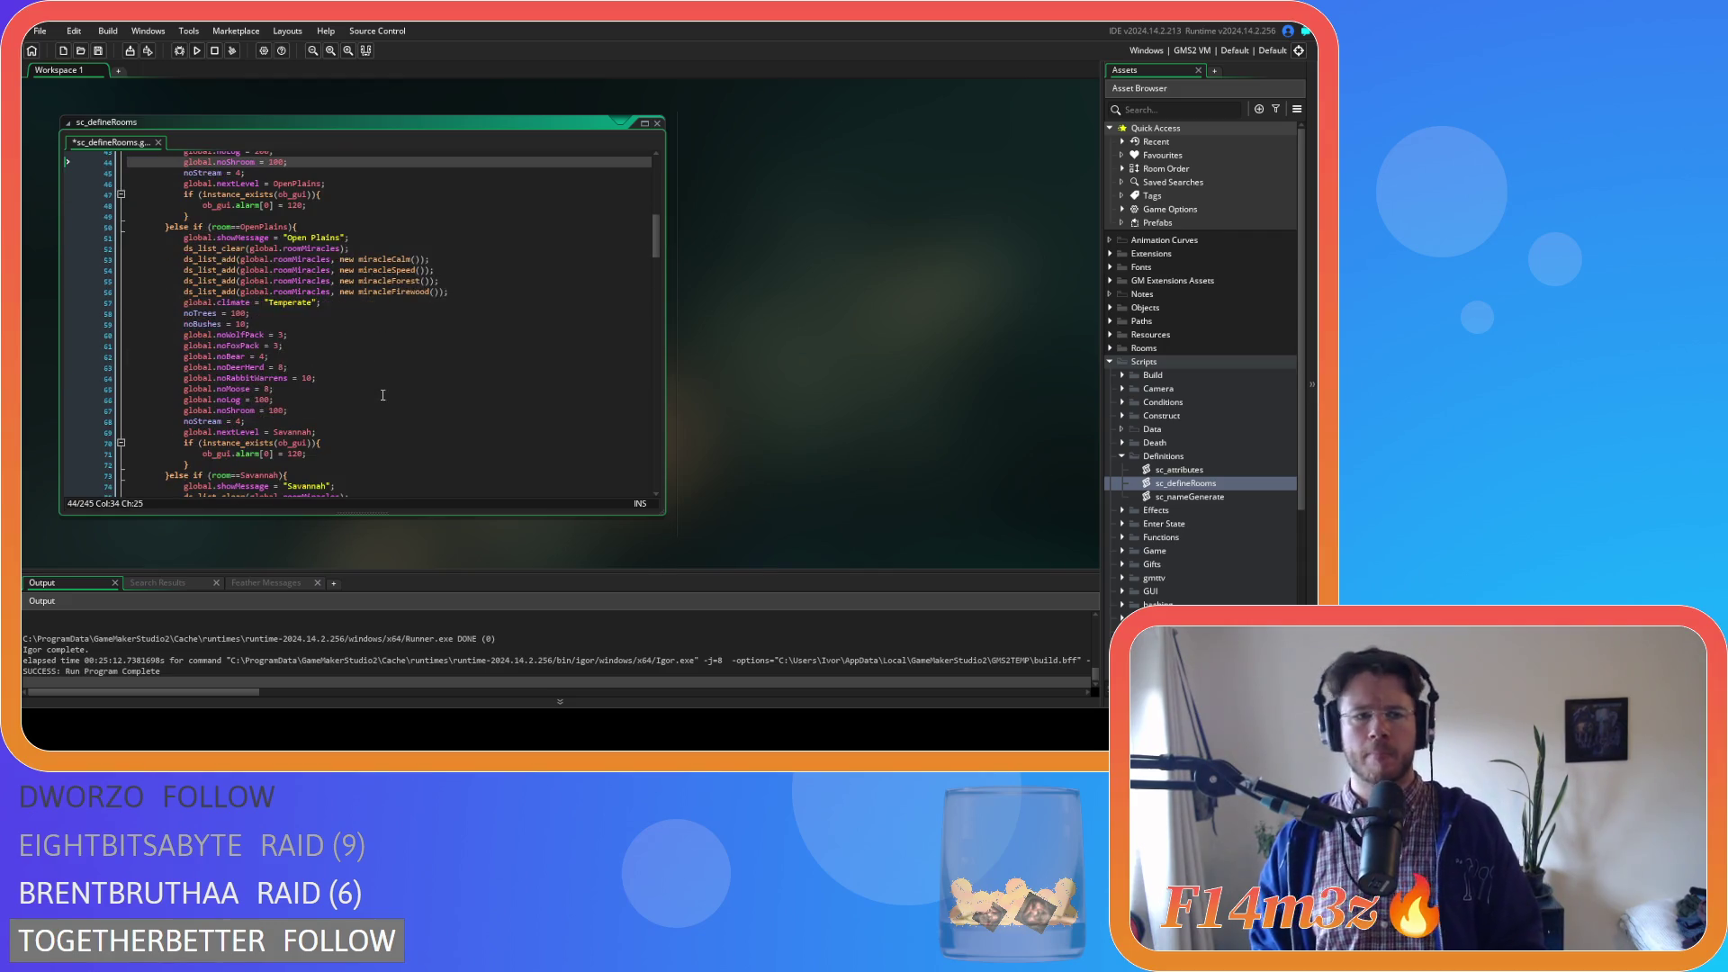
{"action": "scroll", "coordinate": [383, 395], "scroll_direction": "down", "scroll_amount": 1}
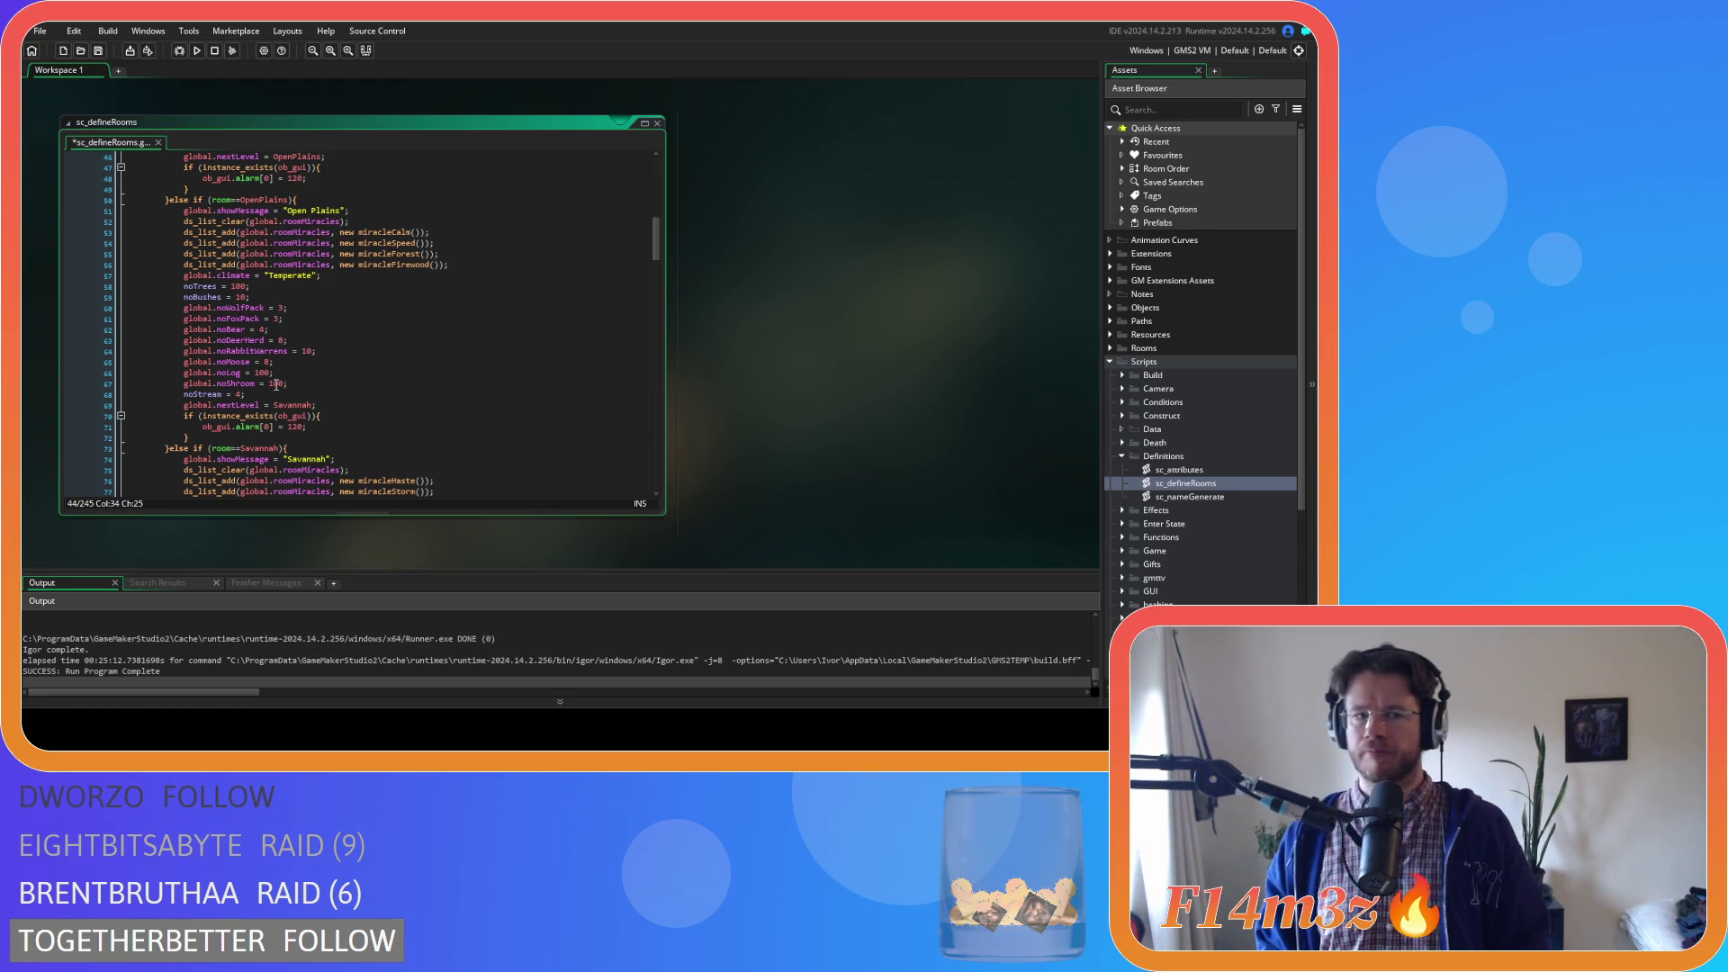
{"action": "scroll", "coordinate": [276, 384], "scroll_direction": "down", "scroll_amount": 8}
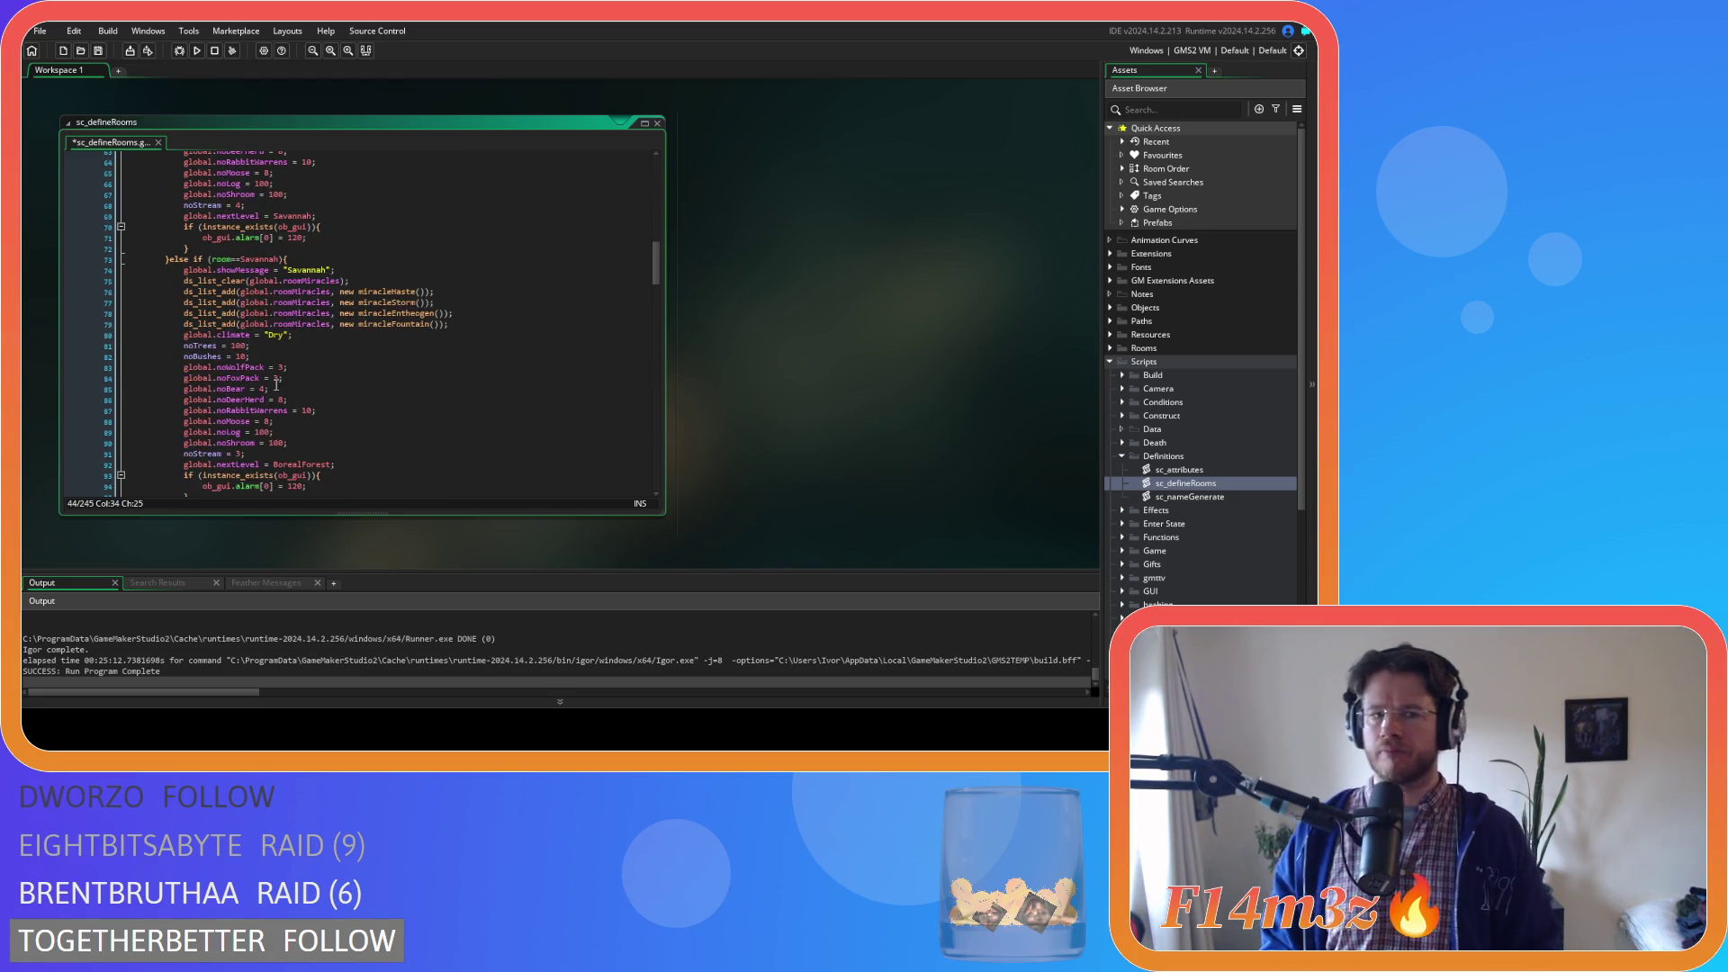
{"action": "scroll", "coordinate": [276, 384], "scroll_direction": "down", "scroll_amount": 7}
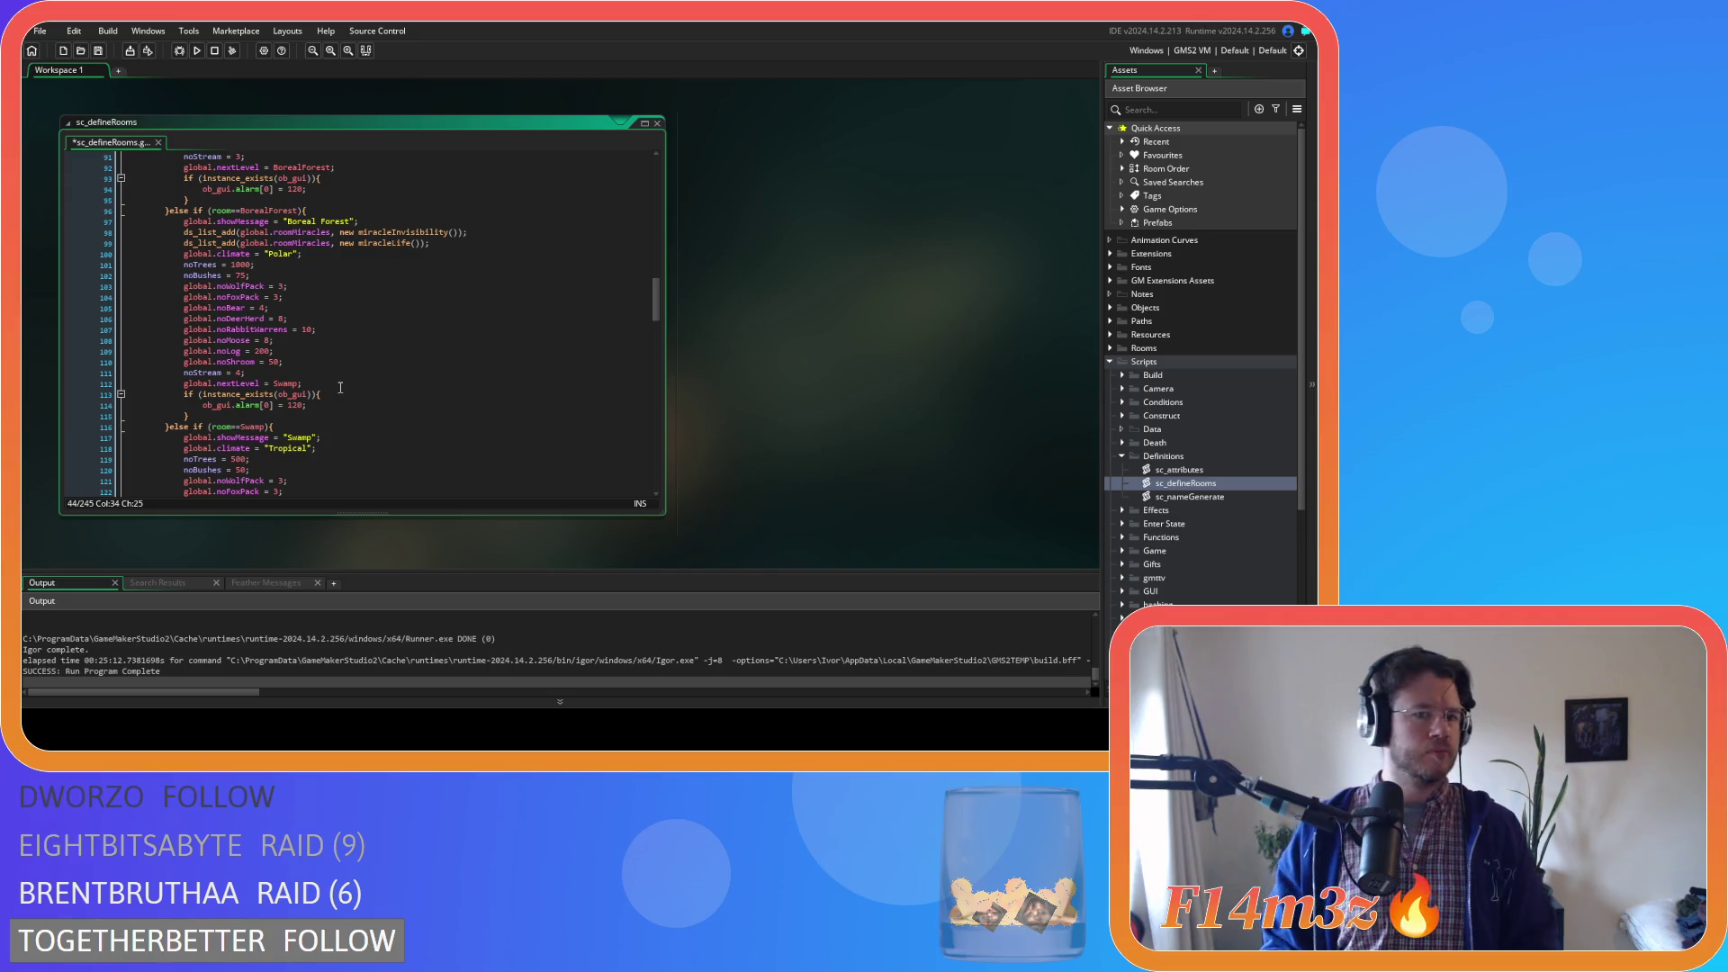
{"action": "scroll", "coordinate": [341, 388], "scroll_direction": "up", "scroll_amount": 3}
{"action": "scroll", "coordinate": [340, 388], "scroll_direction": "down", "scroll_amount": 5}
{"action": "scroll", "coordinate": [340, 388], "scroll_direction": "up", "scroll_amount": 5}
{"action": "scroll", "coordinate": [340, 387], "scroll_direction": "down", "scroll_amount": 3}
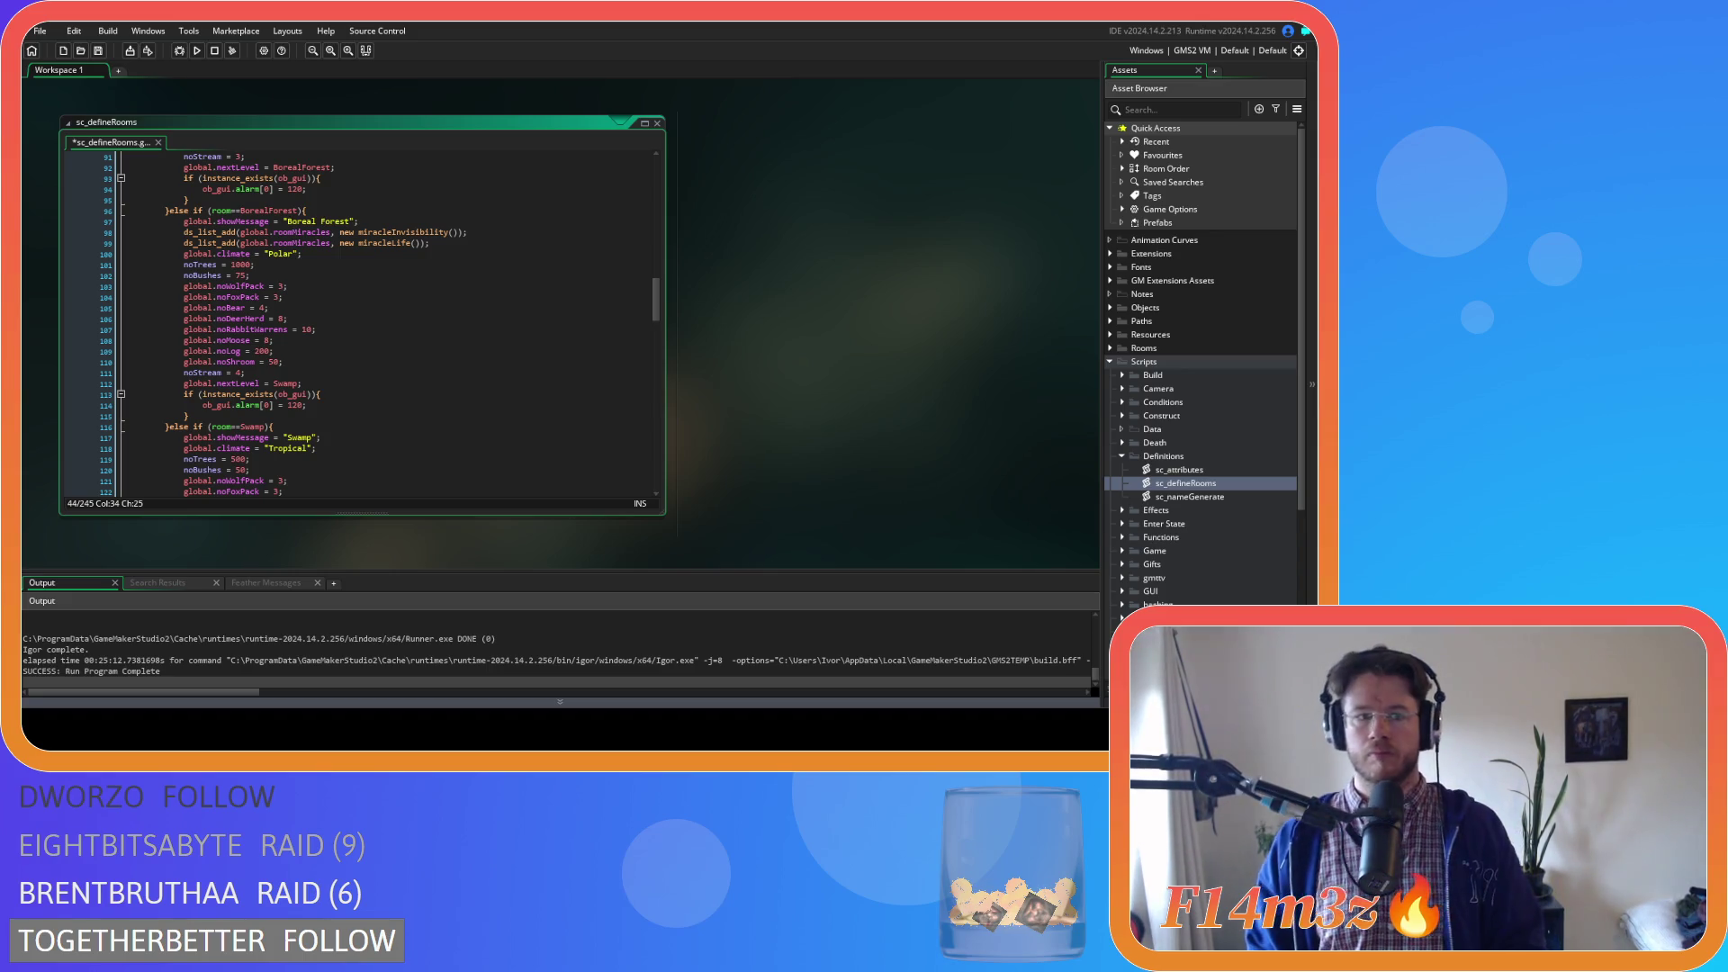
Set noShroom to 100 for Boreal Forest, Swamp and Desert Island, then save with Ctrl+S
{"action": "double_click", "coordinate": [275, 361]}
{"action": "type", "text": "100"}
{"action": "scroll", "coordinate": [353, 313], "scroll_direction": "down", "scroll_amount": 3}
{"action": "scroll", "coordinate": [353, 313], "scroll_direction": "down", "scroll_amount": 4}
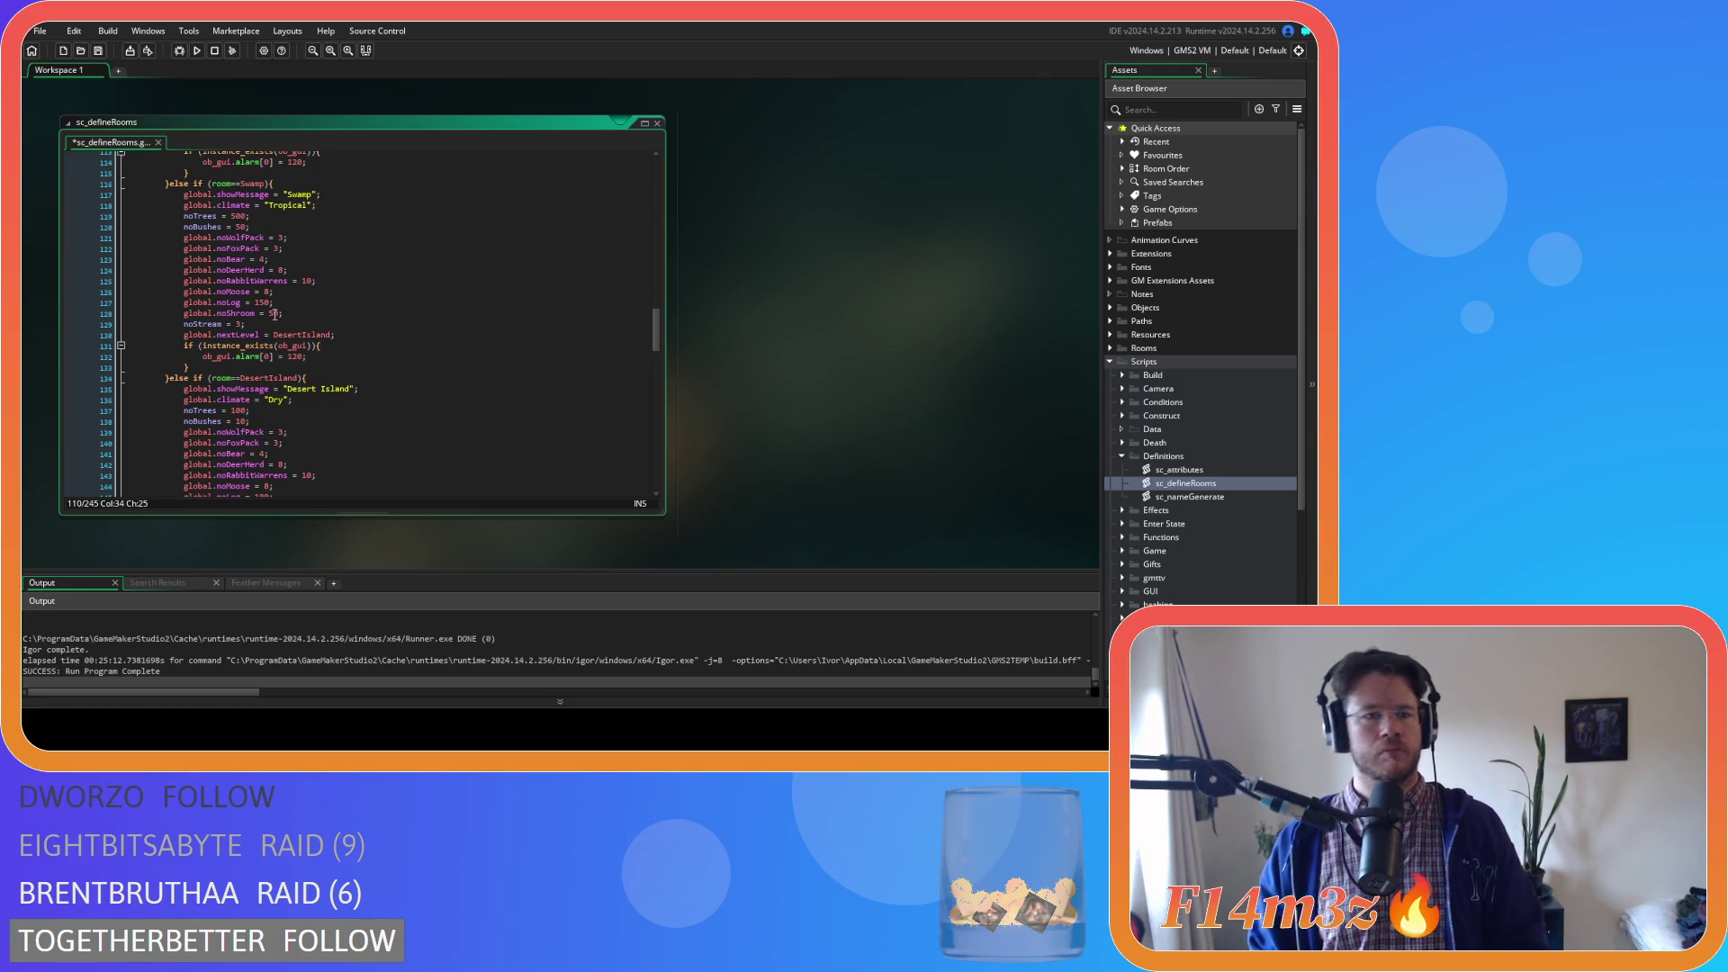
{"action": "double_click", "coordinate": [276, 313]}
{"action": "type", "text": "100"}
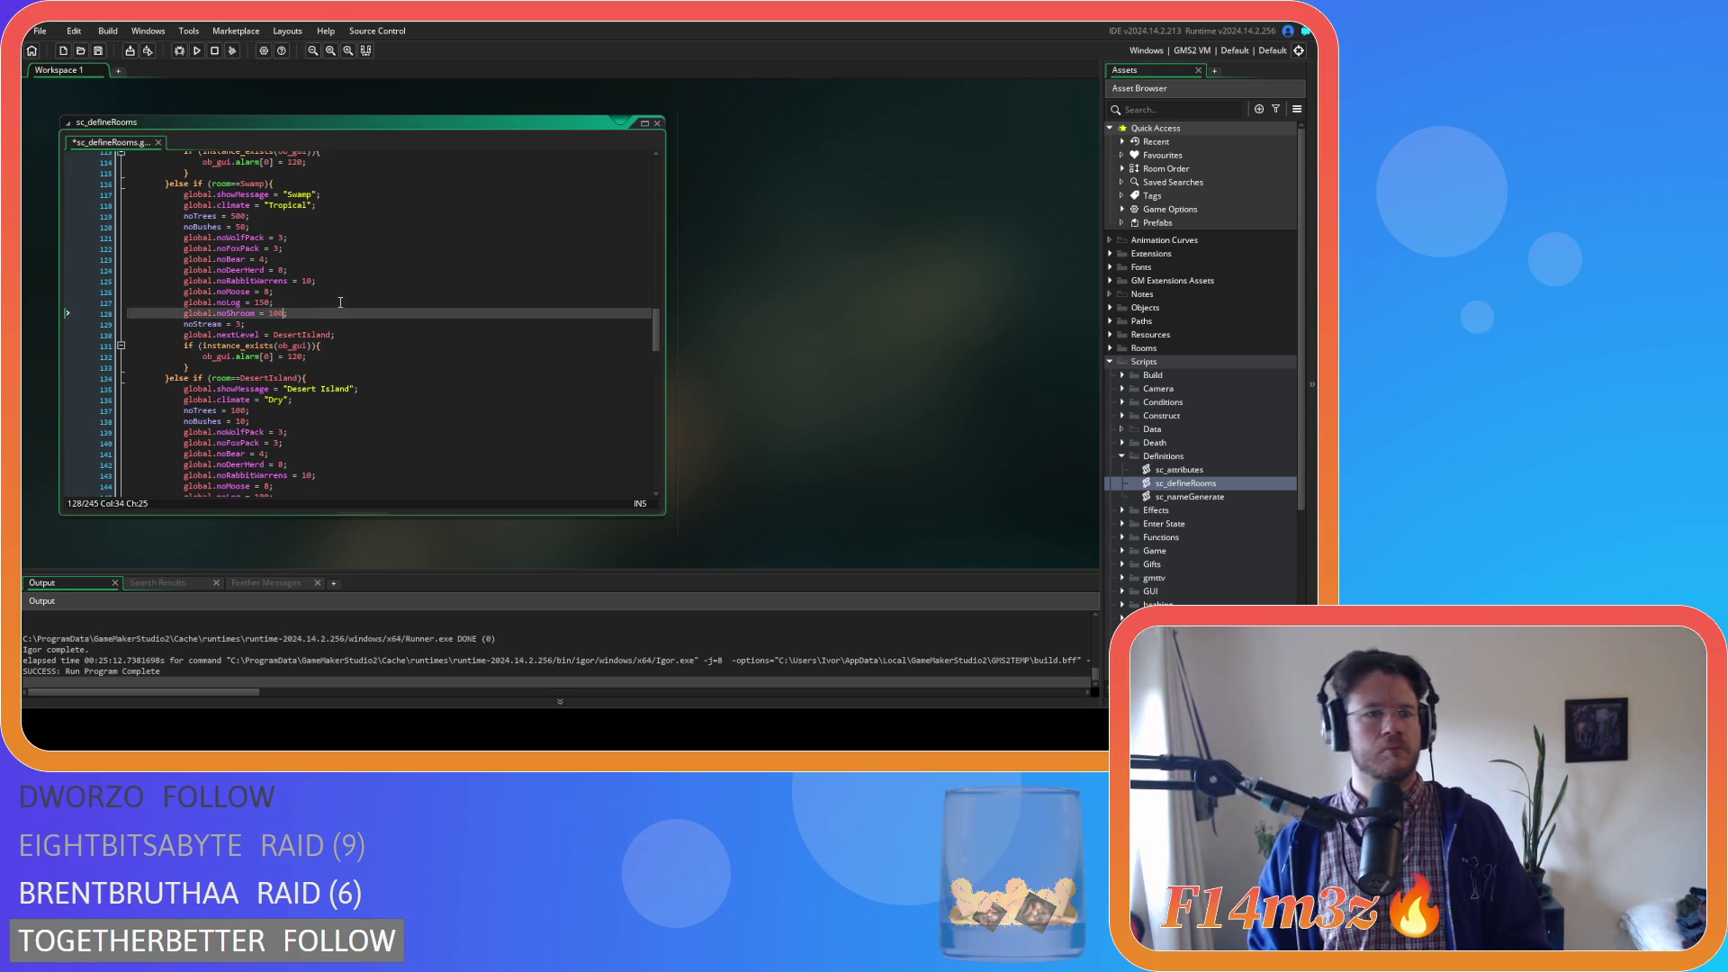
{"action": "scroll", "coordinate": [340, 301], "scroll_direction": "down", "scroll_amount": 3}
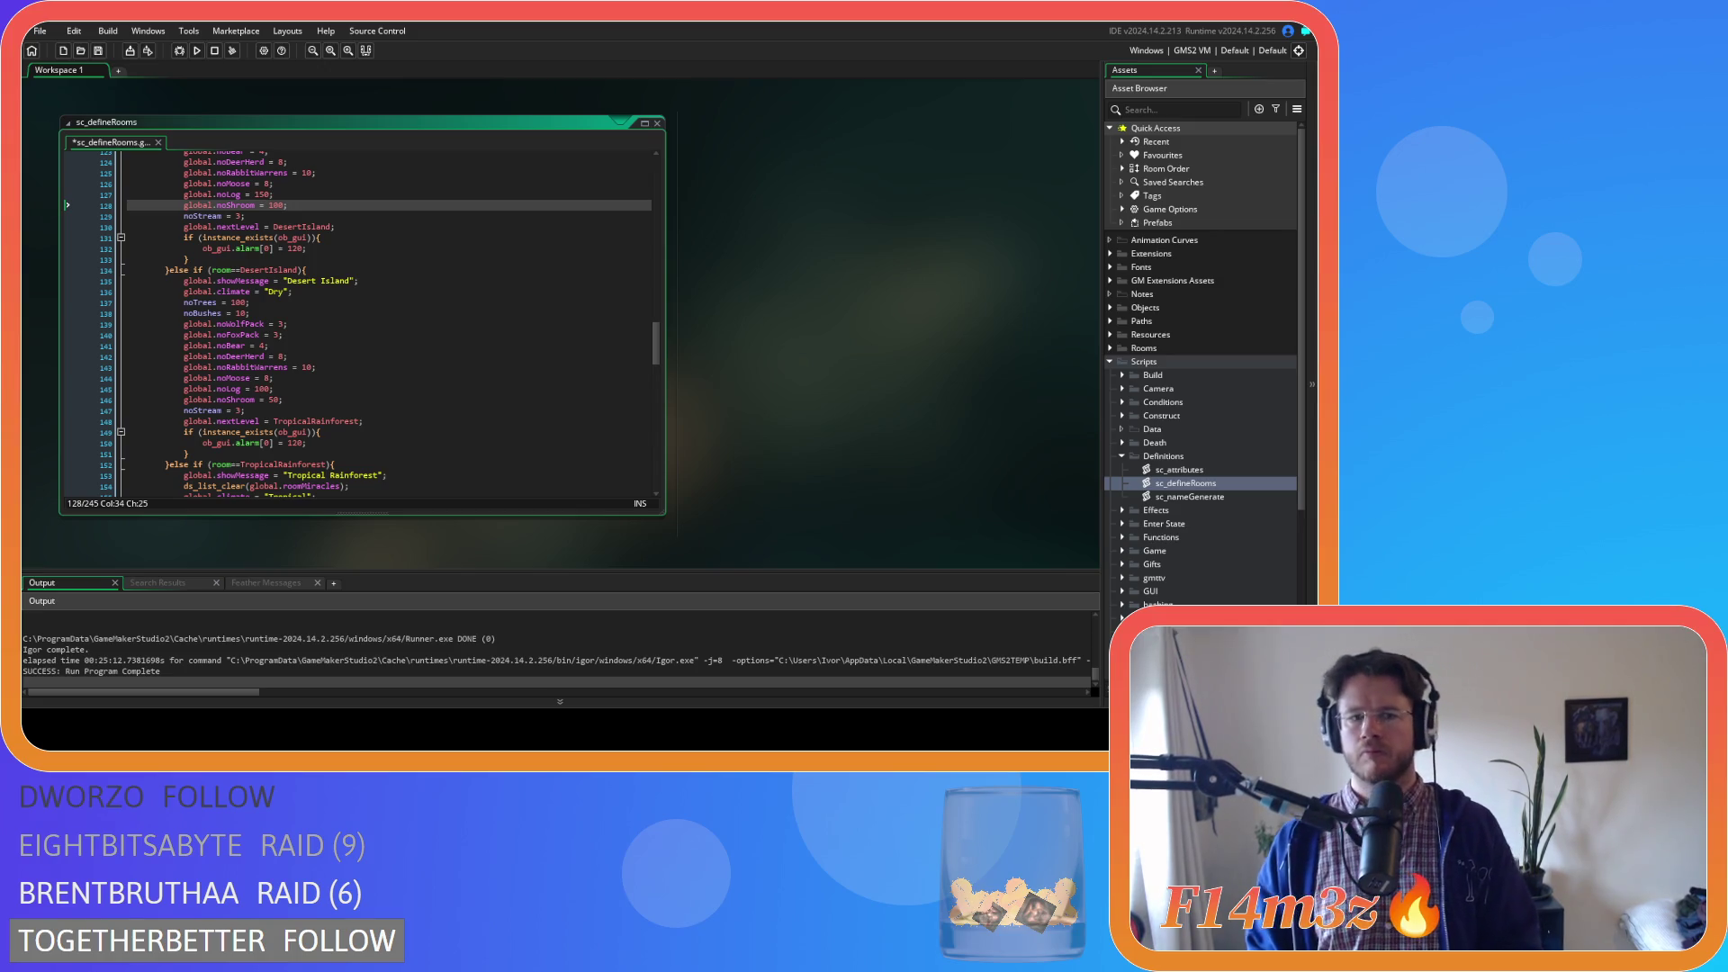
{"action": "double_click", "coordinate": [275, 398]}
{"action": "type", "text": "100"}
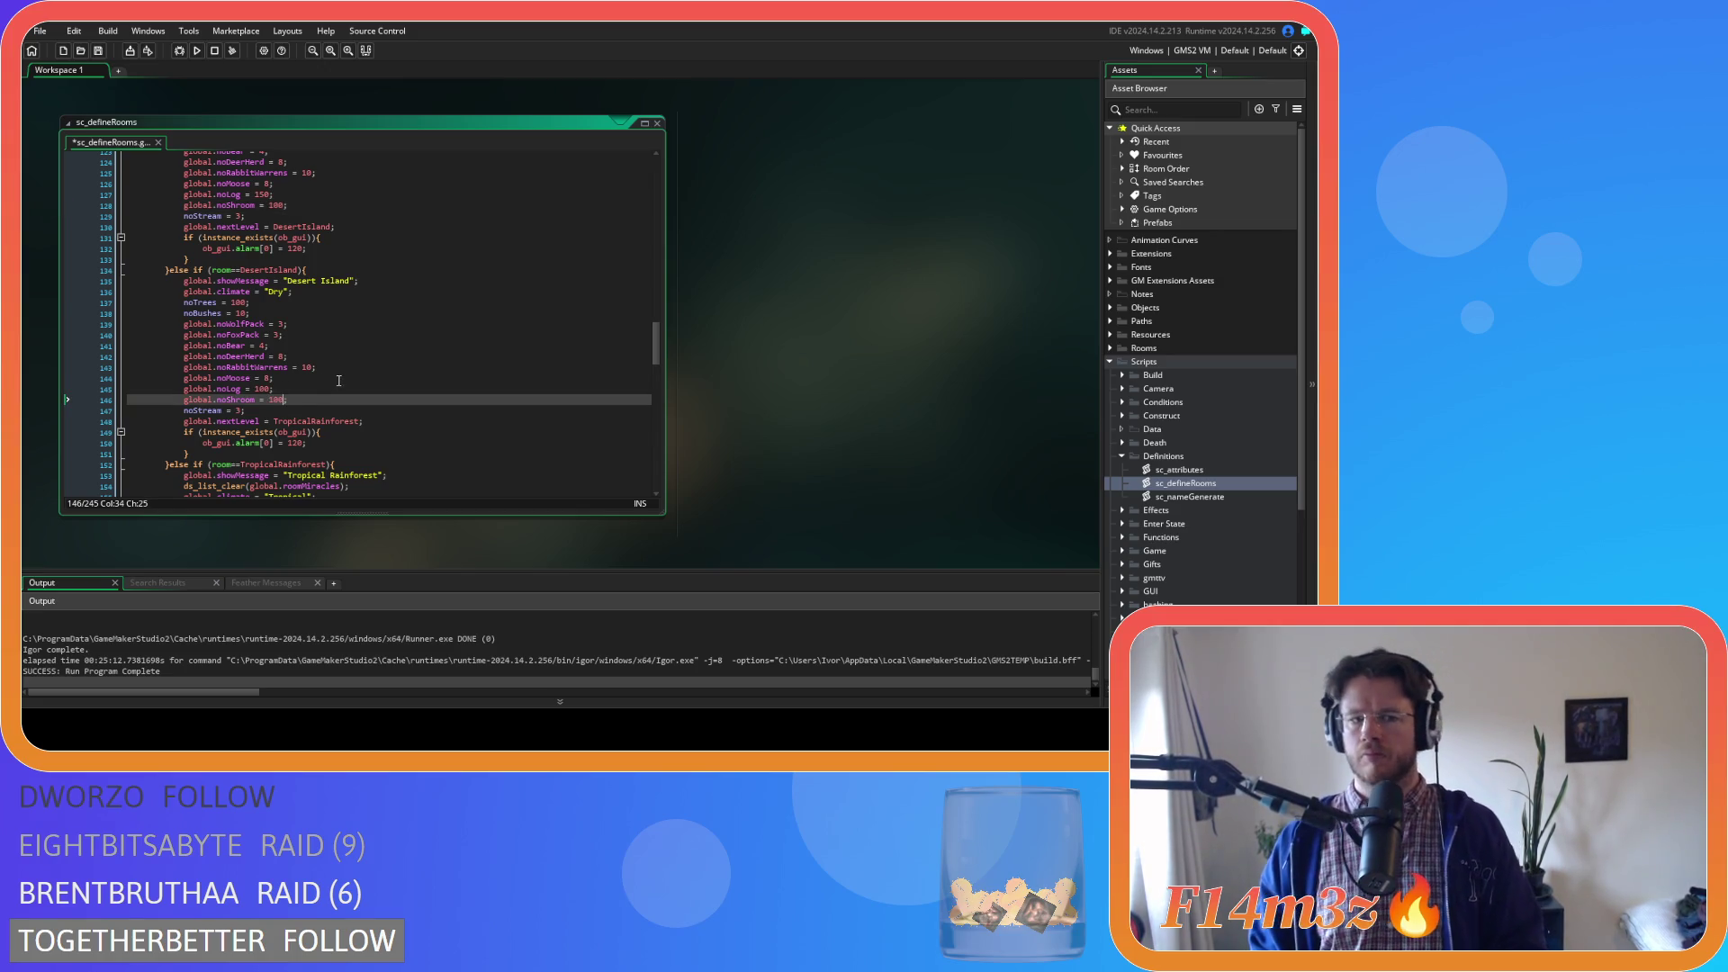
{"action": "scroll", "coordinate": [341, 380], "scroll_direction": "down", "scroll_amount": 5}
{"action": "scroll", "coordinate": [341, 380], "scroll_direction": "down", "scroll_amount": 1}
{"action": "key", "text": "ctrl+s"}
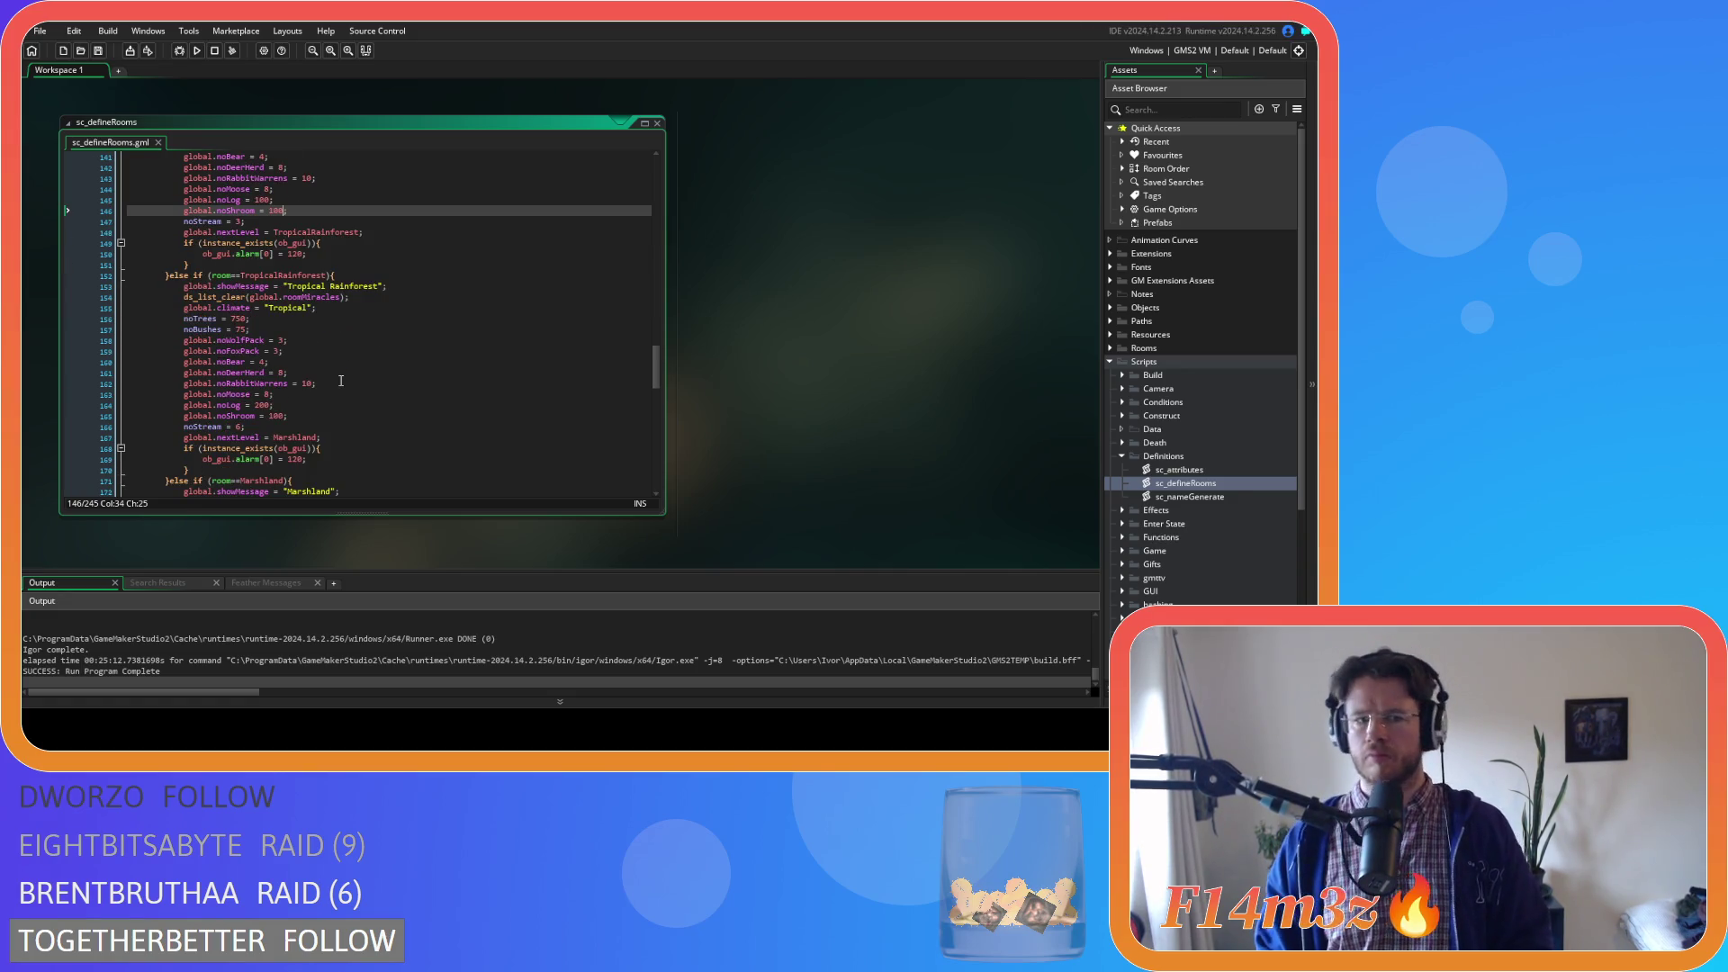
Replace Marshland's noShroom value 50 with 100
{"action": "scroll", "coordinate": [341, 380], "scroll_direction": "down", "scroll_amount": 7}
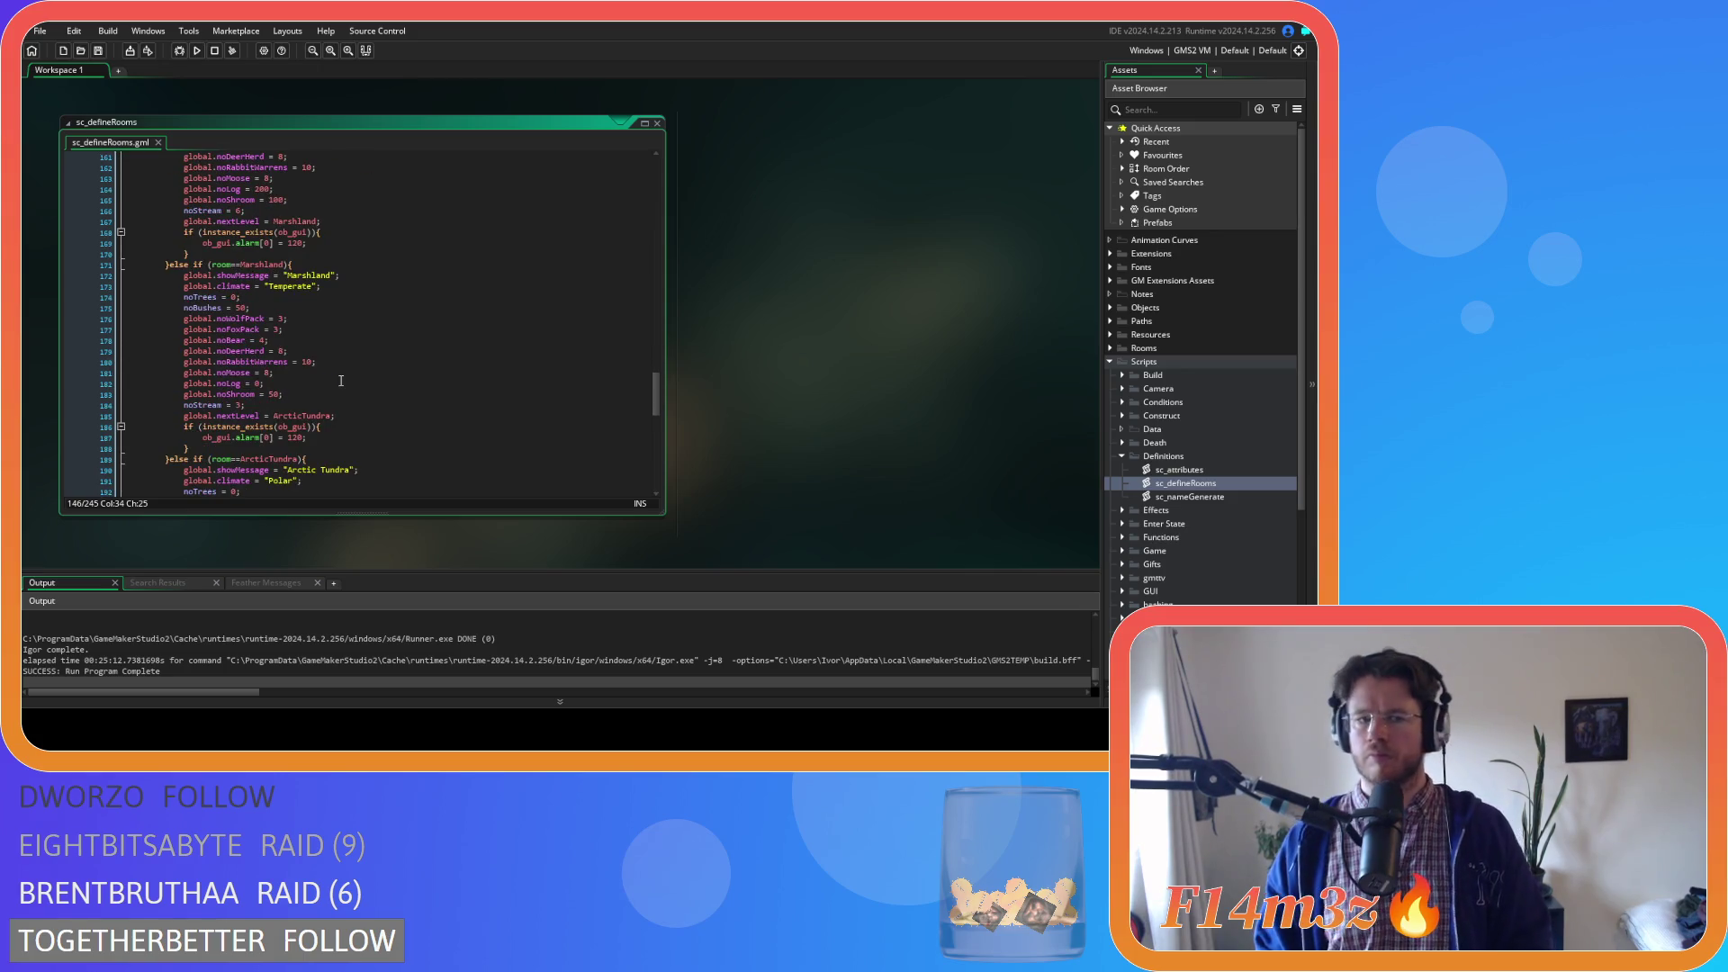
{"action": "left_click", "coordinate": [349, 390]}
{"action": "key", "text": "Left"}
{"action": "key", "text": "BackSpace"}
{"action": "key", "text": "BackSpace"}
{"action": "type", "text": "100"}
{"action": "scroll", "coordinate": [349, 389], "scroll_direction": "down", "scroll_amount": 3}
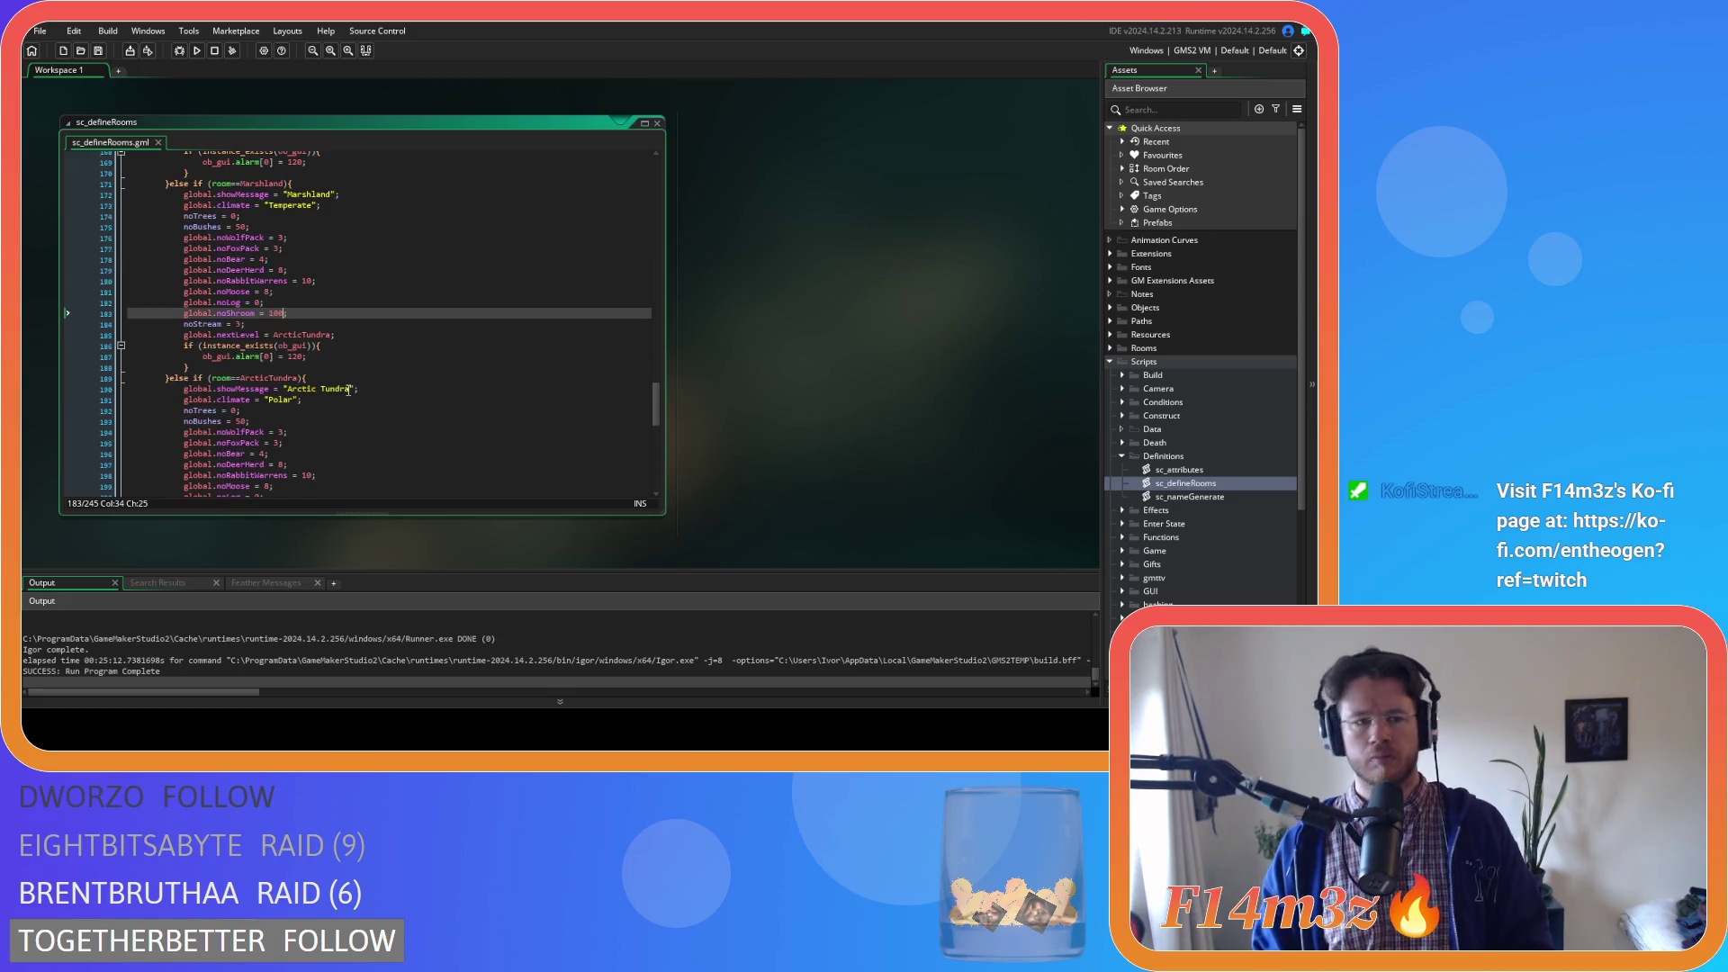
{"action": "scroll", "coordinate": [348, 389], "scroll_direction": "down", "scroll_amount": 3}
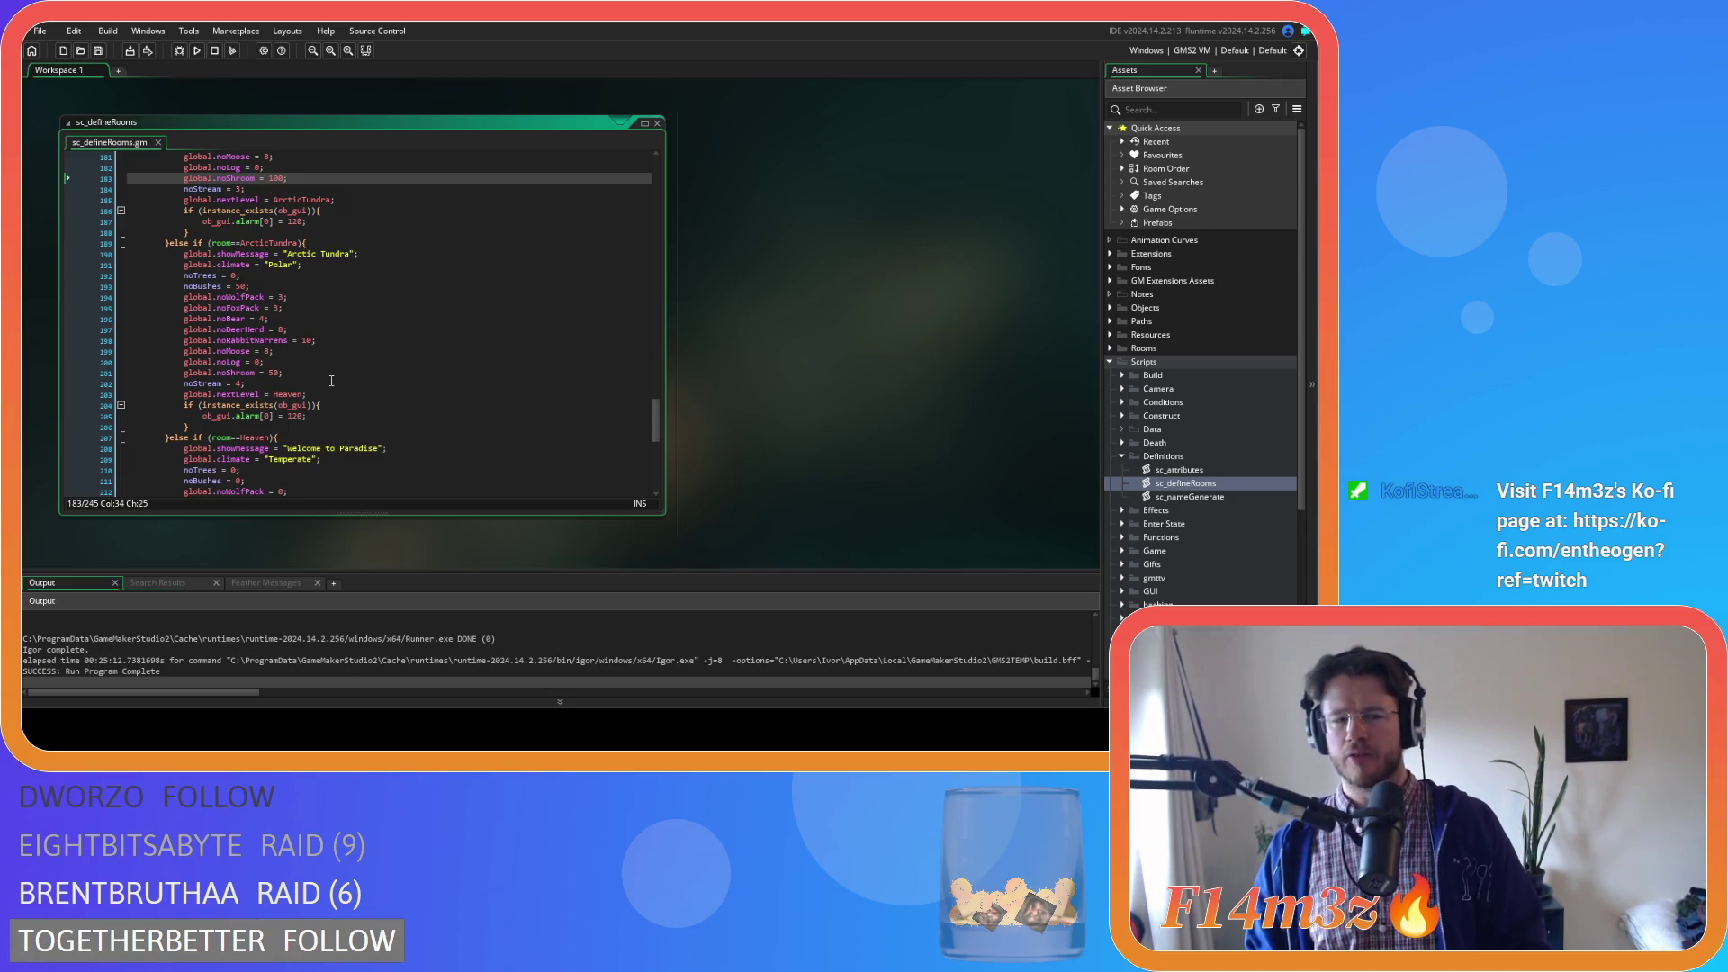
{"action": "mouse_move", "coordinate": [283, 211]}
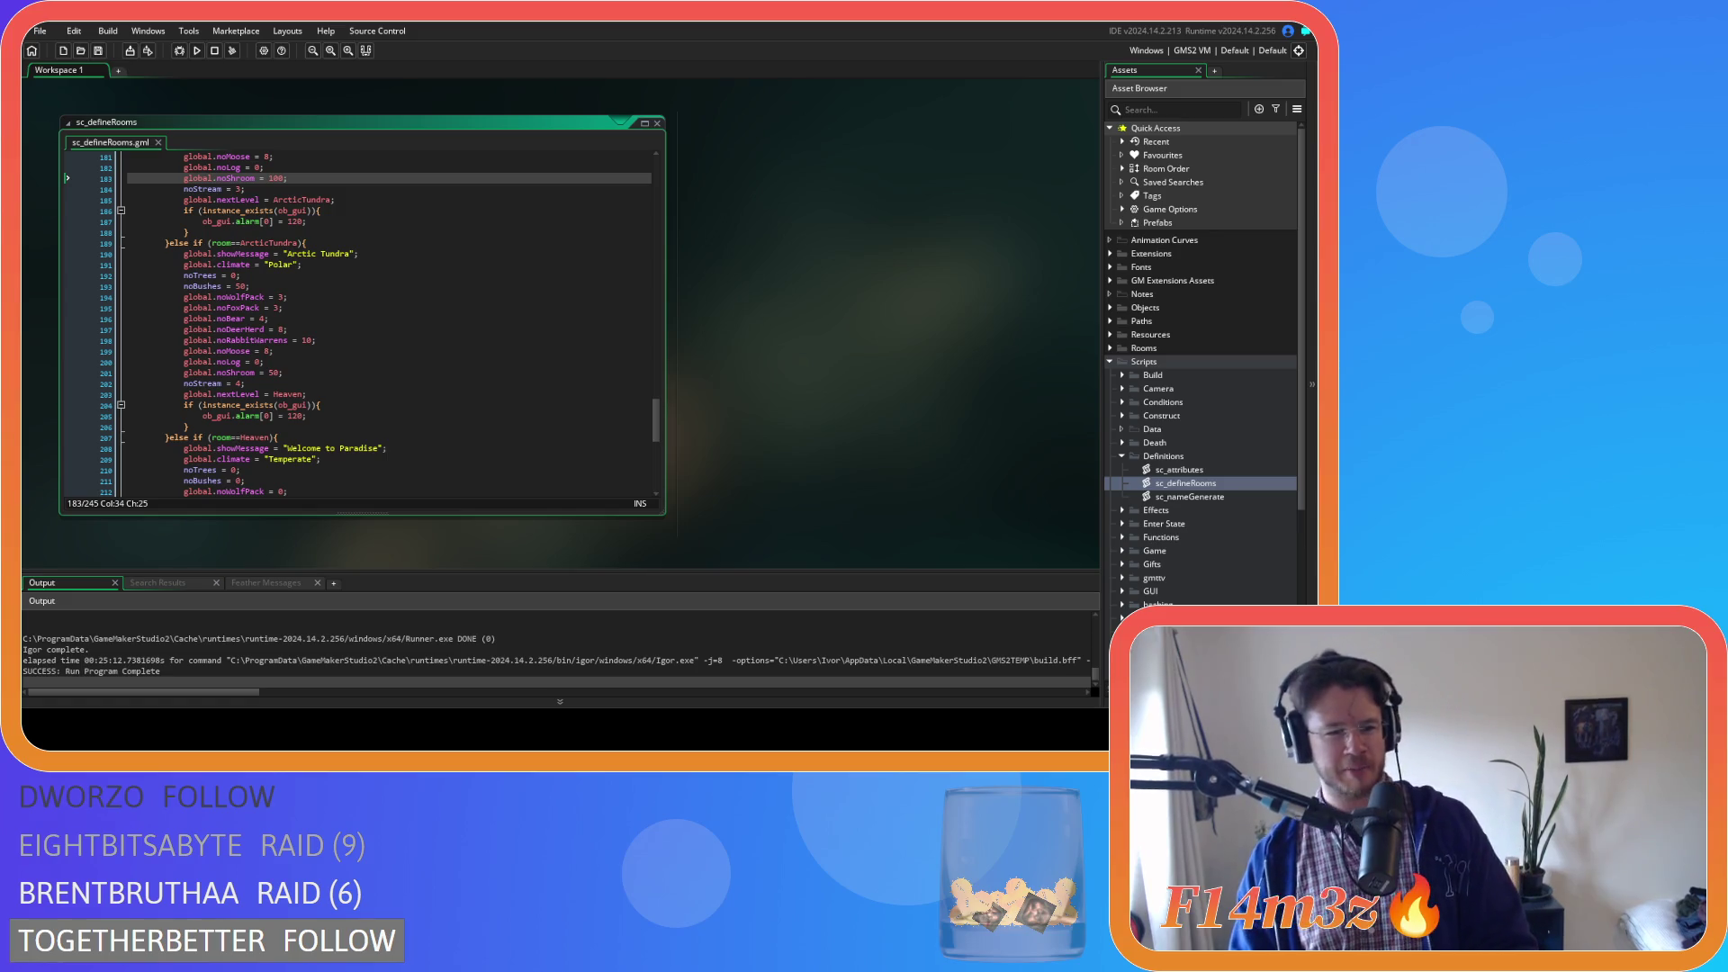
{"action": "left_click", "coordinate": [295, 194]}
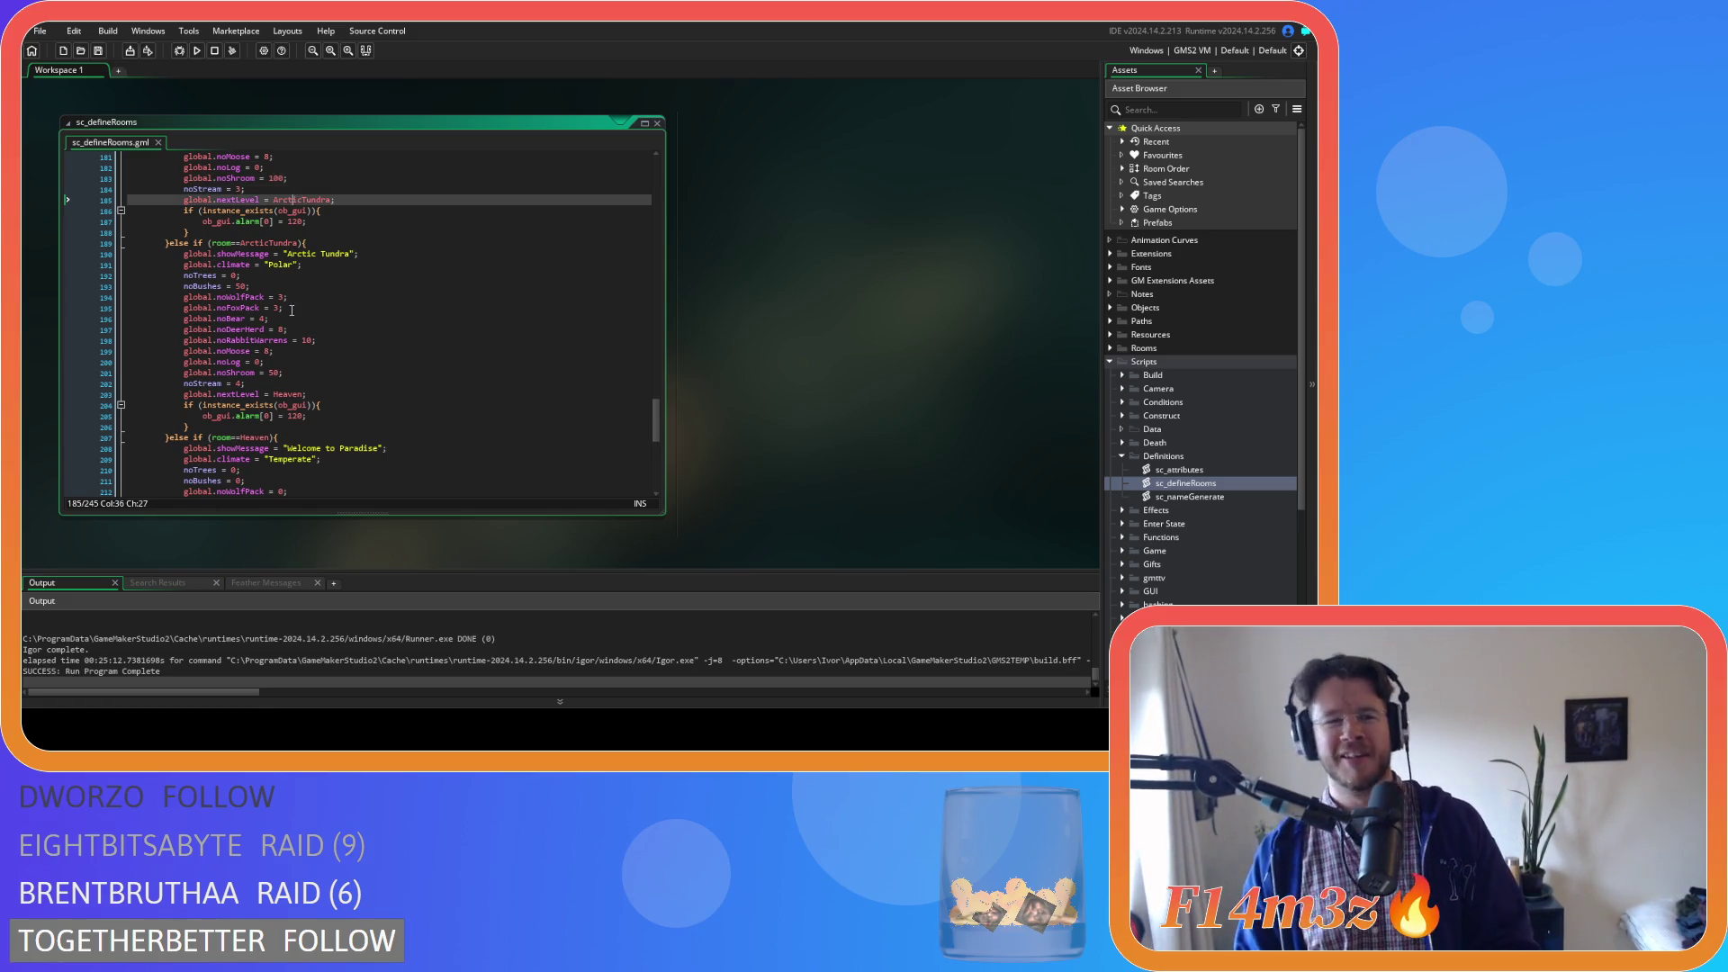
Change the Arctic Tundra room's noShroom value from 50 to 100
{"action": "scroll", "coordinate": [276, 325], "scroll_direction": "down", "scroll_amount": 2}
{"action": "double_click", "coordinate": [275, 319]}
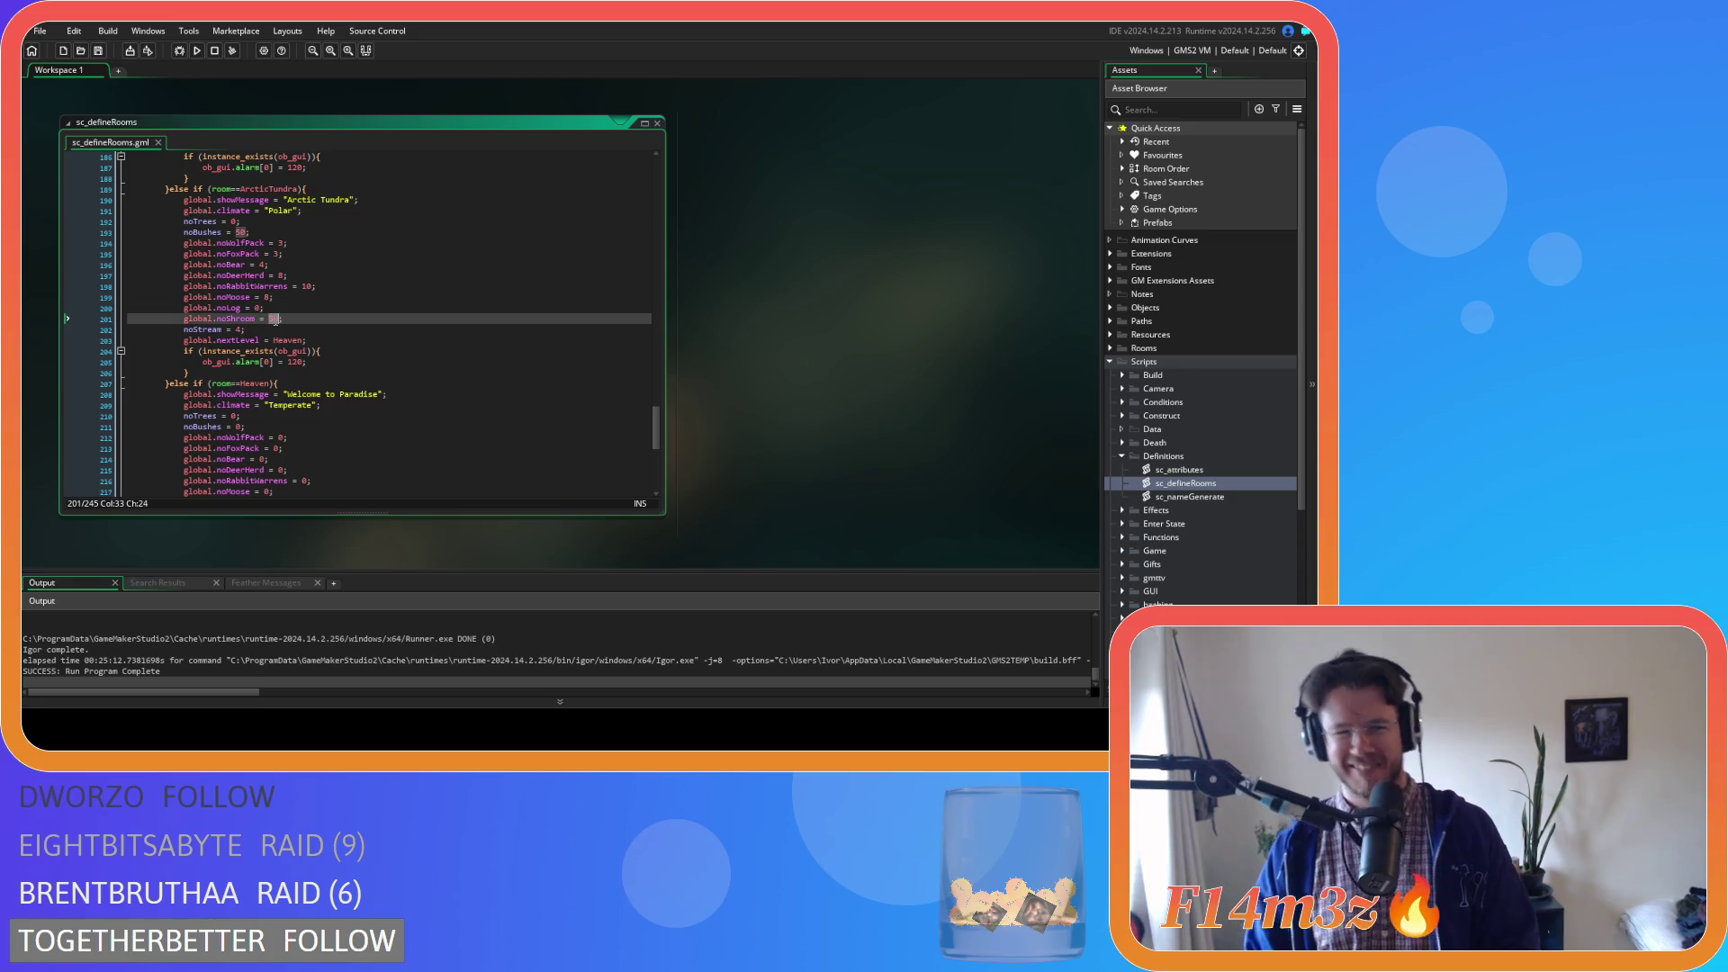
{"action": "type", "text": "100"}
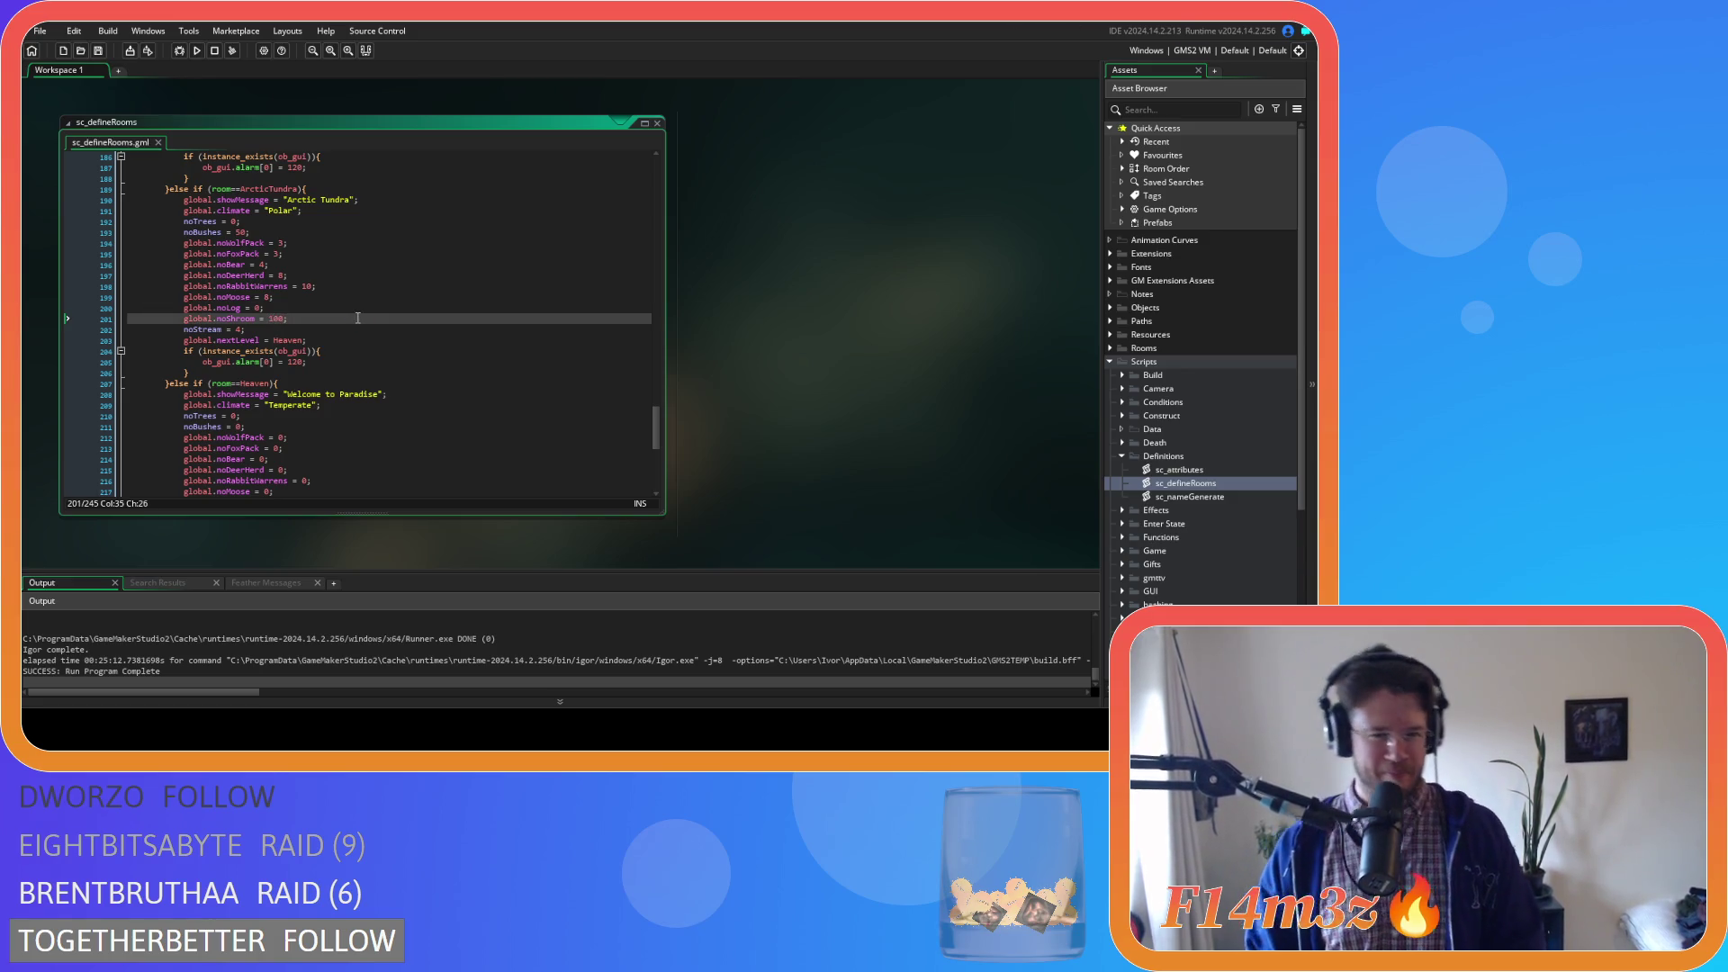
Close all open code windows using the workspace context menu's Windows > Close All
{"action": "scroll", "coordinate": [356, 333], "scroll_direction": "down", "scroll_amount": 4}
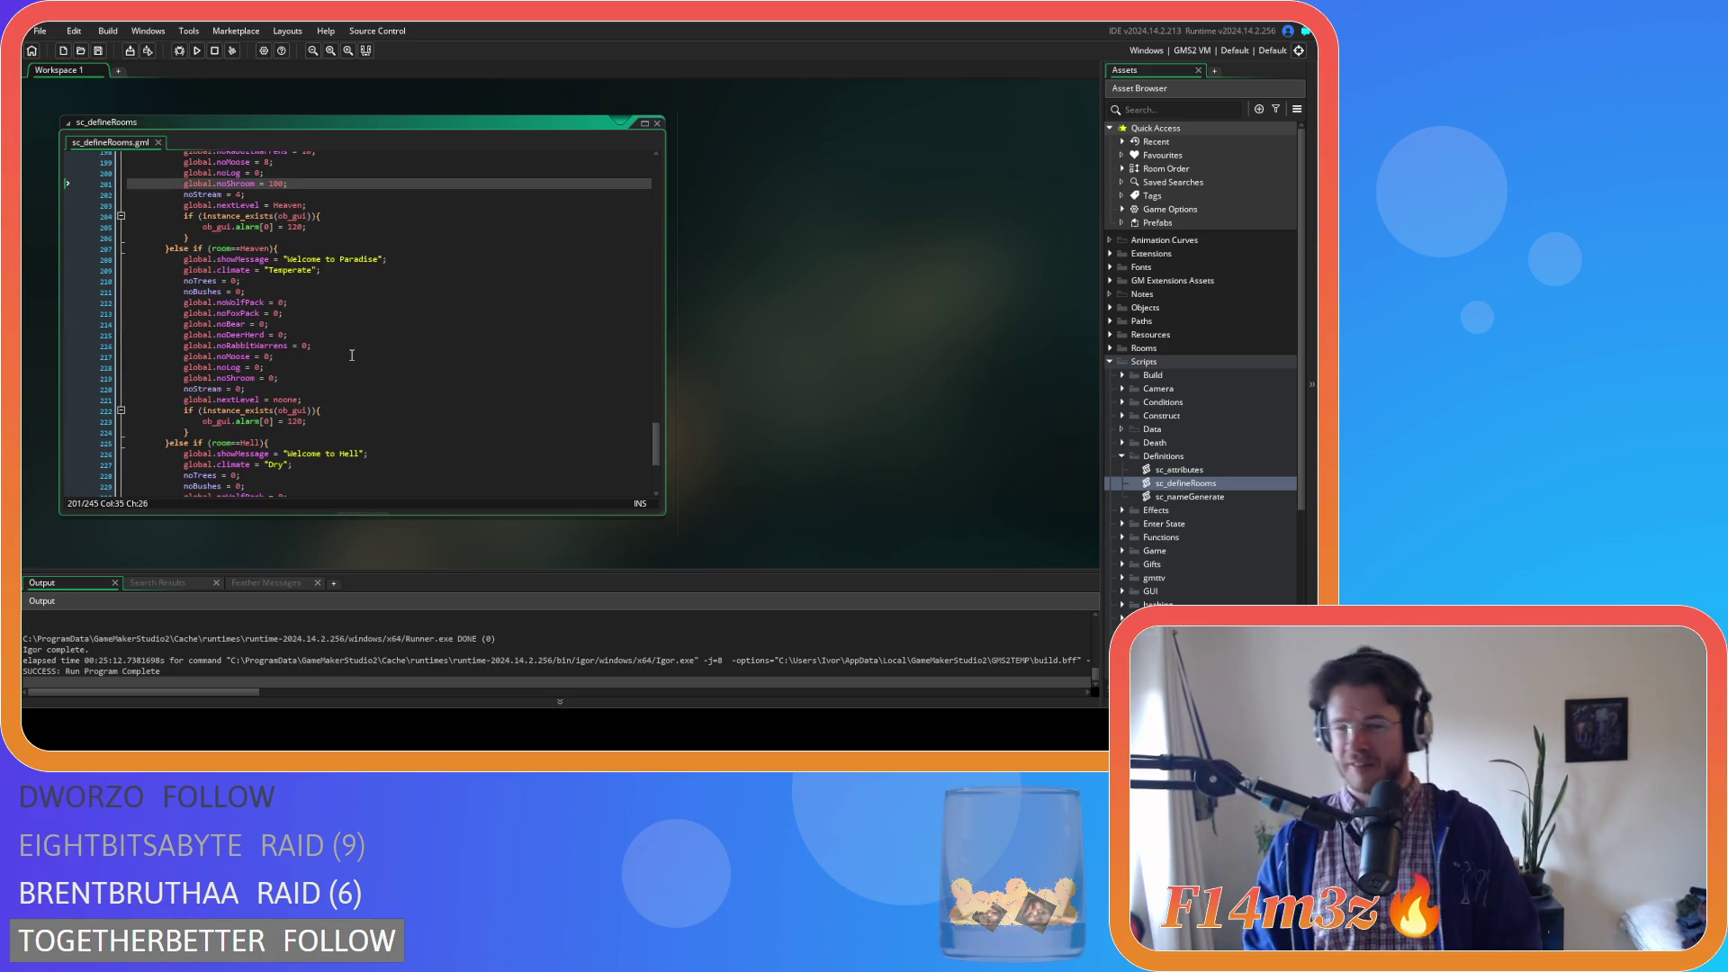
{"action": "right_click", "coordinate": [646, 206]}
{"action": "right_click", "coordinate": [770, 199]}
{"action": "mouse_move", "coordinate": [792, 217]}
{"action": "left_click", "coordinate": [867, 249]}
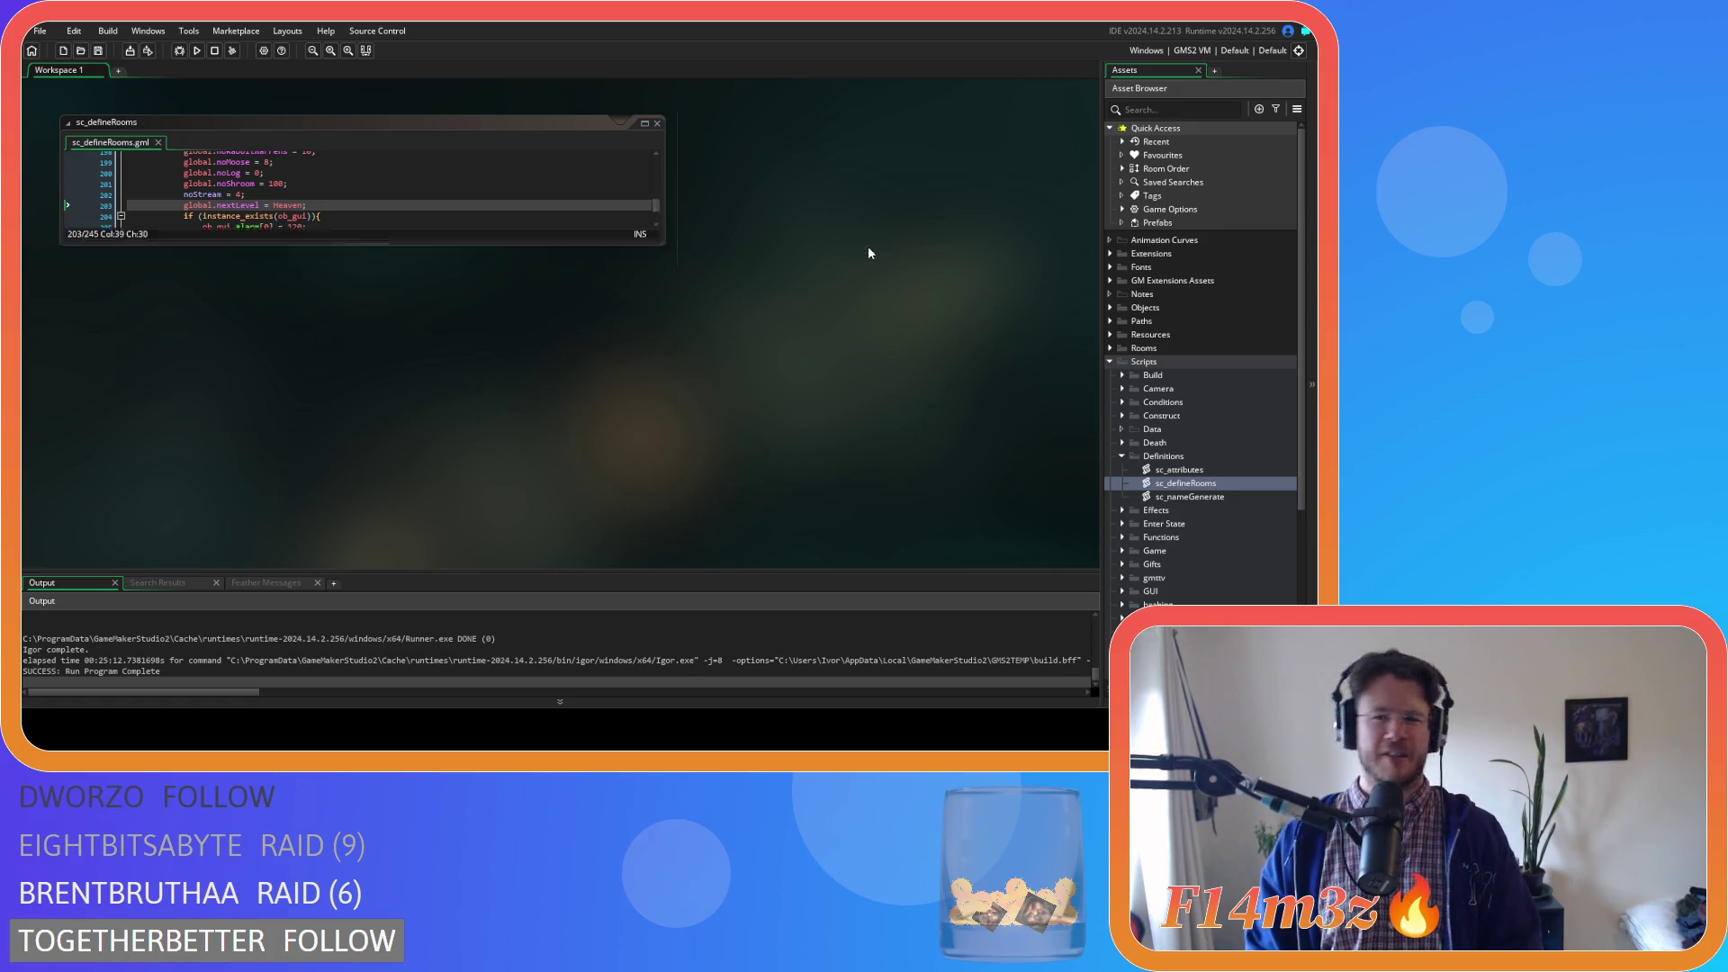
Reopen sc_defineRooms from the Scripts > Definitions folder in the asset list
{"action": "left_click", "coordinate": [1105, 361]}
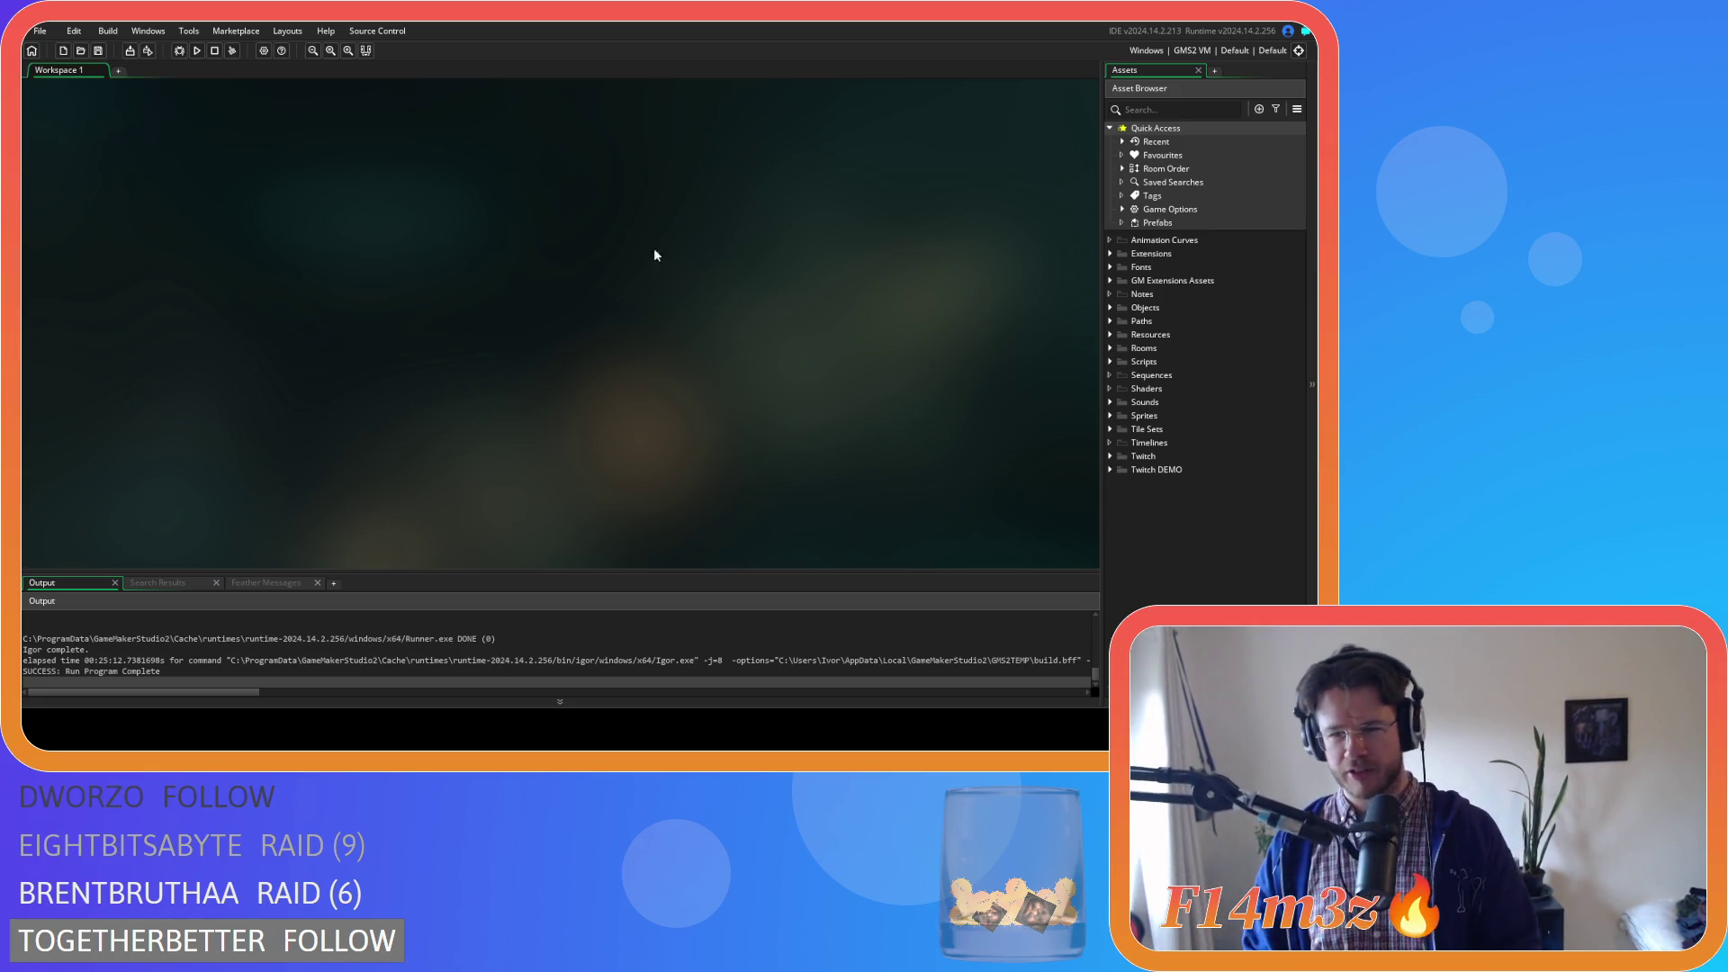
{"action": "left_click", "coordinate": [1109, 361]}
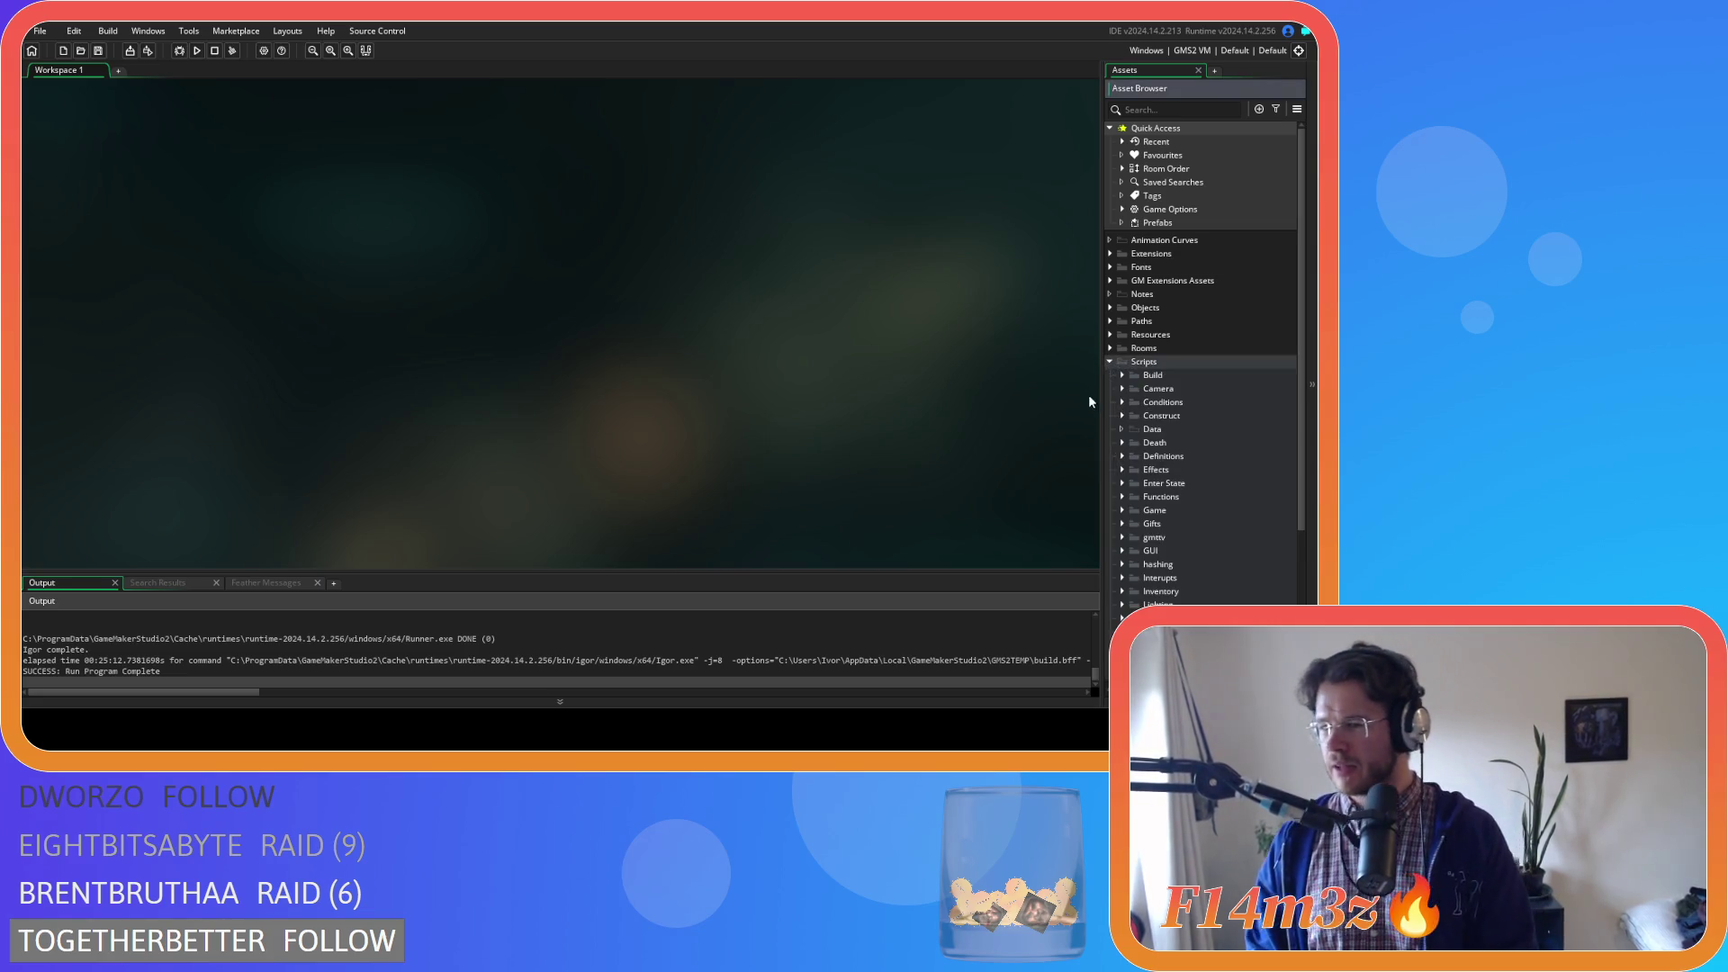
{"action": "left_click", "coordinate": [1121, 455]}
{"action": "double_click", "coordinate": [1162, 486]}
{"action": "scroll", "coordinate": [462, 397], "scroll_direction": "down", "scroll_amount": 8}
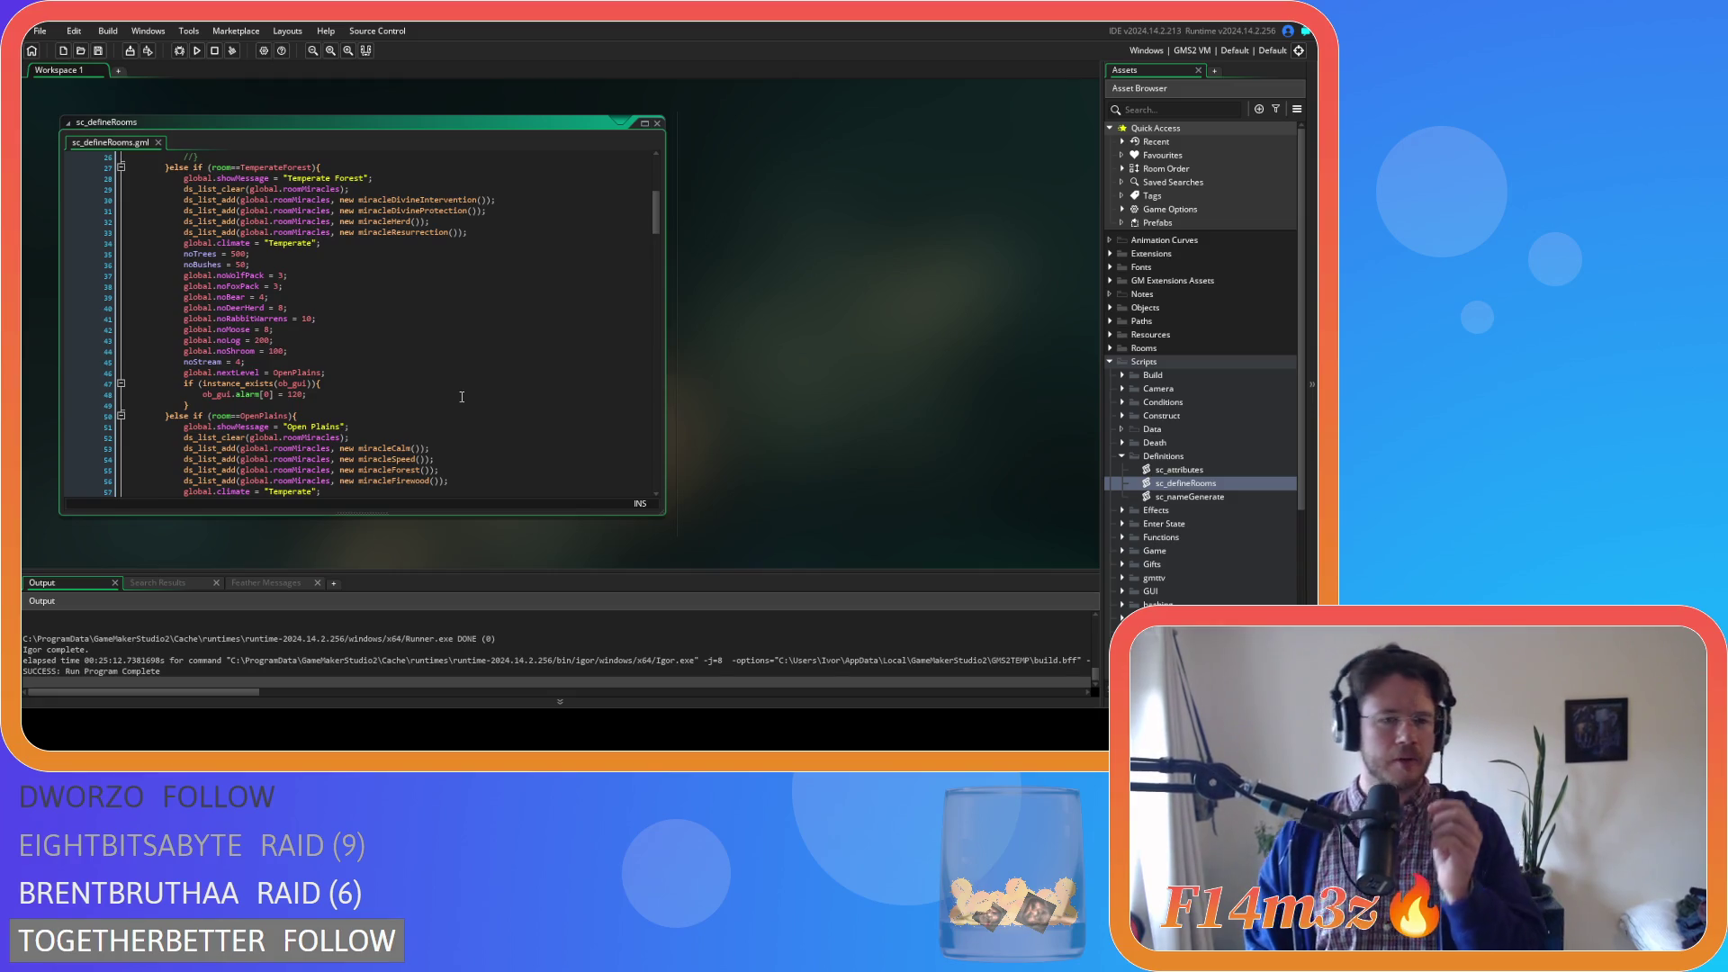
{"action": "scroll", "coordinate": [462, 397], "scroll_direction": "down", "scroll_amount": 2}
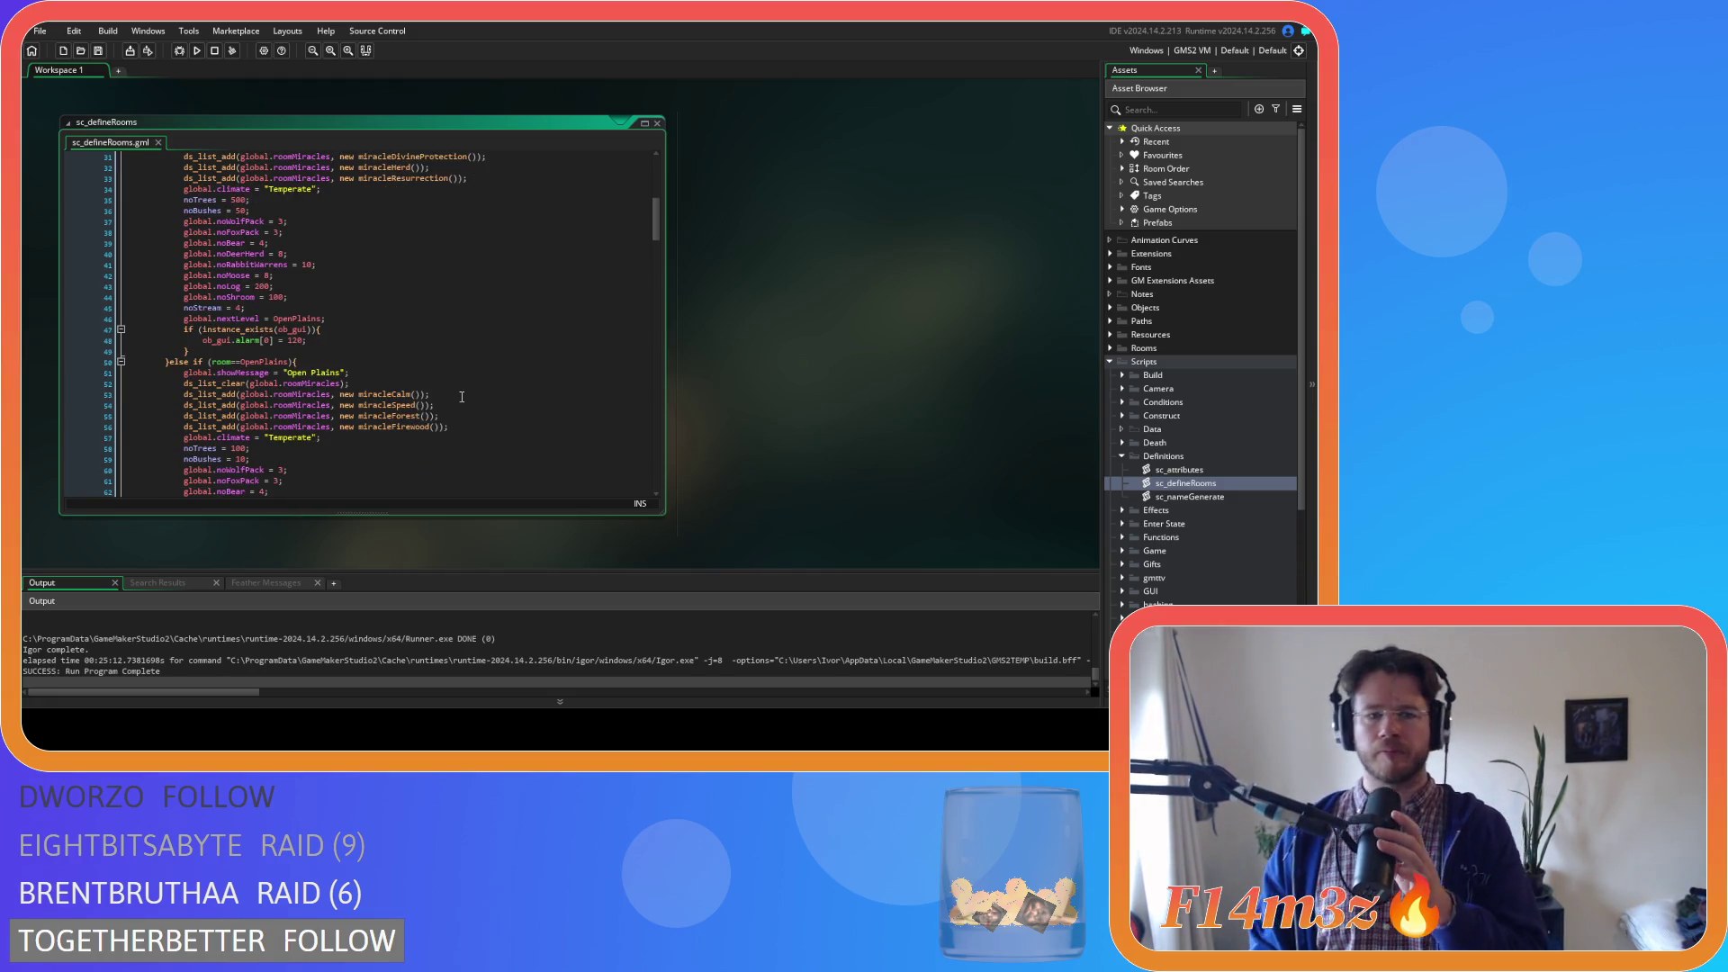
{"action": "scroll", "coordinate": [462, 397], "scroll_direction": "down", "scroll_amount": 3}
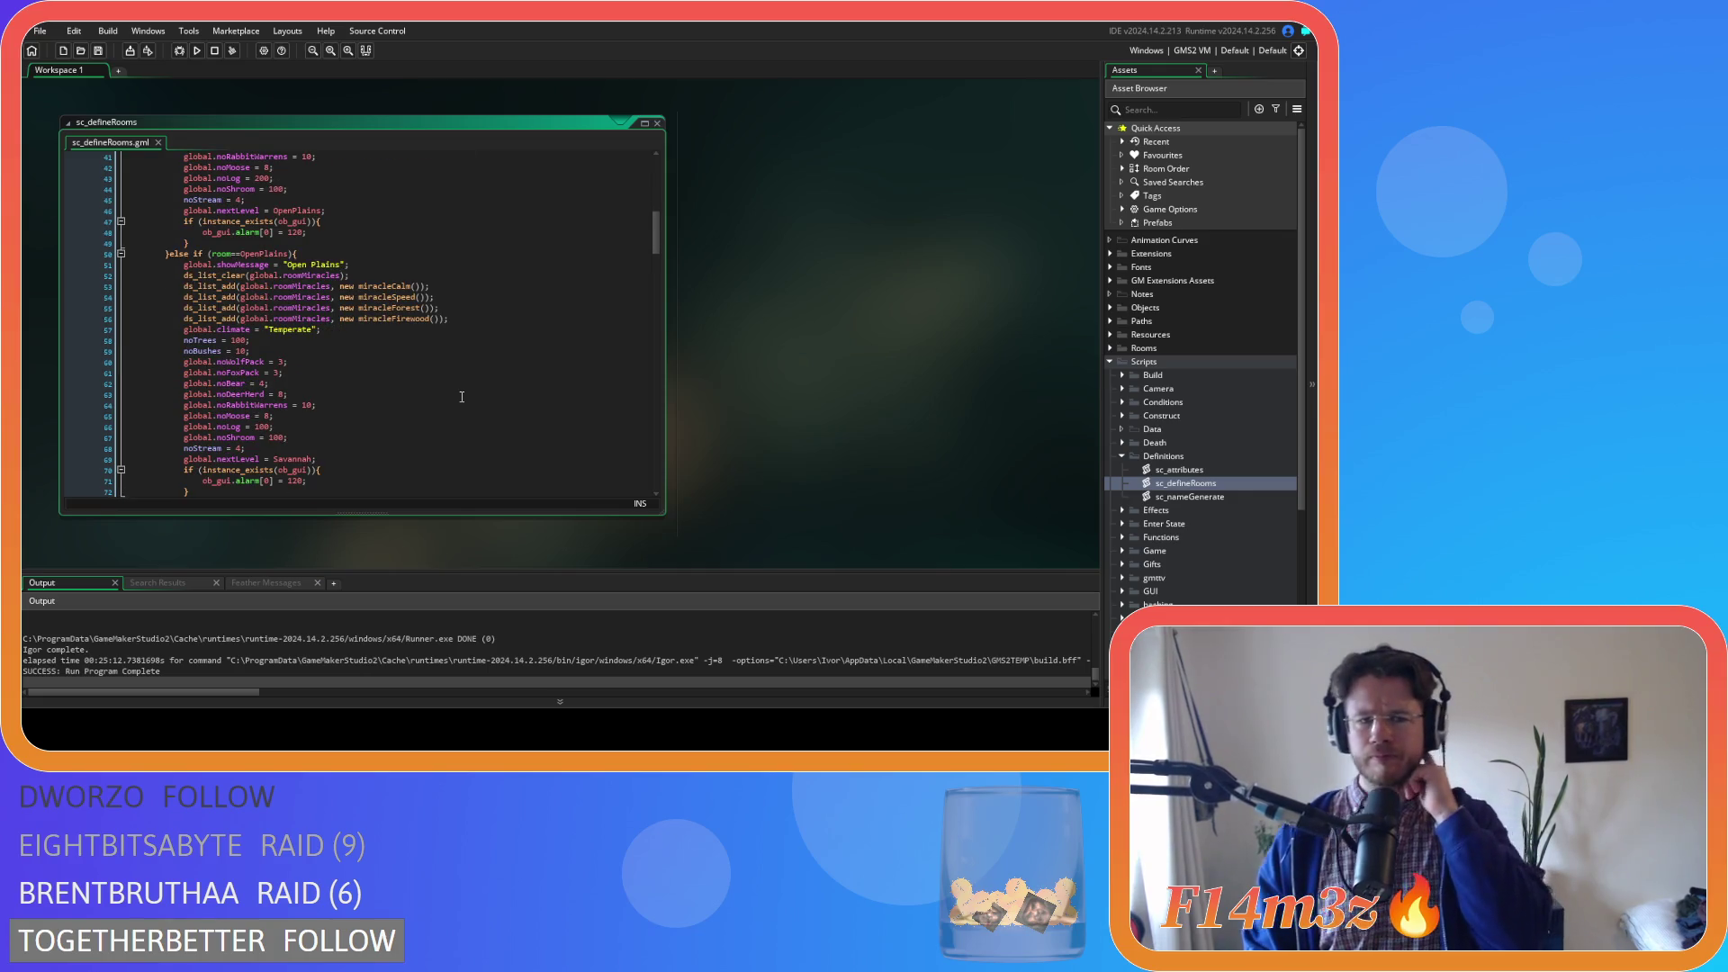
{"action": "scroll", "coordinate": [462, 396], "scroll_direction": "down", "scroll_amount": 5}
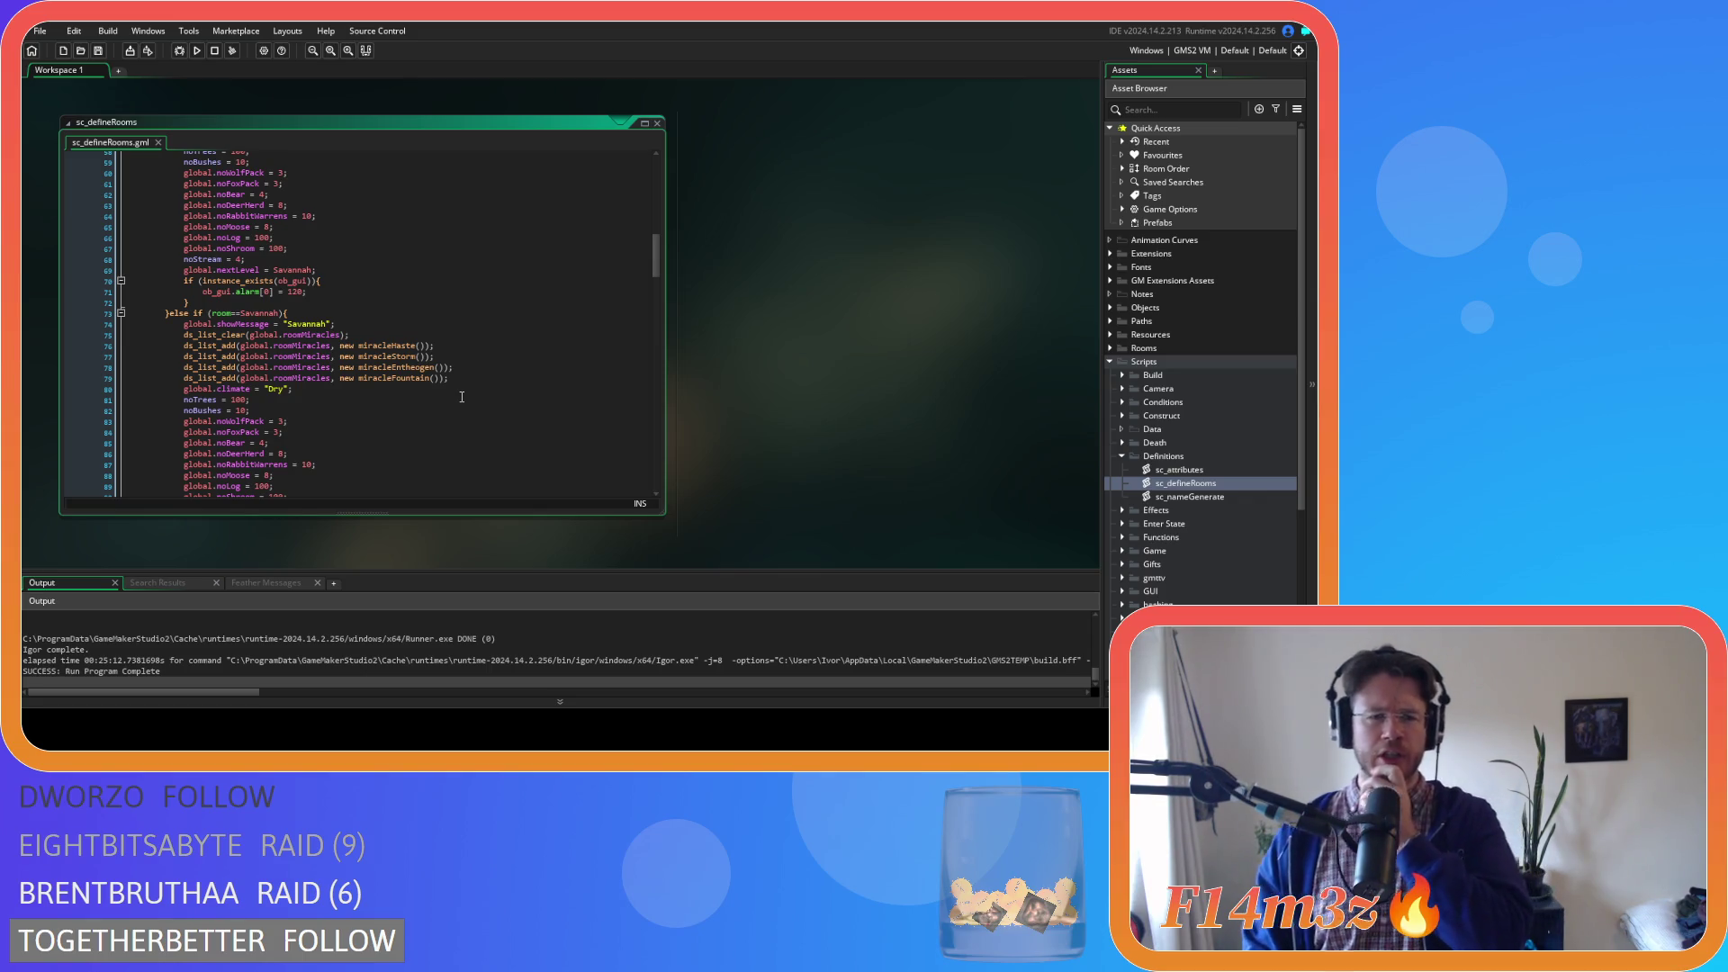
{"action": "scroll", "coordinate": [462, 397], "scroll_direction": "down", "scroll_amount": 2}
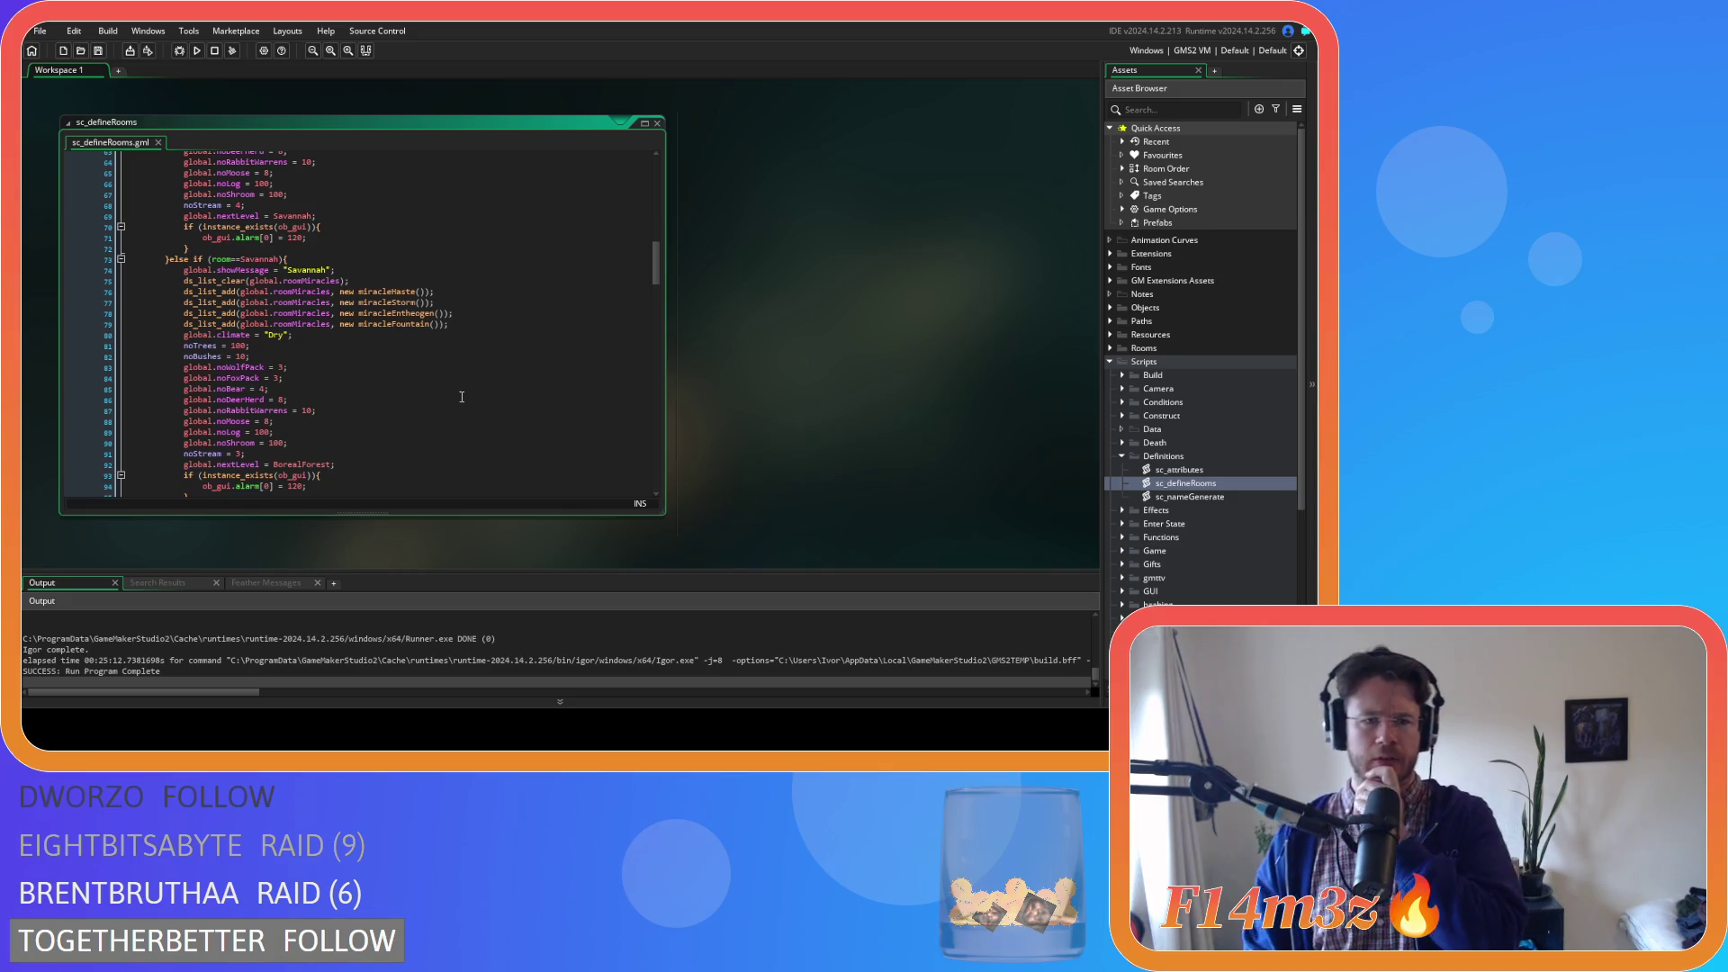
{"action": "scroll", "coordinate": [462, 397], "scroll_direction": "down", "scroll_amount": 4}
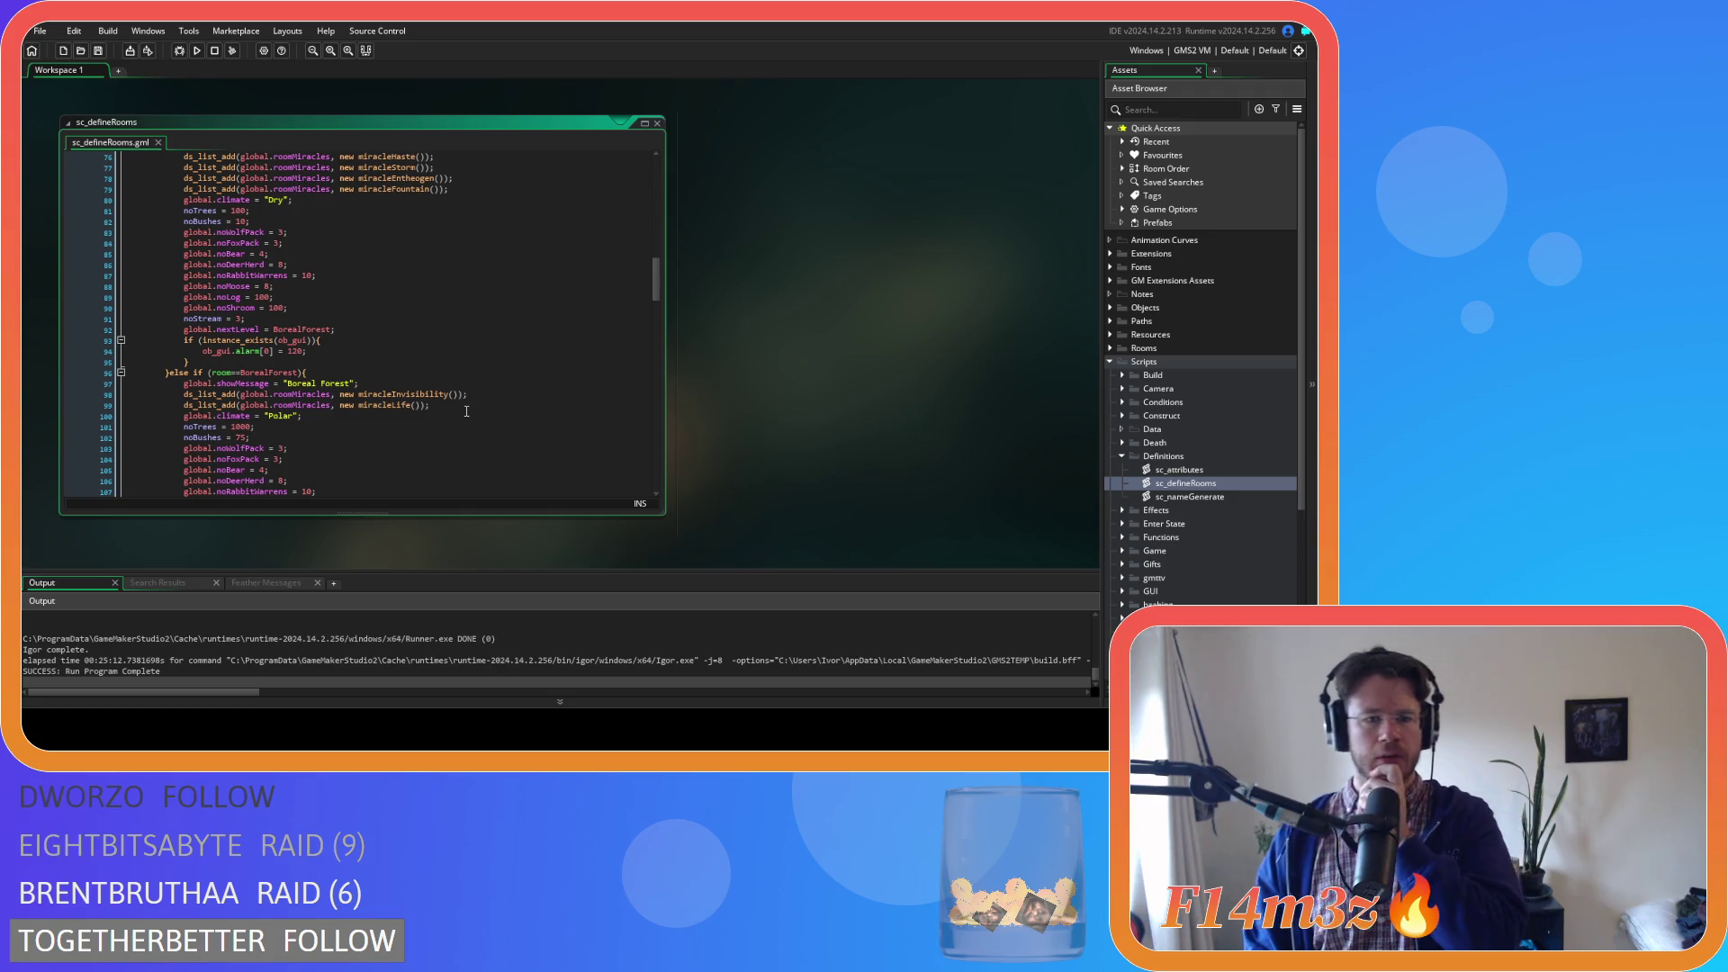
{"action": "scroll", "coordinate": [466, 411], "scroll_direction": "up", "scroll_amount": 3}
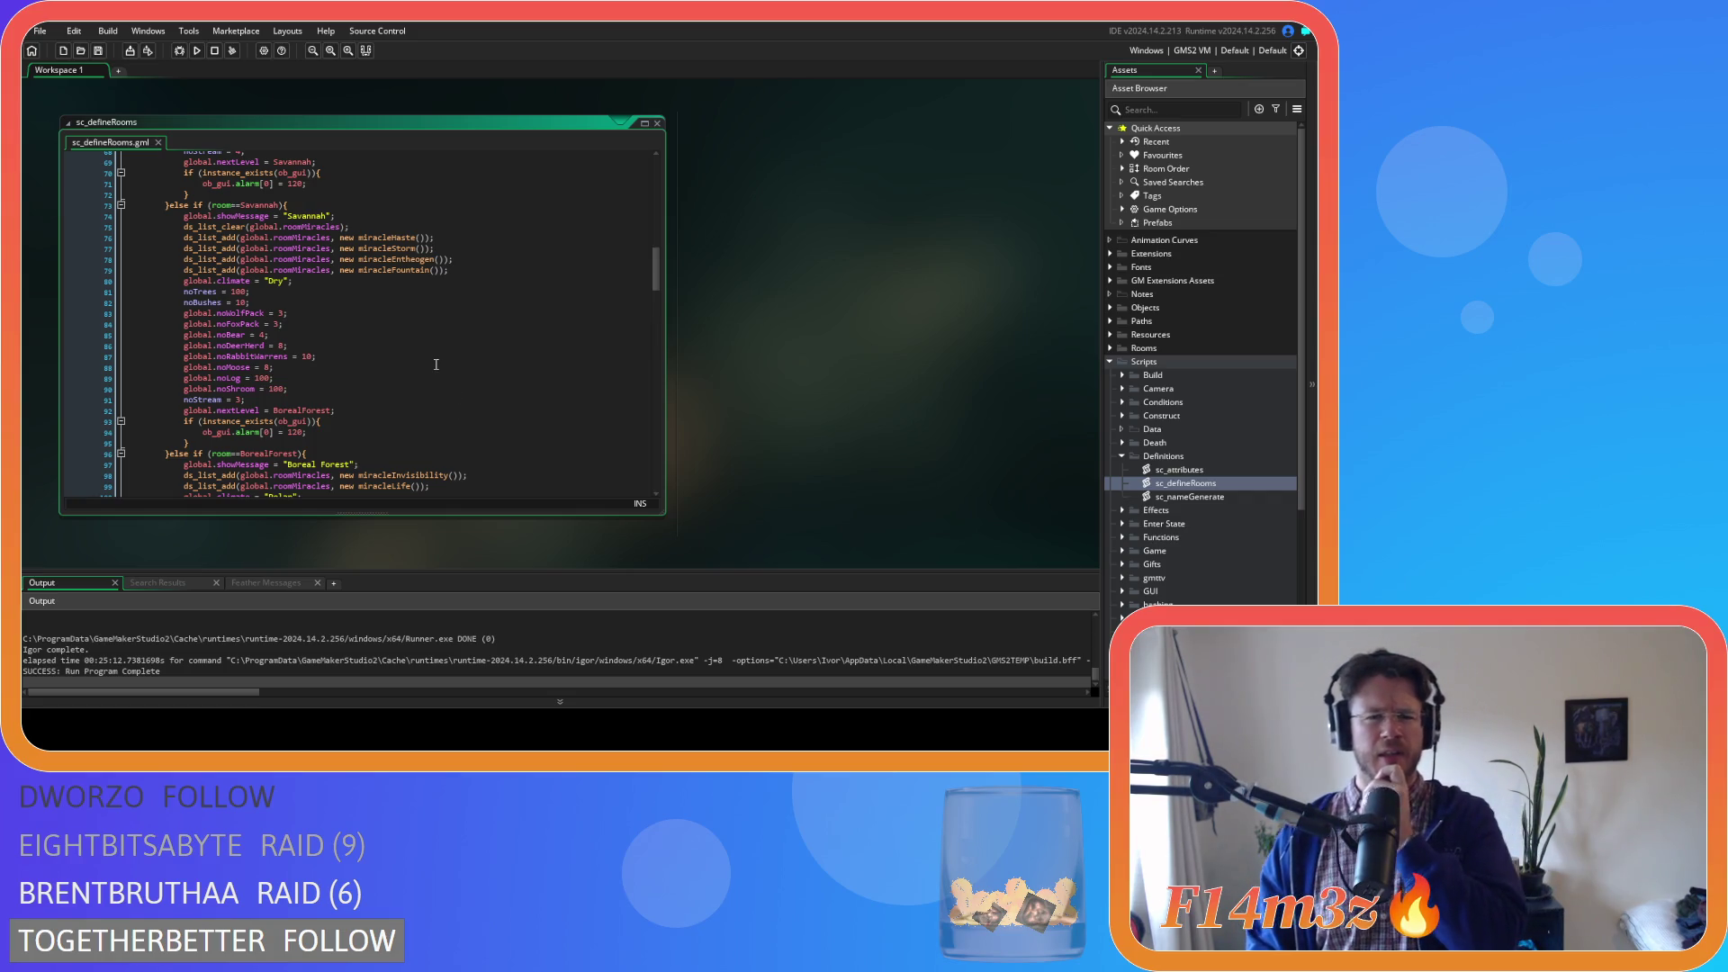
{"action": "scroll", "coordinate": [435, 365], "scroll_direction": "up", "scroll_amount": 2}
{"action": "scroll", "coordinate": [432, 364], "scroll_direction": "up", "scroll_amount": 5}
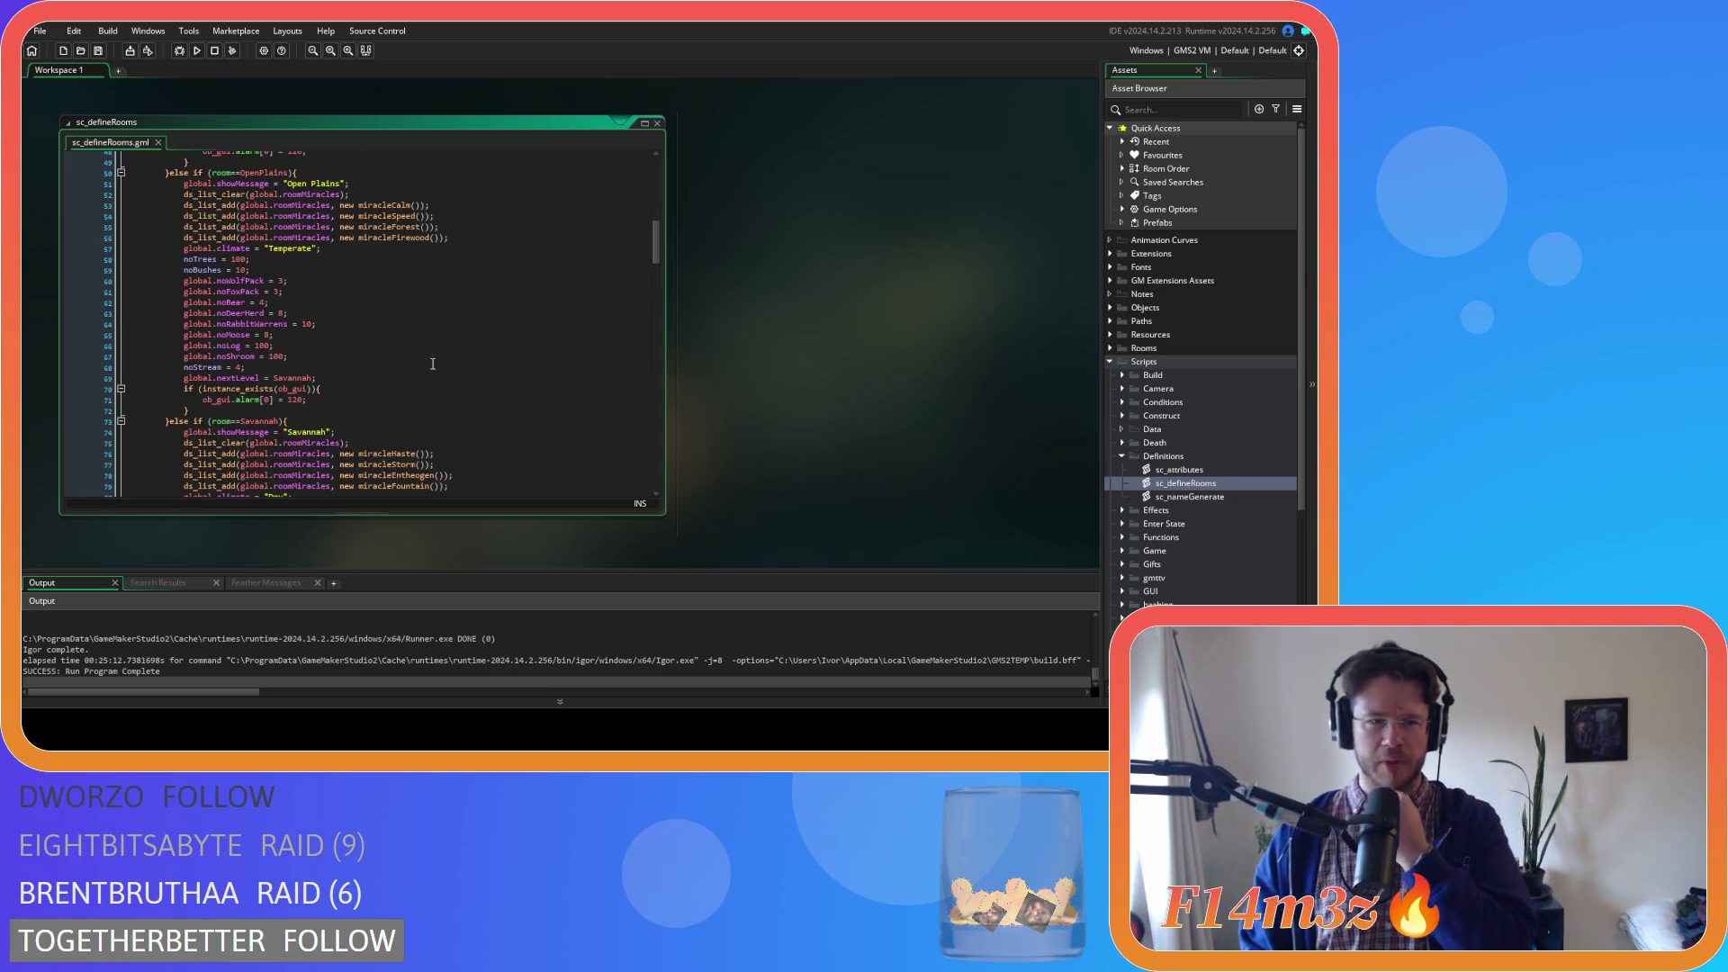
{"action": "scroll", "coordinate": [441, 352], "scroll_direction": "down", "scroll_amount": 3}
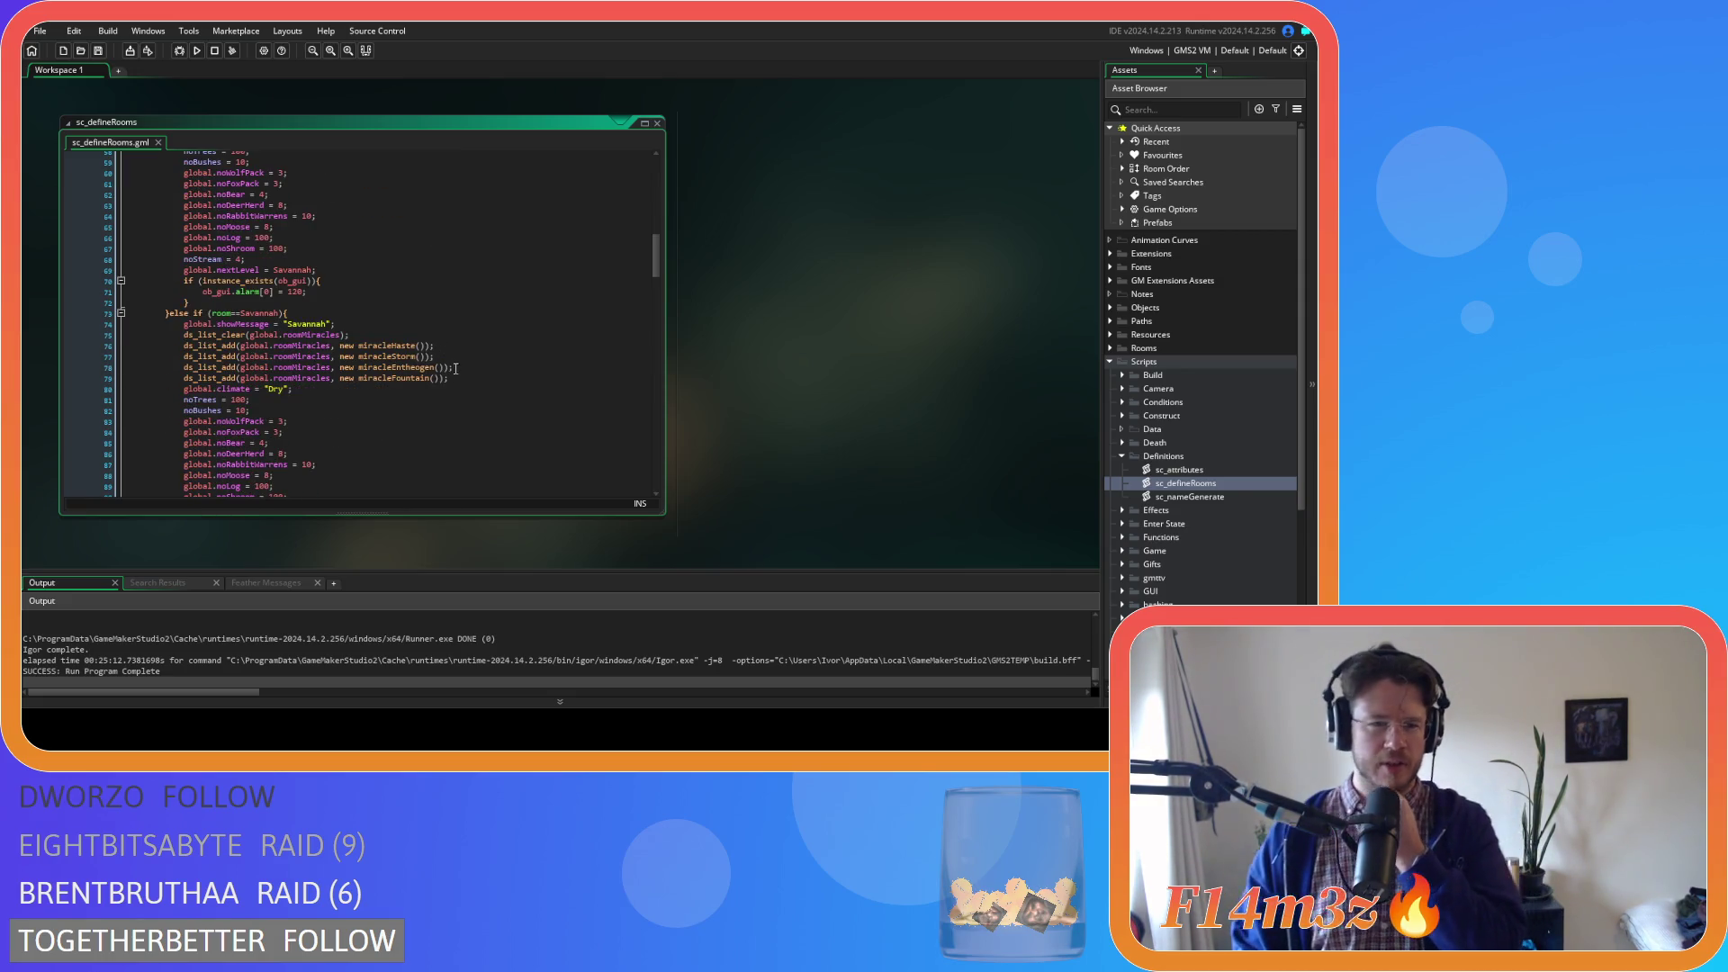
{"action": "scroll", "coordinate": [445, 367], "scroll_direction": "down", "scroll_amount": 2}
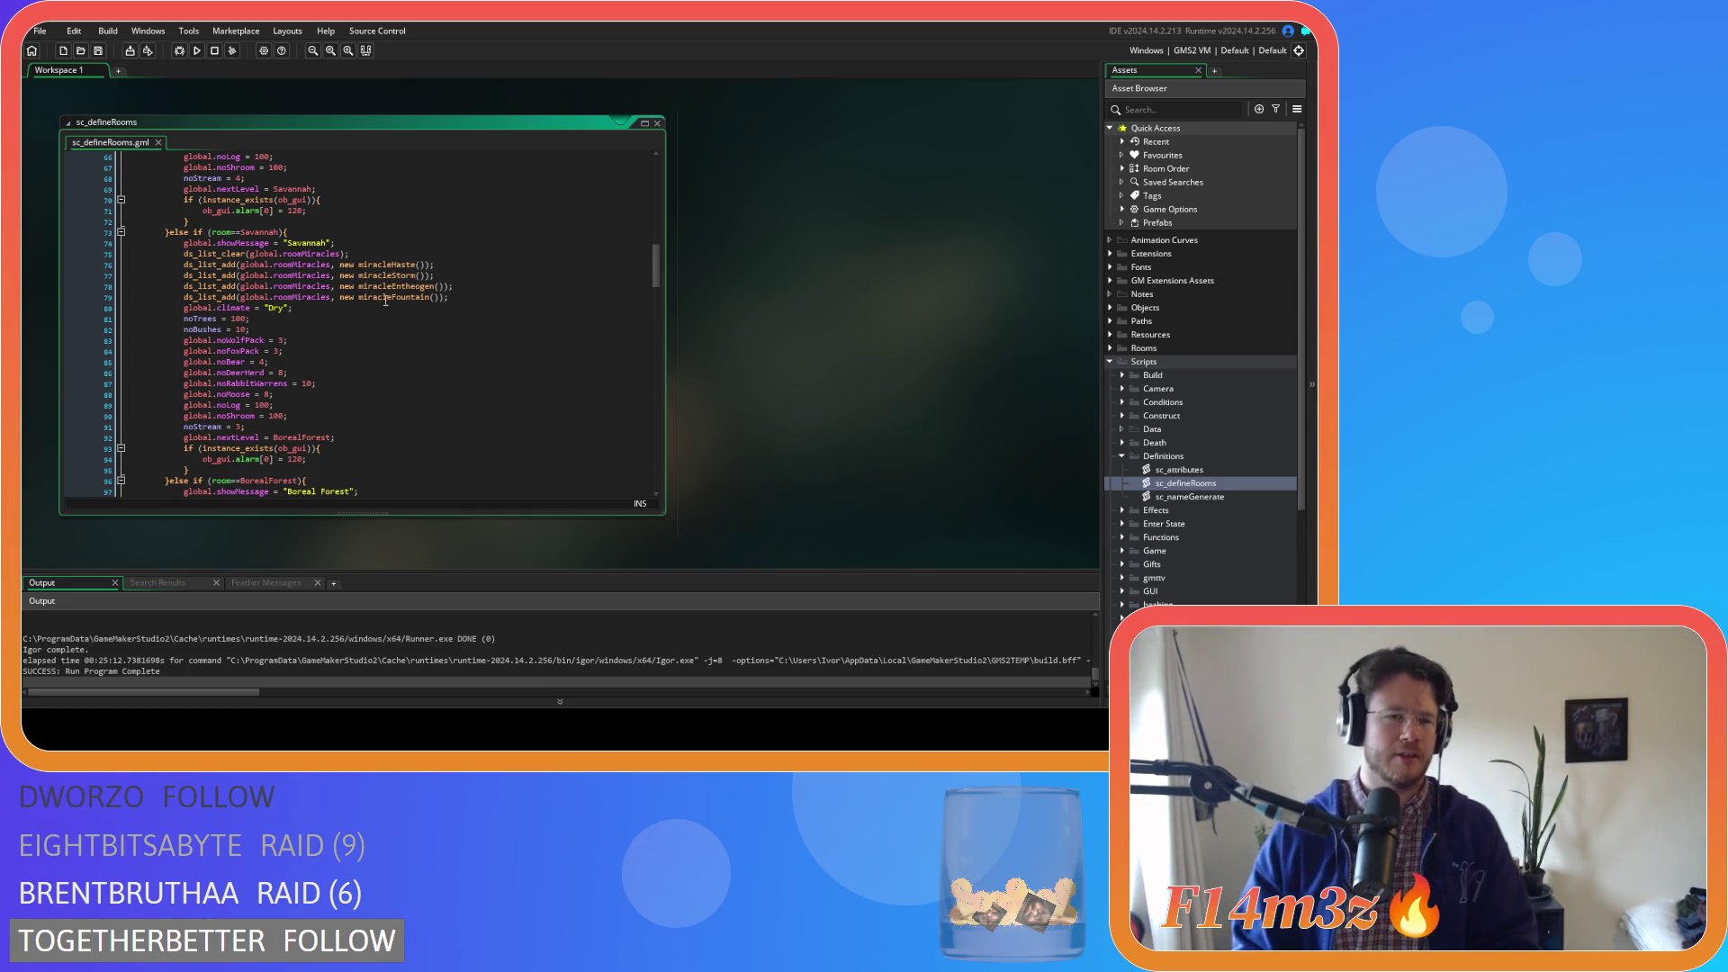
{"action": "scroll", "coordinate": [478, 396], "scroll_direction": "down", "scroll_amount": 2}
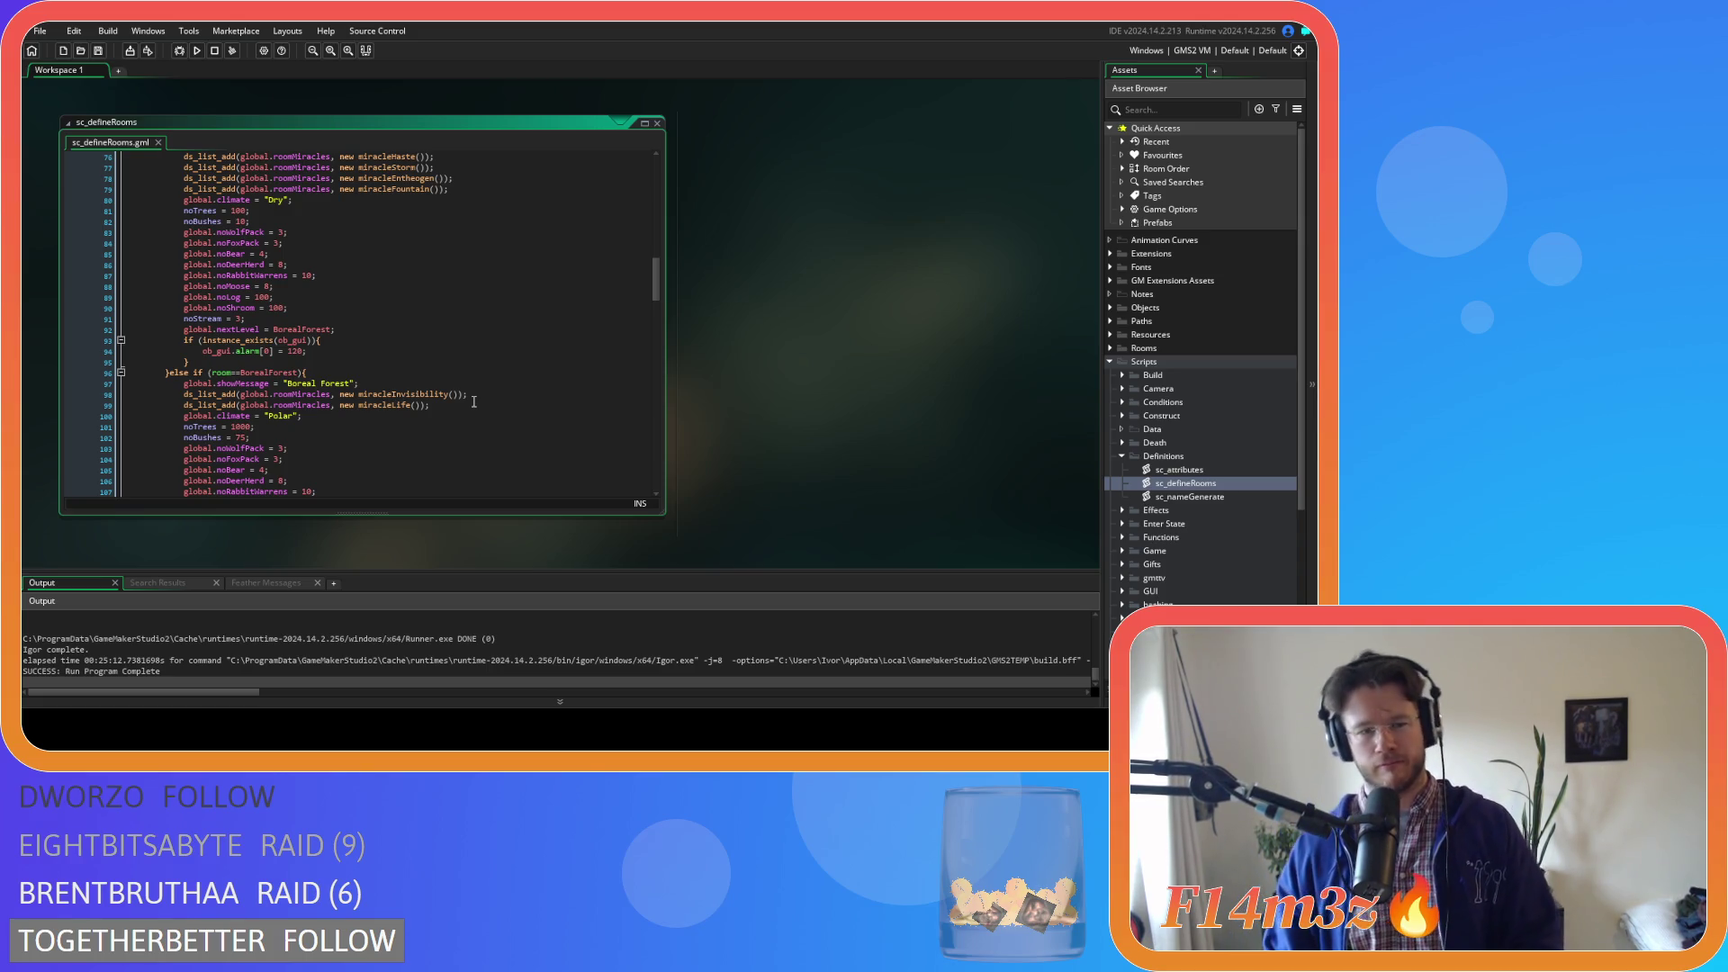
{"action": "scroll", "coordinate": [474, 401], "scroll_direction": "up", "scroll_amount": 3}
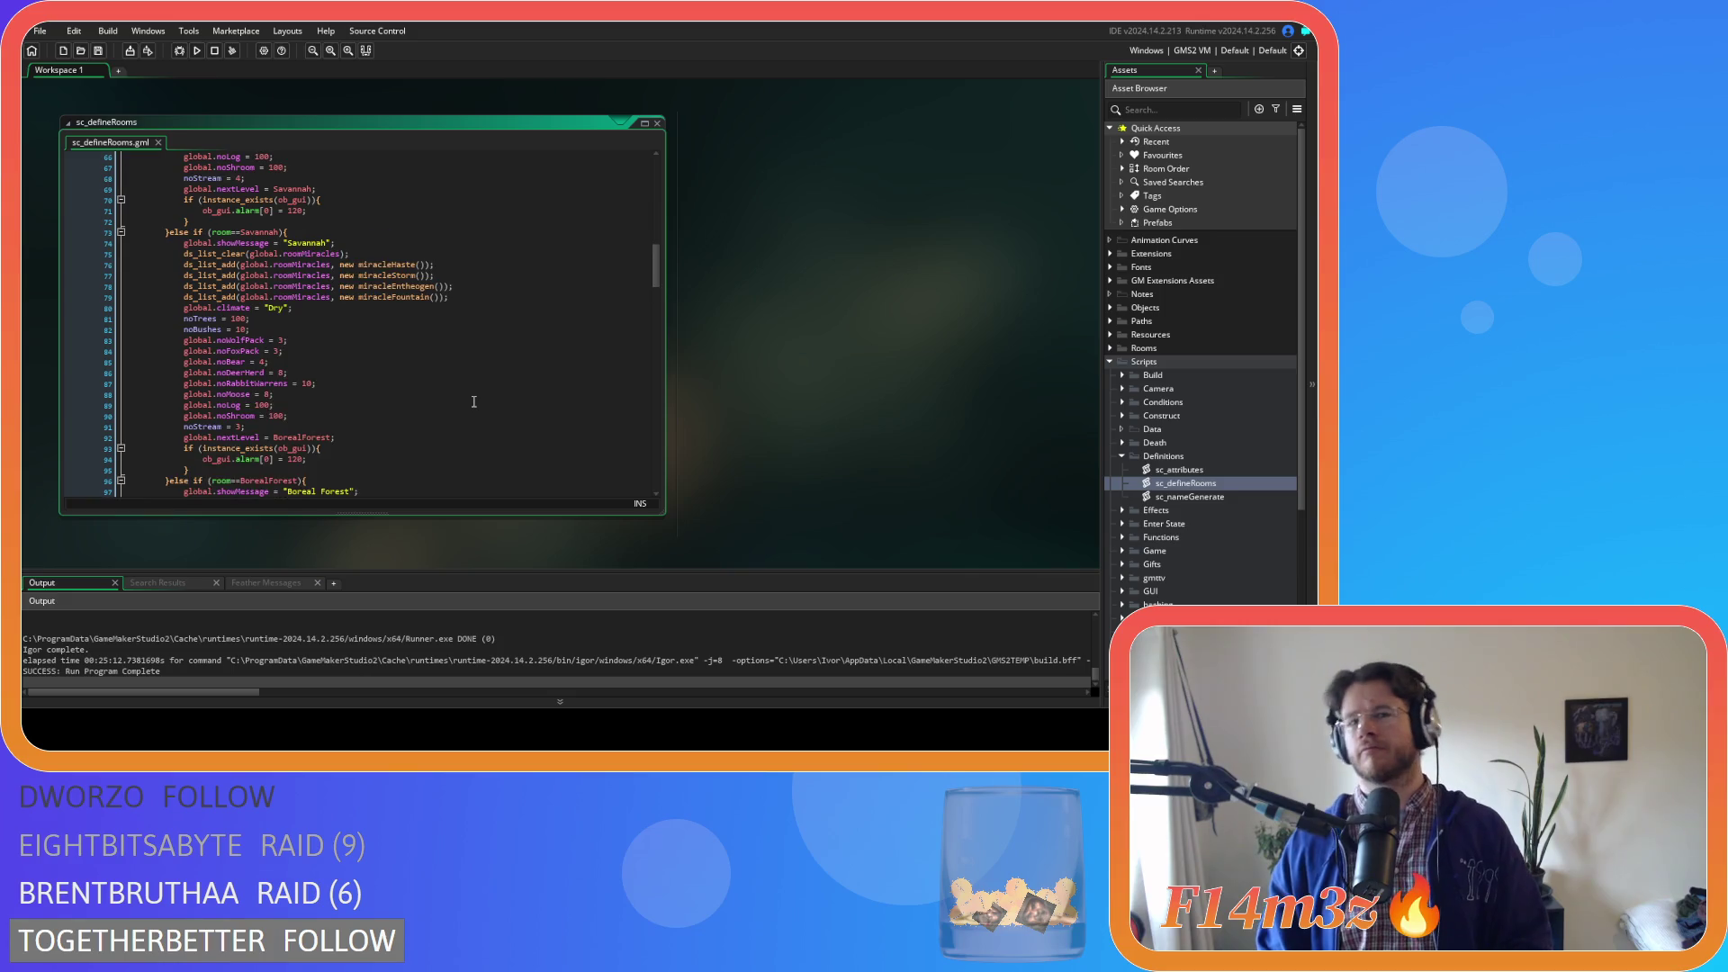
Select the miracleEntheogen and miracleFountain lines in the Savannah block of sc_defineRooms
{"action": "left_click", "coordinate": [525, 320]}
{"action": "left_click", "coordinate": [530, 298]}
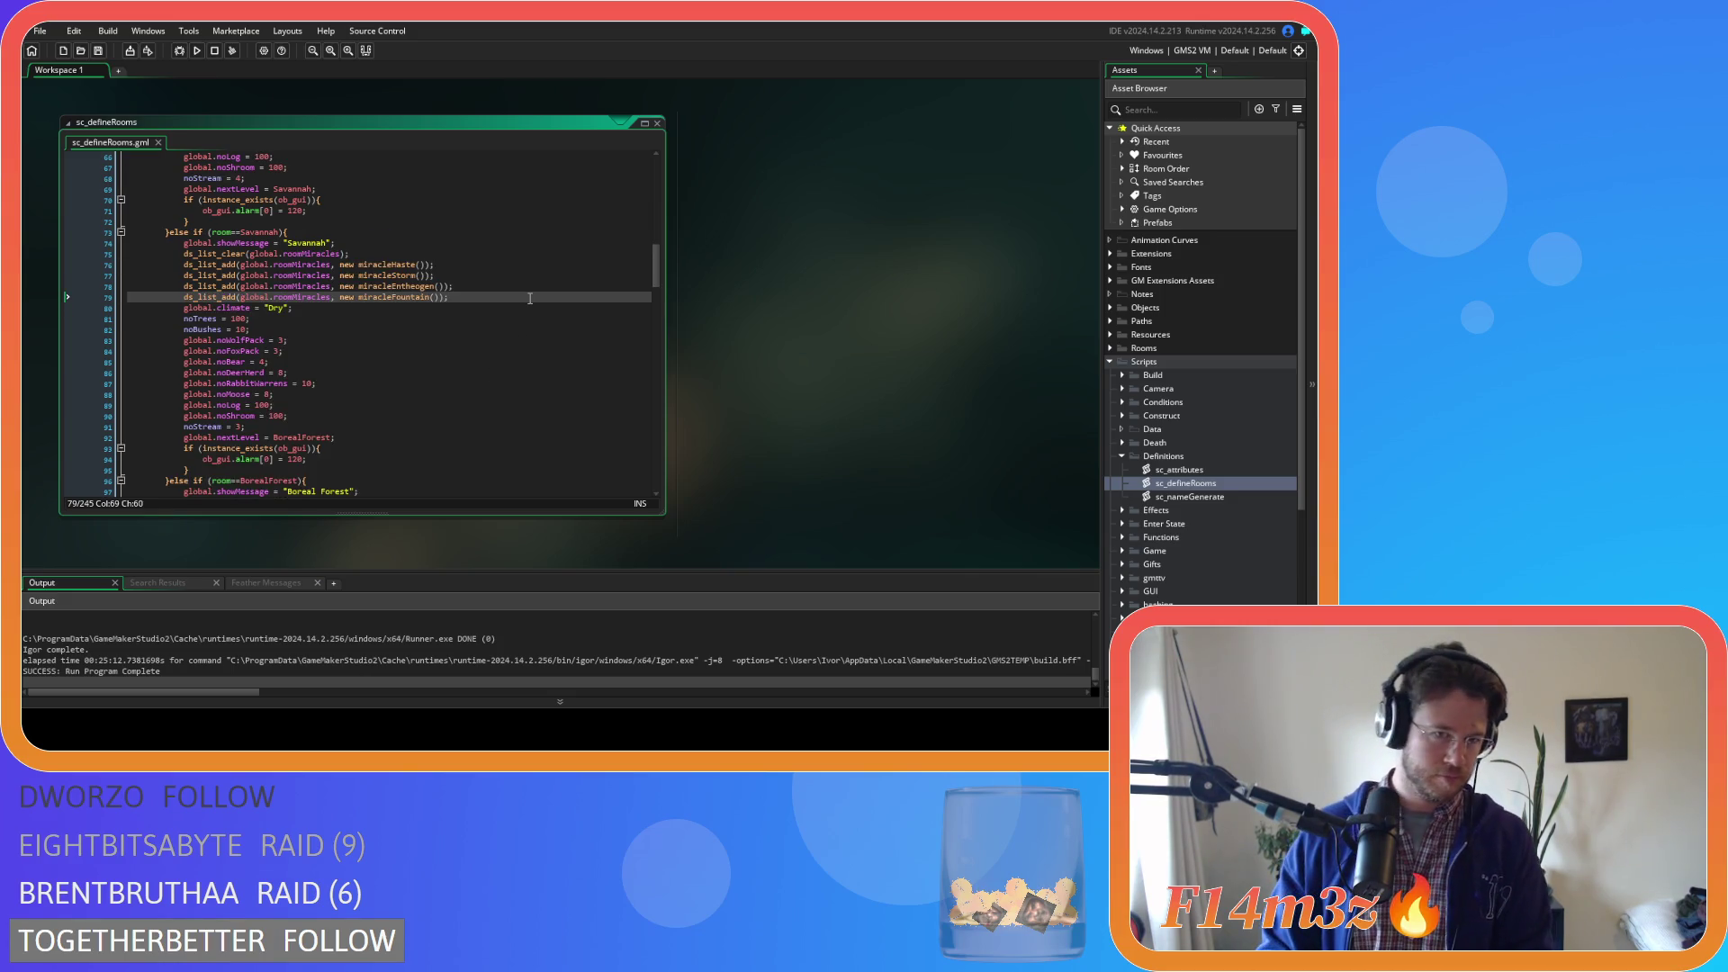
{"action": "left_click", "coordinate": [528, 289]}
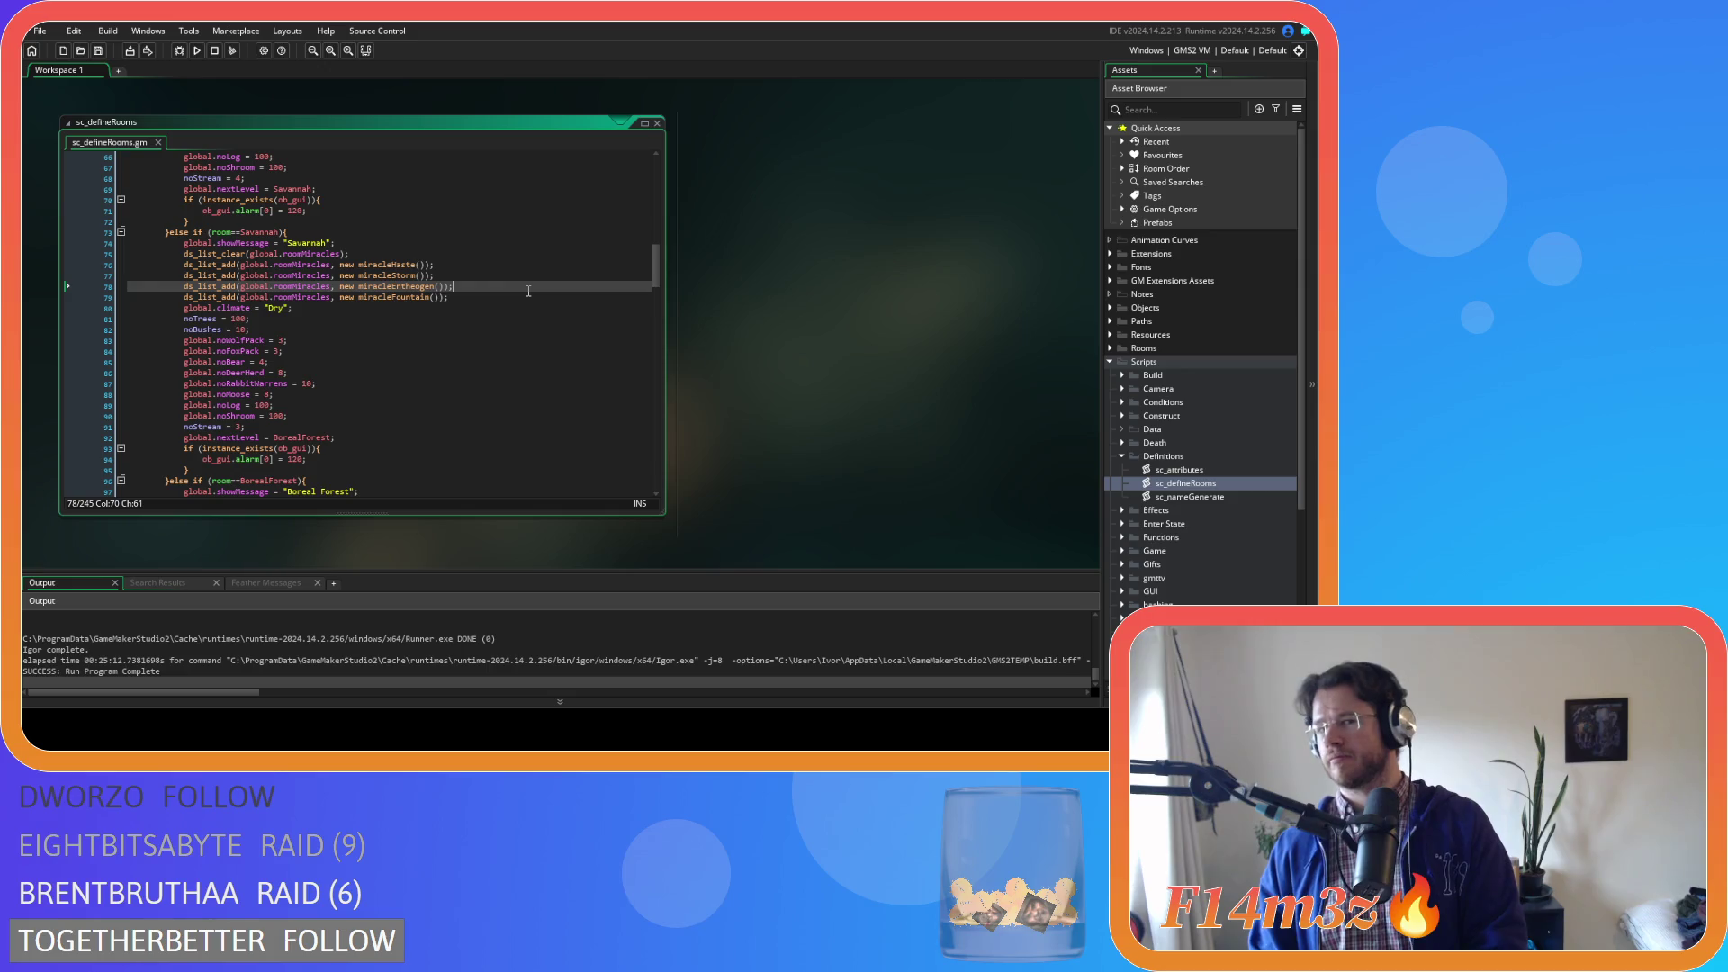
{"action": "left_click", "coordinate": [522, 276]}
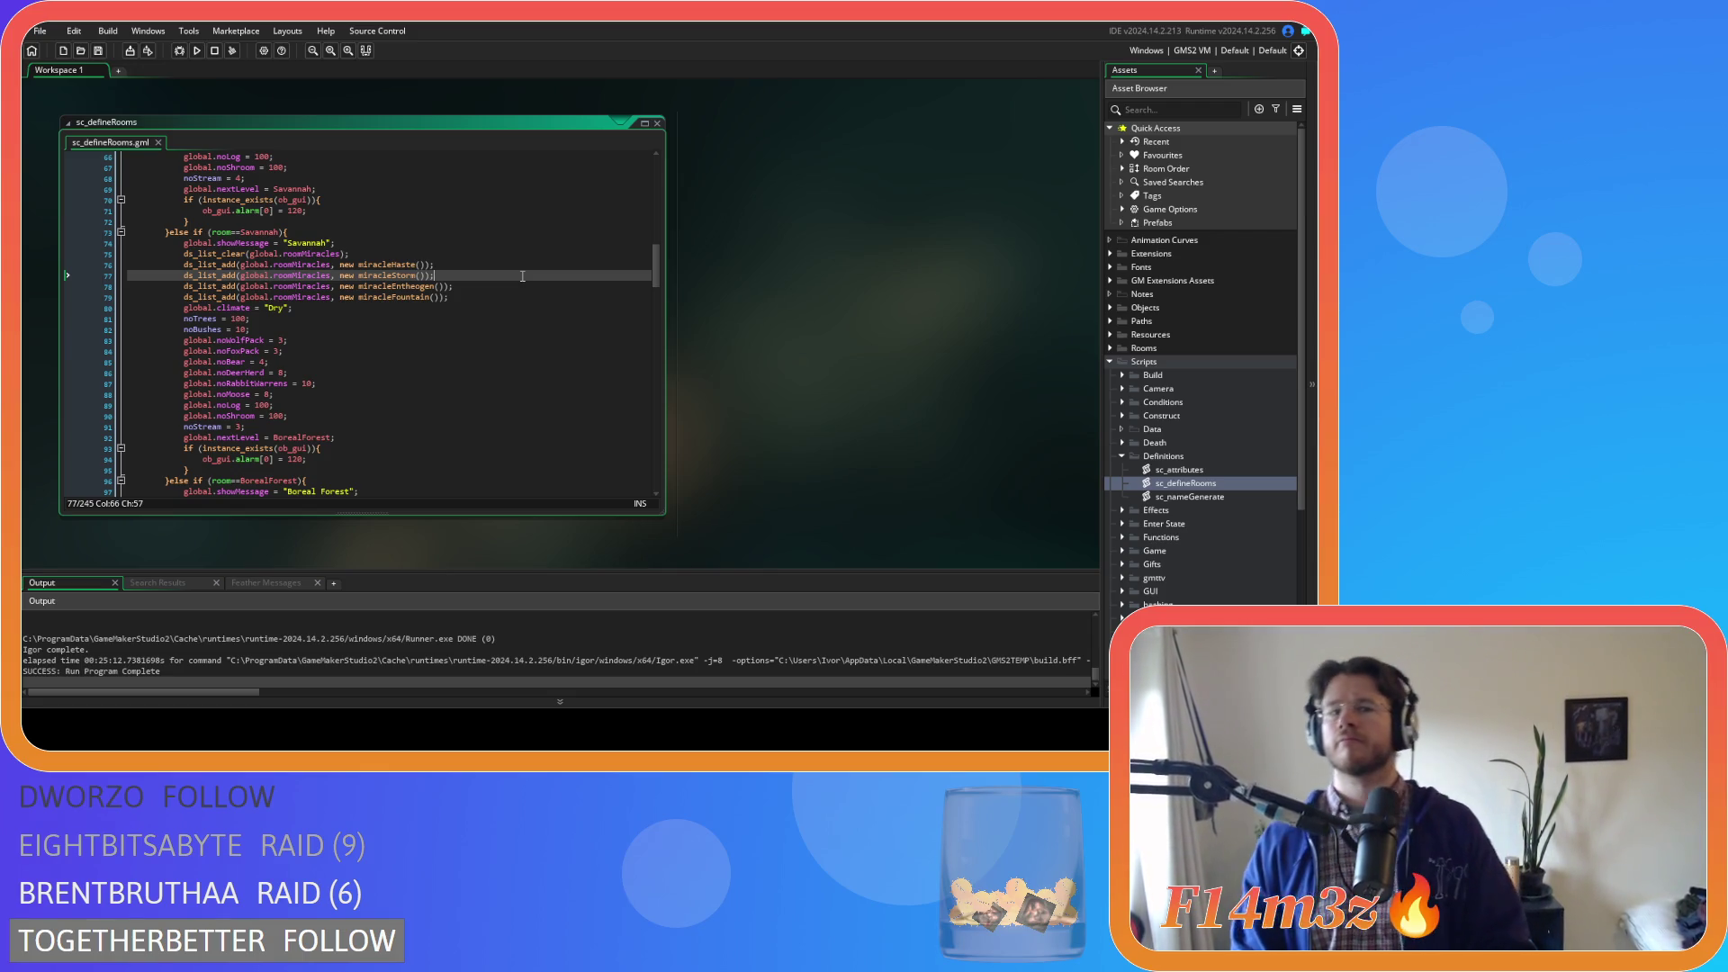
{"action": "scroll", "coordinate": [522, 276], "scroll_direction": "down", "scroll_amount": 2}
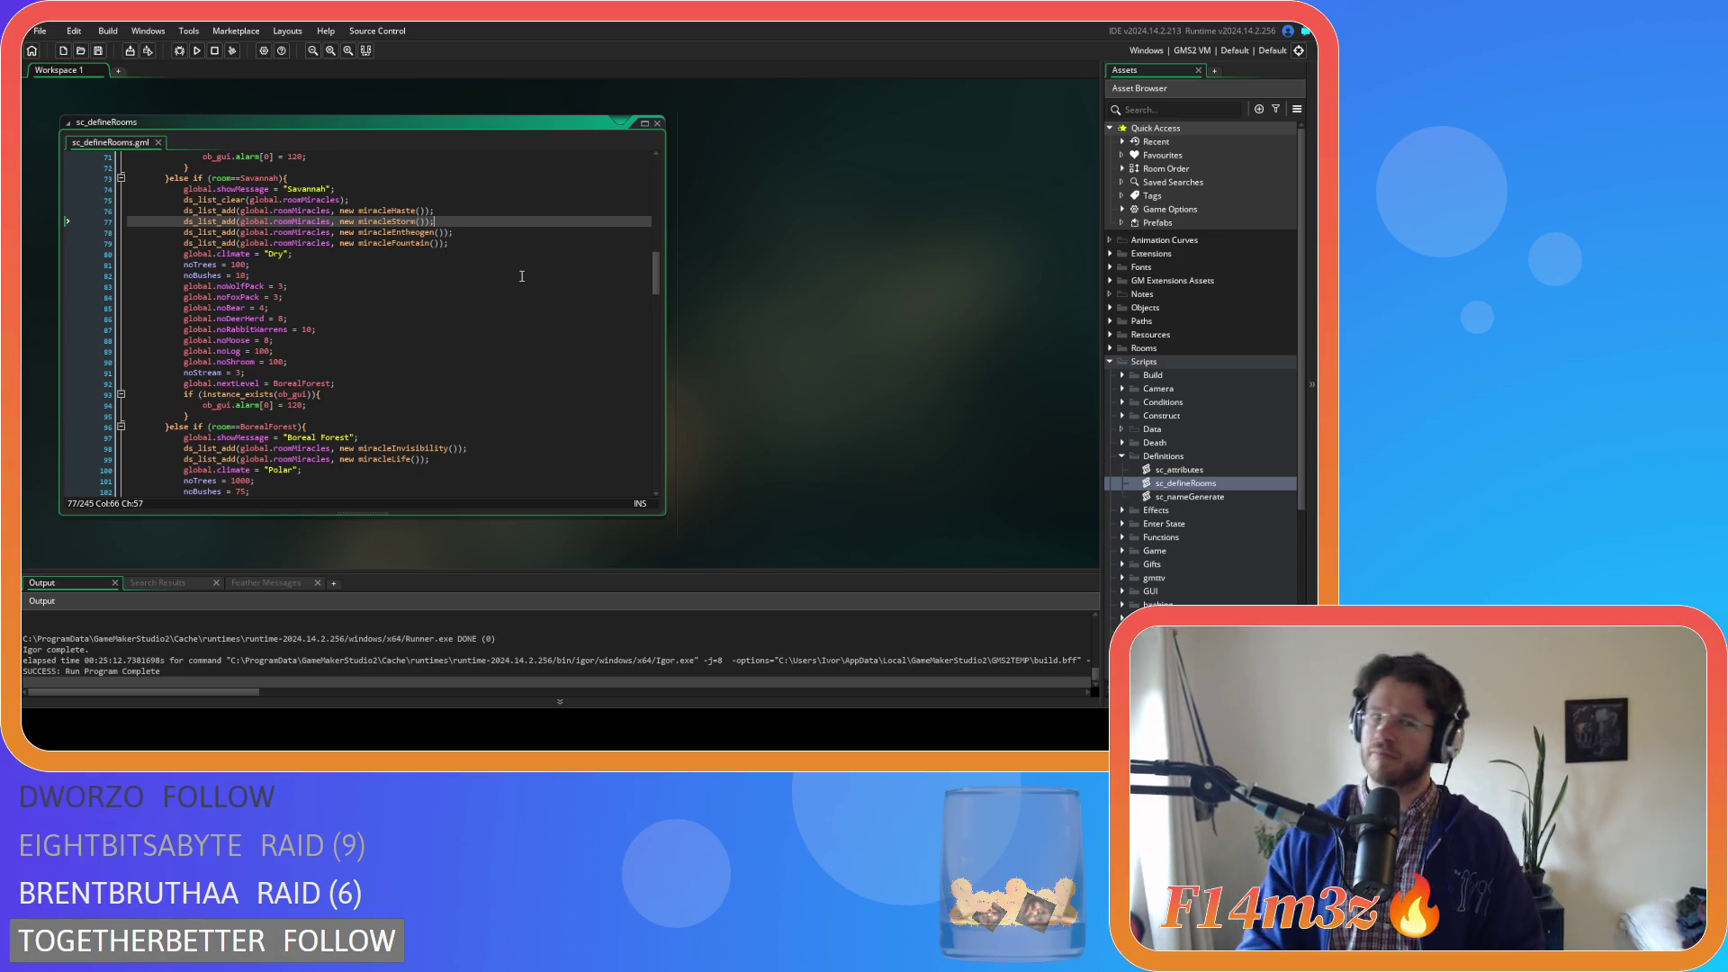
{"action": "left_click_drag", "start_coordinate": [184, 243], "coordinate": [340, 253]}
{"action": "key", "text": "ctrl+c"}
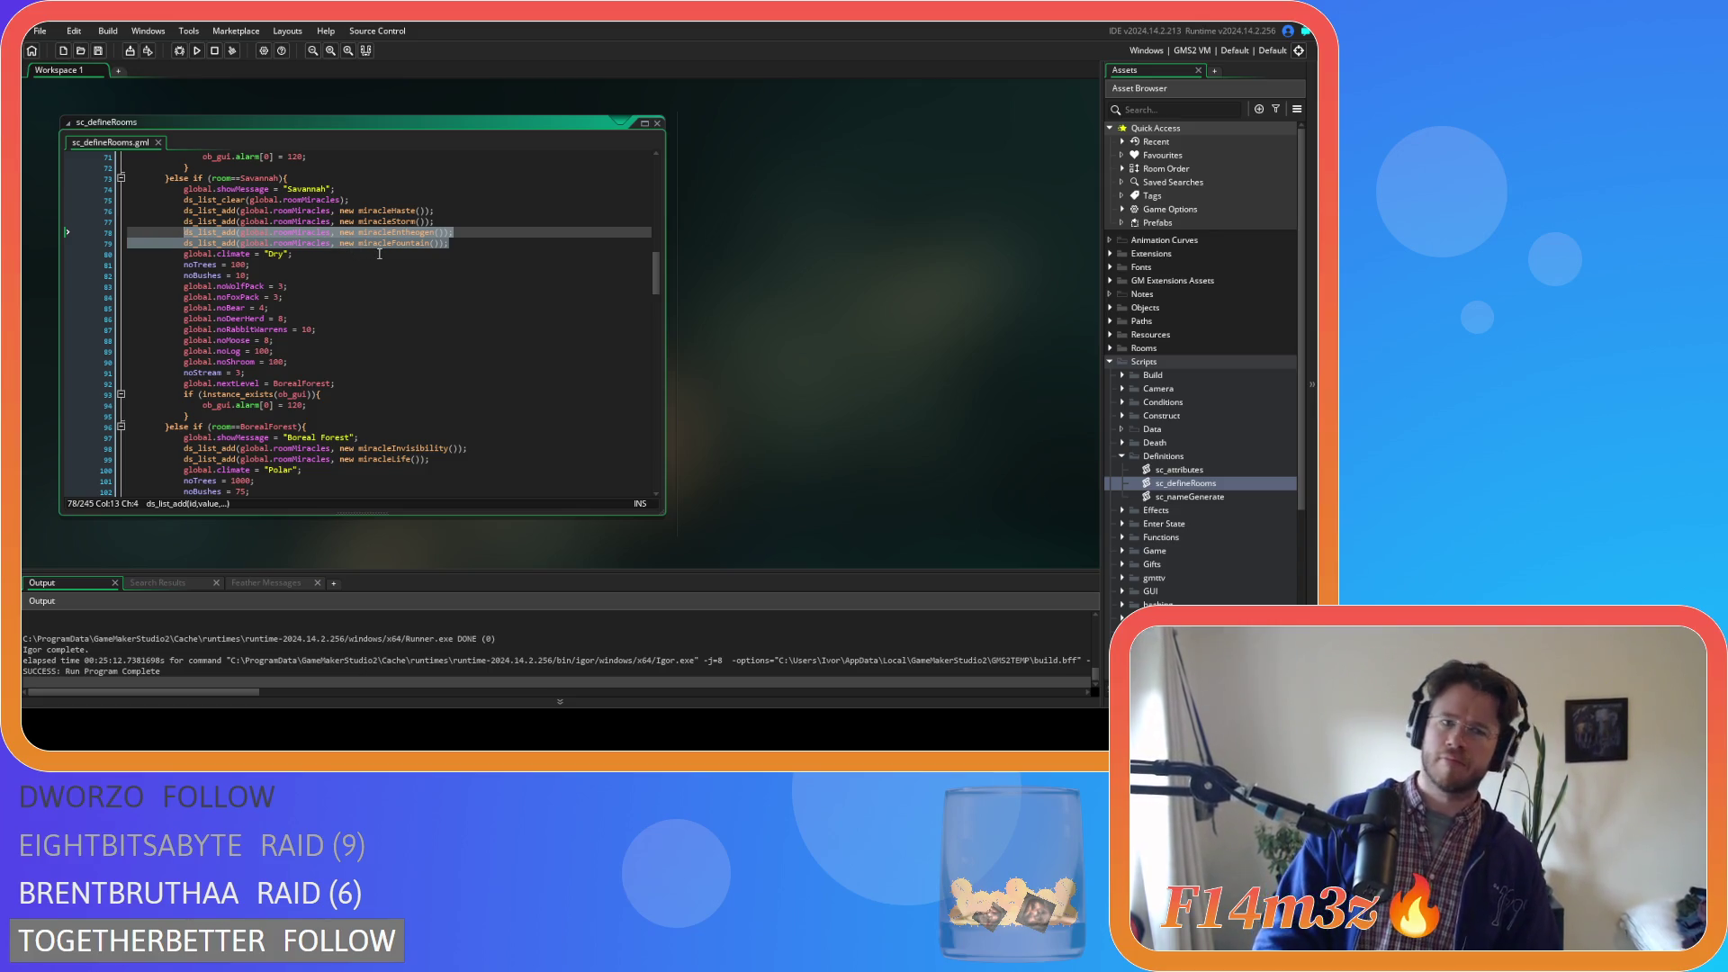
Move the Entheogen and Fountain miracle lines into Open Plains after miracleFirewood
{"action": "key", "text": "Delete"}
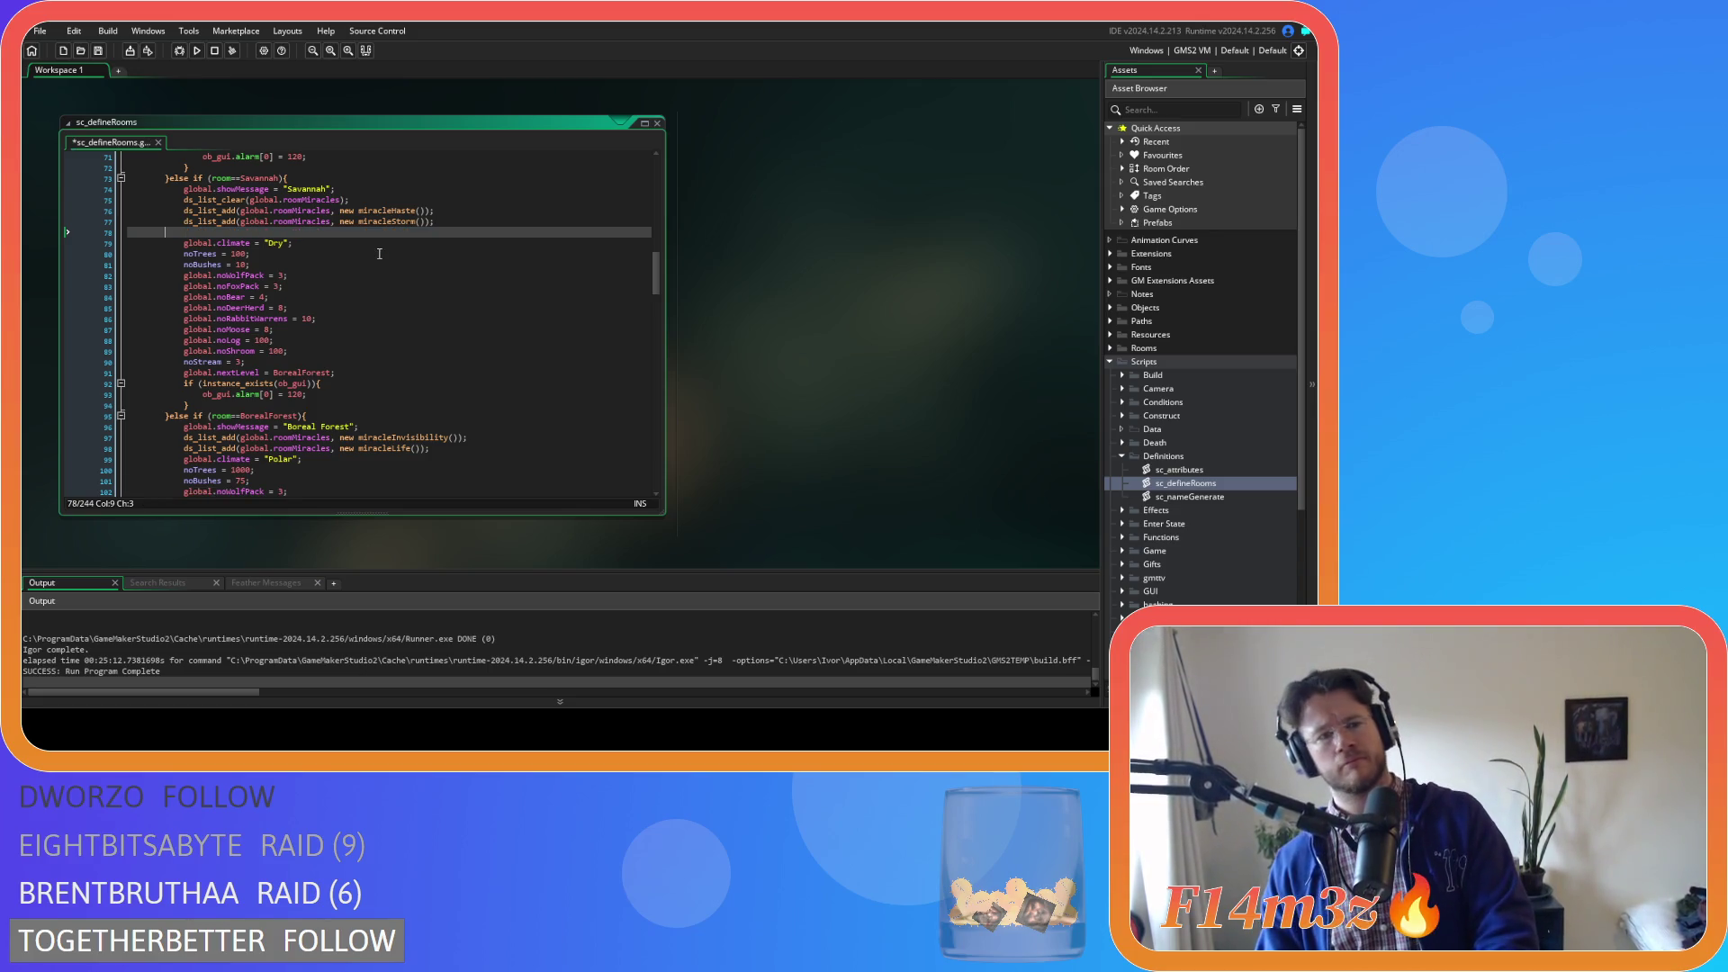
{"action": "key", "text": "BackSpace"}
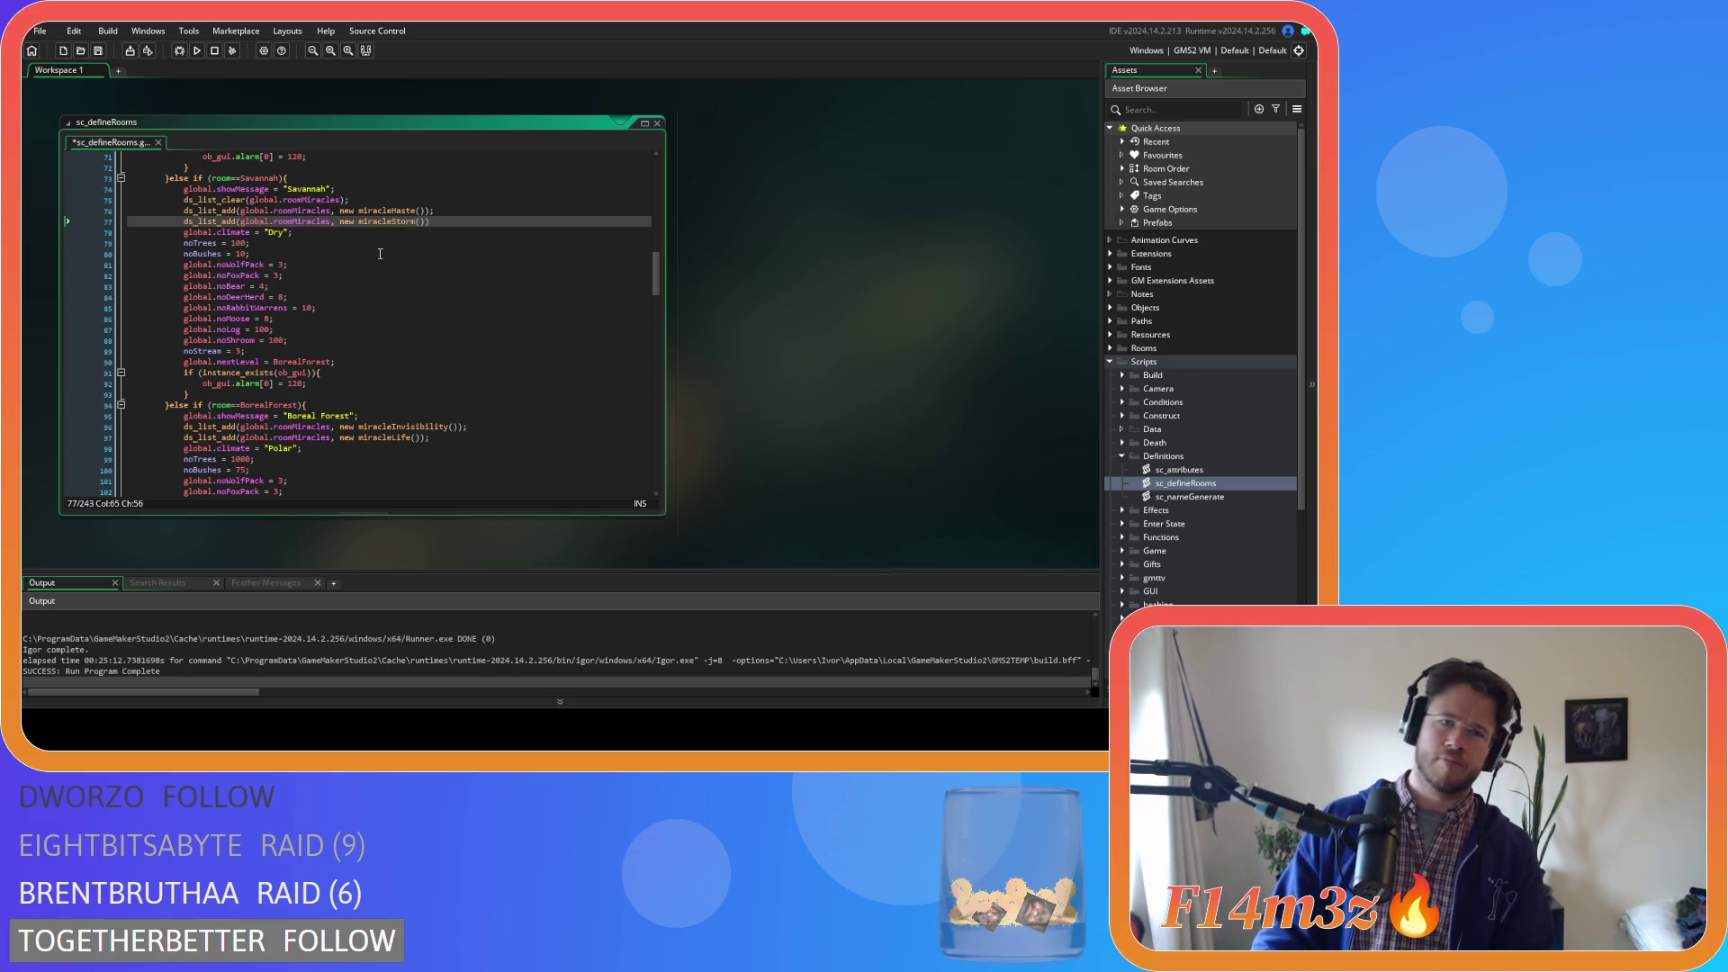
{"action": "scroll", "coordinate": [413, 203], "scroll_direction": "up", "scroll_amount": 7}
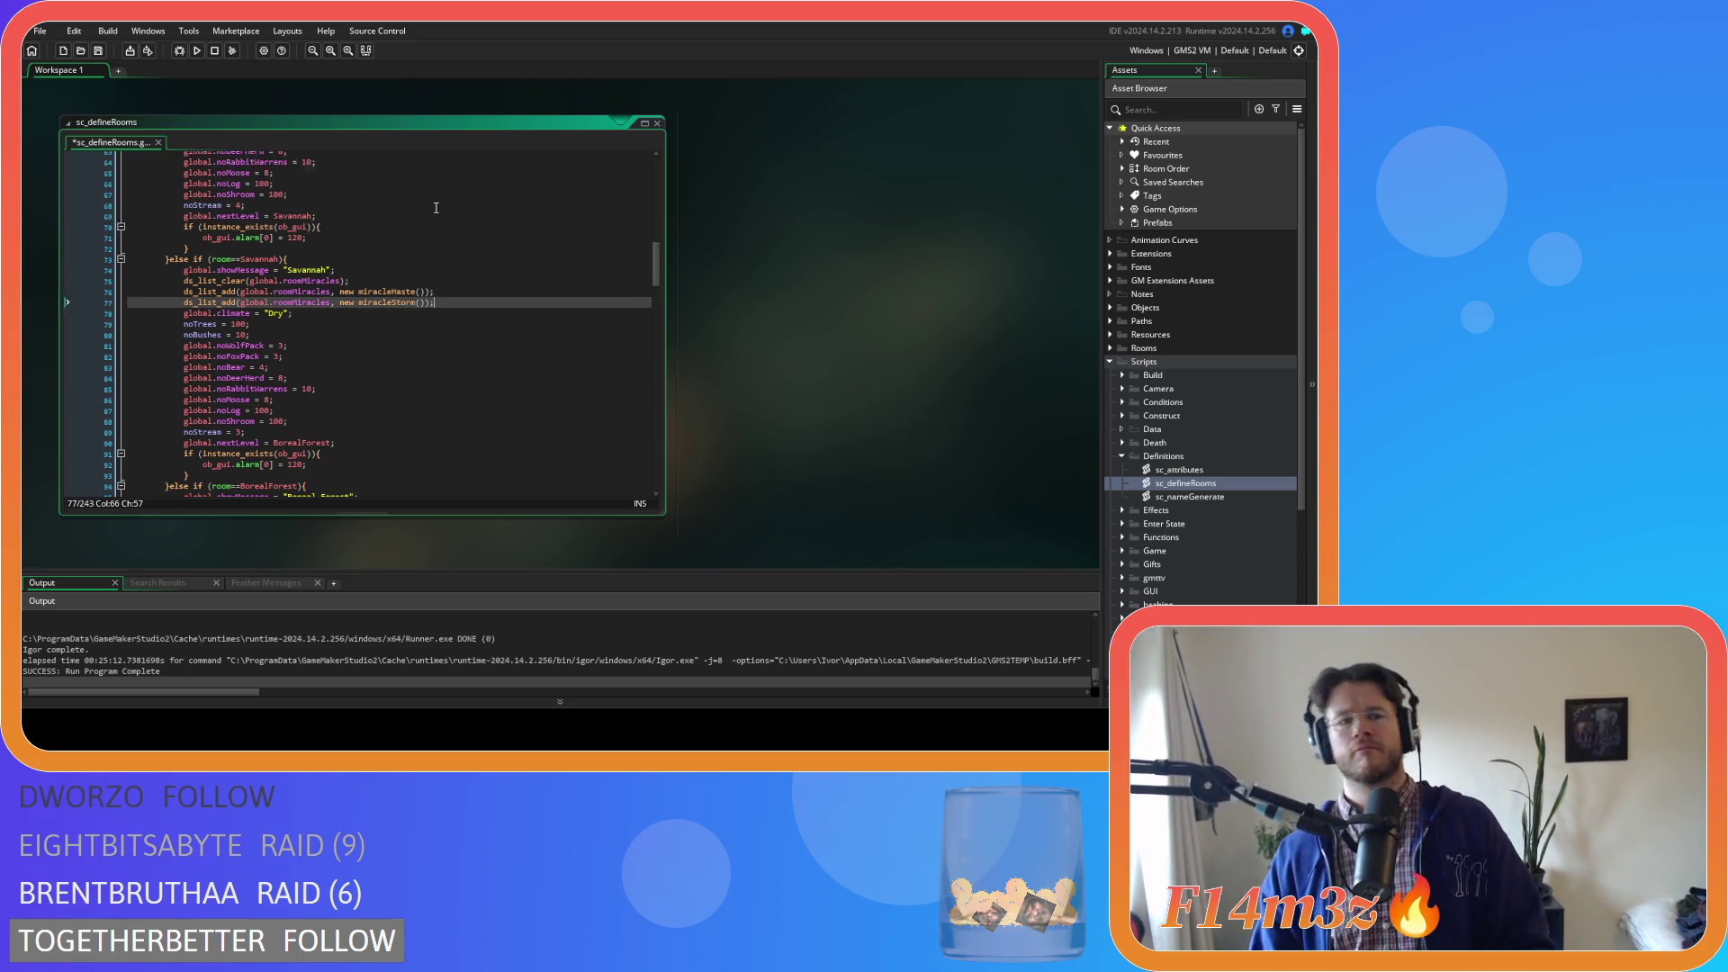
{"action": "left_click", "coordinate": [466, 212]}
{"action": "key", "text": "Return"}
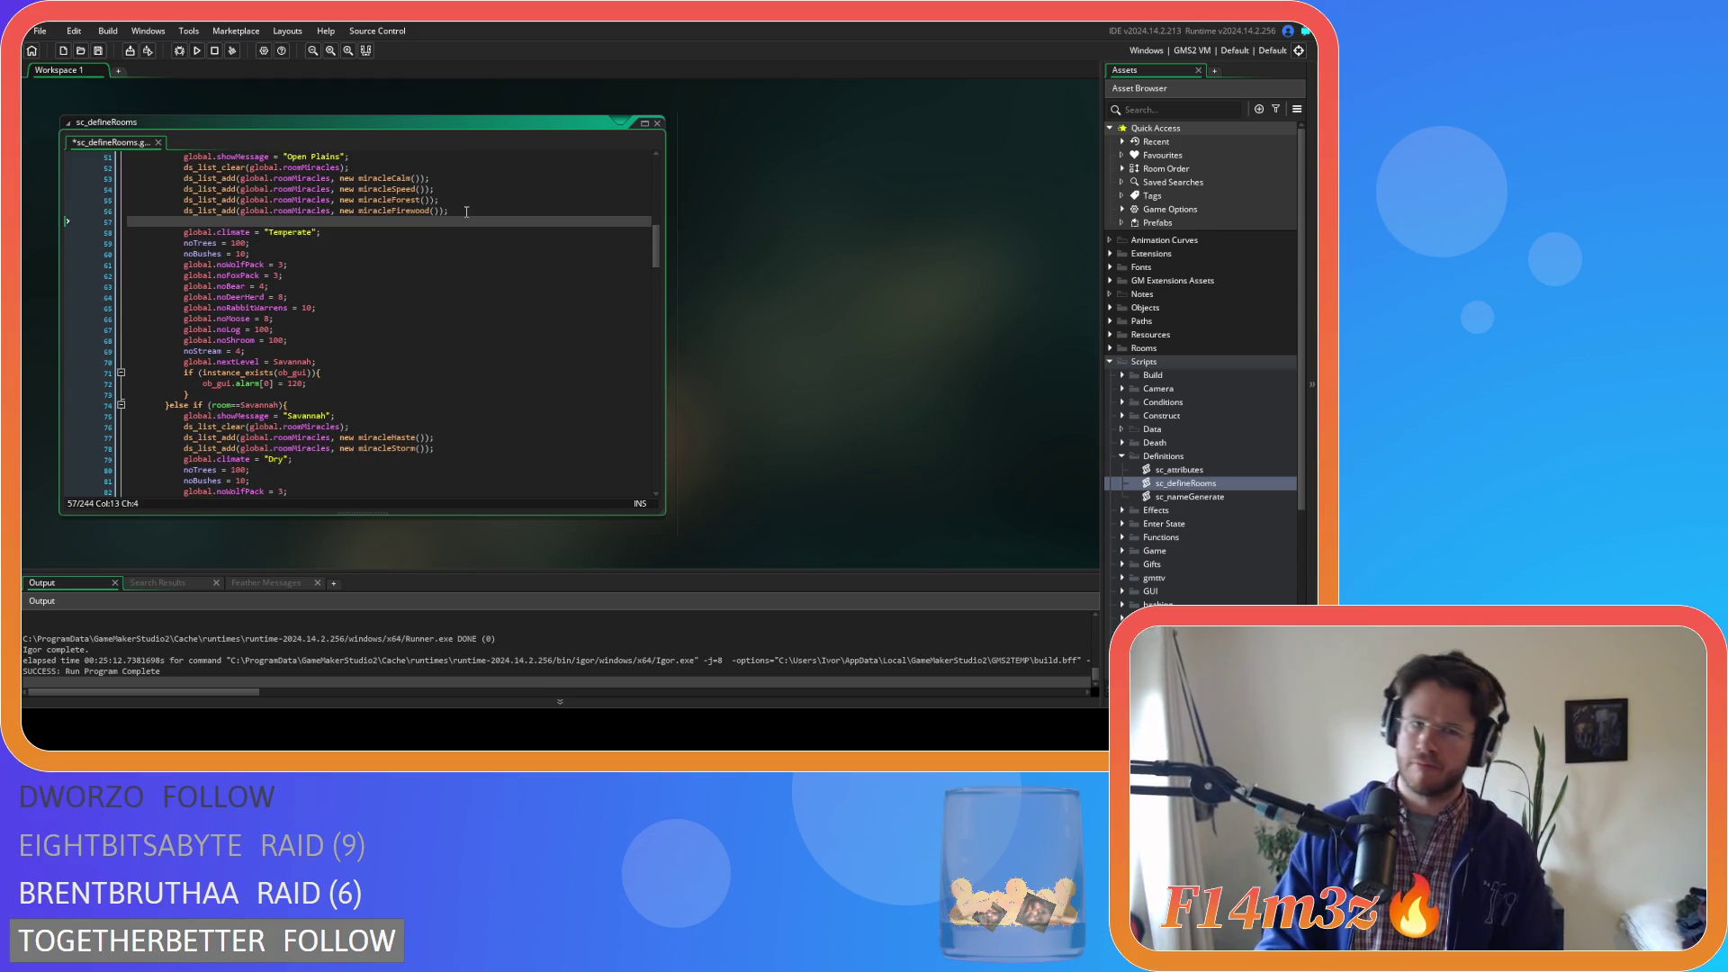
{"action": "key", "text": "ctrl+v"}
Move the Calm and Speed miracle lines from Open Plains into Savannah after miracleStore, and save
{"action": "left_click_drag", "start_coordinate": [435, 189], "coordinate": [259, 178]}
{"action": "key", "text": "ctrl+x"}
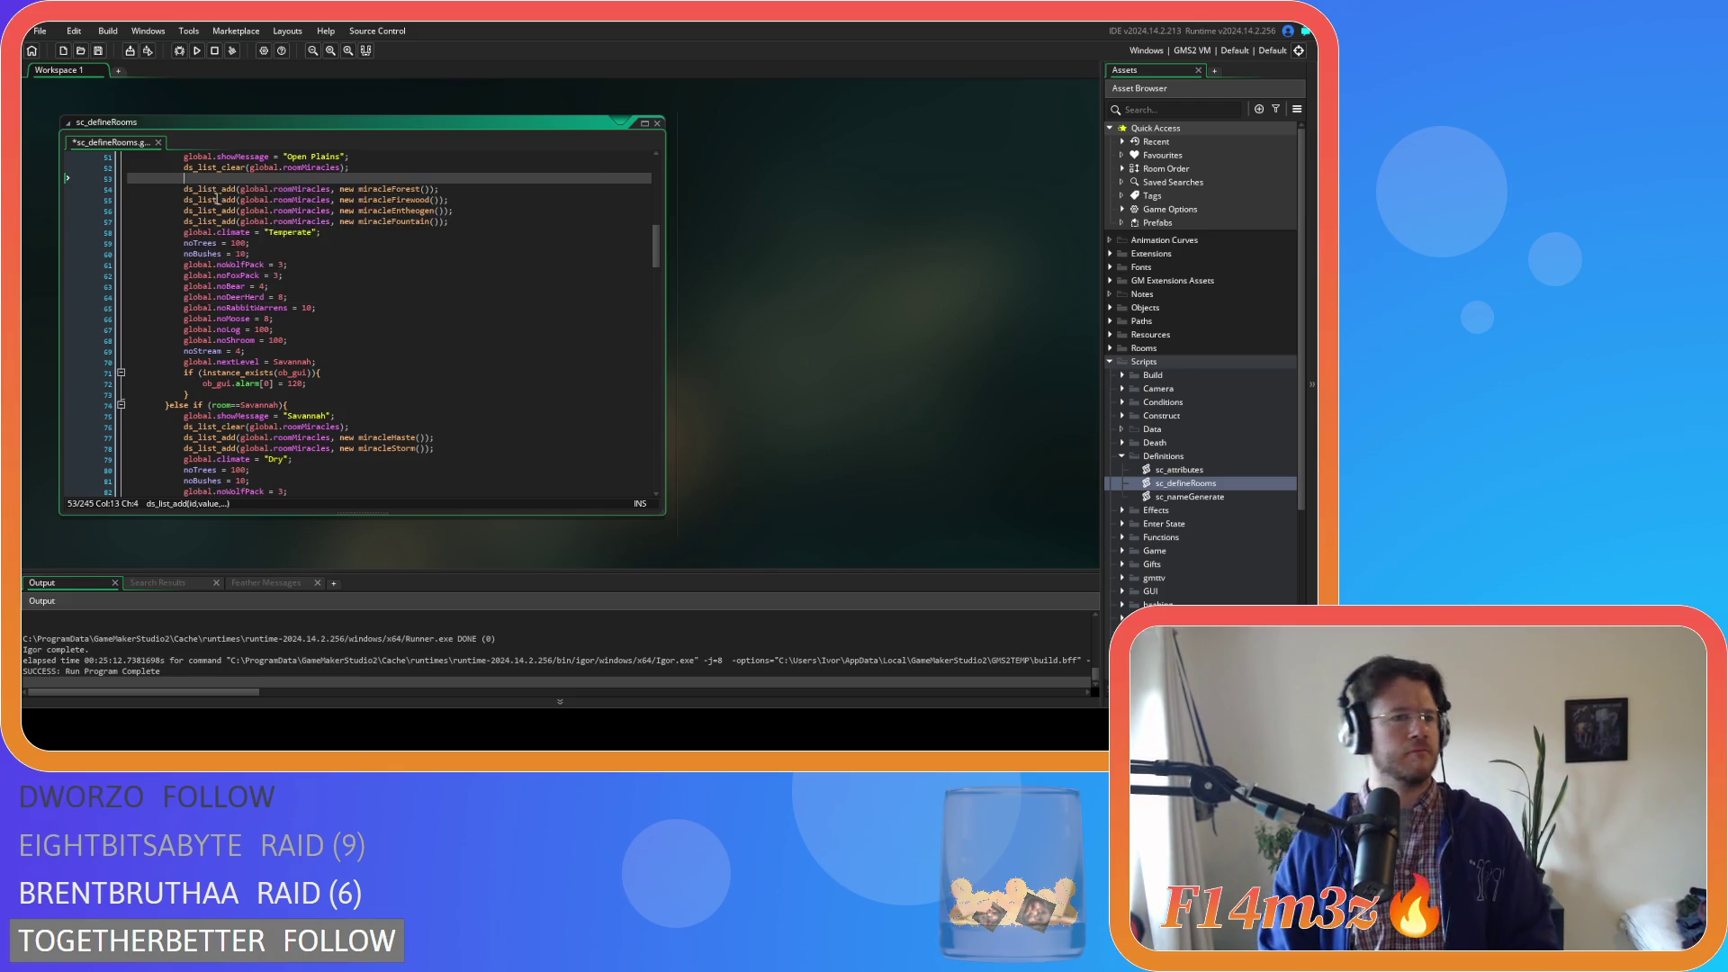
{"action": "key", "text": "BackSpace"}
{"action": "key", "text": "BackSpace"}
{"action": "left_click", "coordinate": [463, 438]}
{"action": "key", "text": "Return"}
{"action": "key", "text": "ctrl+v"}
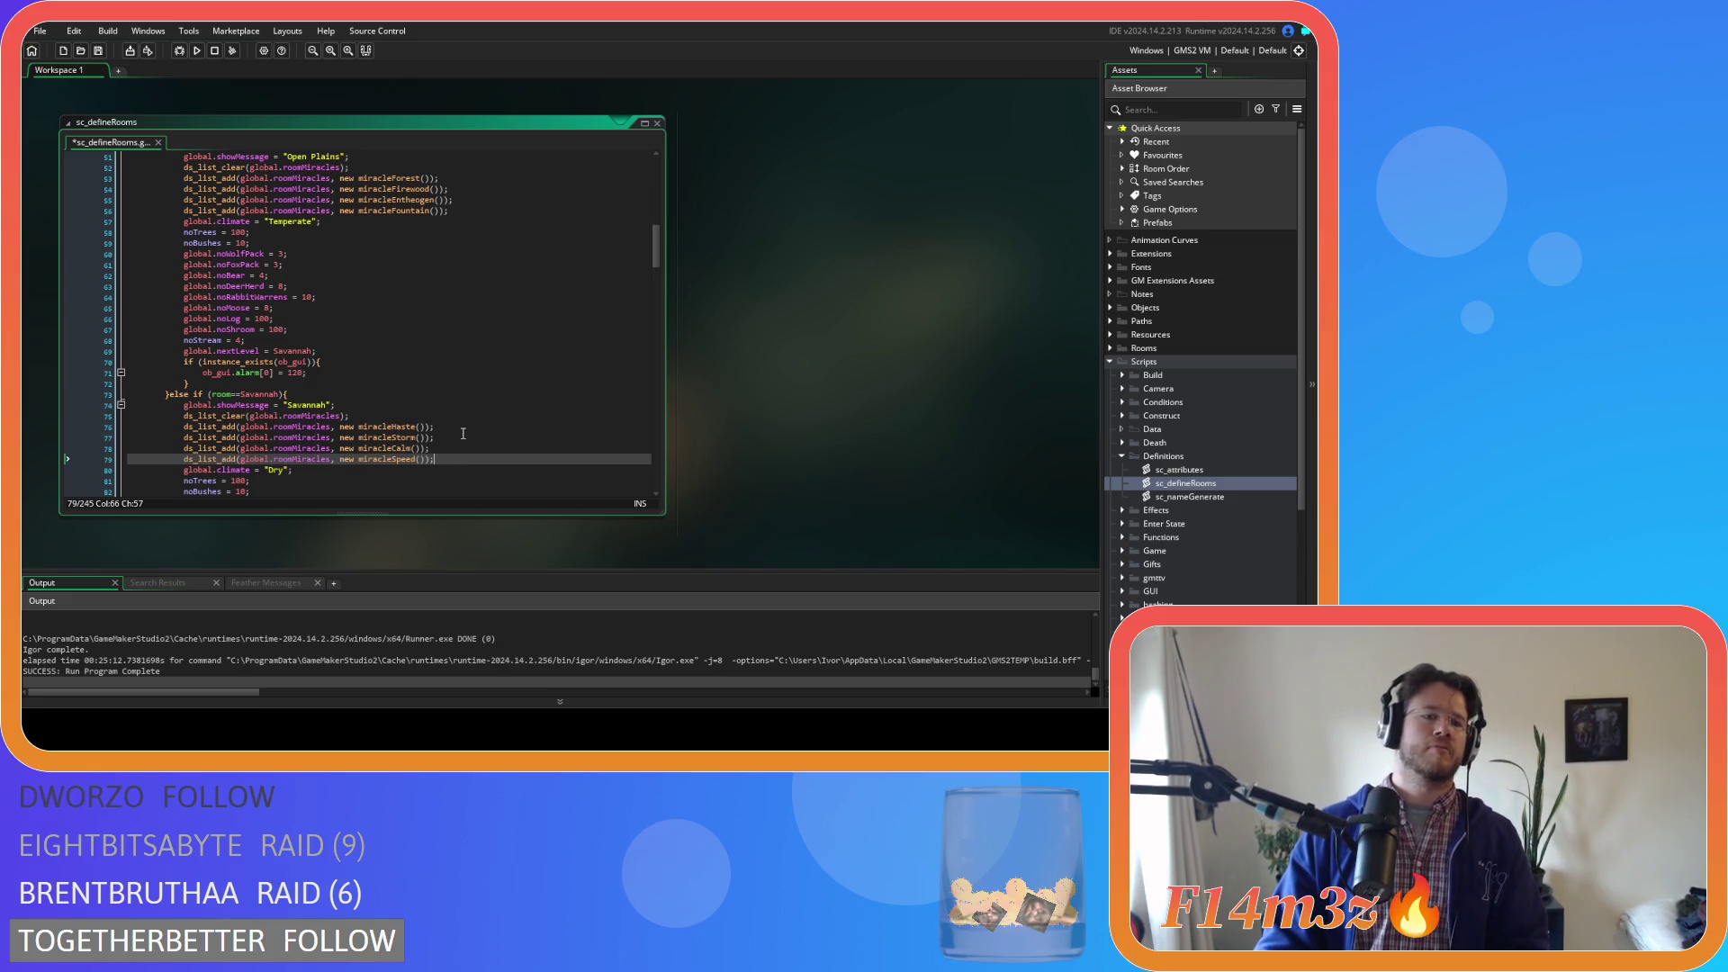
{"action": "left_click", "coordinate": [466, 446]}
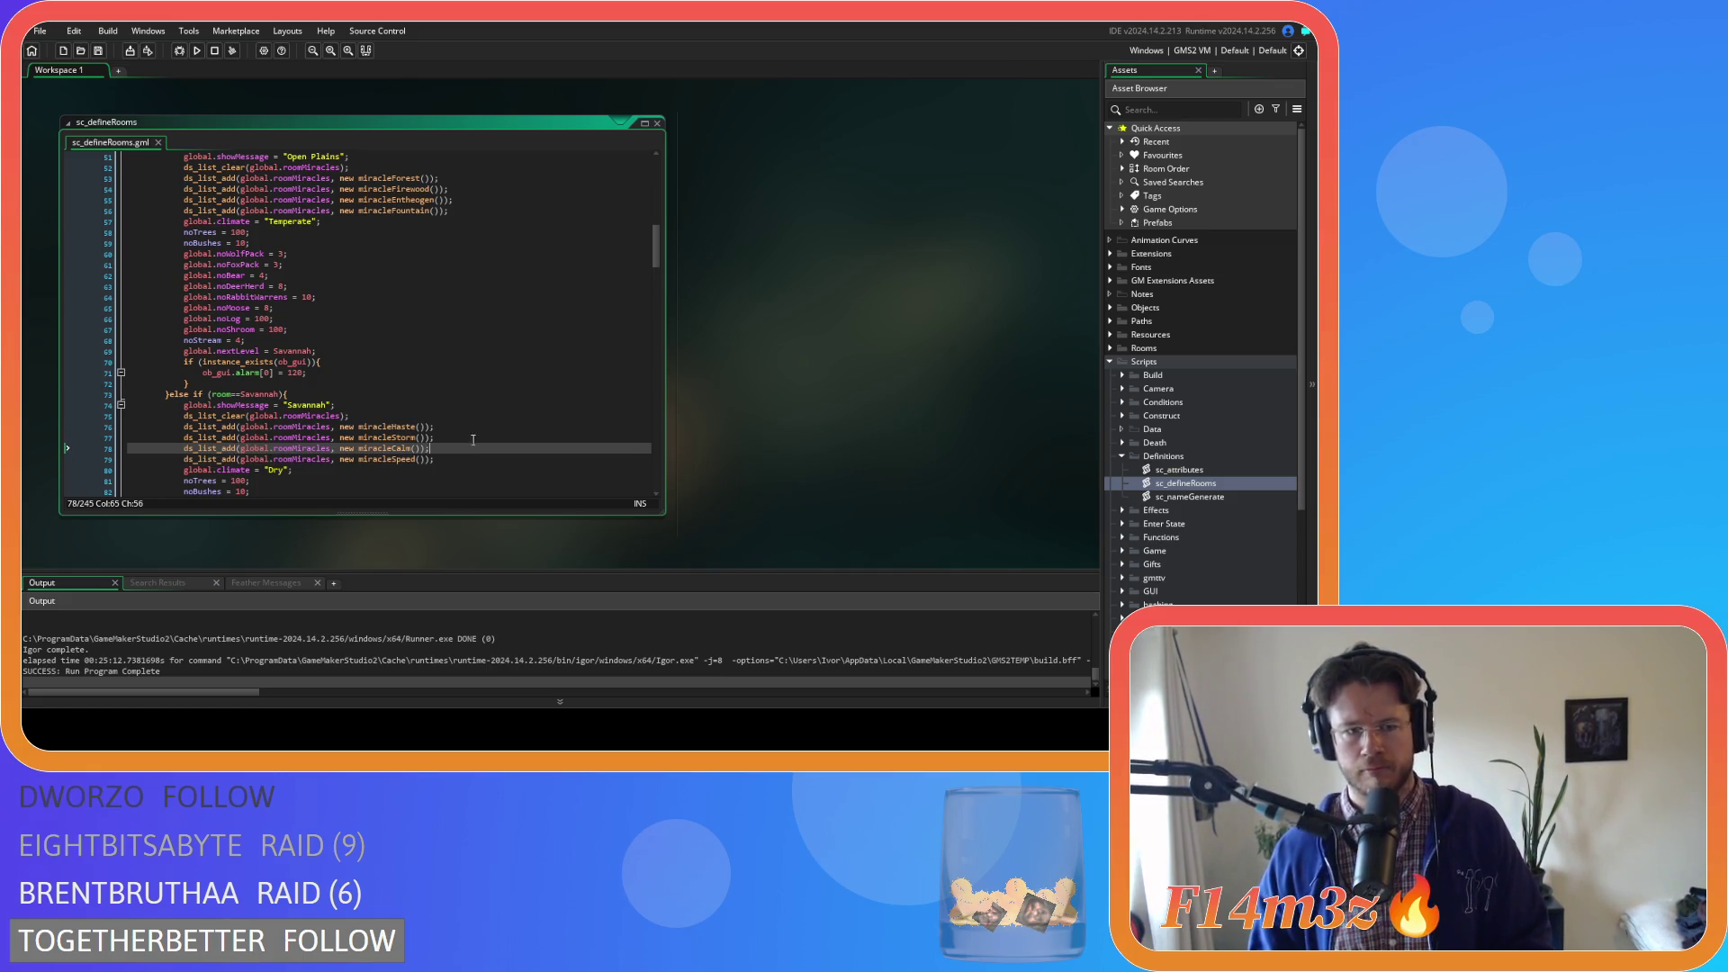
{"action": "left_click", "coordinate": [105, 50]}
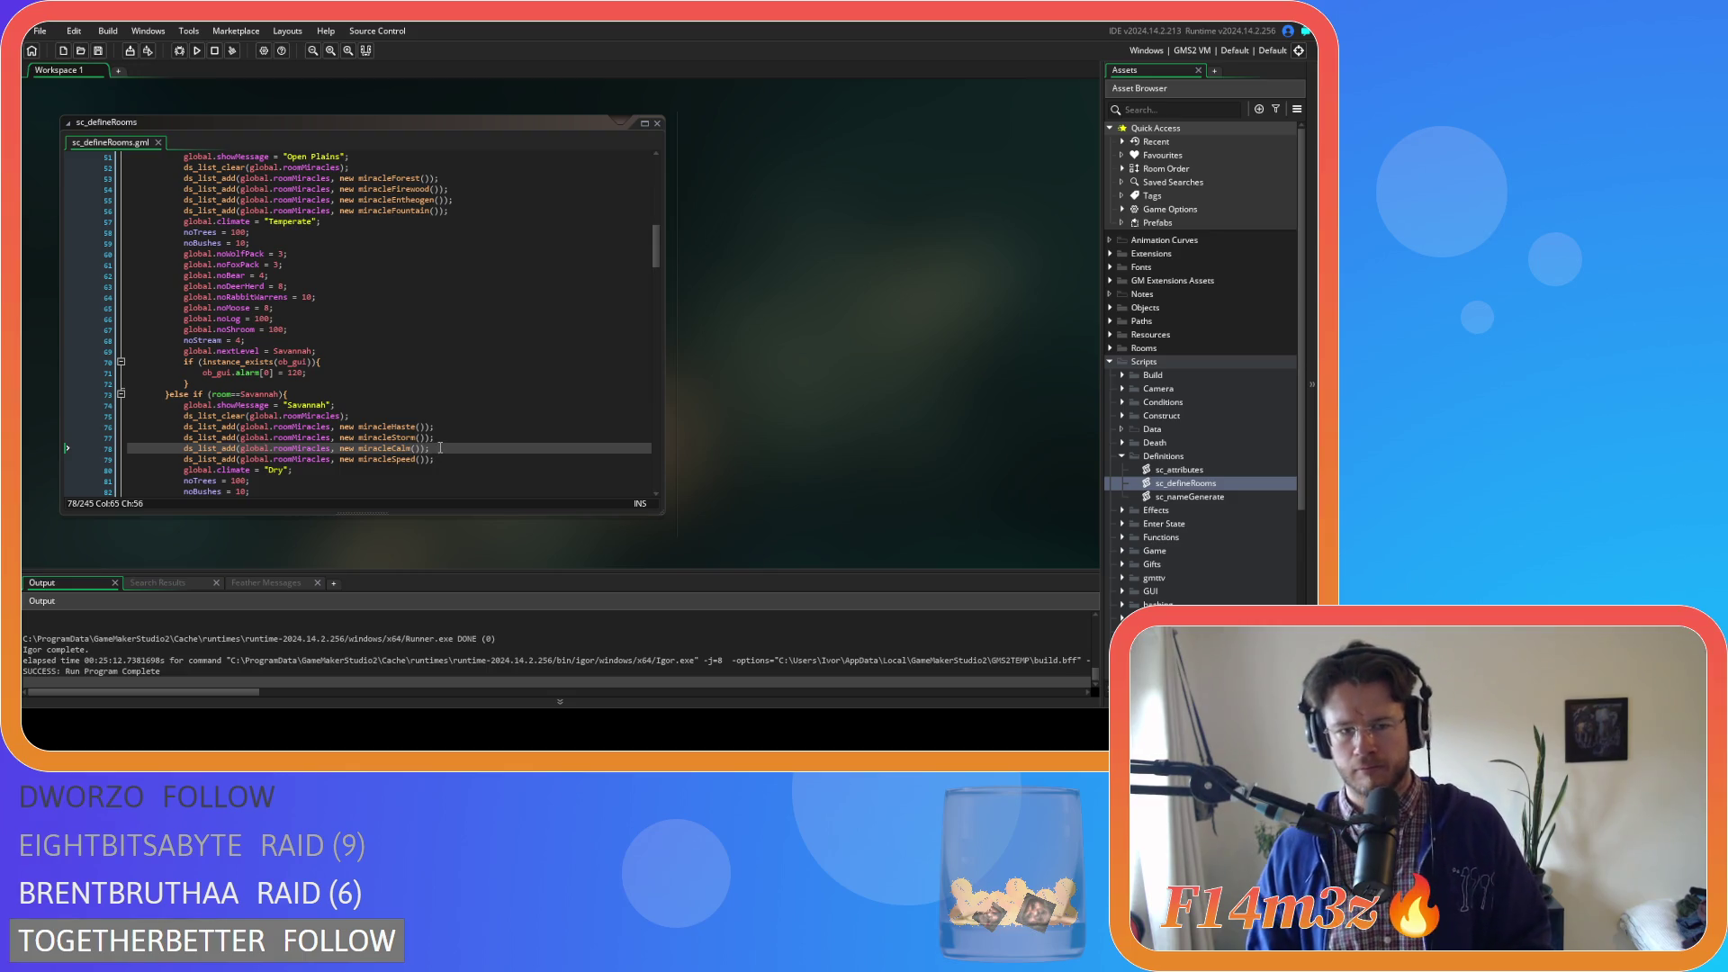
Put Savannah's Store and Calm lines above miracleHaste, then build and run the game with F5
{"action": "left_click_drag", "start_coordinate": [440, 447], "coordinate": [325, 438]}
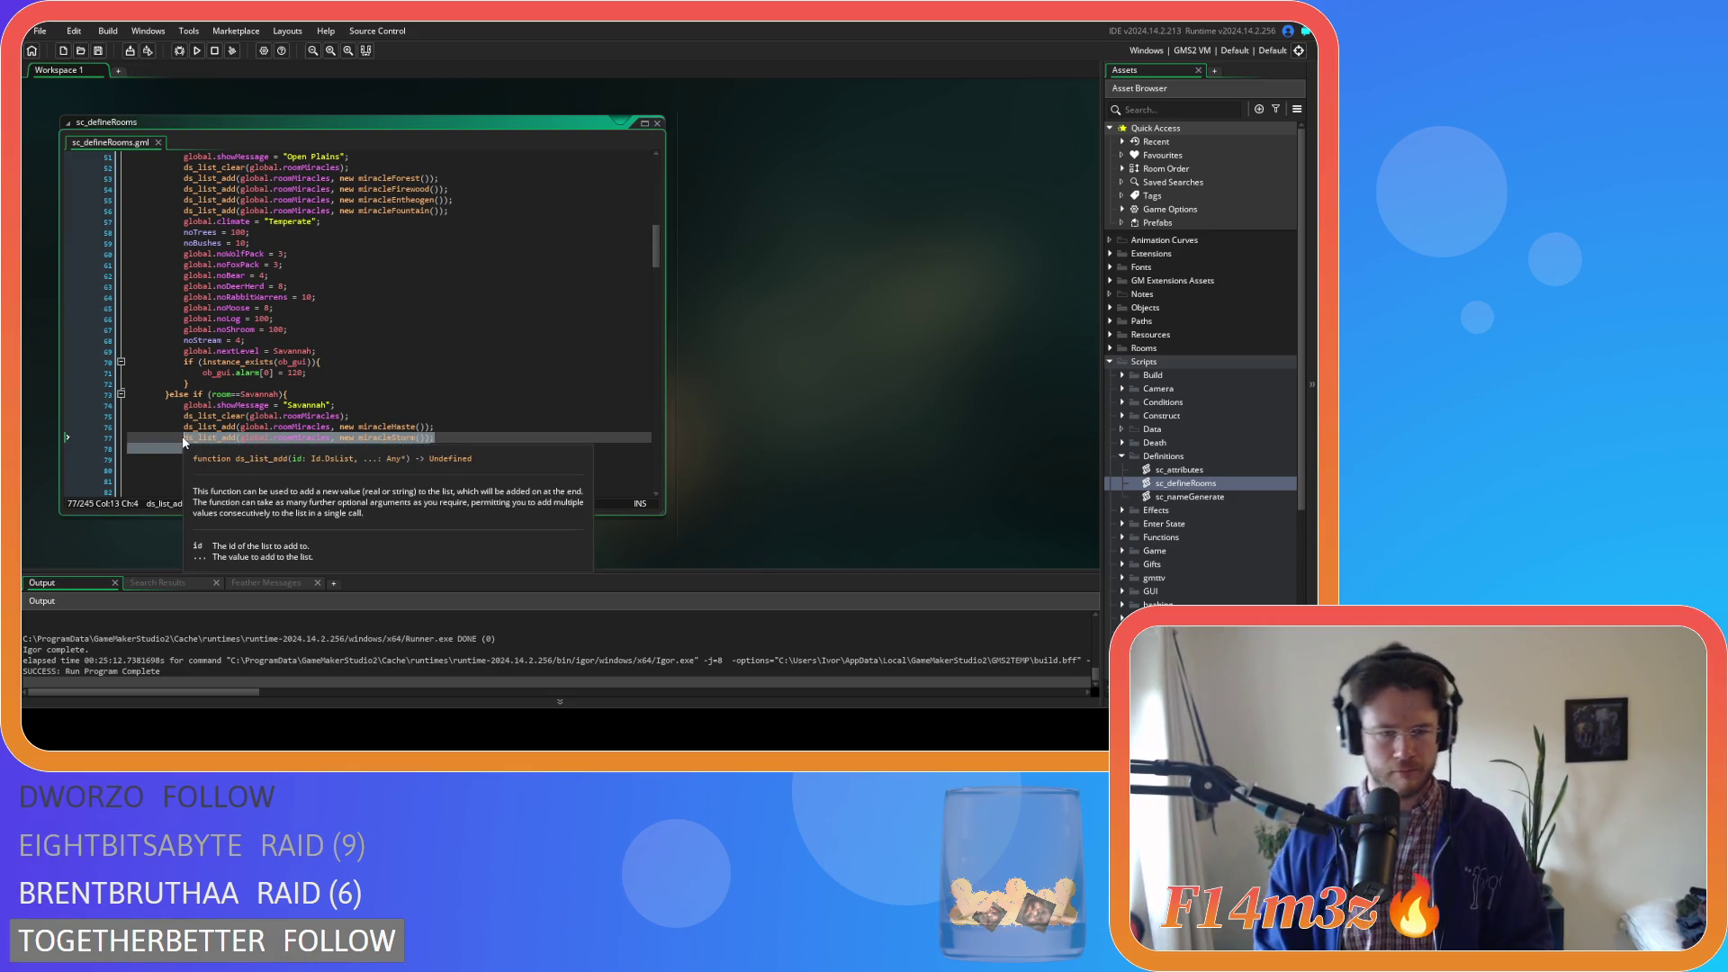
{"action": "key", "text": "Delete"}
{"action": "key", "text": "alt+Up"}
{"action": "key", "text": "ctrl+z"}
{"action": "key", "text": "ctrl+z"}
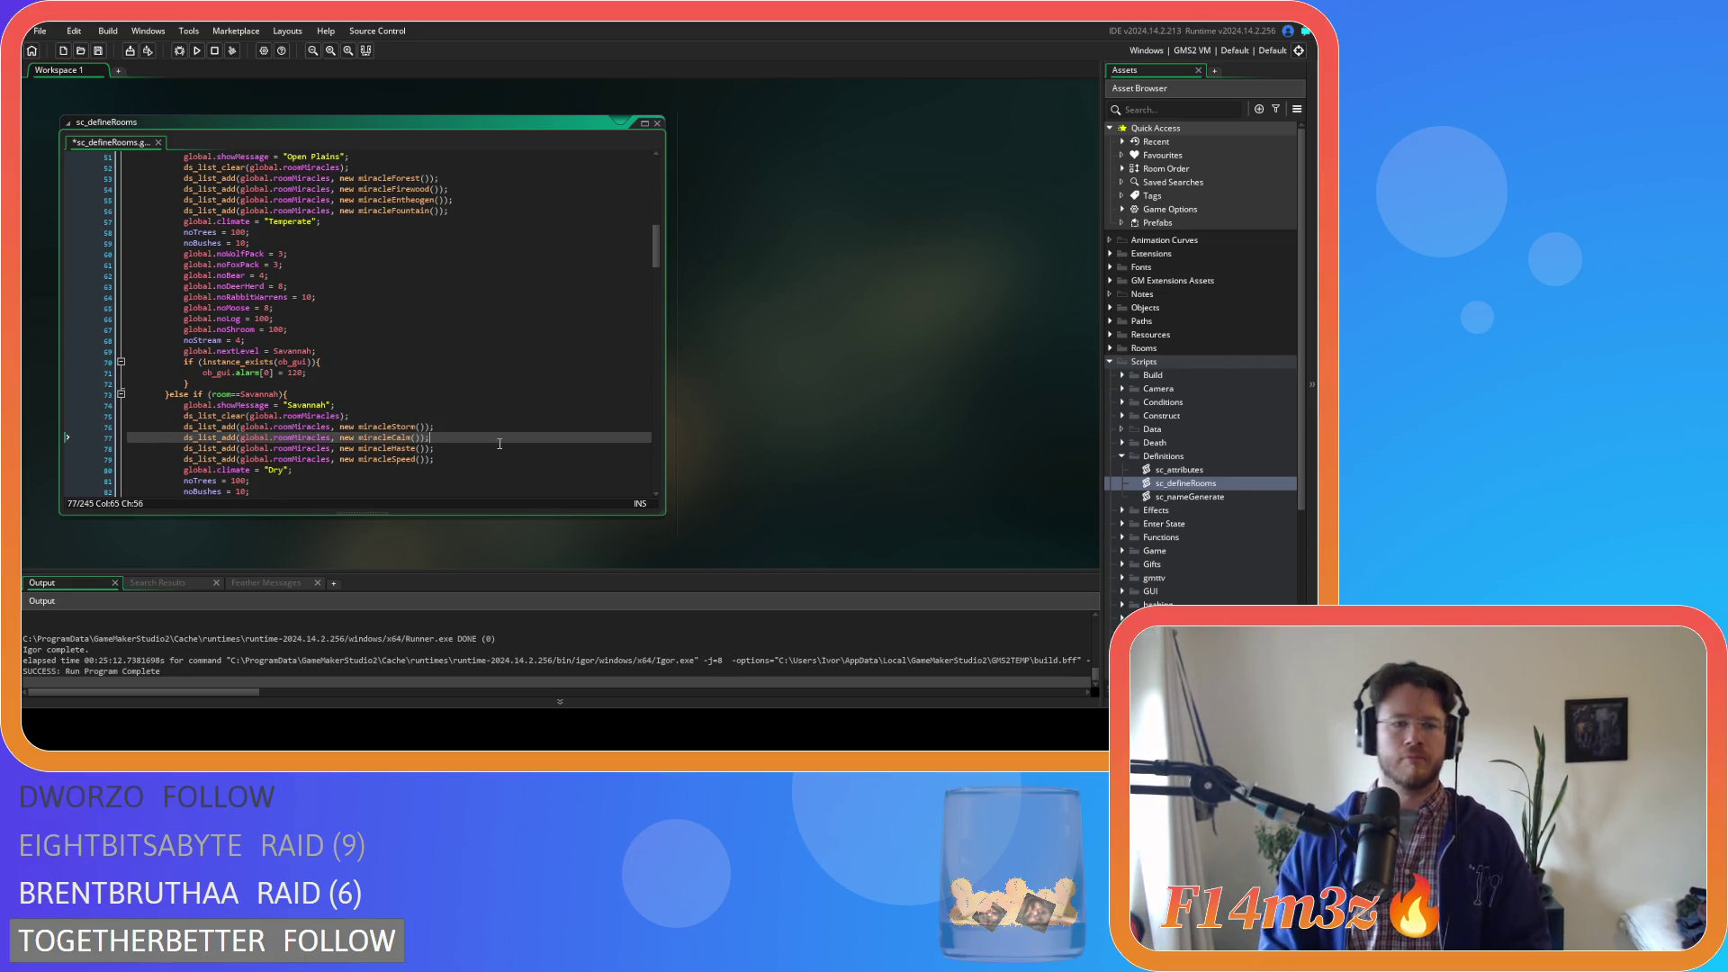
{"action": "scroll", "coordinate": [512, 433], "scroll_direction": "down", "scroll_amount": 1}
{"action": "scroll", "coordinate": [512, 433], "scroll_direction": "down", "scroll_amount": 8}
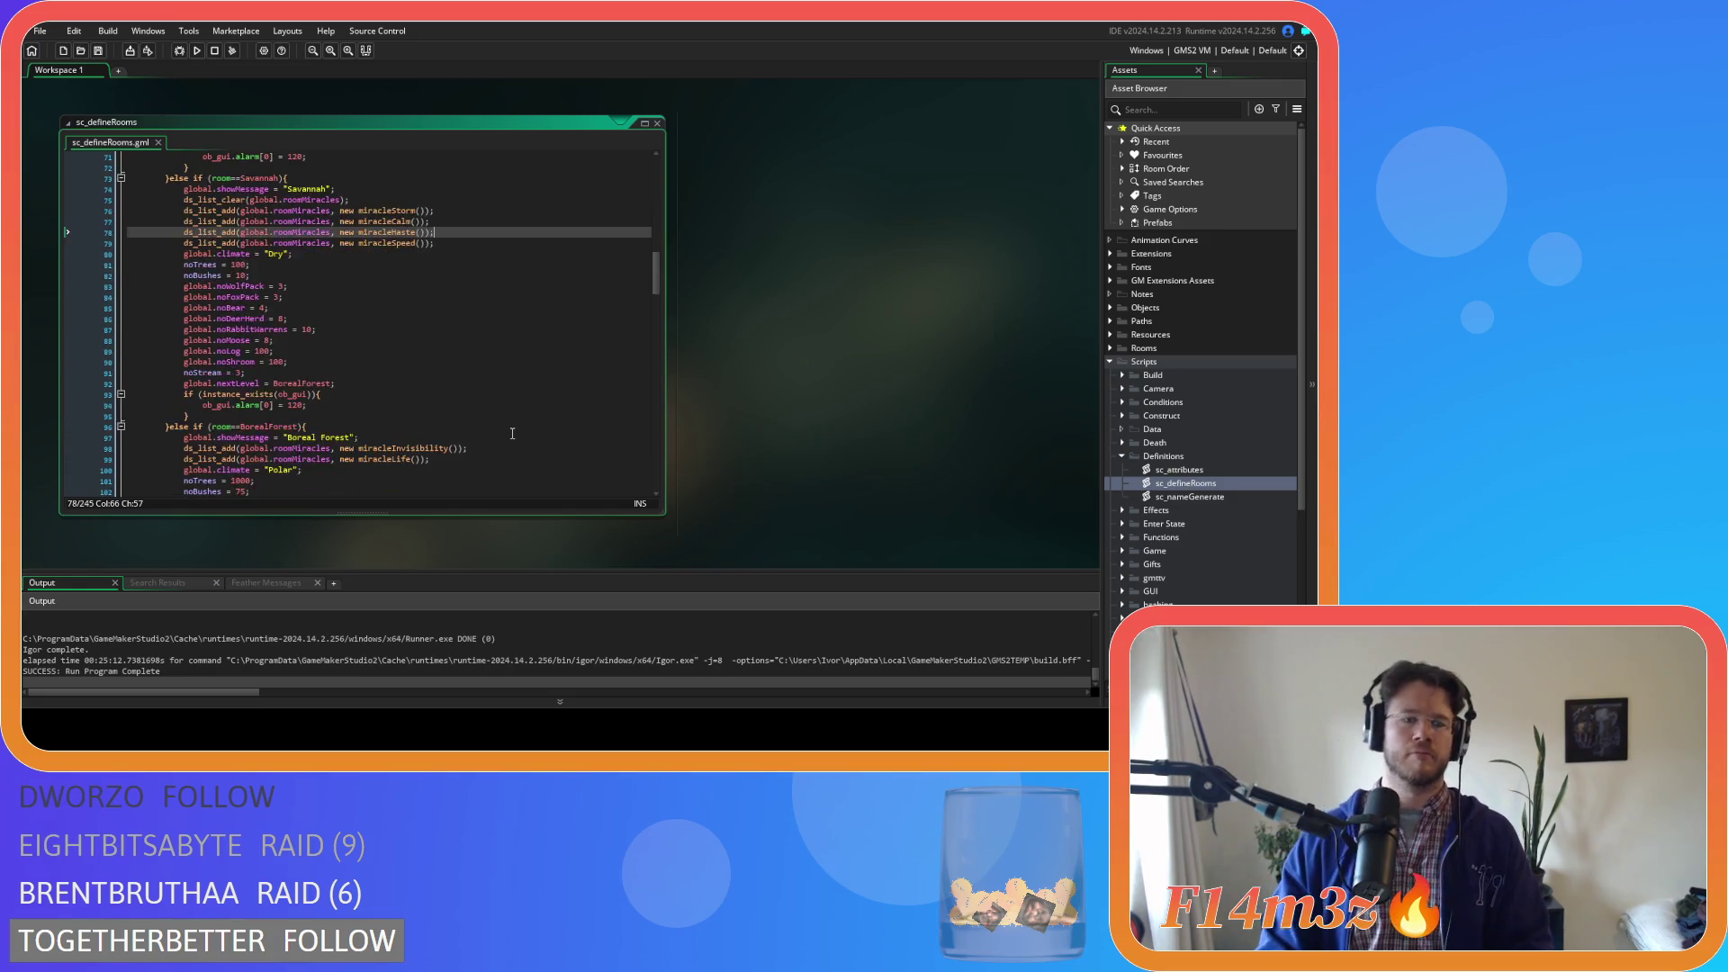
{"action": "key", "text": "F5"}
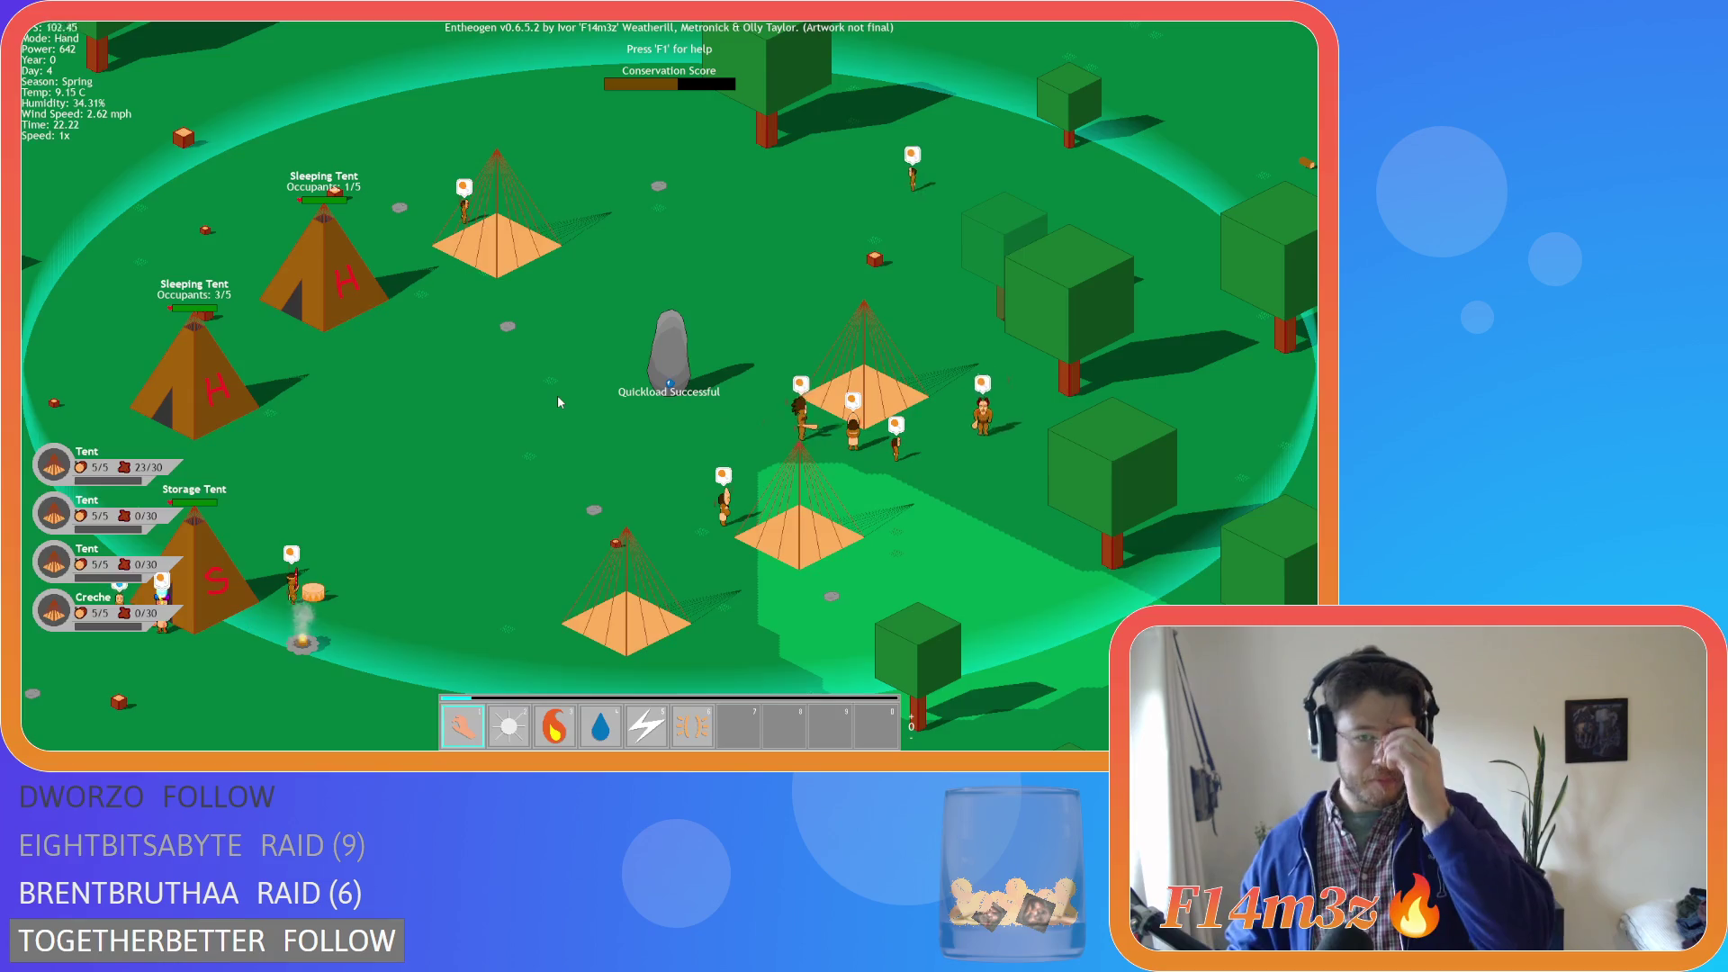
Quickload the saved game, pause, and survey the map around the lake and forest
{"action": "key", "text": "F9"}
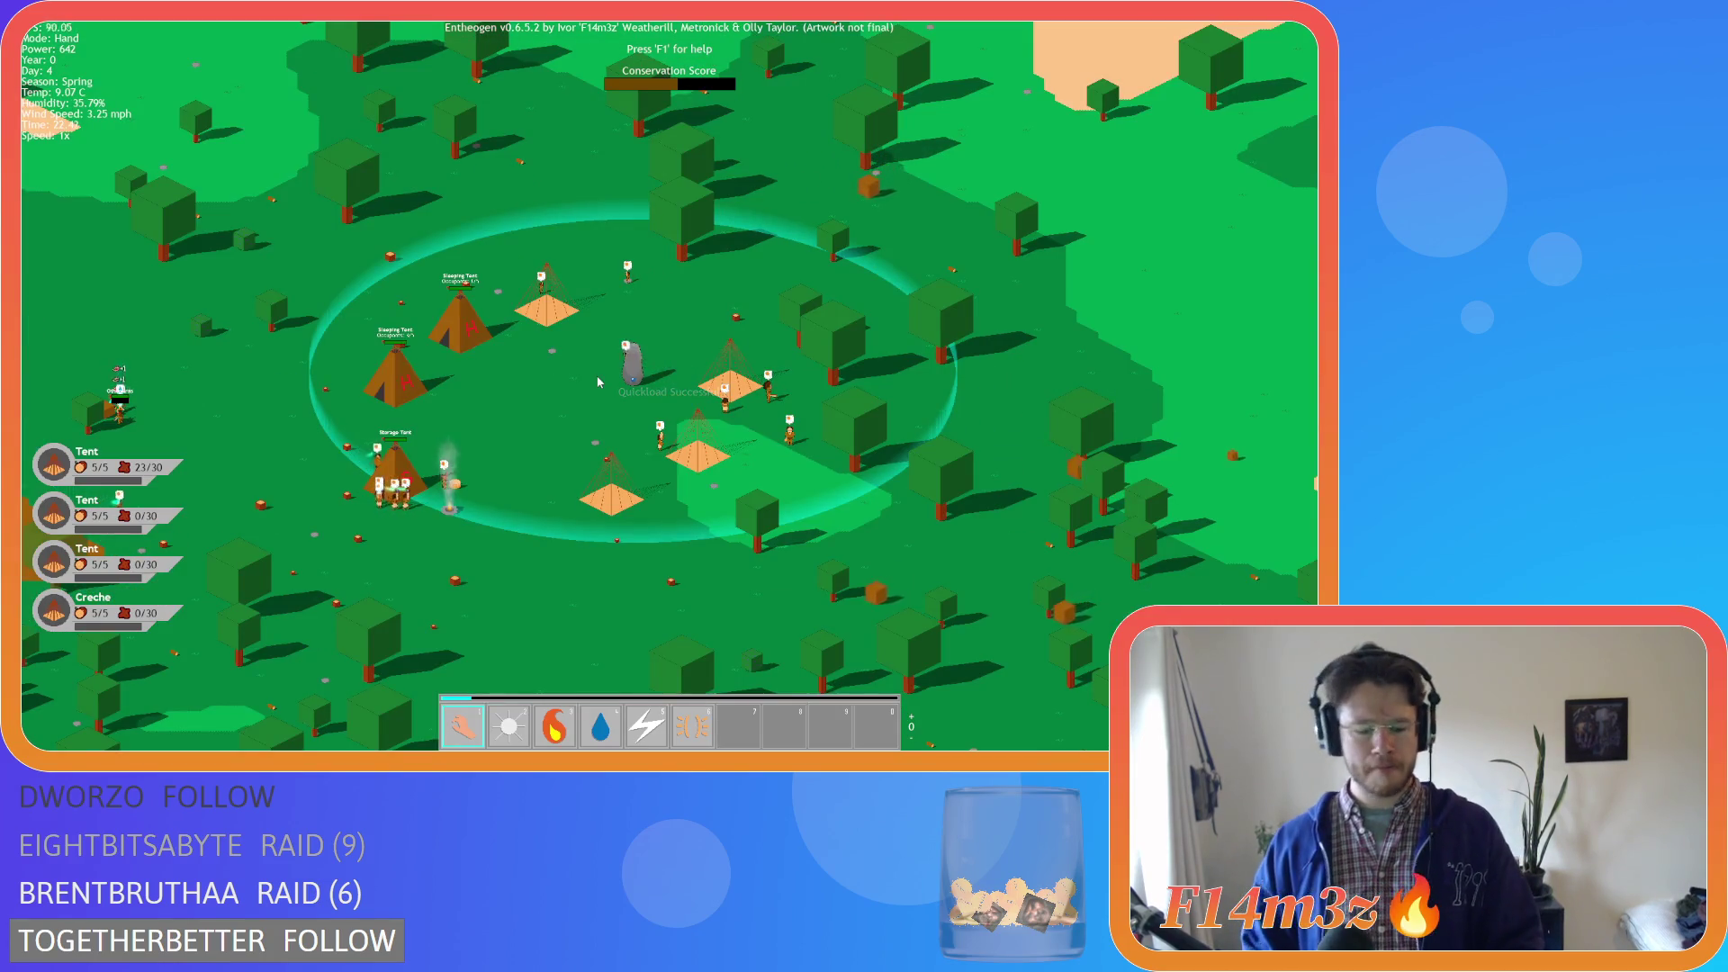
{"action": "scroll", "coordinate": [599, 382], "scroll_direction": "down", "scroll_amount": 5}
{"action": "key", "text": "space"}
{"action": "key", "text": "s"}
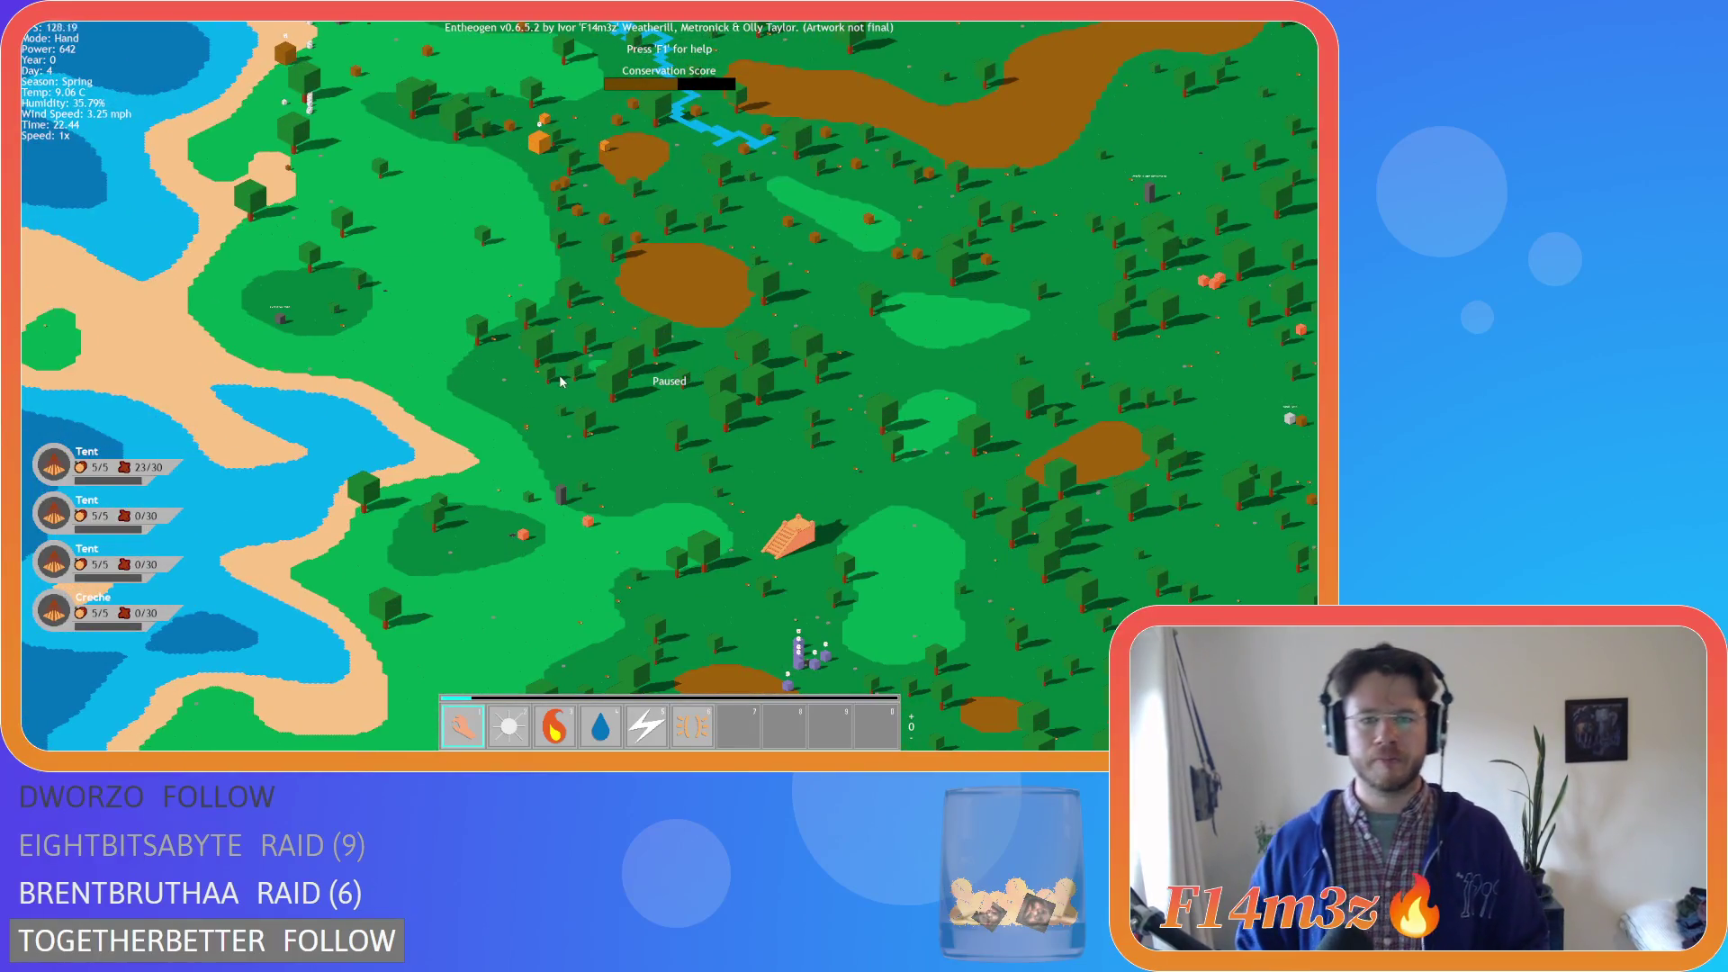
{"action": "key", "text": "w"}
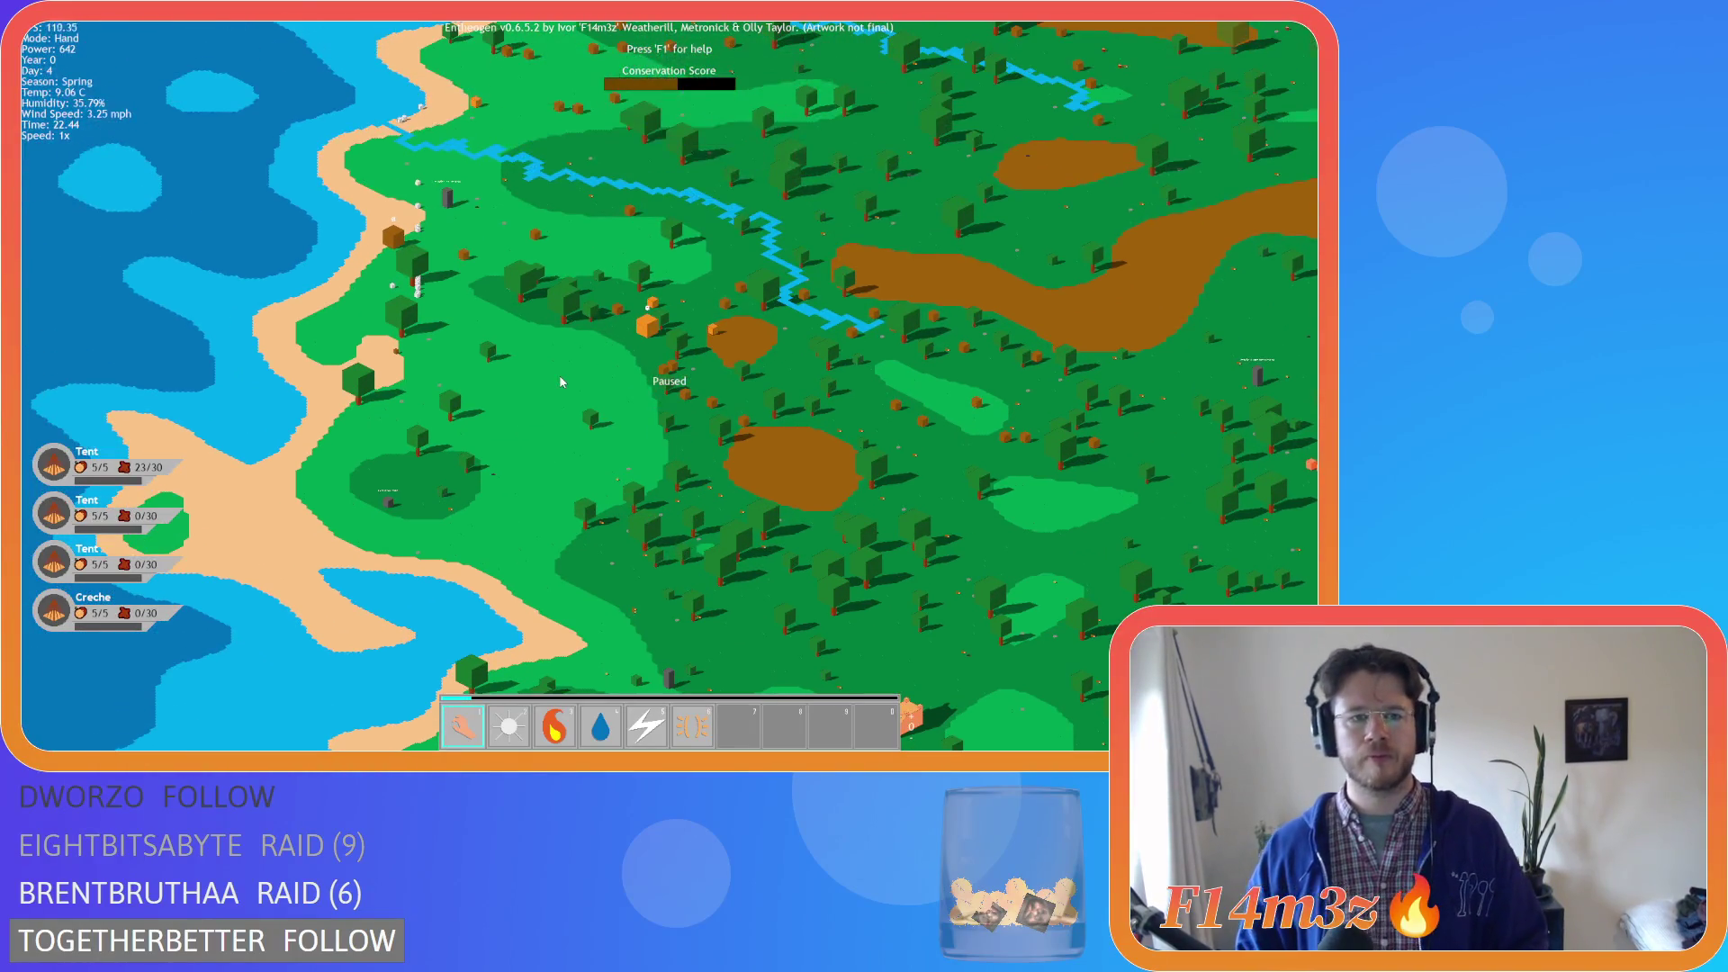
{"action": "key", "text": "w"}
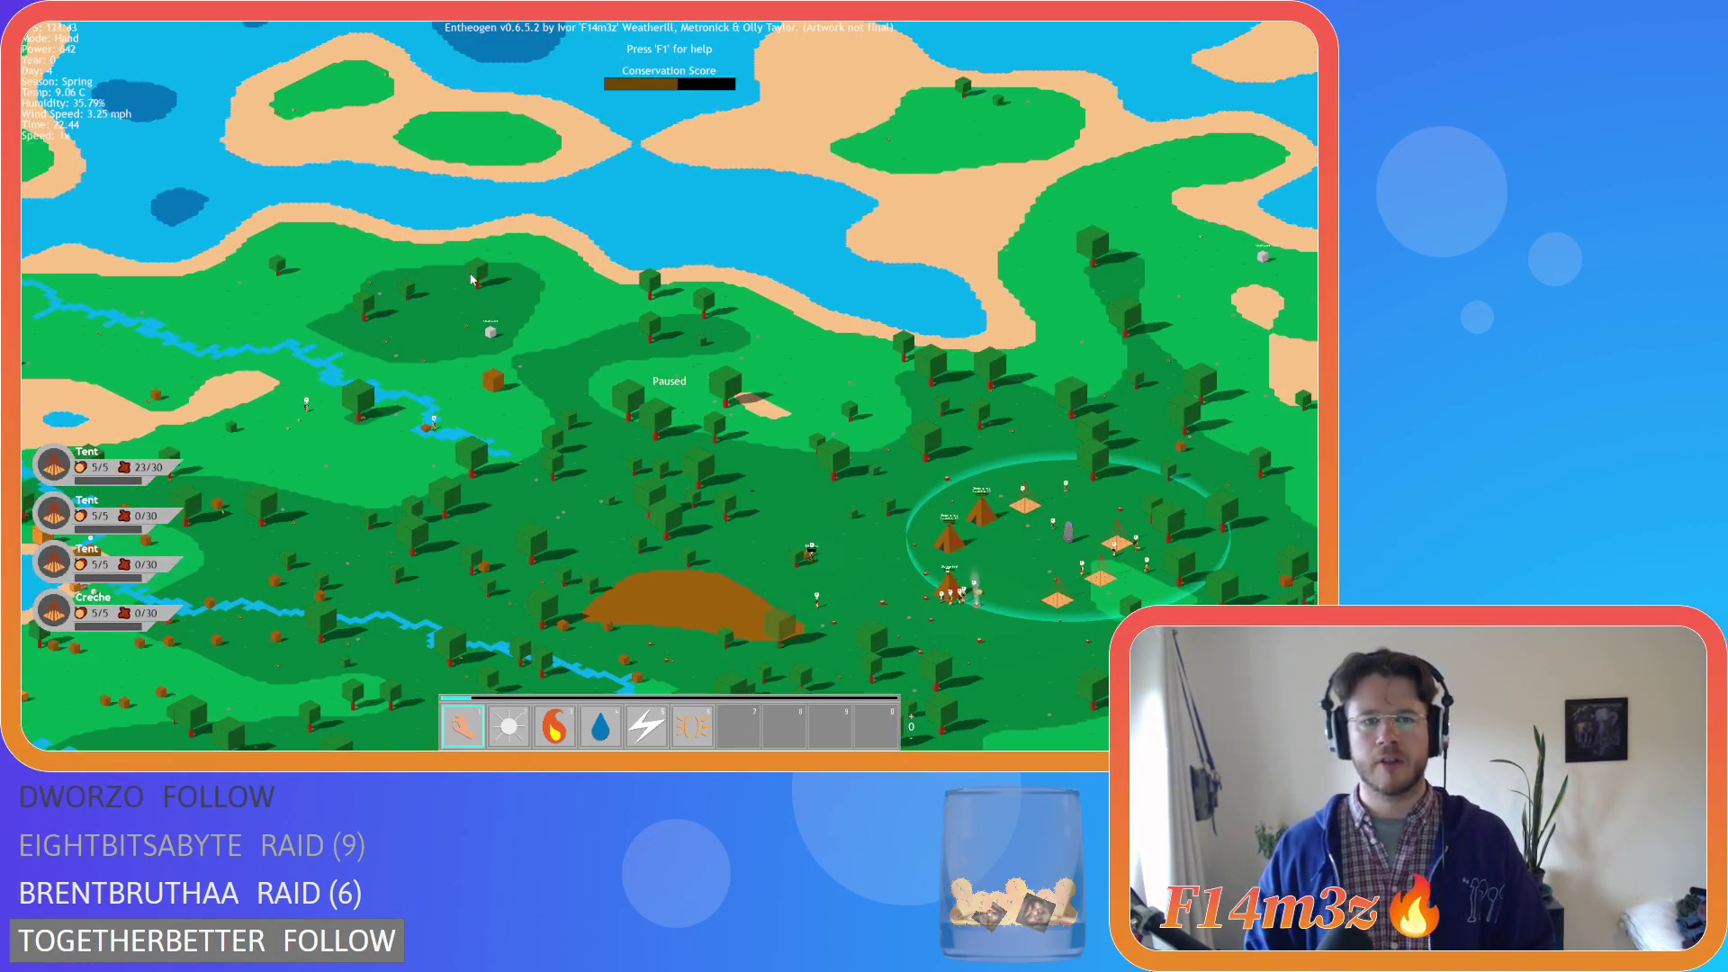
{"action": "key", "text": "s"}
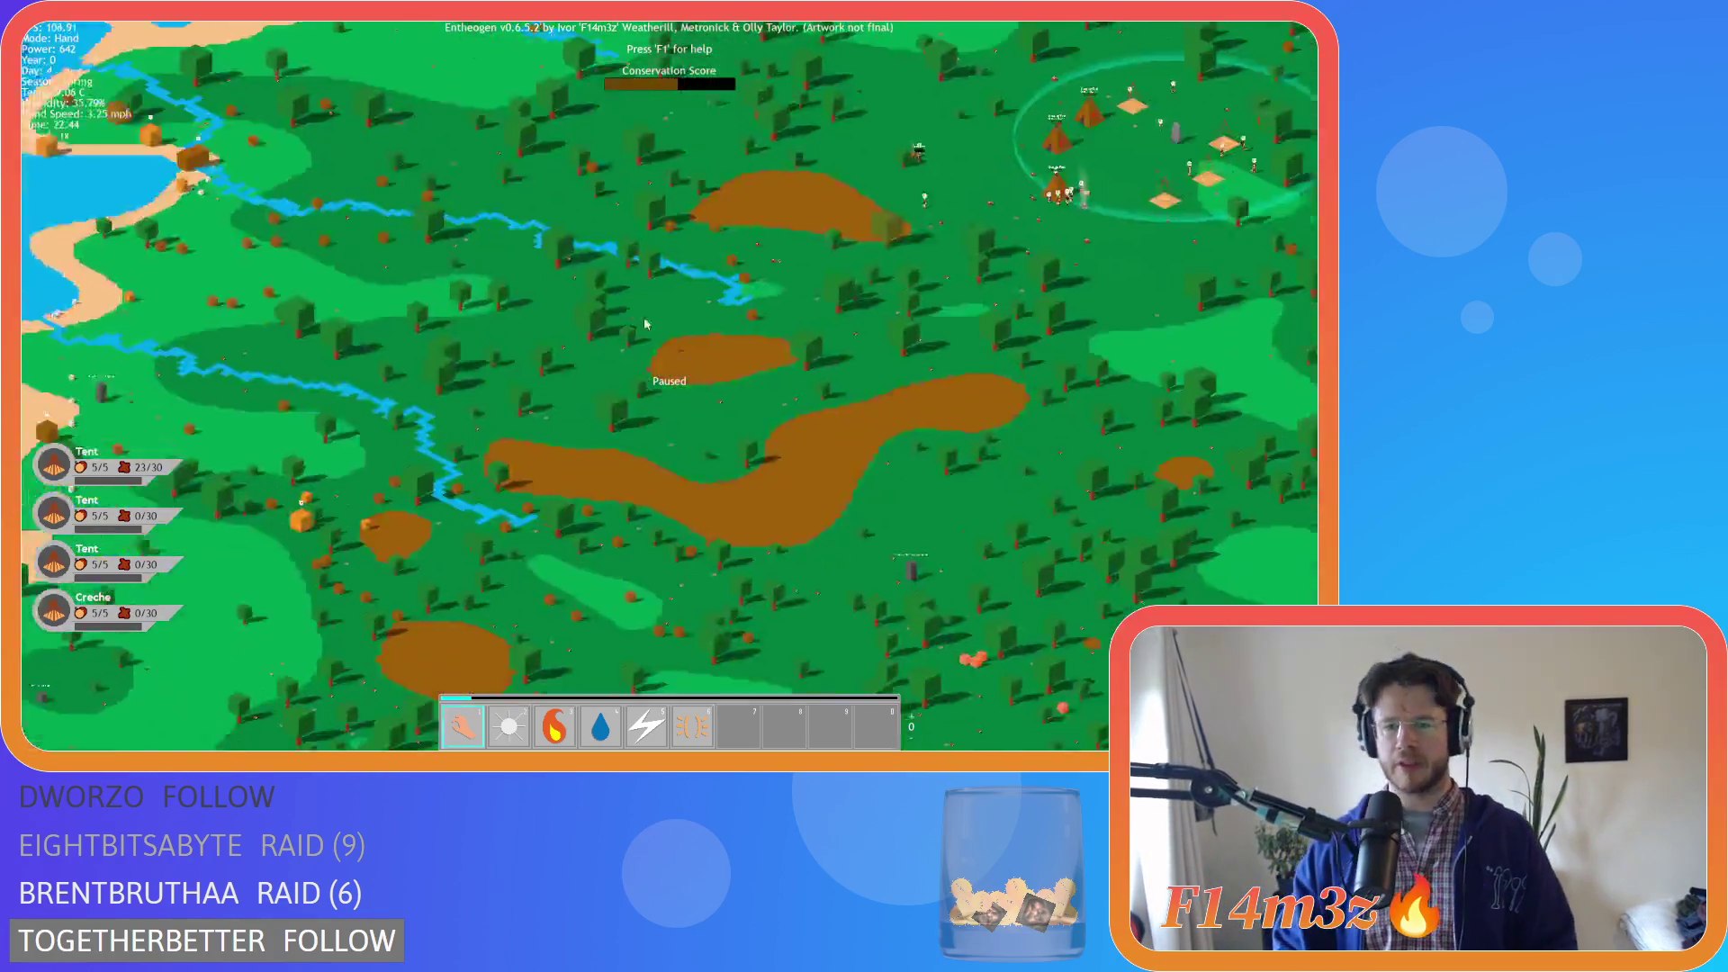
{"action": "scroll", "coordinate": [645, 324], "scroll_direction": "down", "scroll_amount": 10}
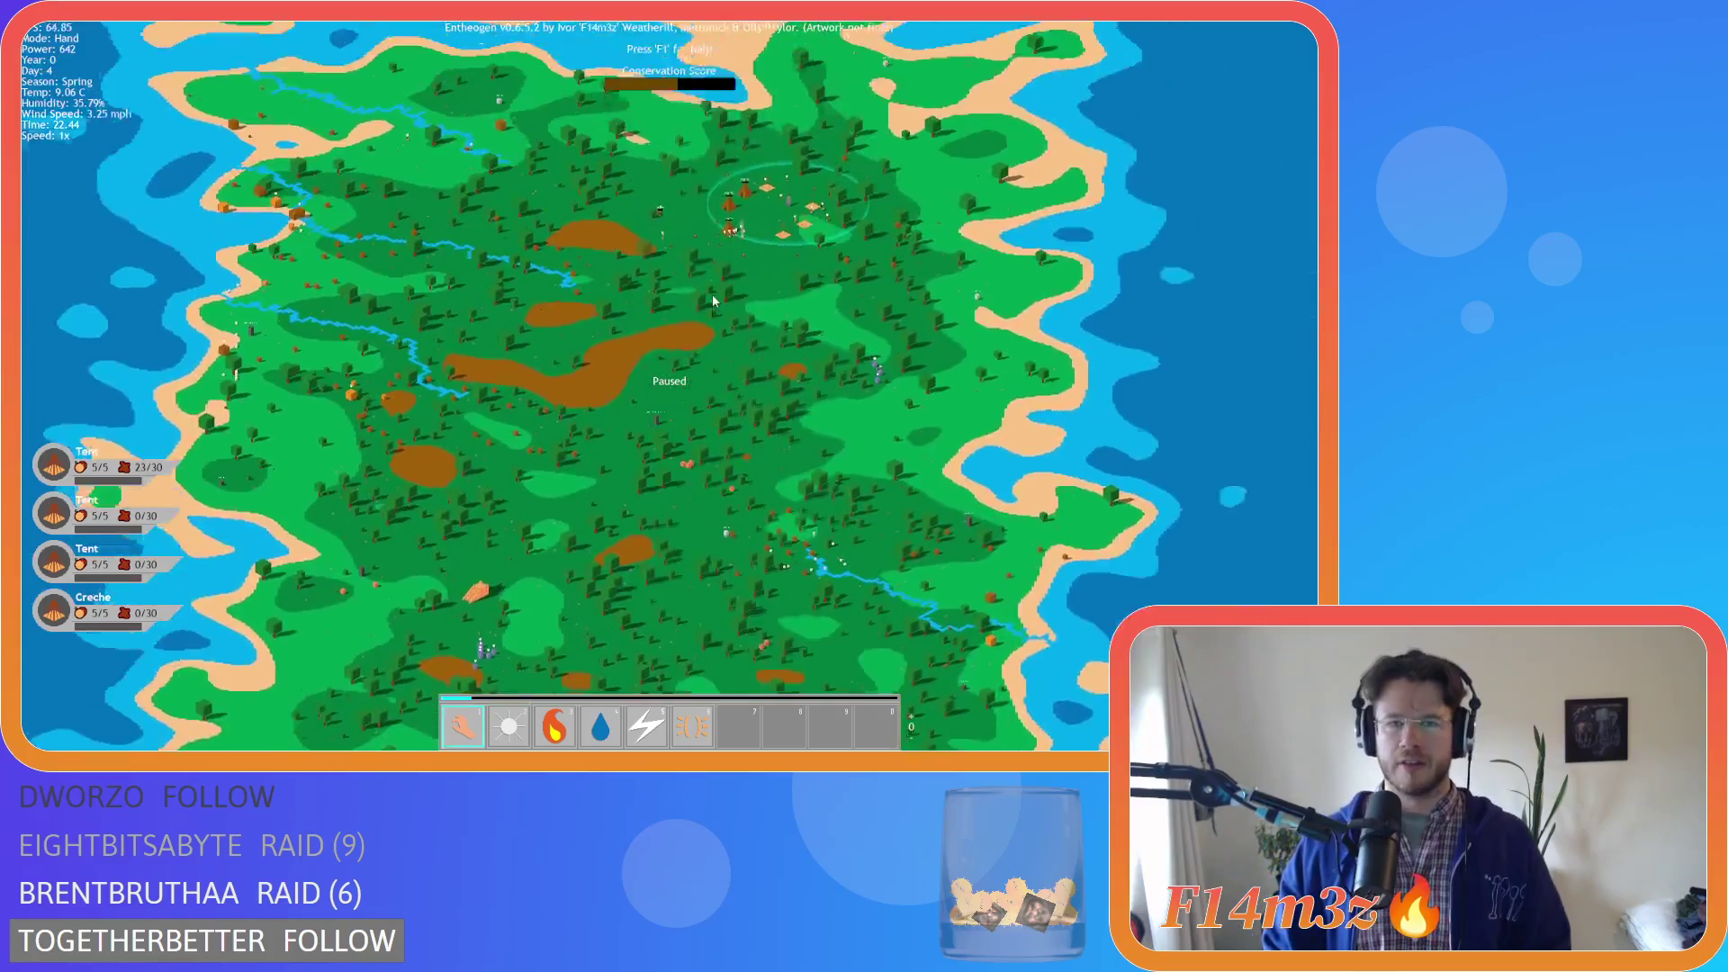
{"action": "key", "text": "w"}
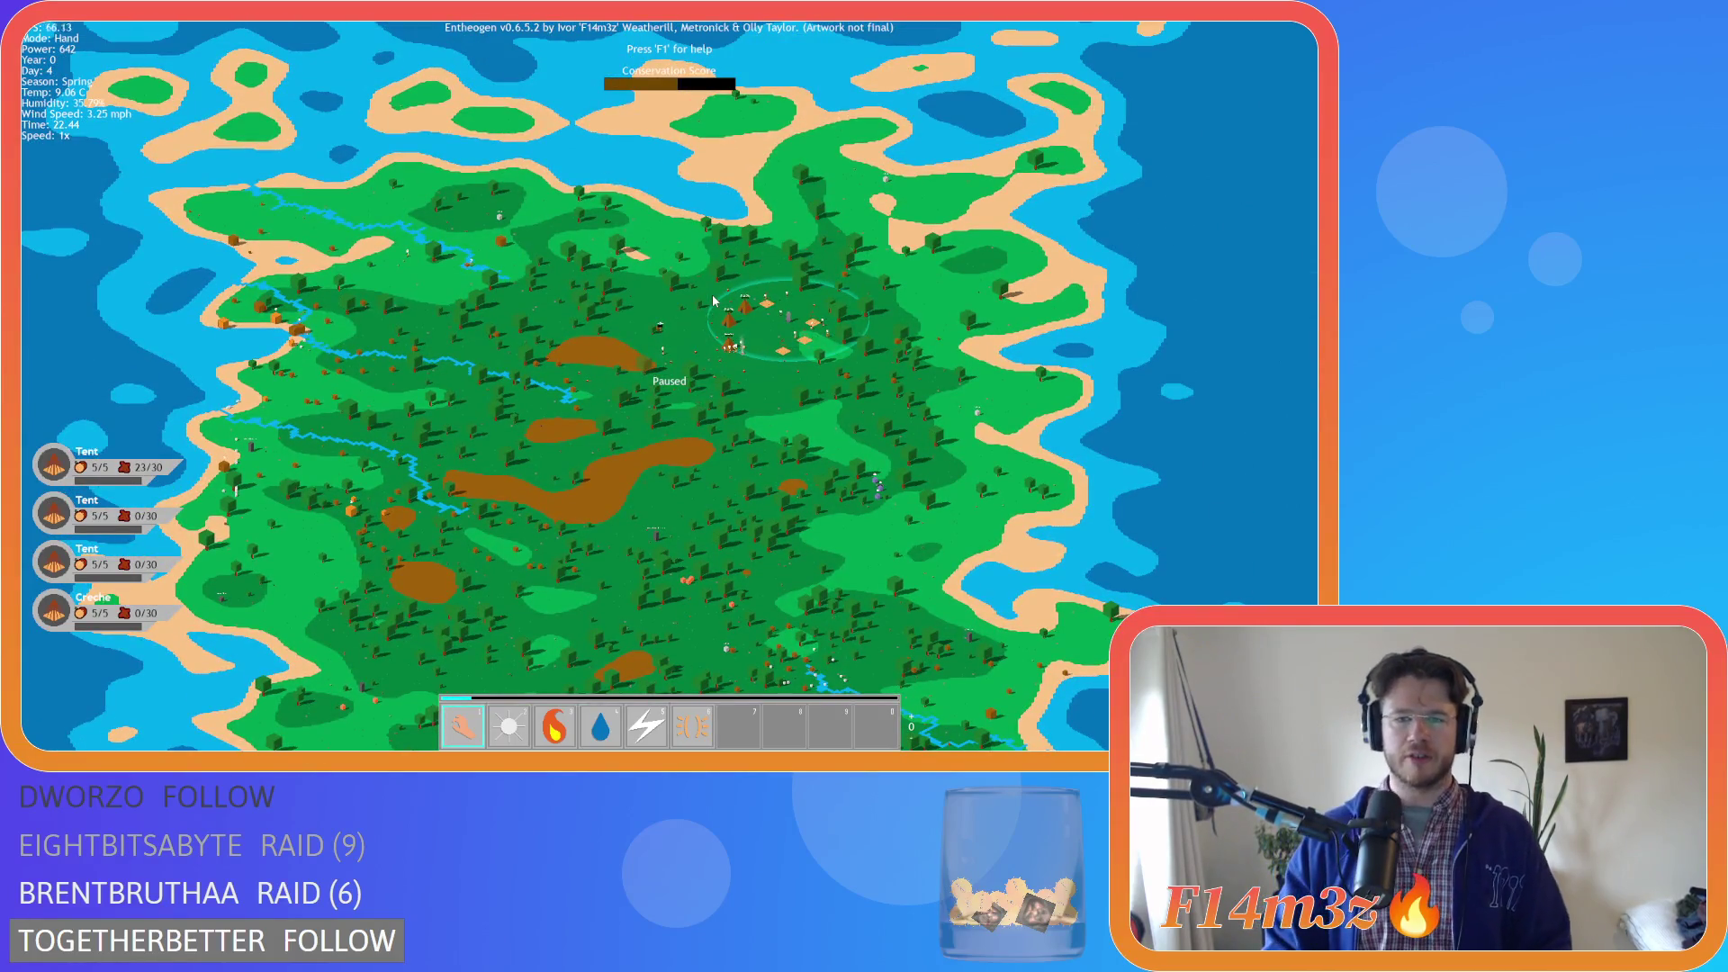
{"action": "scroll", "coordinate": [711, 294], "scroll_direction": "up", "scroll_amount": 5}
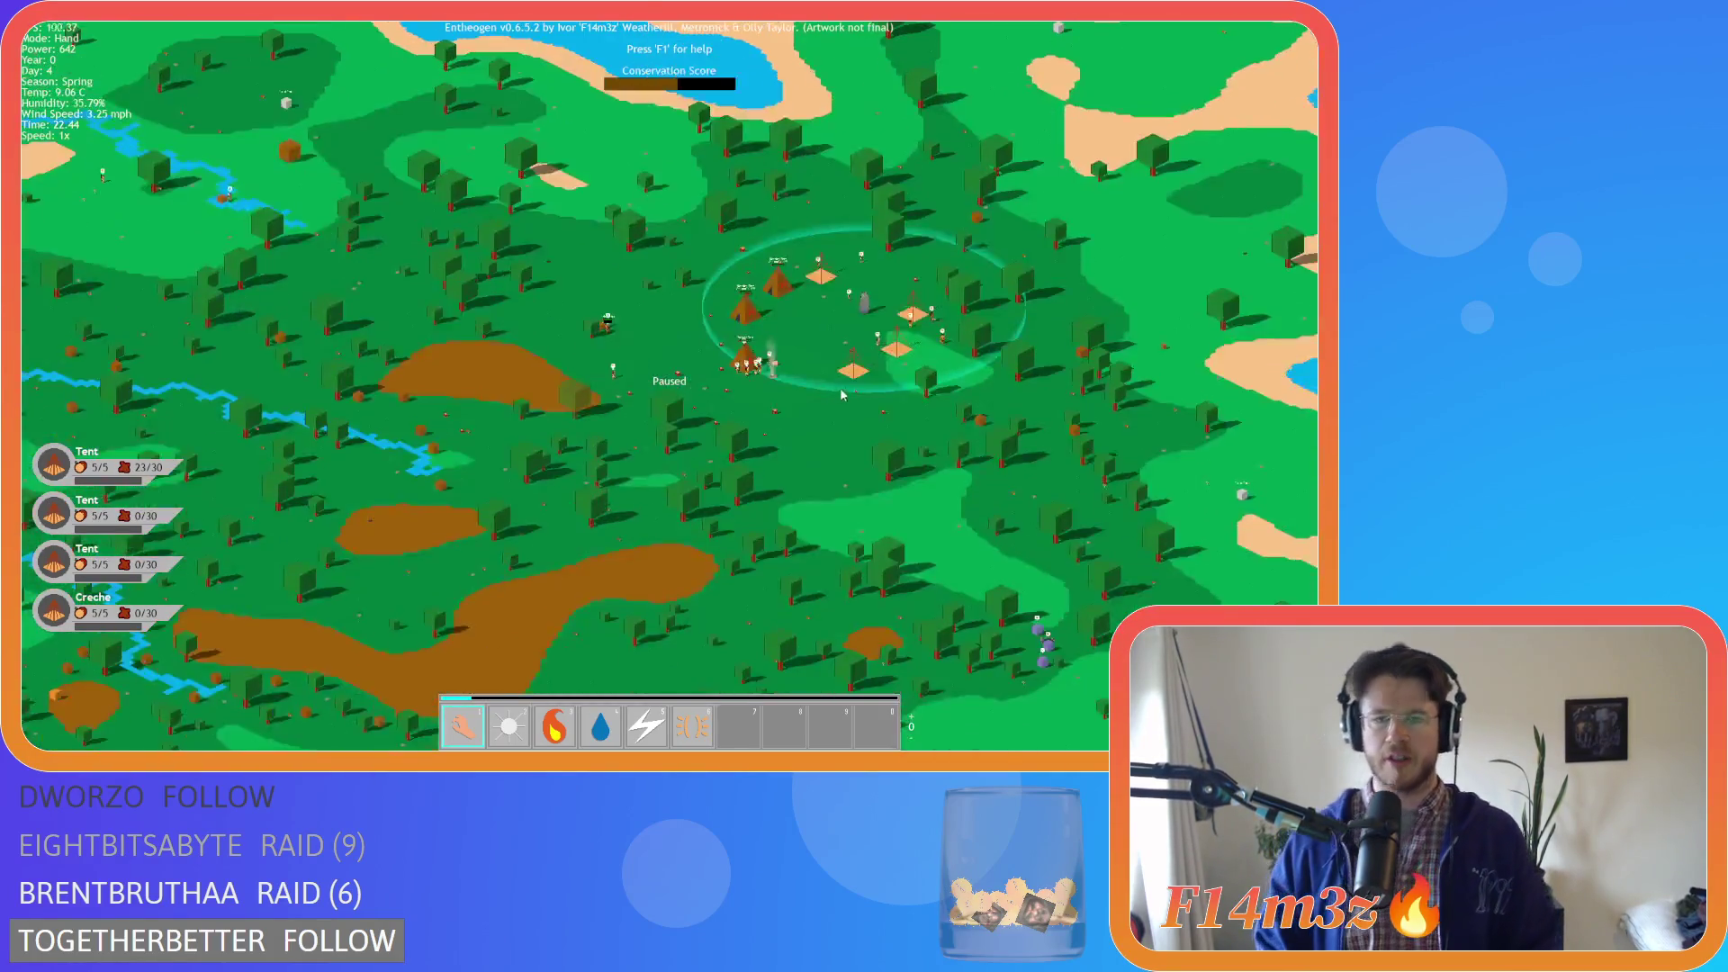
{"action": "scroll", "coordinate": [842, 394], "scroll_direction": "up", "scroll_amount": 4}
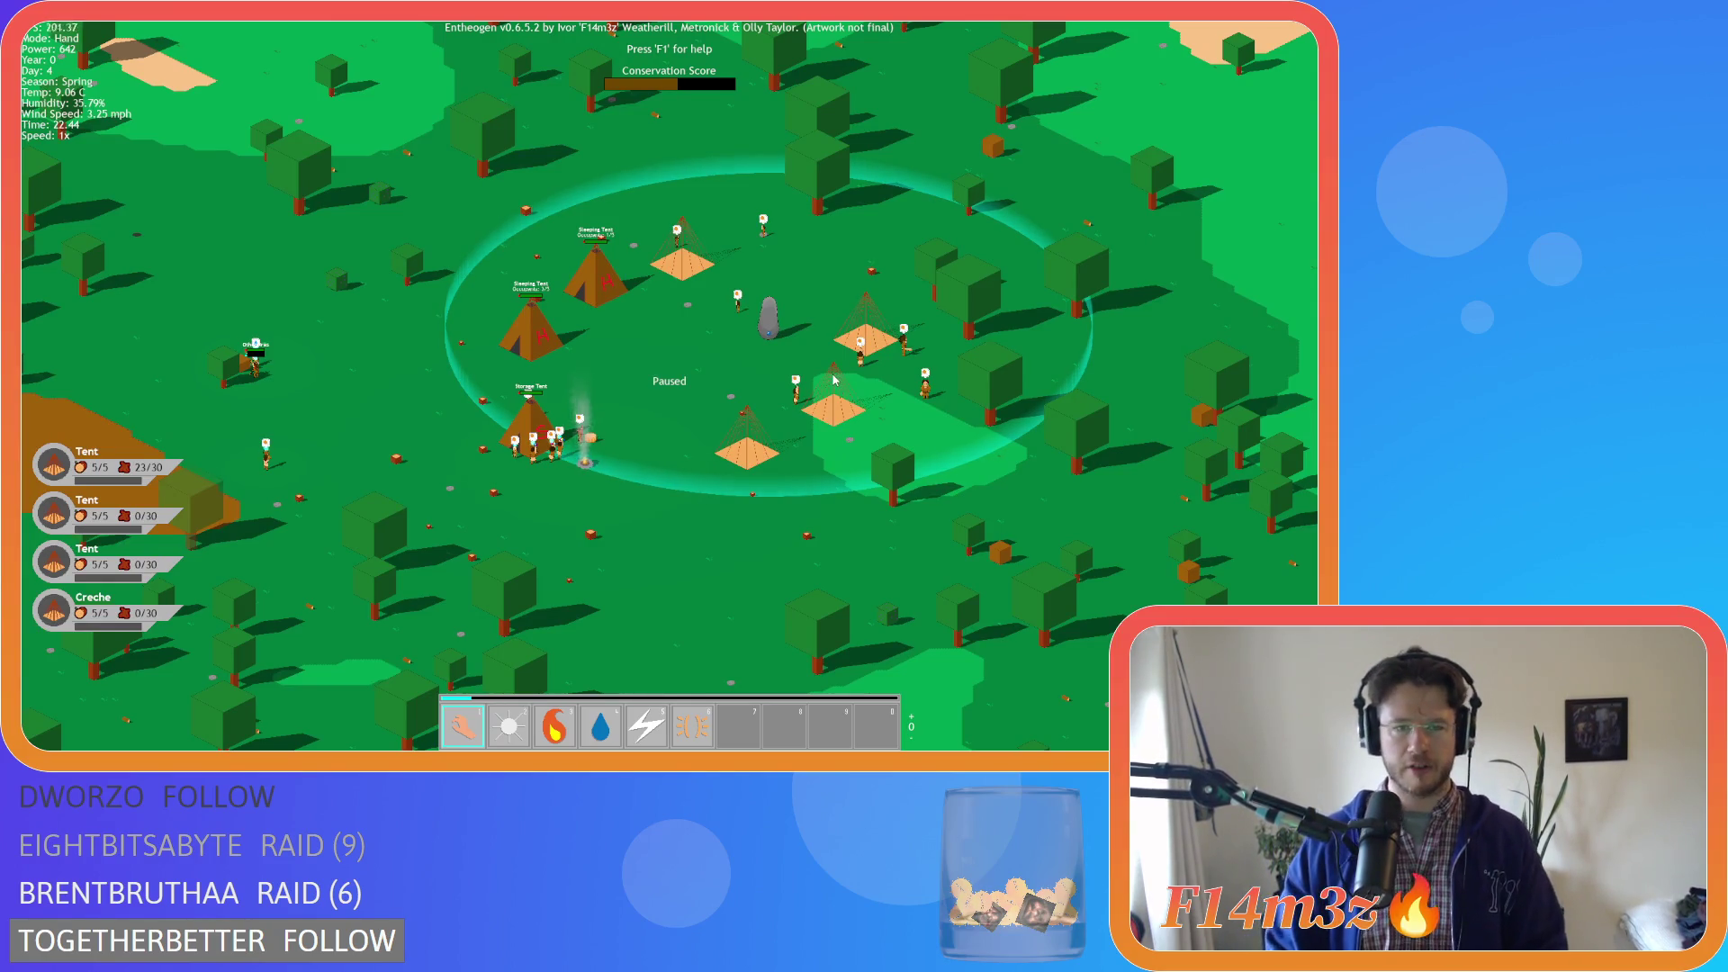
Check the Tribe overview briefly, then resume play with the Inventory showing
{"action": "key", "text": "t"}
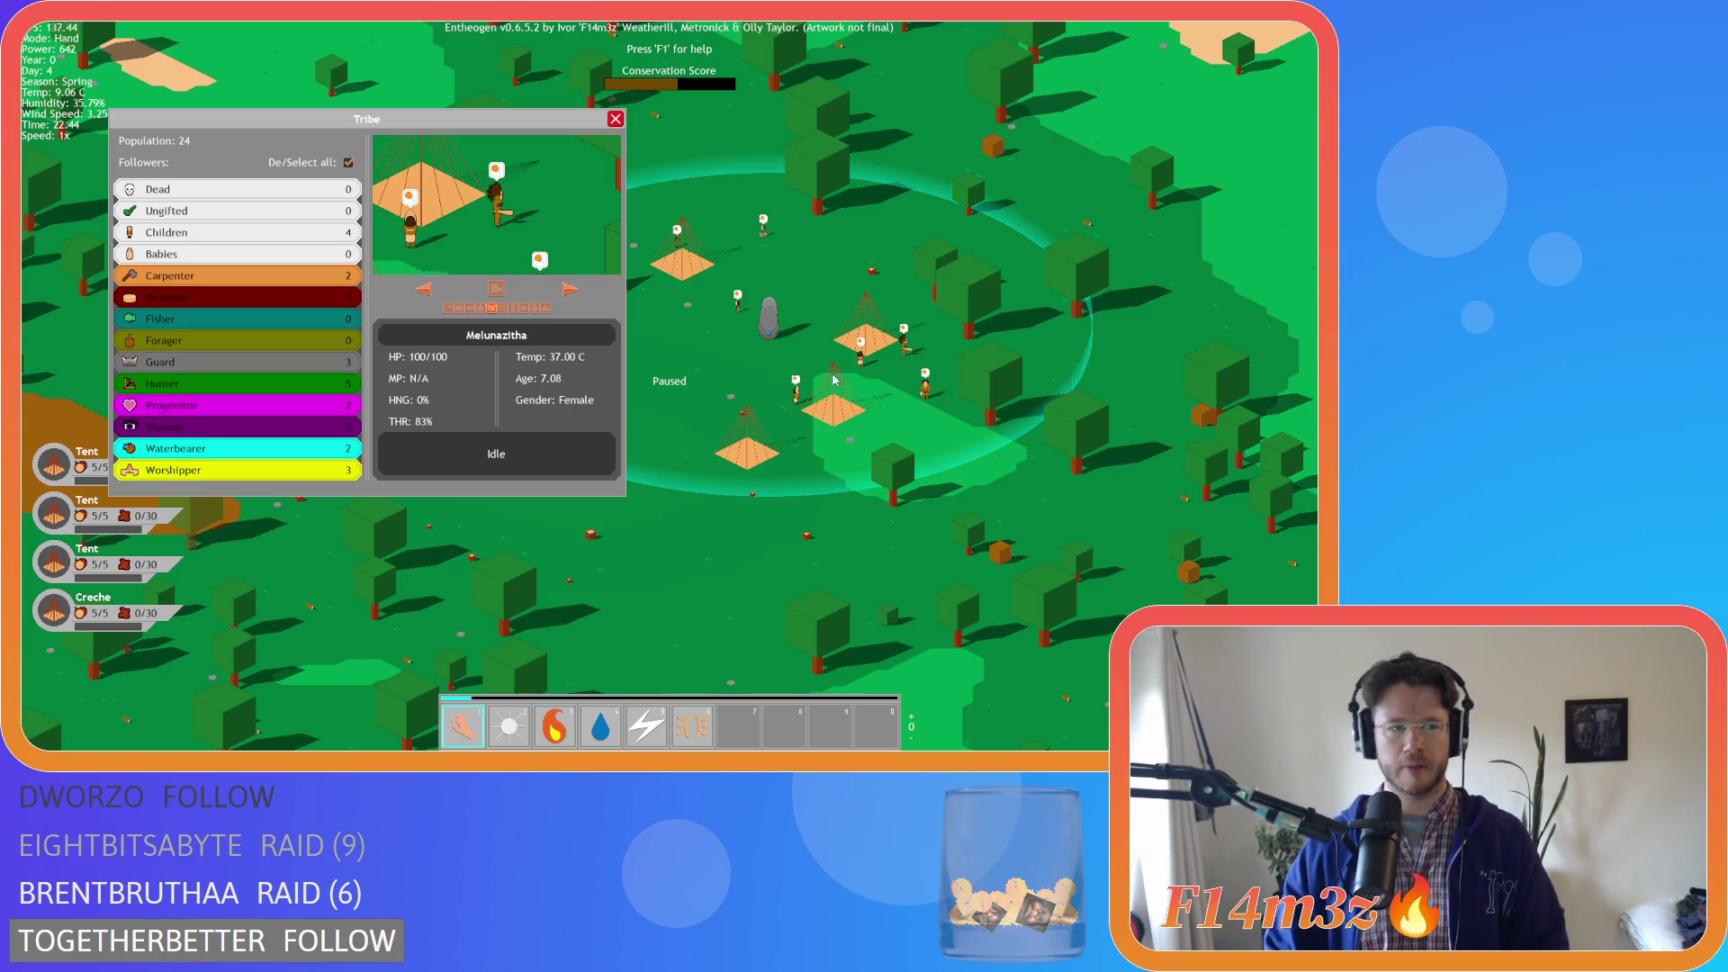
{"action": "key", "text": "t"}
{"action": "scroll", "coordinate": [855, 405], "scroll_direction": "down", "scroll_amount": 8}
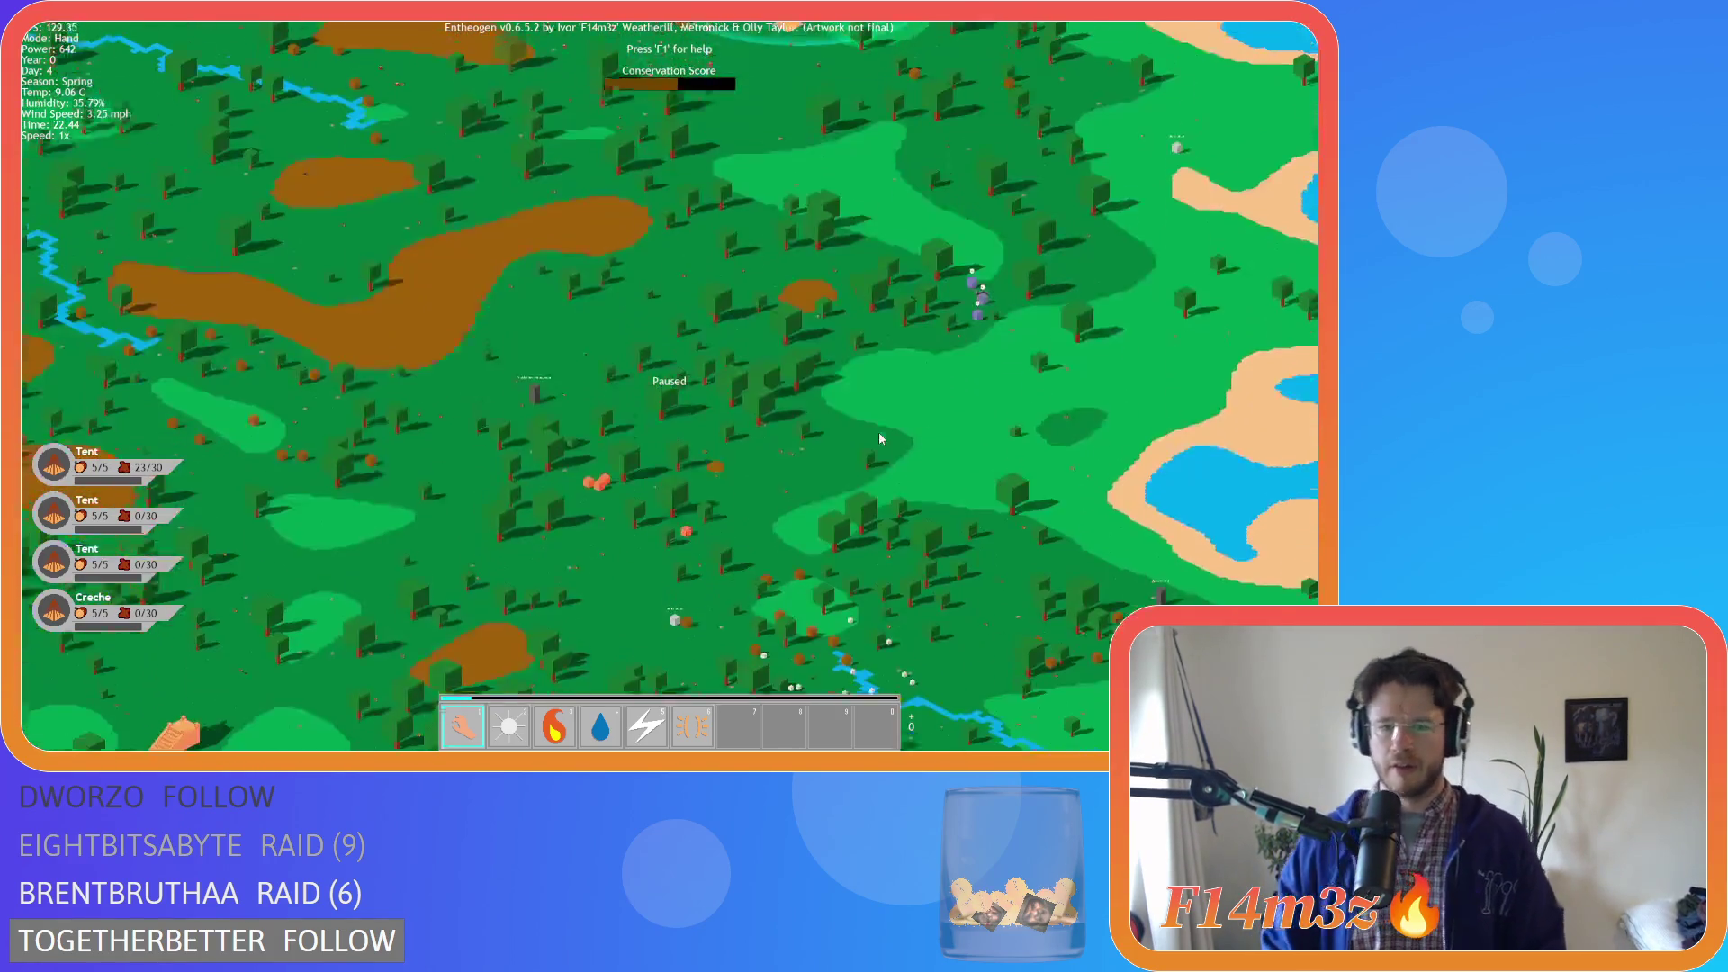
{"action": "scroll", "coordinate": [543, 364], "scroll_direction": "up", "scroll_amount": 6}
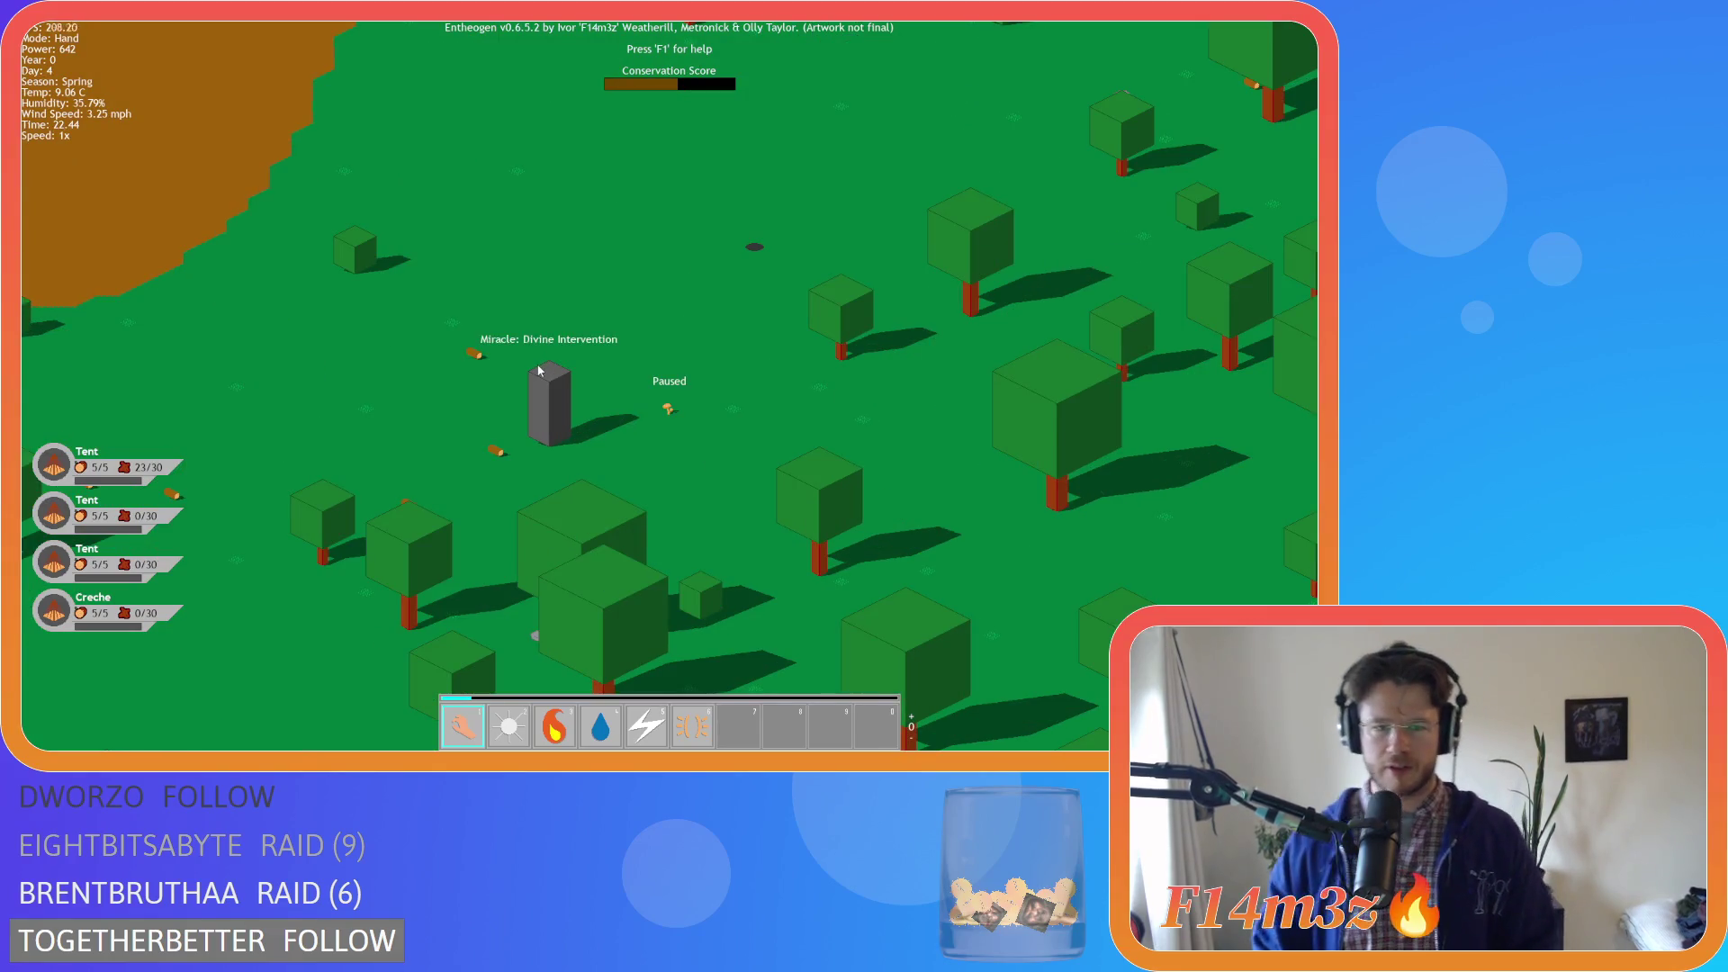
{"action": "scroll", "coordinate": [551, 376], "scroll_direction": "down", "scroll_amount": 6}
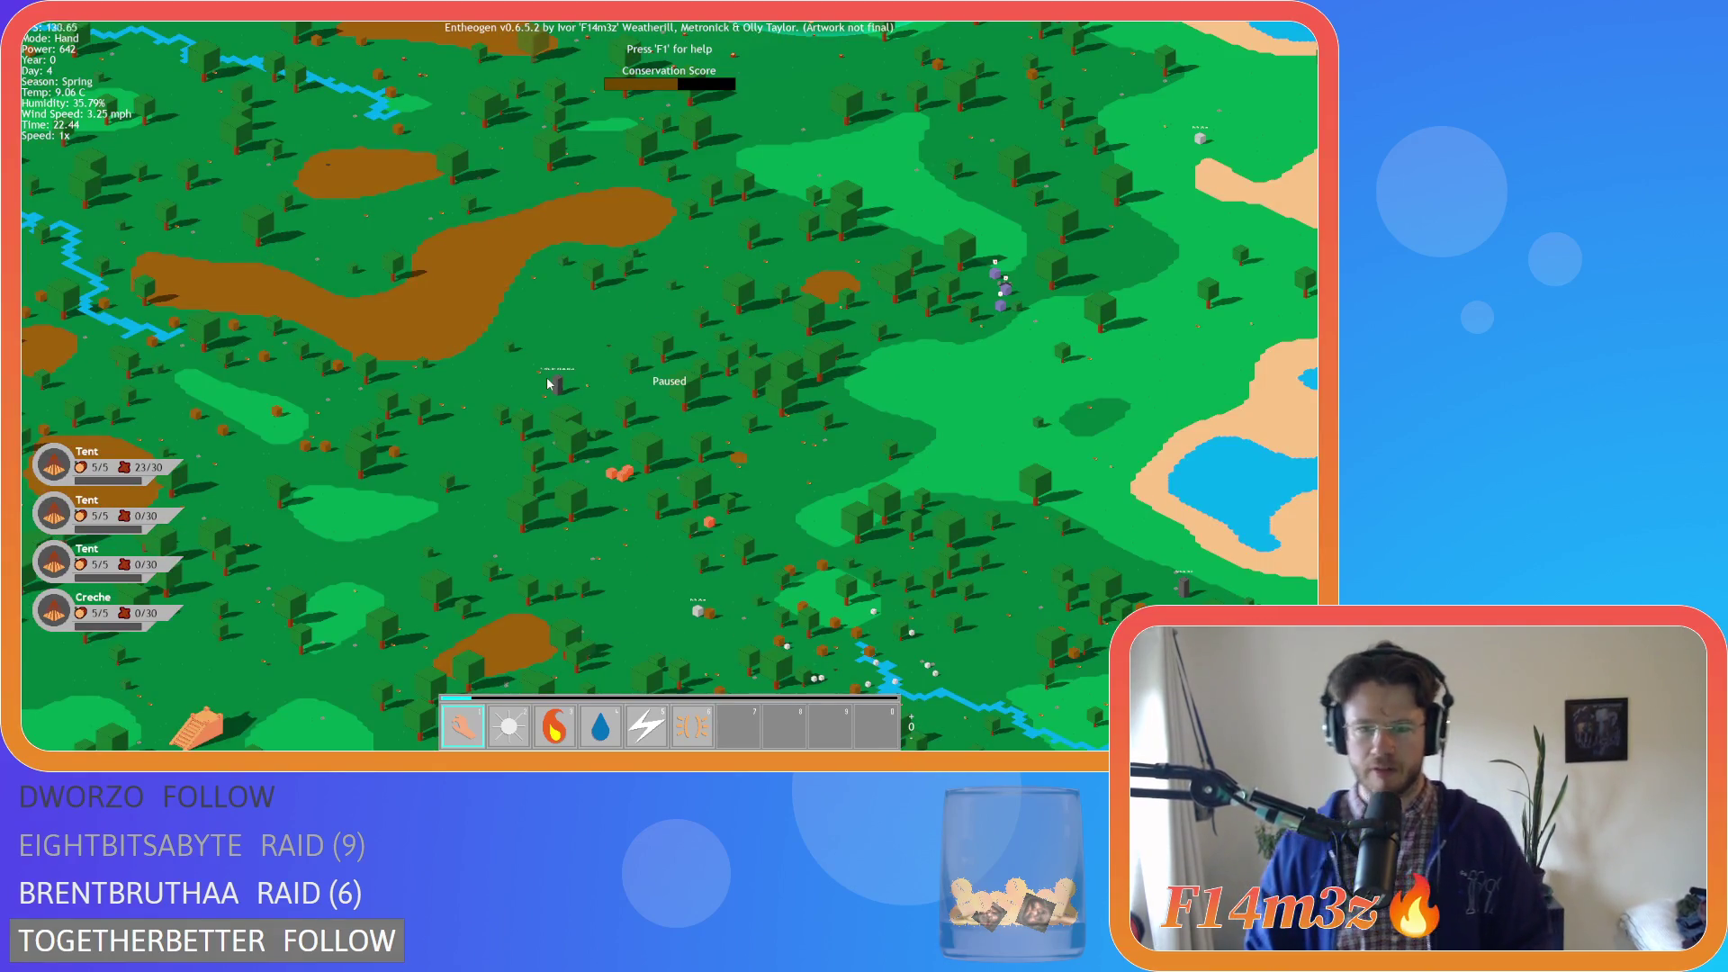
{"action": "scroll", "coordinate": [559, 386], "scroll_direction": "up", "scroll_amount": 4}
{"action": "key", "text": "i"}
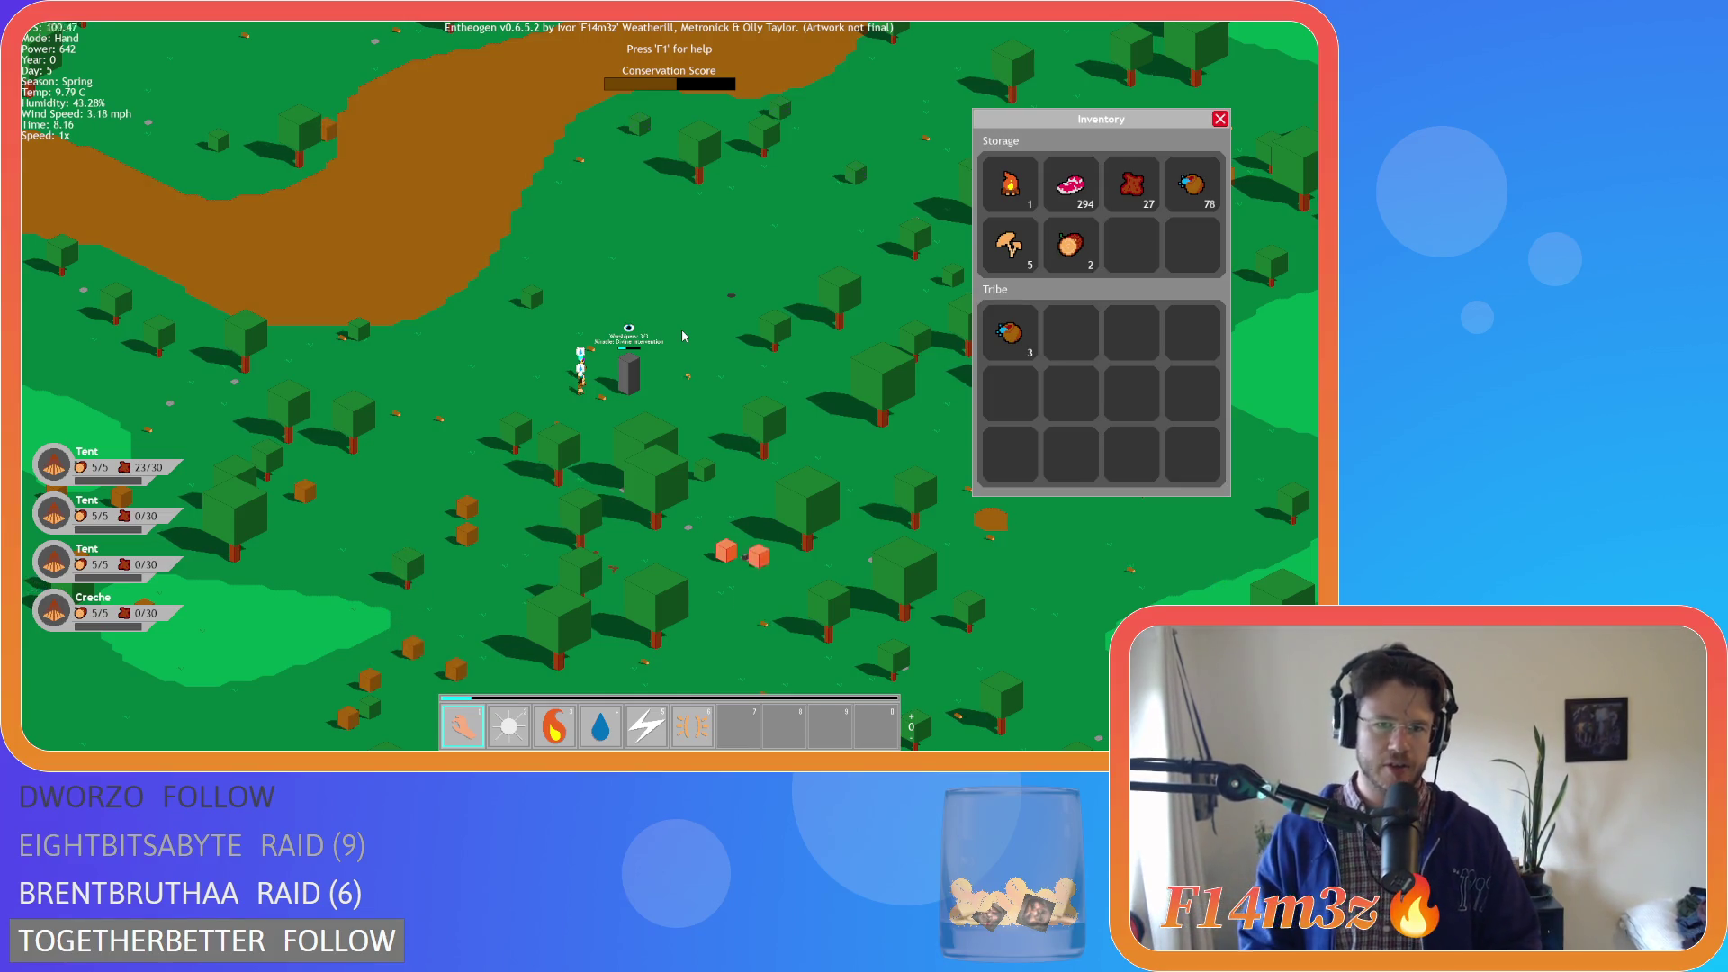
Jump to the tent village, move the Inventory window aside, and look around the village
{"action": "key", "text": "Home"}
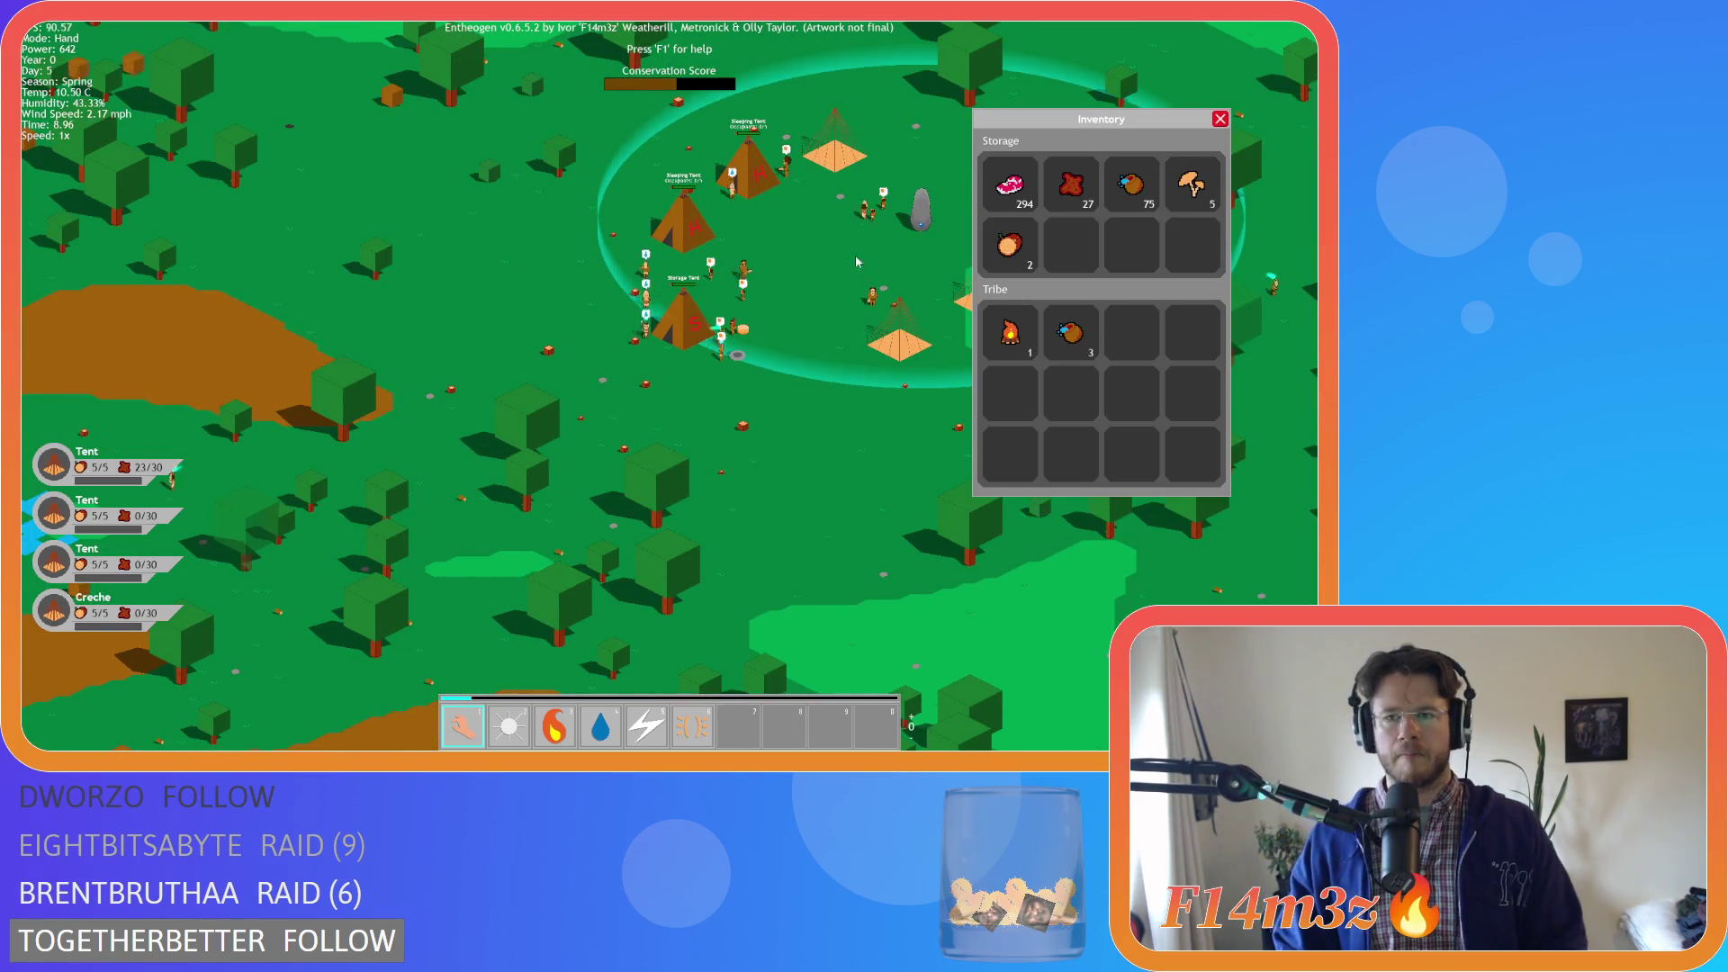
{"action": "left_click_drag", "start_coordinate": [1177, 114], "coordinate": [1263, 28]}
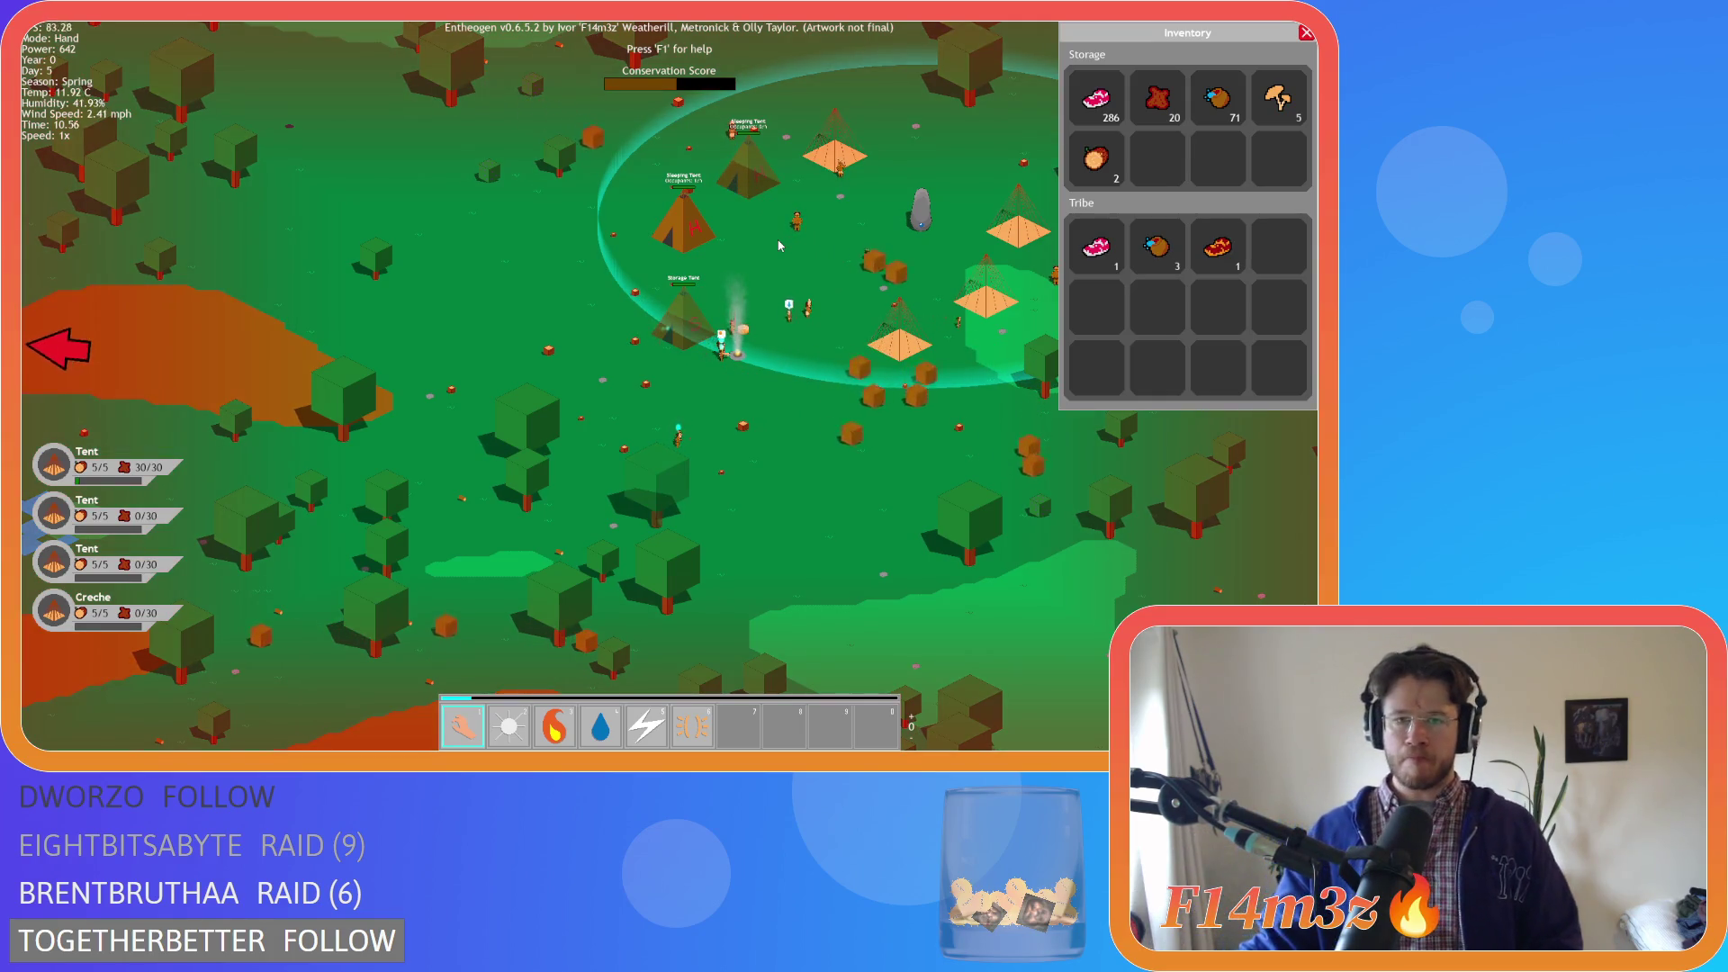
{"action": "key", "text": "a"}
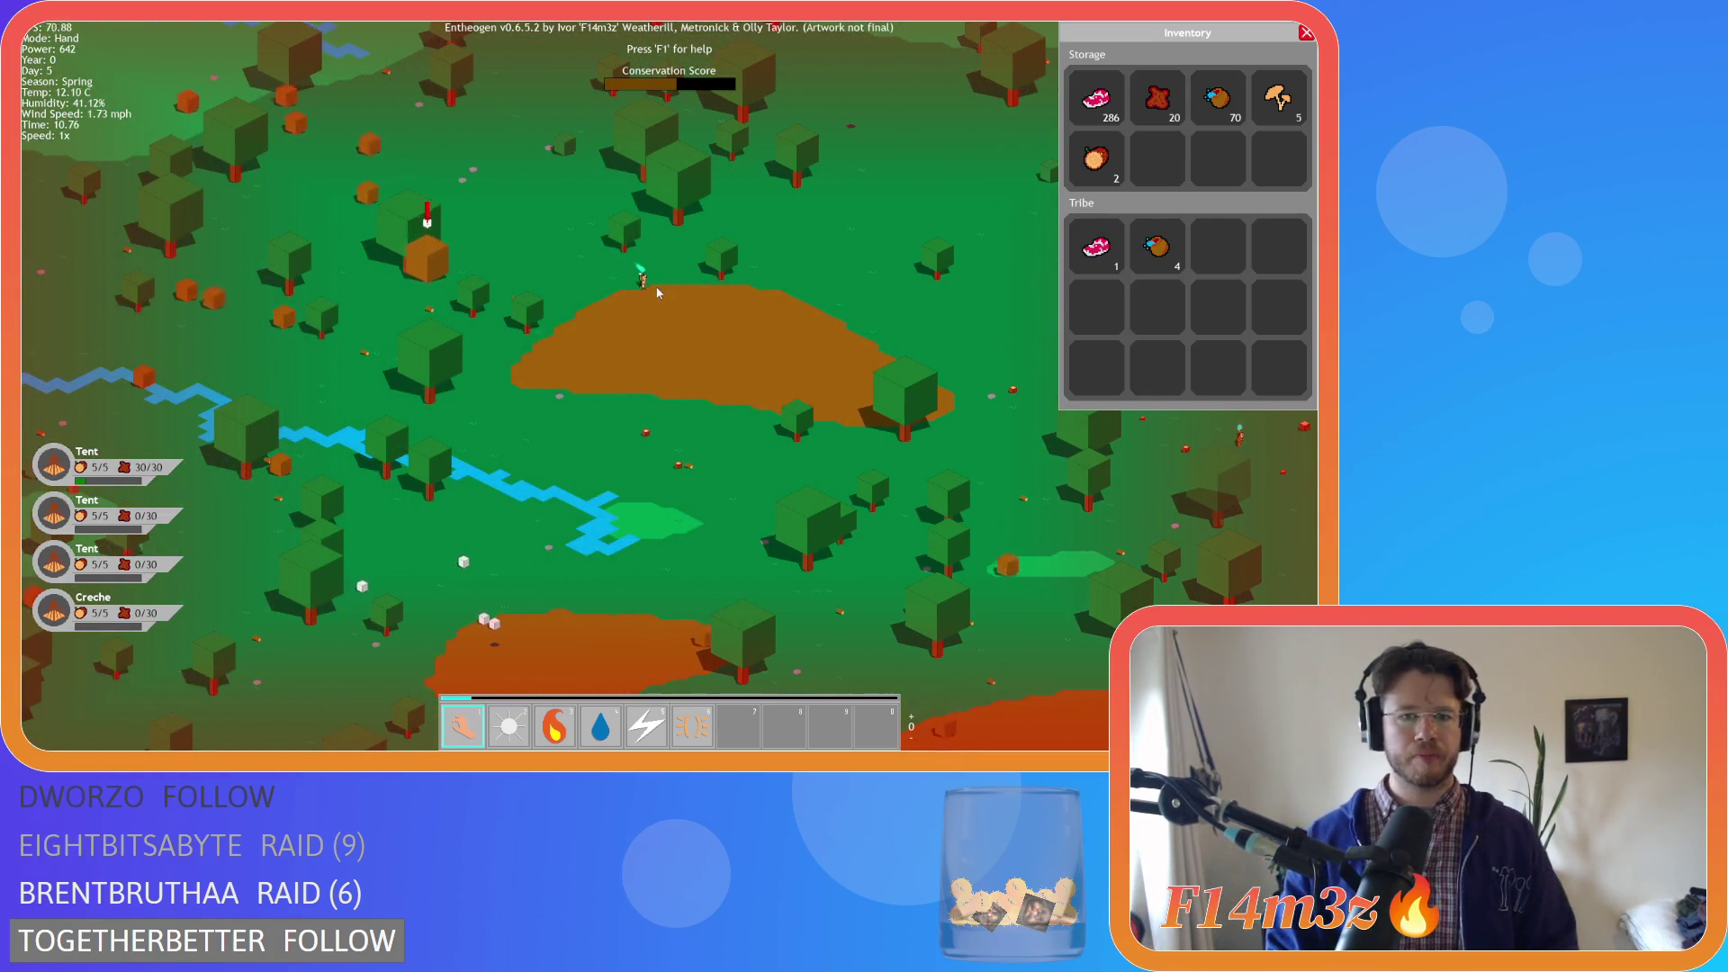
{"action": "key", "text": "d"}
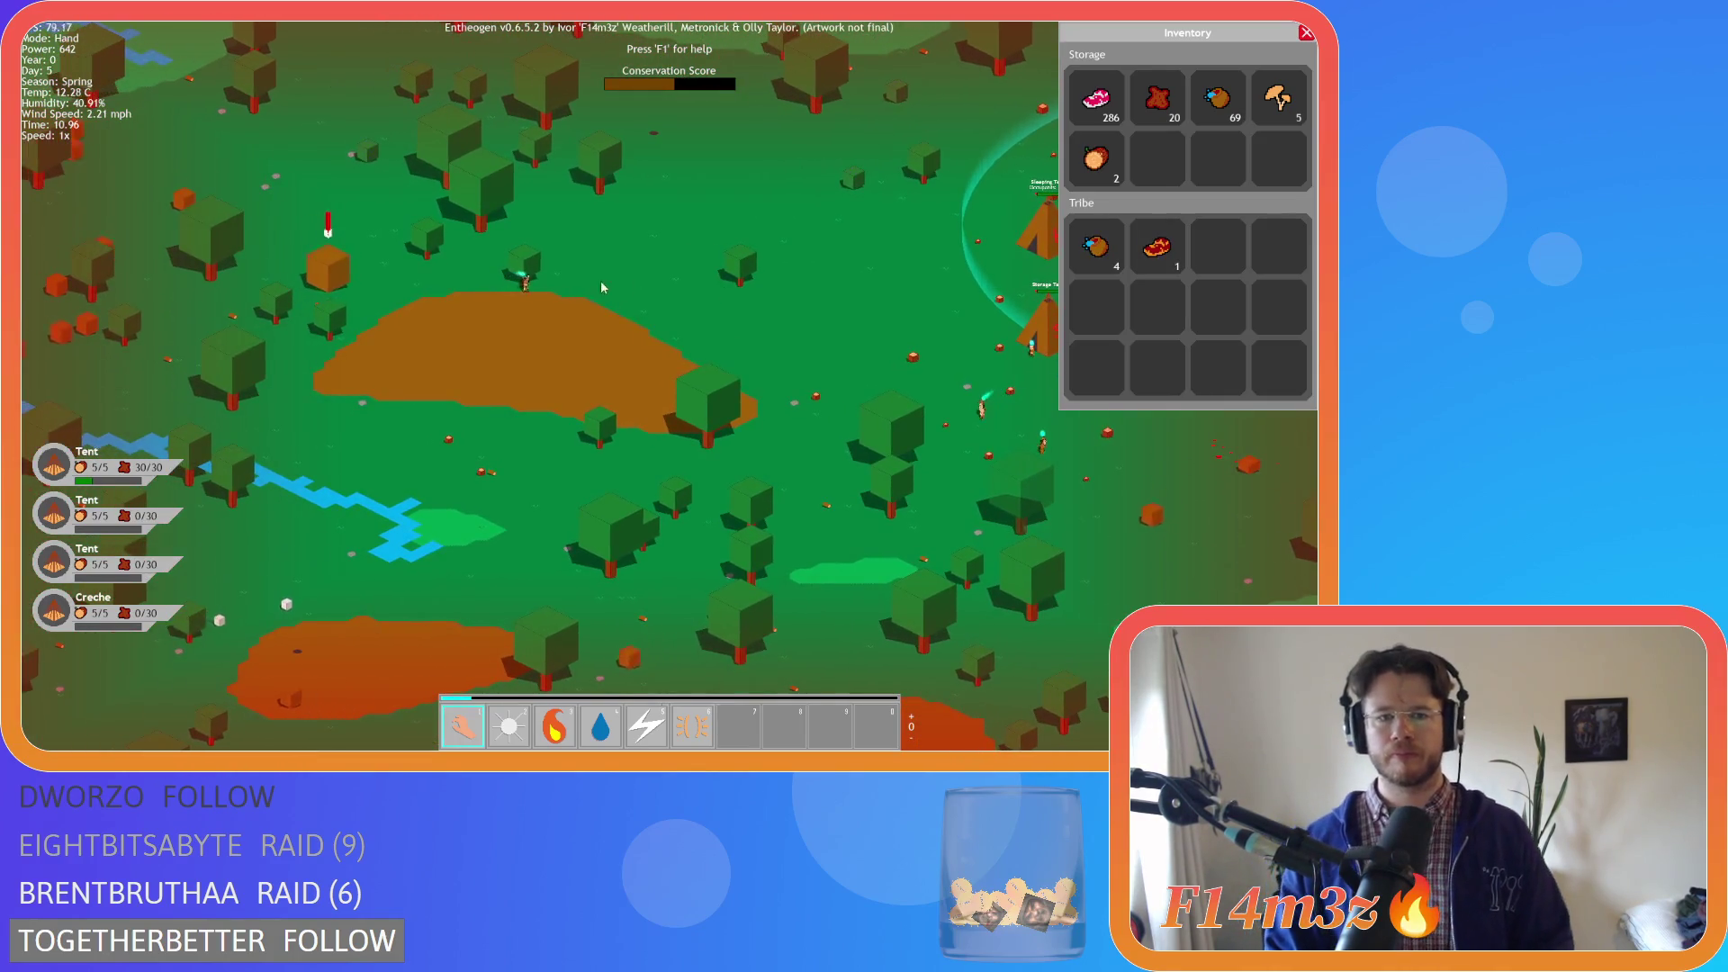
{"action": "key", "text": "d"}
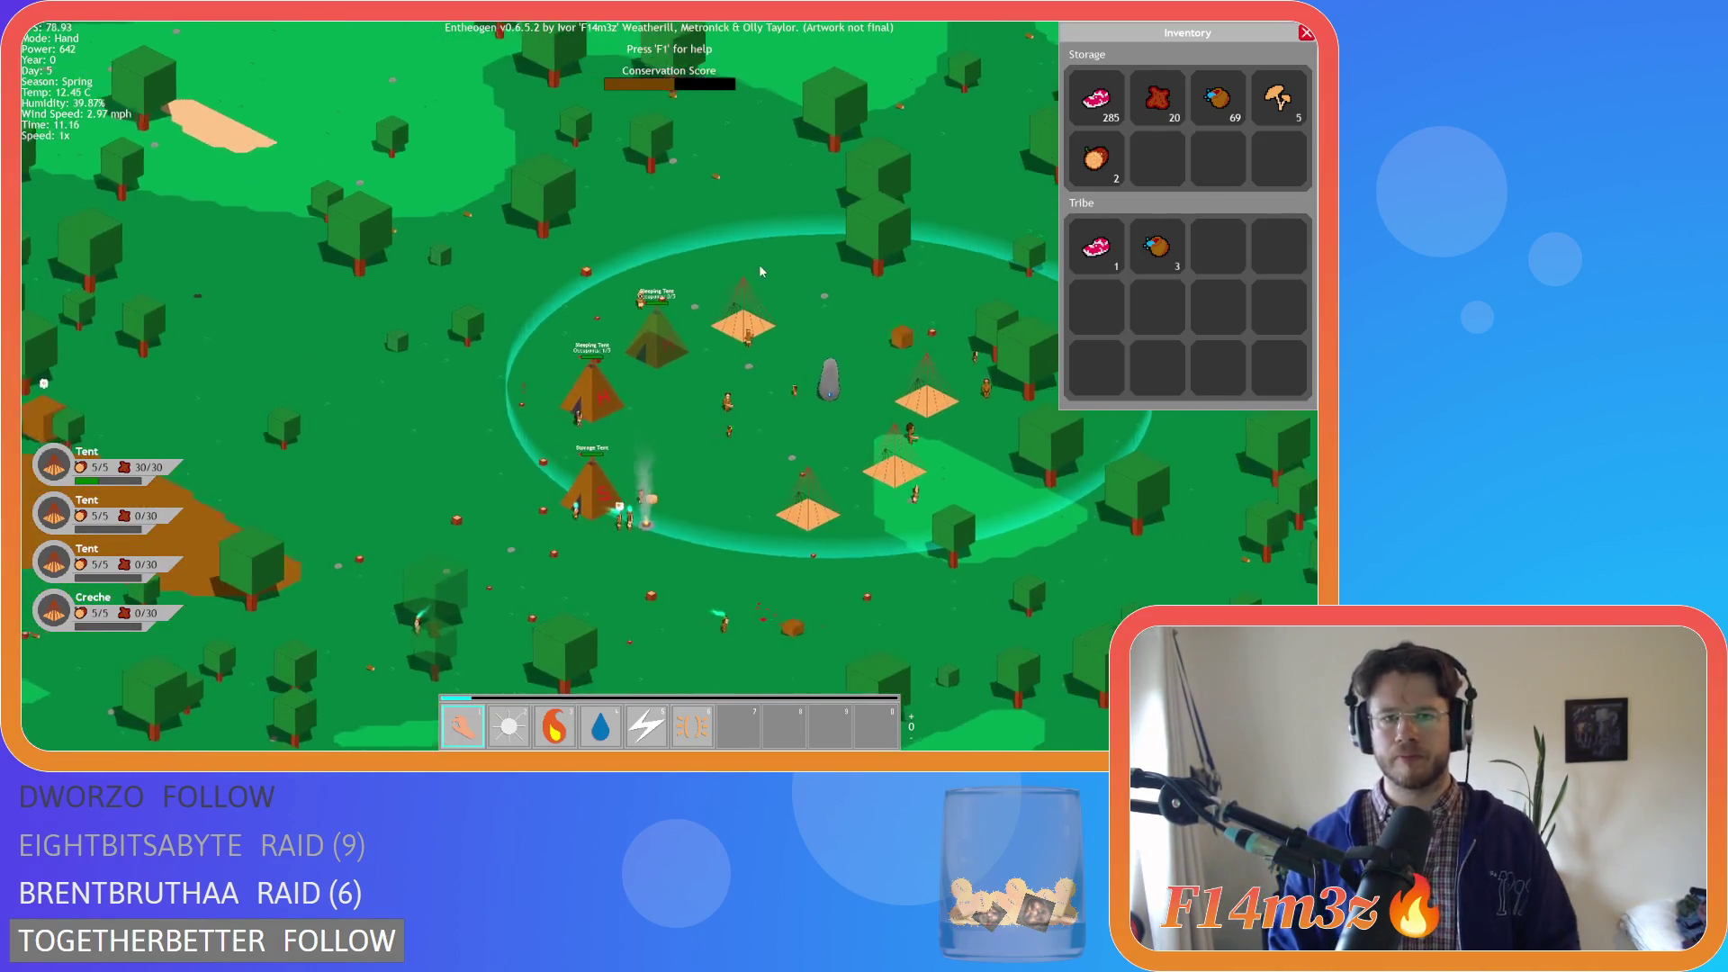
{"action": "key", "text": "a"}
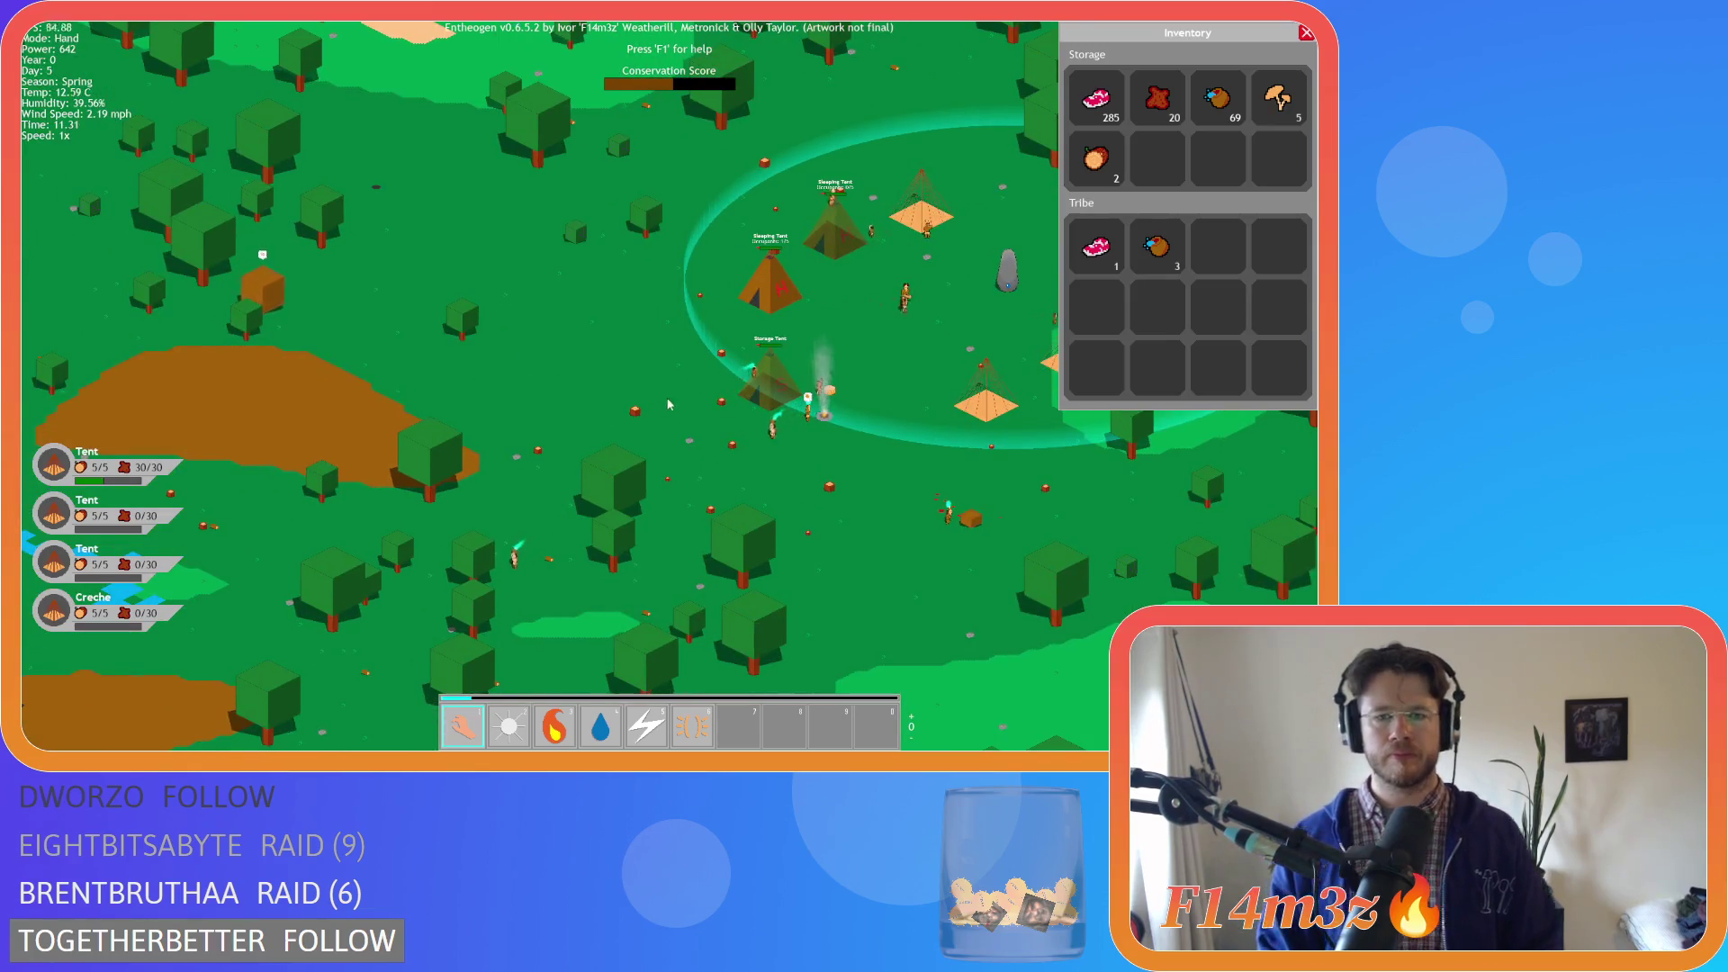
{"action": "key", "text": "d"}
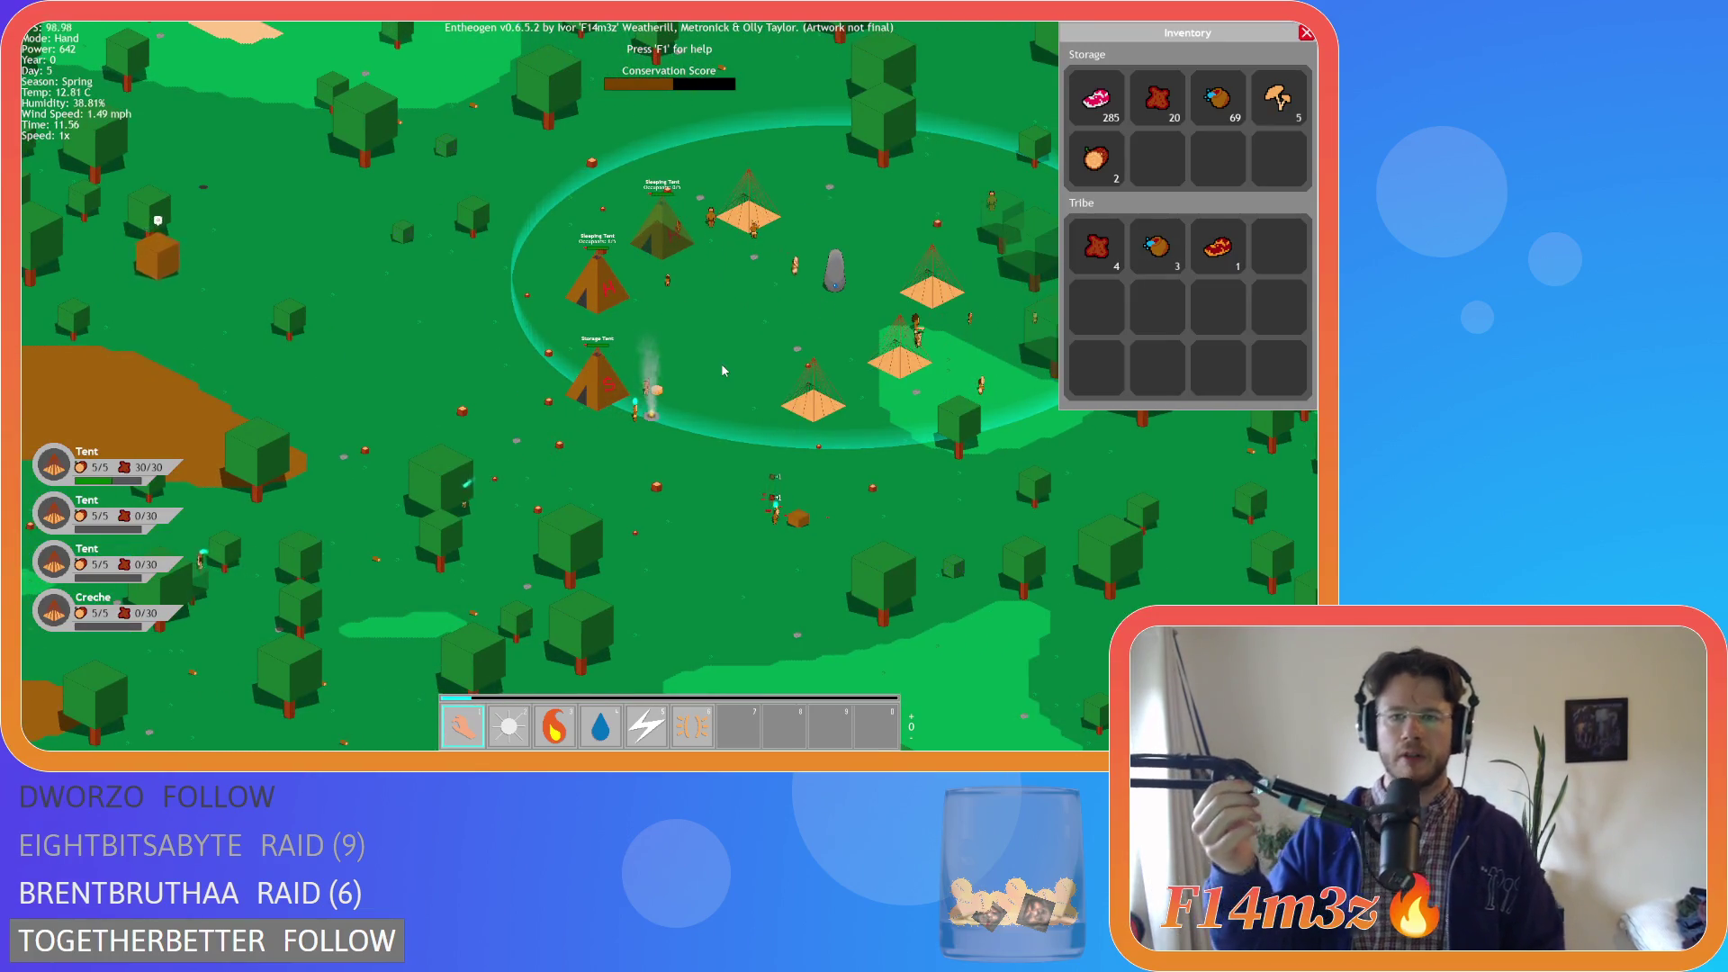
{"action": "key", "text": "d"}
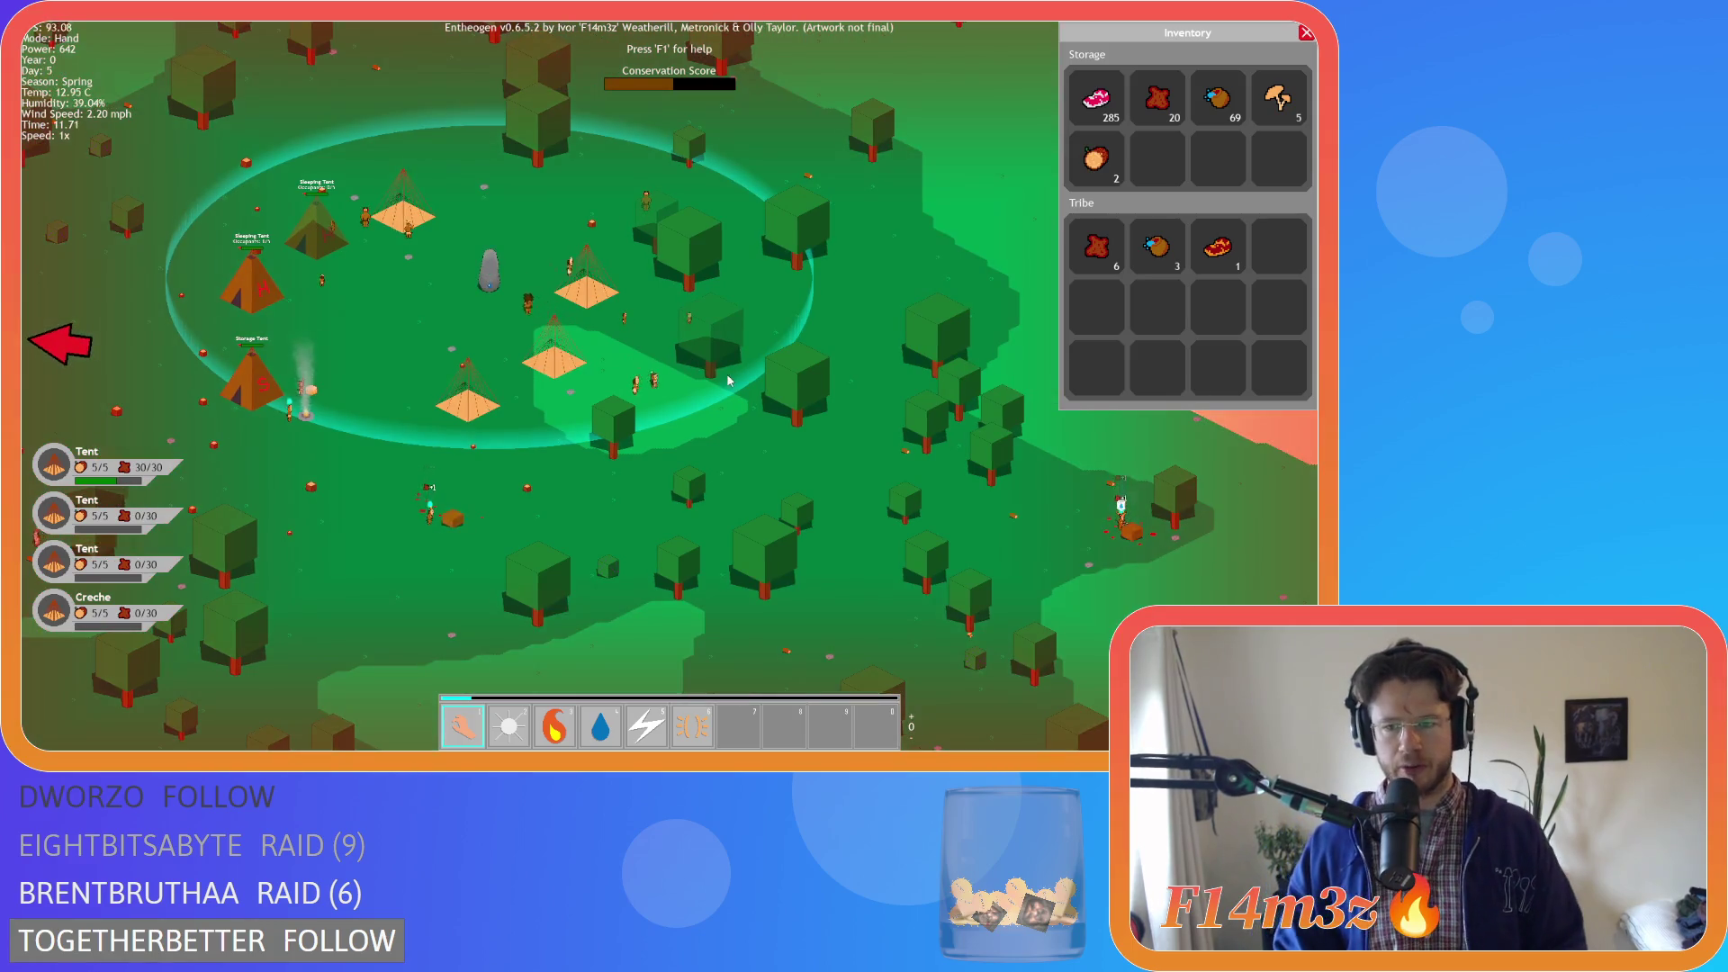
{"action": "key", "text": "a"}
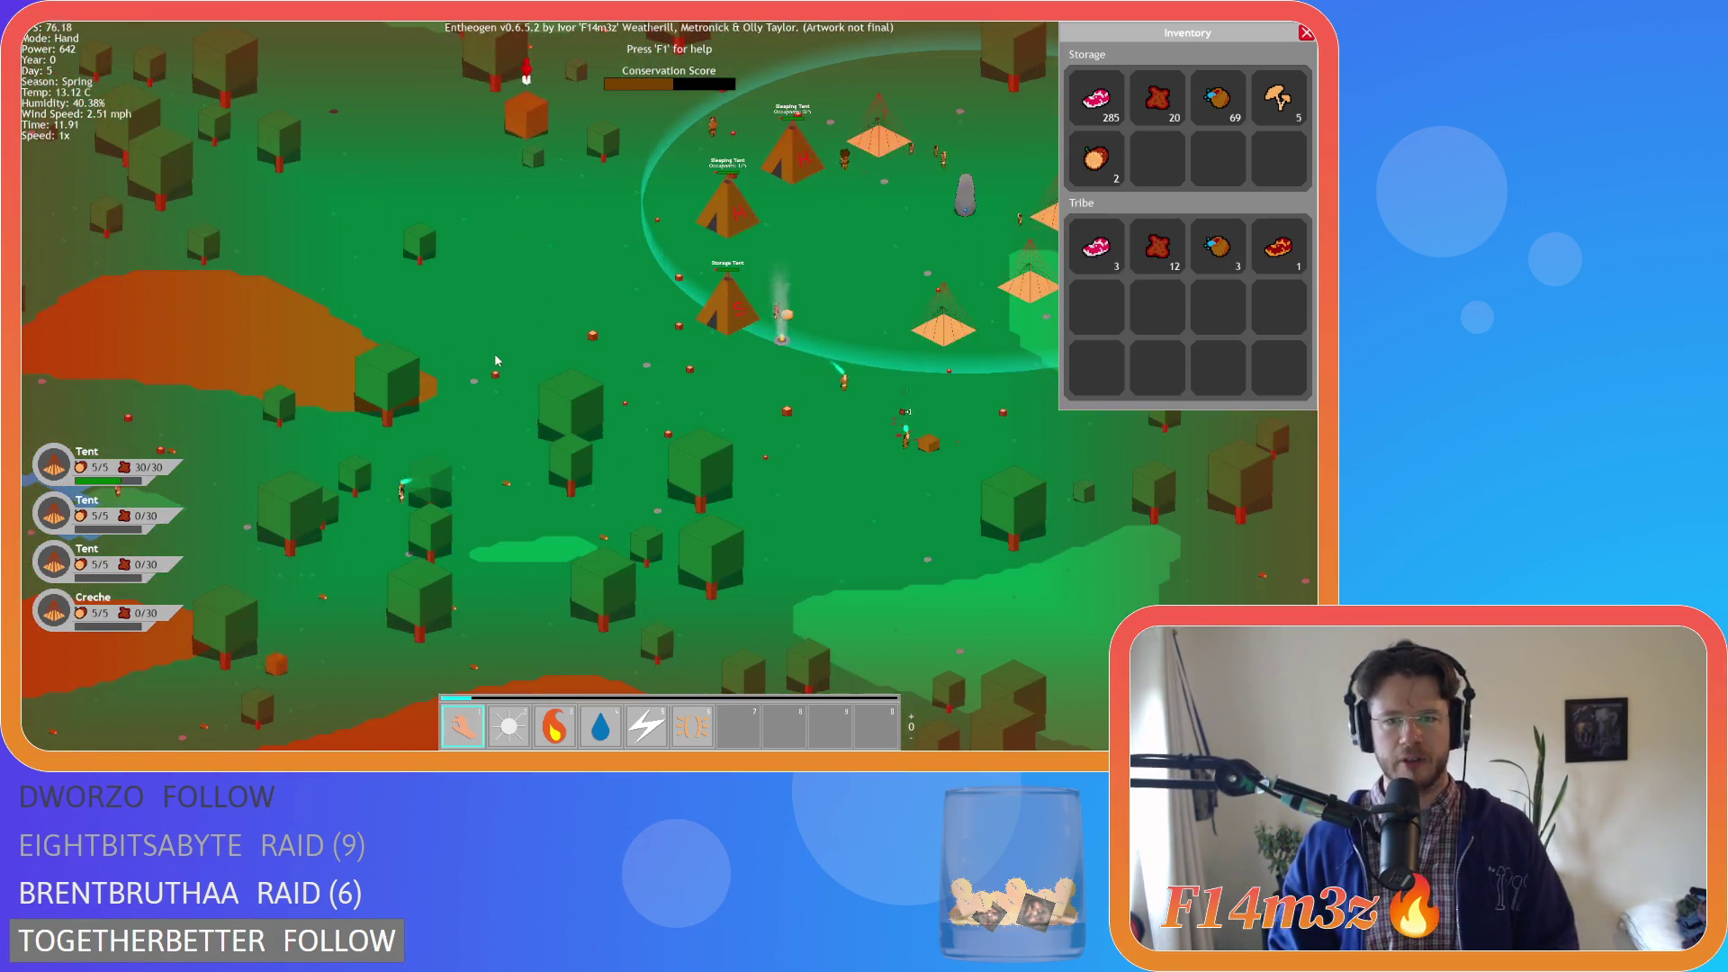
{"action": "key", "text": "d"}
{"action": "key", "text": "w"}
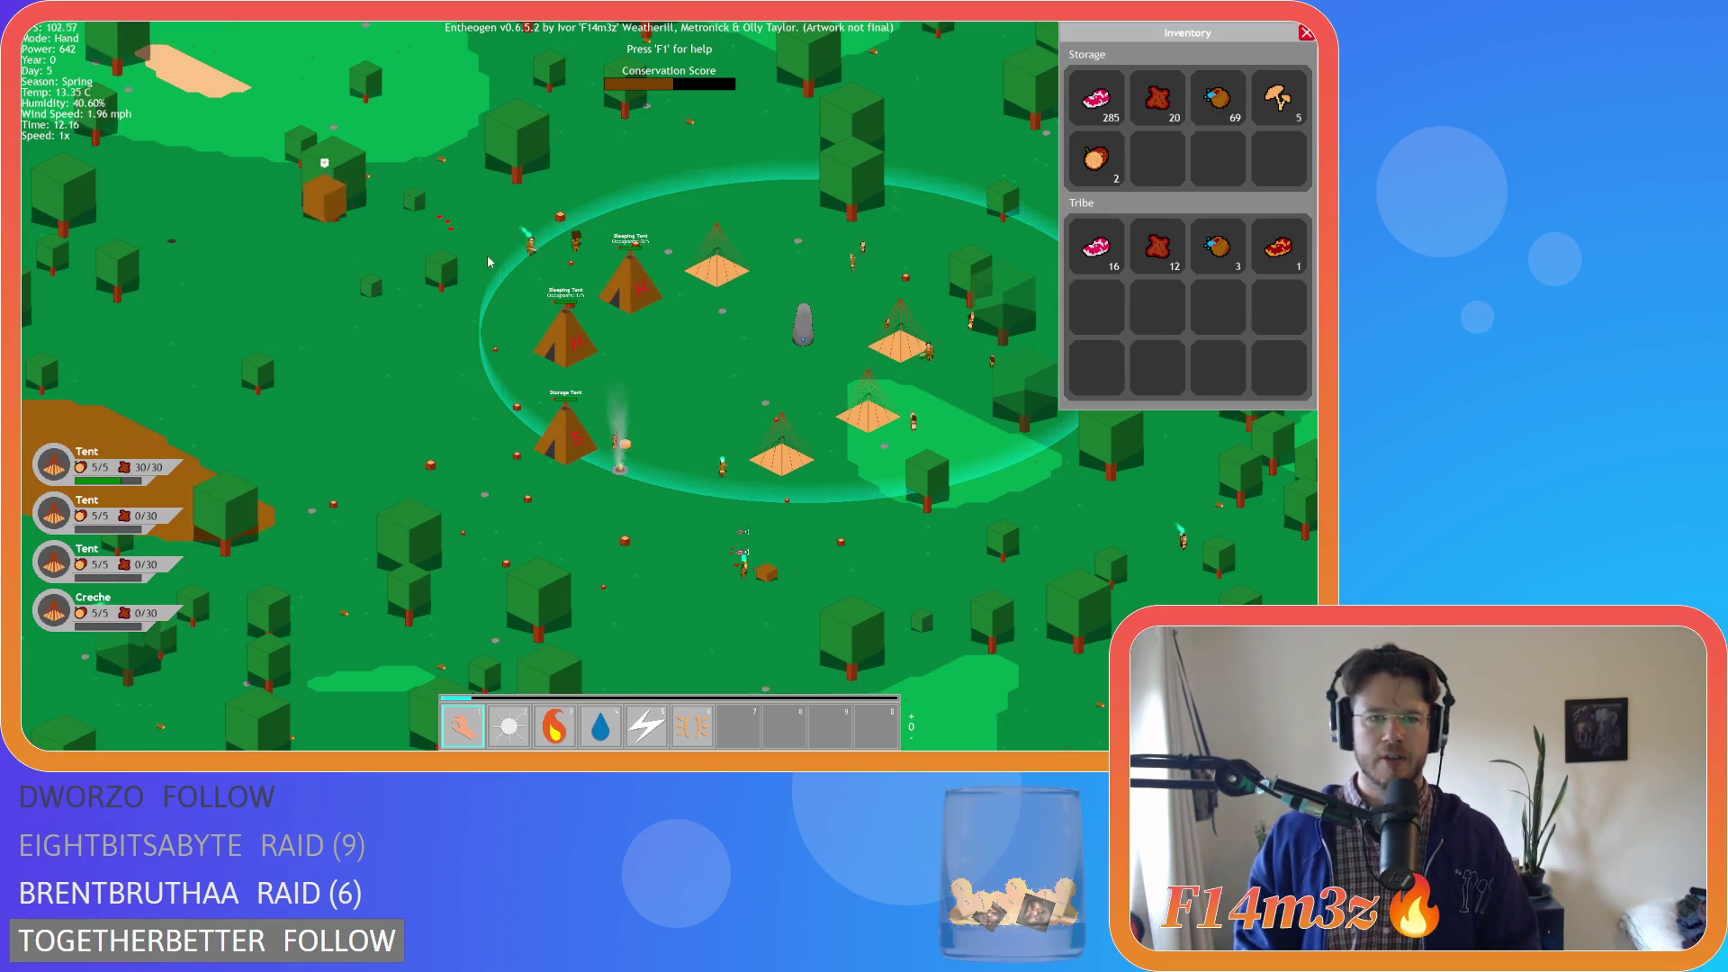
{"action": "key", "text": "s"}
{"action": "key", "text": "d"}
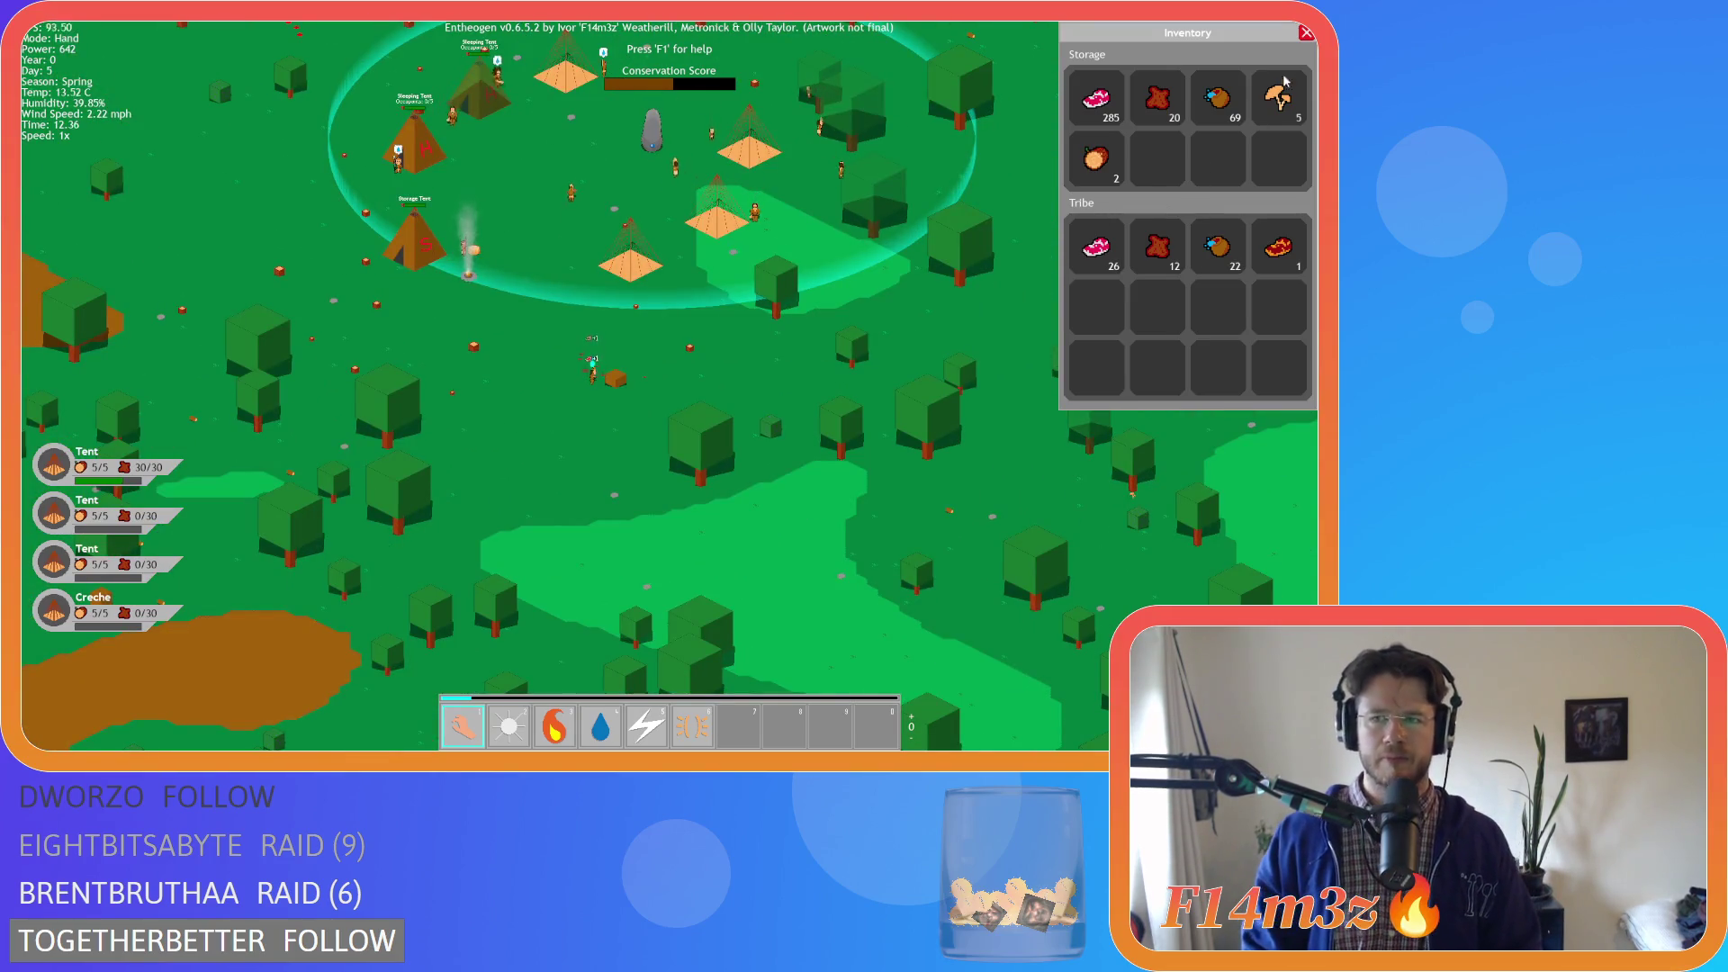
Close the Inventory and zoom out over the surrounding map
{"action": "left_click", "coordinate": [1305, 32]}
{"action": "scroll", "coordinate": [673, 241], "scroll_direction": "down", "scroll_amount": 5}
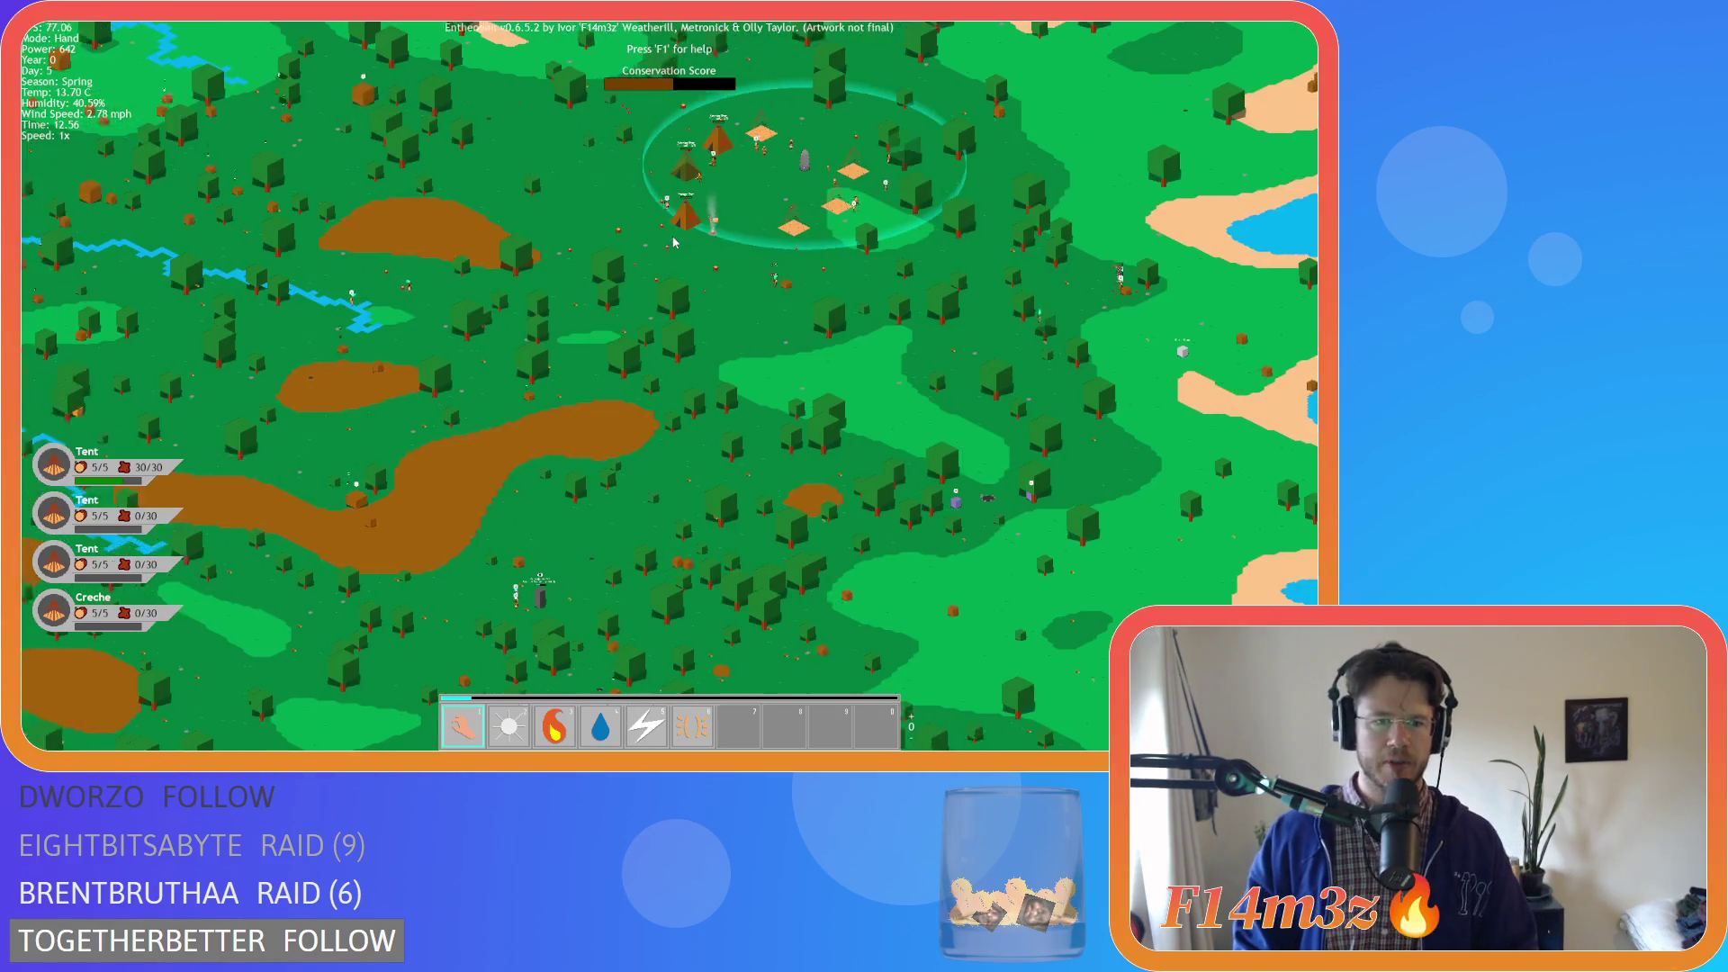
{"action": "key", "text": "a"}
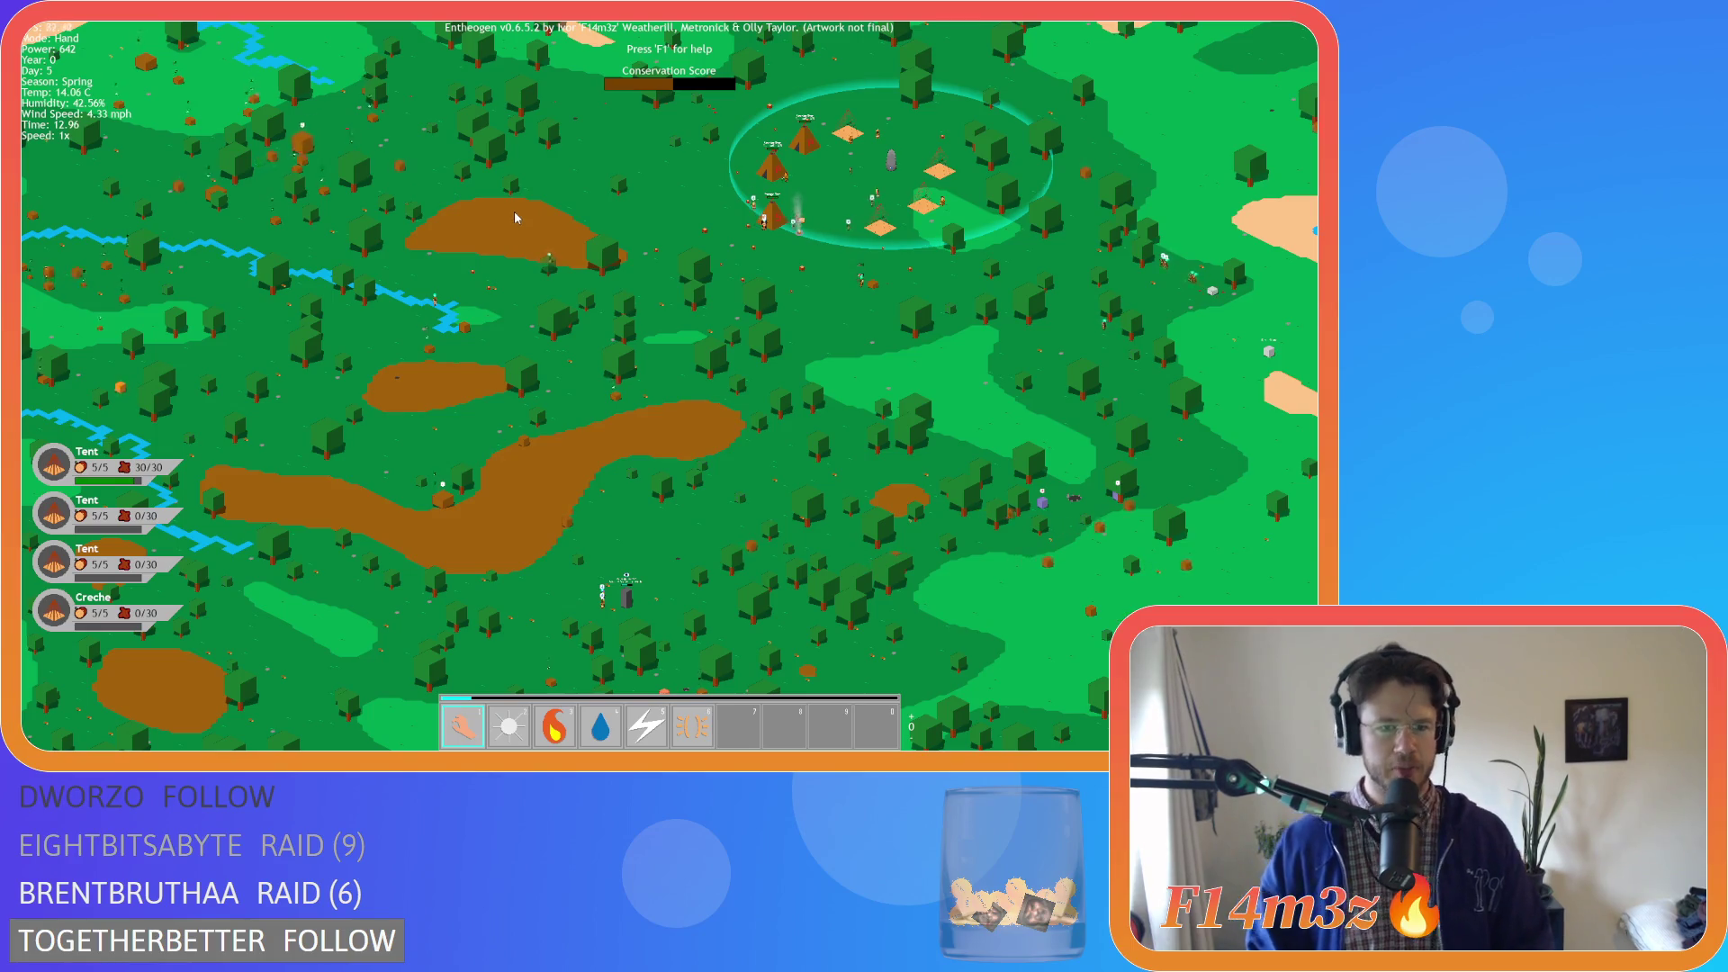
{"action": "scroll", "coordinate": [516, 220], "scroll_direction": "down", "scroll_amount": 5}
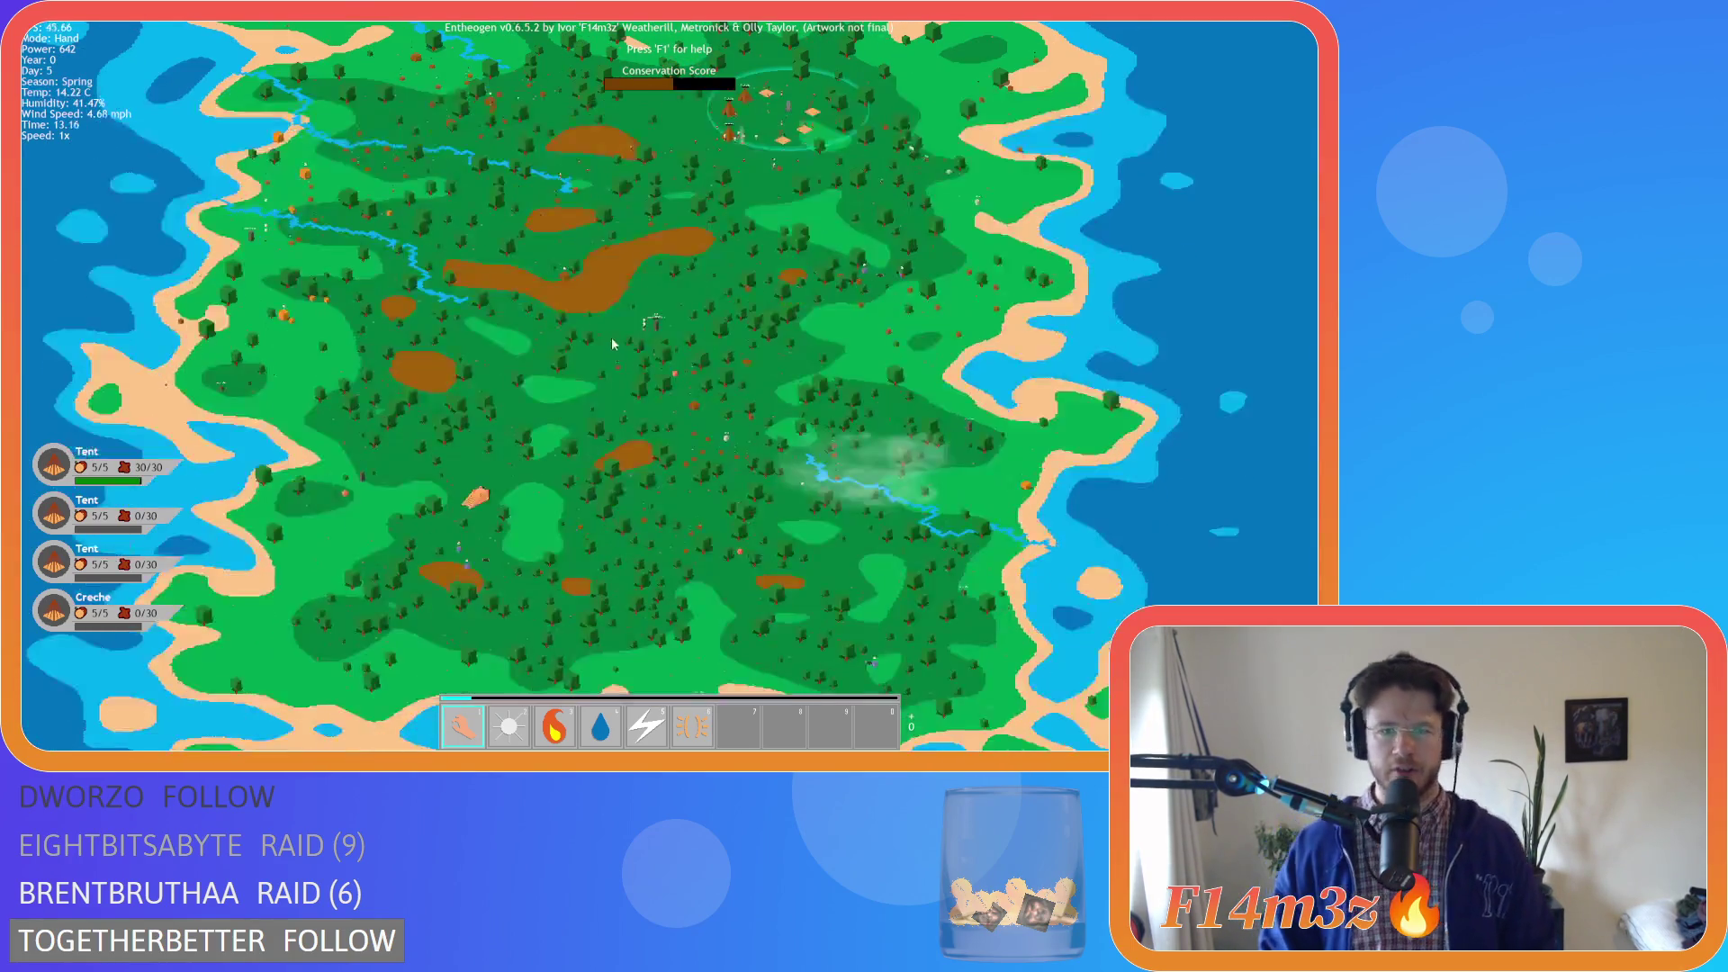
{"action": "scroll", "coordinate": [603, 304], "scroll_direction": "up", "scroll_amount": 5}
{"action": "scroll", "coordinate": [575, 281], "scroll_direction": "up", "scroll_amount": 5}
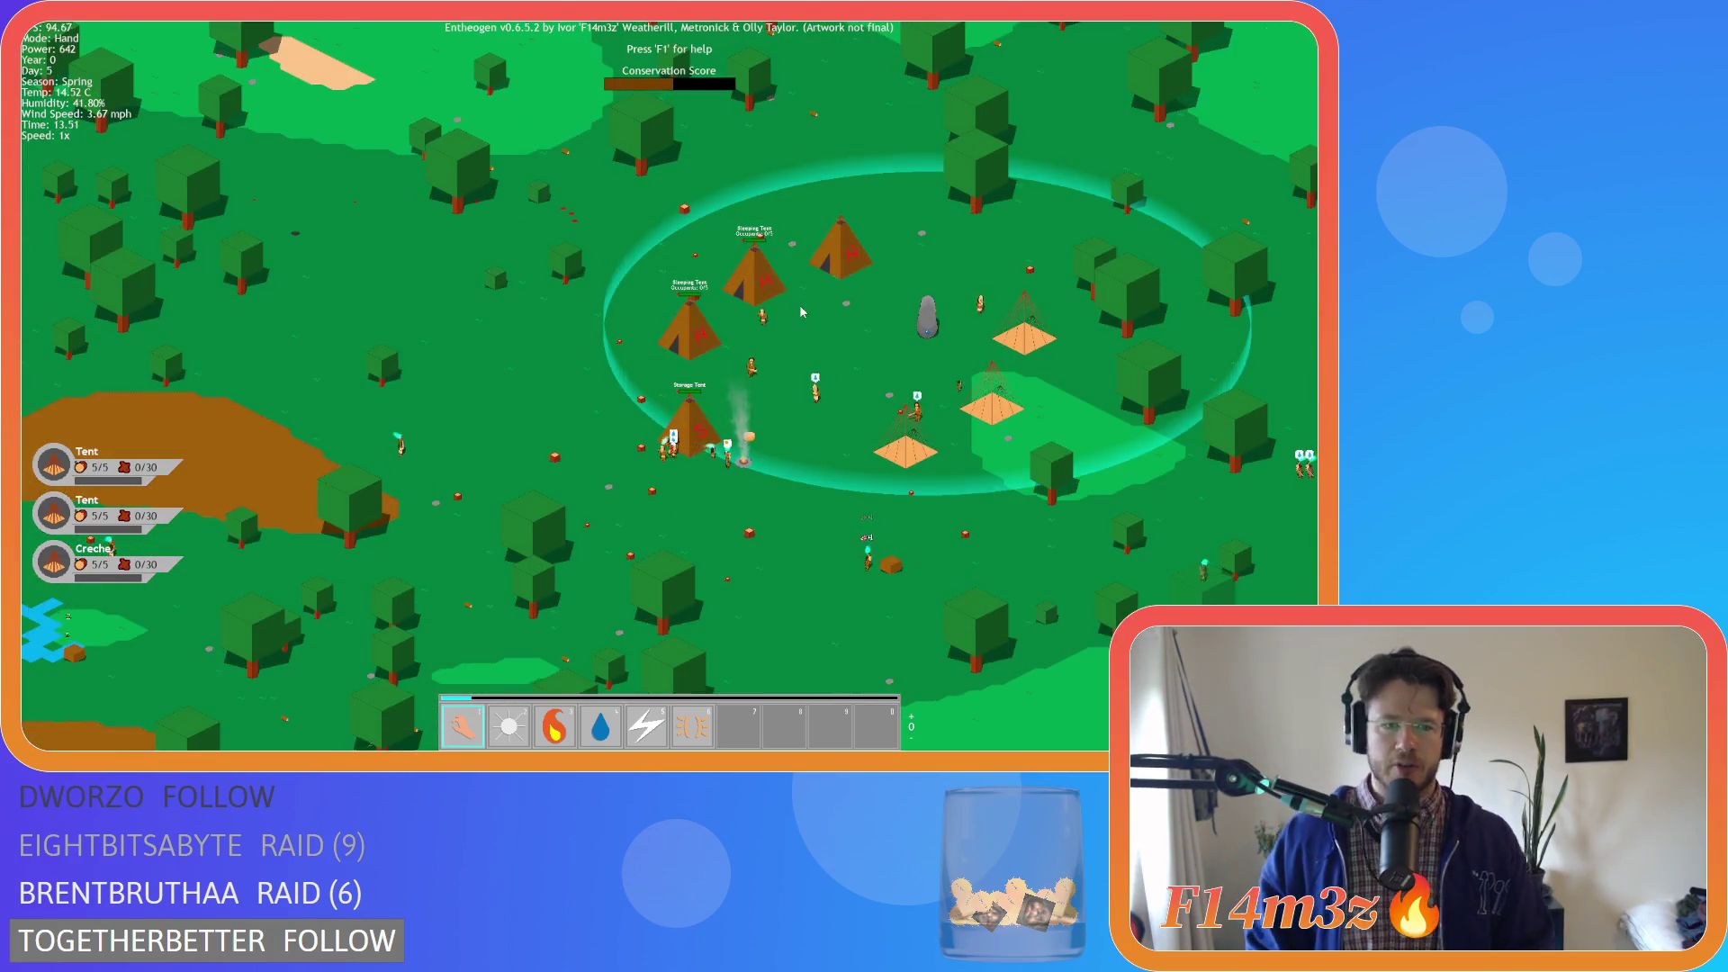
{"action": "key", "text": "d"}
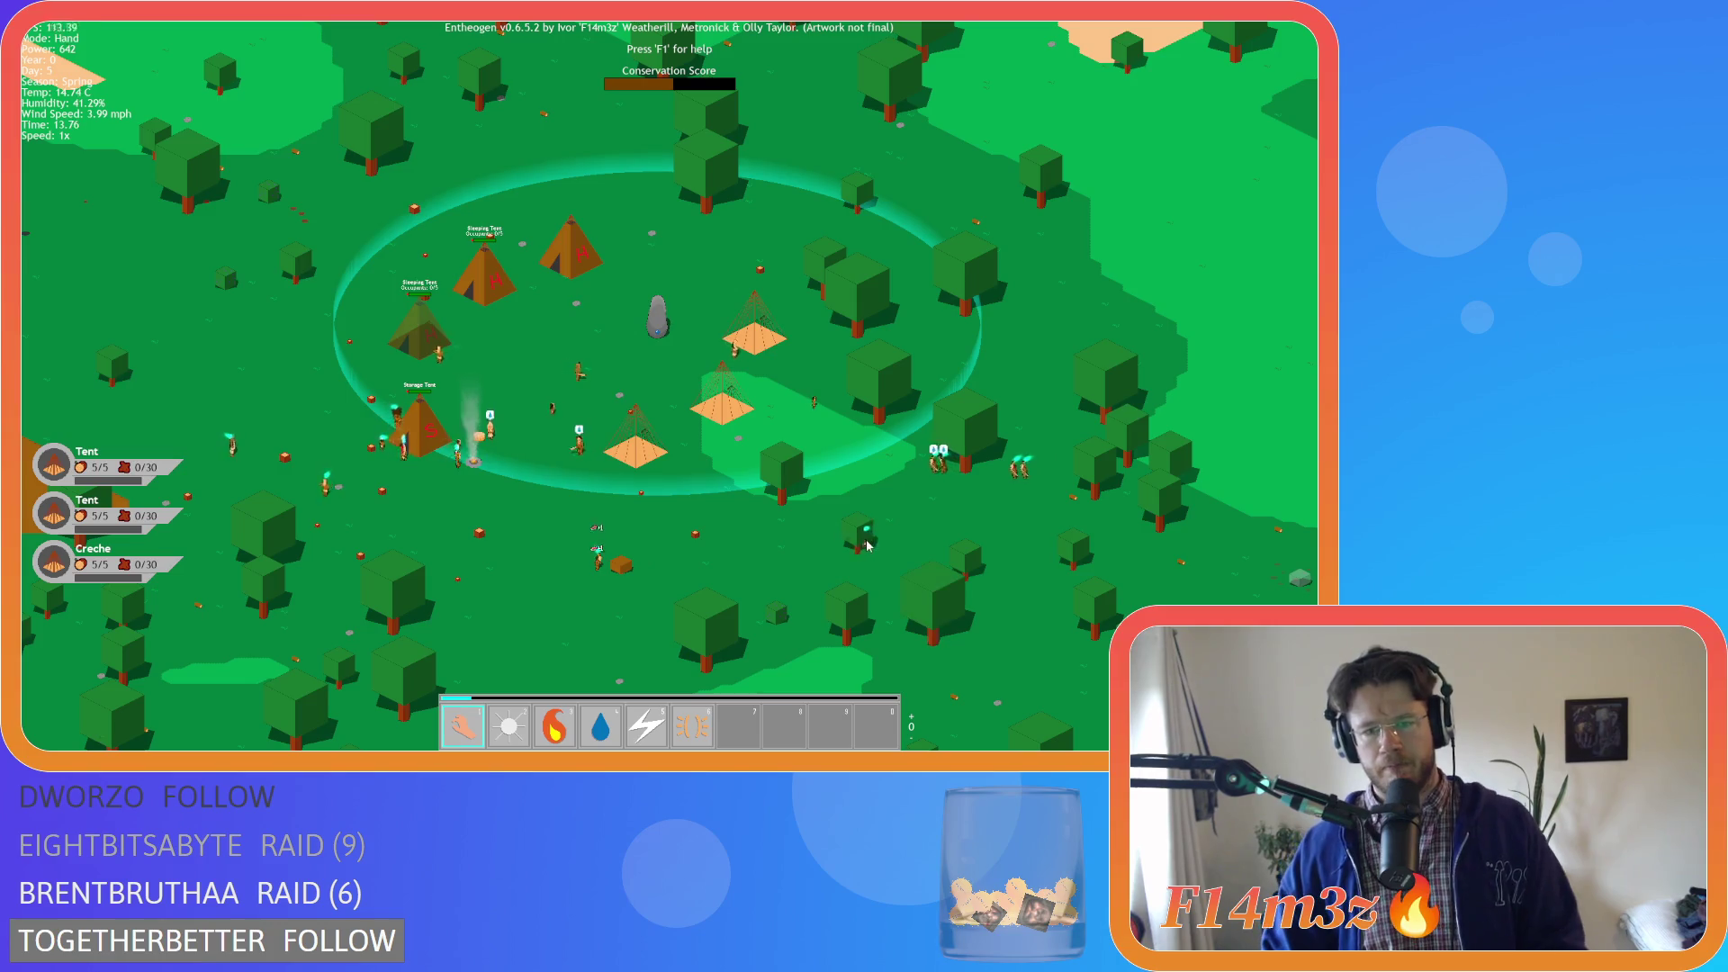
Open the Tribe overview of follower roles, then swap it for the Inventory
{"action": "key", "text": "t"}
{"action": "key", "text": "a"}
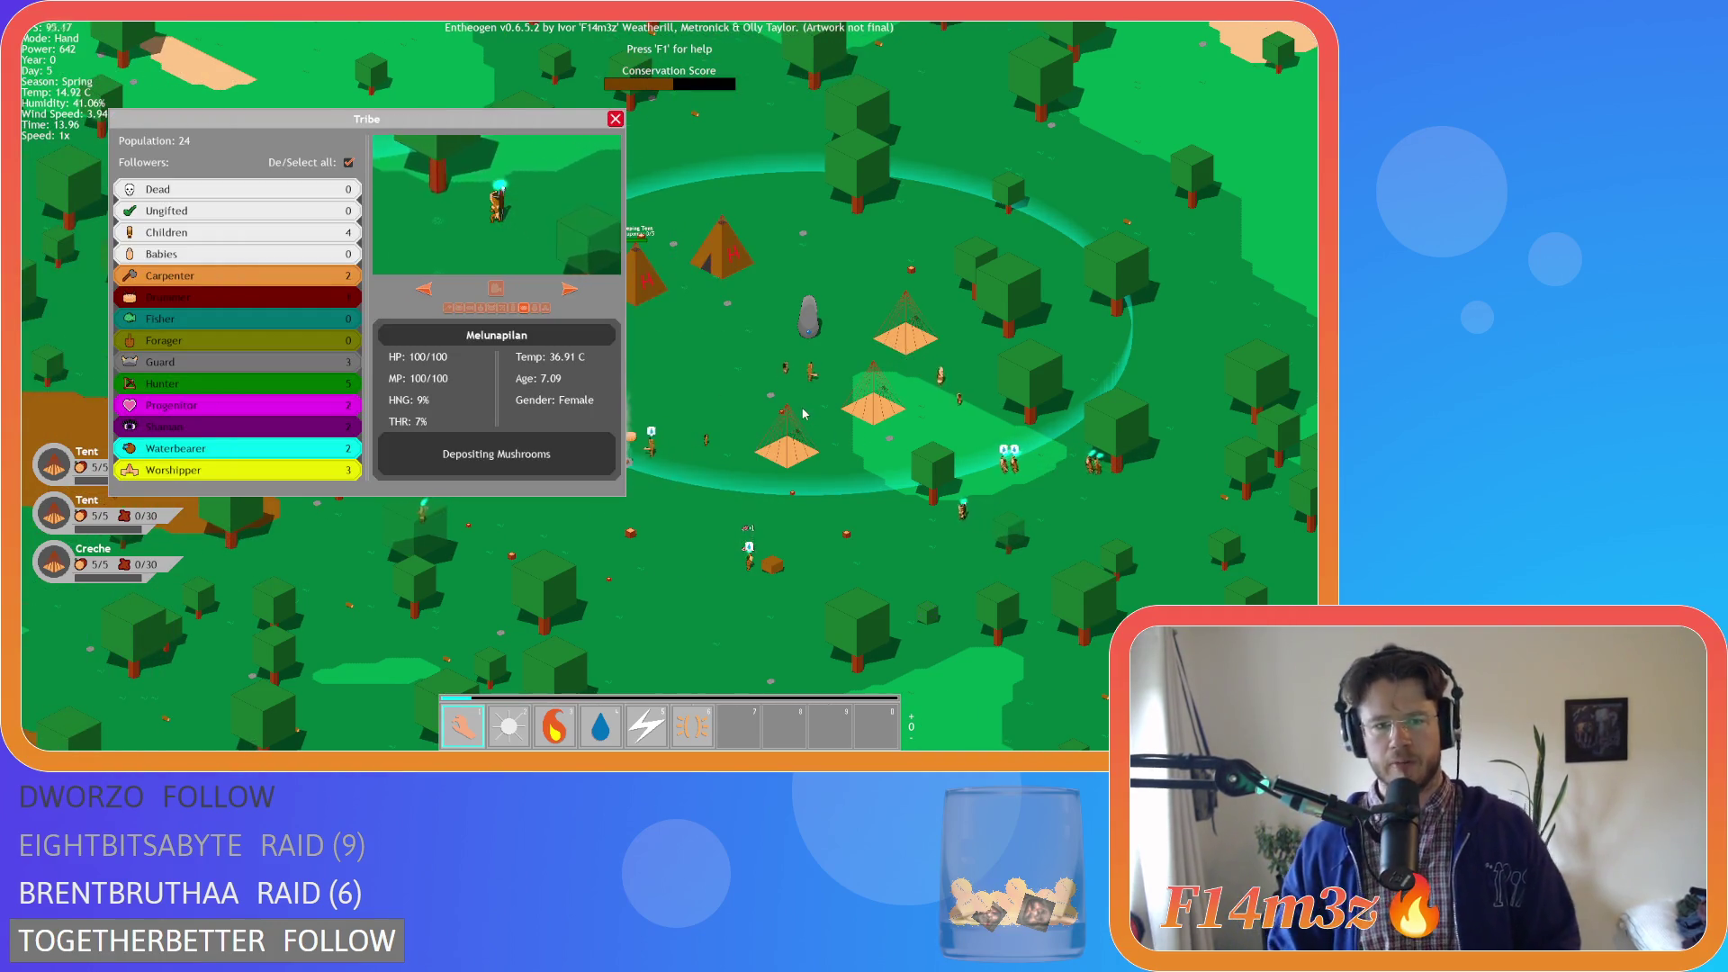
{"action": "key", "text": "s"}
{"action": "key", "text": "a"}
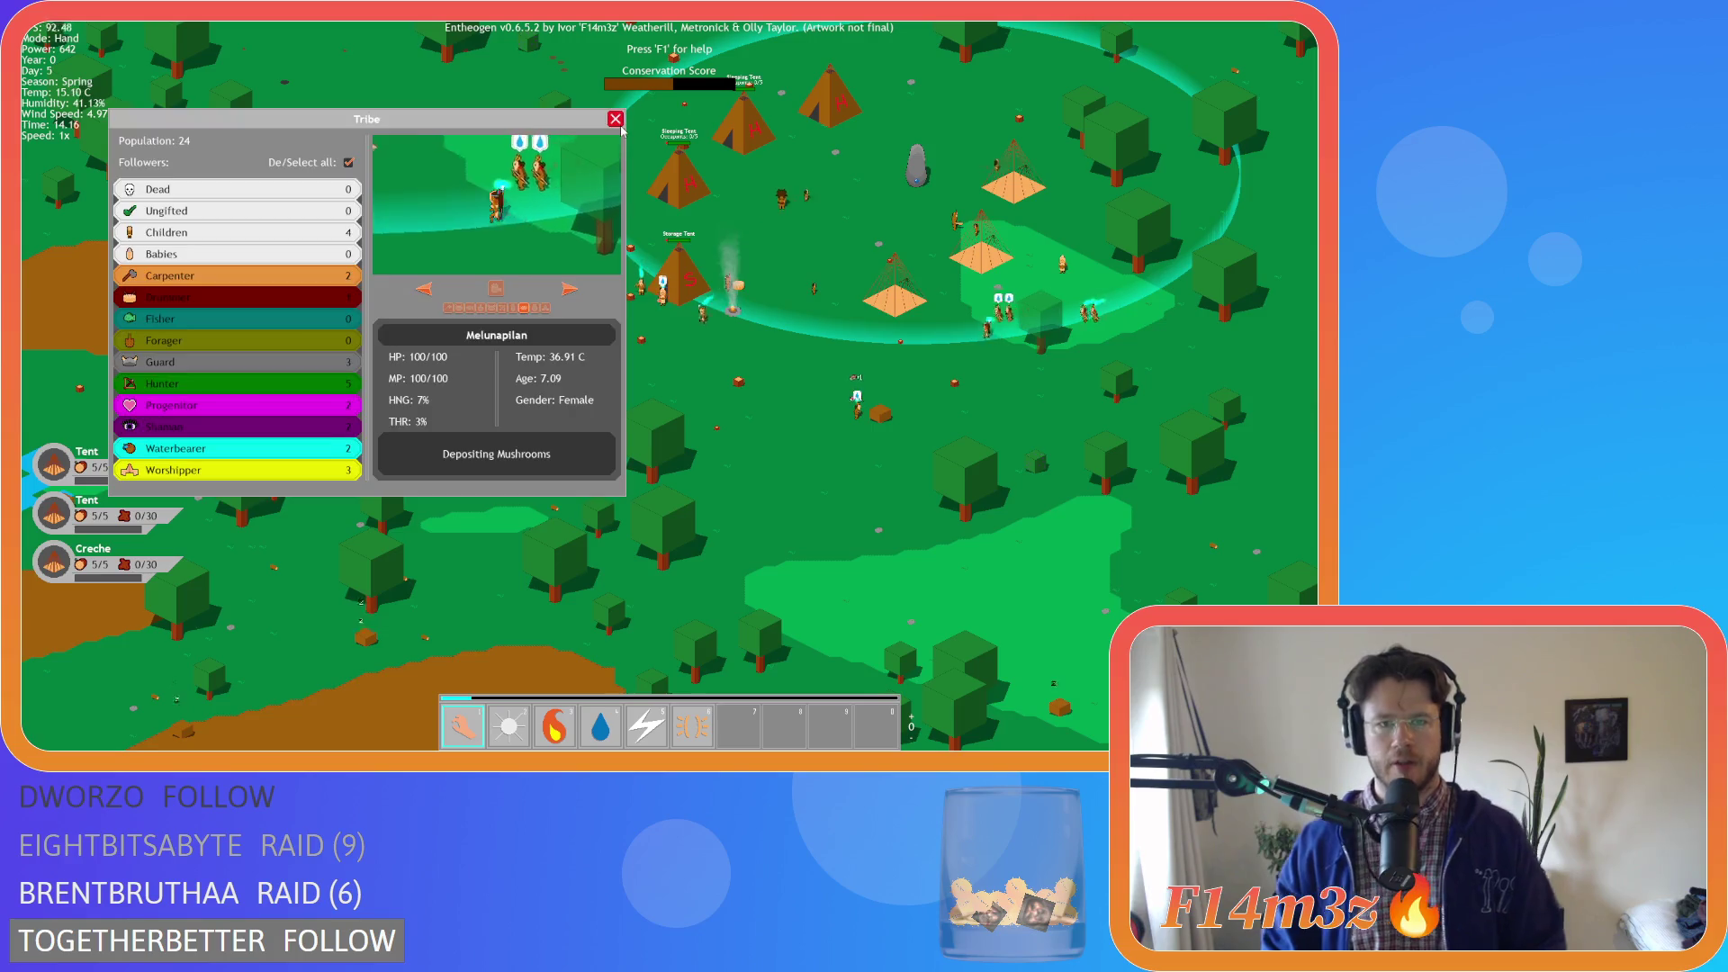
{"action": "key", "text": "t"}
{"action": "key", "text": "i"}
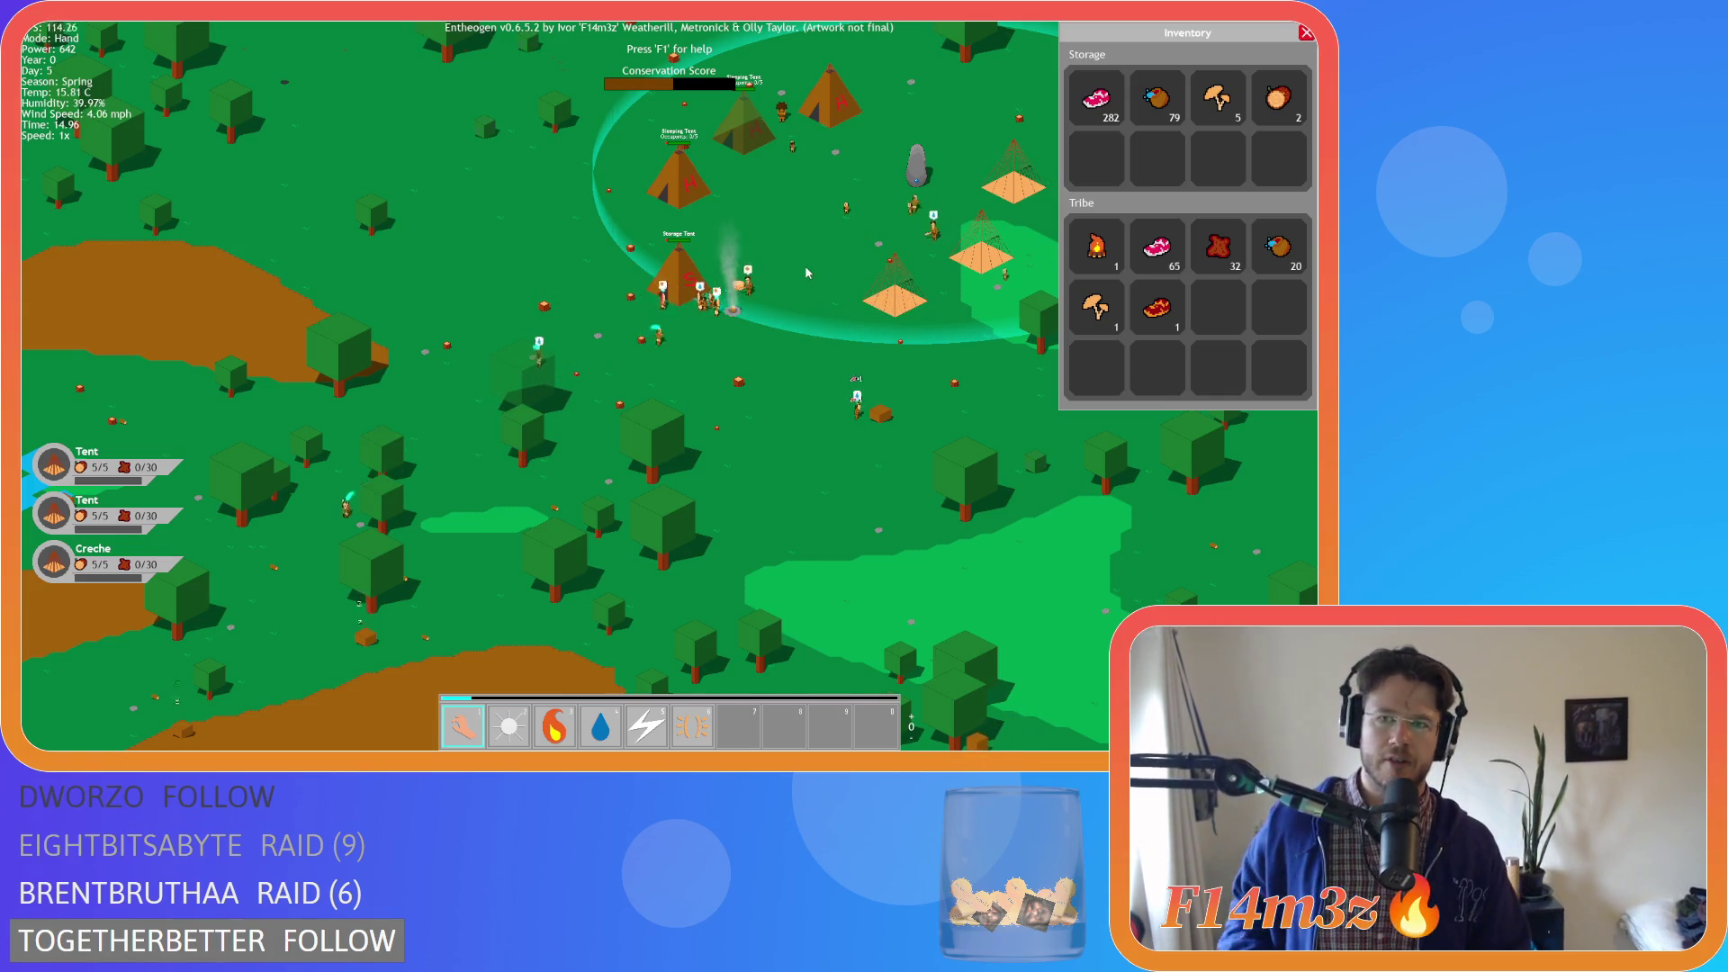
Find the lone villager by the lake shore and inspect it: idle, HP 100/100, 73% hunger
{"action": "key", "text": "s"}
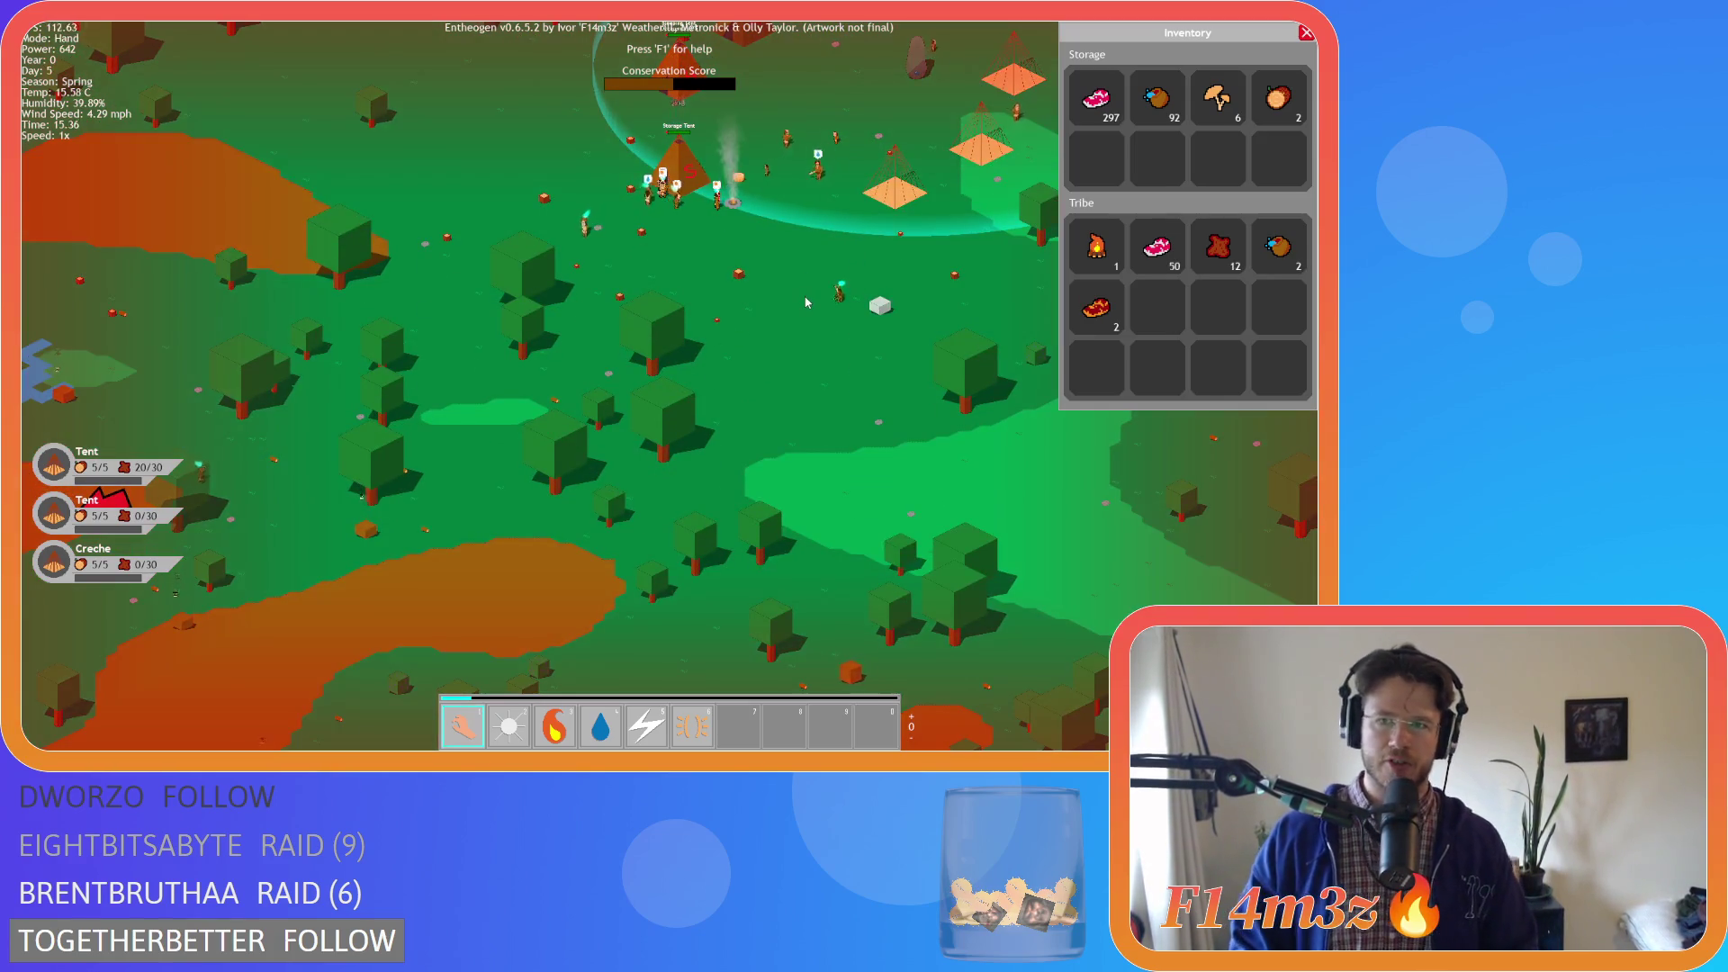
{"action": "scroll", "coordinate": [806, 302], "scroll_direction": "down", "scroll_amount": 3}
{"action": "key", "text": "a"}
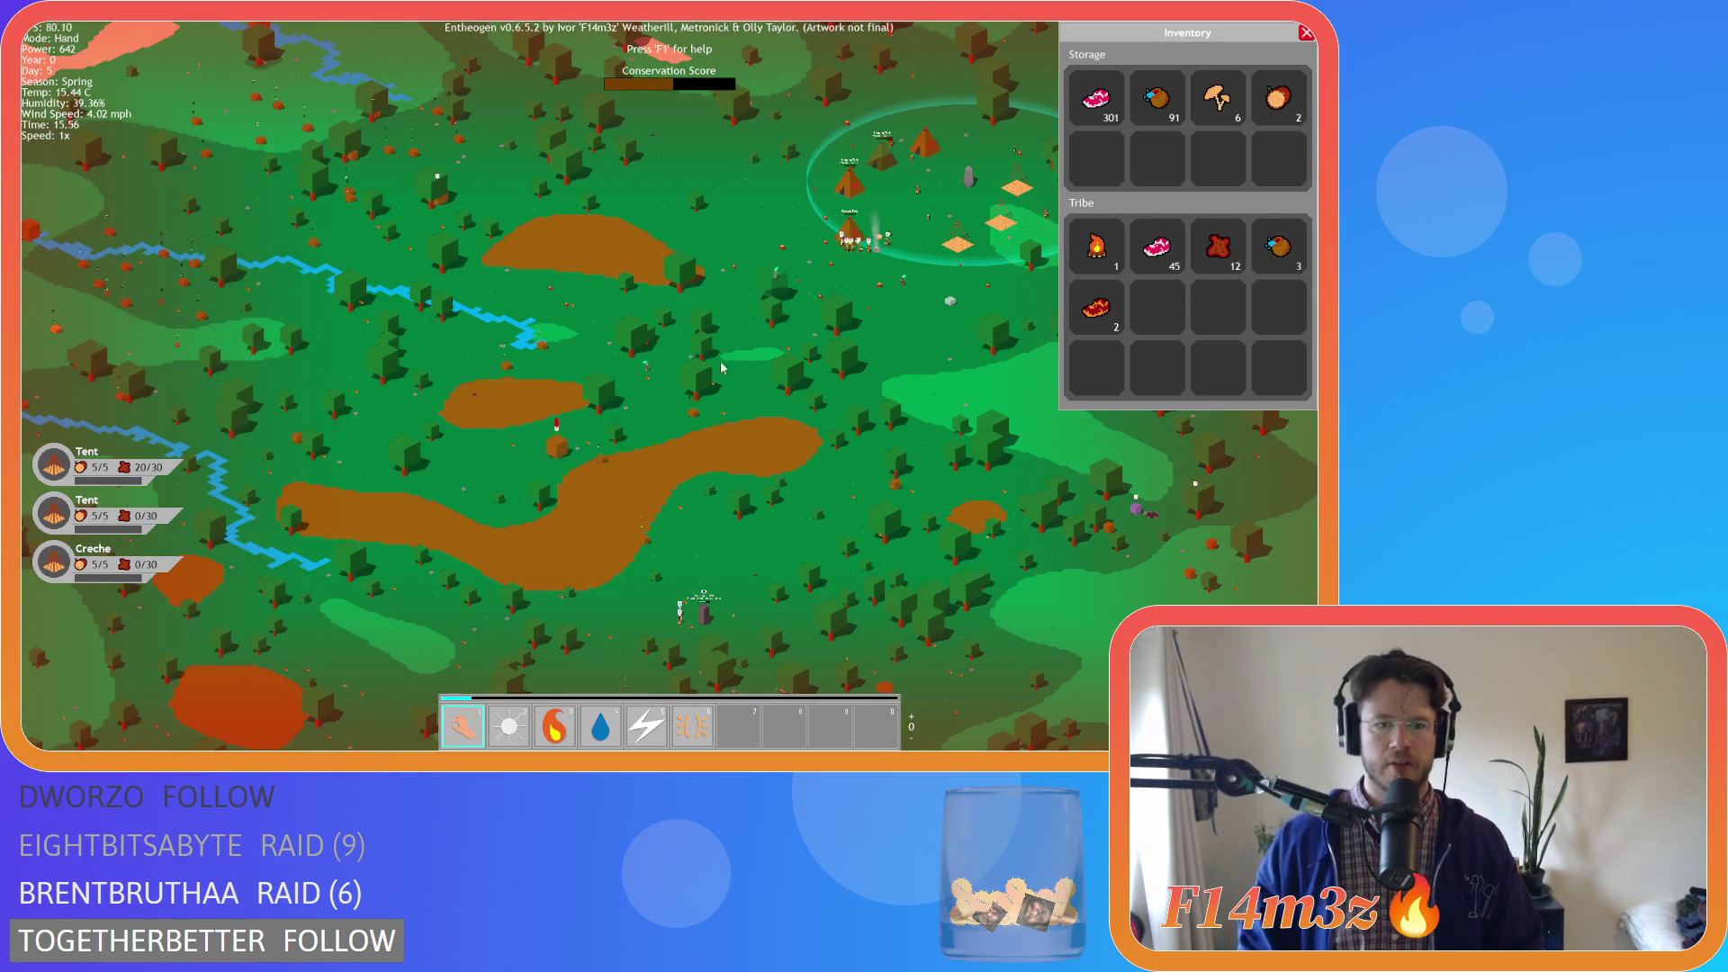
{"action": "key", "text": "w"}
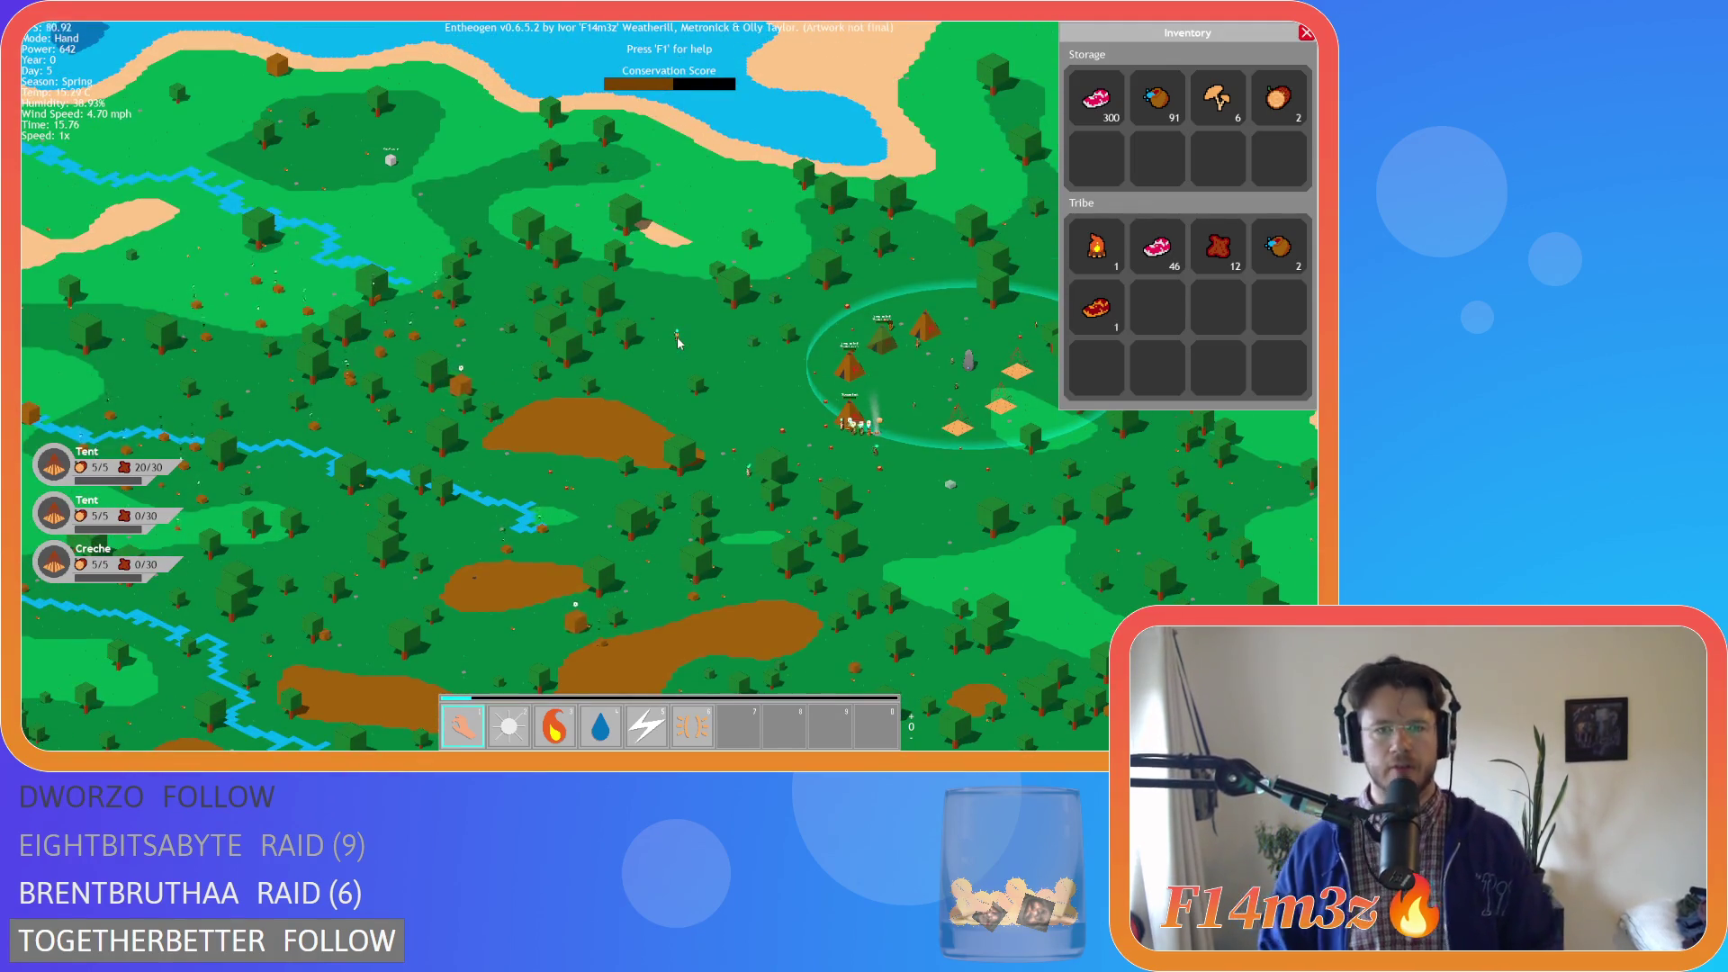
{"action": "key", "text": "s"}
{"action": "scroll", "coordinate": [366, 396], "scroll_direction": "up", "scroll_amount": 2}
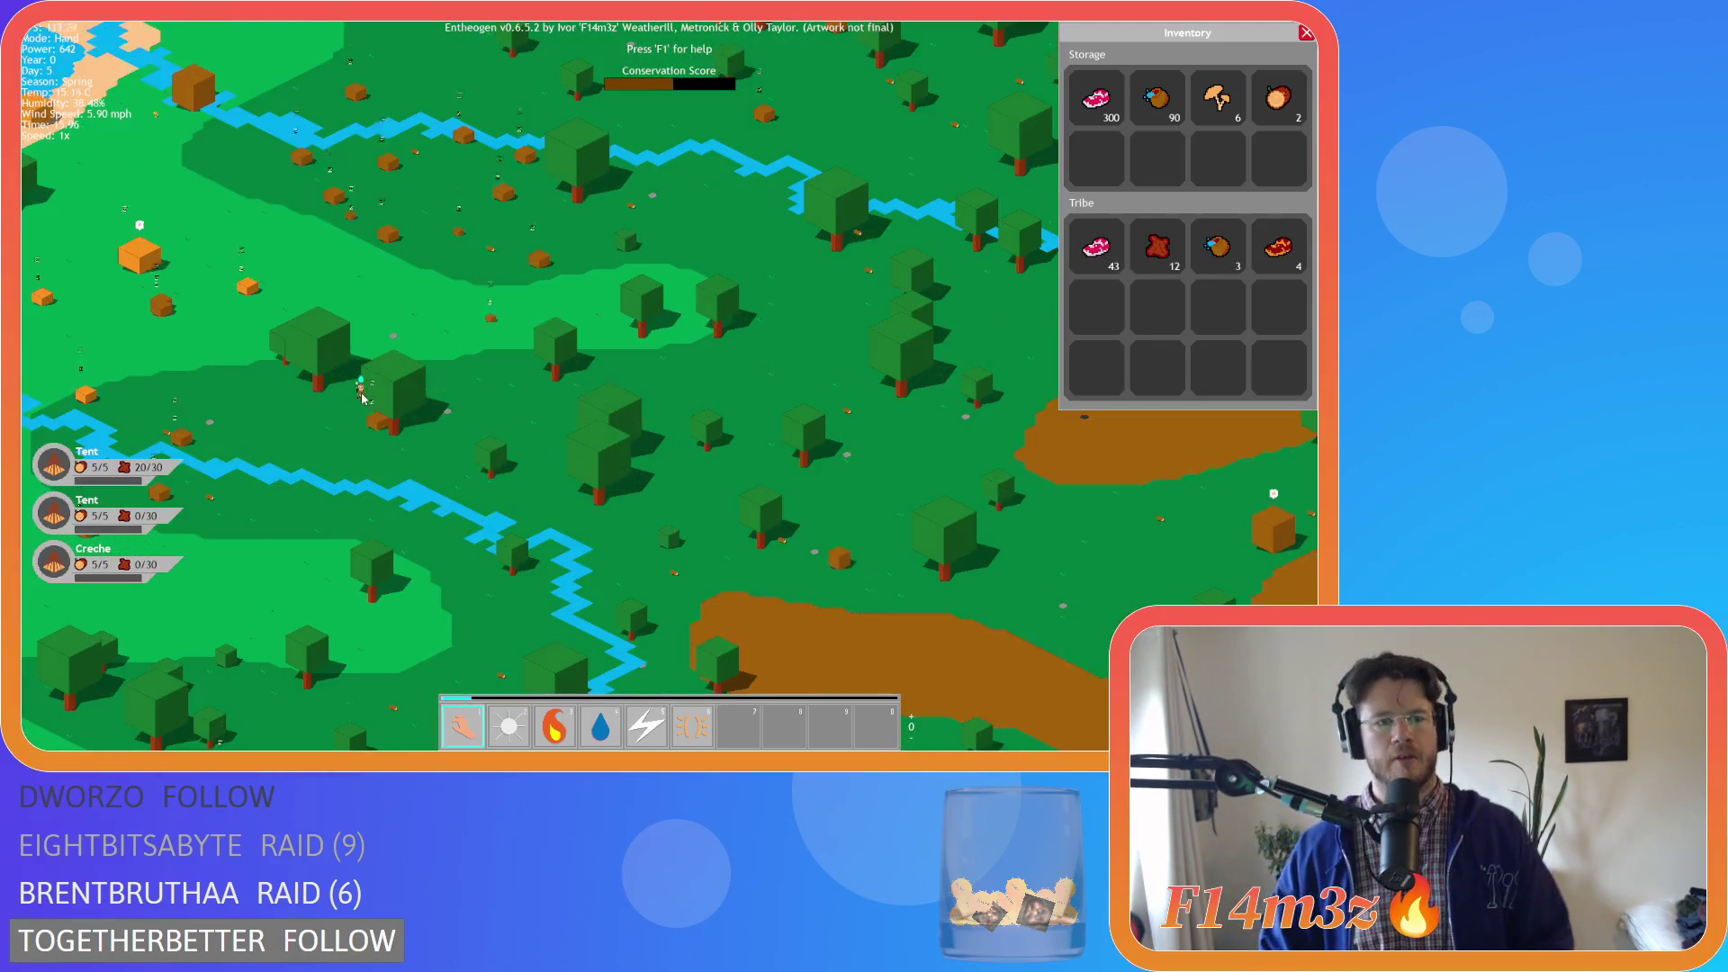
{"action": "scroll", "coordinate": [362, 431], "scroll_direction": "up", "scroll_amount": 3}
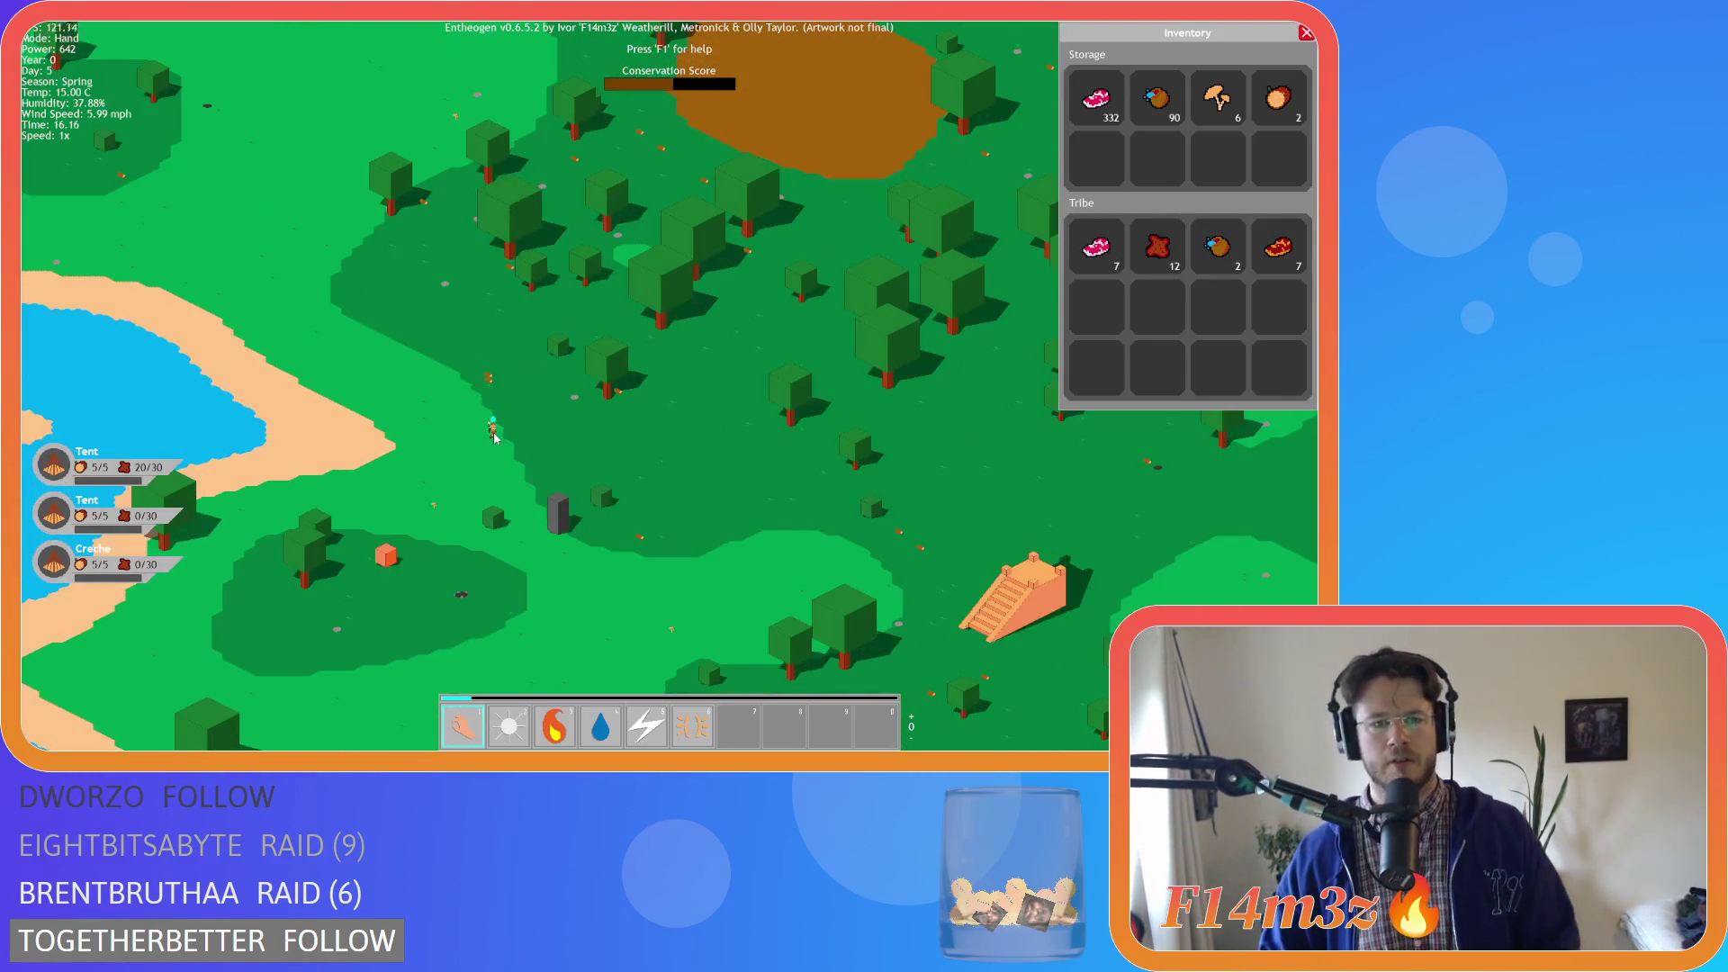
{"action": "key", "text": "s"}
{"action": "key", "text": "a"}
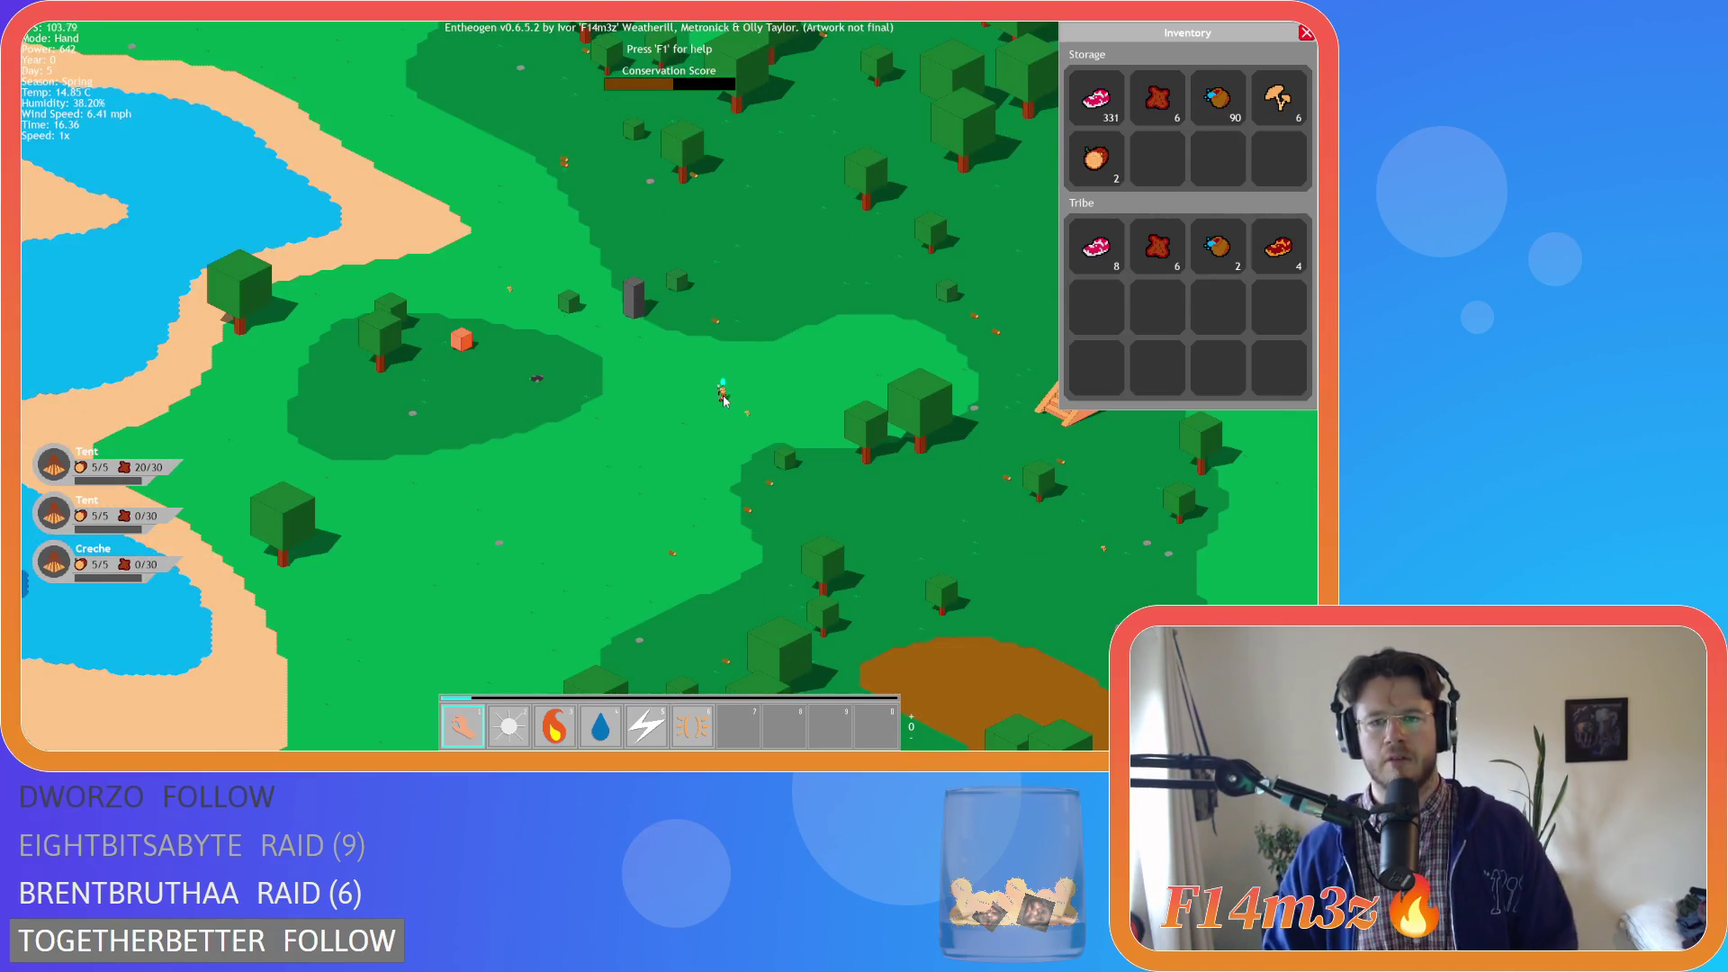
{"action": "scroll", "coordinate": [800, 394], "scroll_direction": "up", "scroll_amount": 2}
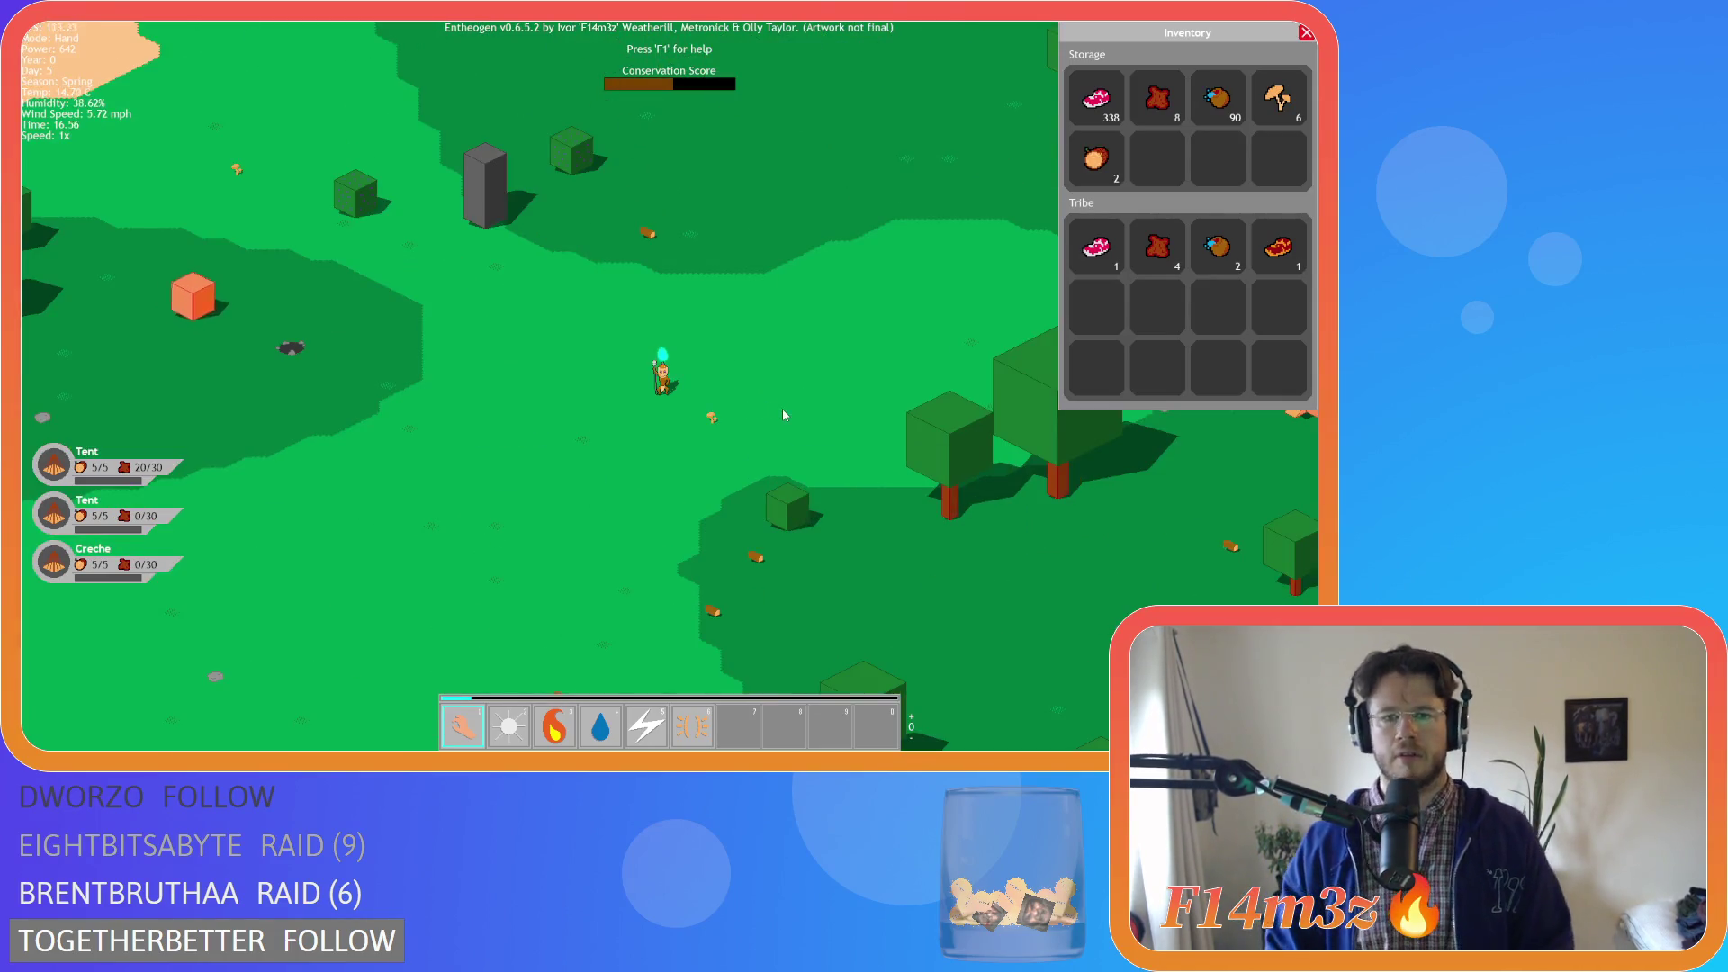
{"action": "left_click", "coordinate": [665, 372]}
{"action": "scroll", "coordinate": [738, 362], "scroll_direction": "up", "scroll_amount": 2}
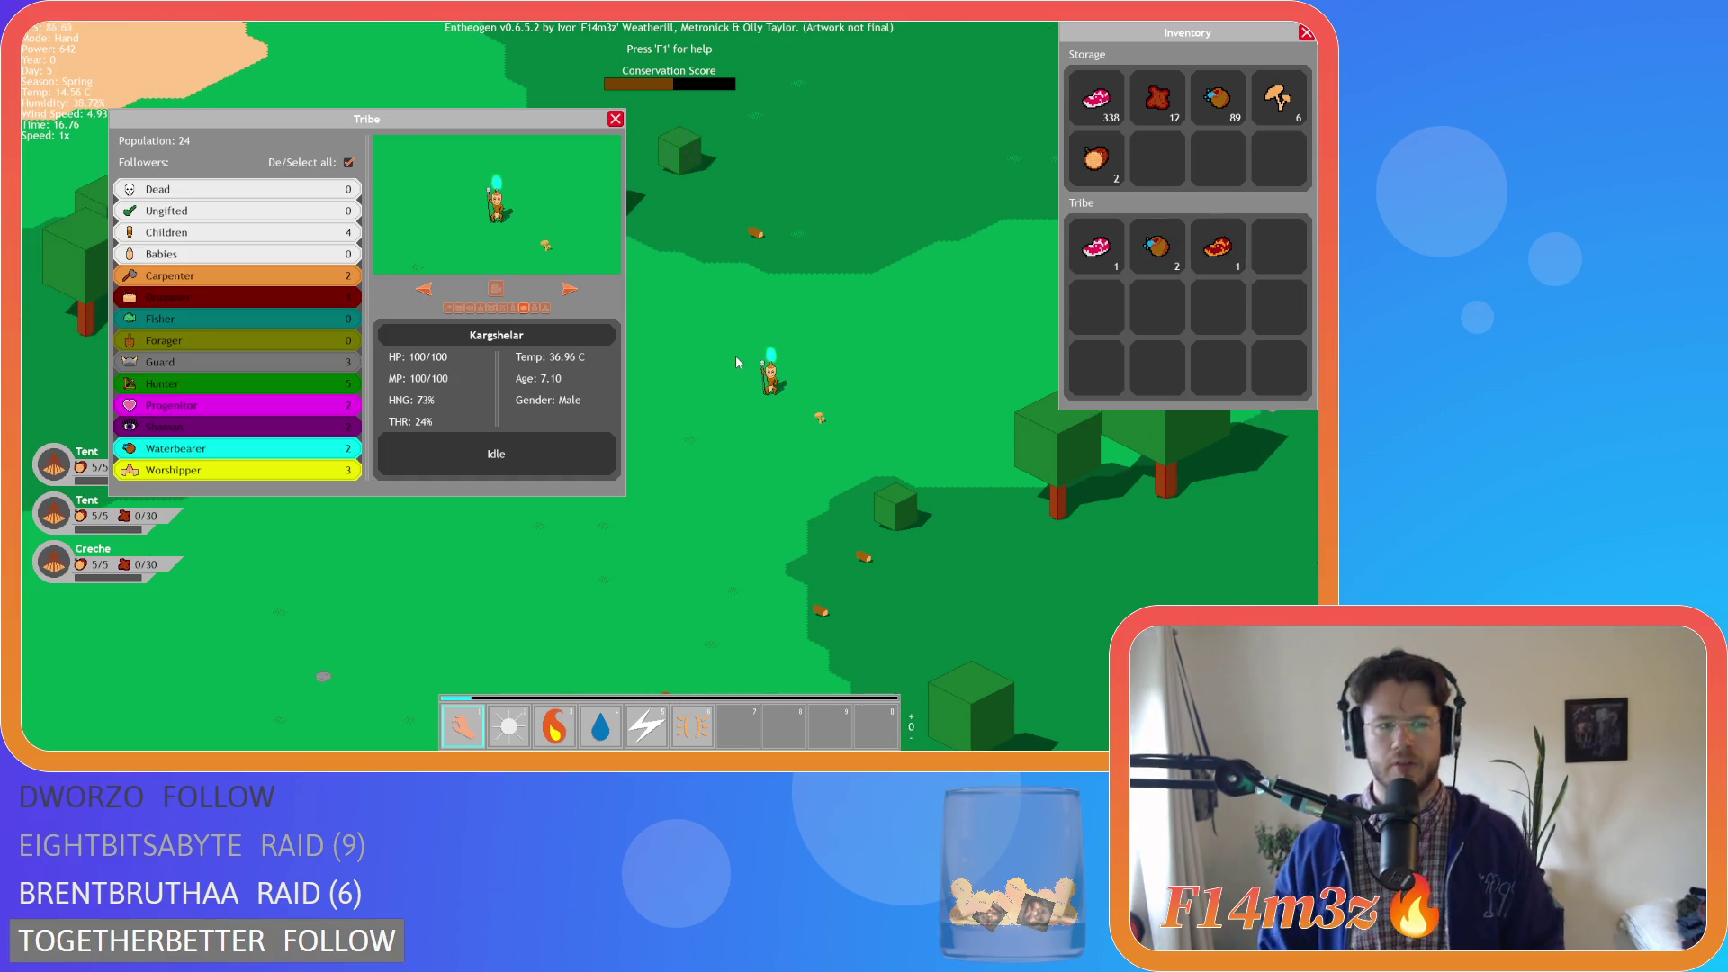